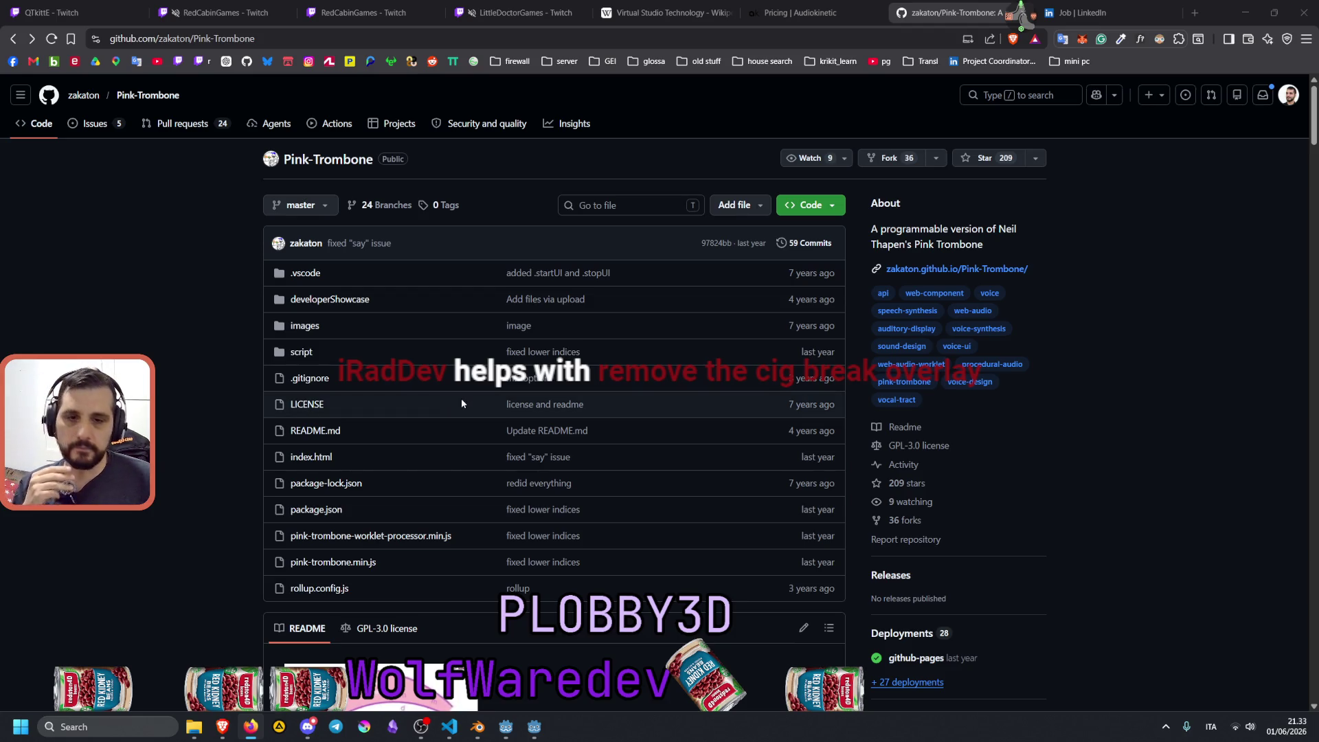
# Close the Pink-Trombone GitHub tab and the LinkedIn job tab in Brave.
pyautogui.click(186, 327)
pyautogui.hotkey('ctrl', 'w')
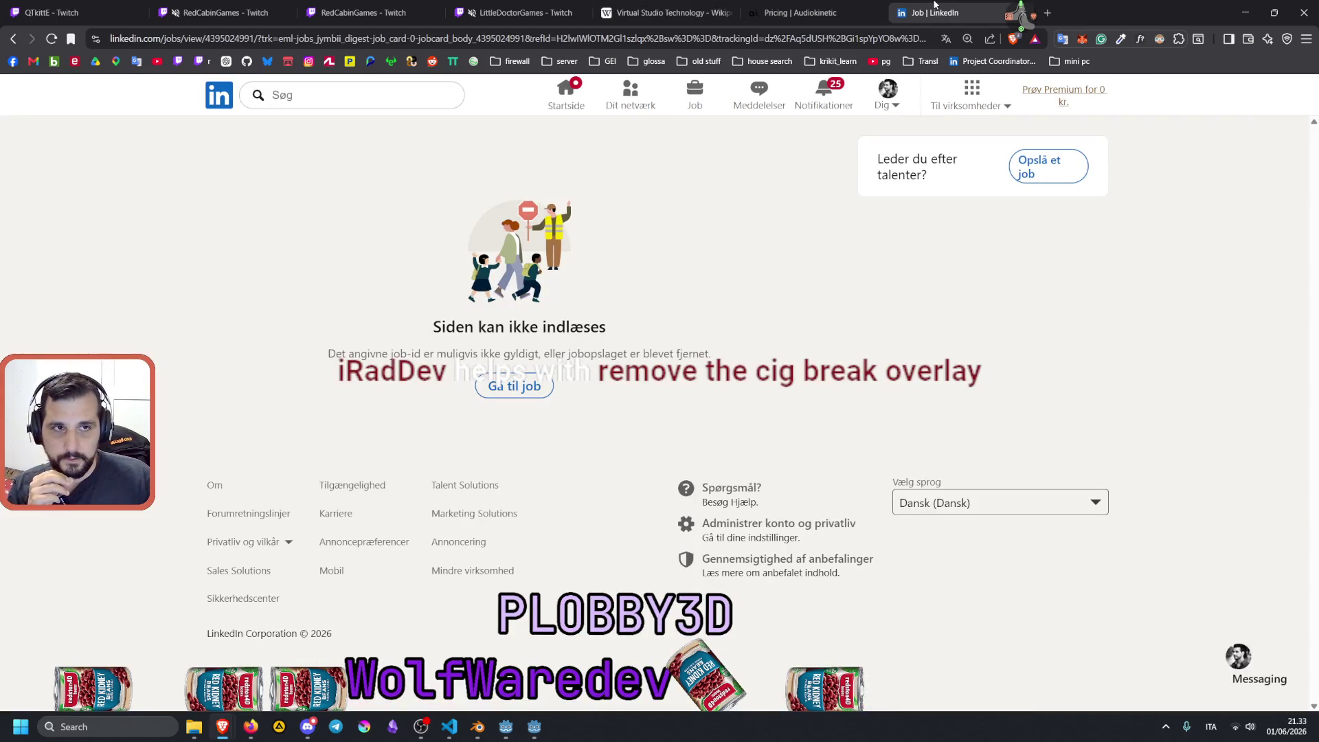
pyautogui.hotkey('ctrl', 'w')
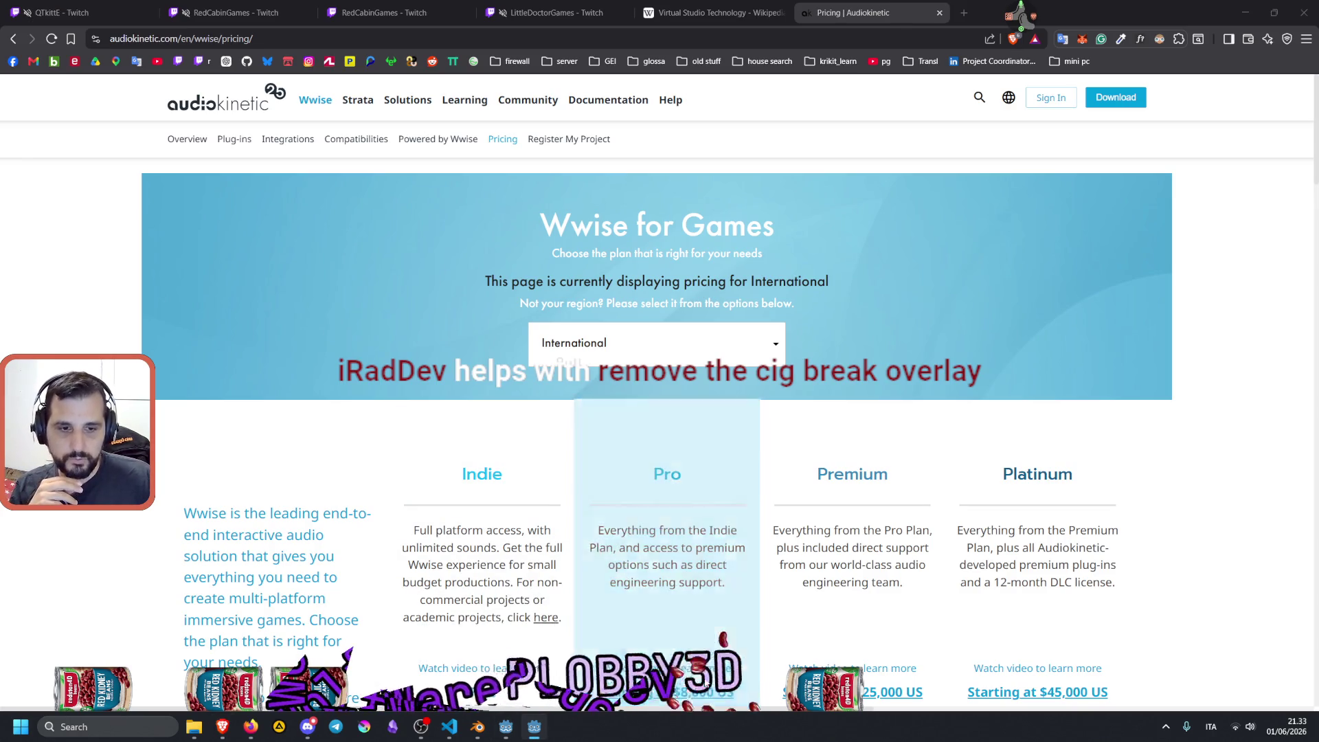
# Look over the Wwise pricing page, then switch to the RedCabinGames Twitch stream tab.
pyautogui.rightClick(271, 679)
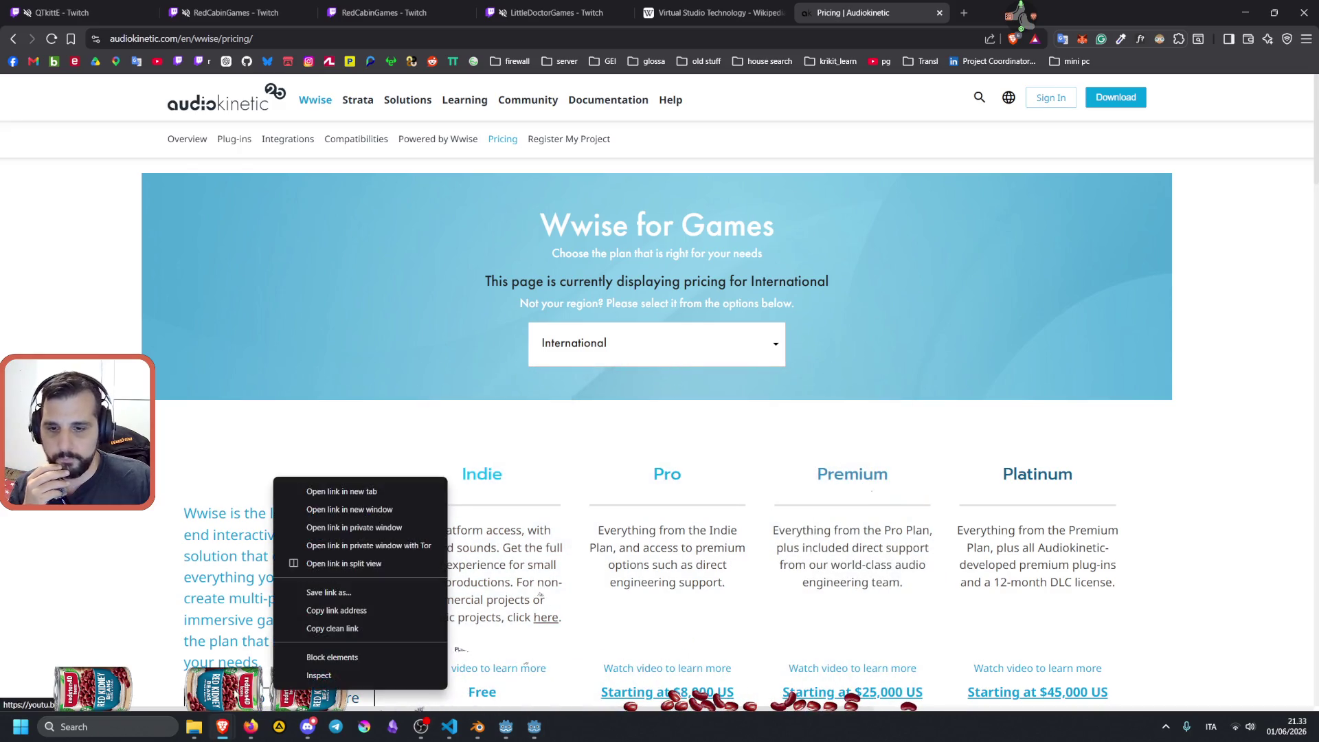
pyautogui.press('Escape')
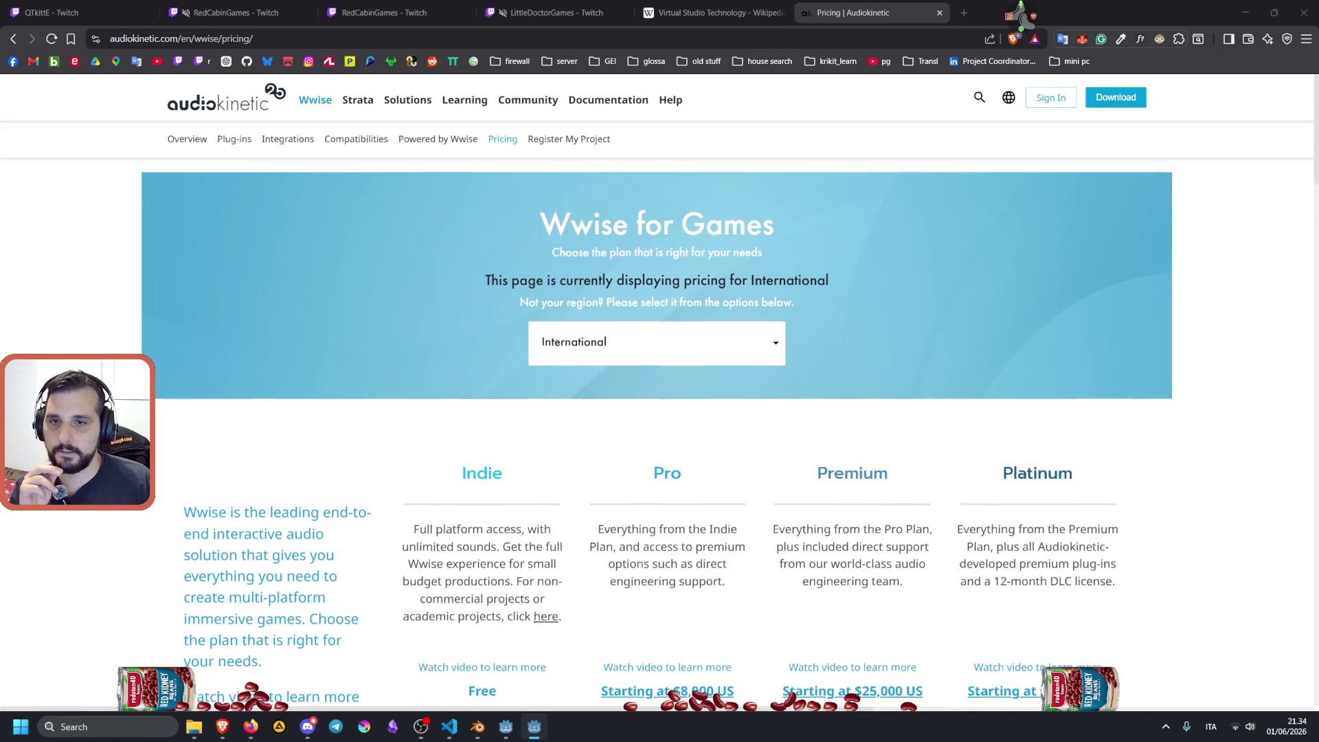
pyautogui.scroll(-10, 294, 334)
pyautogui.scroll(-5, 294, 334)
pyautogui.scroll(15, 294, 335)
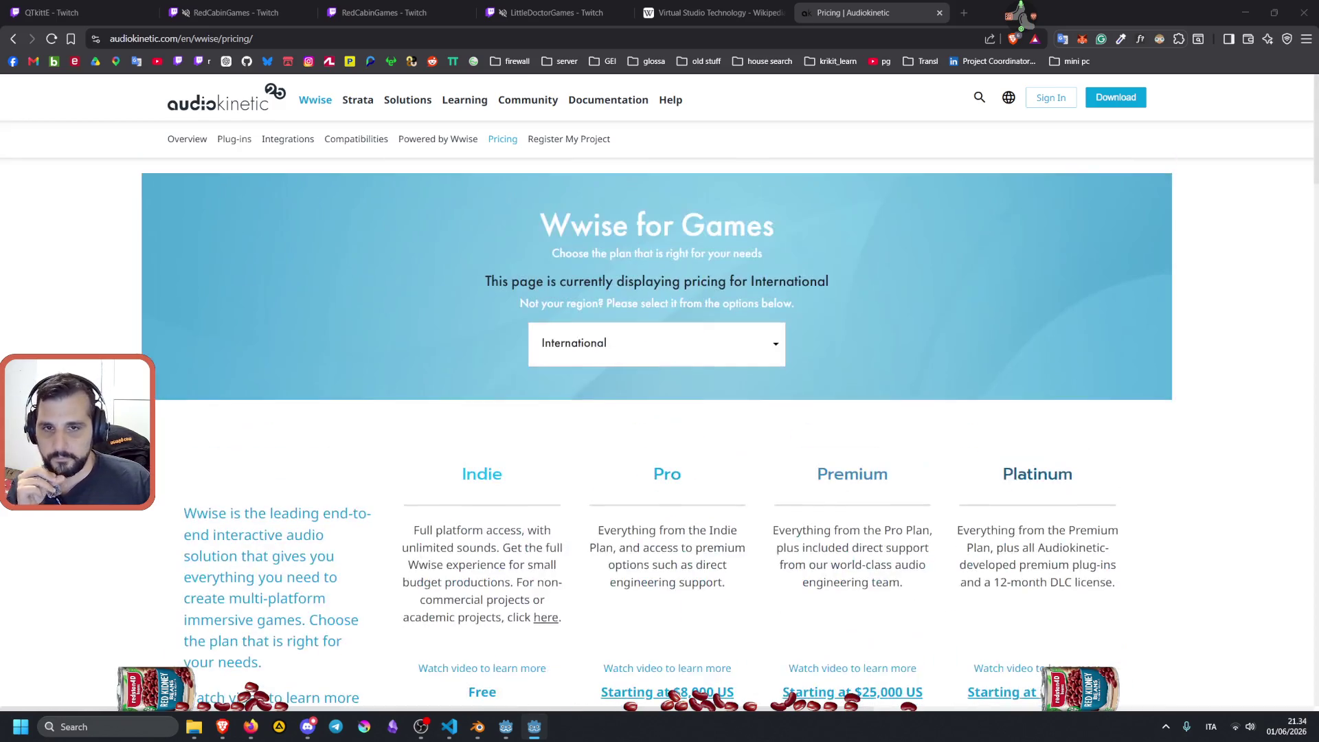
pyautogui.click(412, 5)
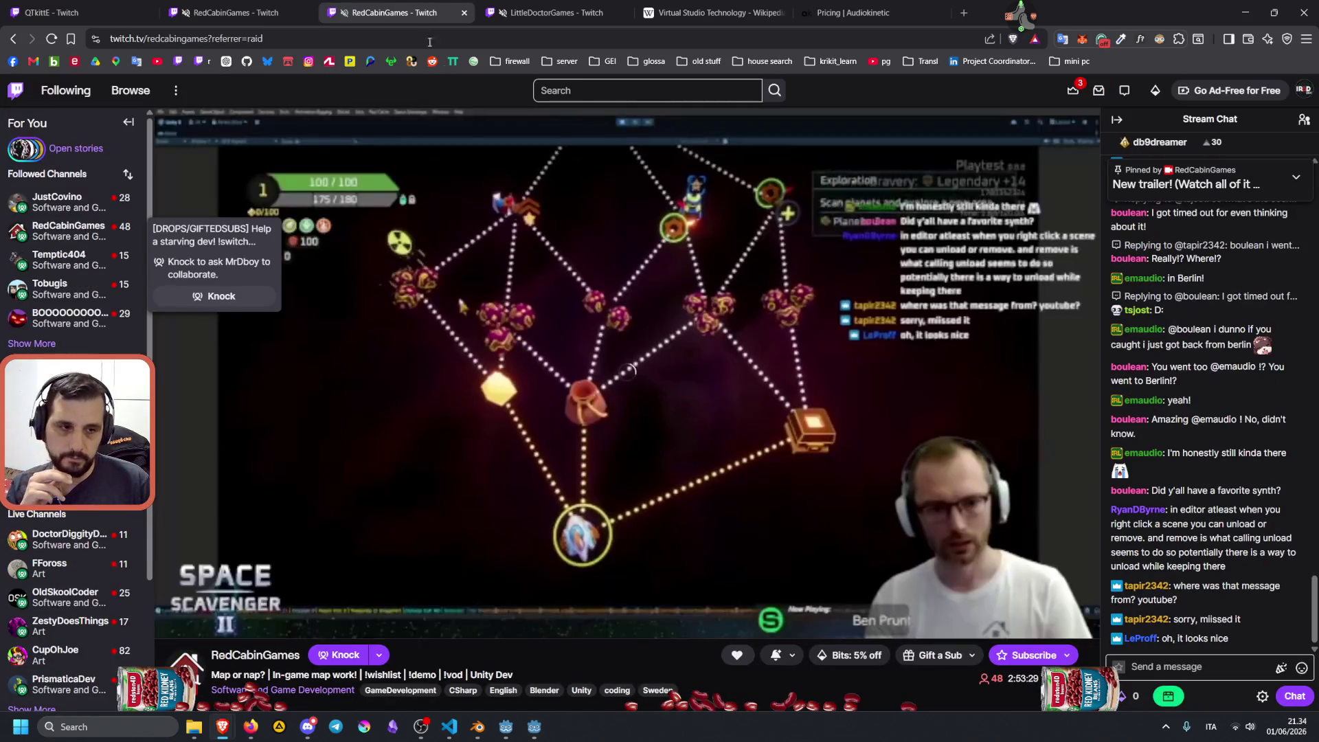
# Close the offline meMaggatron tab and open Temptic404's channel in a background tab.
pyautogui.click(213, 5)
pyautogui.click(394, 12)
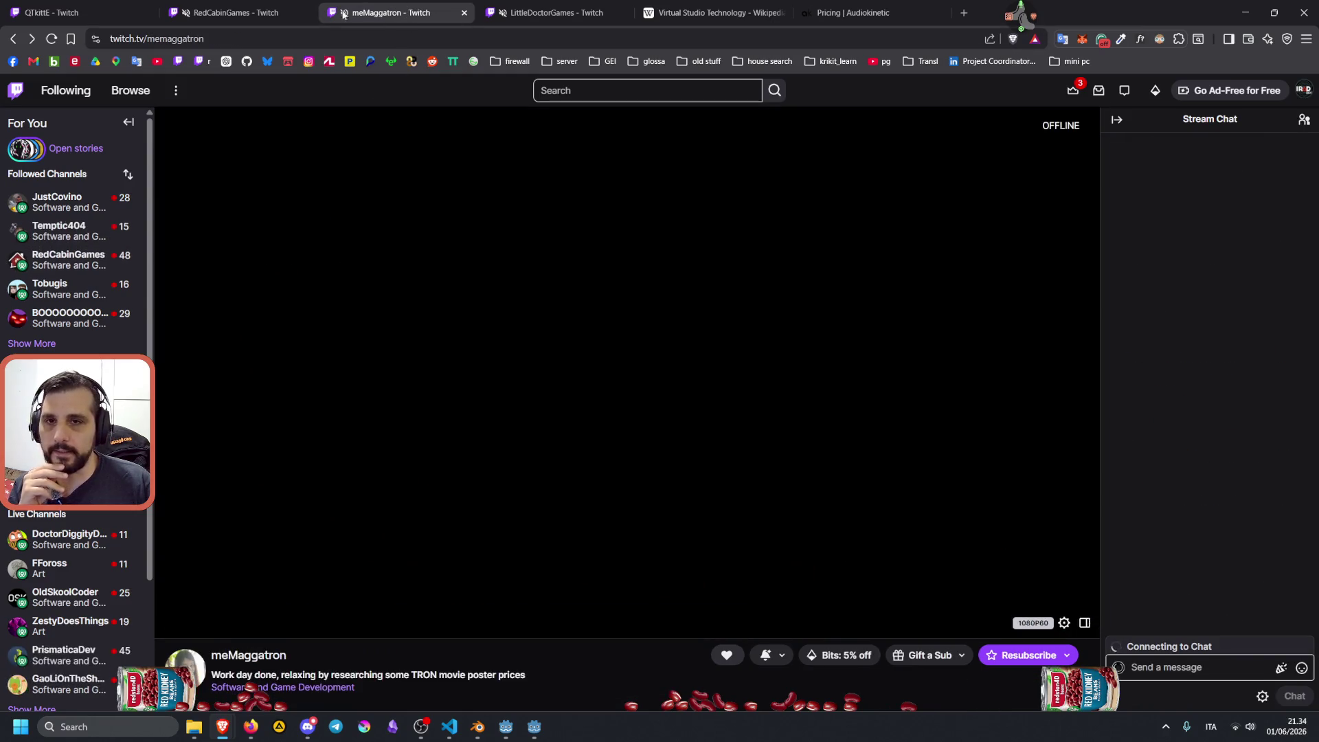
pyautogui.click(464, 12)
pyautogui.click(206, 12)
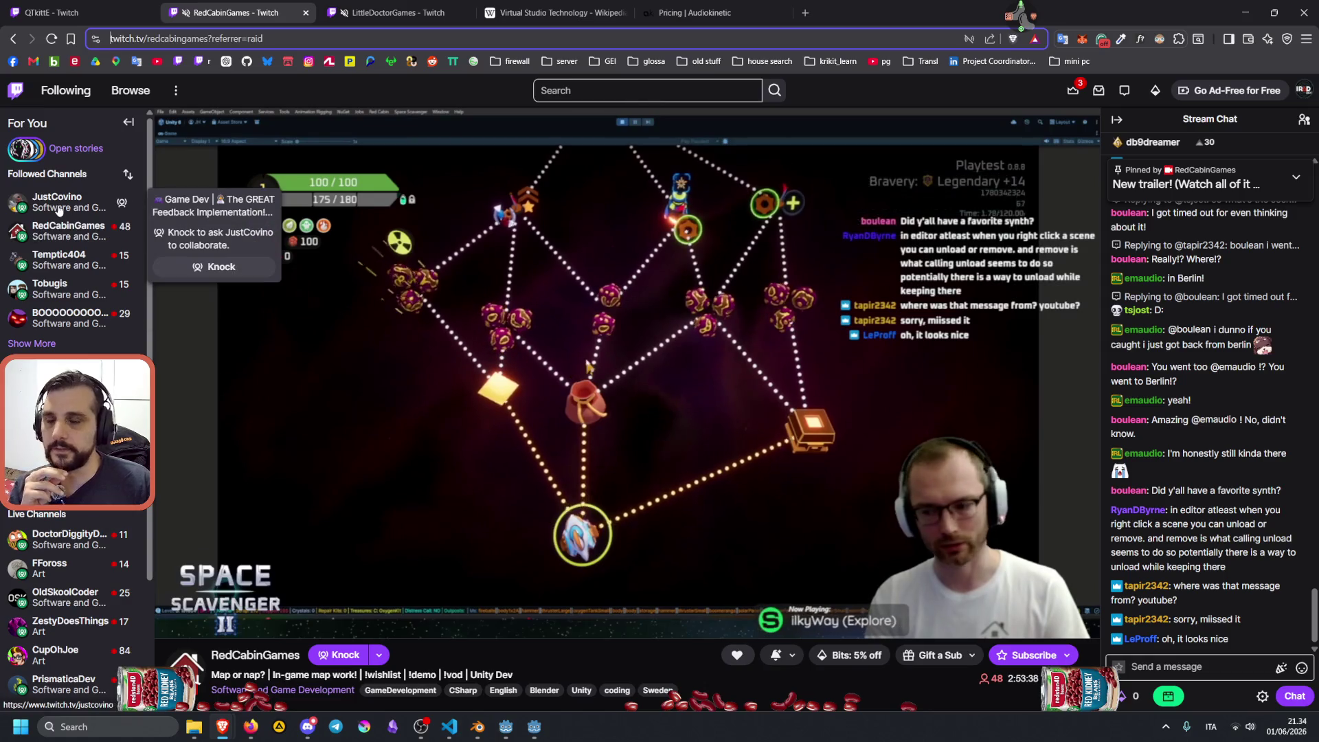
pyautogui.middleClick(71, 258)
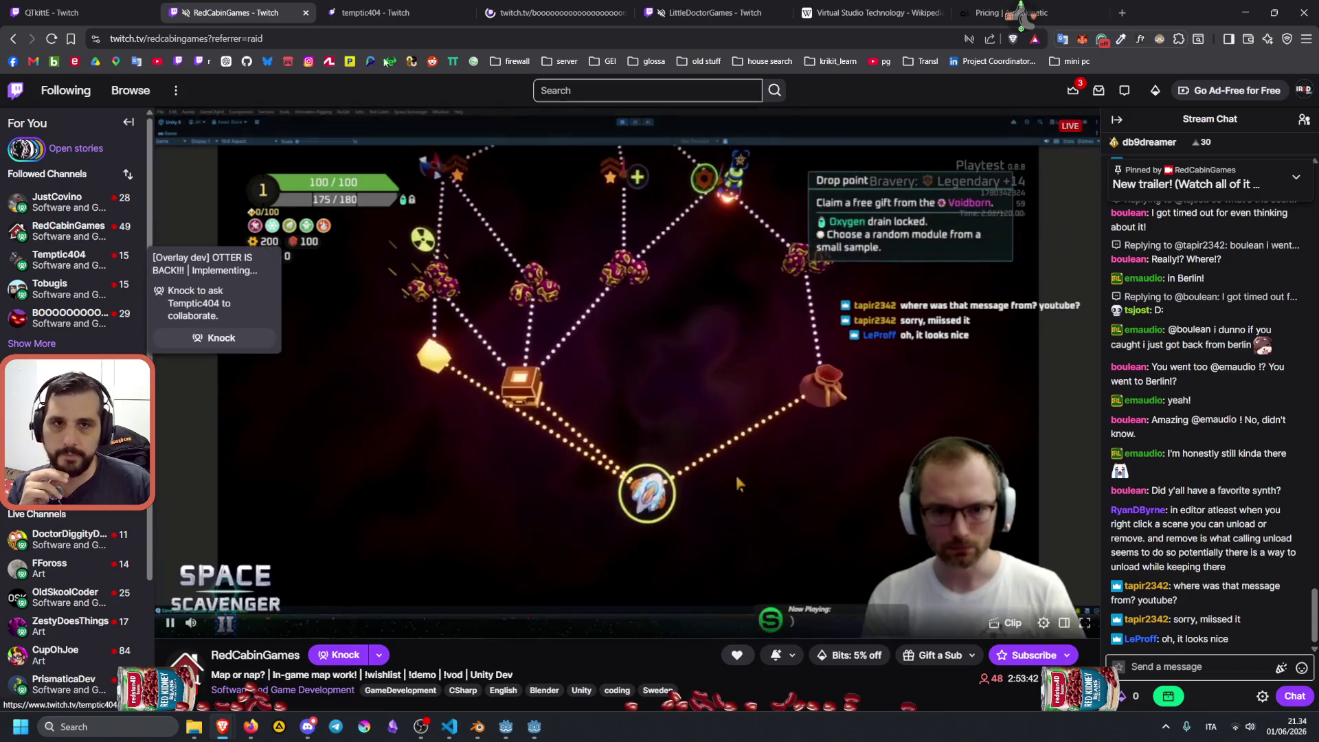
# Browse the Temptic404, LittleDoctorGames and Unreal character-rigging stream tabs.
pyautogui.click(391, 13)
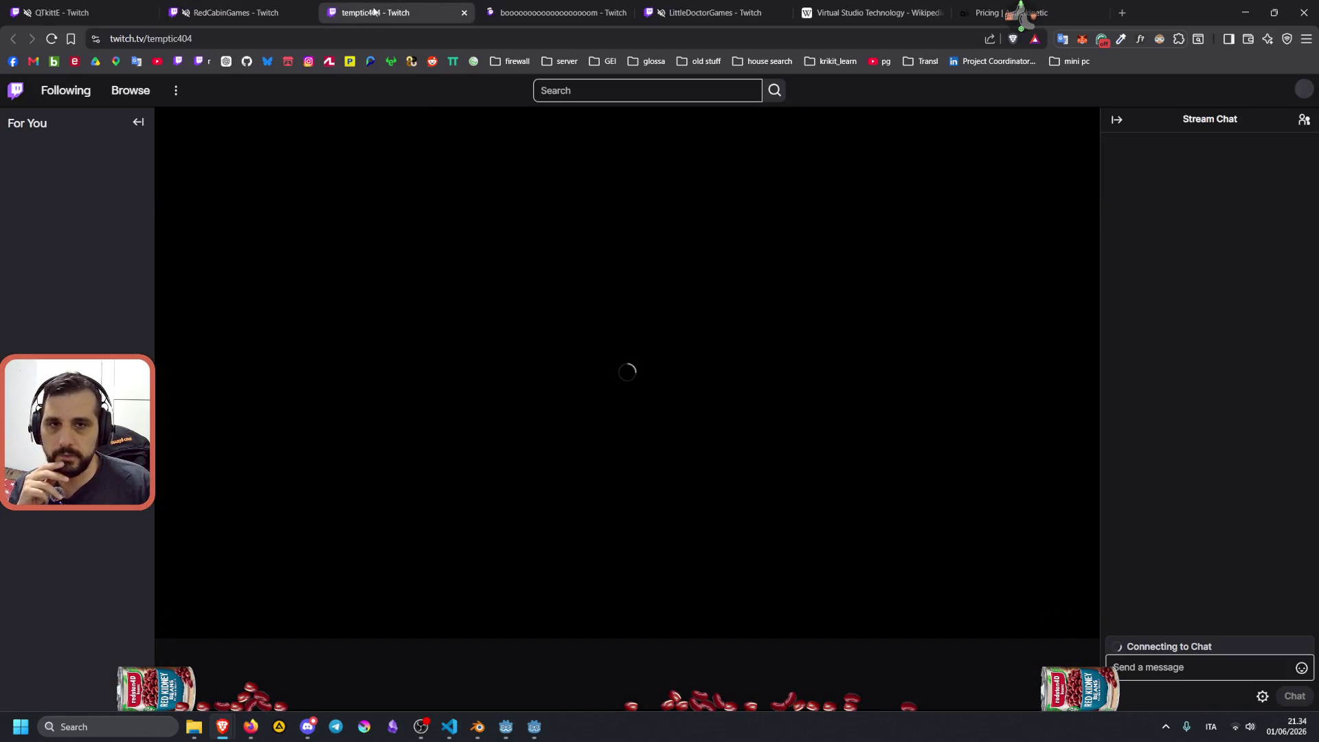
pyautogui.click(556, 13)
pyautogui.click(681, 5)
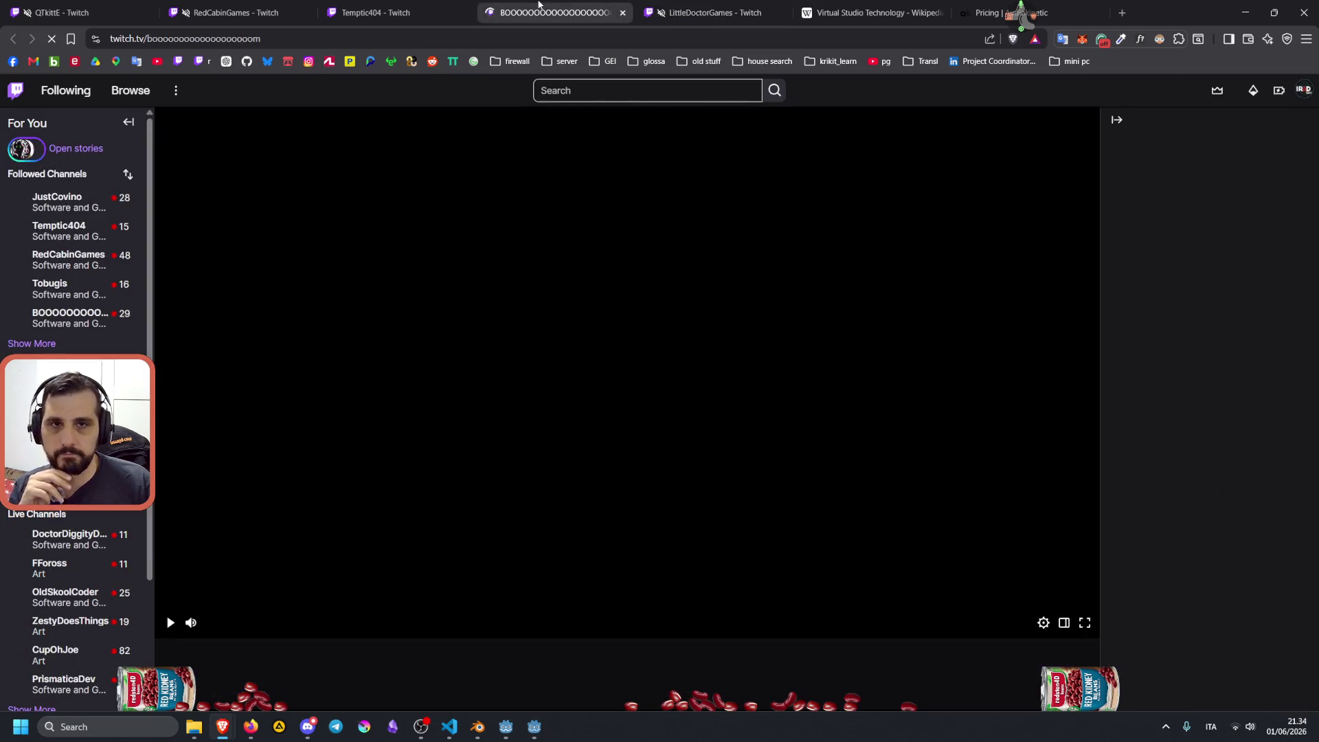
pyautogui.click(389, 9)
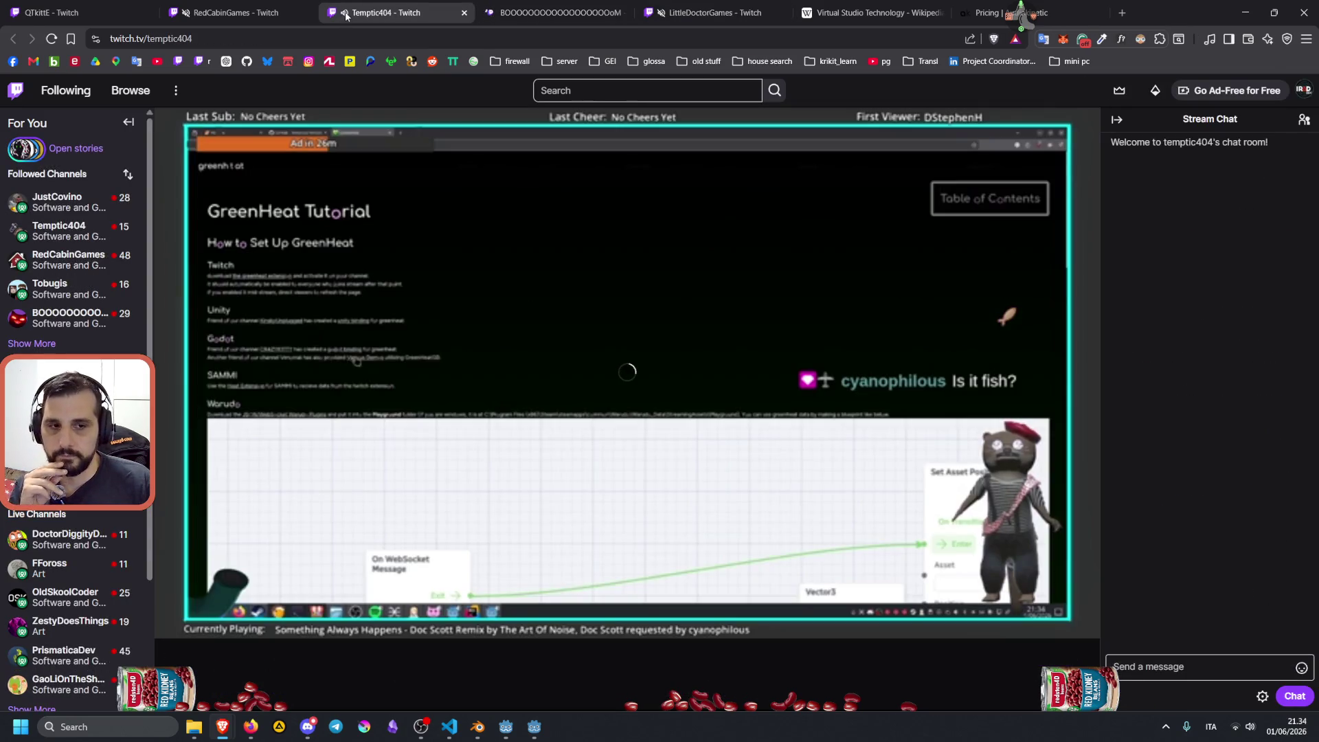
pyautogui.click(509, 5)
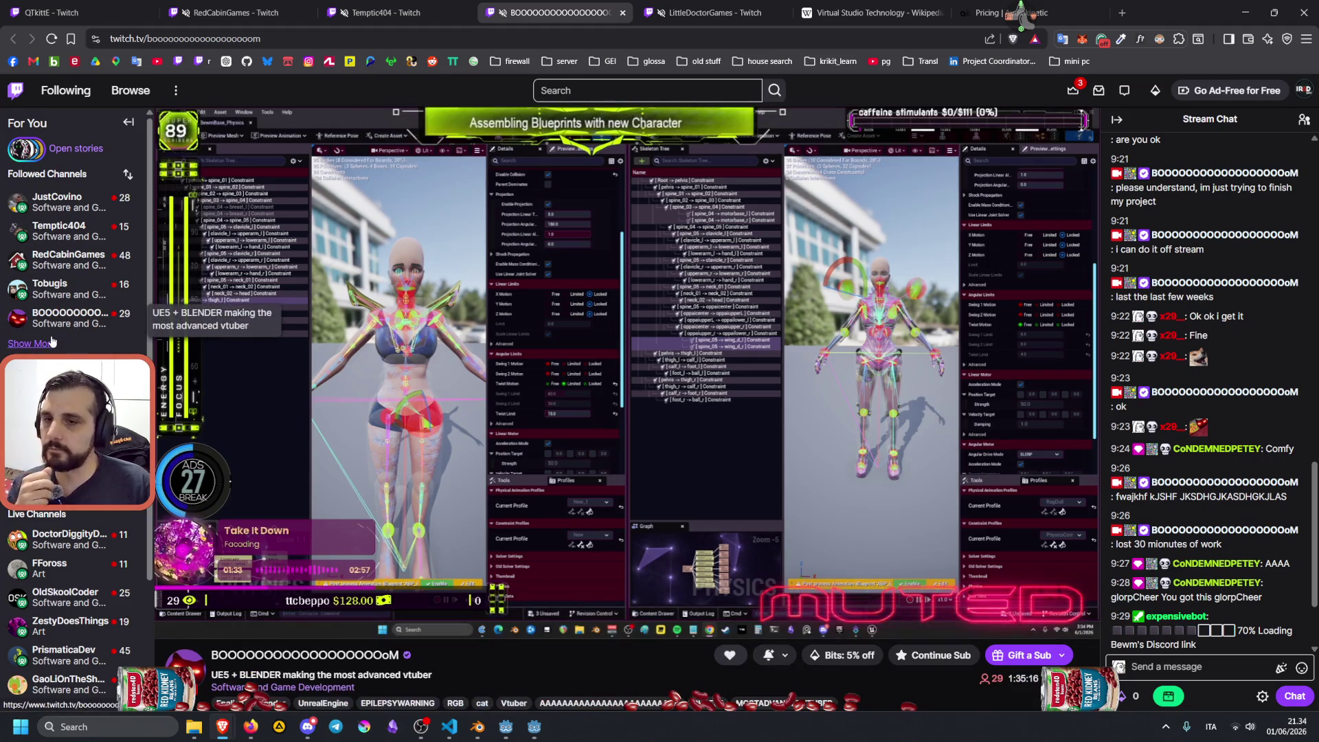
# Expand the full list of followed channels, then watch QTkittE's stream.
pyautogui.scroll(-1, 72, 334)
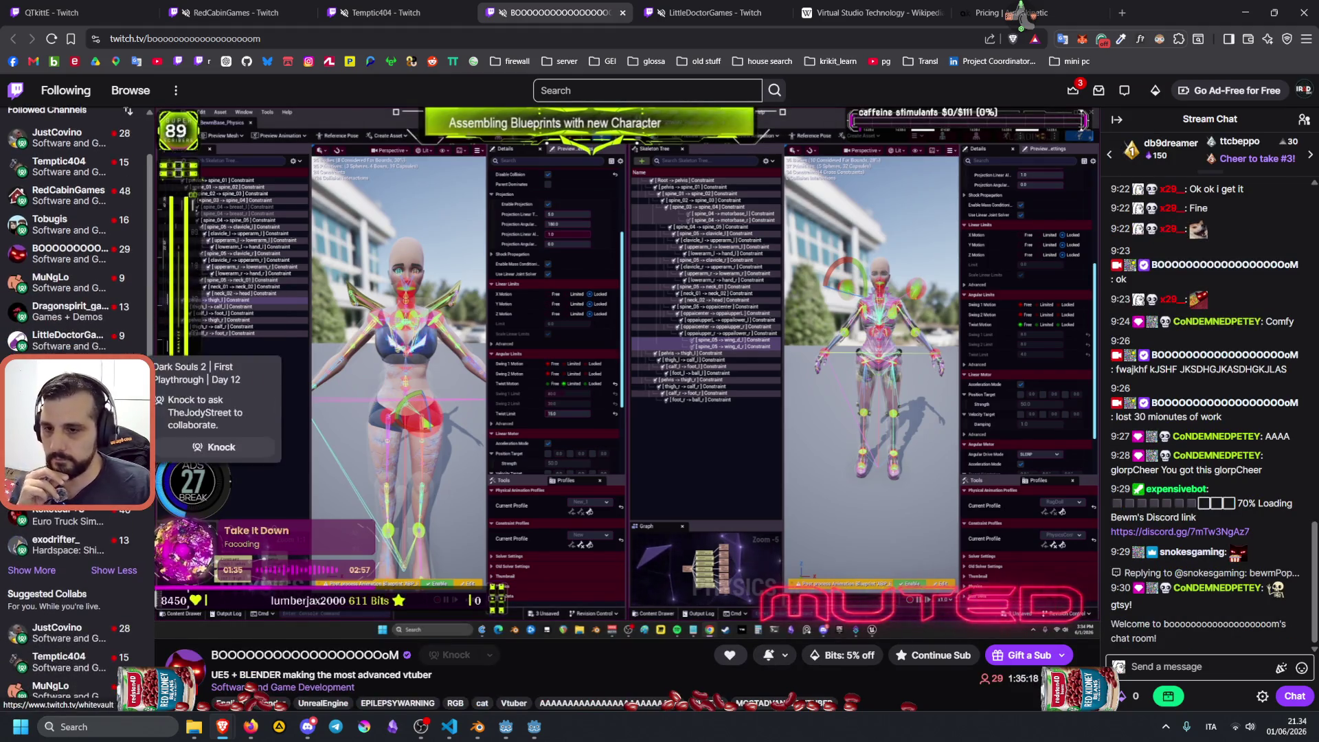
pyautogui.click(42, 580)
pyautogui.scroll(-6, 55, 412)
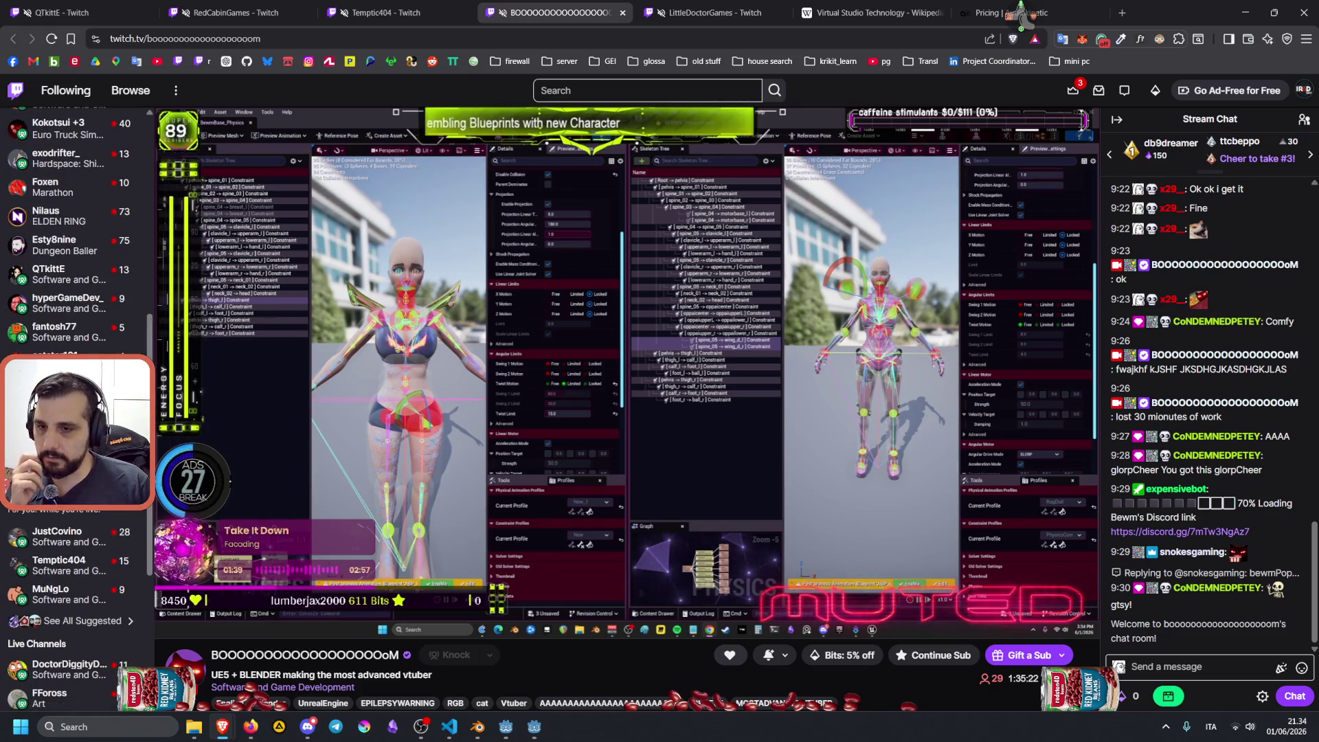
pyautogui.scroll(7, 55, 611)
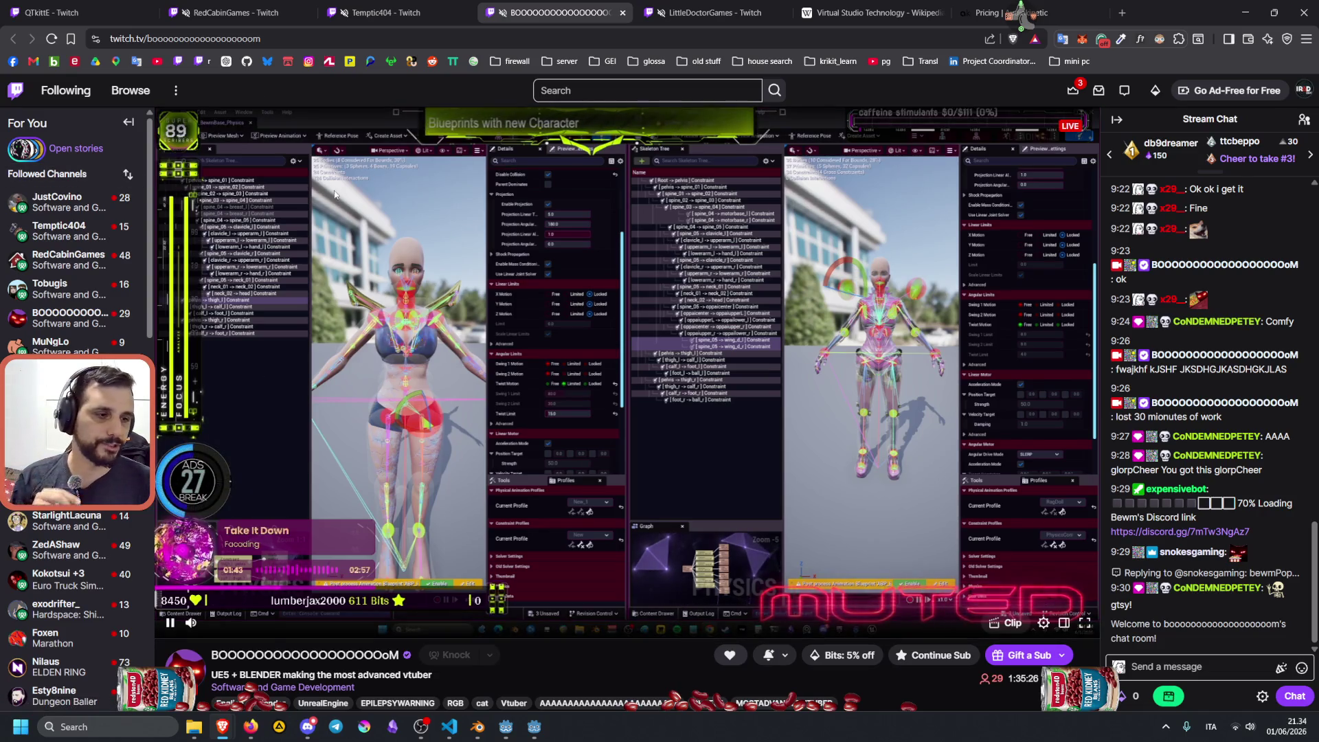
pyautogui.click(114, 8)
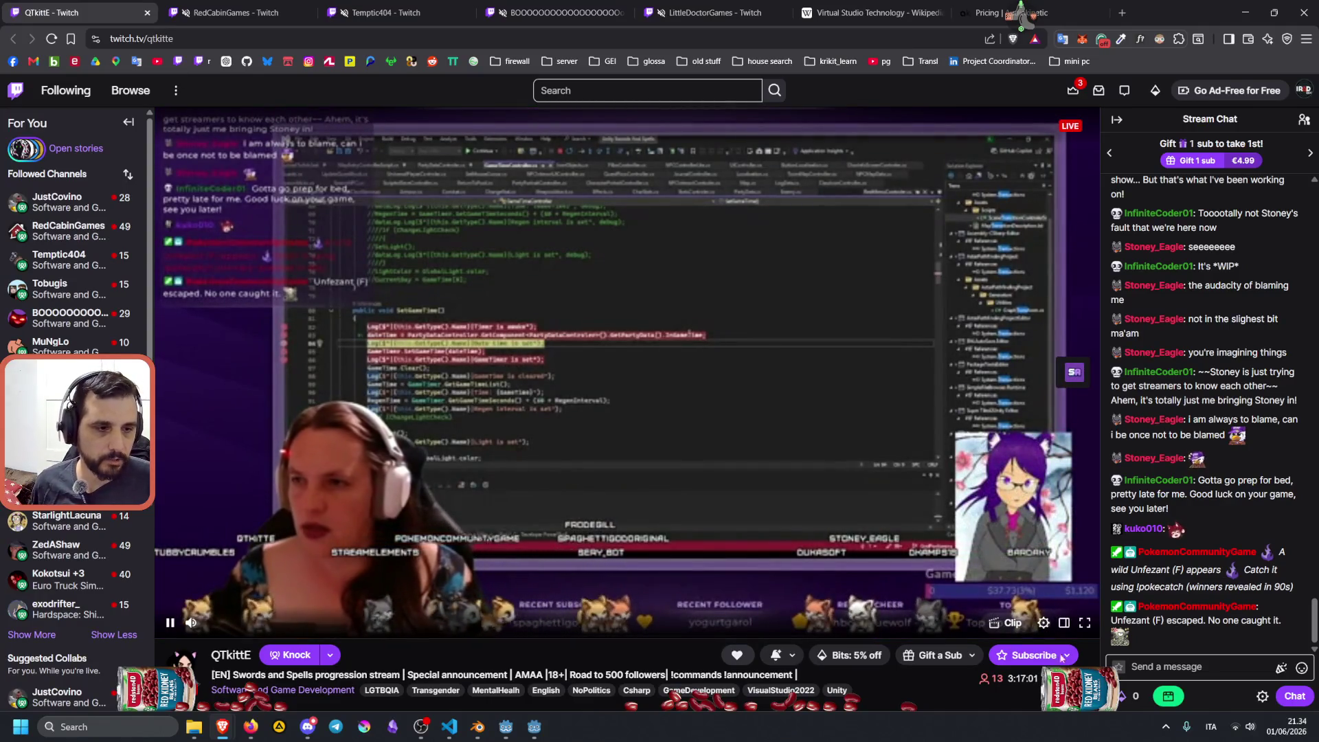
pyautogui.click(505, 726)
# Review the can_interact check on line 71 and the signal's Interactible type in player.gd.
pyautogui.click(469, 286)
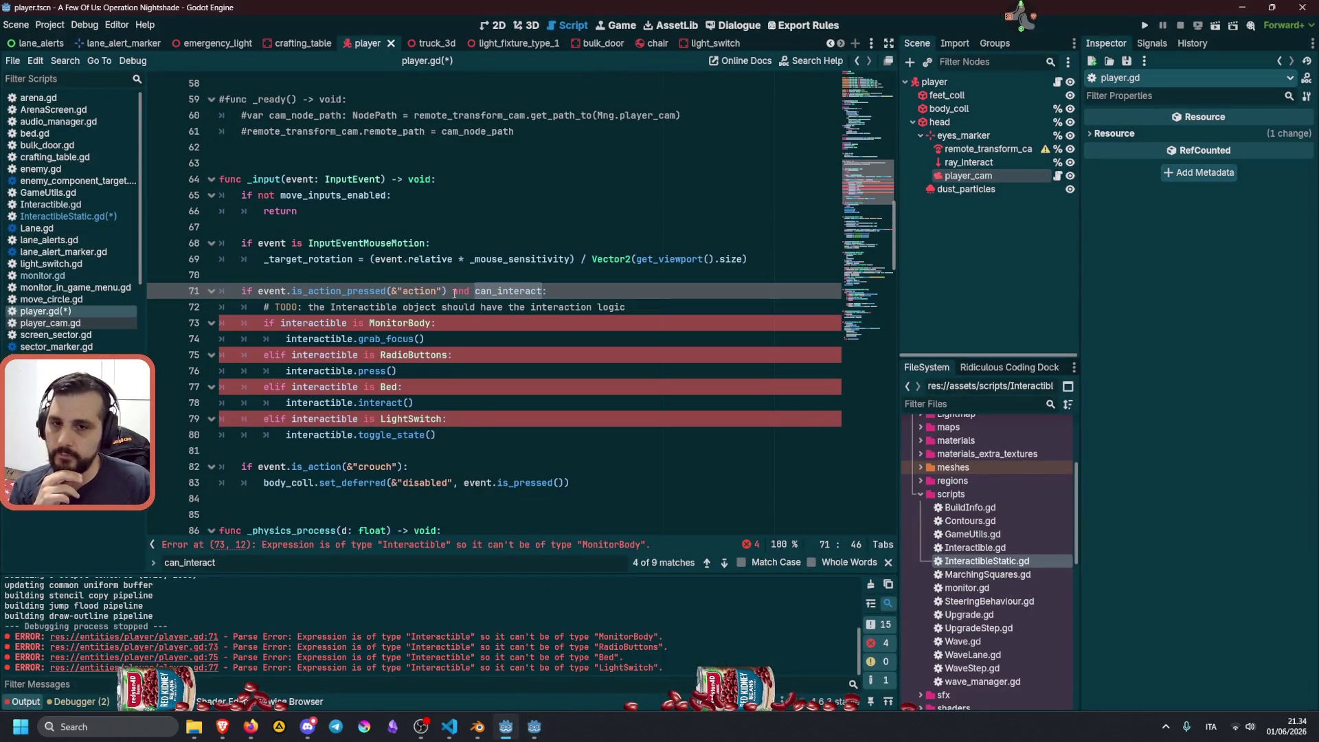
pyautogui.moveTo(897, 186); pyautogui.dragTo(880, 73)
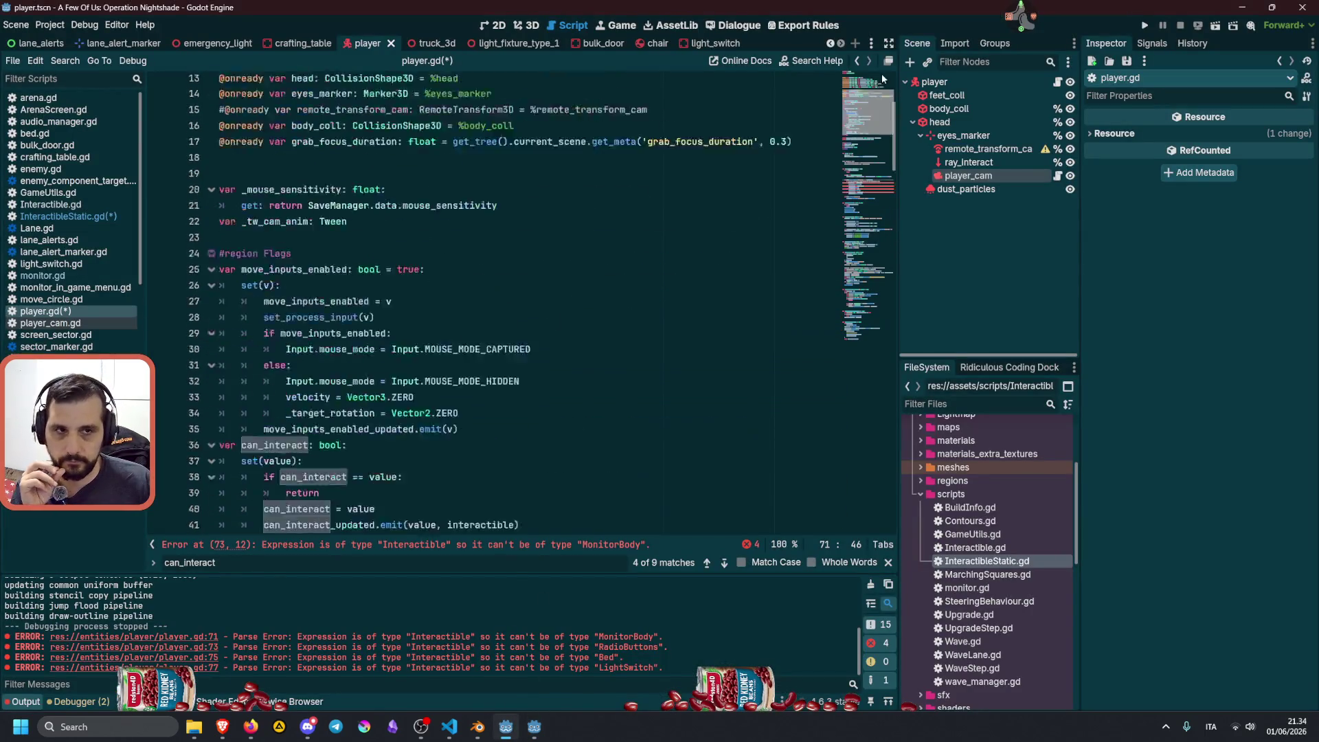
pyautogui.scroll(-8, 471, 334)
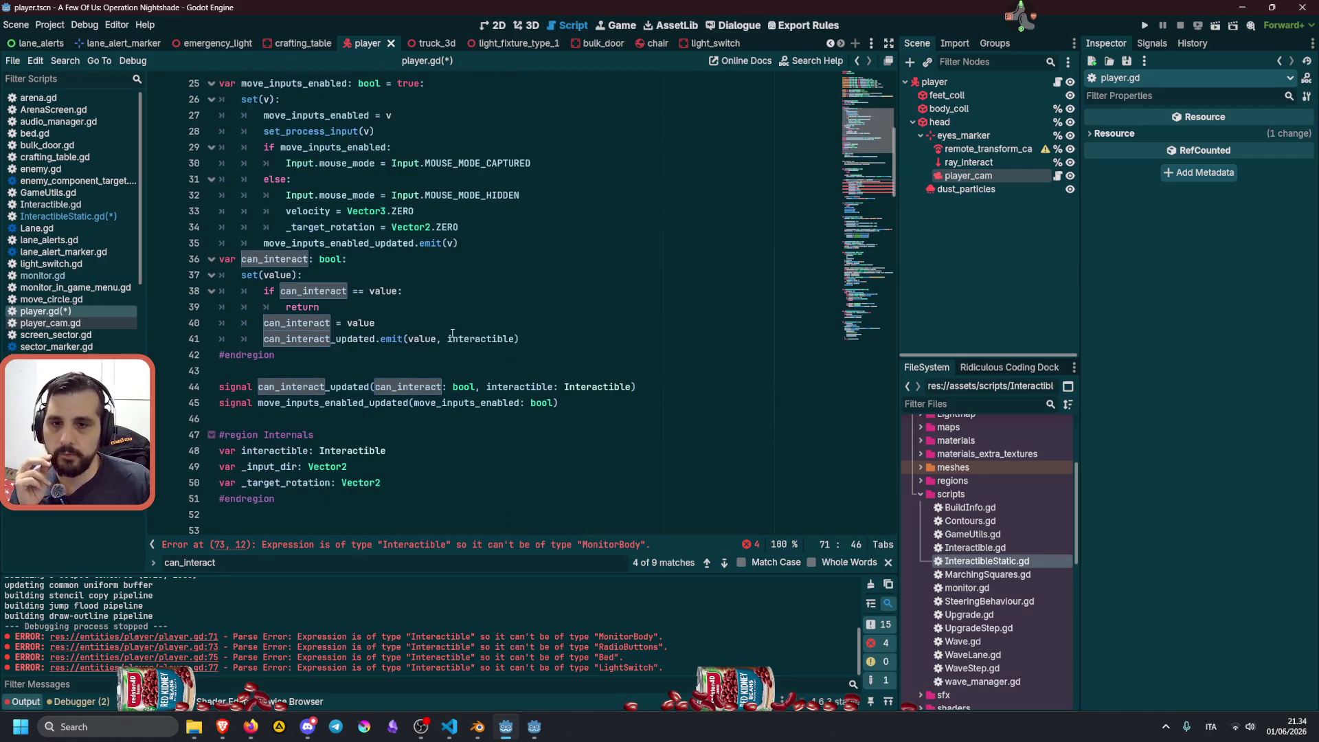
pyautogui.doubleClick(590, 387)
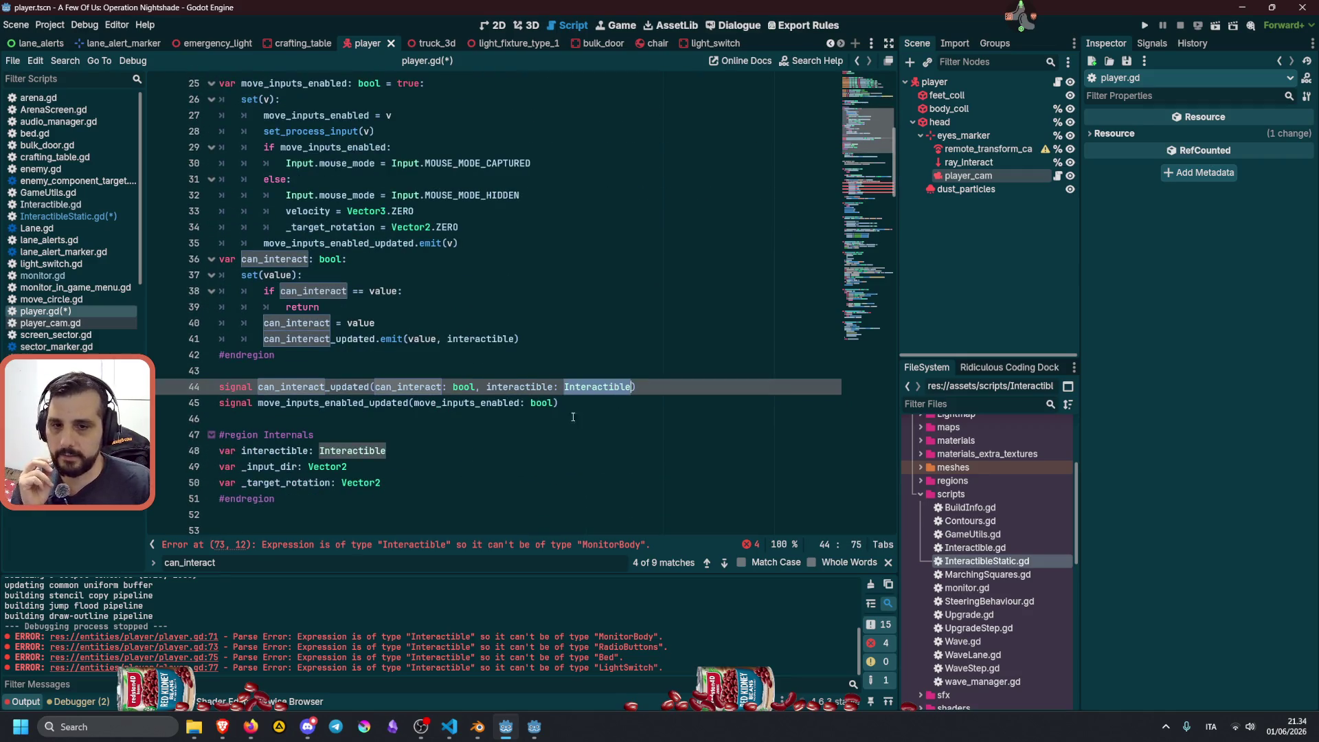
pyautogui.scroll(-2, 457, 335)
pyautogui.click(457, 336)
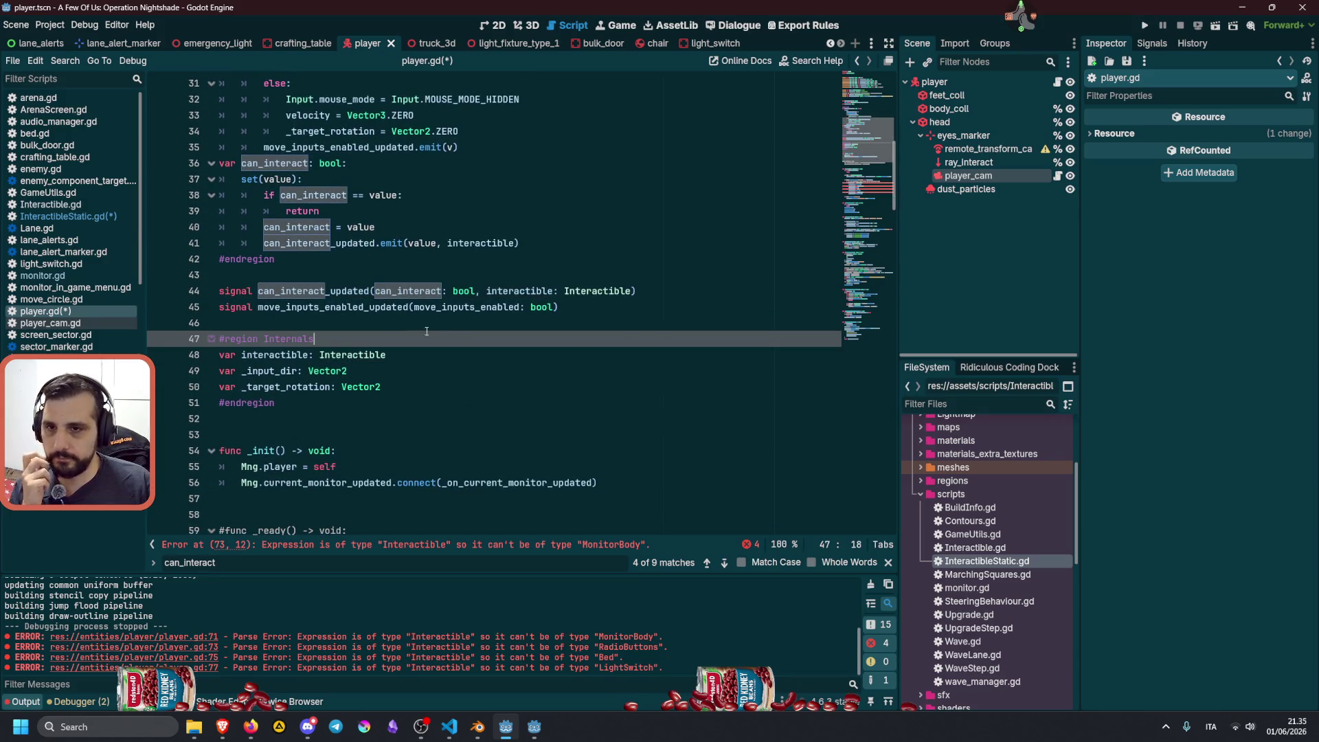
# Open InteractibleStatic.gd in the script editor.
pyautogui.click(79, 228)
pyautogui.click(76, 217)
pyautogui.click(359, 112)
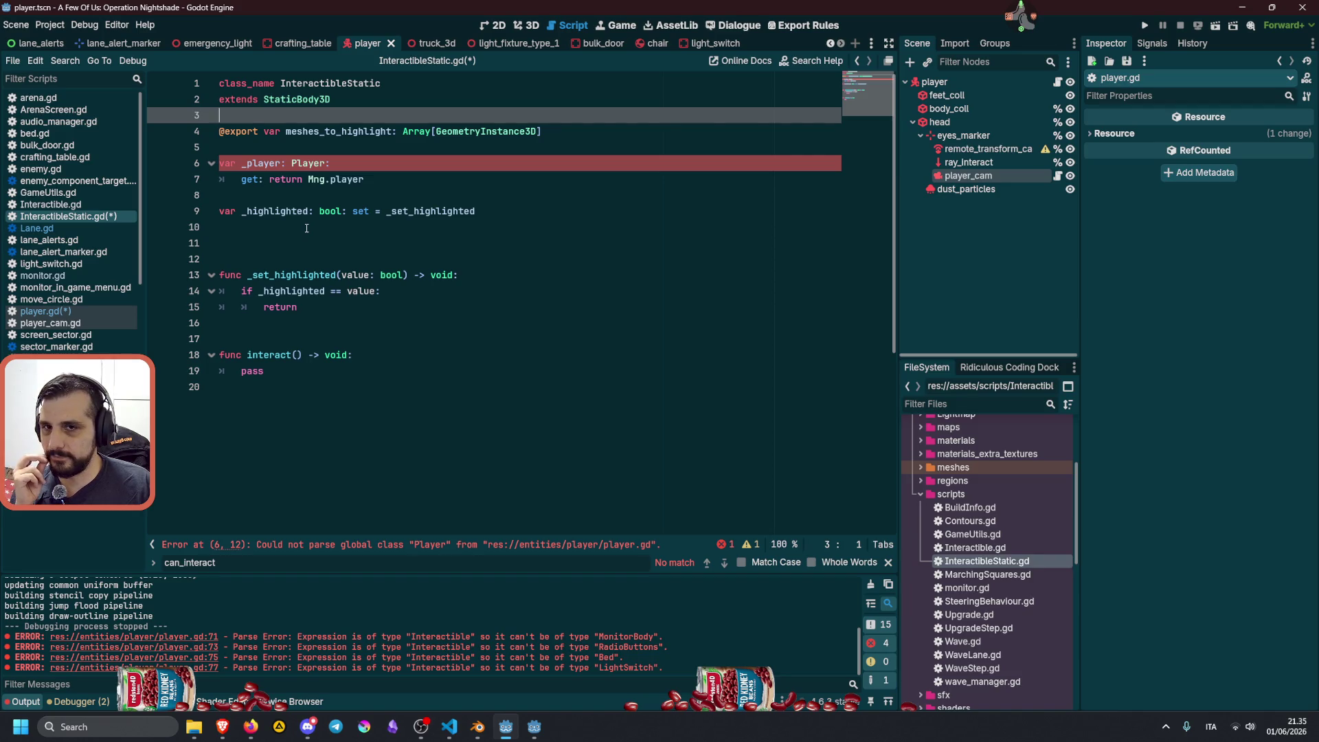
# Check the StaticBody3D base class, then save and close InteractibleStatic.gd.
pyautogui.doubleClick(307, 100)
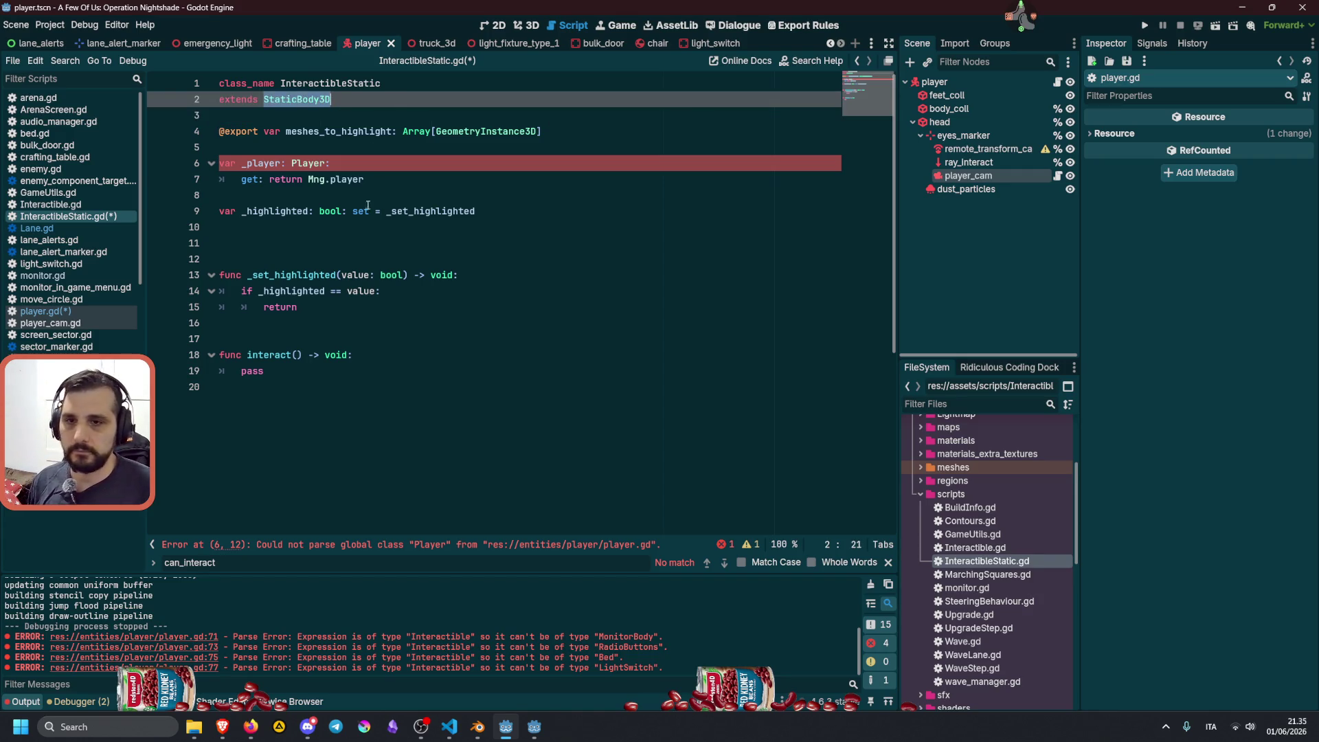
pyautogui.click(206, 244)
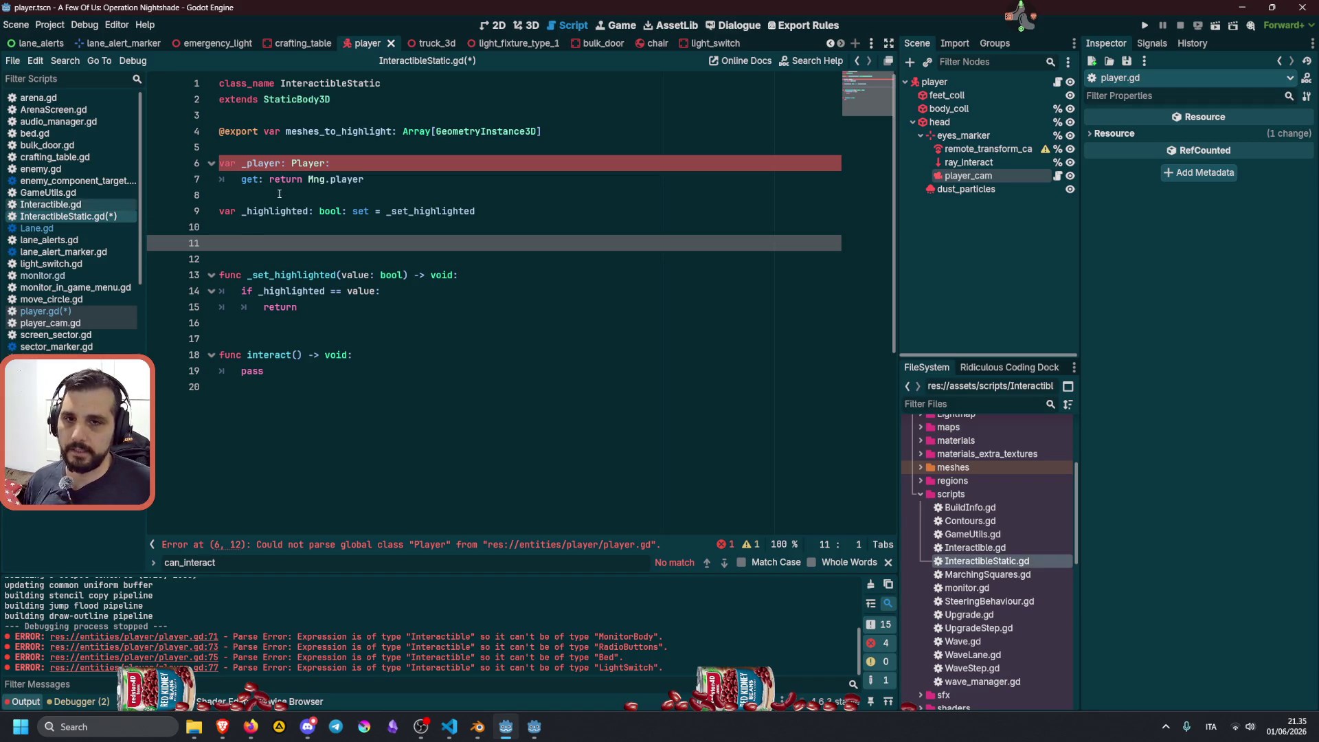
pyautogui.middleClick(107, 218)
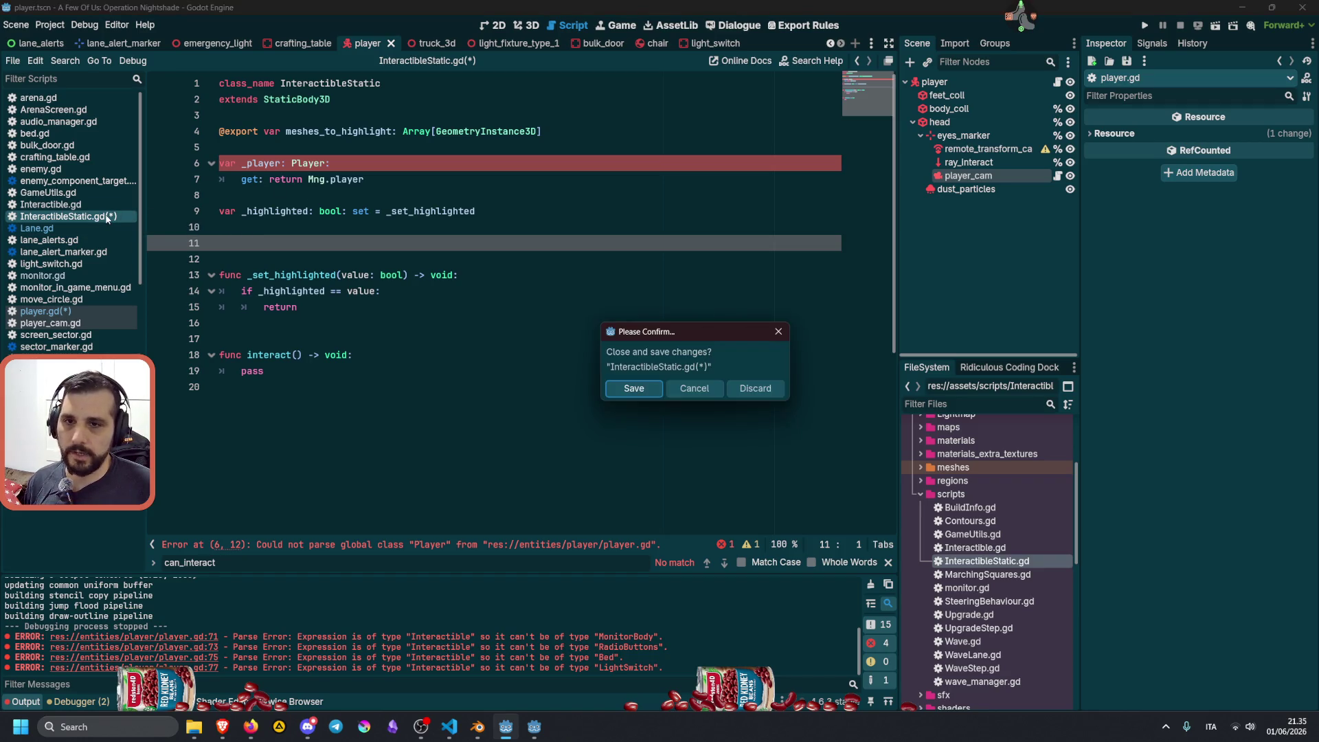
pyautogui.click(633, 388)
# Delete InteractibleStatic.gd from the project's scripts folder.
pyautogui.rightClick(996, 562)
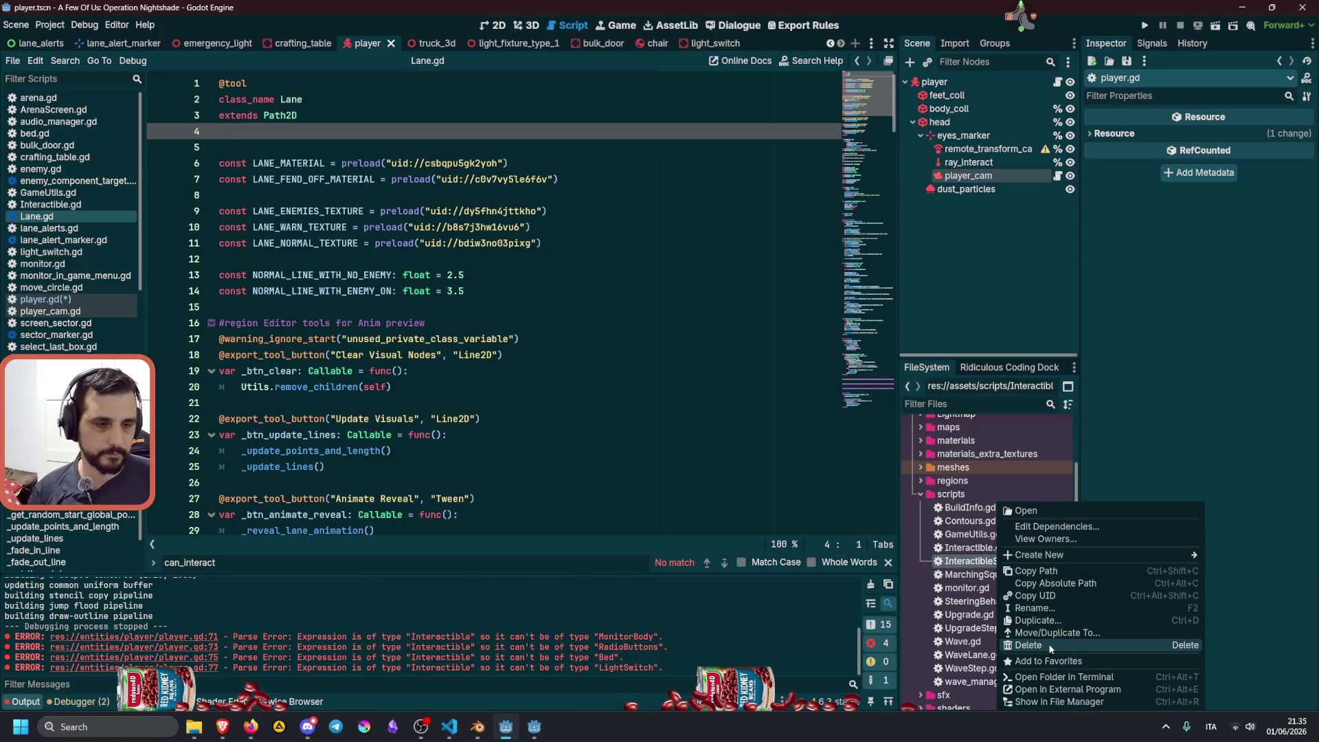
pyautogui.click(1049, 646)
pyautogui.click(565, 426)
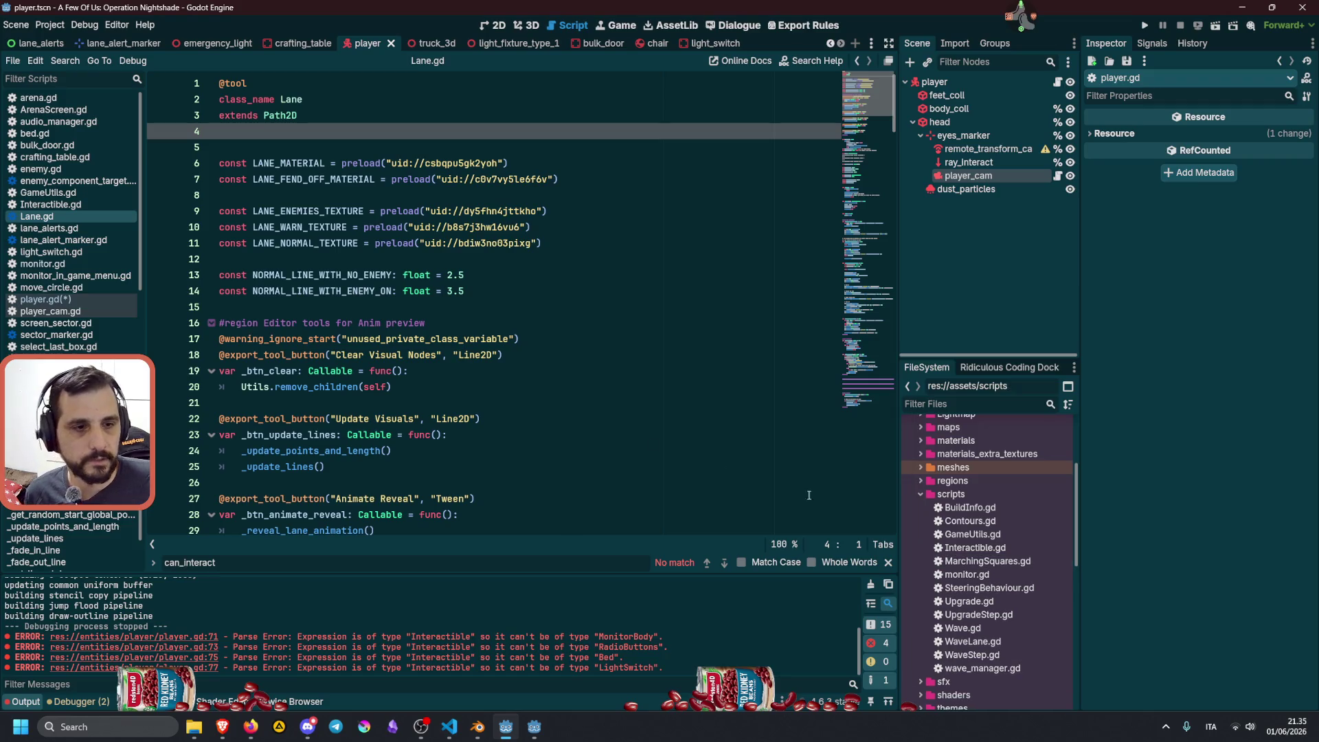
# Filter FileSystem for 'compo' and collapse the allies, audio_root_3d, build_packets and enemies folders.
pyautogui.click(977, 546)
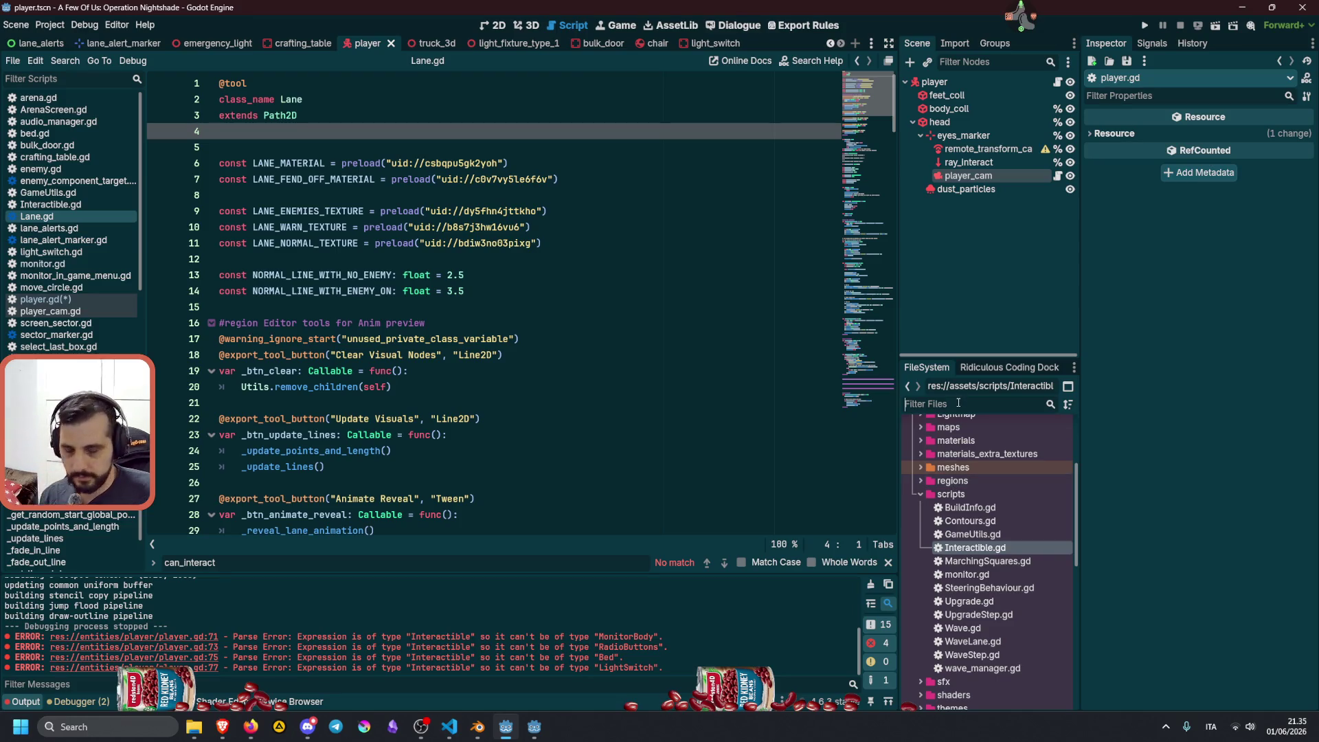
pyautogui.write('compo')
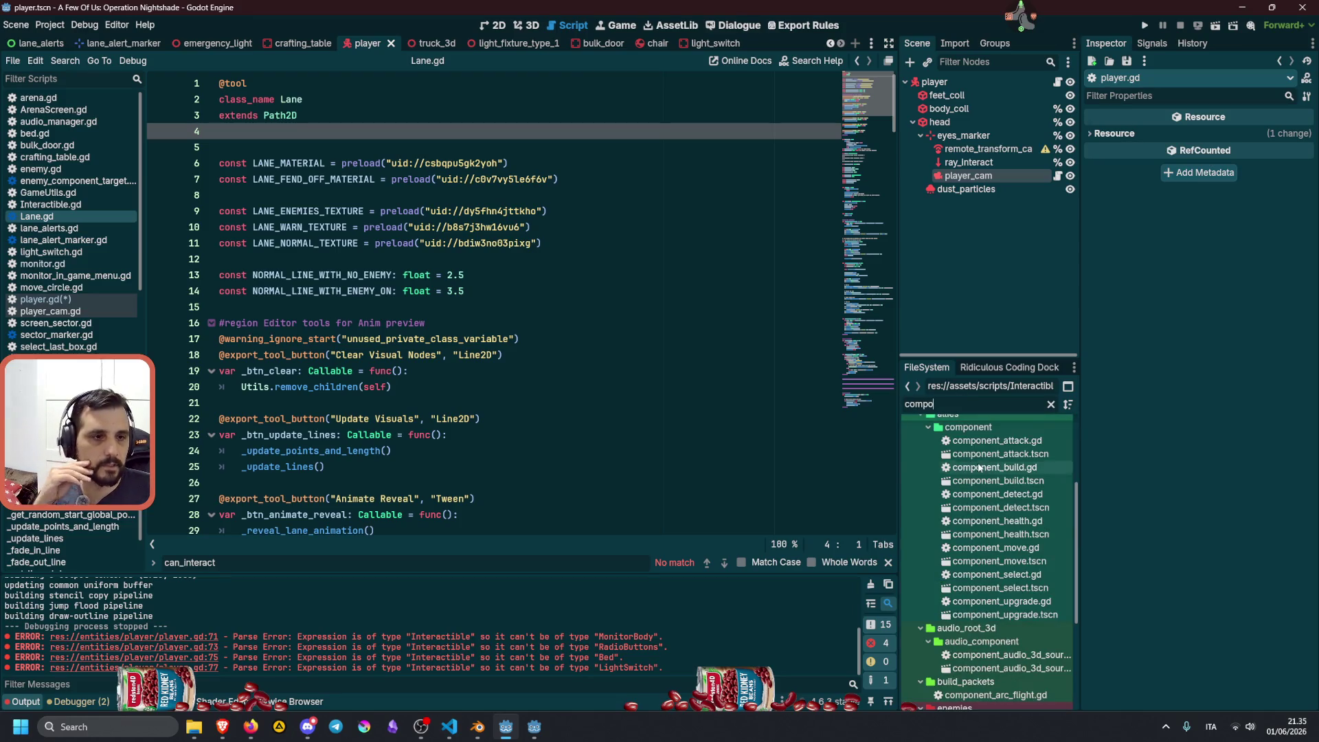
pyautogui.scroll(3, 975, 468)
pyautogui.click(926, 535)
pyautogui.click(920, 521)
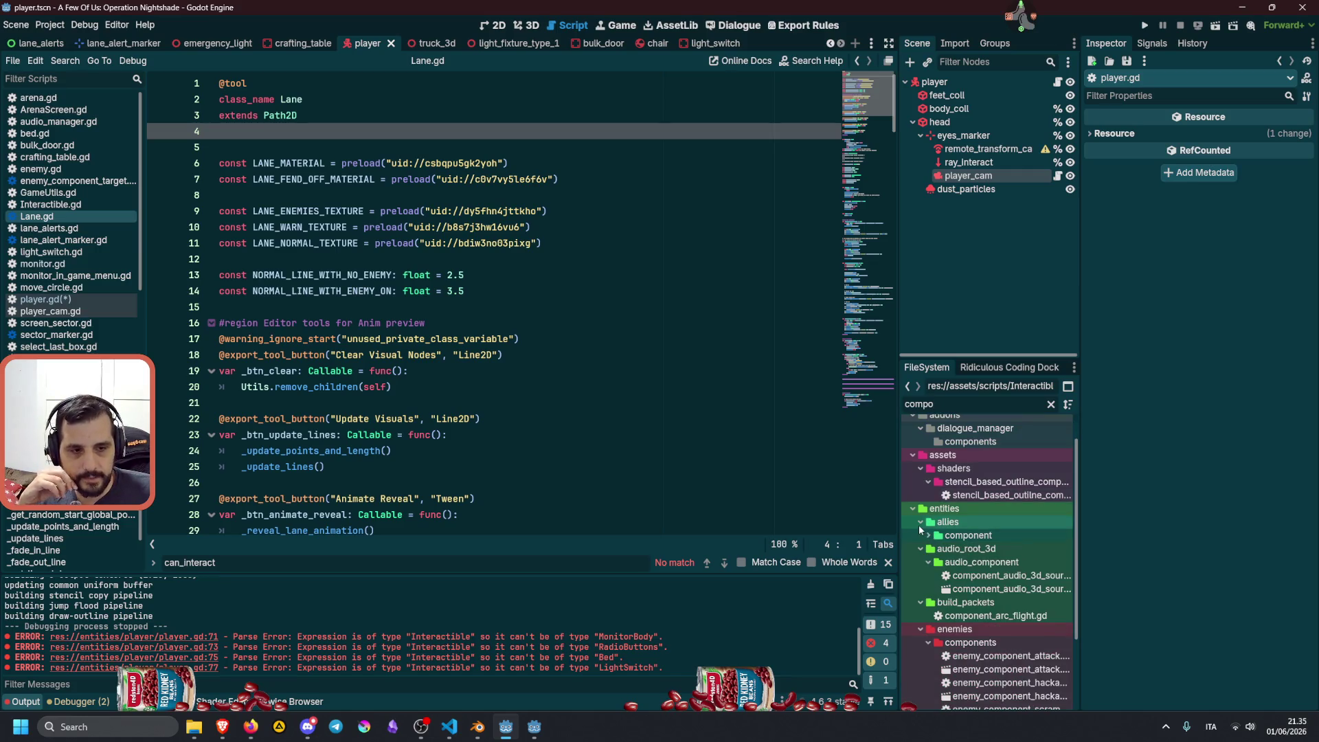
pyautogui.click(921, 535)
pyautogui.click(921, 549)
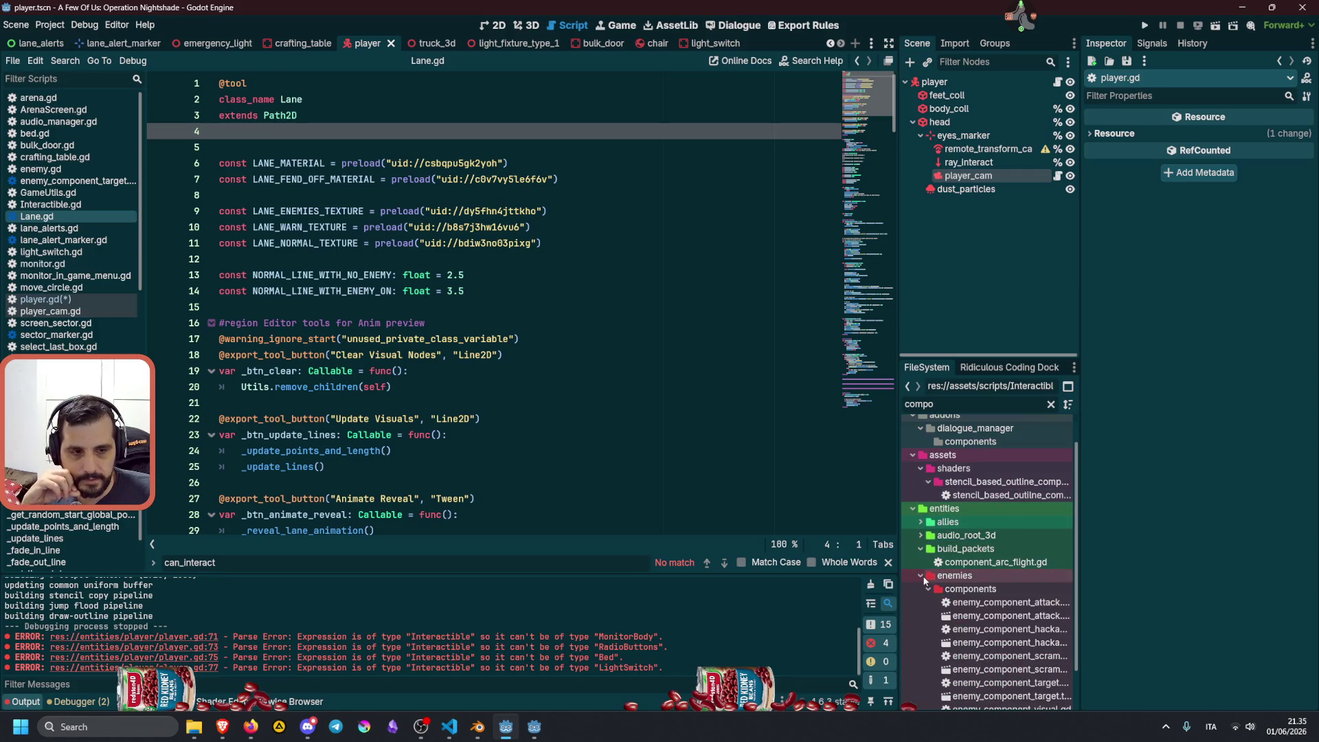
pyautogui.click(921, 563)
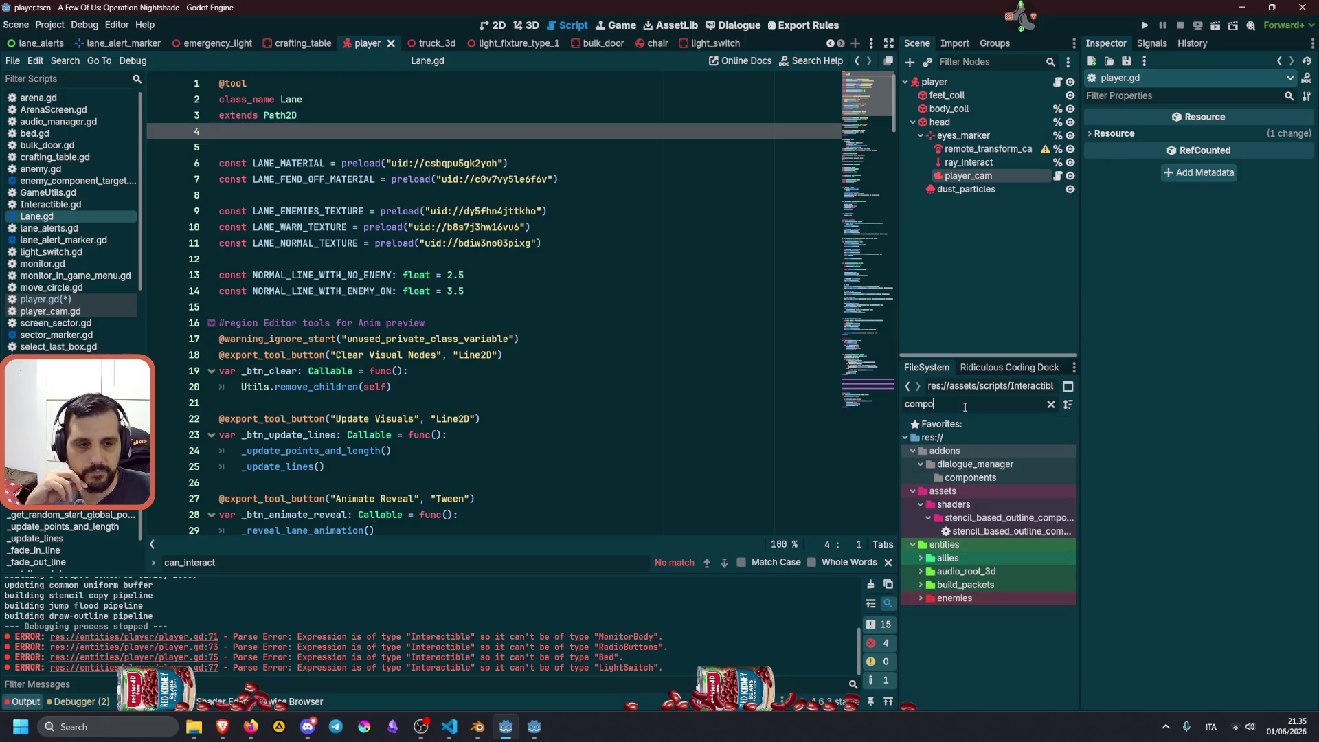
# Filter for truck_3d, then clear the filter and browse the full tree up to assets/scripts.
pyautogui.write('truck')
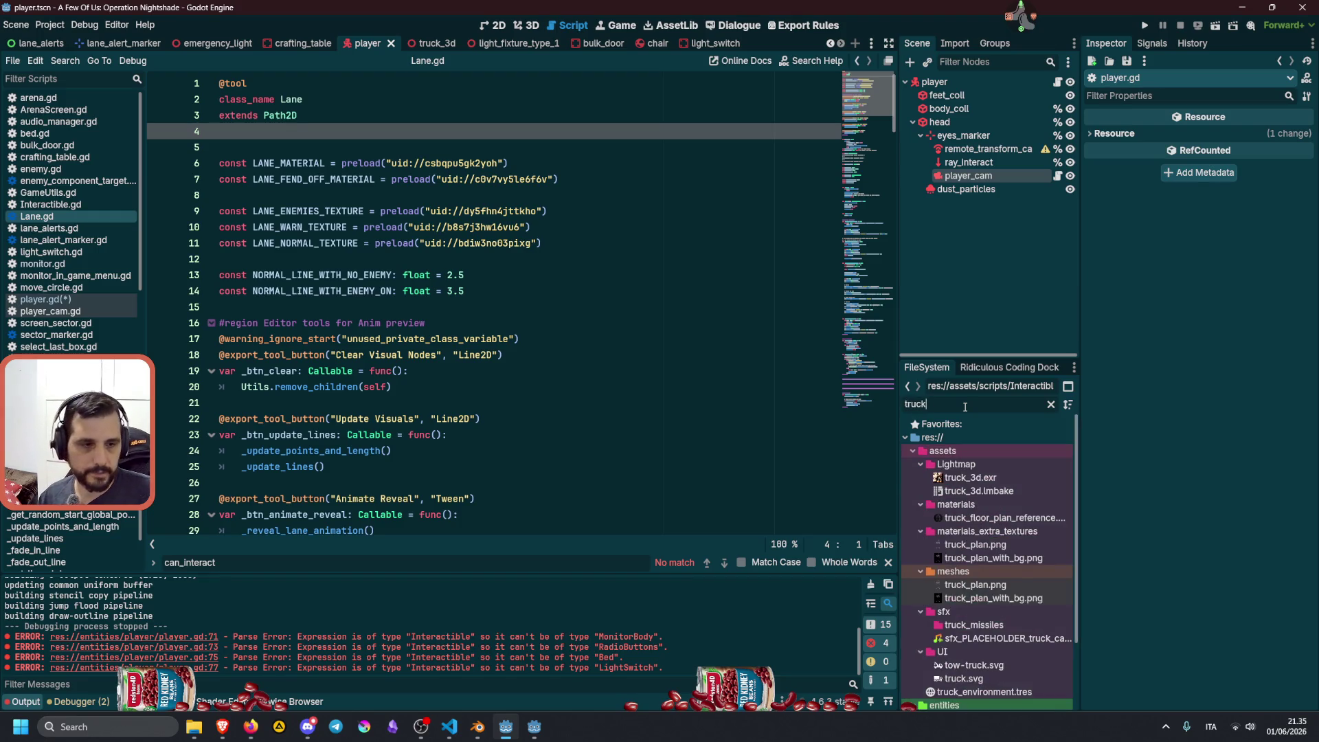
pyautogui.write('_3d')
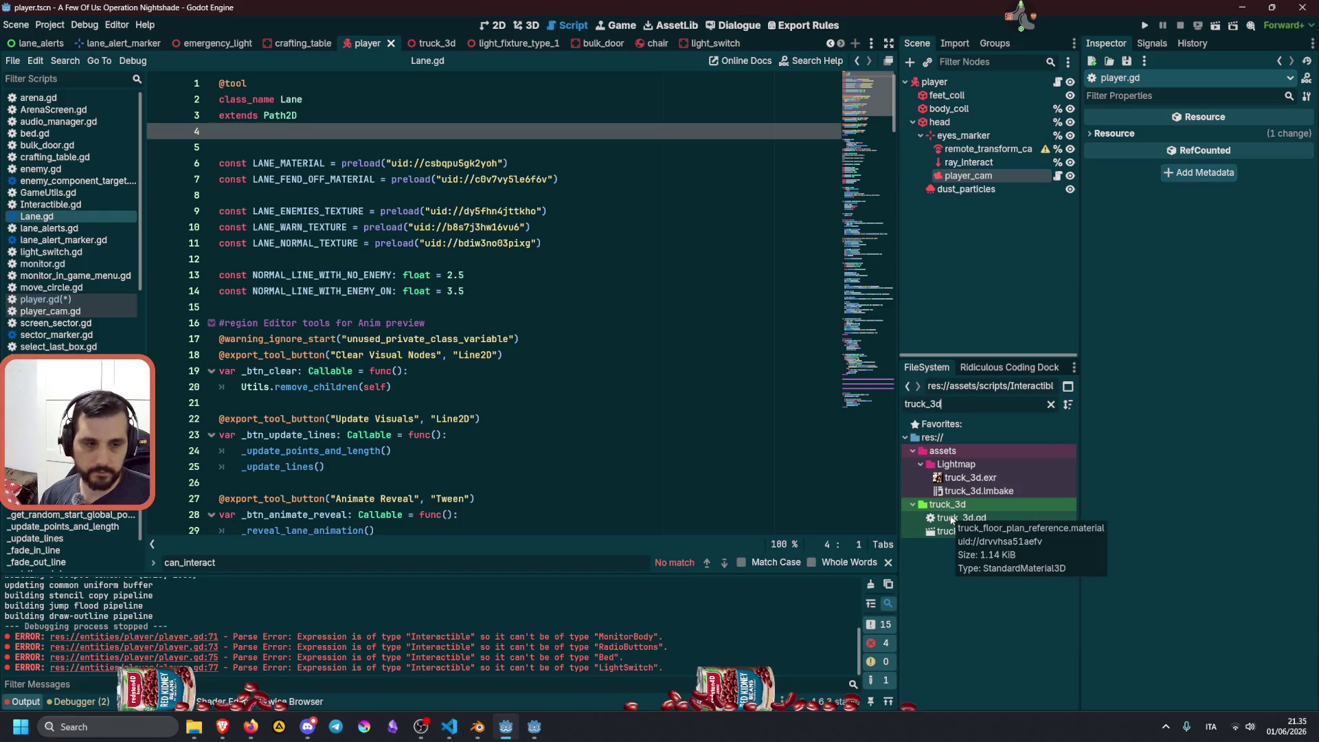
pyautogui.doubleClick(954, 506)
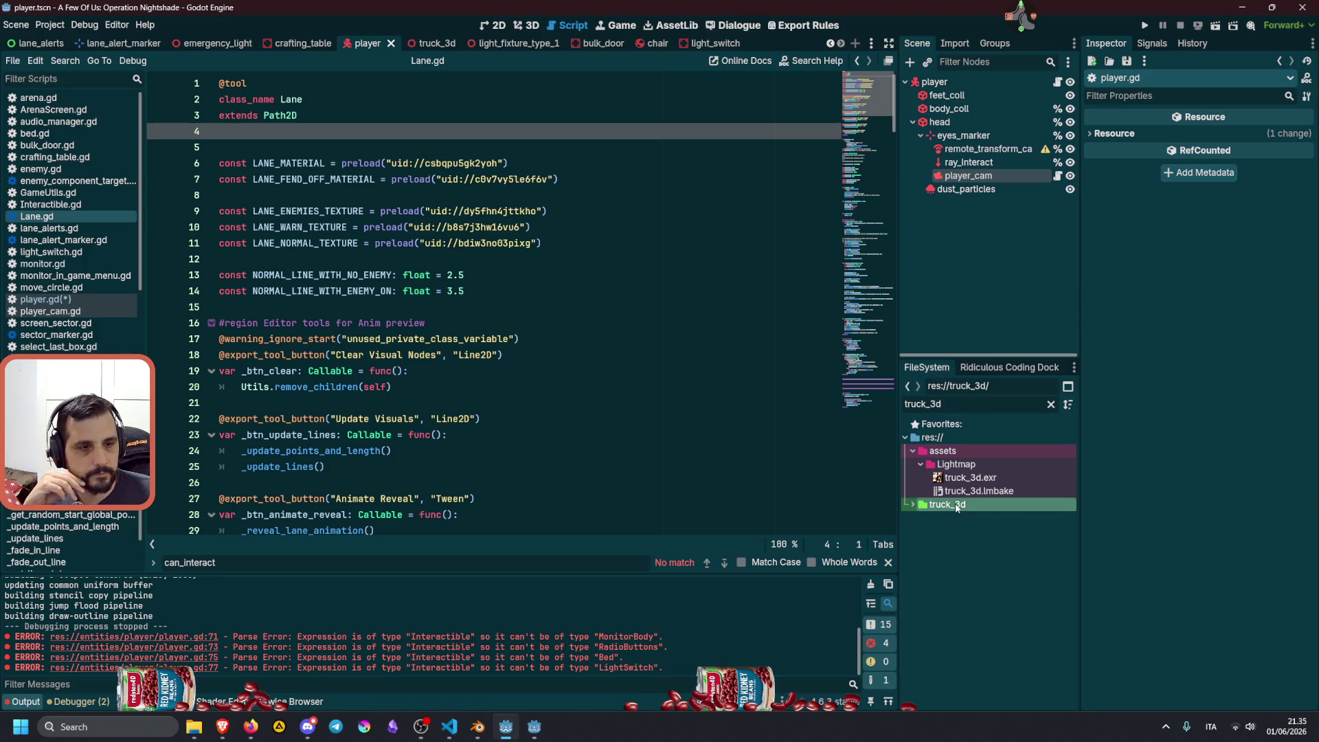
pyautogui.click(1051, 404)
pyautogui.scroll(-1, 989, 560)
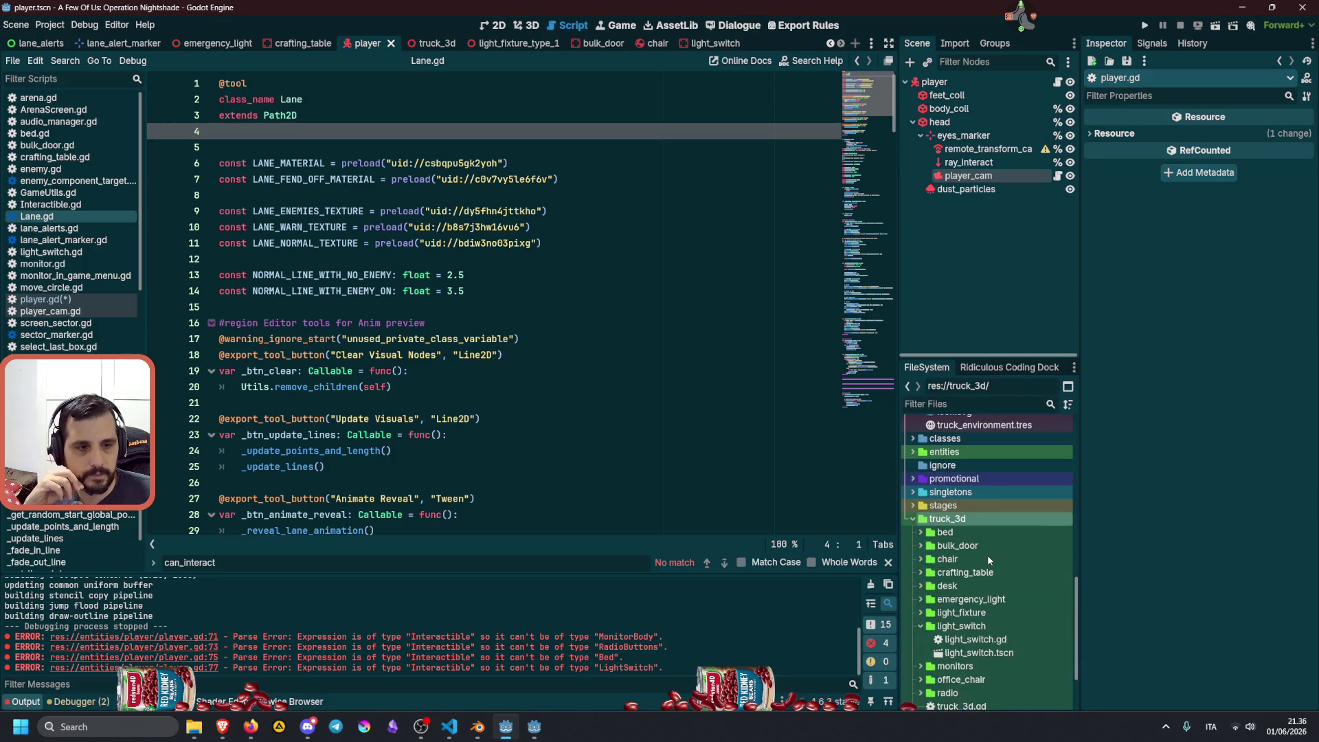
pyautogui.scroll(-3, 975, 560)
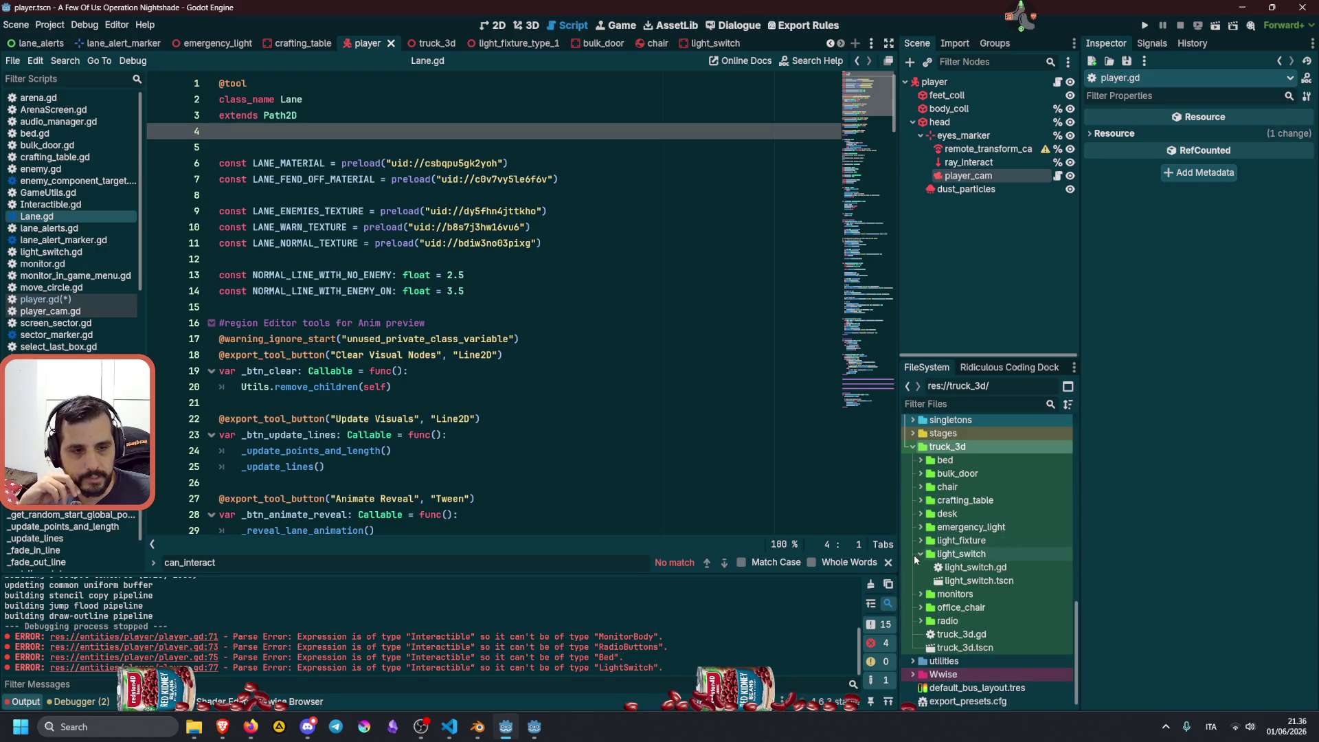
pyautogui.click(915, 556)
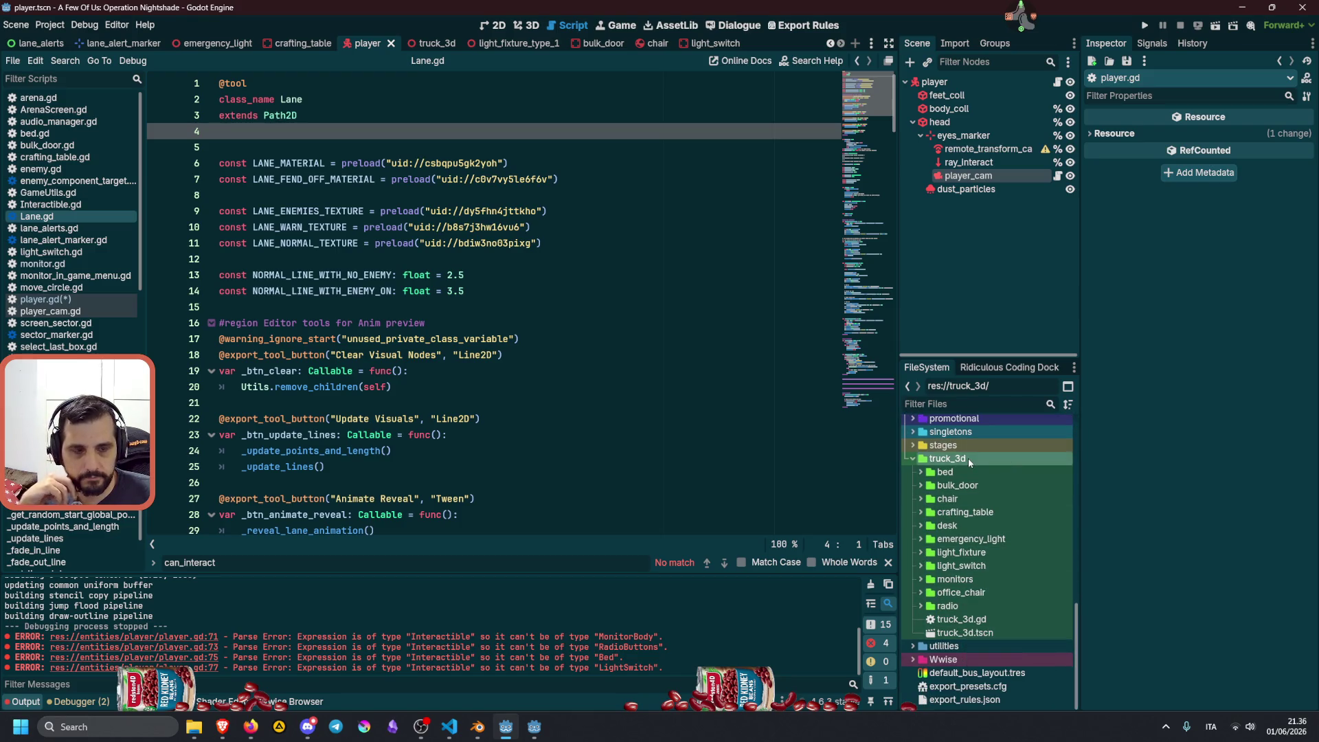
pyautogui.scroll(10, 967, 459)
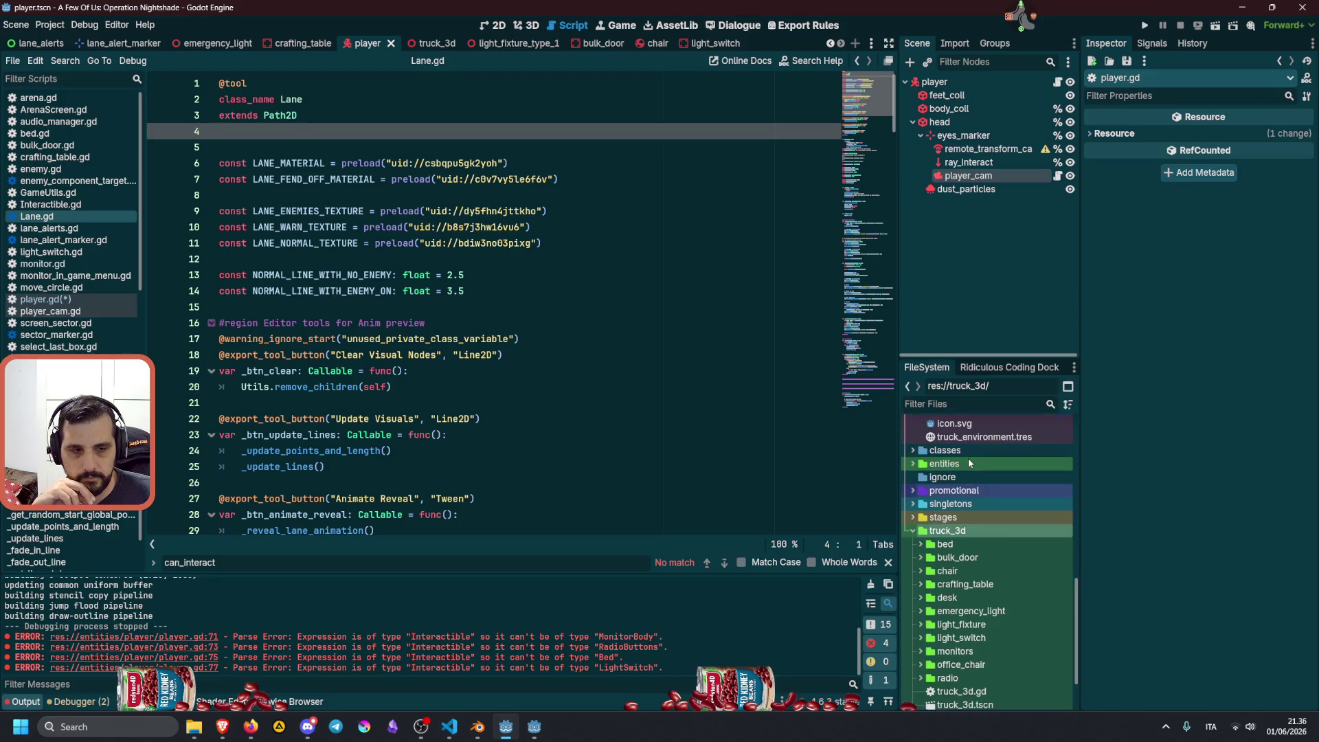
pyautogui.scroll(3, 971, 526)
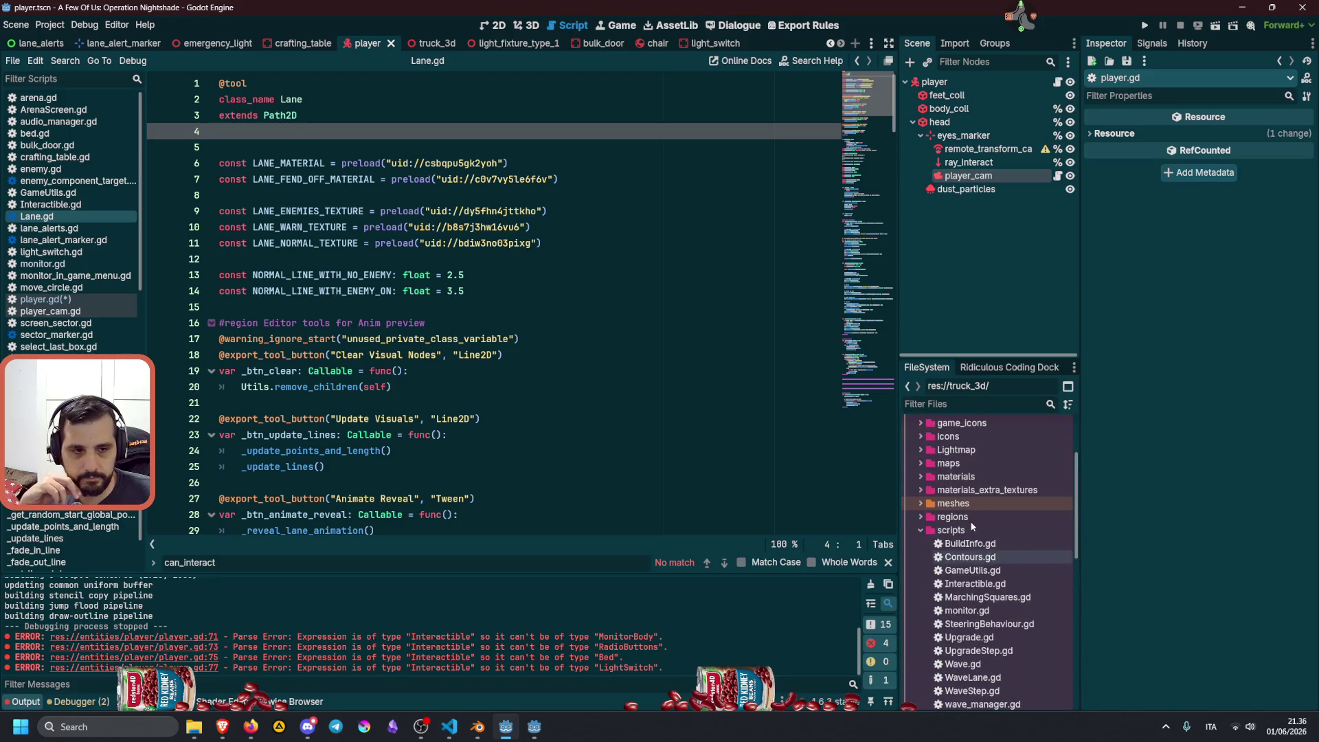
# Rename Interactible.gd to component_interactible.gd and move it into the truck_3d folder.
pyautogui.rightClick(968, 583)
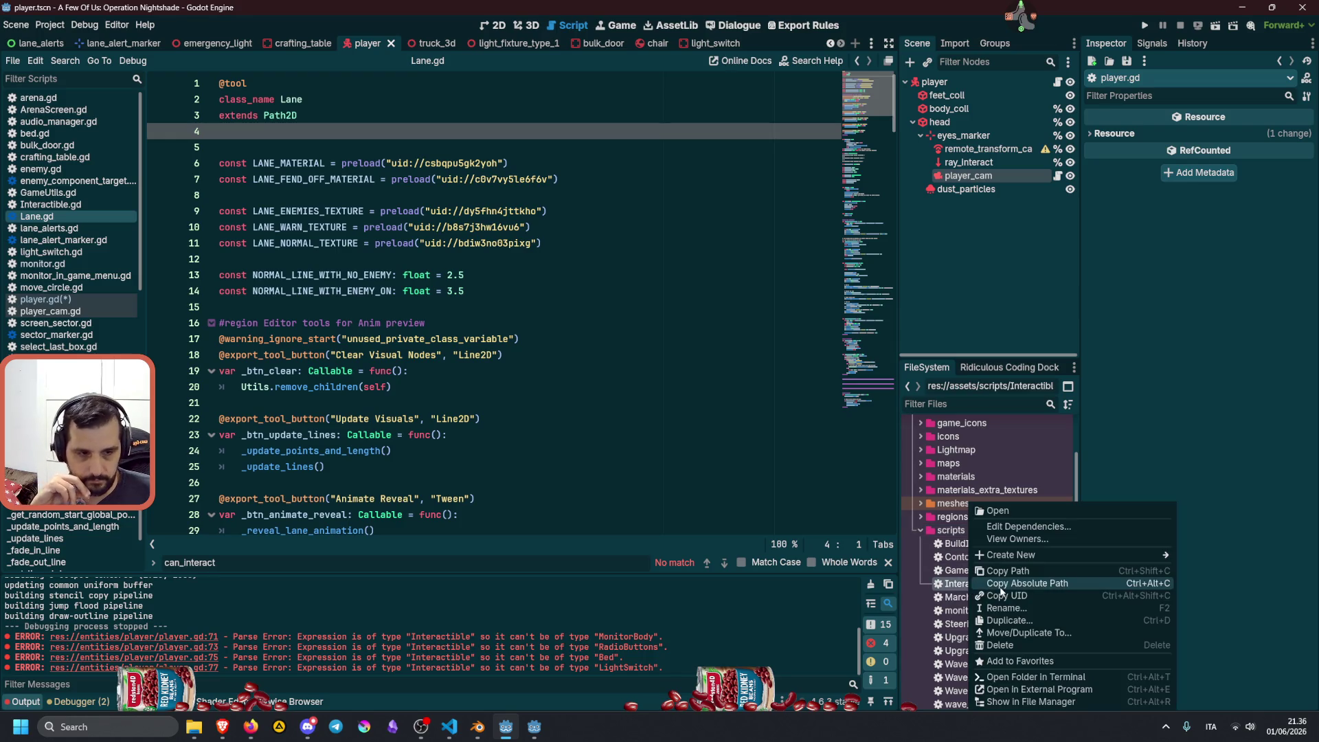
pyautogui.click(955, 587)
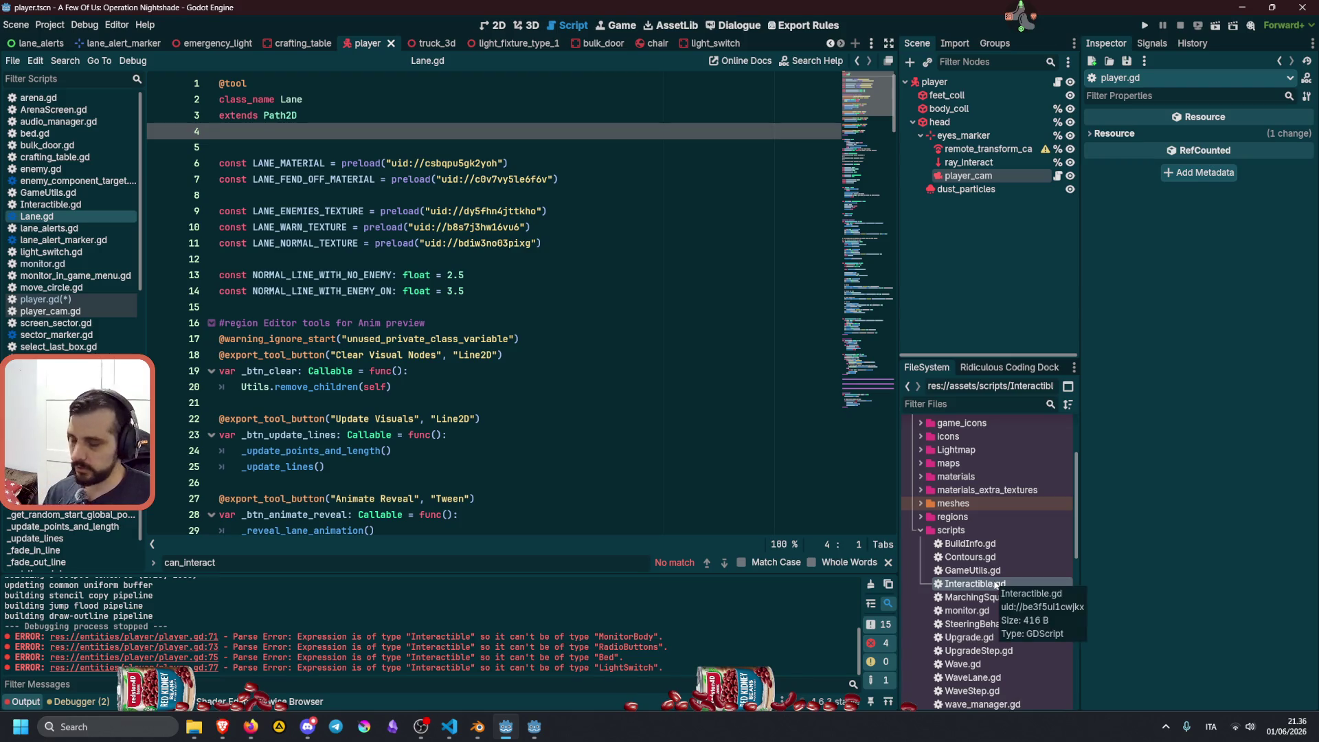
pyautogui.click(995, 584)
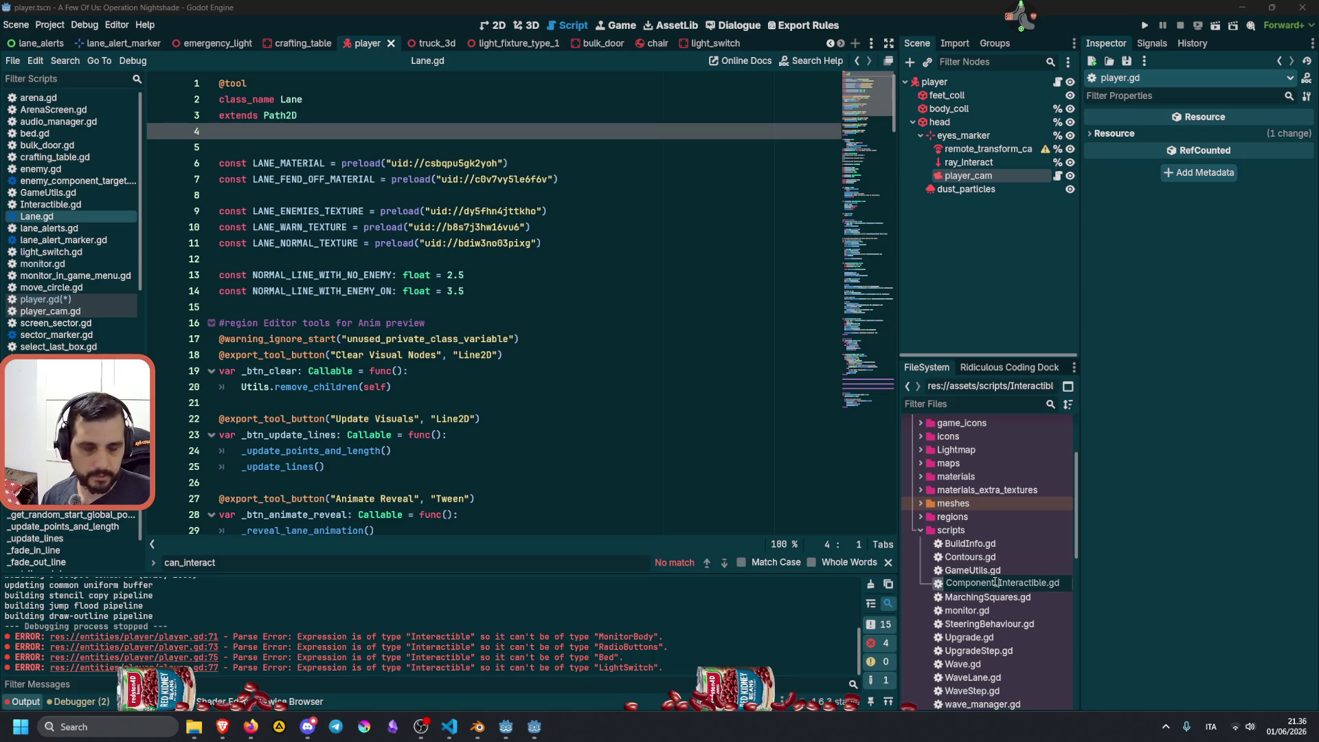
pyautogui.press('Return')
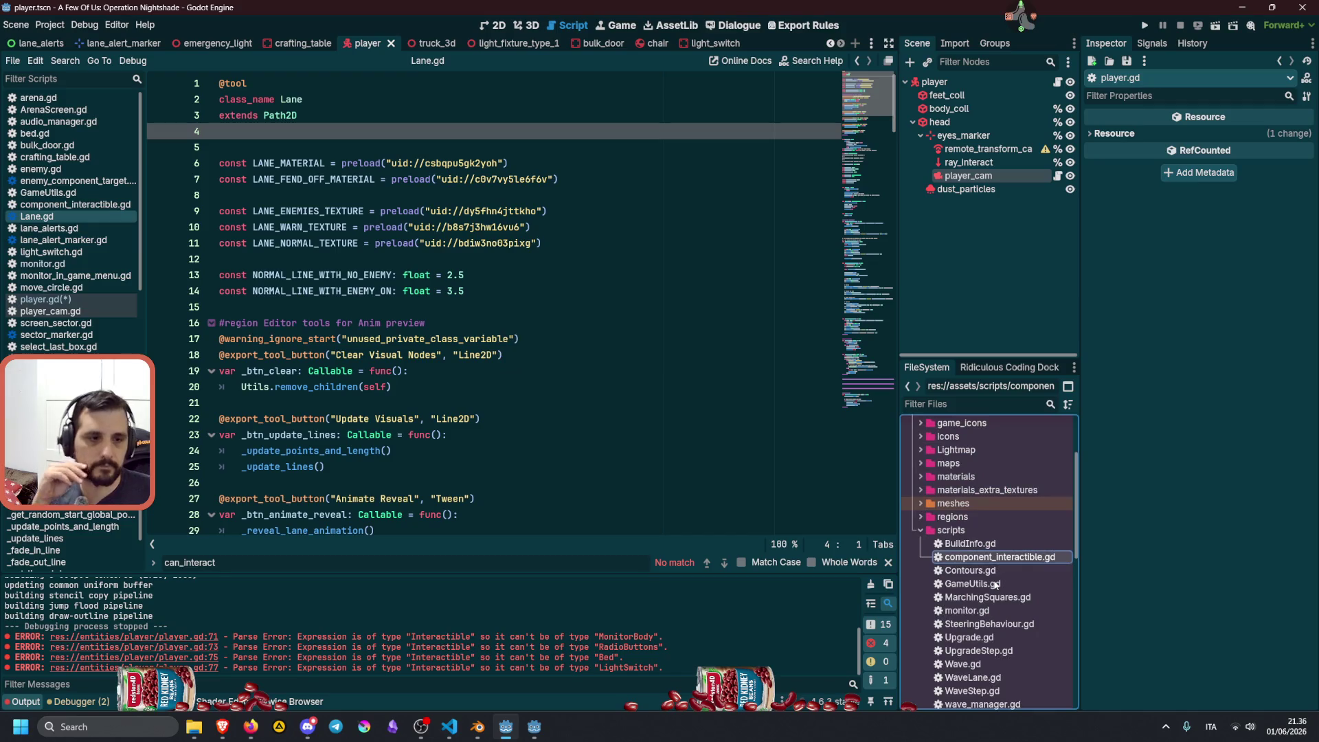
pyautogui.moveTo(968, 564)
pyautogui.mouseDown()
pyautogui.moveTo(979, 706)
pyautogui.moveTo(974, 592)
pyautogui.moveTo(969, 607)
pyautogui.mouseUp()
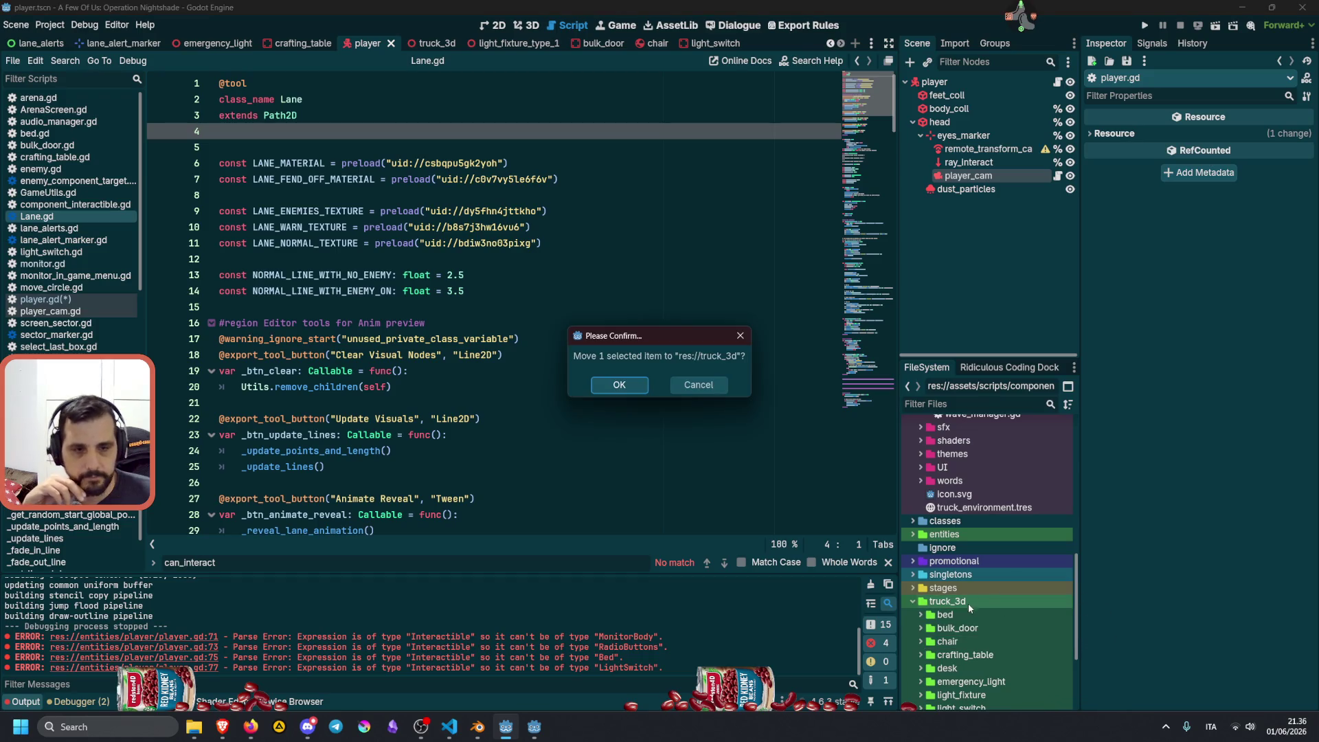
pyautogui.click(628, 385)
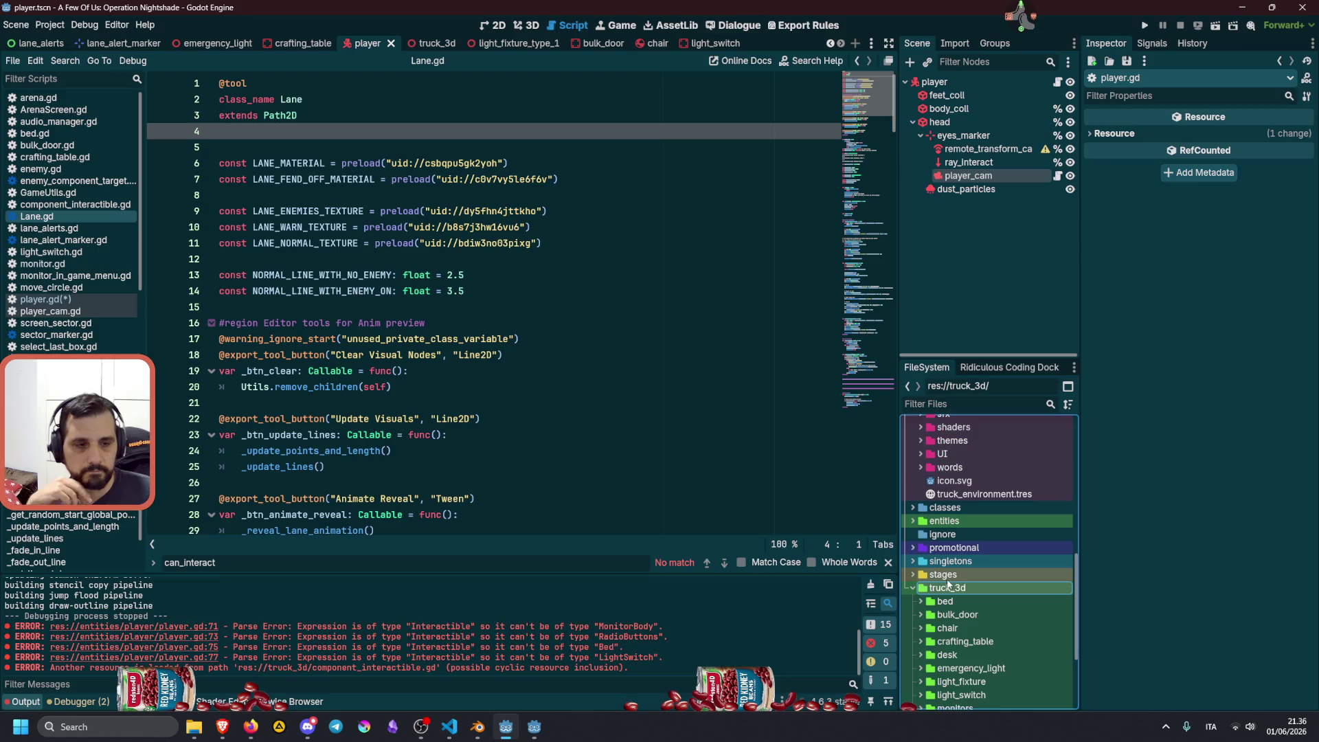
# Make component_interactible.gd declare class_name ComponentInteractible extending Node instead of PhysicsBody3D.
pyautogui.click(668, 306)
pyautogui.scroll(-3, 975, 583)
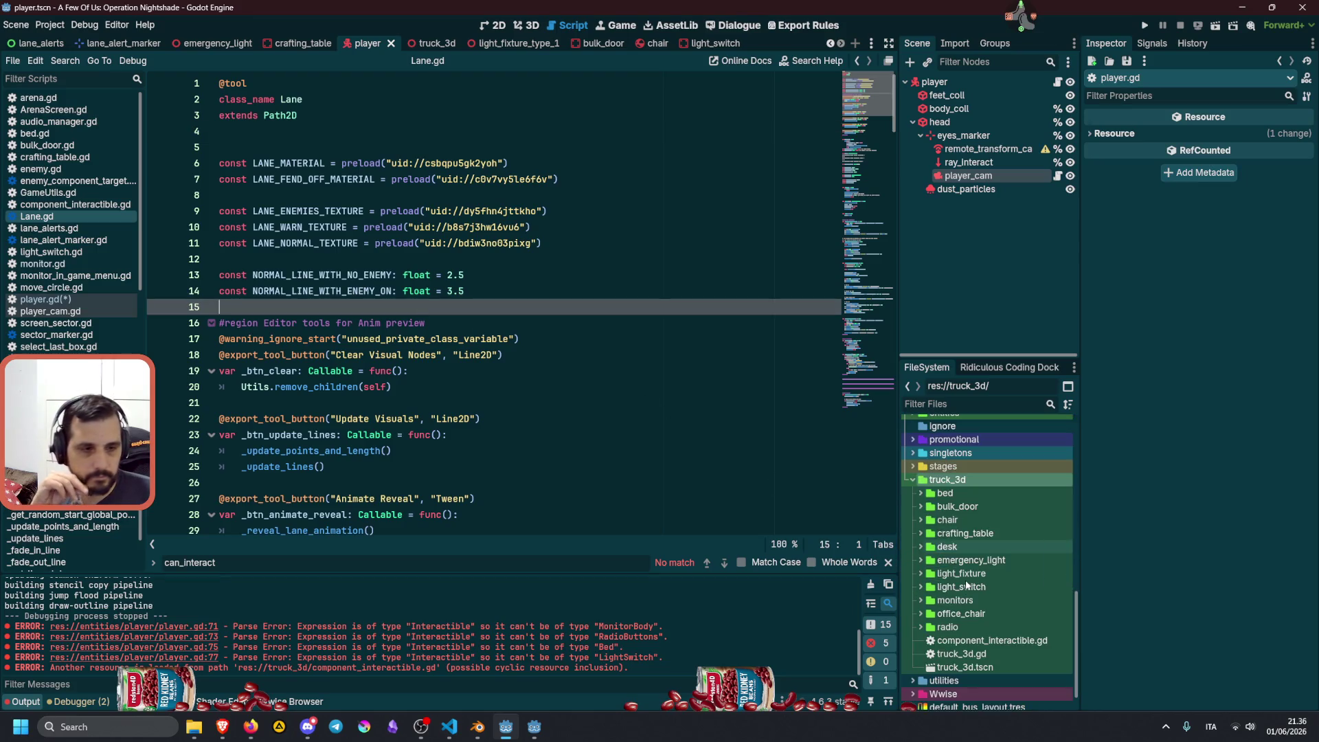
pyautogui.doubleClick(975, 640)
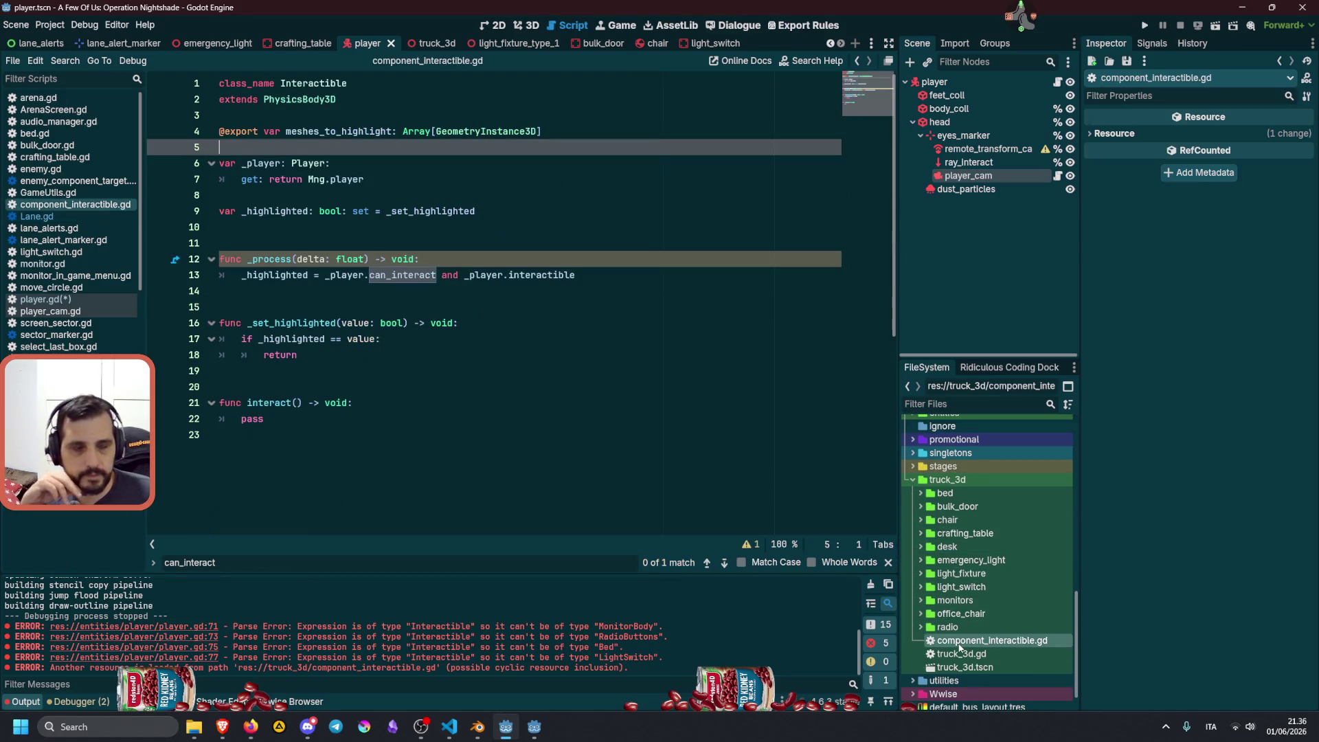
pyautogui.click(281, 83)
pyautogui.write('Component')
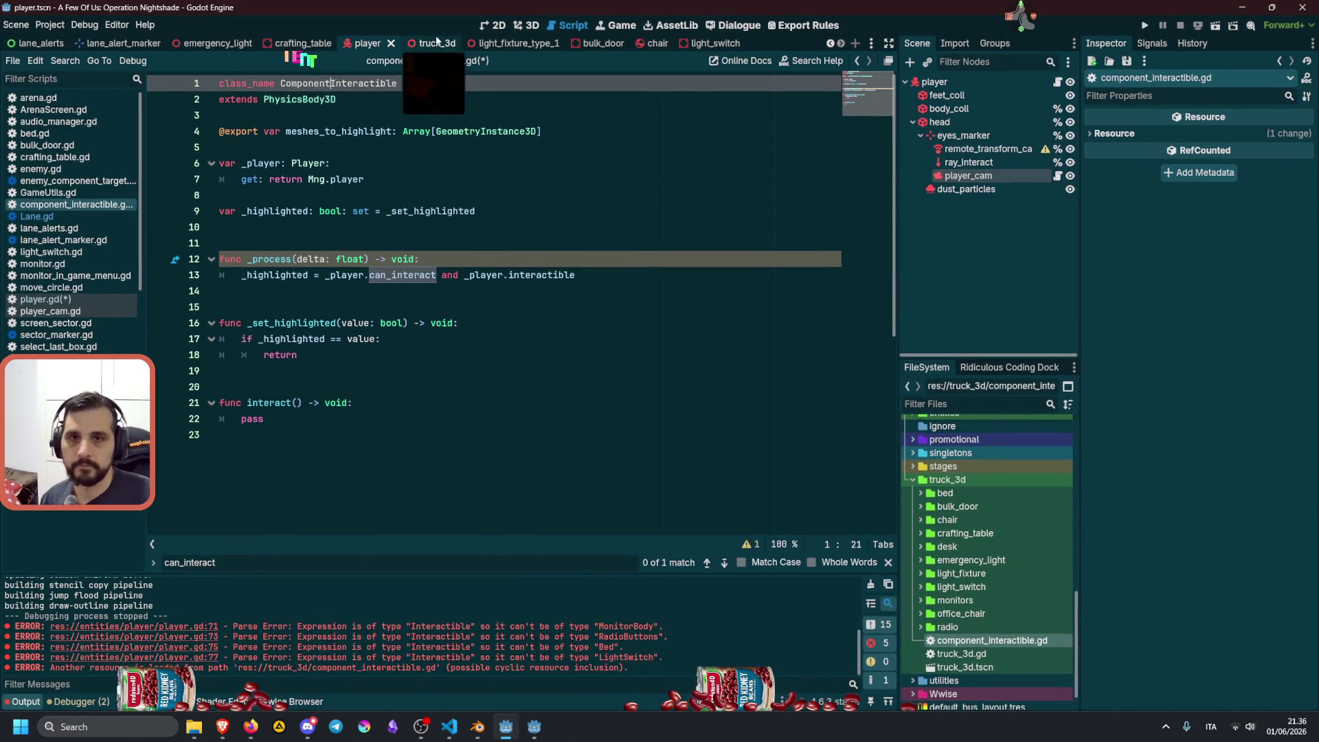
pyautogui.press('Down')
pyautogui.press('End')
pyautogui.hotkey('ctrl', 'shift', 'Left')
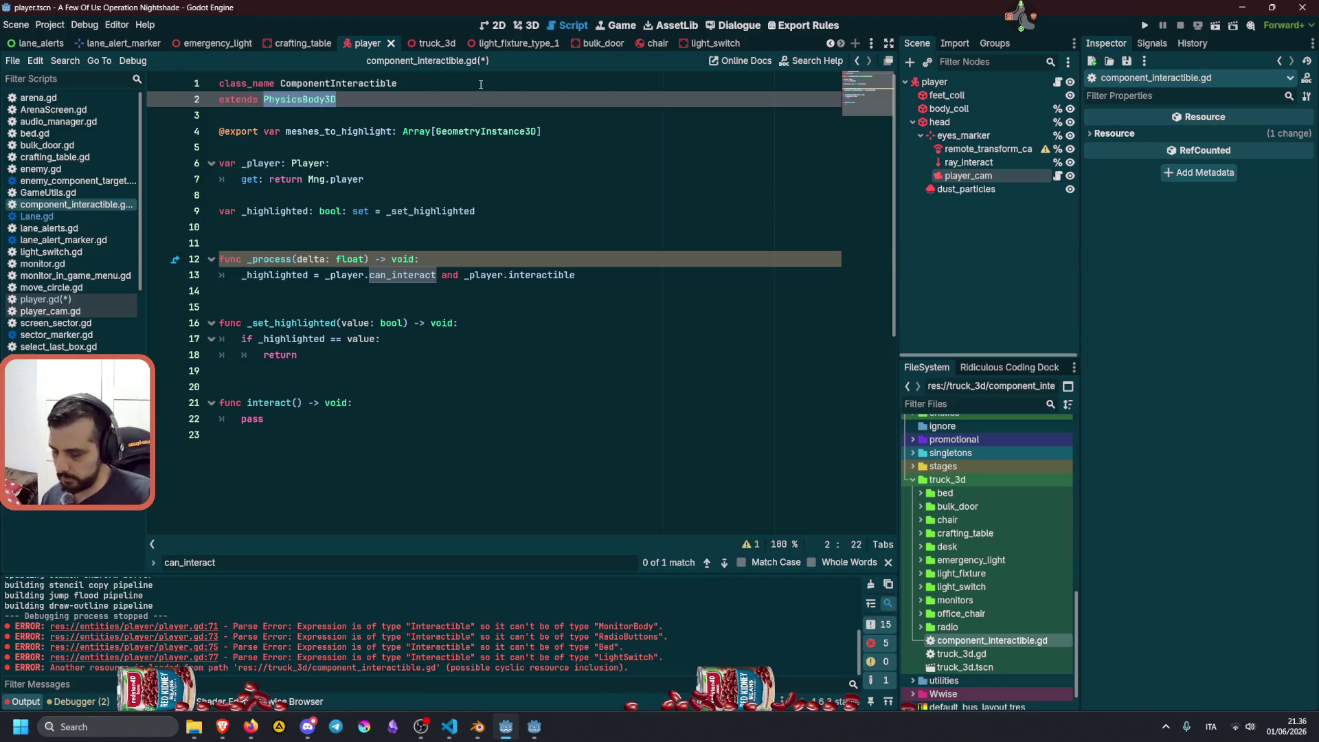
pyautogui.write('Node')
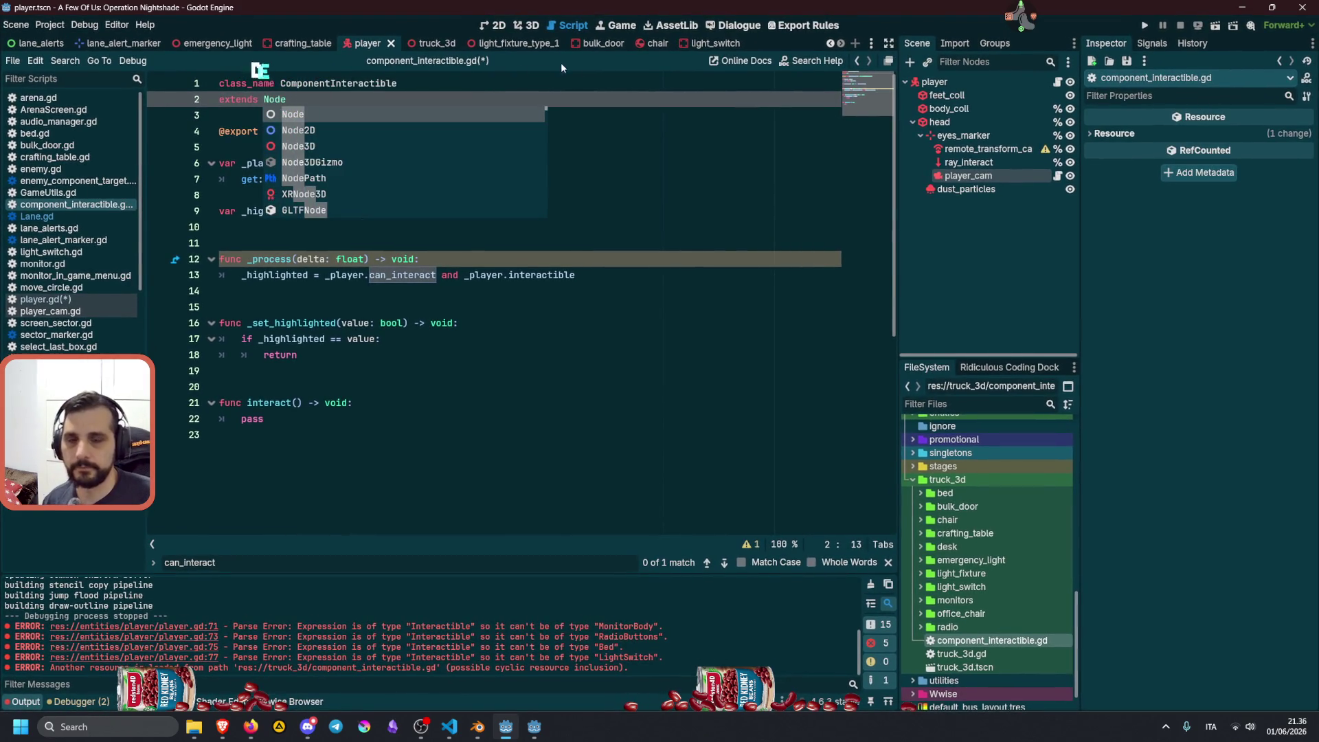
pyautogui.click(678, 180)
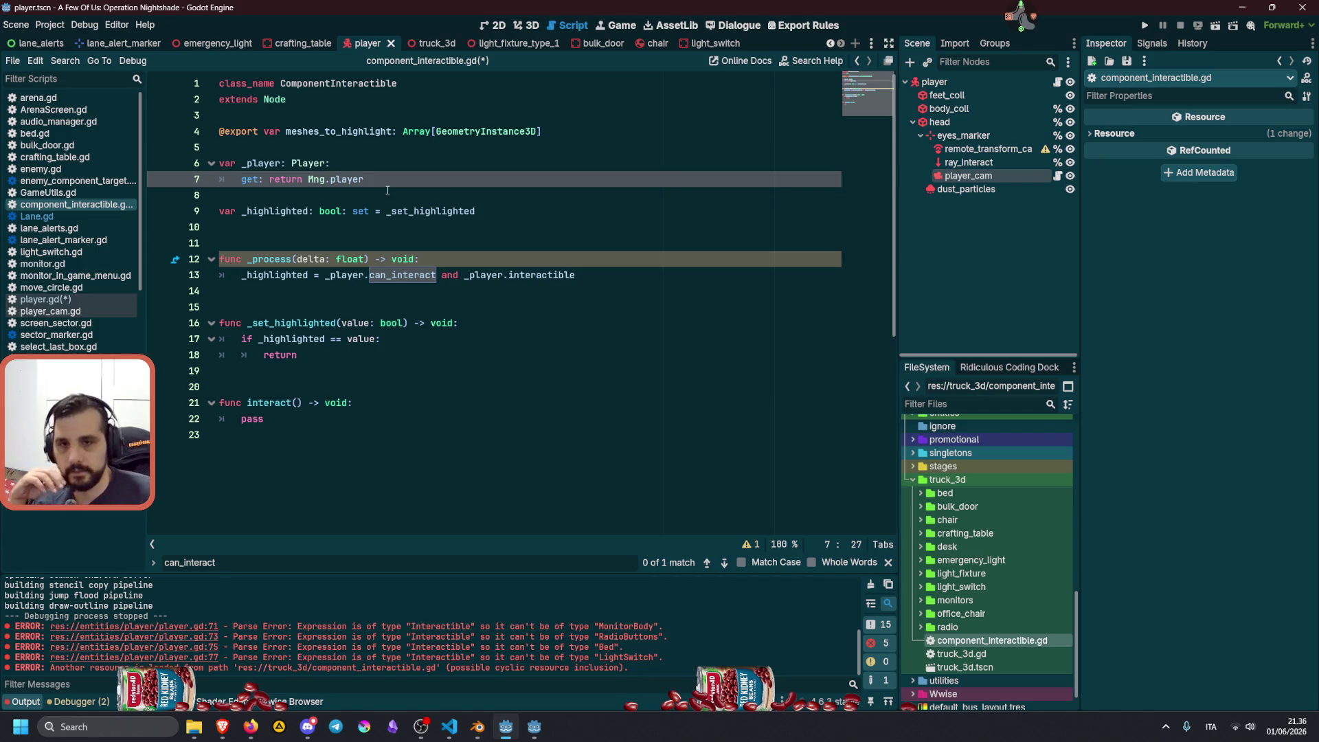
# Delete the _process function from component_interactible.gd.
pyautogui.click(287, 275)
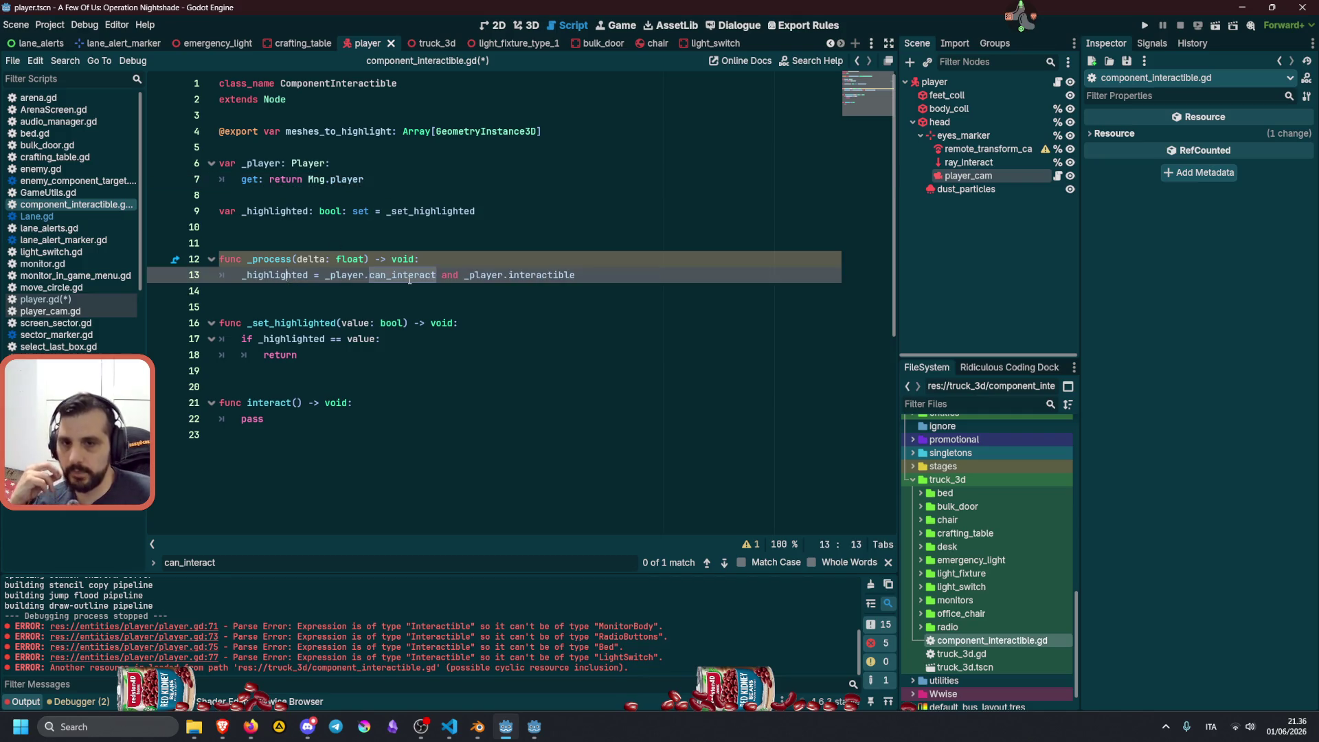
pyautogui.hotkey('shift', 'End')
pyautogui.press('BackSpace')
pyautogui.press('BackSpace')
pyautogui.press('BackSpace')
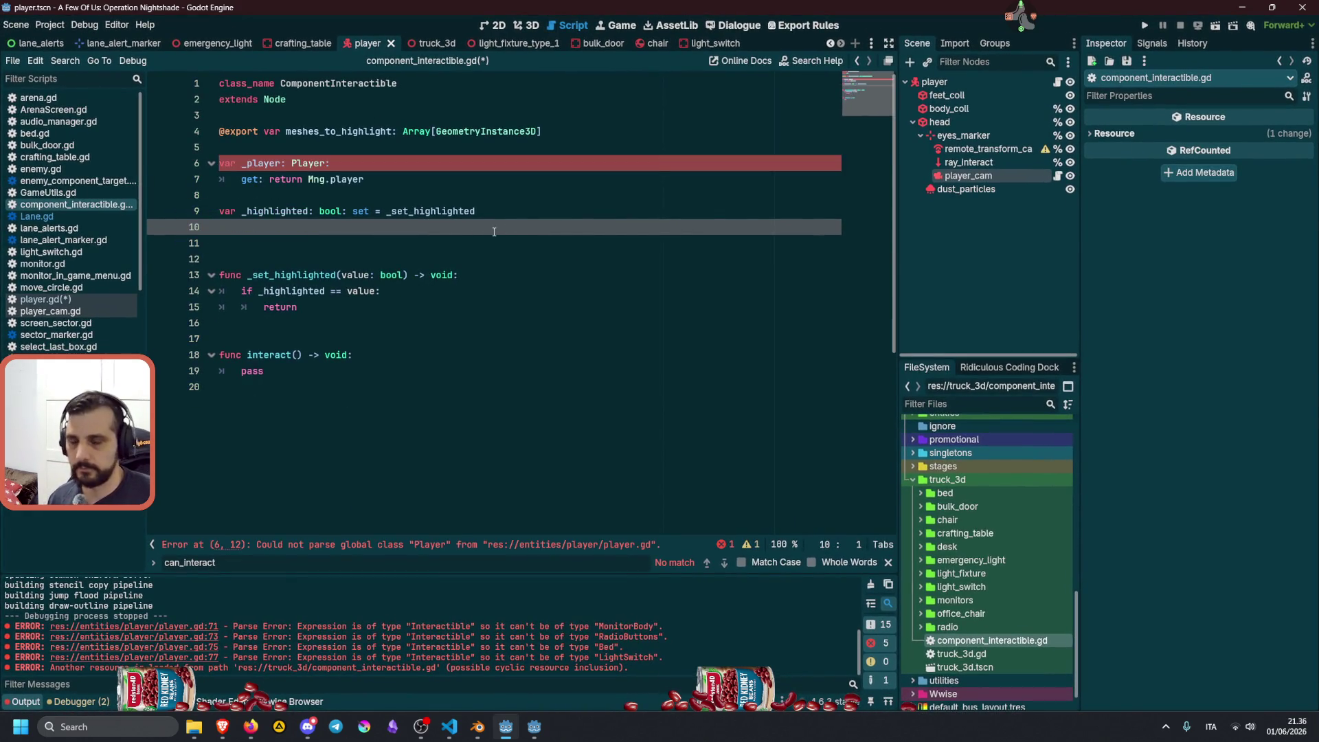
pyautogui.keyDown('ctrl'); pyautogui.click(342, 179); pyautogui.keyUp('ctrl')
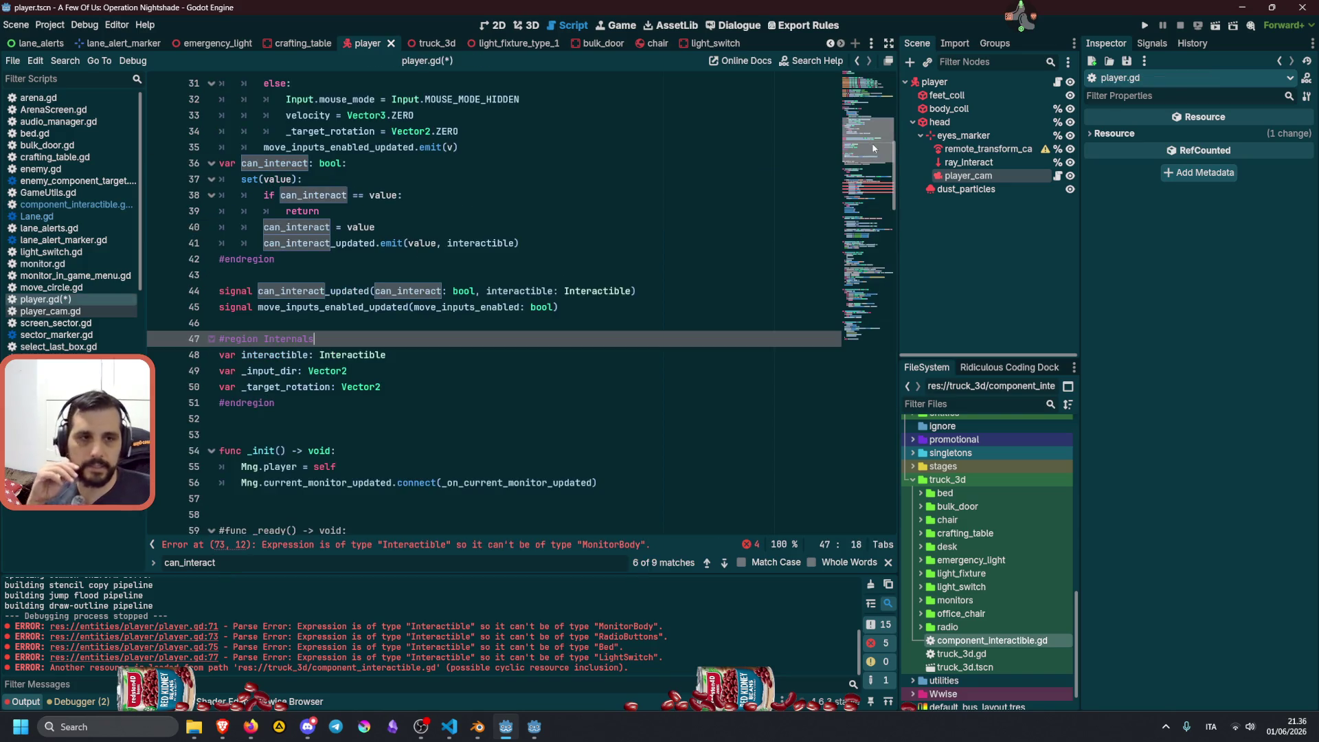
# Save both edited scripts with Ctrl+S from component_interactible.gd.
pyautogui.scroll(10, 405, 330)
pyautogui.click(389, 370)
pyautogui.scroll(-12, 389, 413)
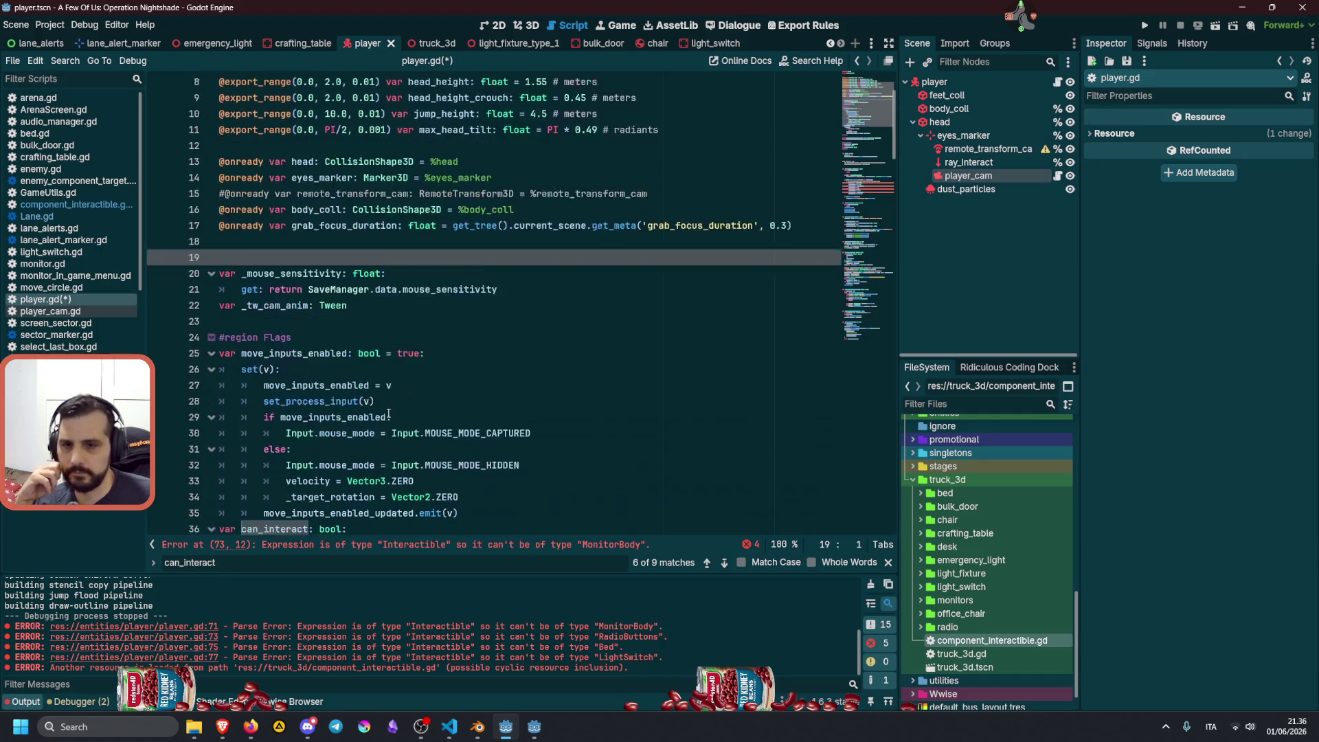
pyautogui.scroll(-7, 397, 415)
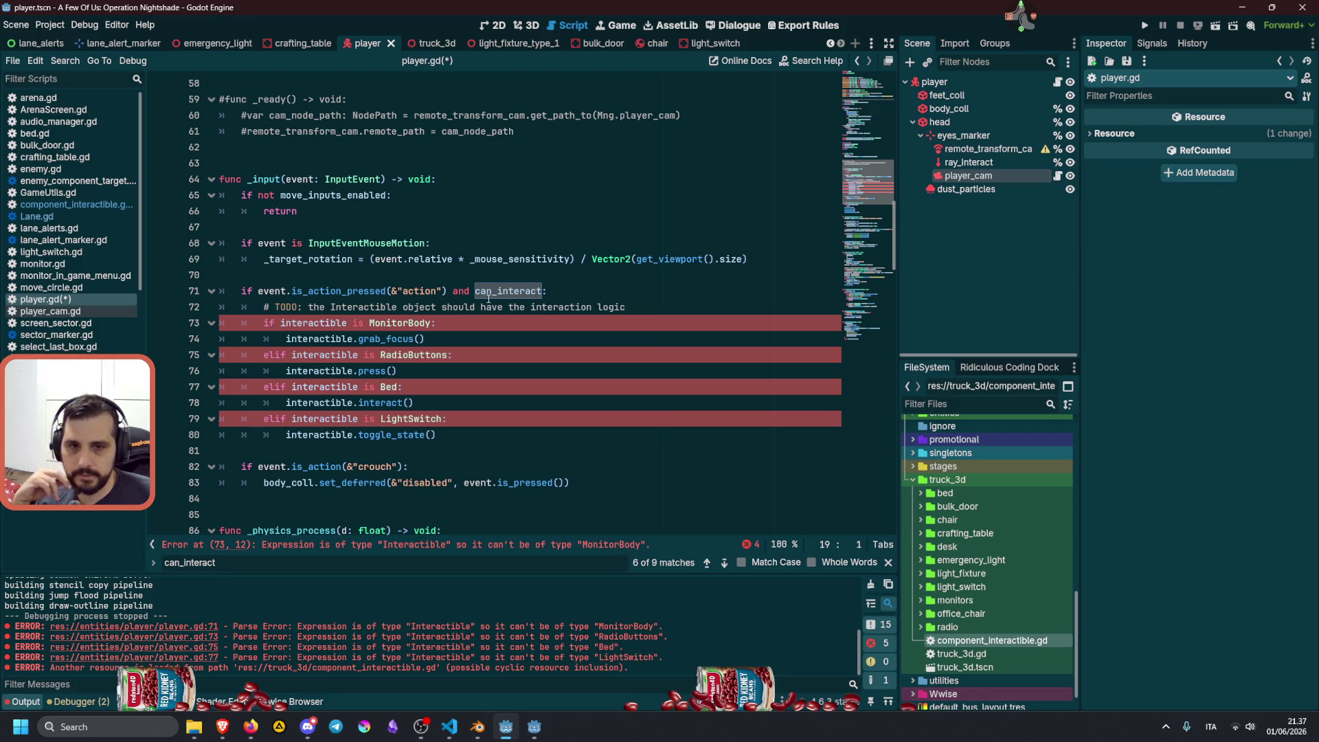
pyautogui.scroll(1, 416, 321)
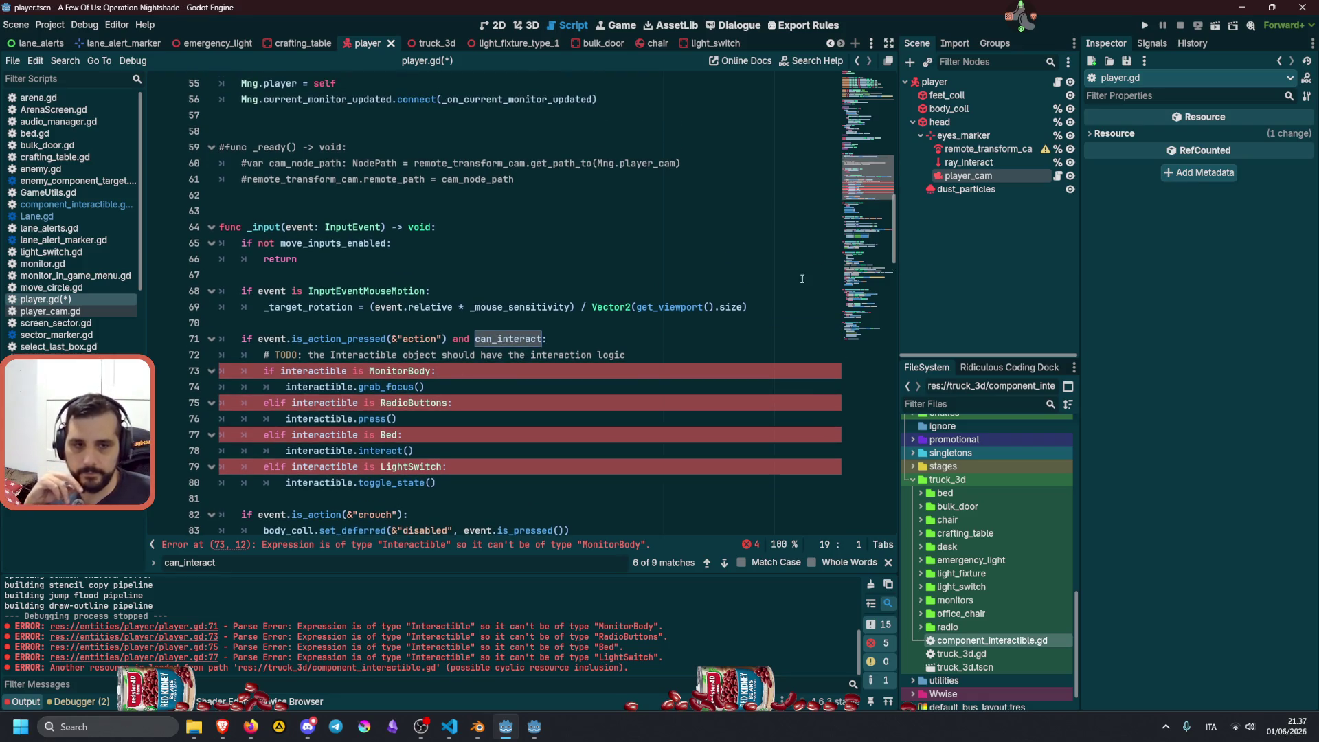
pyautogui.scroll(18, 855, 200)
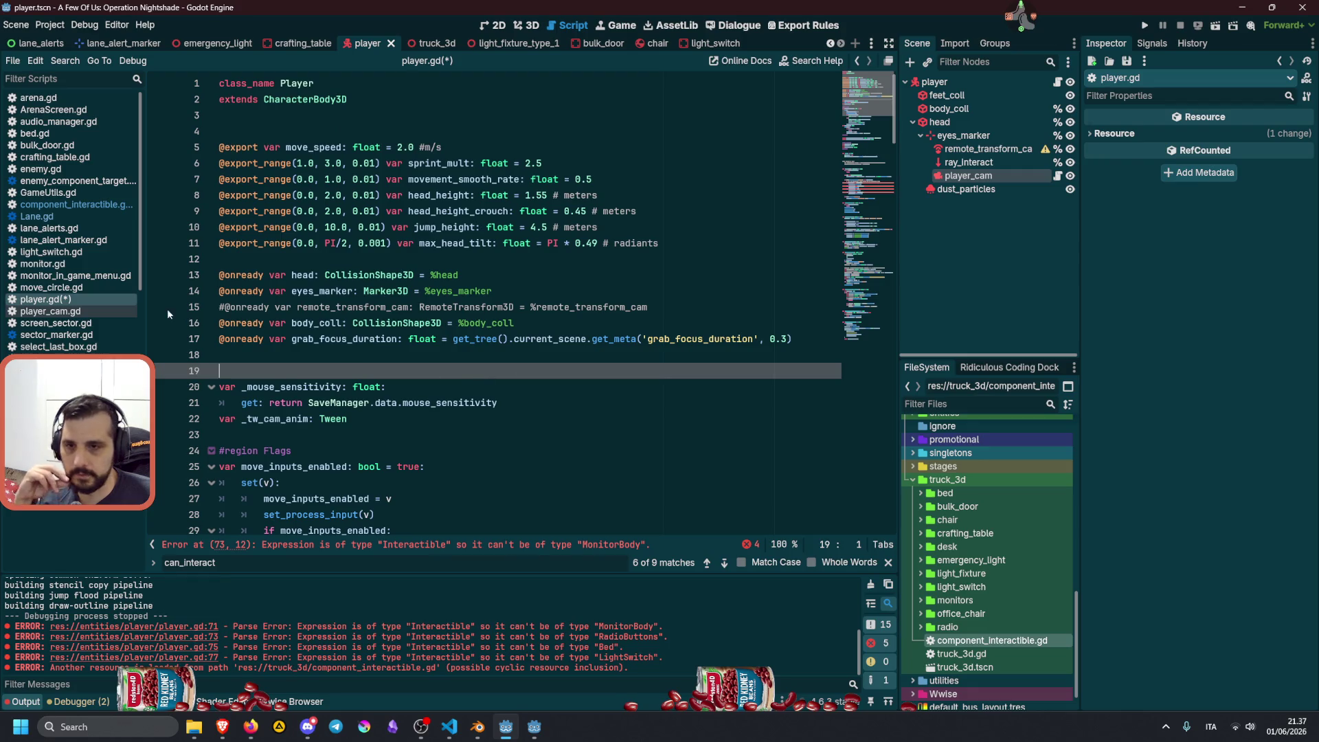
pyautogui.click(60, 205)
pyautogui.click(440, 224)
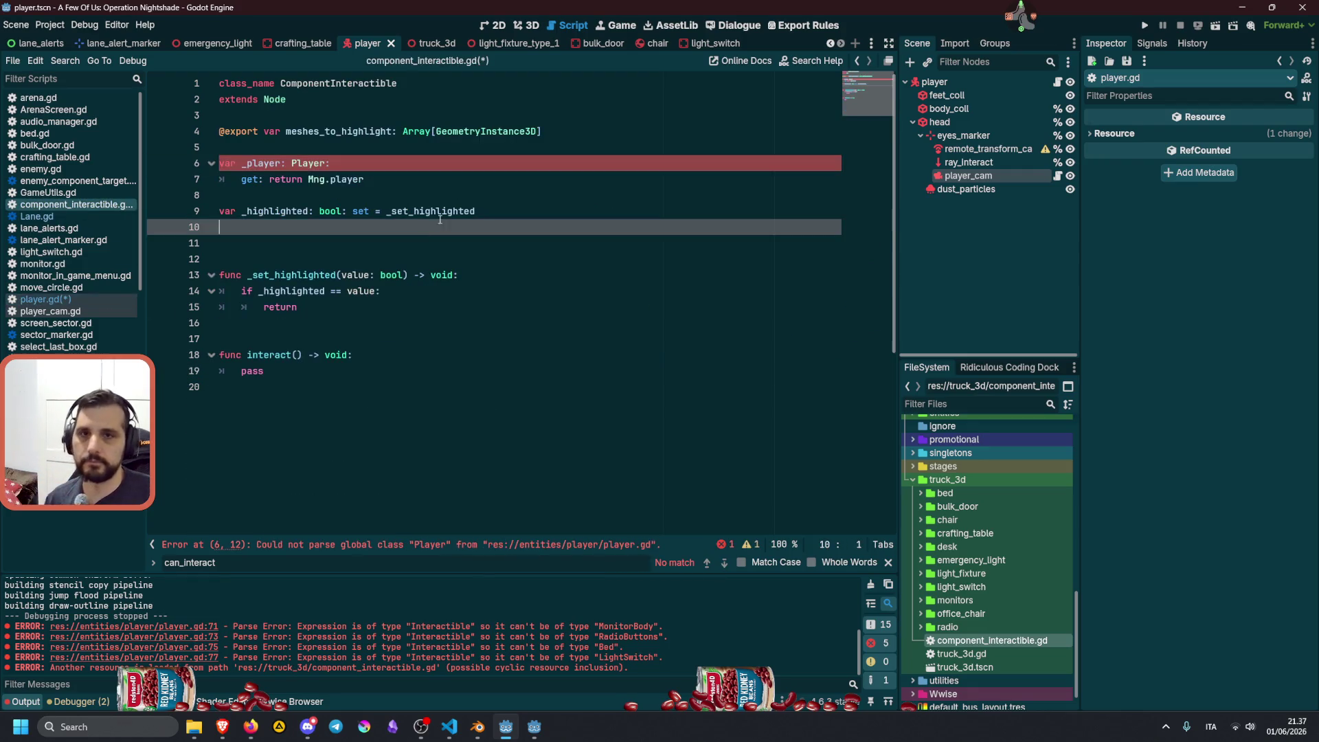
pyautogui.hotkey('ctrl', 's')
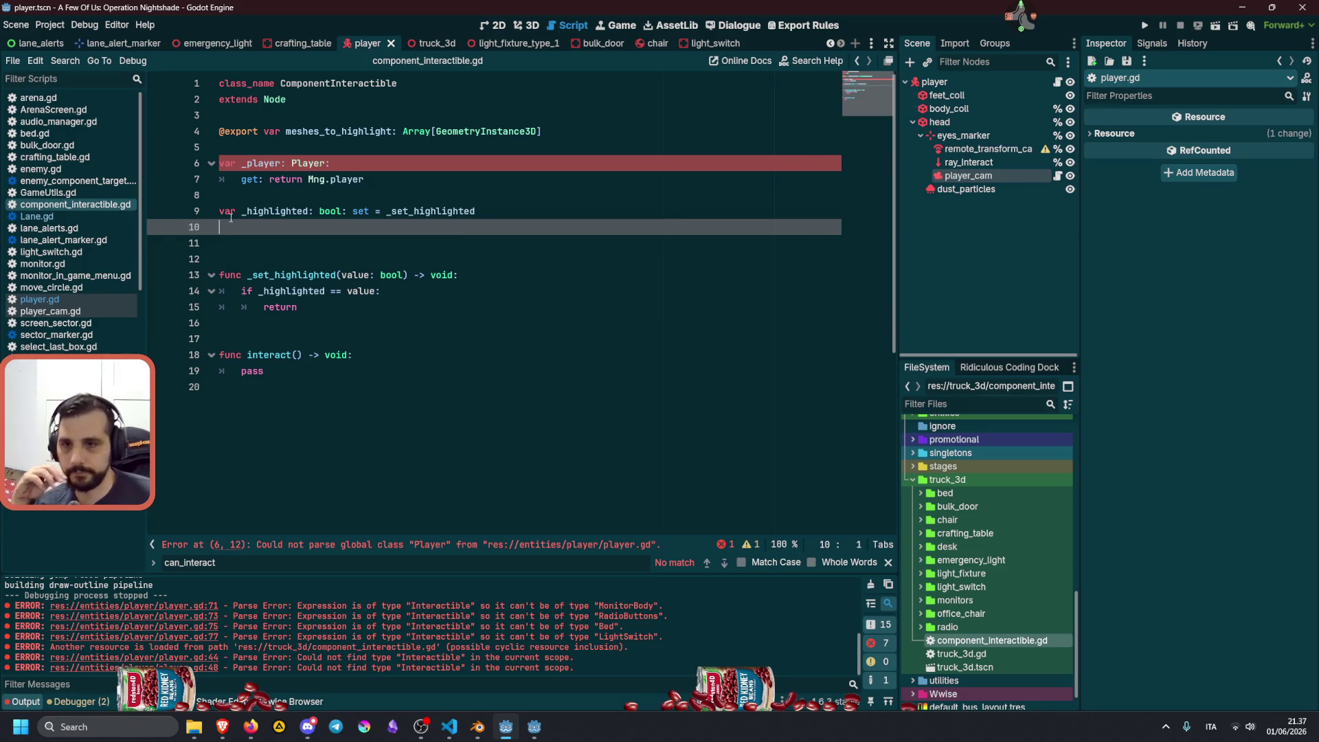
# Select the Interactible type references on line 44 of player.gd and start retyping them as 'Phys'.
pyautogui.click(42, 299)
pyautogui.scroll(-1, 606, 327)
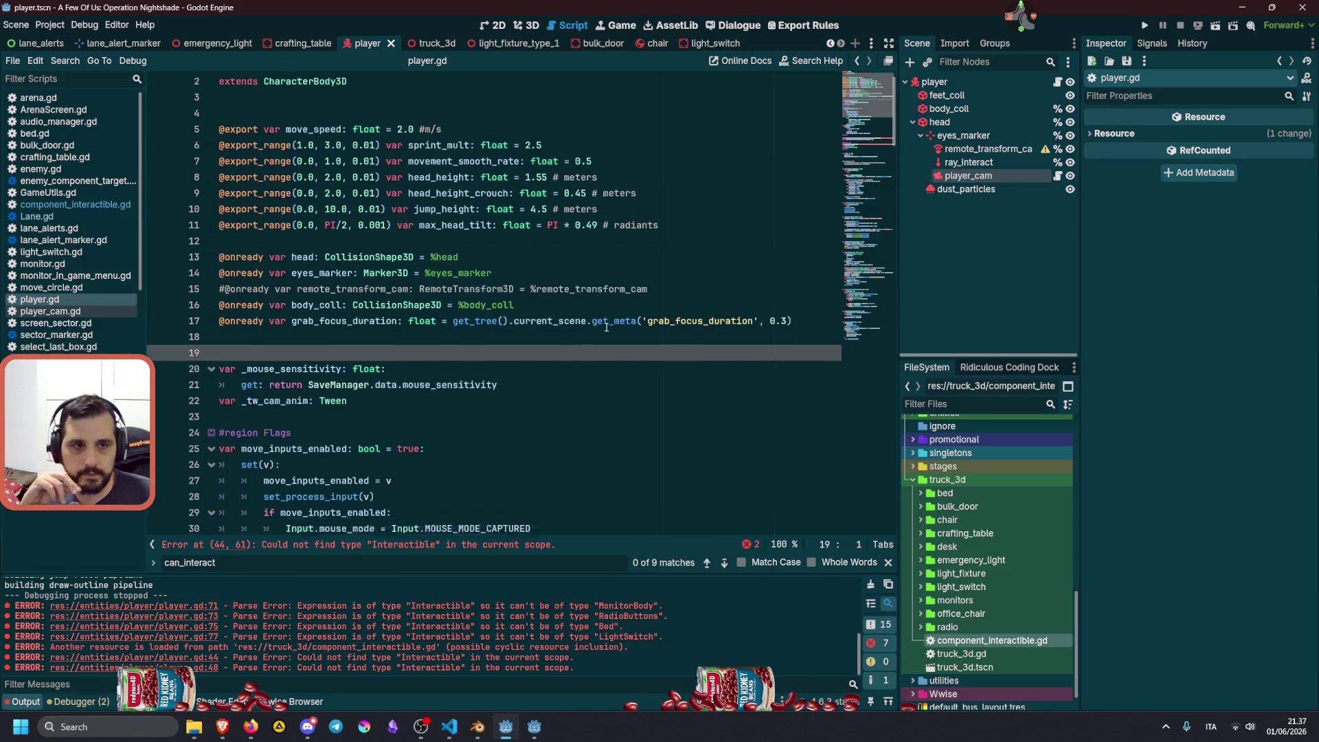
pyautogui.scroll(-10, 606, 327)
pyautogui.scroll(3, 609, 322)
pyautogui.click(588, 386)
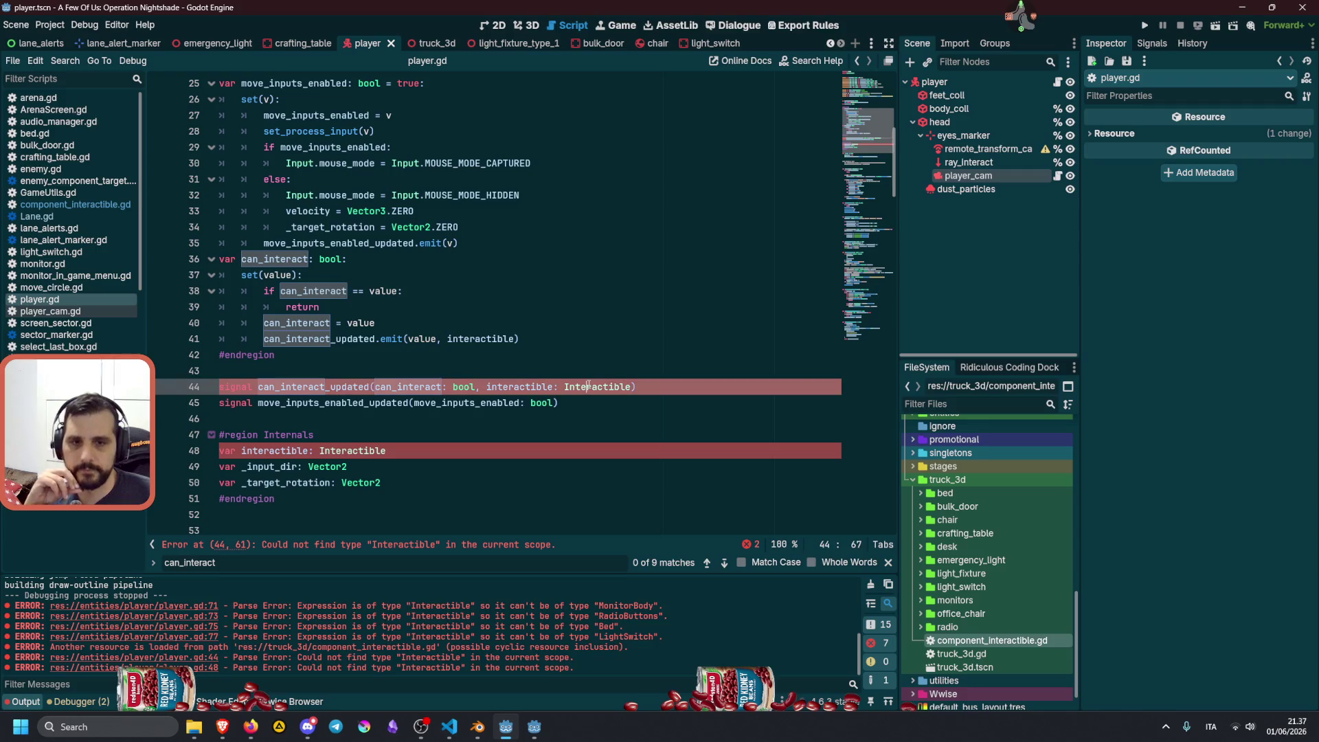
pyautogui.doubleClick(578, 386)
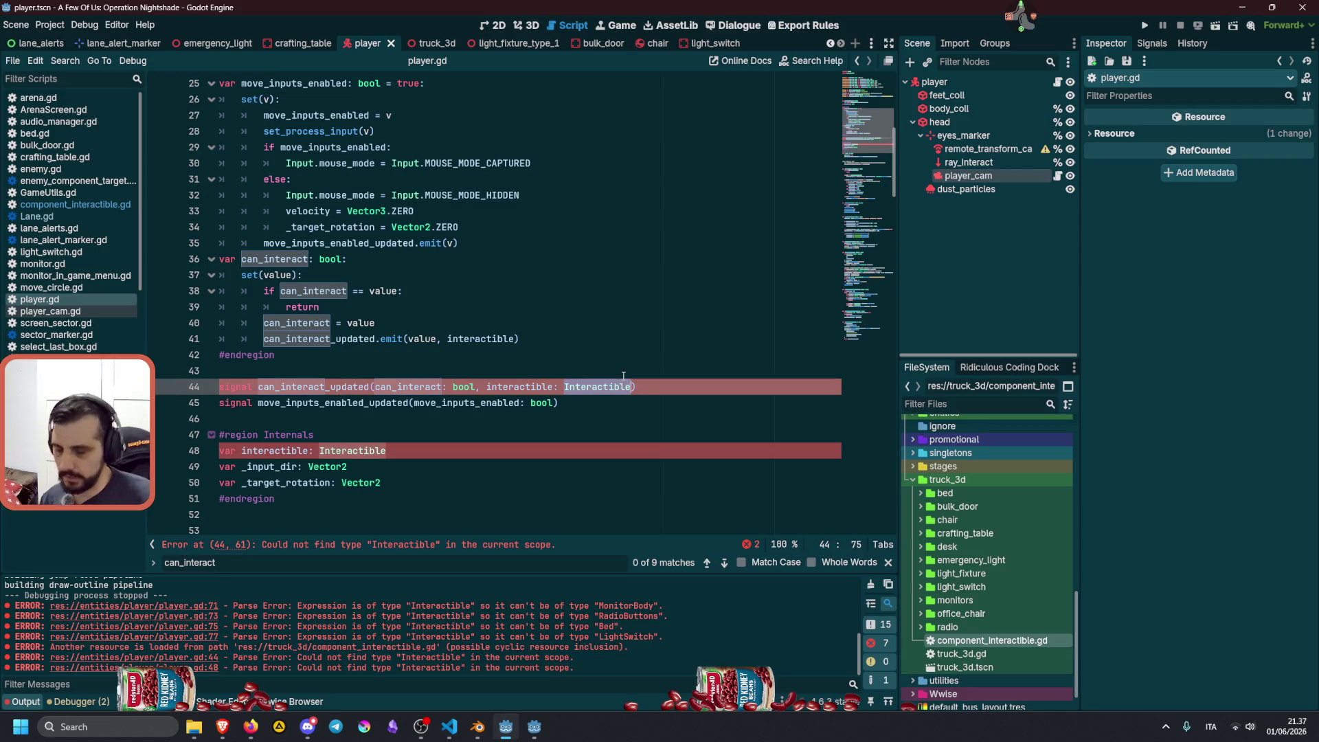
pyautogui.scroll(-6, 623, 376)
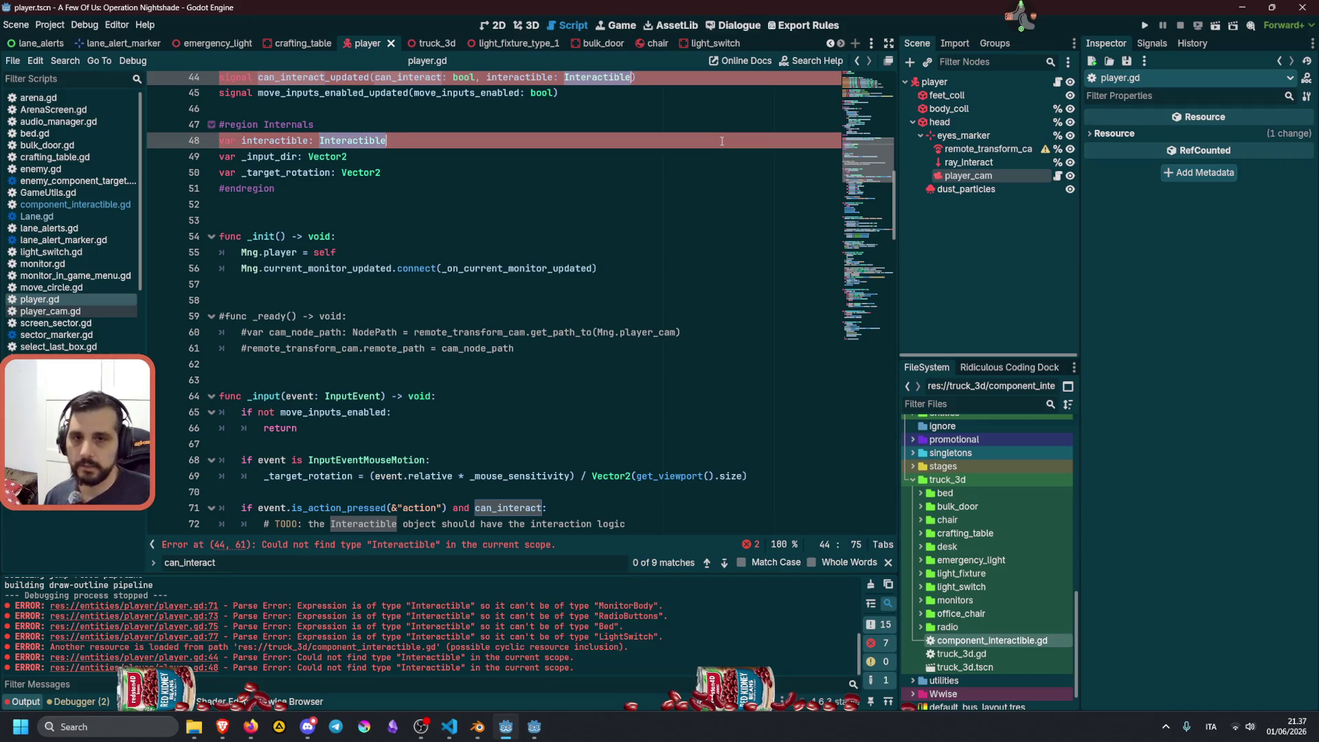
pyautogui.write('Phys')
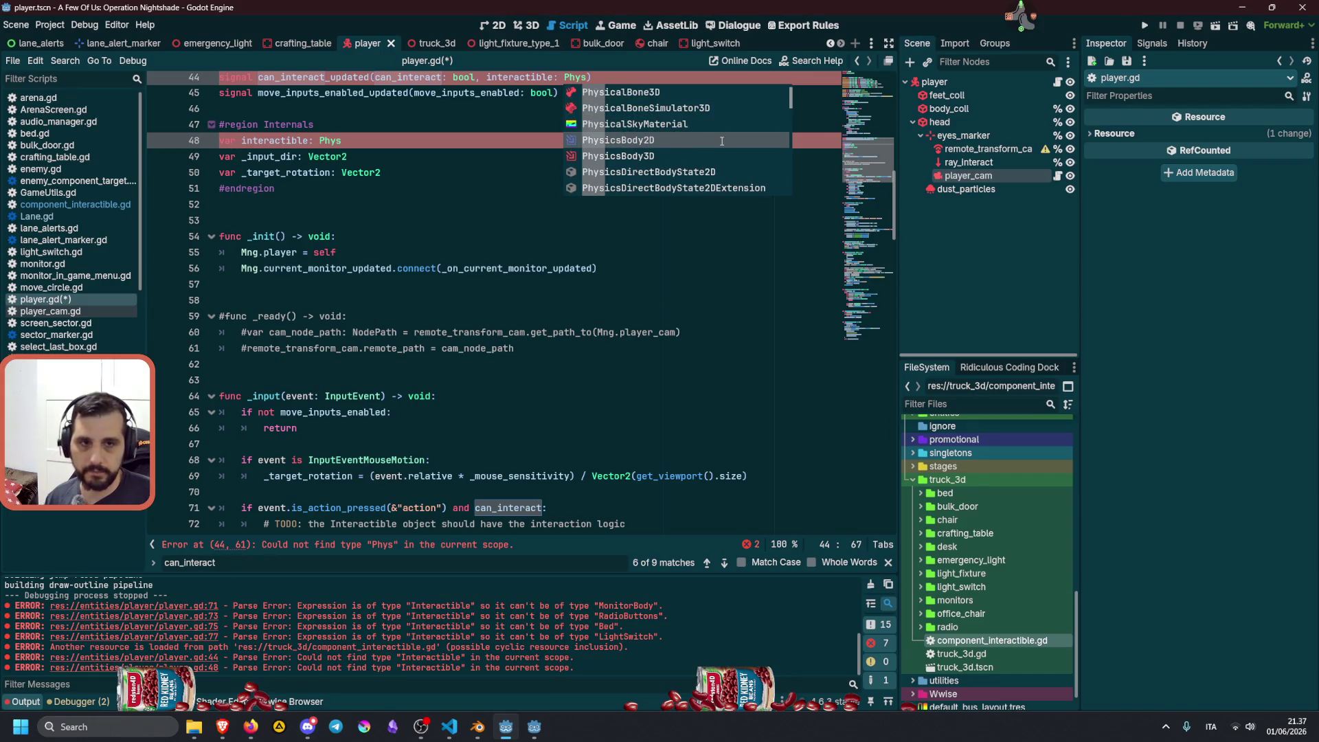
# Set the variable and signal argument types to PhysicsBody3D via autocomplete.
pyautogui.doubleClick(618, 172)
pyautogui.click(592, 259)
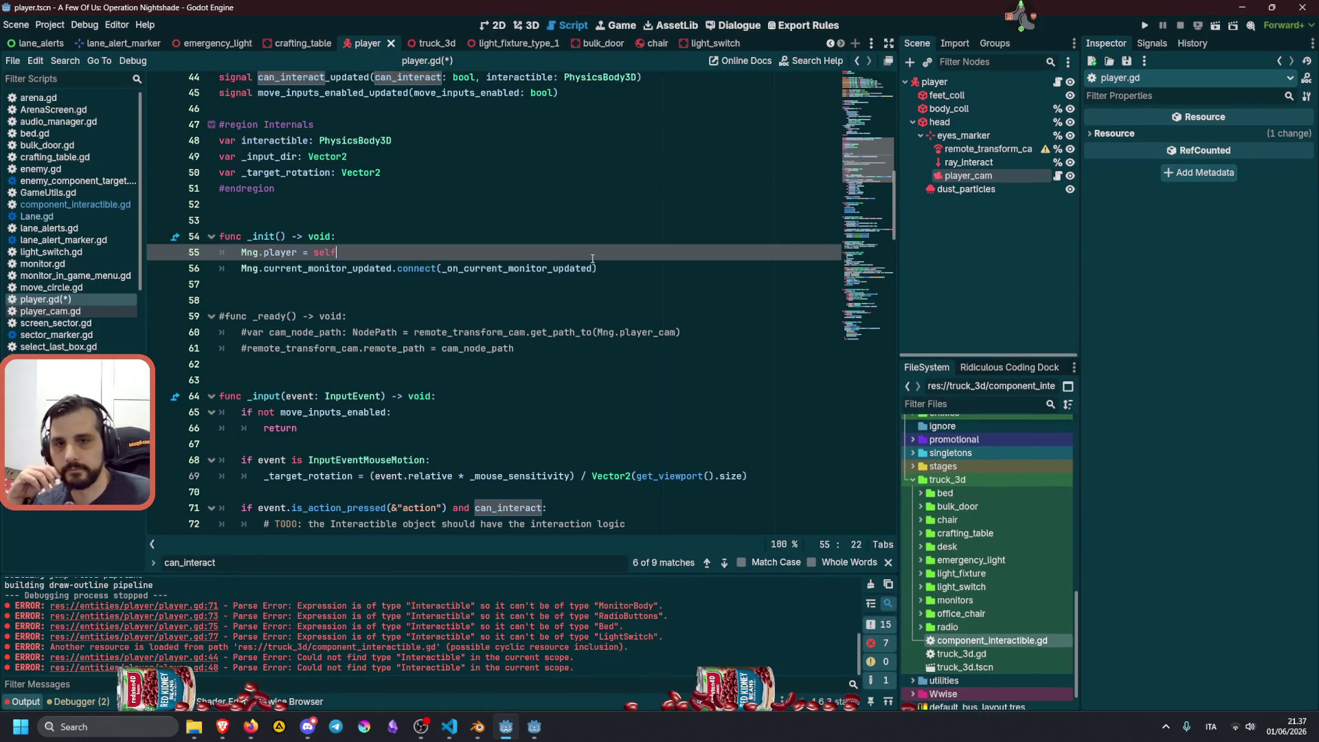
pyautogui.scroll(2, 522, 288)
pyautogui.doubleClick(269, 236)
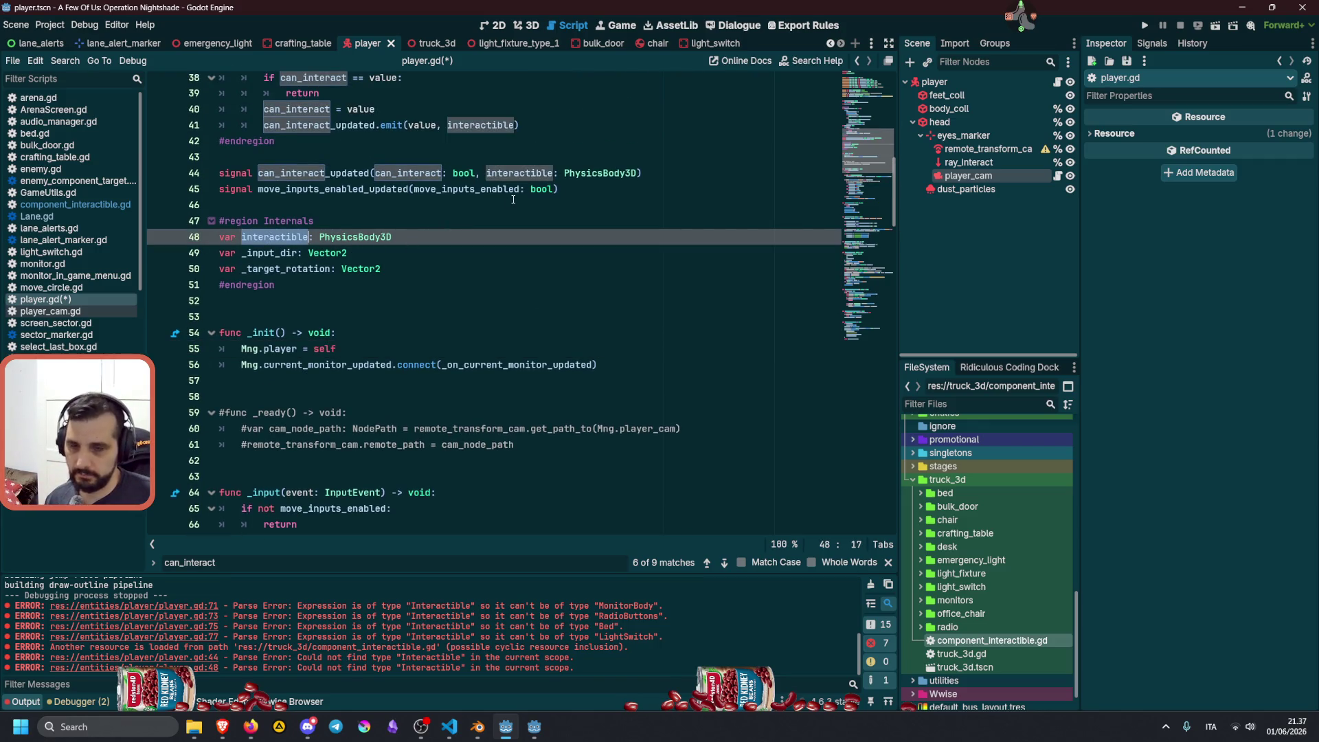
pyautogui.scroll(-2, 513, 199)
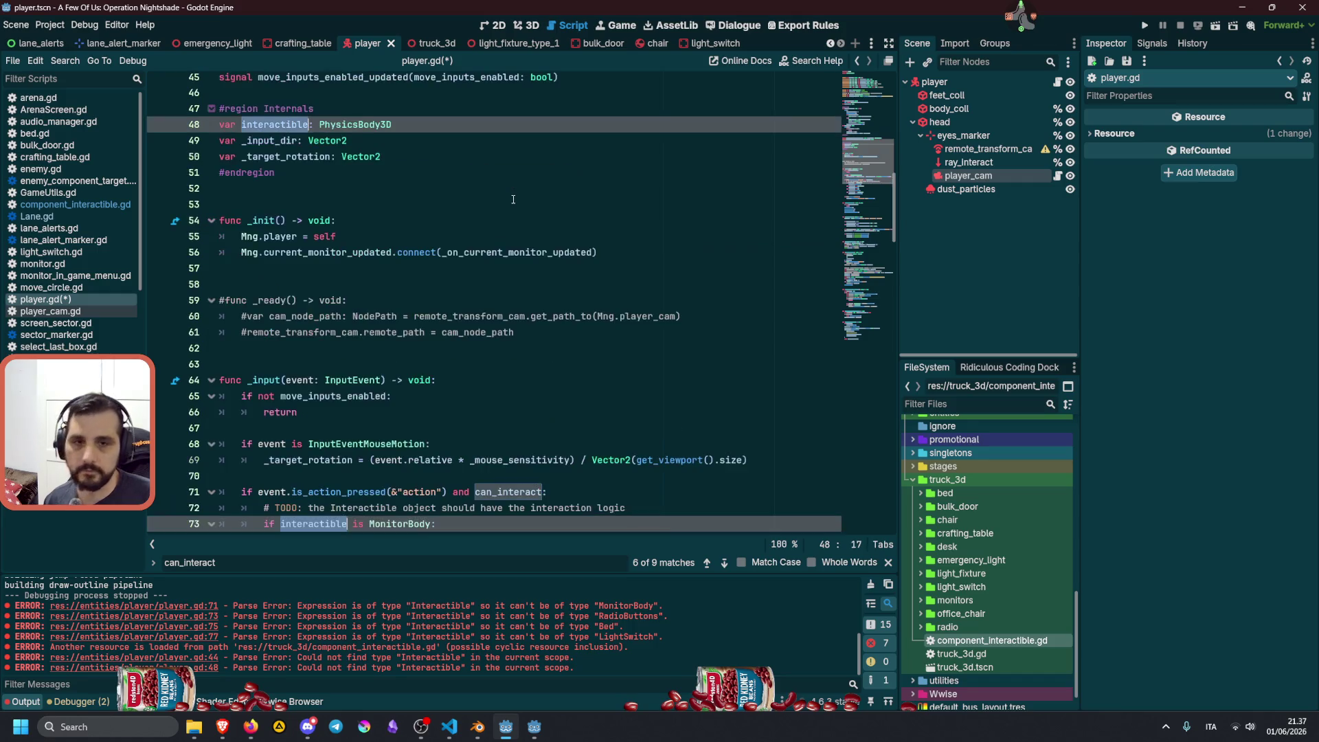
pyautogui.scroll(2, 424, 241)
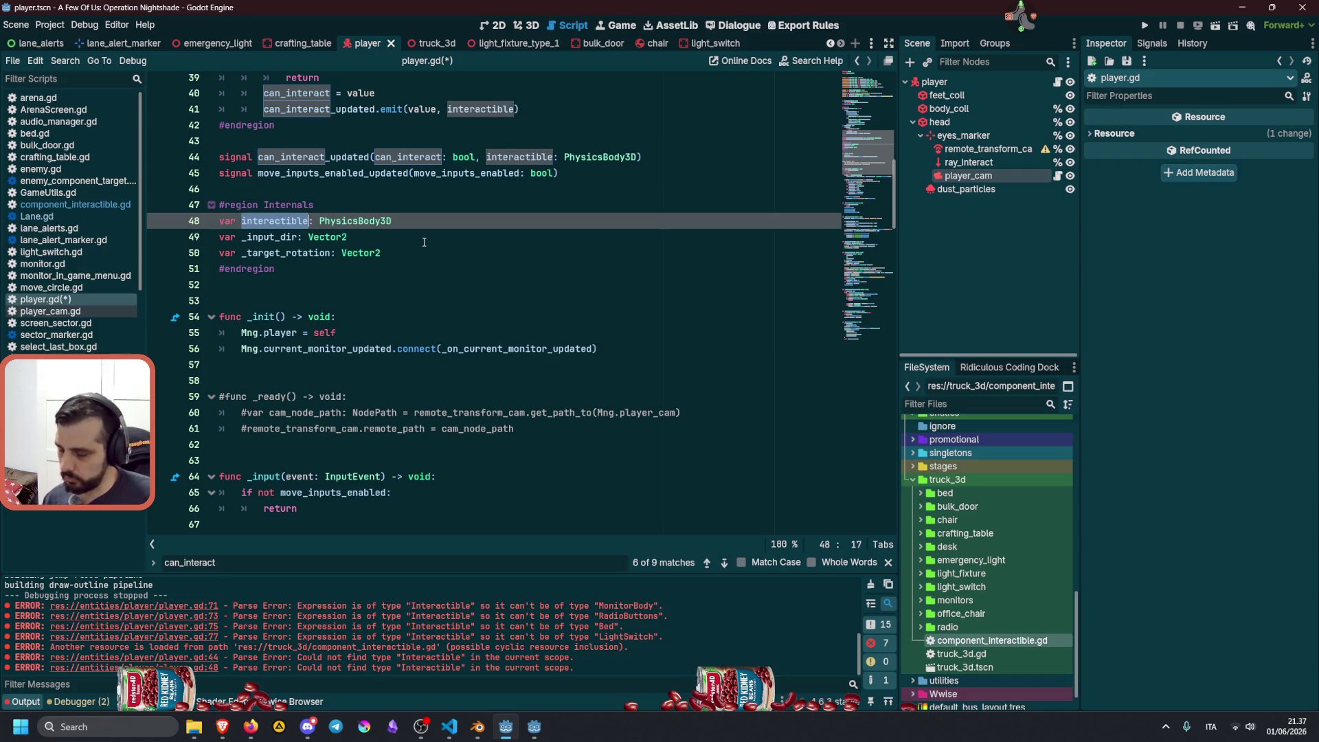
# Replace all case-matched whole-word interactible with current_interactible.
pyautogui.hotkey('ctrl', 'r')
pyautogui.click(811, 544)
pyautogui.click(741, 544)
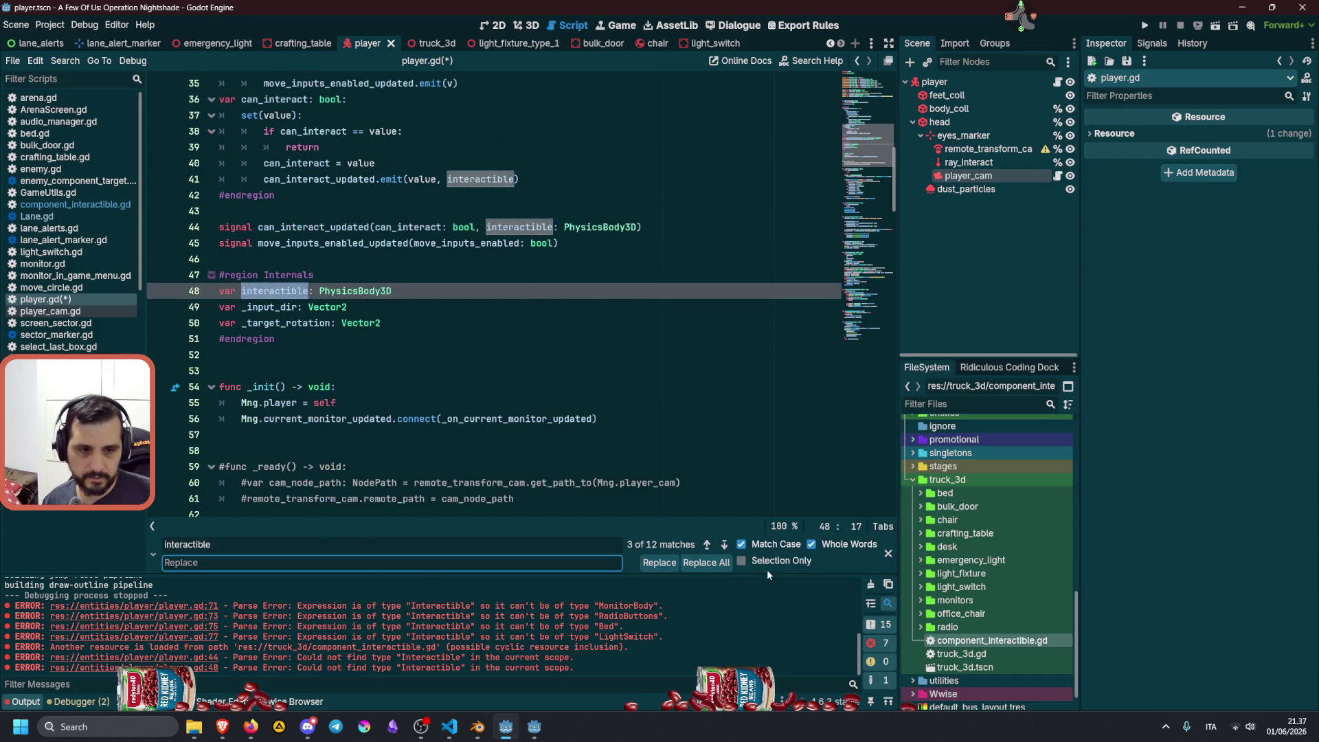
pyautogui.write('current_interactib')
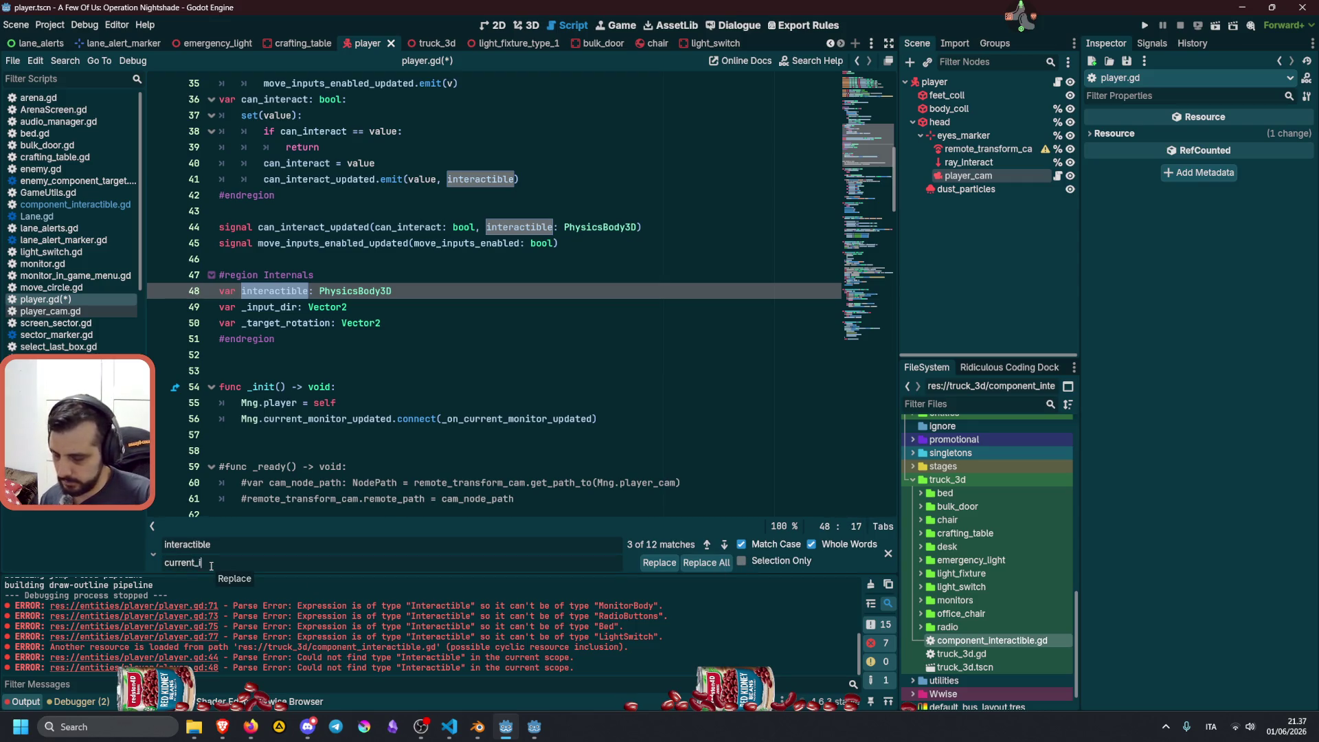
pyautogui.write('le')
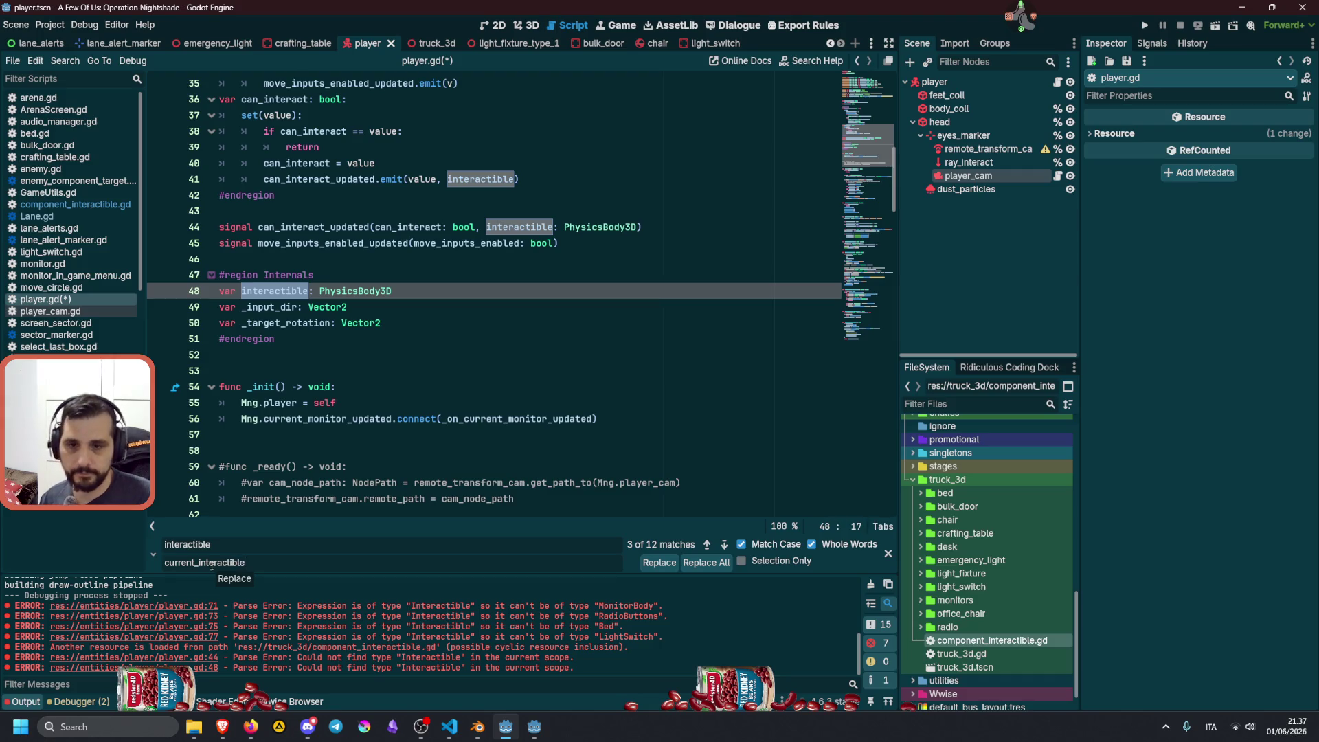
pyautogui.click(707, 563)
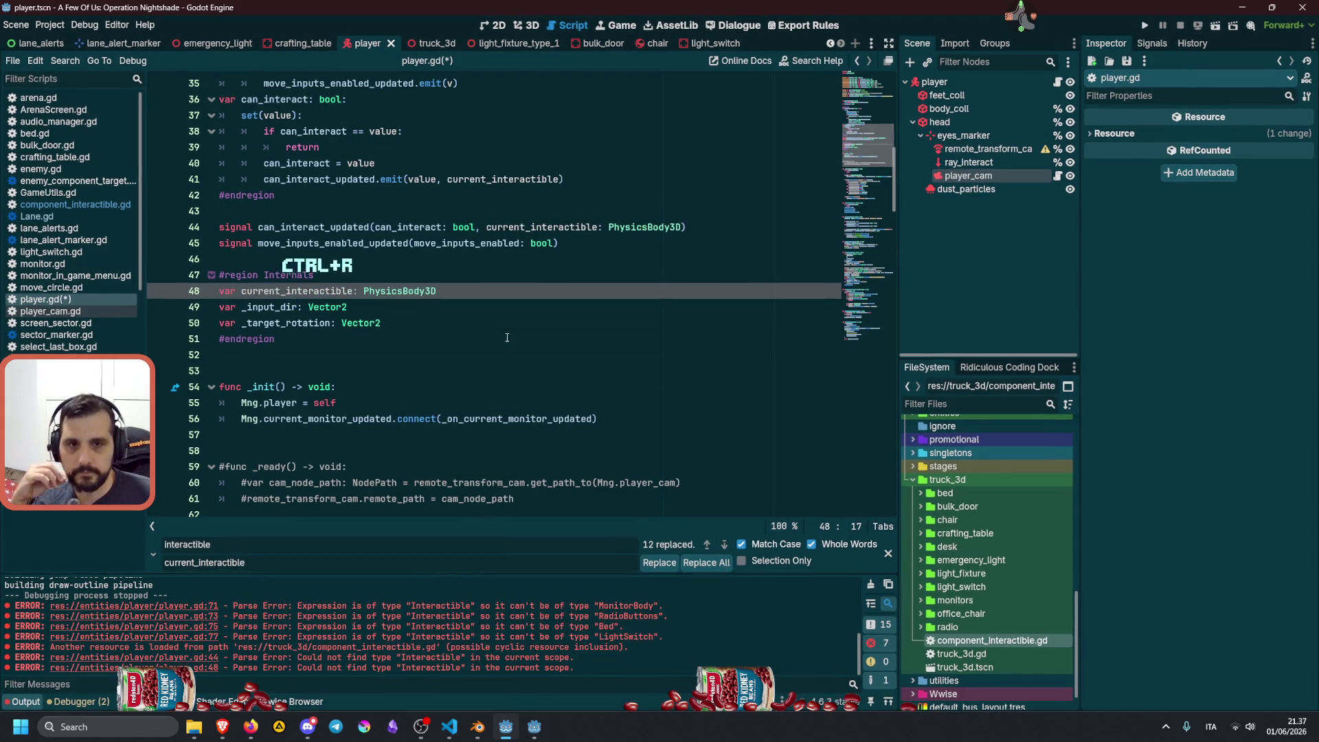
pyautogui.click(274, 338)
pyautogui.scroll(-4, 443, 393)
pyautogui.scroll(-6, 443, 393)
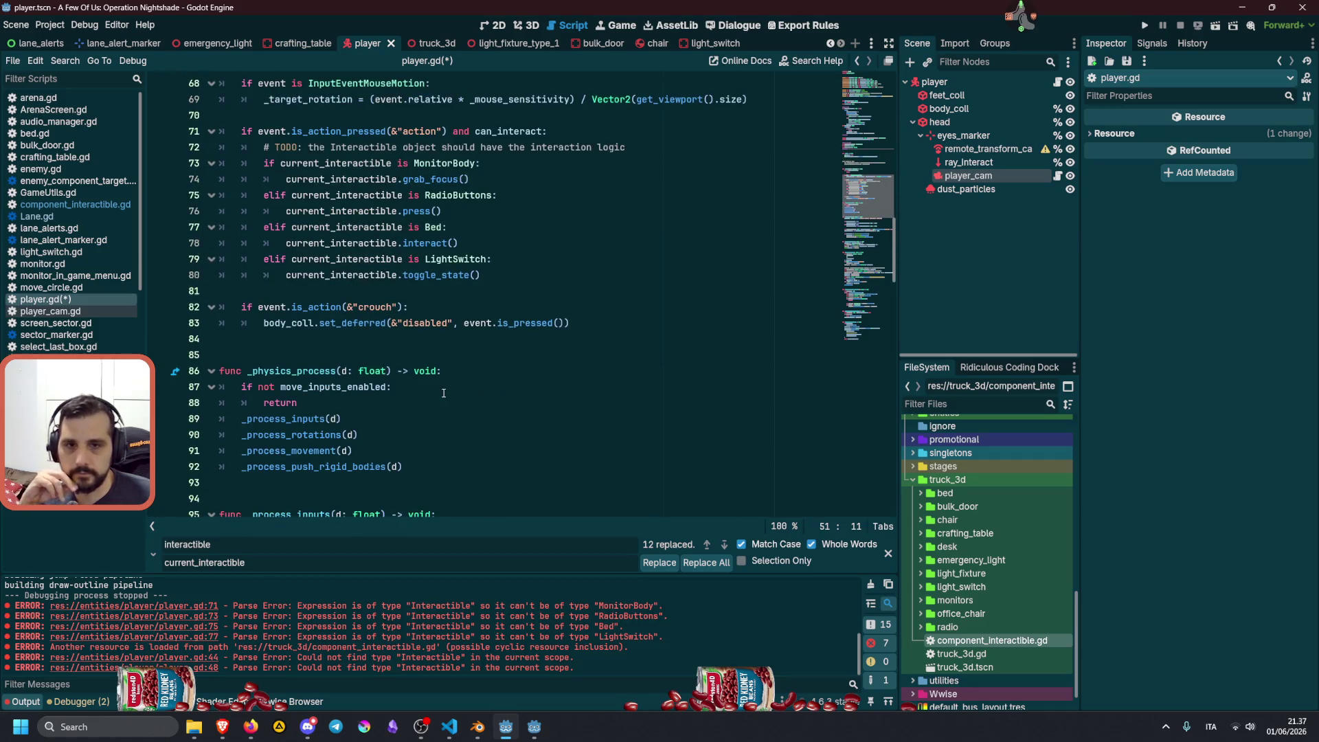
pyautogui.scroll(3, 443, 392)
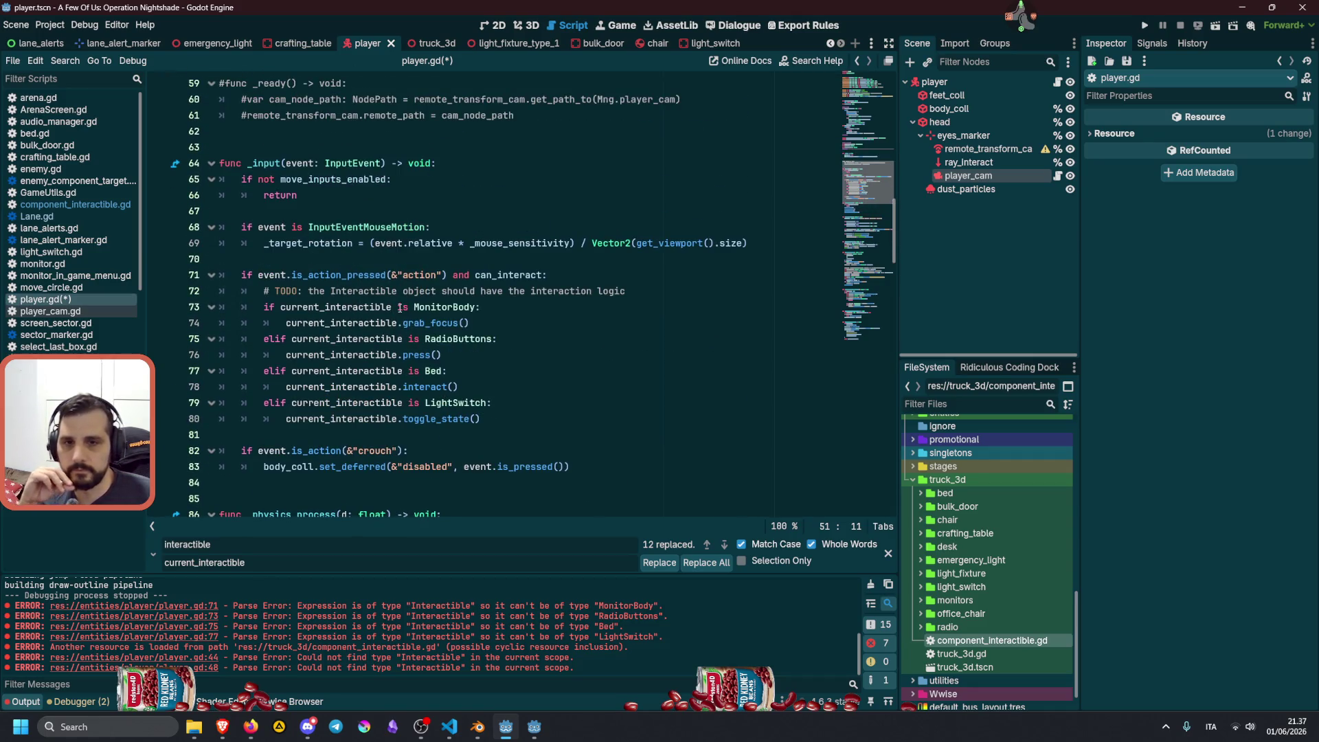
pyautogui.scroll(2, 399, 307)
pyautogui.scroll(-3, 400, 308)
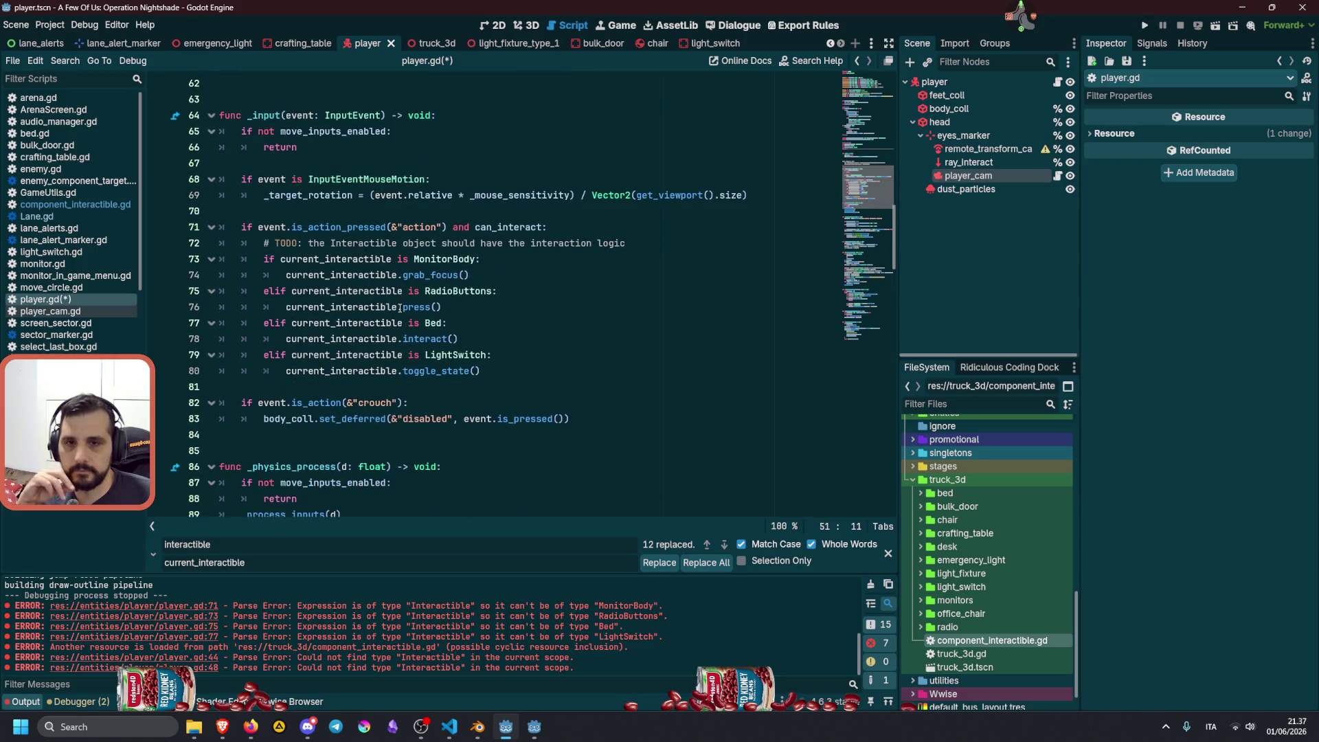
pyautogui.doubleClick(365, 260)
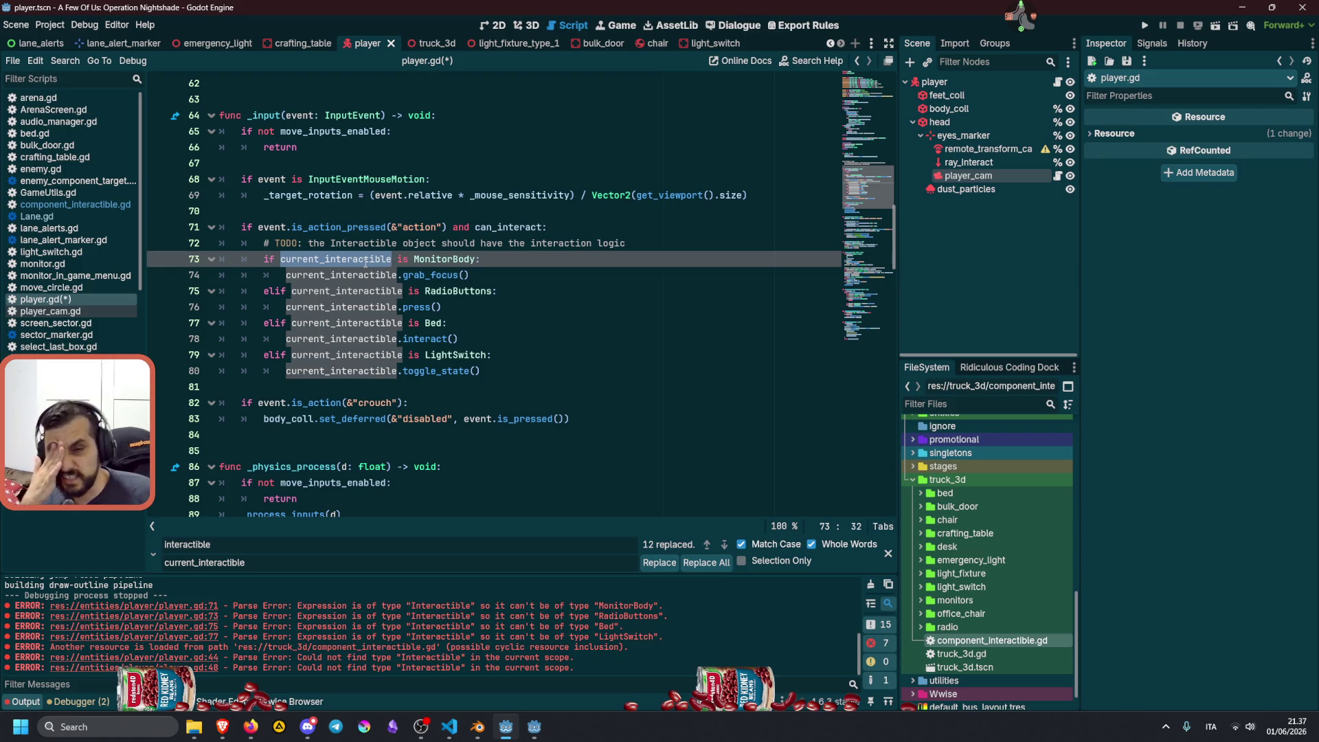
pyautogui.doubleClick(424, 258)
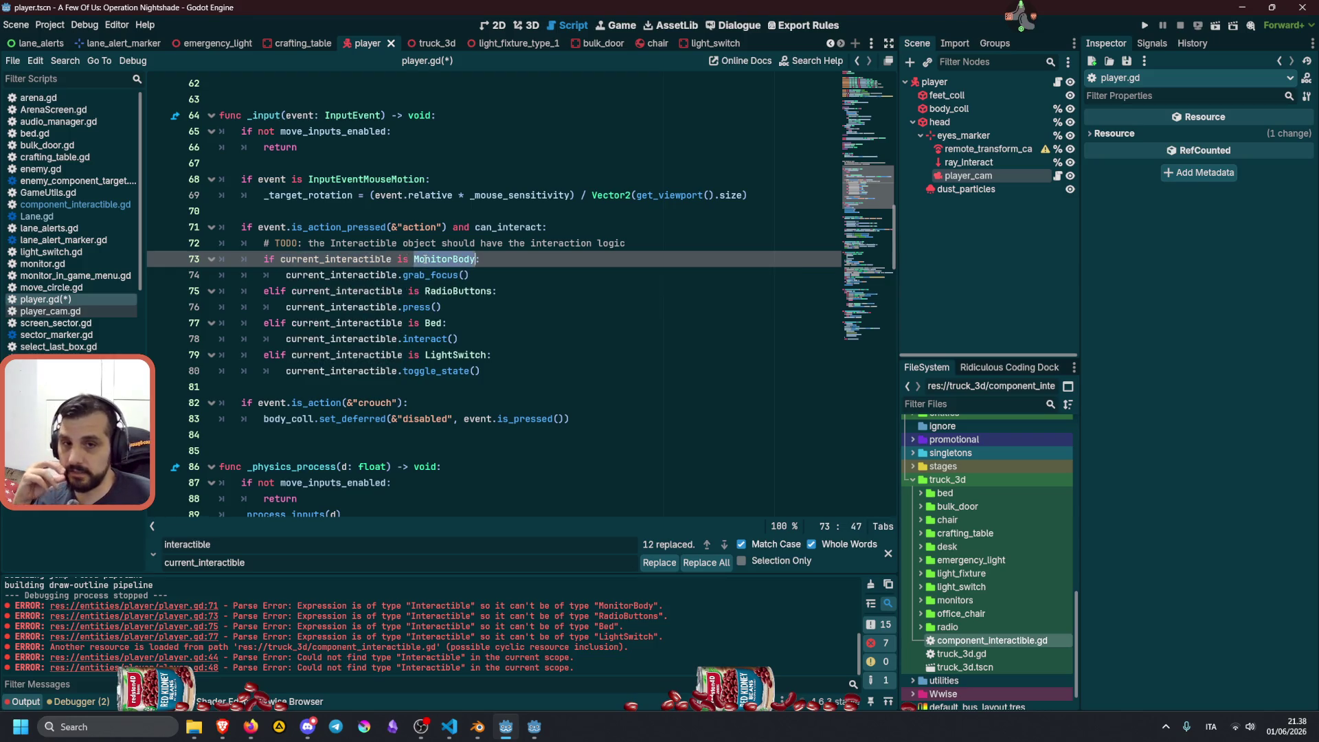
pyautogui.scroll(5, 354, 259)
pyautogui.click(345, 264)
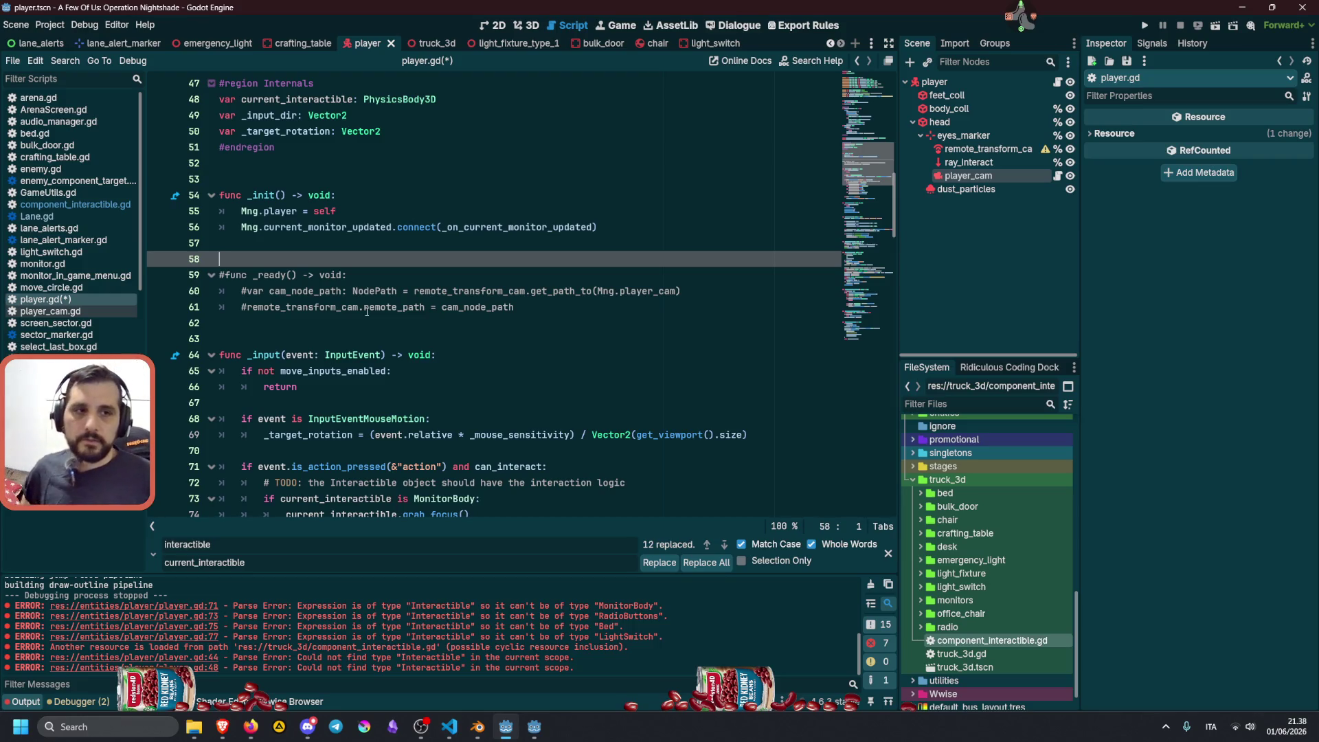
pyautogui.click(332, 166)
pyautogui.scroll(2, 339, 179)
pyautogui.doubleClick(325, 196)
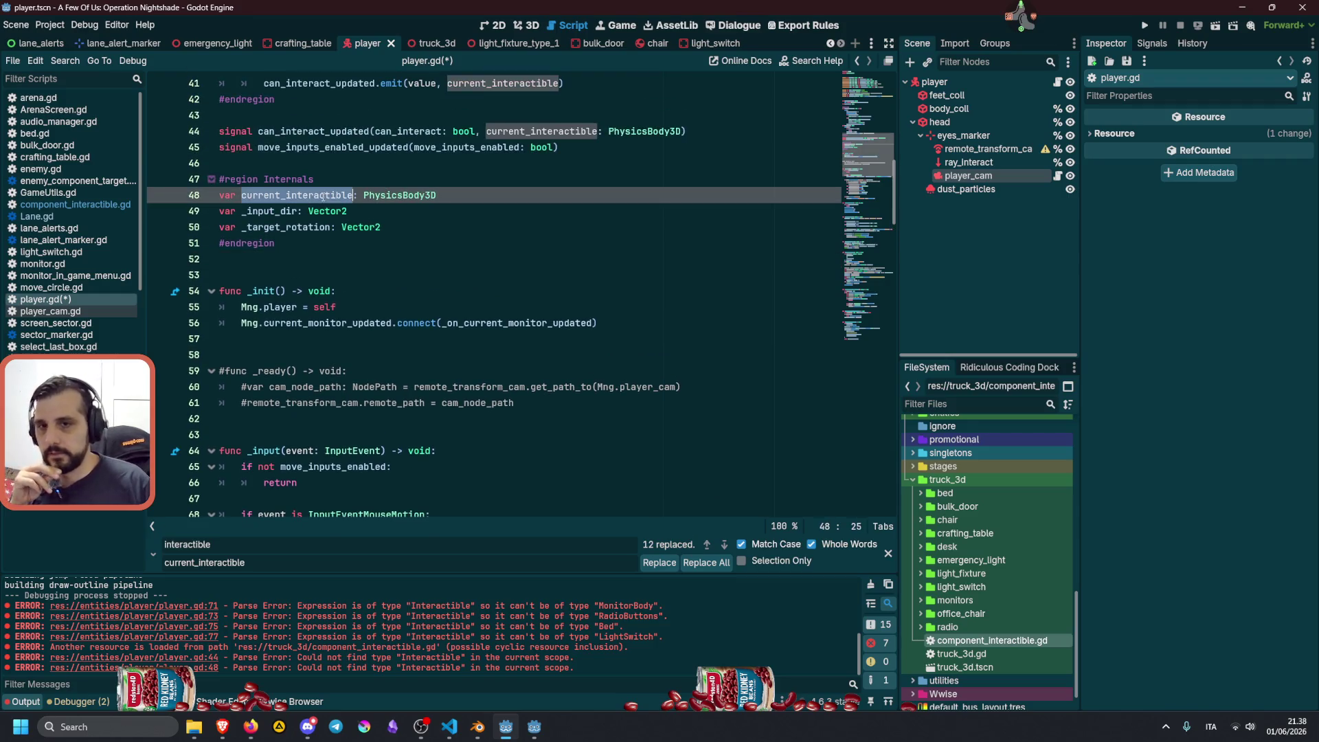
pyautogui.moveTo(311, 209)
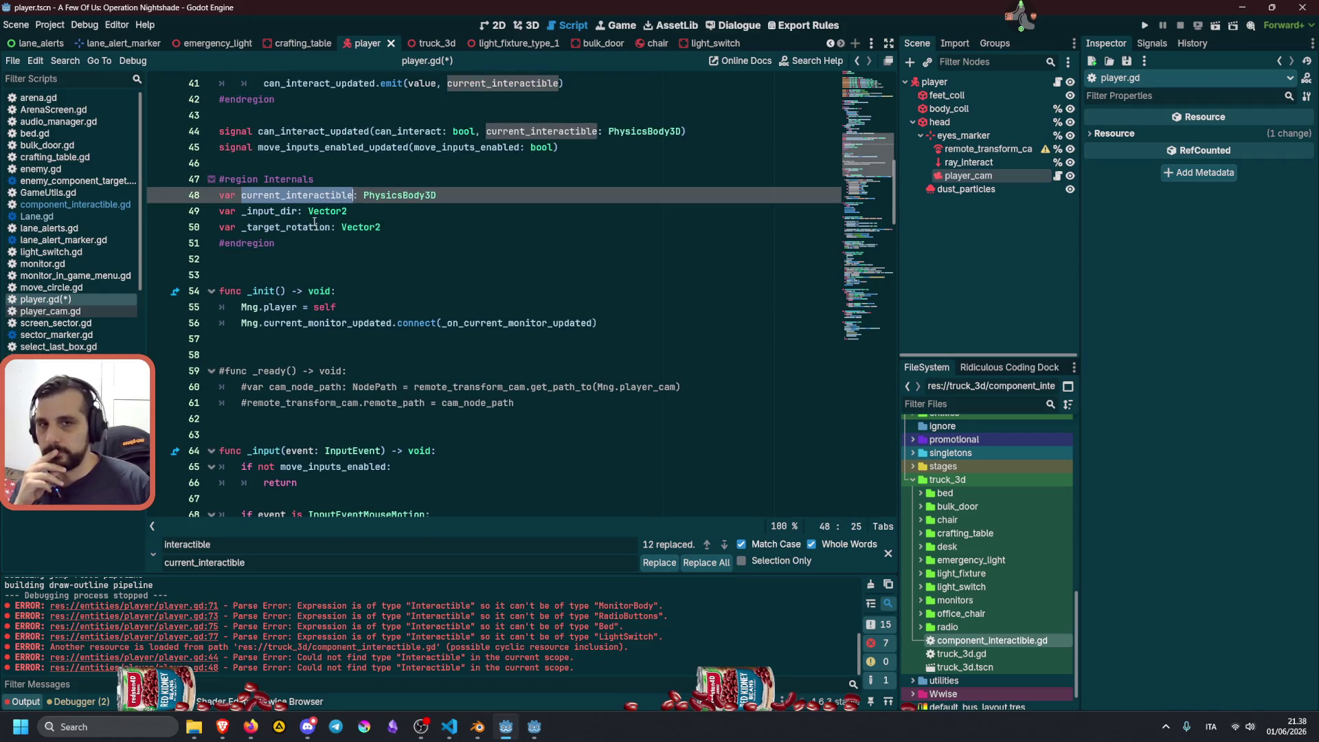
pyautogui.scroll(-3, 405, 248)
pyautogui.click(412, 290)
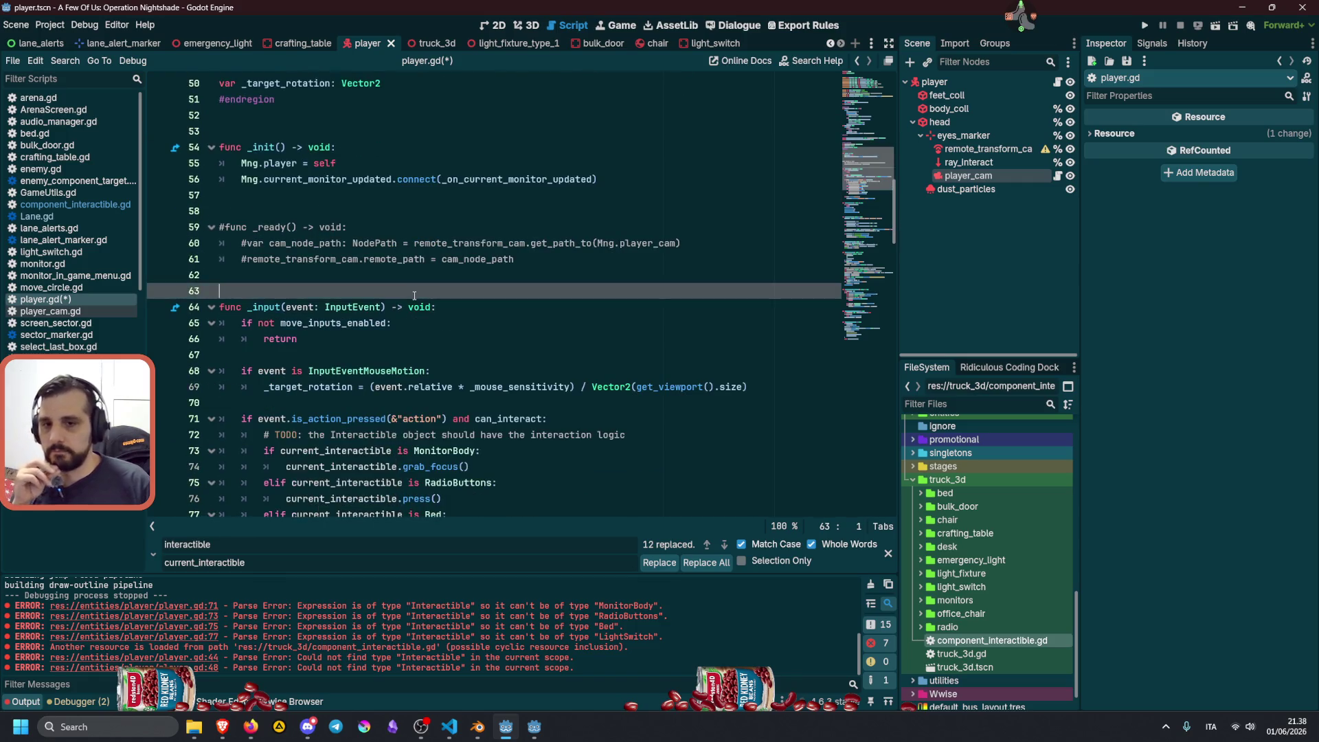
pyautogui.scroll(-4, 414, 296)
pyautogui.click(366, 196)
# Save player.gd, clear the output errors, and search the script for can_interact.
pyautogui.hotkey('ctrl', 's')
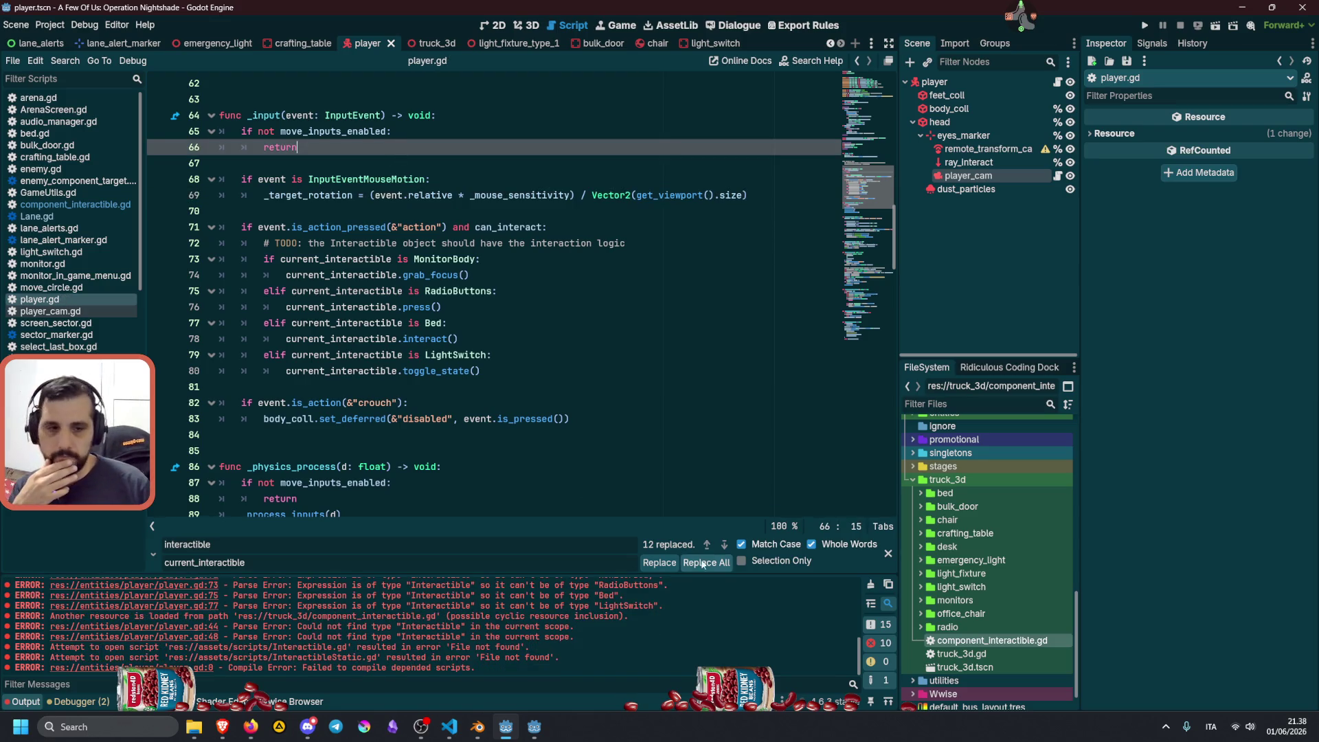
pyautogui.click(871, 584)
pyautogui.click(547, 243)
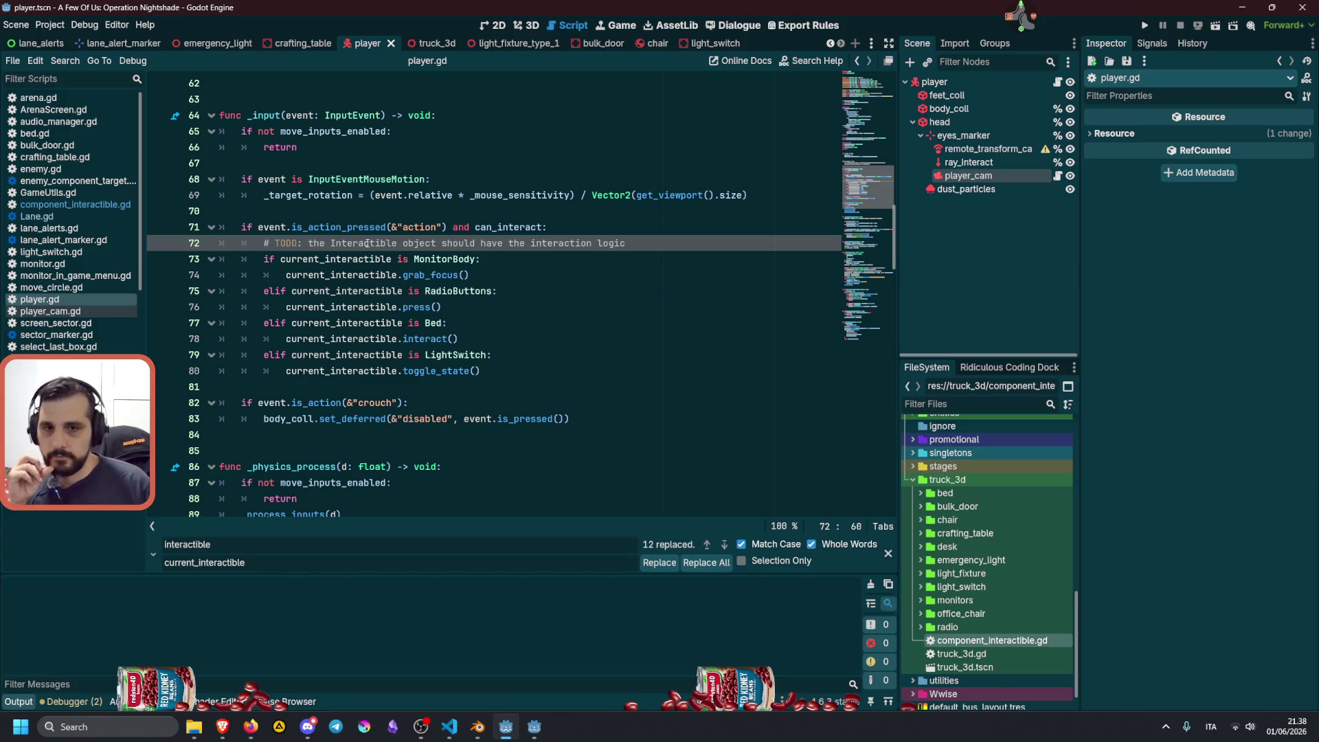
pyautogui.doubleClick(481, 227)
pyautogui.scroll(5, 458, 275)
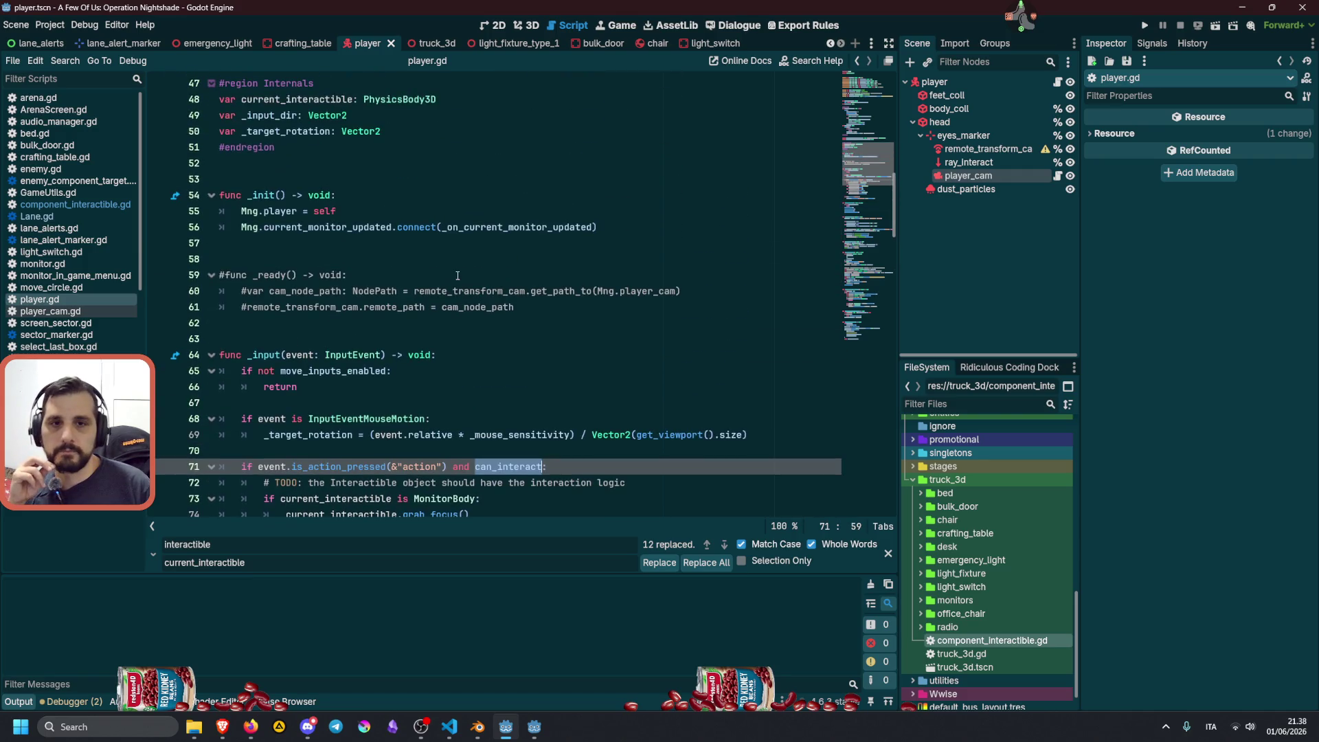
pyautogui.hotkey('ctrl', 'f')
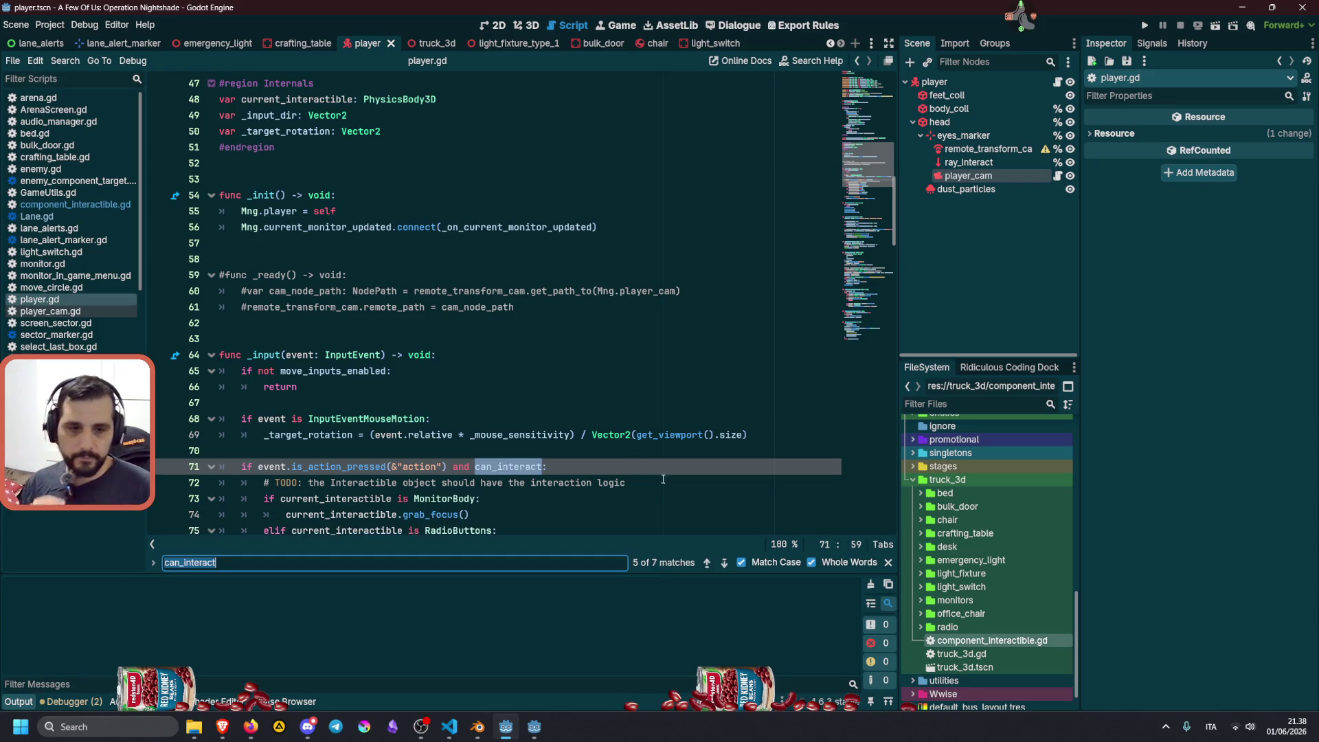
pyautogui.click(724, 564)
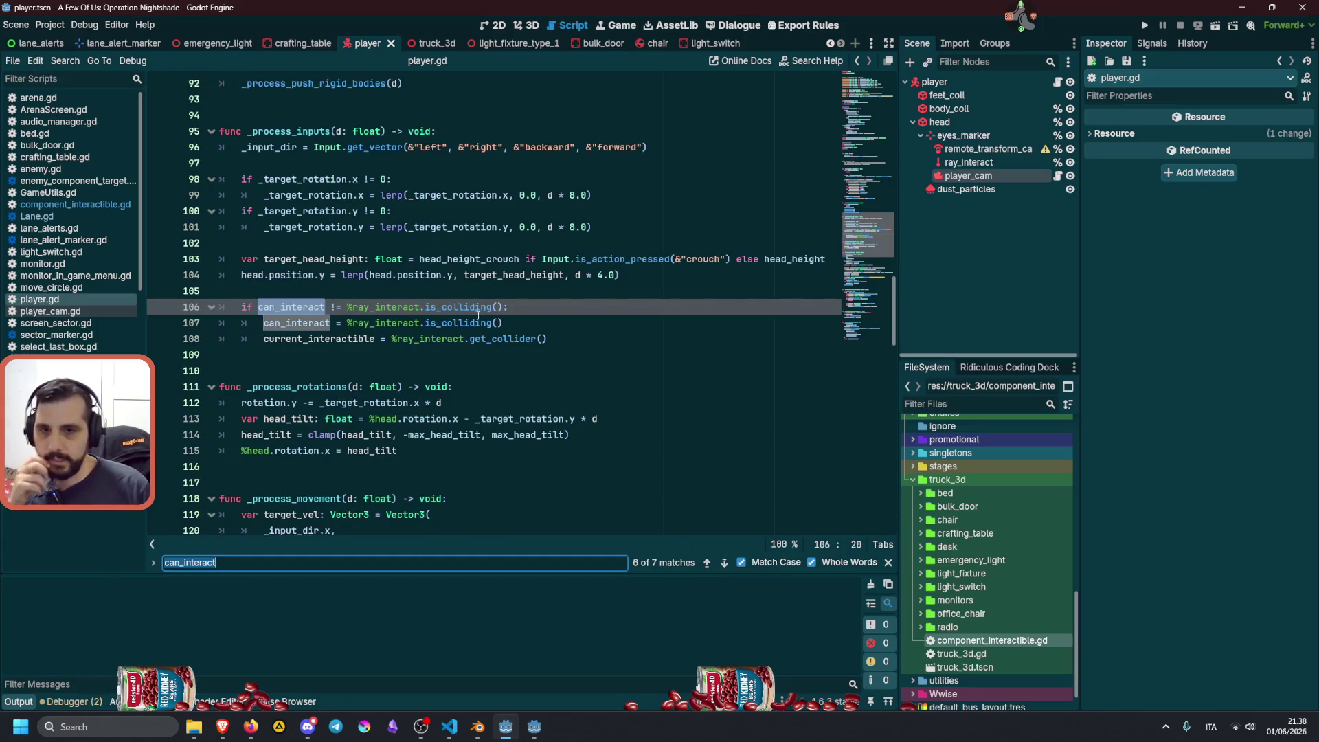
# Inspect the %ray_interact references on lines 106–108.
pyautogui.moveTo(305, 309)
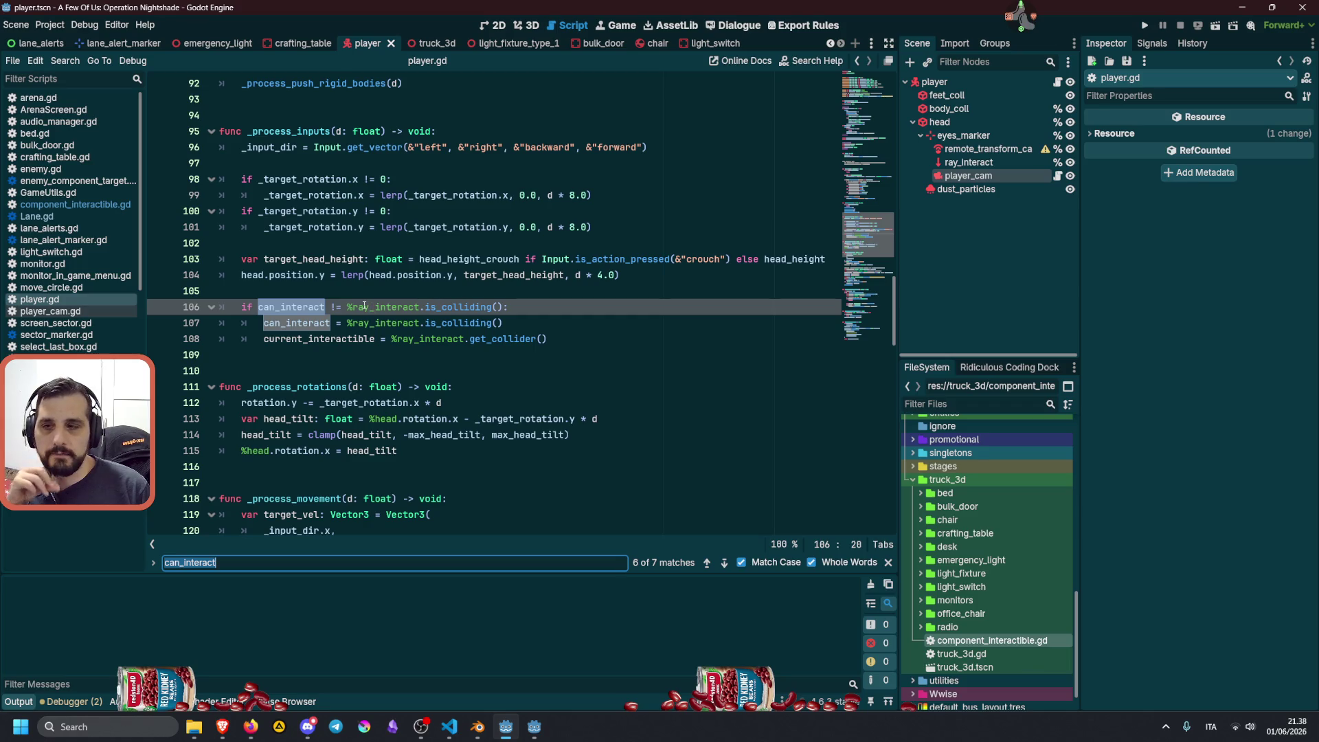
pyautogui.click(348, 306)
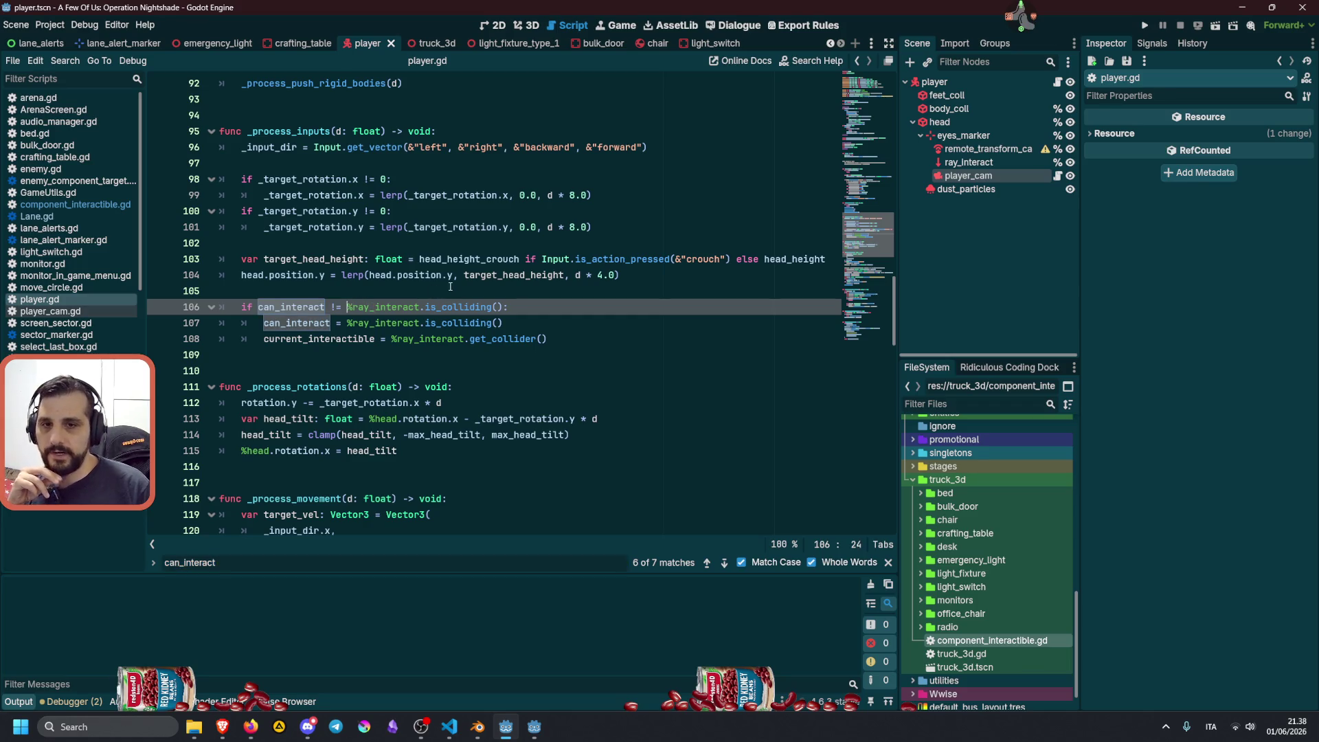
pyautogui.hotkey('ctrl', 'shift', 'Right')
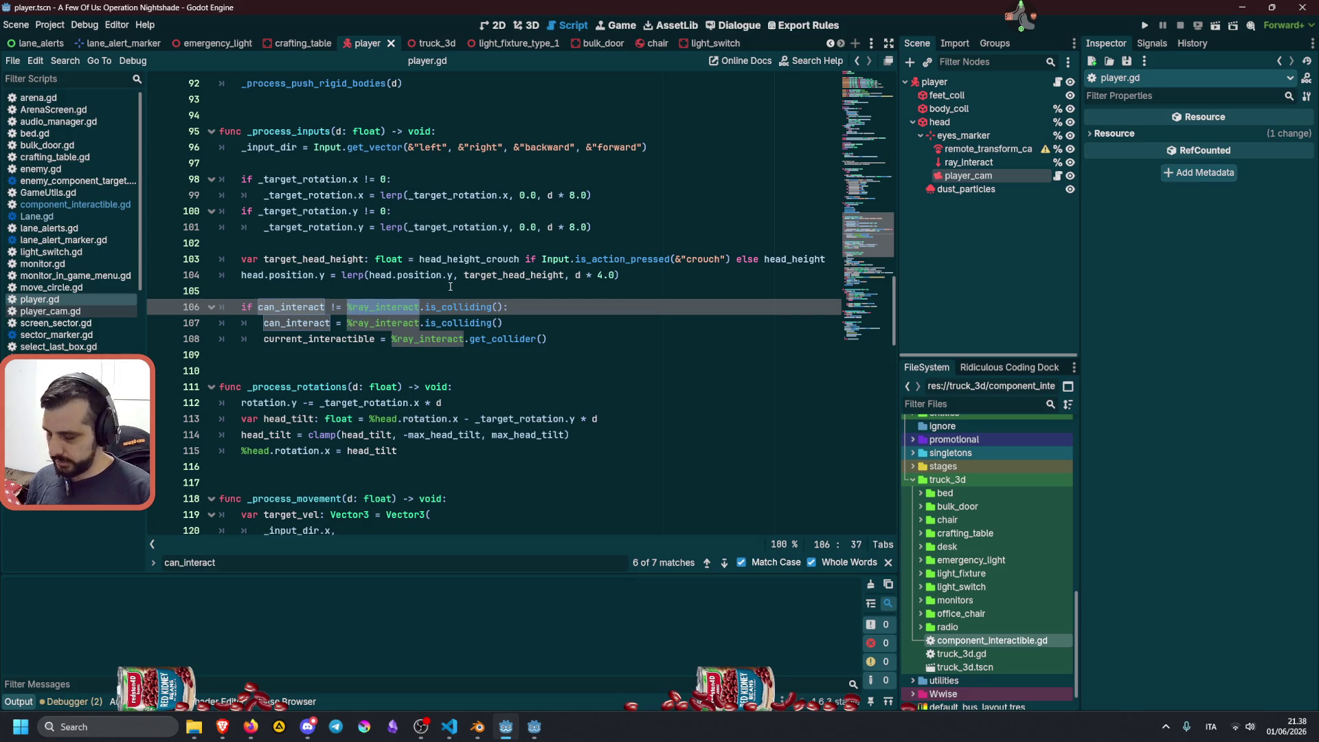
pyautogui.hotkey('ctrl', 'd')
pyautogui.hotkey('ctrl', 'd')
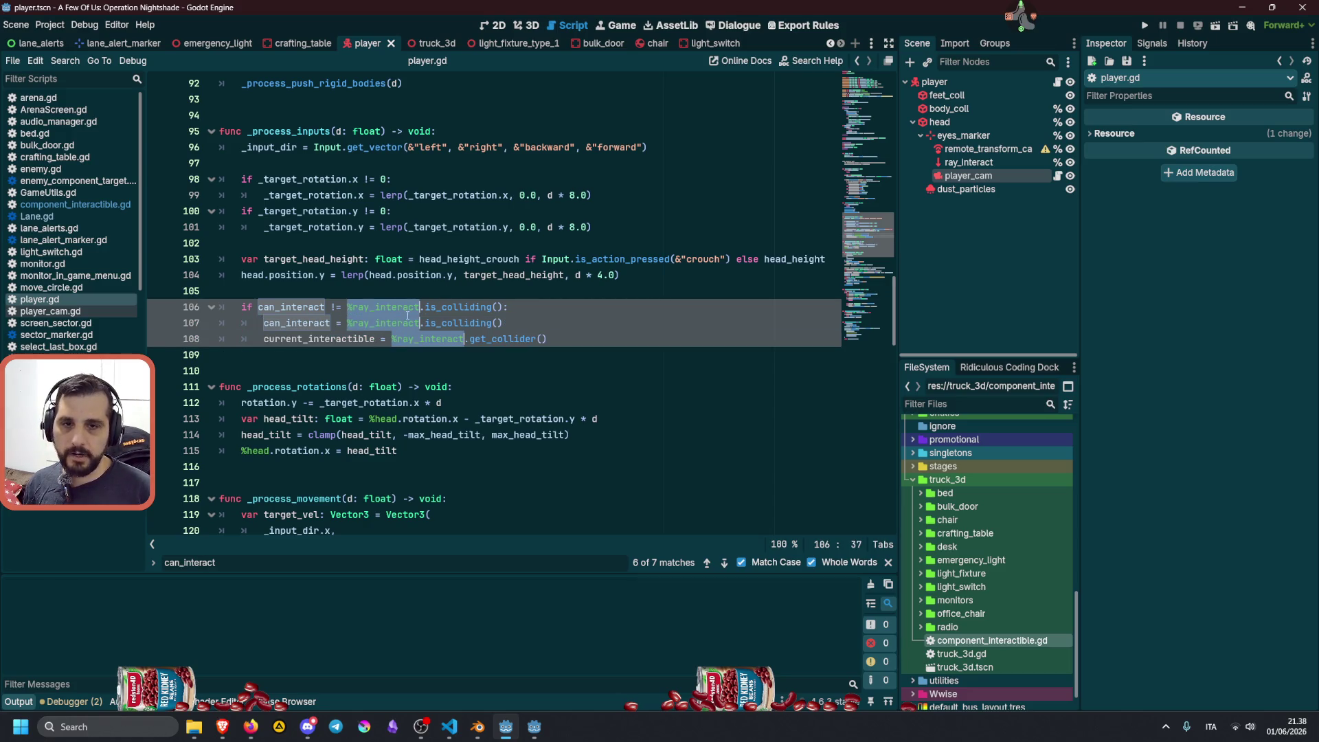
pyautogui.click(352, 307)
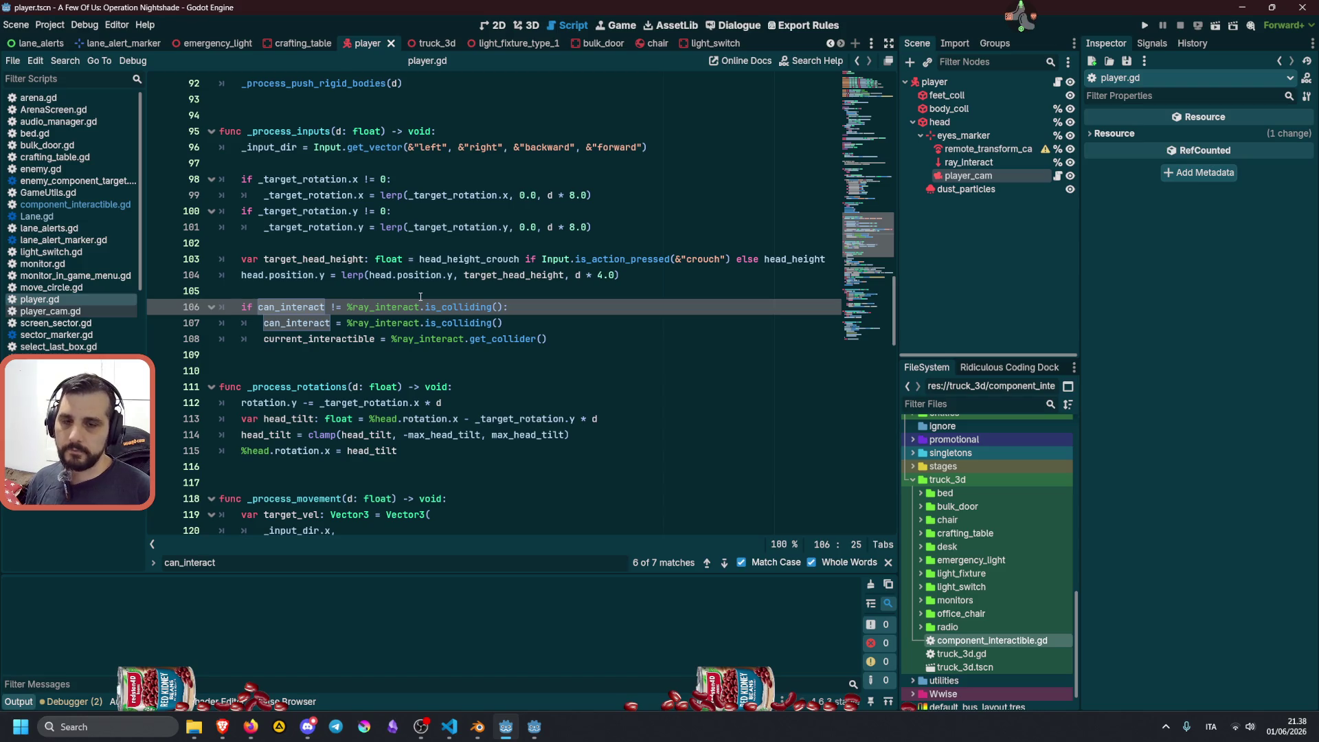
pyautogui.hotkey('ctrl', 'shift', 'Right')
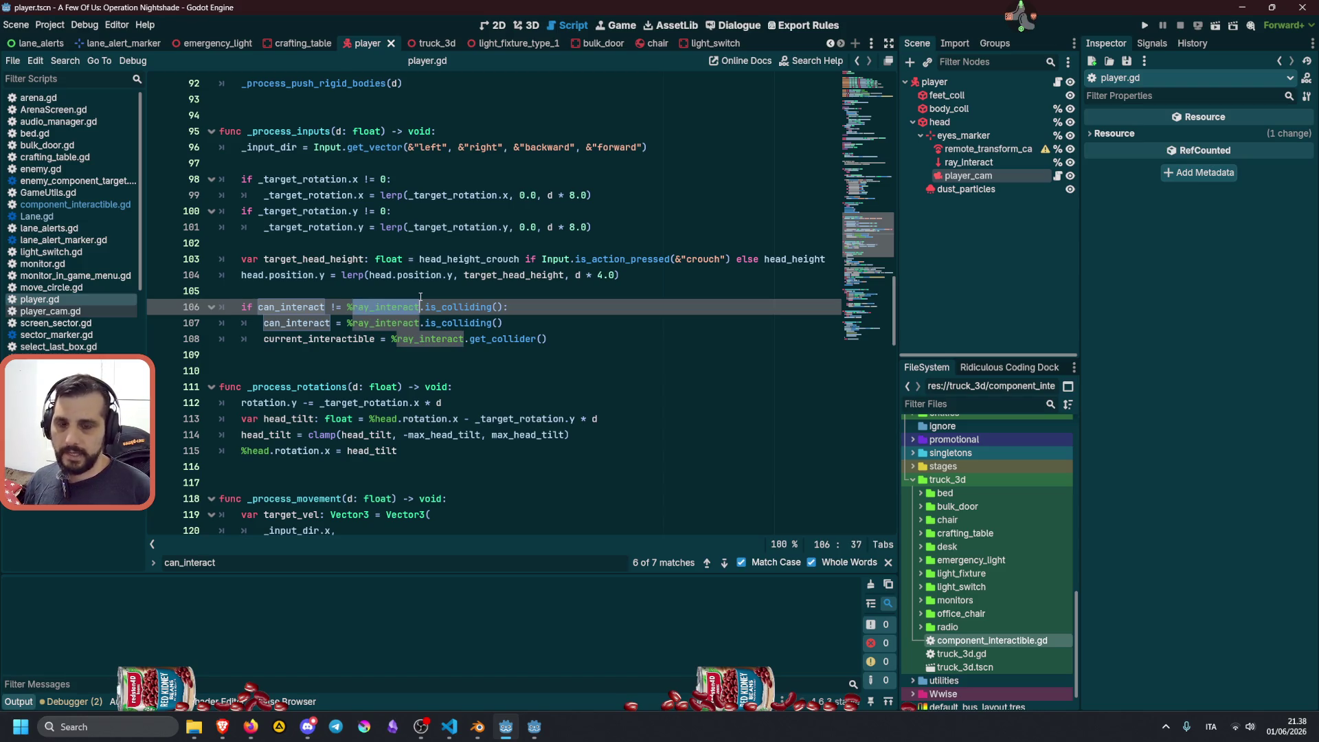
pyautogui.click(420, 296)
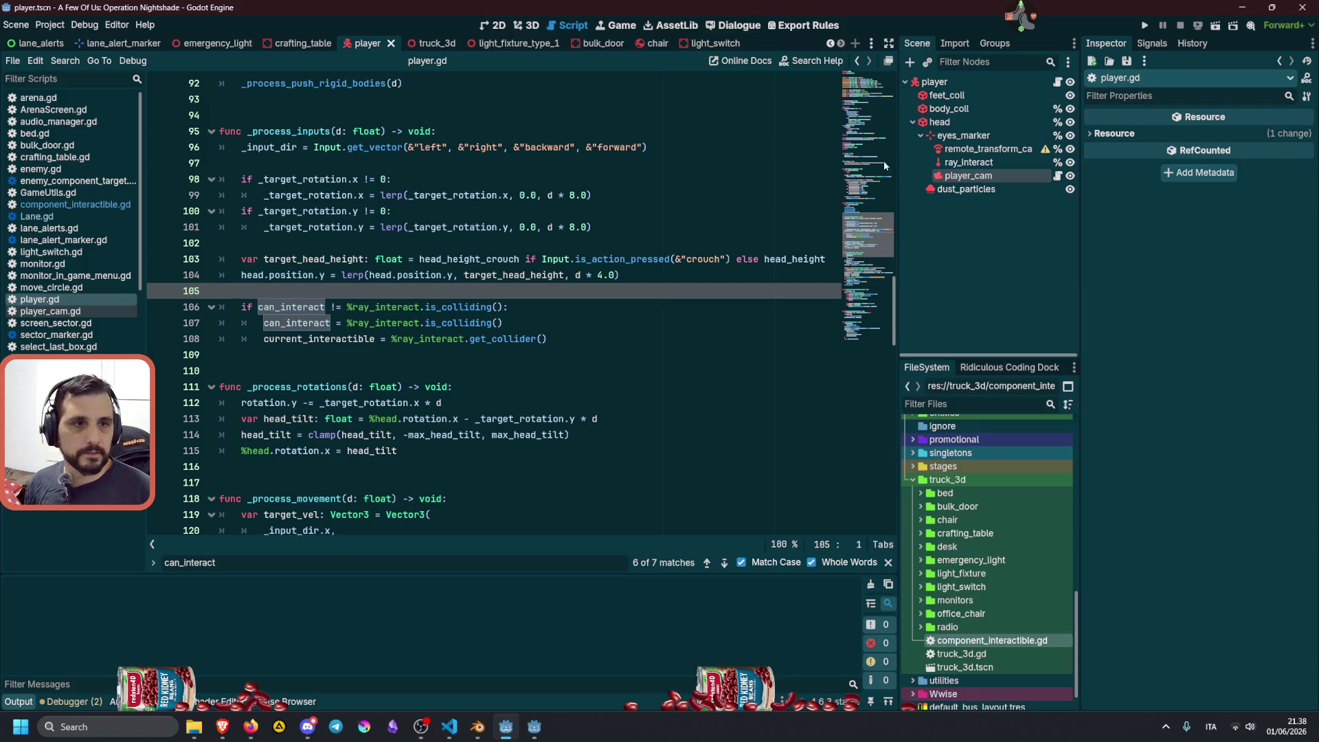
# Show the ray_interact RayCast3D node's properties in the Inspector.
pyautogui.click(965, 166)
pyautogui.scroll(15, 421, 297)
pyautogui.click(459, 227)
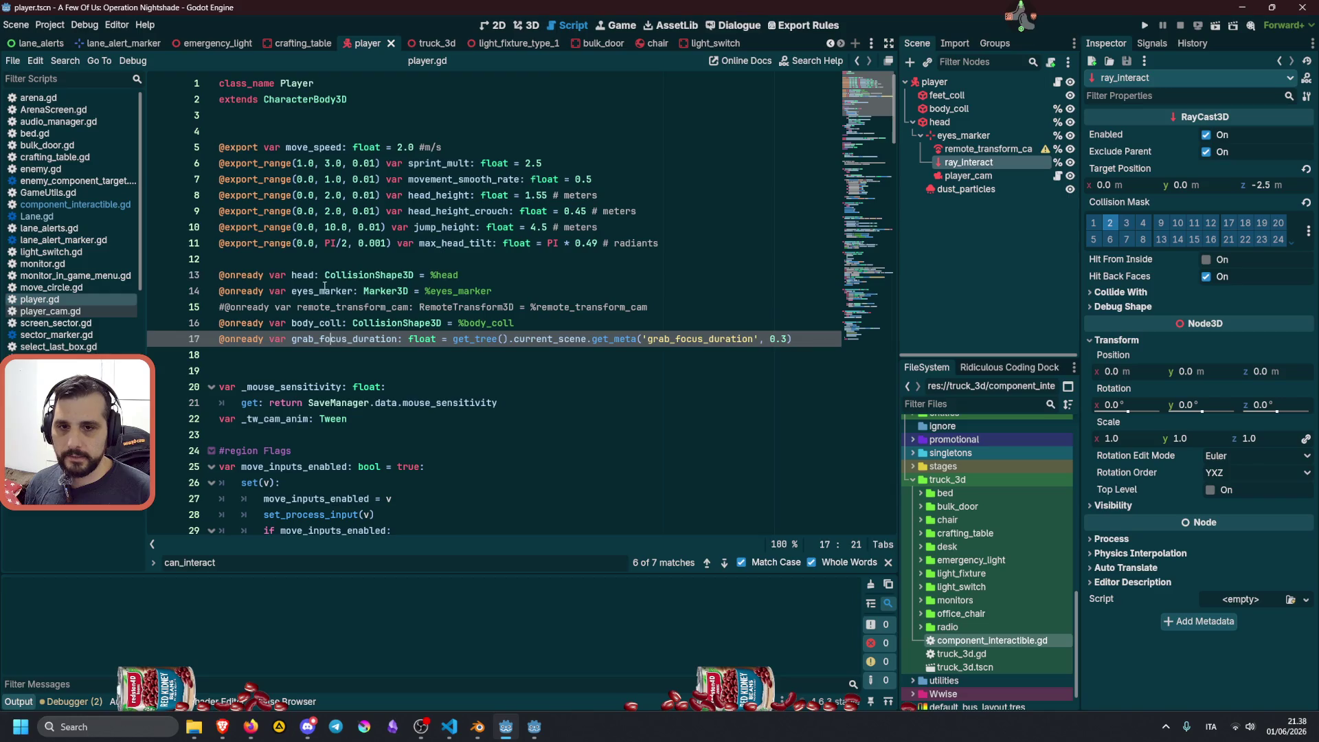
pyautogui.click(319, 274)
pyautogui.moveTo(973, 165)
pyautogui.mouseDown()
pyautogui.moveTo(261, 384)
pyautogui.moveTo(264, 344)
pyautogui.mouseUp()
pyautogui.click(292, 354)
pyautogui.hotkey('ctrl', 'shift', 'Right')
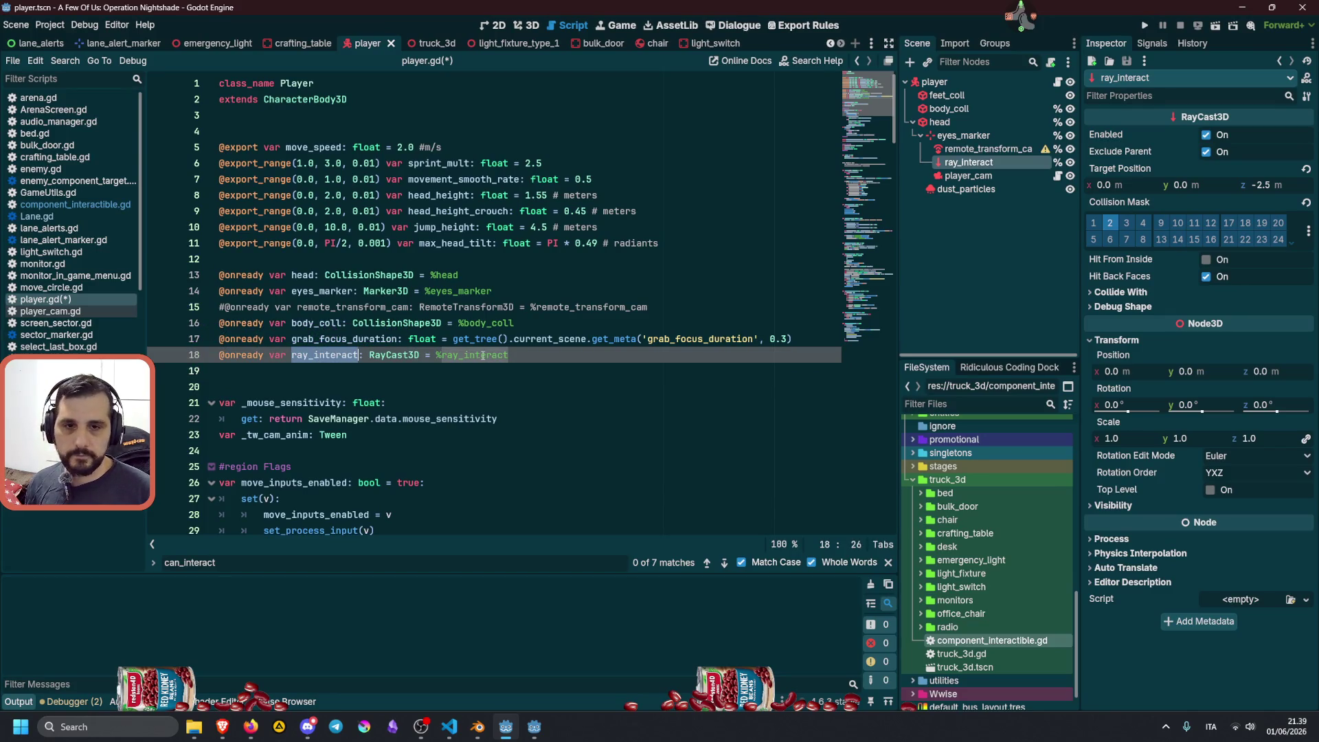
# Replace %ray_interact with ray_interact throughout the interaction check on lines 105–109.
pyautogui.click(483, 355)
pyautogui.hotkey('shift', 'End')
pyautogui.hotkey('ctrl', 'f')
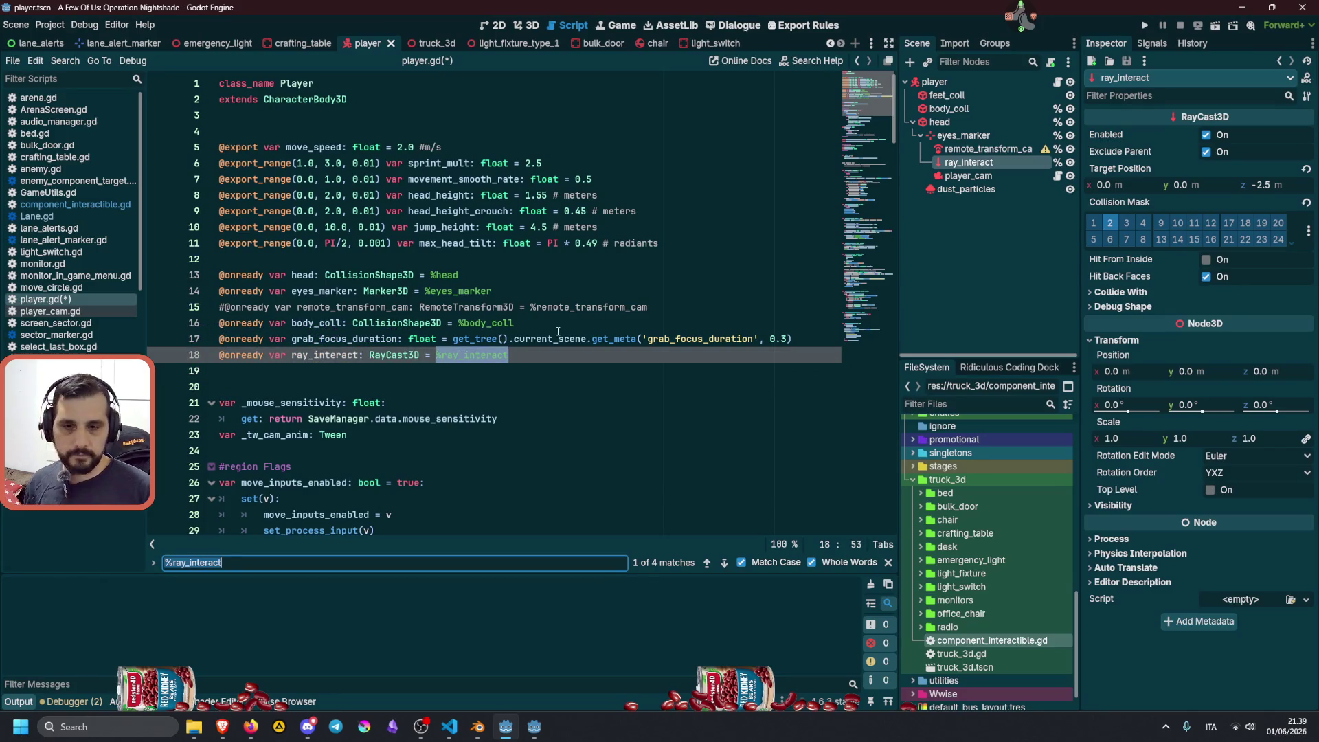
pyautogui.click(724, 563)
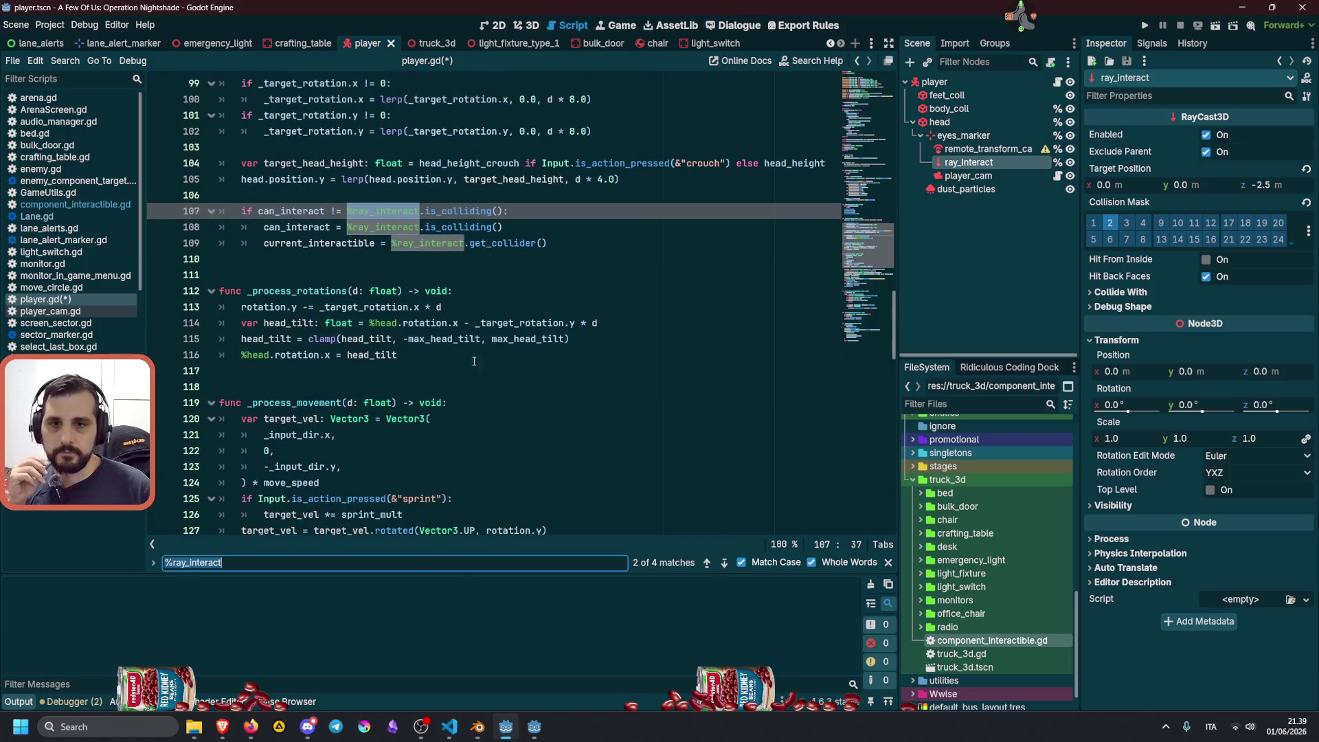
pyautogui.moveTo(327, 179); pyautogui.dragTo(477, 255)
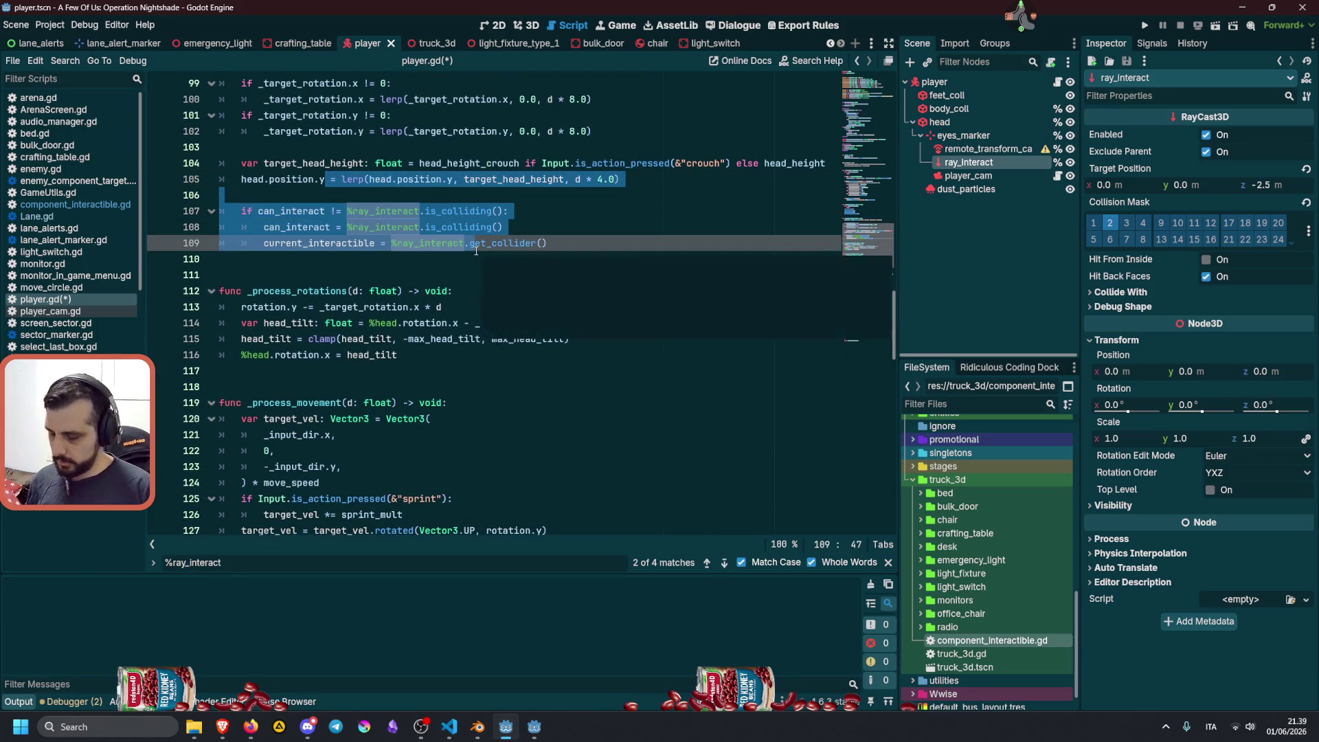
pyautogui.hotkey('ctrl', 'r')
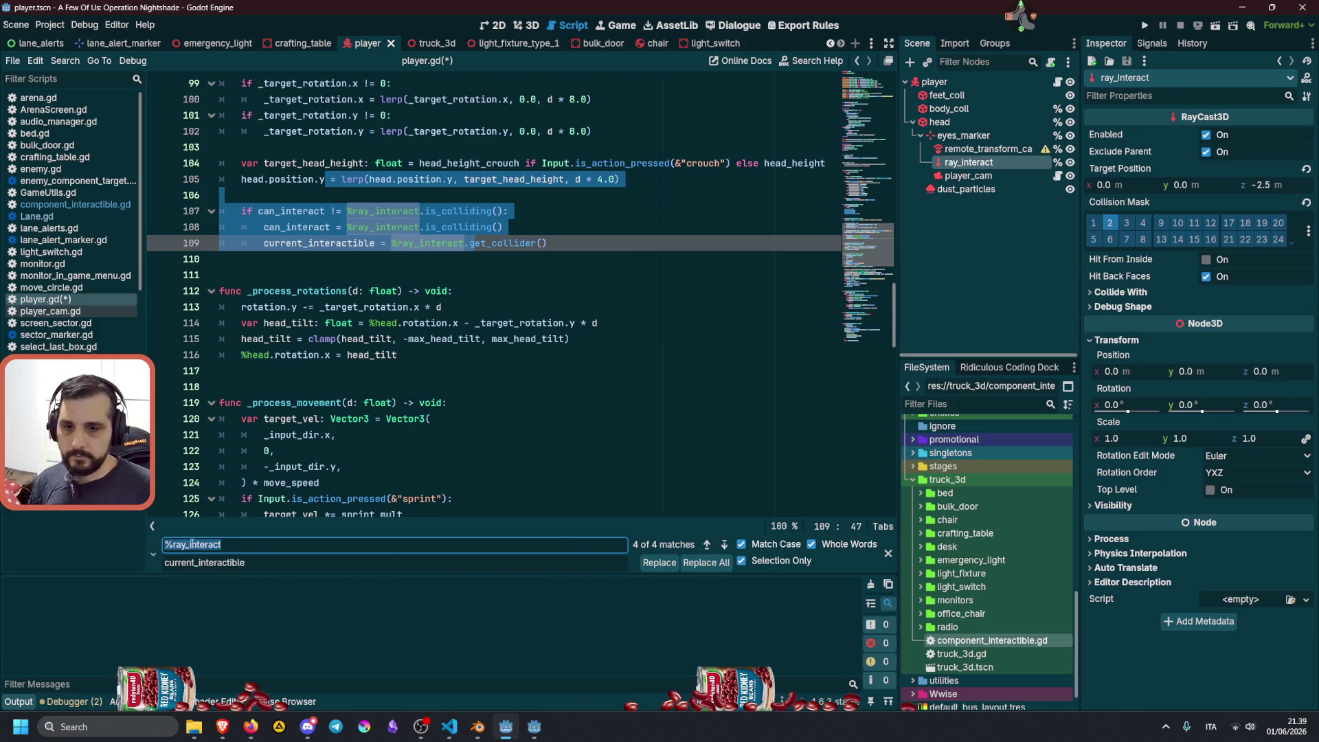
pyautogui.press('Tab')
pyautogui.write('ray_interact')
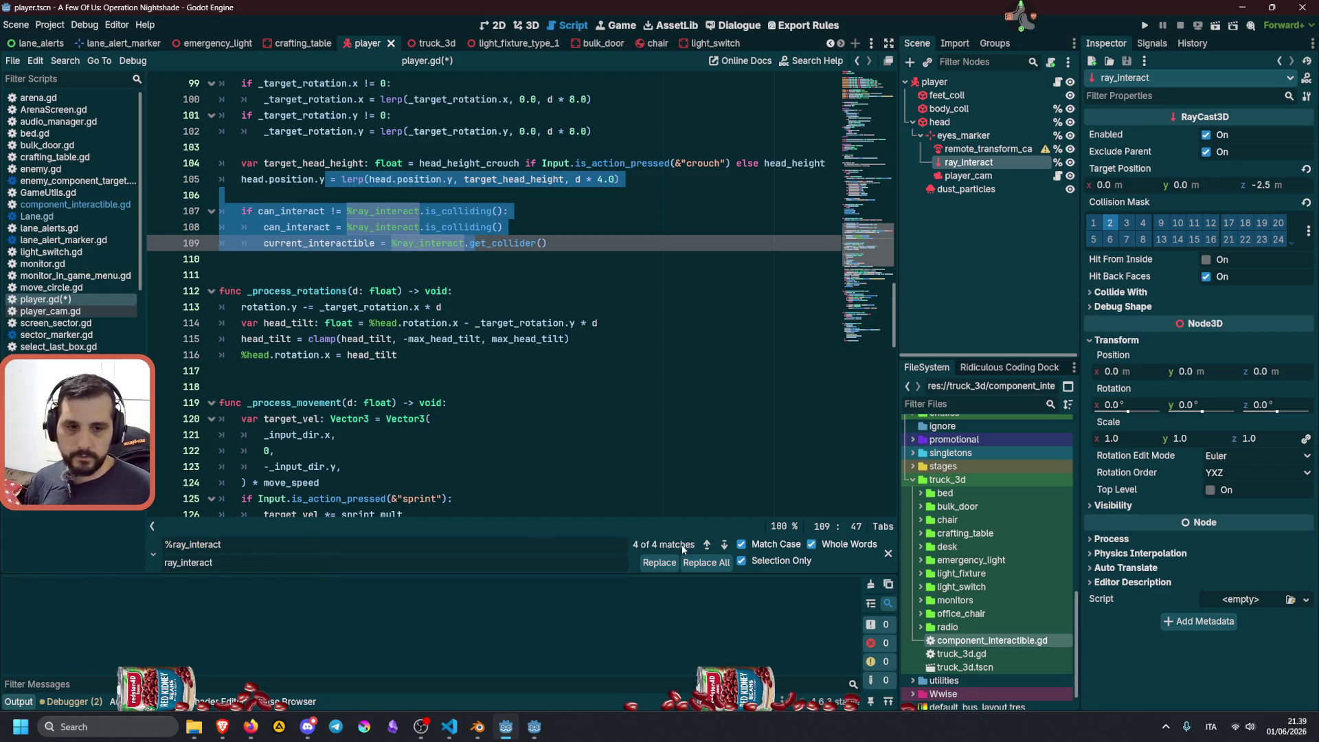
pyautogui.click(706, 562)
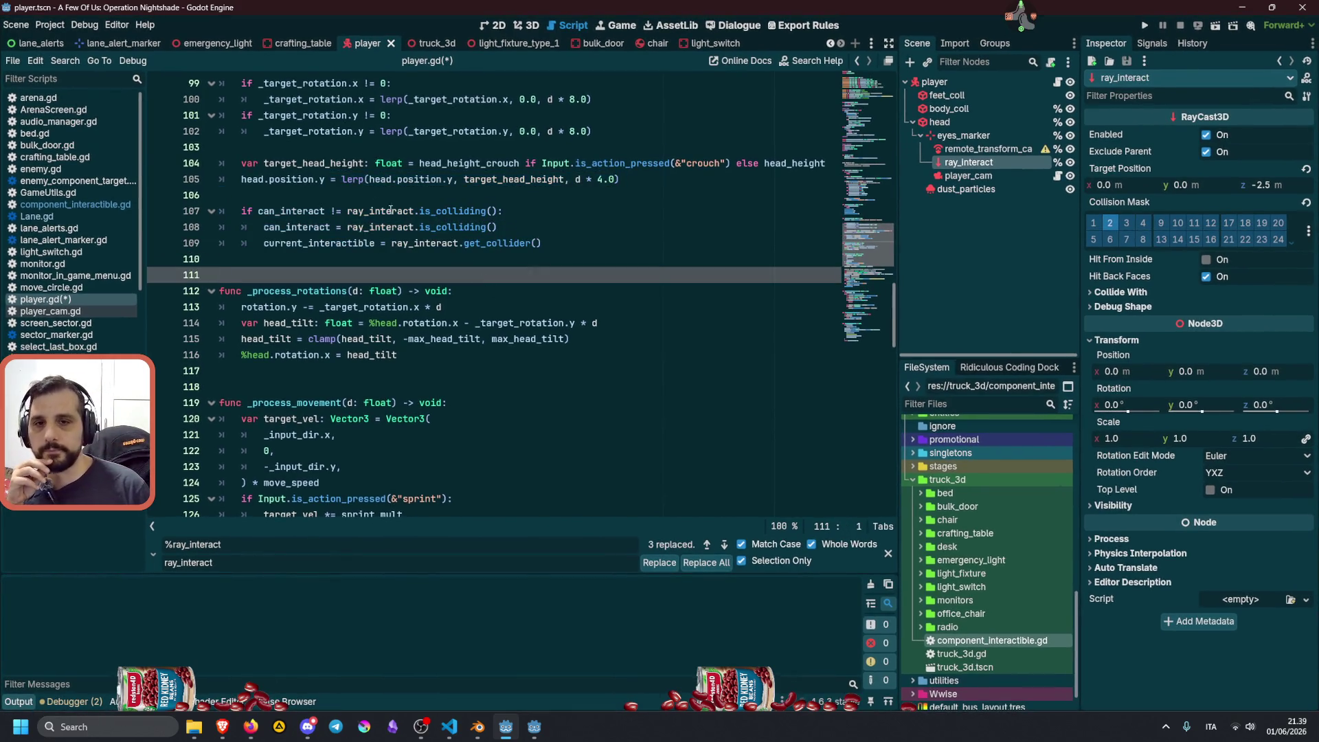
# Insert a blank line above the if block at line 107.
pyautogui.click(390, 199)
pyautogui.doubleClick(385, 210)
pyautogui.scroll(1, 398, 252)
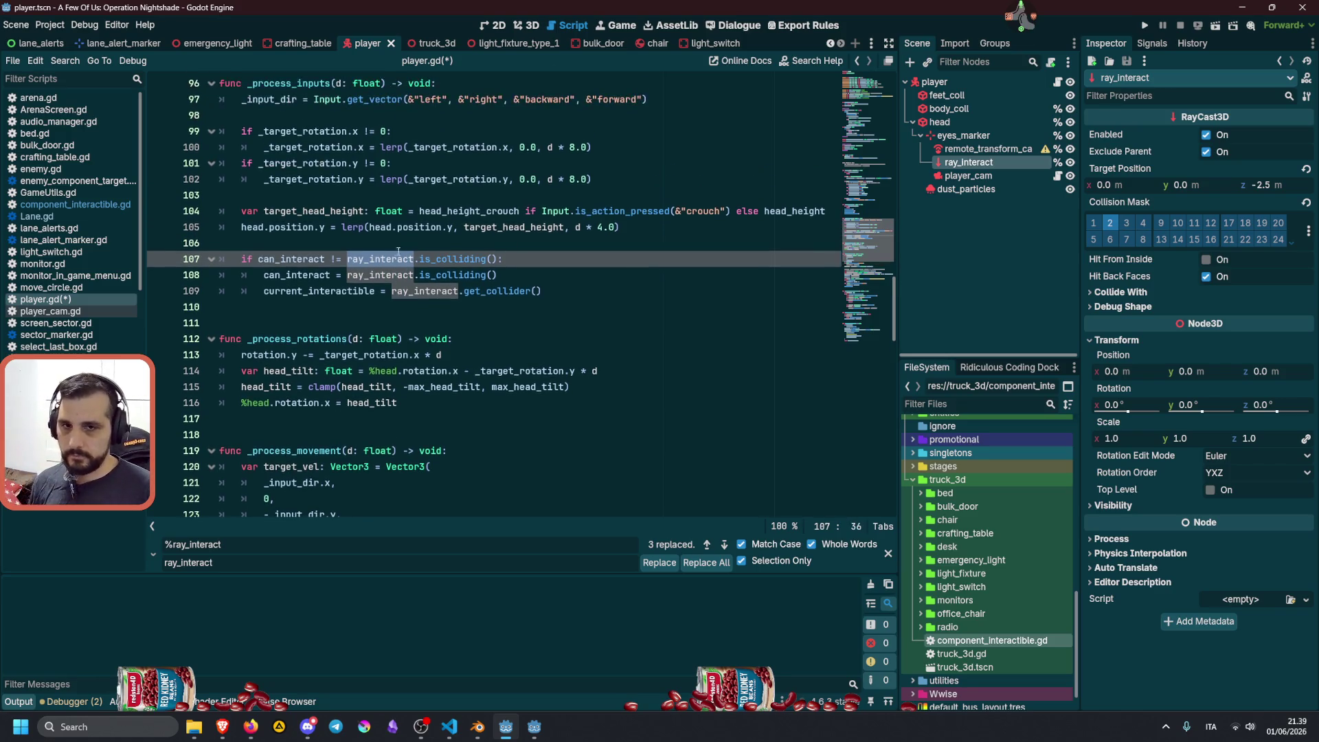
pyautogui.press('Home')
pyautogui.press('Return')
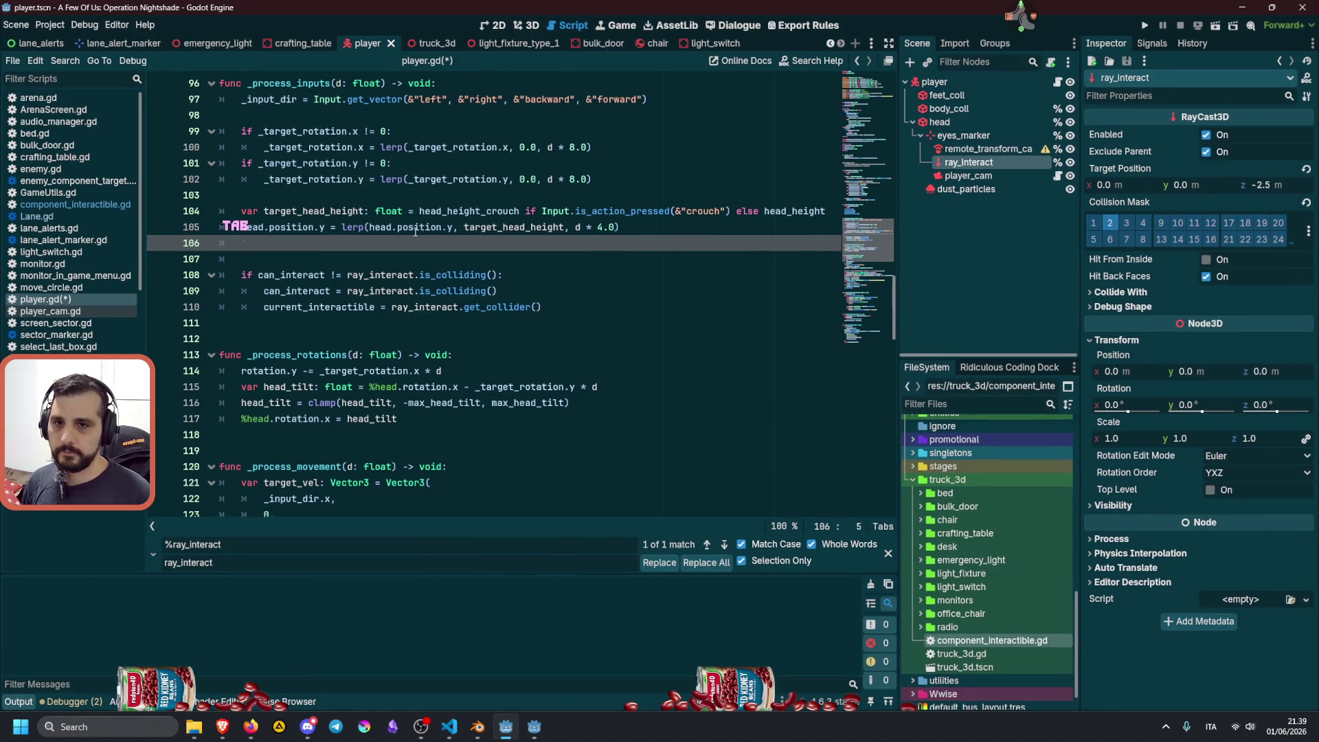
# Start a new declaration 'var ray_interact_state: bool =' above the if block.
pyautogui.press('Tab')
pyautogui.press('Return')
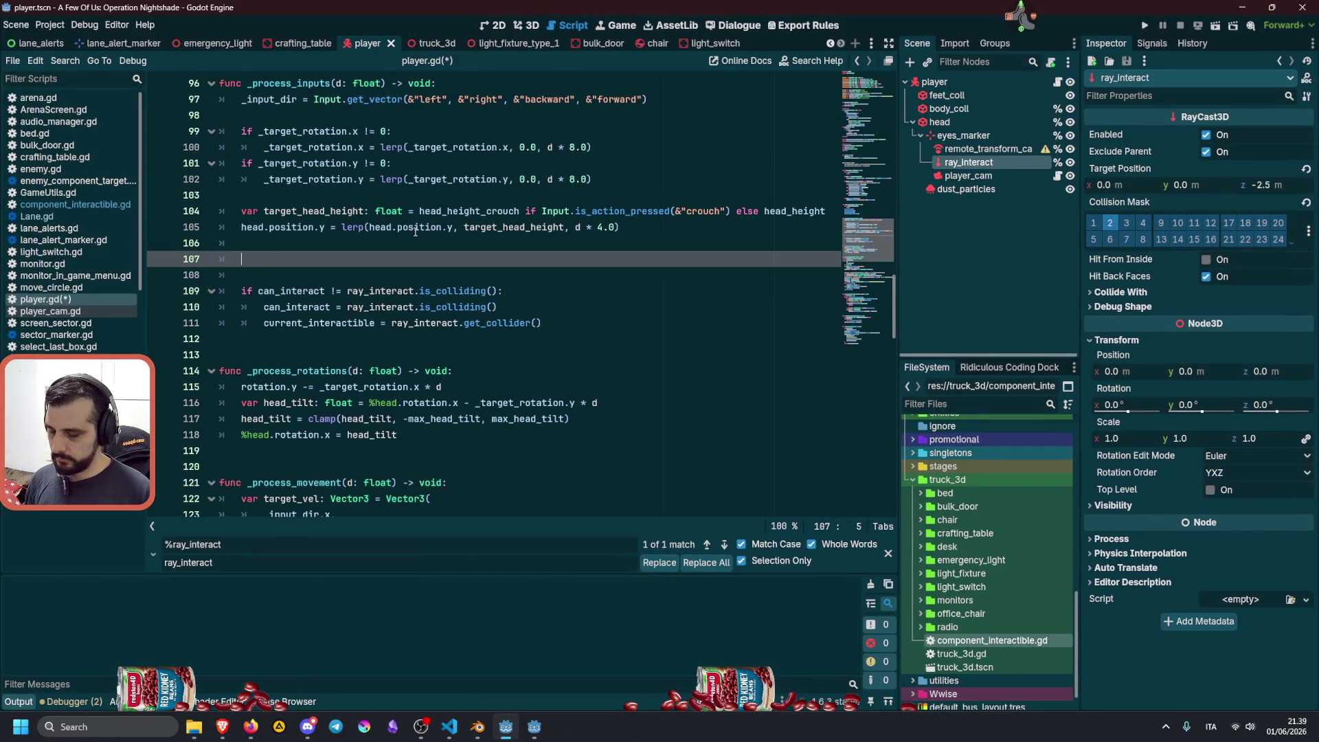
pyautogui.write('var new_inte')
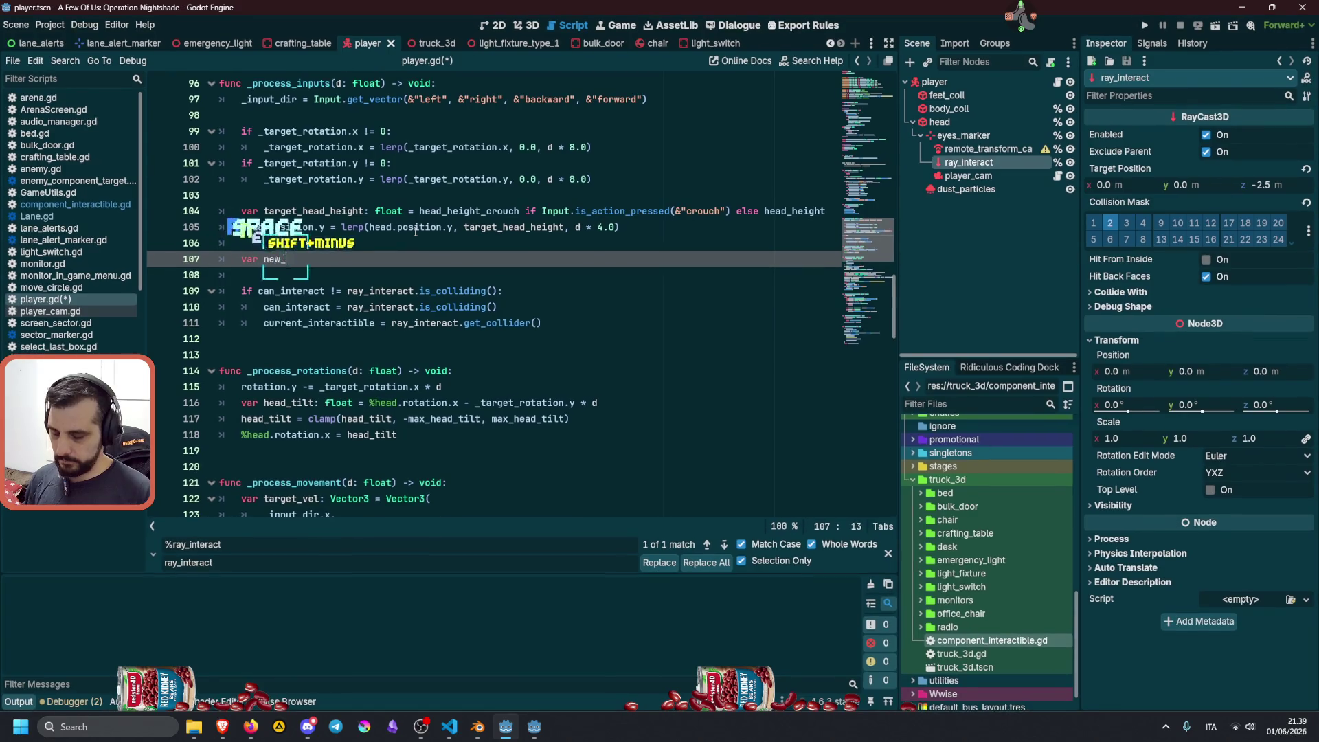
pyautogui.hotkey('ctrl', 'BackSpace')
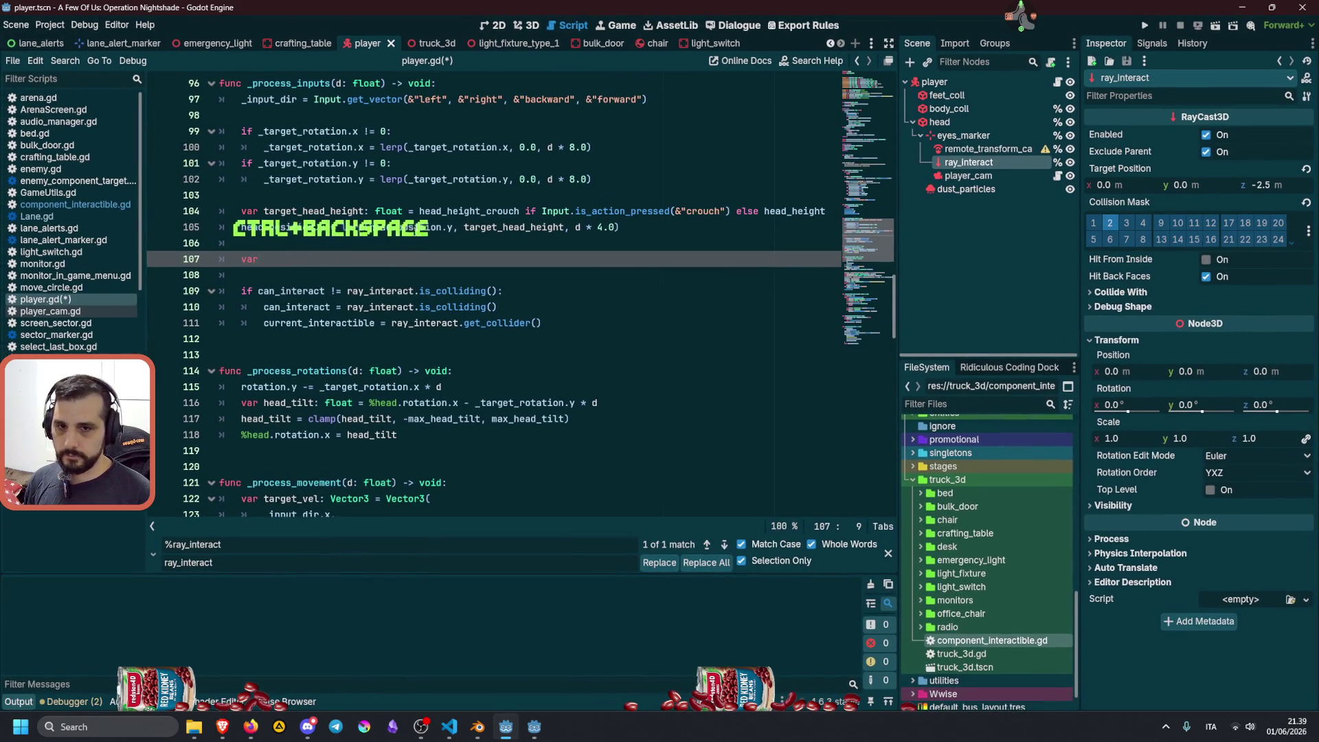
pyautogui.write('ray_')
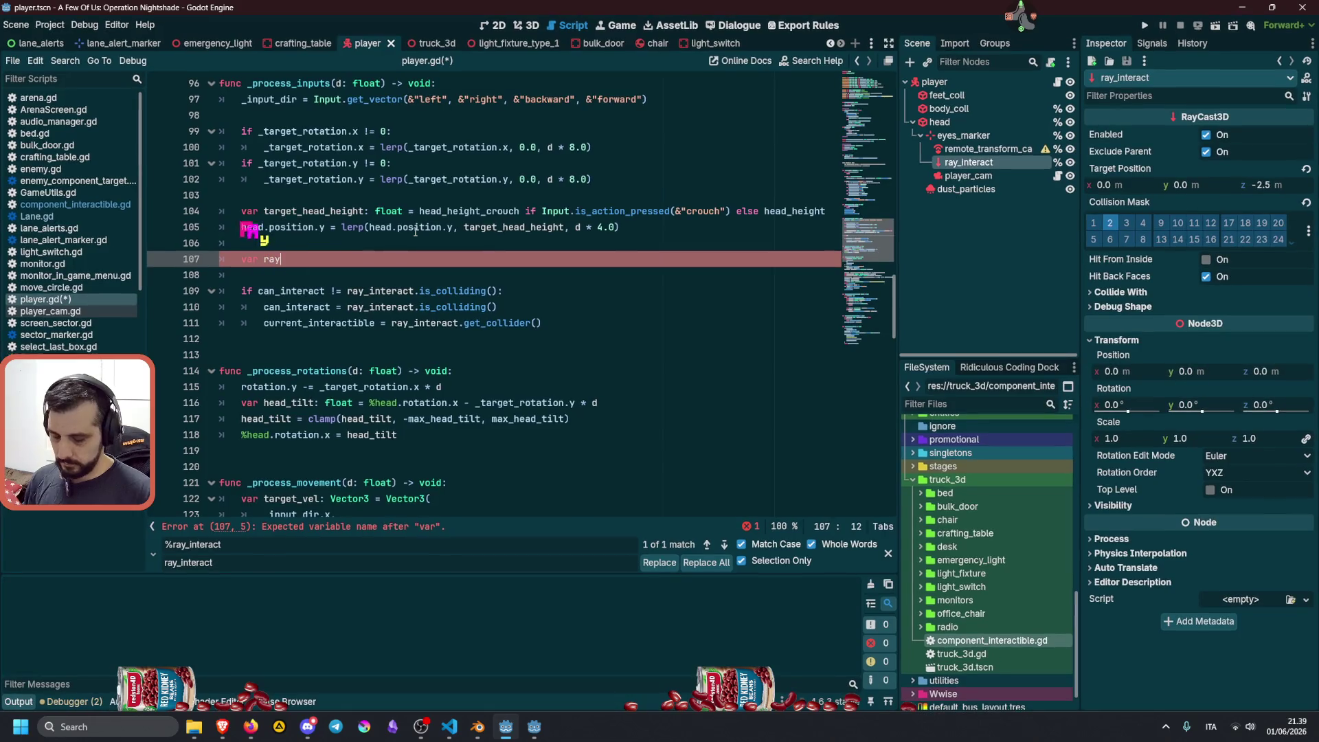
pyautogui.write('interact:')
pyautogui.press('BackSpace')
pyautogui.write('_collidint')
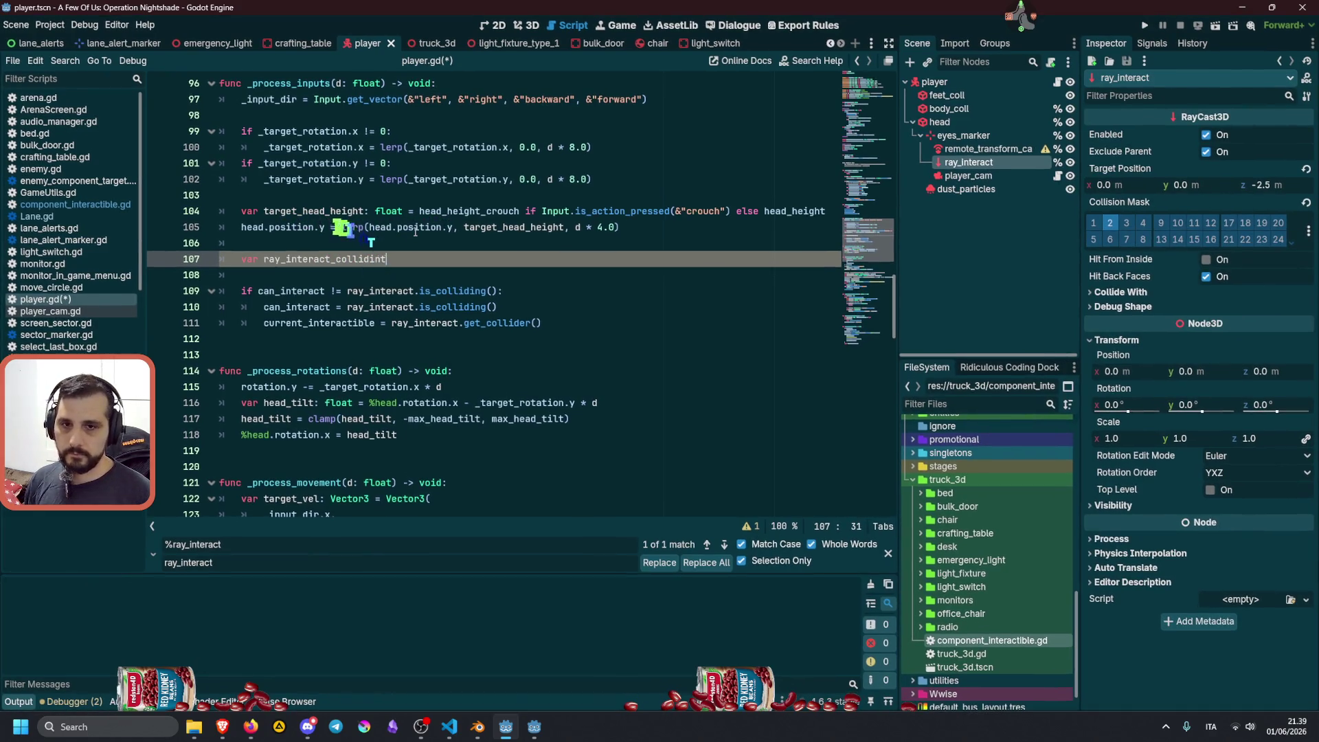
pyautogui.press('BackSpace')
pyautogui.write('g')
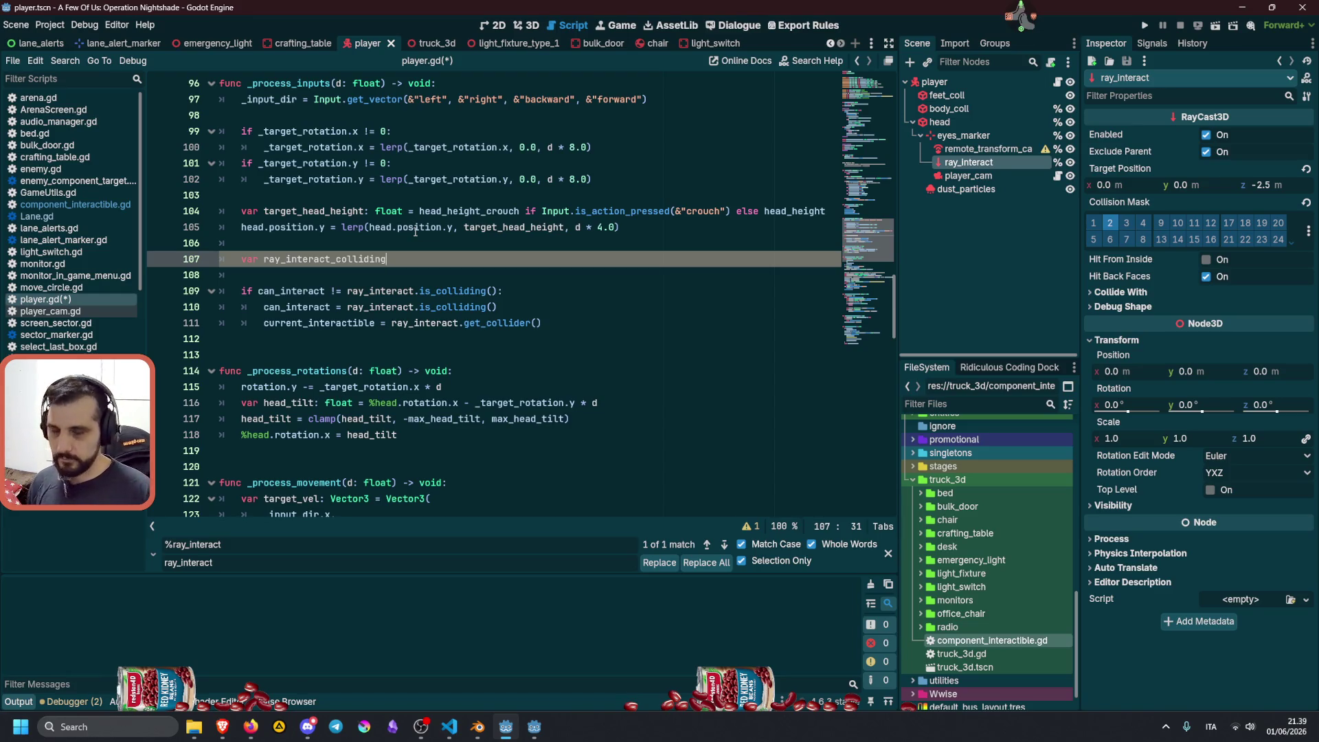
pyautogui.press('BackSpace')
pyautogui.press('BackSpace')
pyautogui.press('BackSpace')
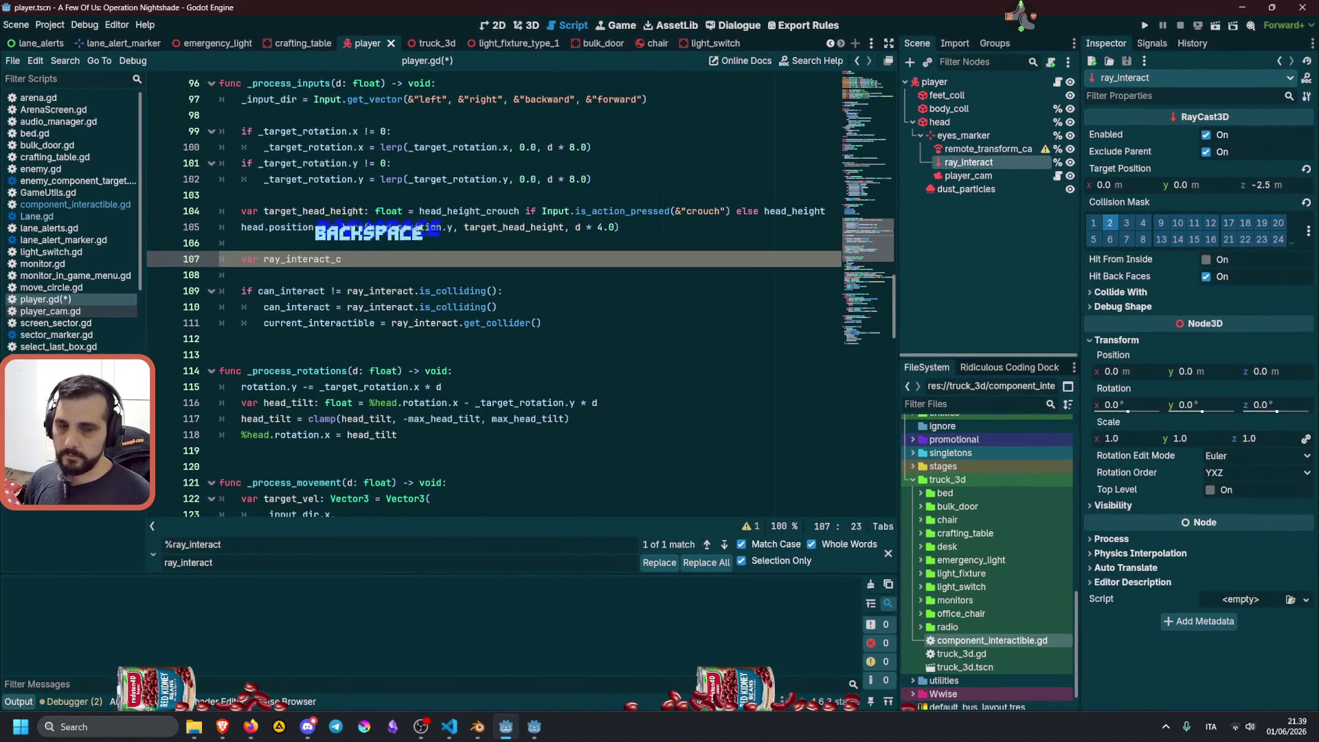
pyautogui.press('BackSpace')
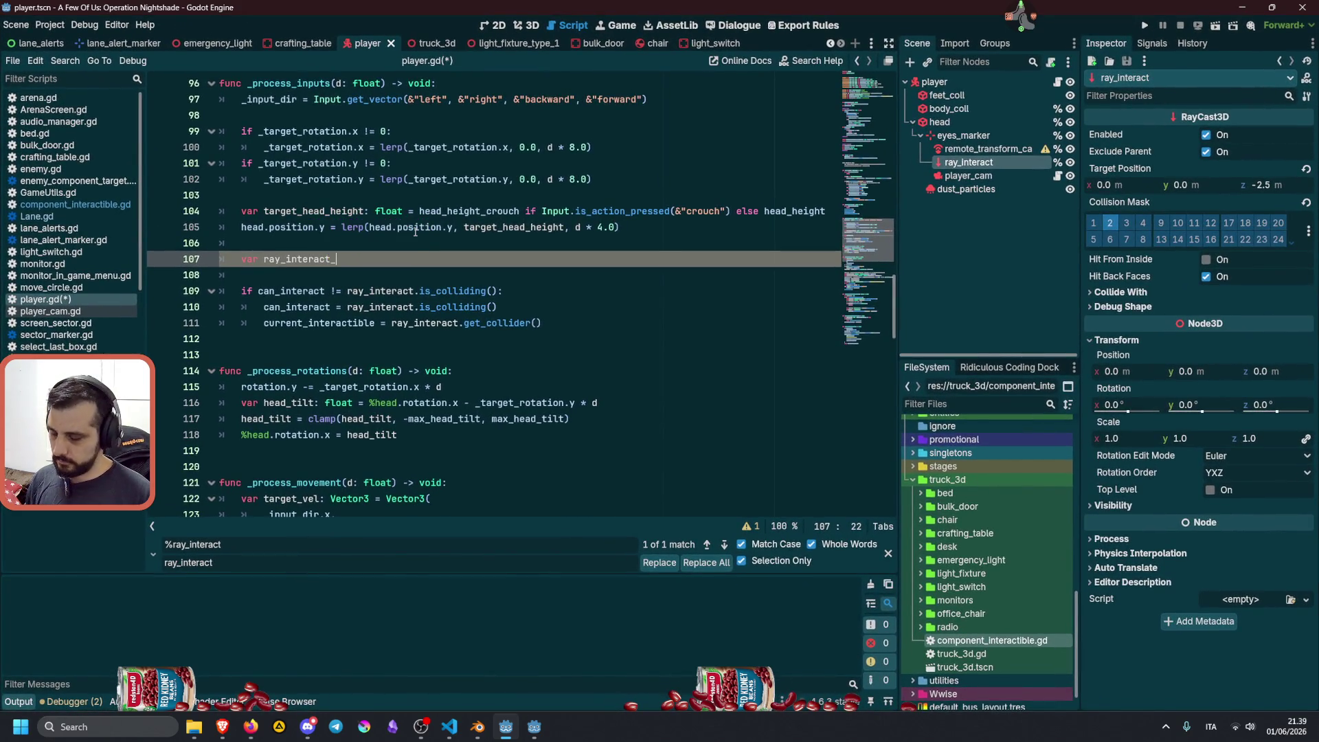
pyautogui.write('state:')
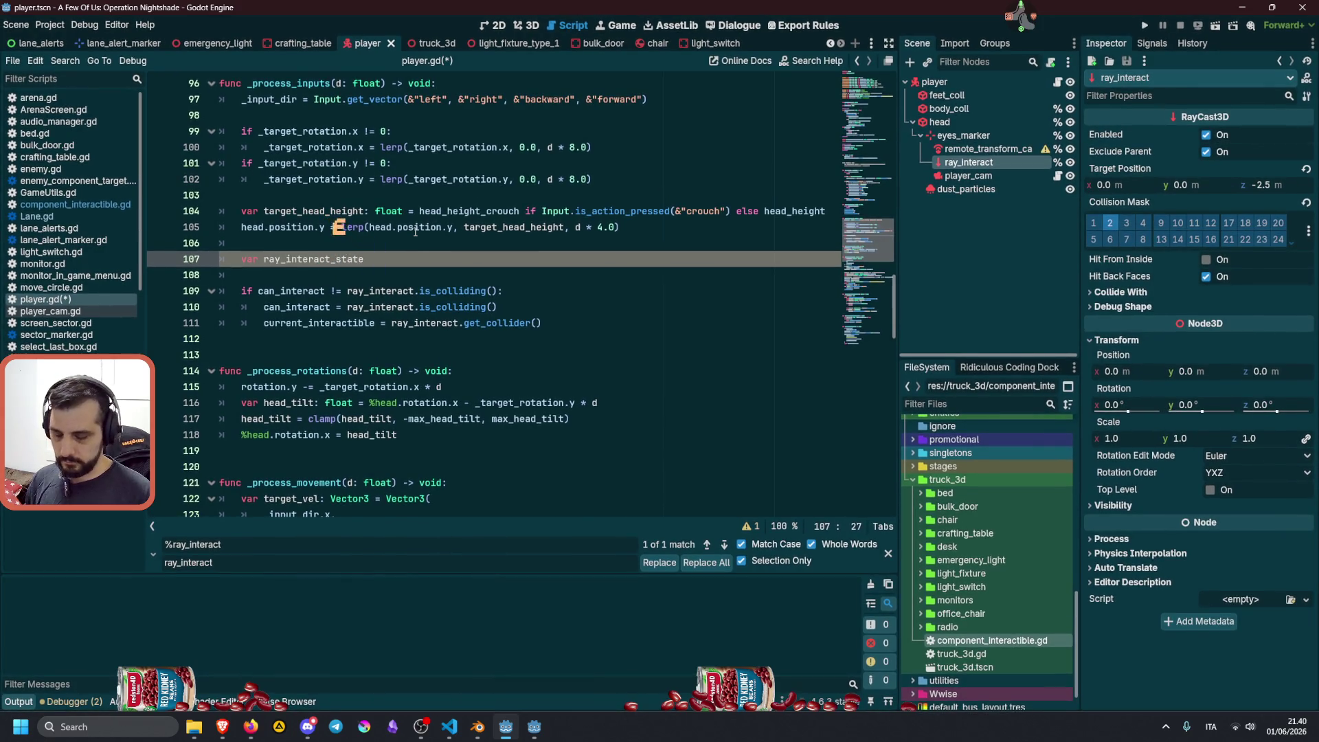
pyautogui.write(' bool =')
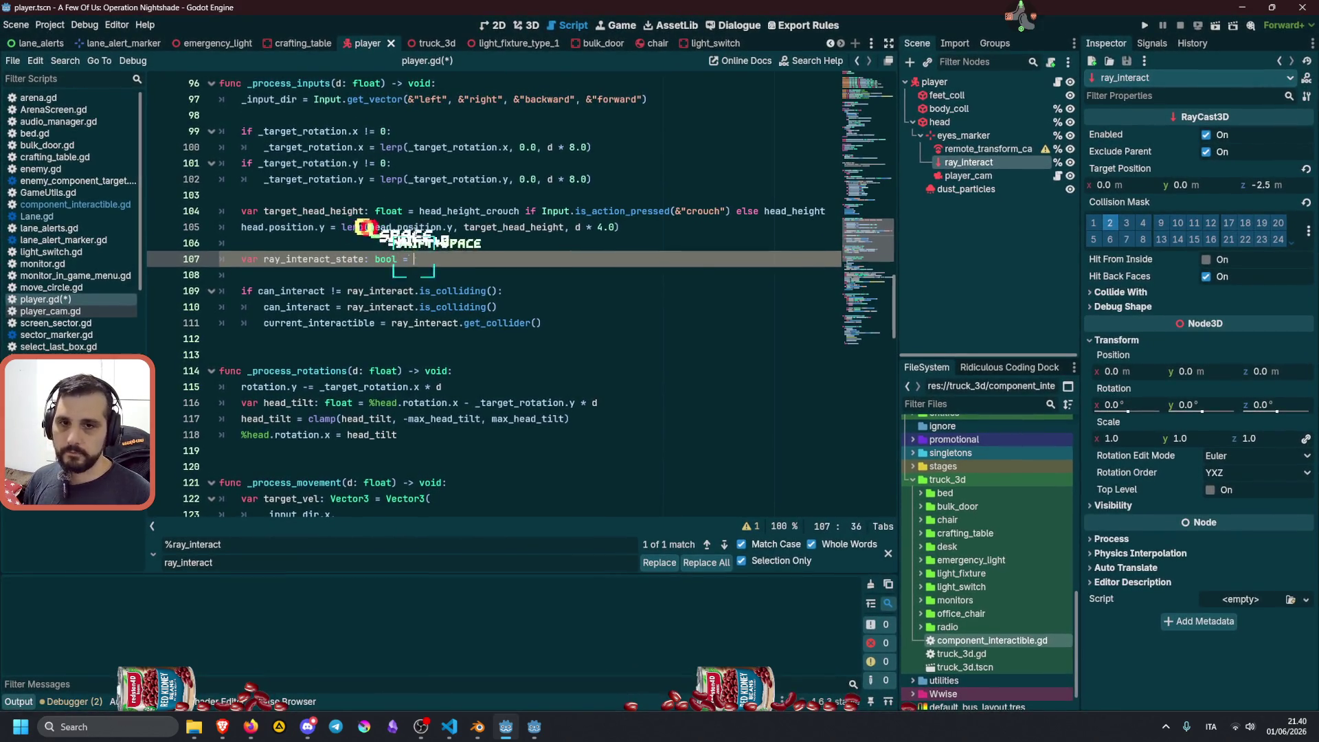
# Assign ray_interact.is_colliding() as the value of ray_interact_state.
pyautogui.click(347, 290)
pyautogui.hotkey('shift', 'End')
pyautogui.hotkey('shift', 'Left')
pyautogui.hotkey('ctrl', 'c')
pyautogui.click(450, 255)
pyautogui.hotkey('ctrl', 'v')
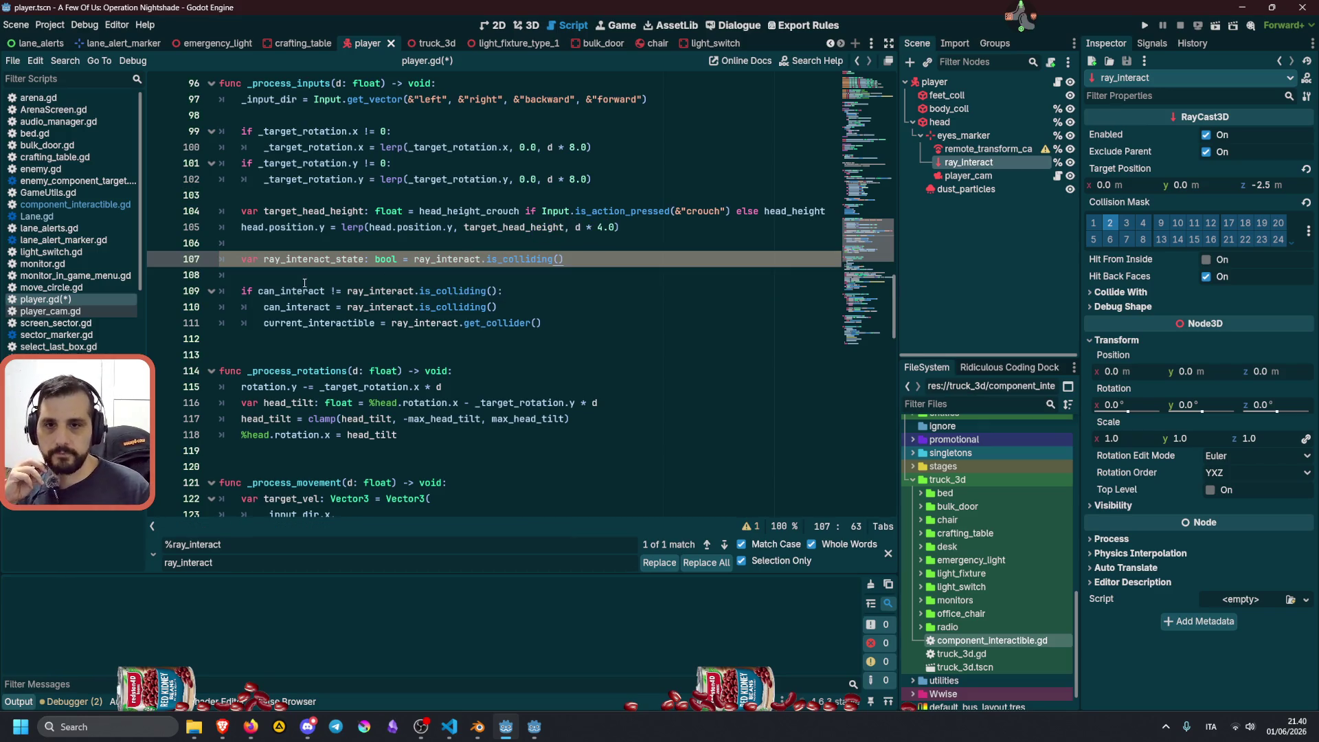
# Add blank lines below the if block for new code.
pyautogui.press('Down')
pyautogui.doubleClick(283, 291)
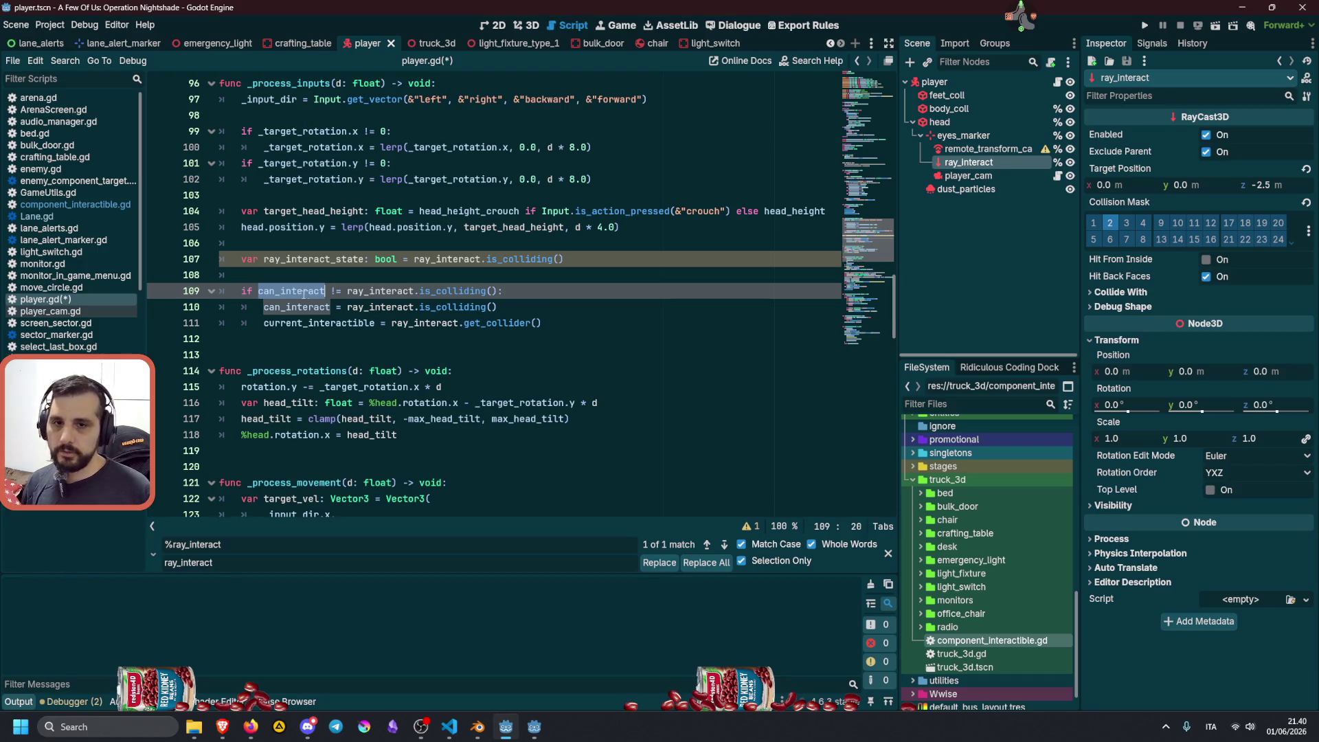
pyautogui.click(295, 272)
pyautogui.press('Down')
pyautogui.press('Down')
pyautogui.press('Down')
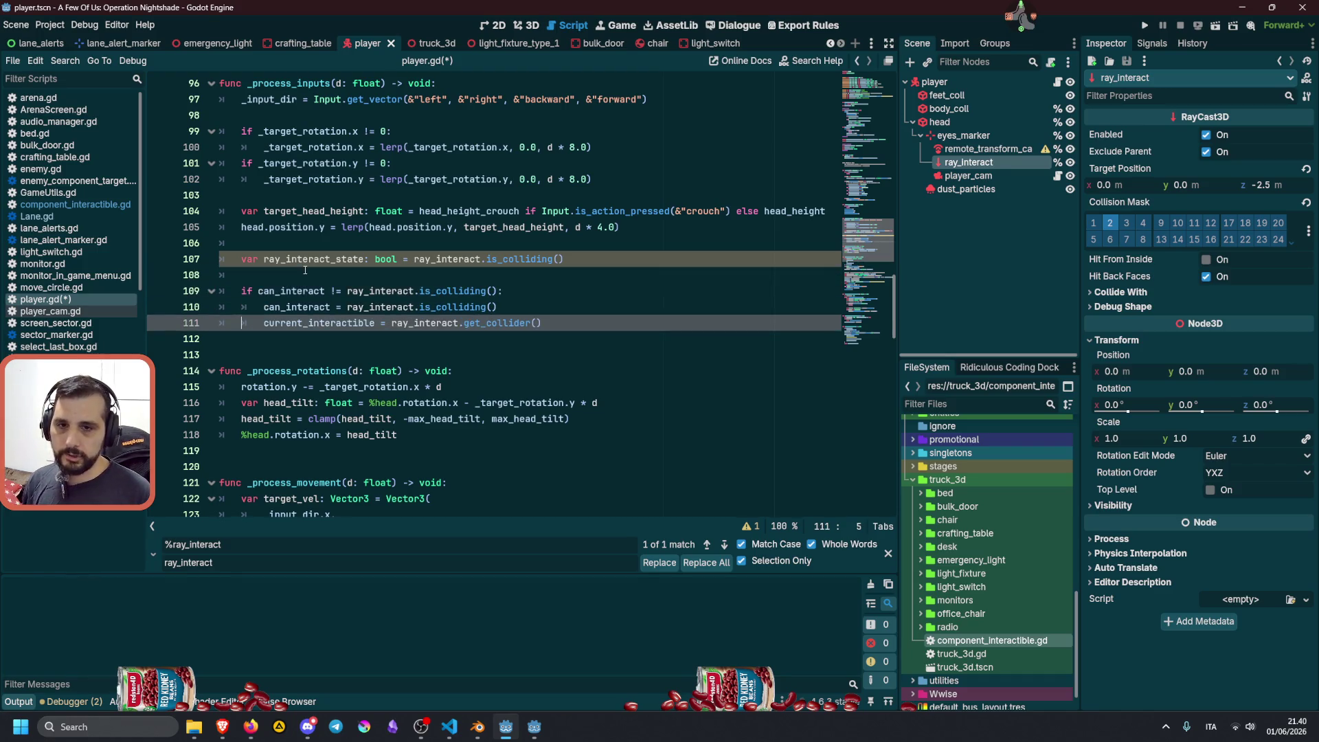
pyautogui.press('End')
pyautogui.press('Return')
pyautogui.press('BackSpace')
pyautogui.press('Return')
pyautogui.press('Return')
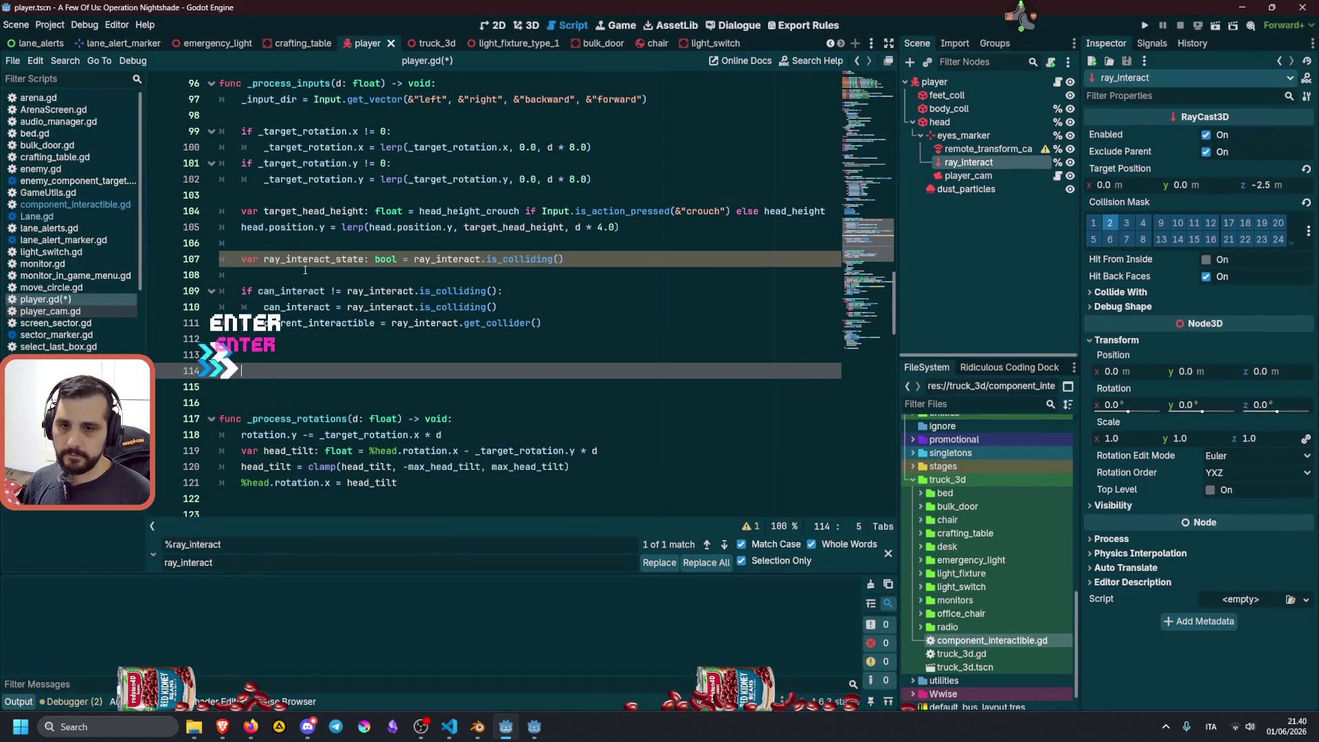
# Write an unfinished condition 'if can_interact !=' on line 113.
pyautogui.press('Up')
pyautogui.hotkey('ctrl', 'v')
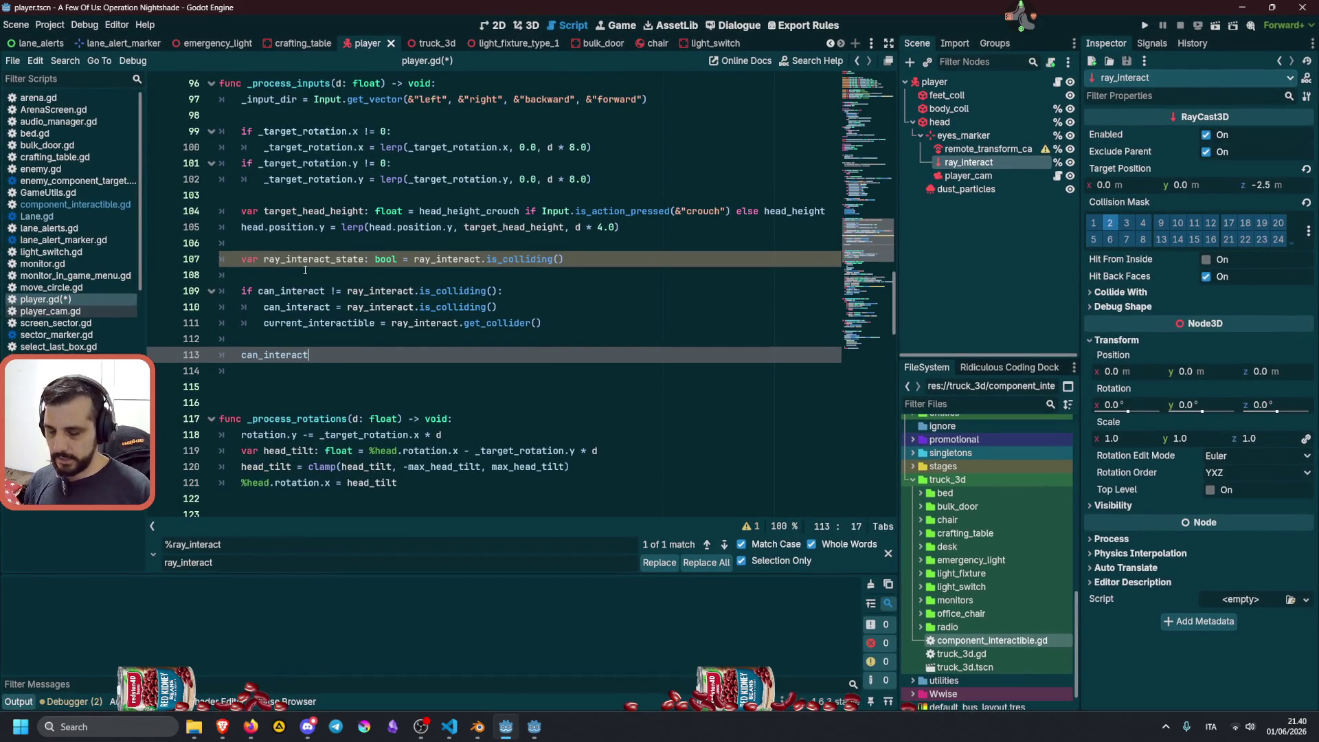
pyautogui.press('Home')
pyautogui.write('if')
pyautogui.press('End')
pyautogui.write('!=')
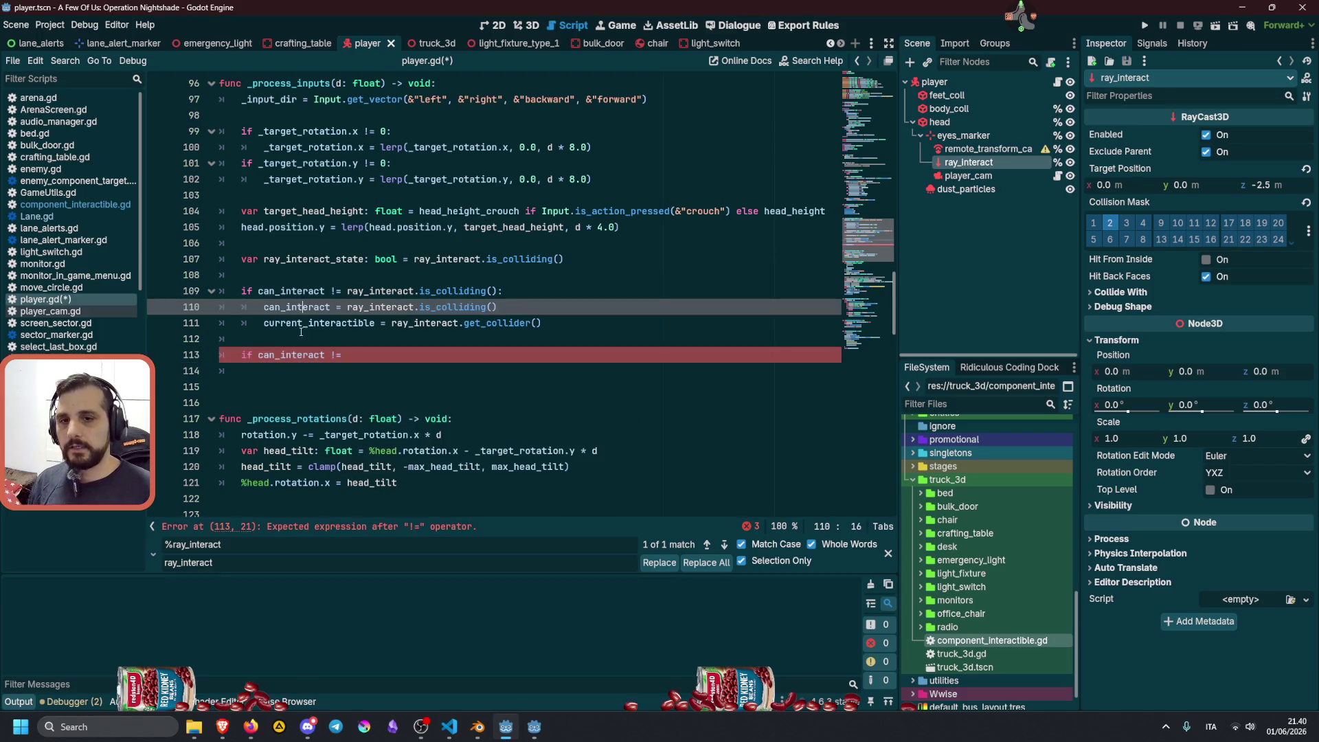
pyautogui.keyDown('ctrl'); pyautogui.click(289, 354); pyautogui.keyUp('ctrl')
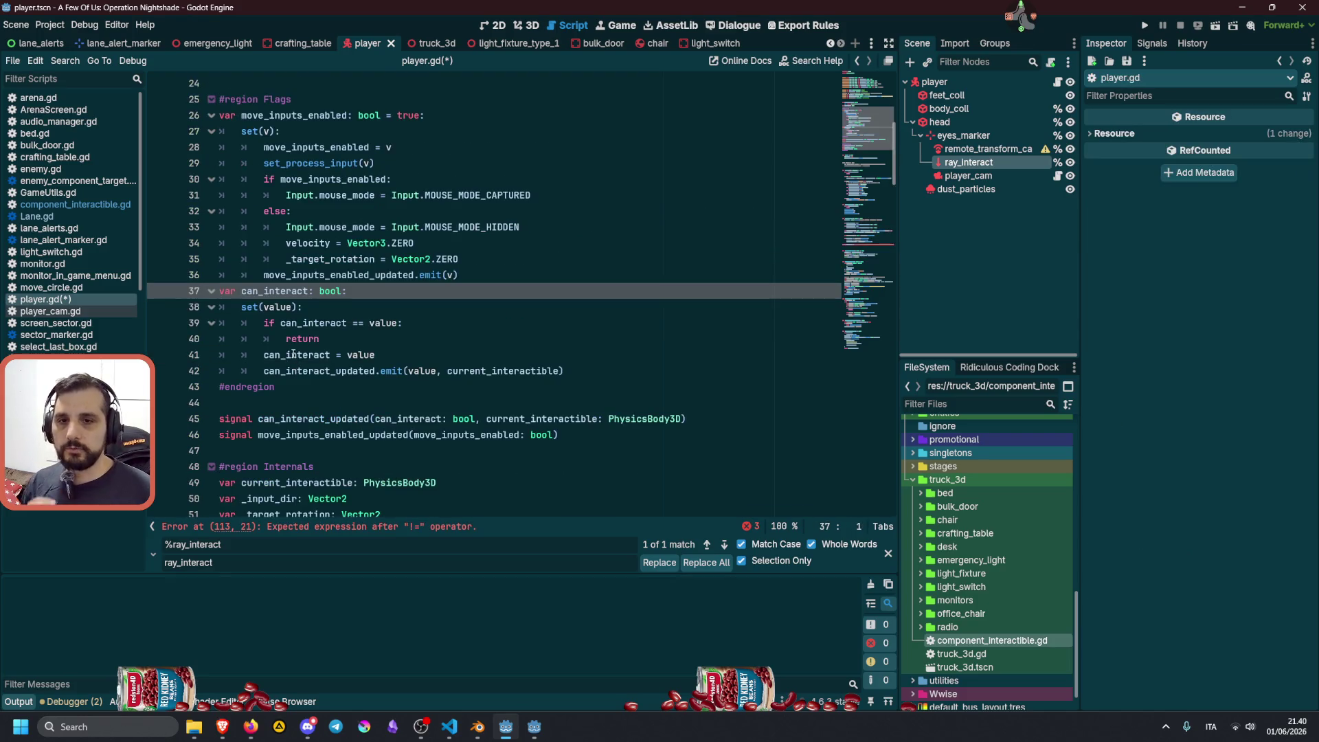
# Replace the ray_interact_state declaration with can_interact, assigning it from ray_interact.is_colliding().
pyautogui.click(316, 321)
pyautogui.press('Down')
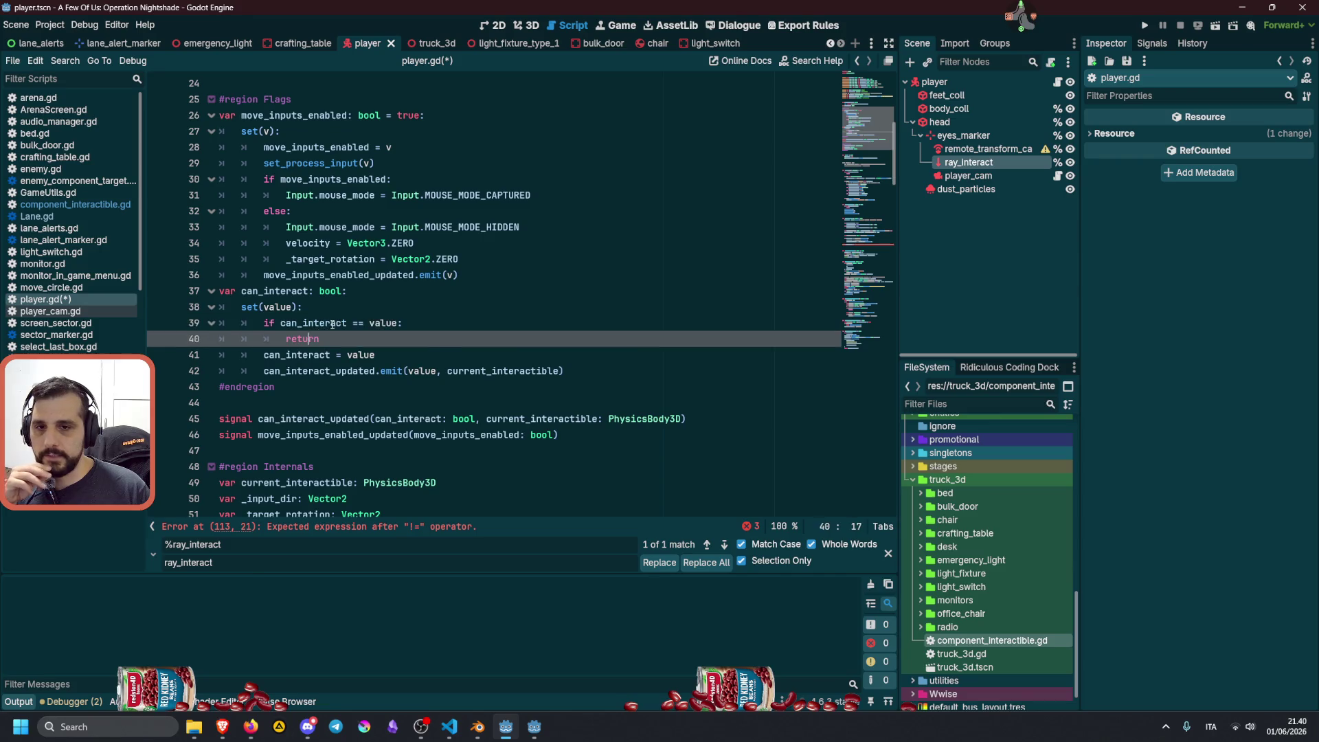
pyautogui.hotkey('alt', 'Left')
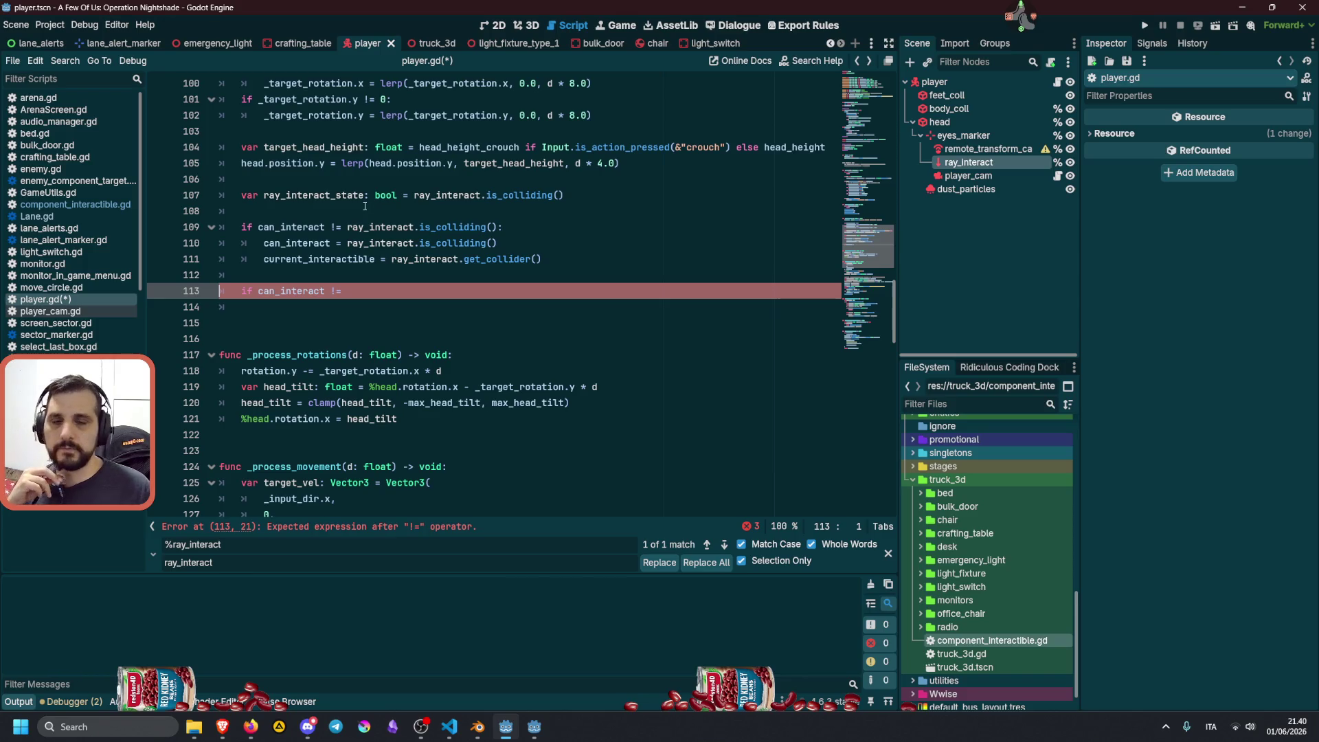
pyautogui.doubleClick(303, 227)
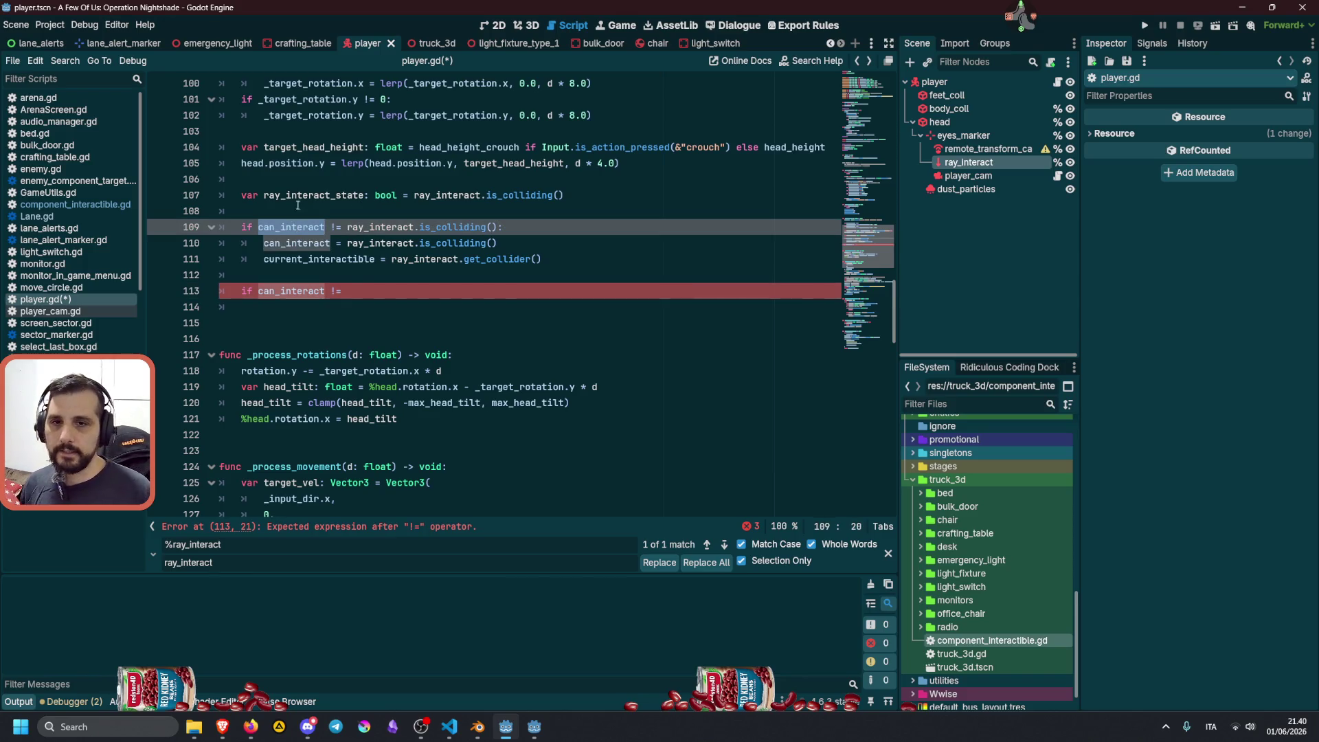
pyautogui.click(397, 195)
pyautogui.hotkey('shift', 'Home')
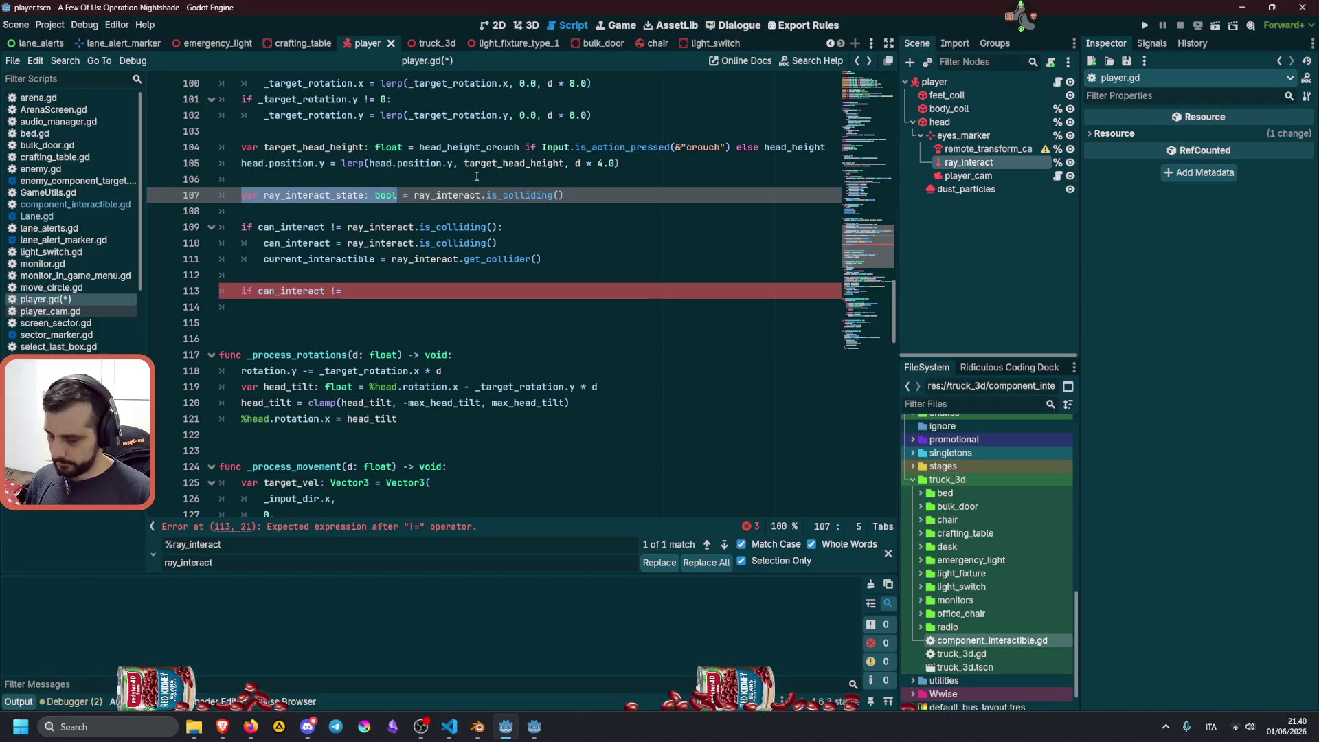
pyautogui.write('can_interact')
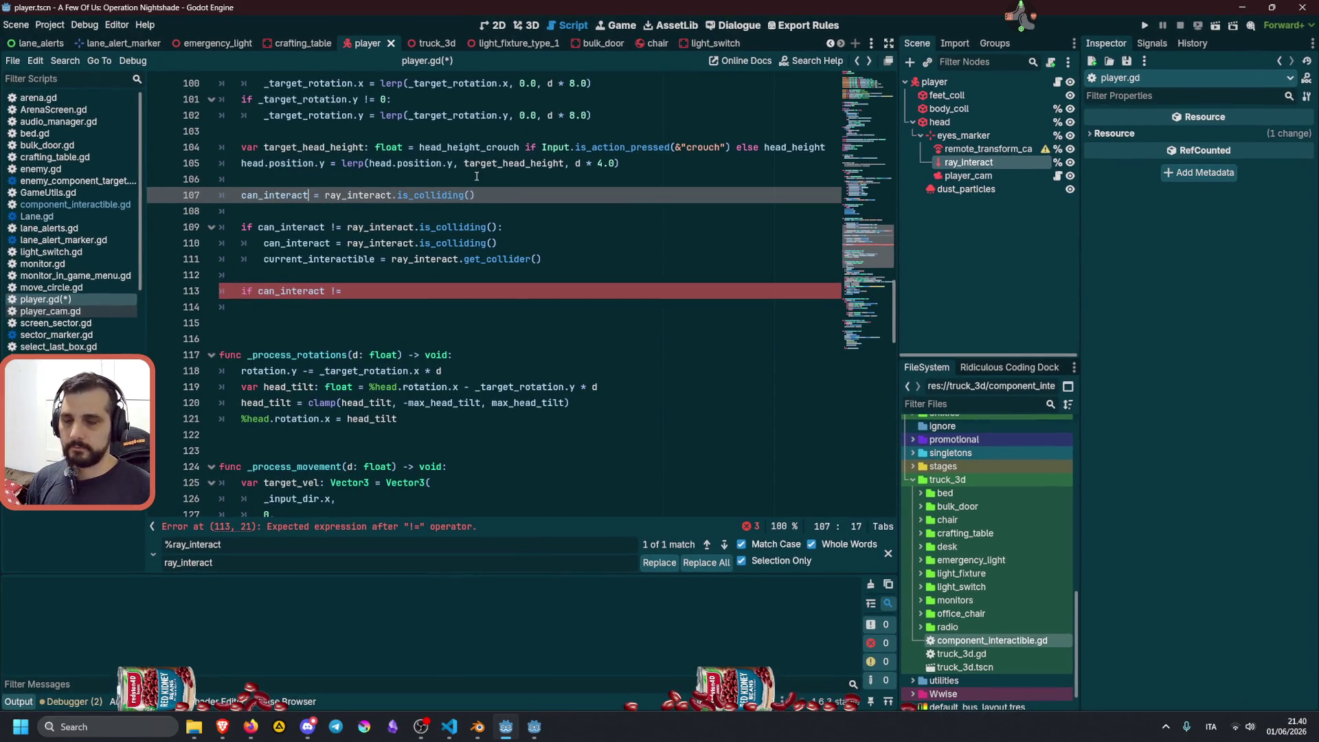
# Delete the old if-block on lines 109–111 and add a blank line above the assignment.
pyautogui.press('Down')
pyautogui.press('Down')
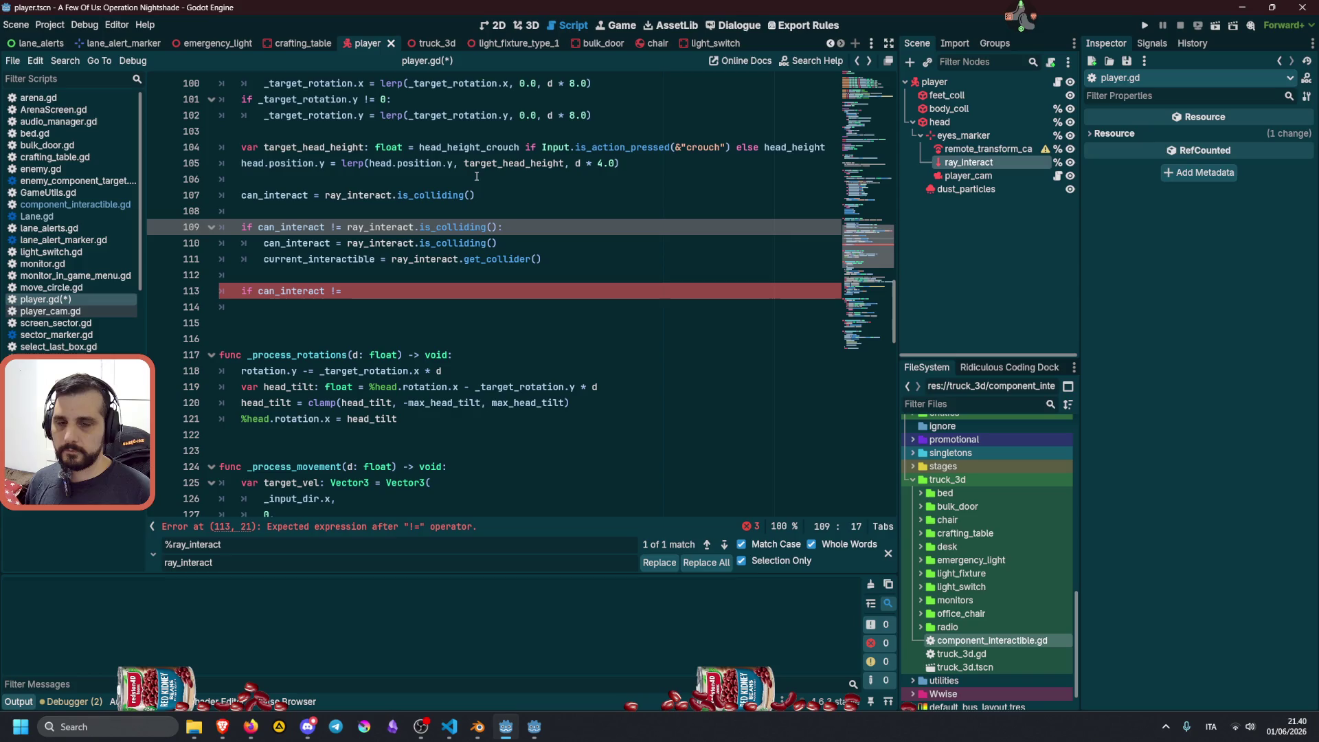
pyautogui.hotkey('shift', 'Down')
pyautogui.hotkey('shift', 'Down')
pyautogui.hotkey('shift', 'End')
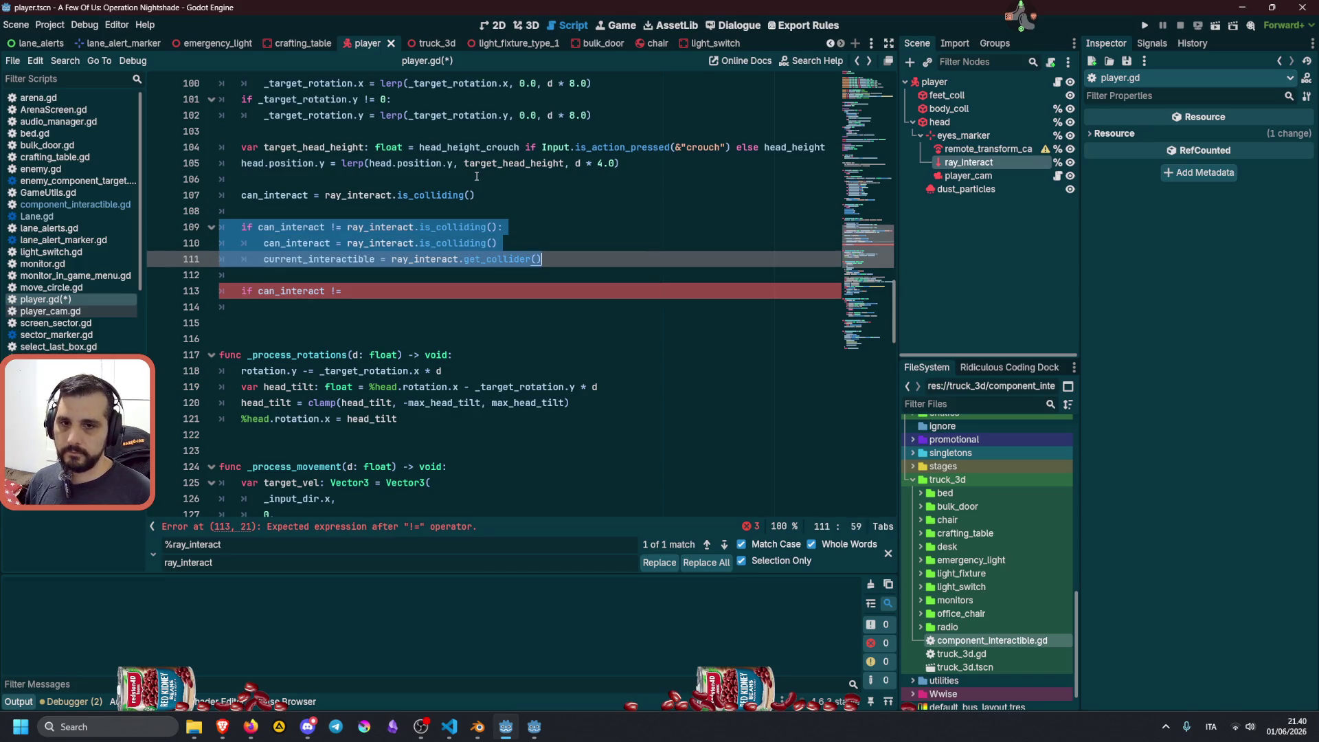
pyautogui.press('BackSpace')
pyautogui.press('BackSpace')
pyautogui.press('Delete')
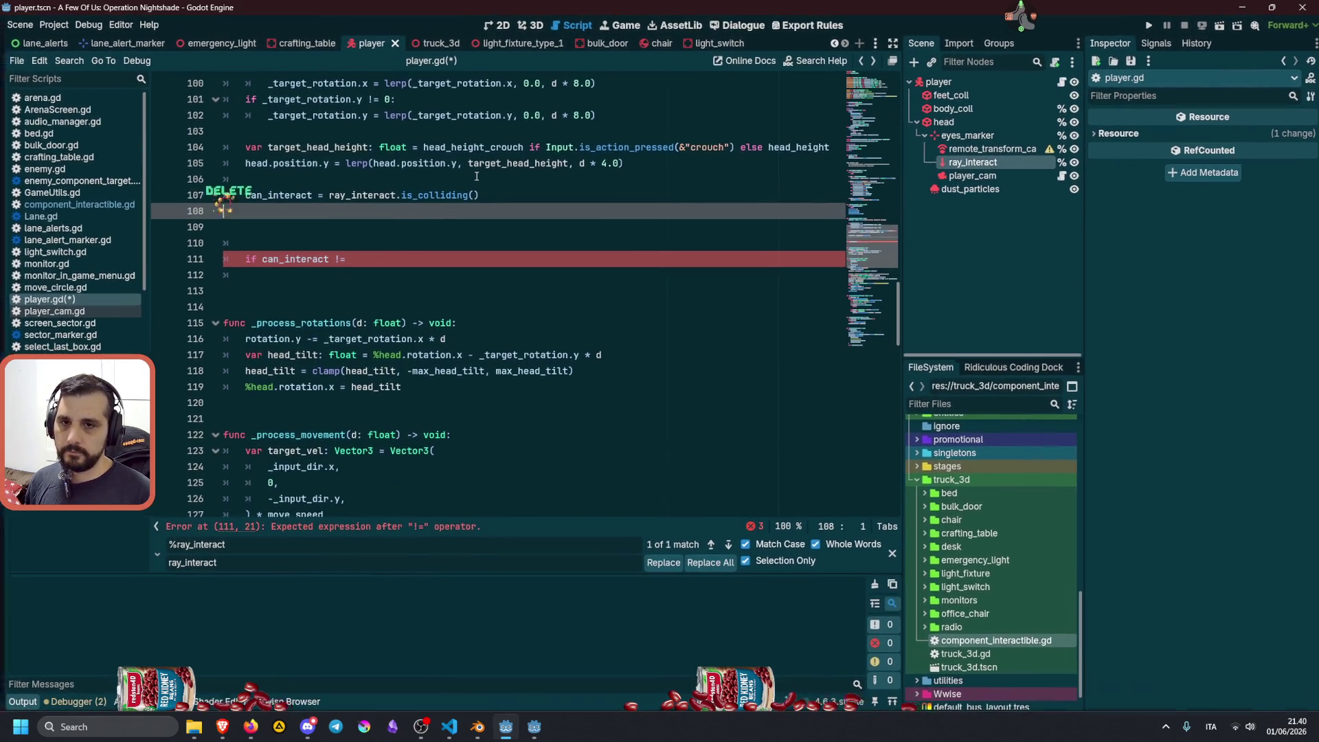
pyautogui.press('Up')
pyautogui.press('Return')
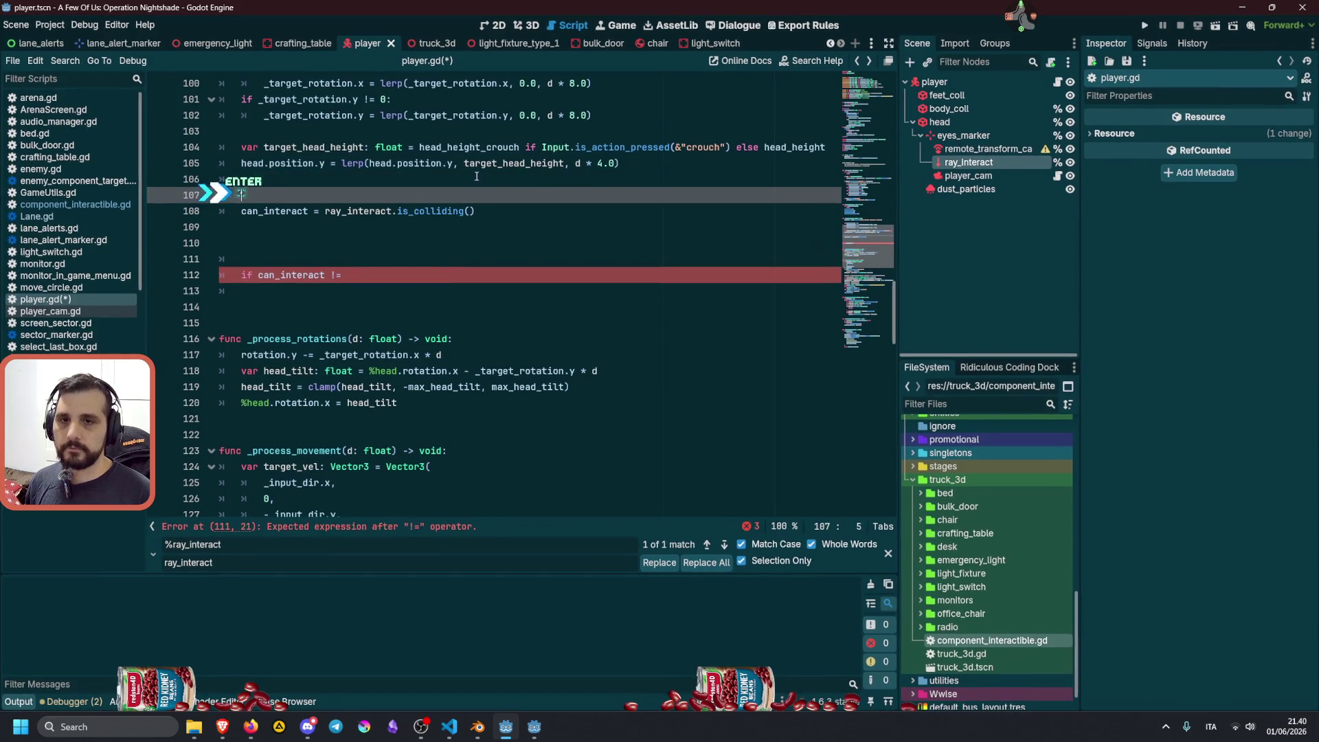
# Call _check_interactions() after _process_push_rigid_bodies in the physics process.
pyautogui.scroll(4, 396, 228)
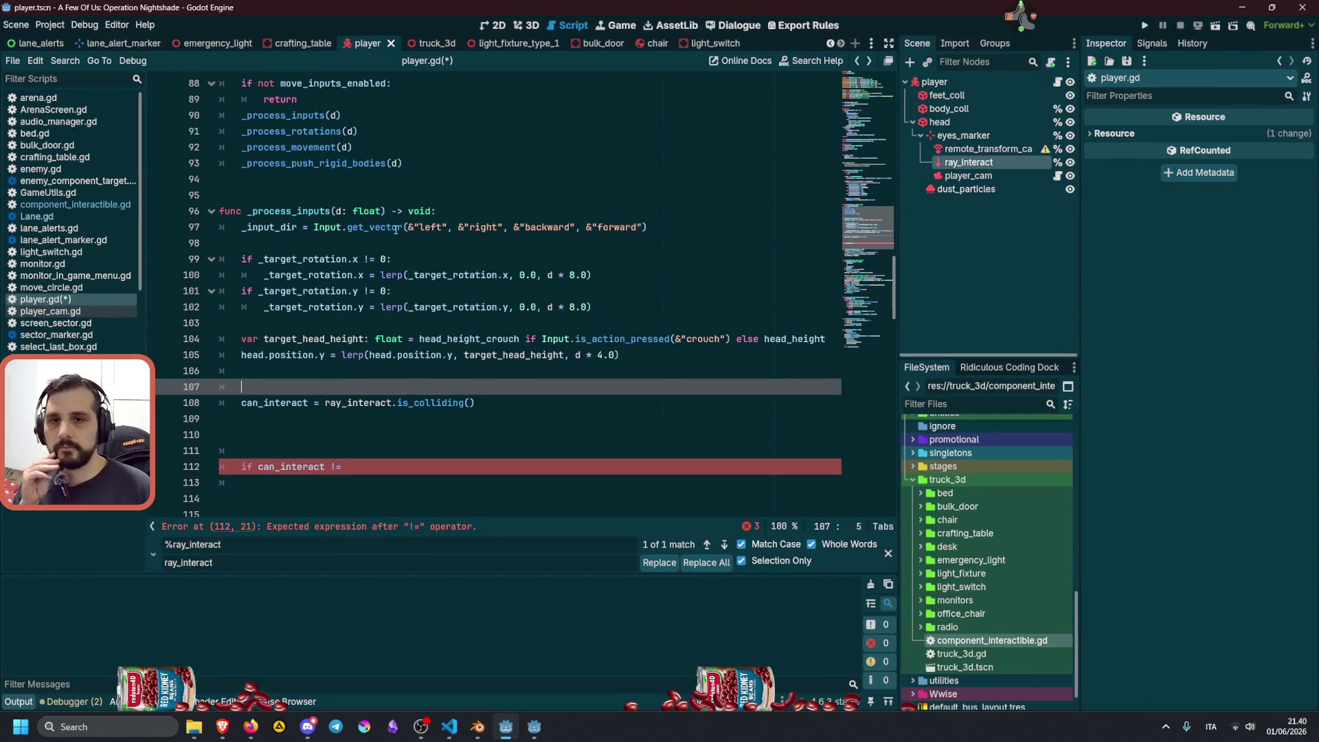
pyautogui.doubleClick(314, 209)
pyautogui.scroll(1, 330, 227)
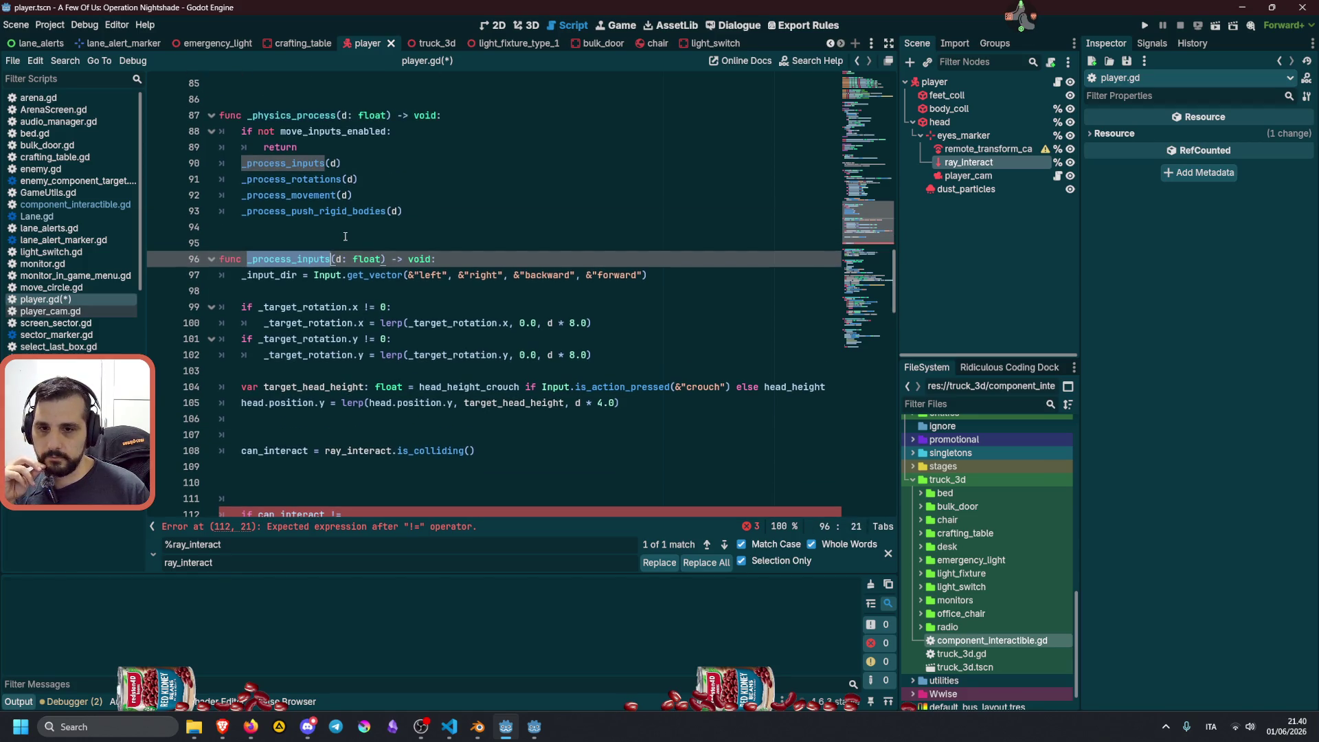
pyautogui.click(379, 166)
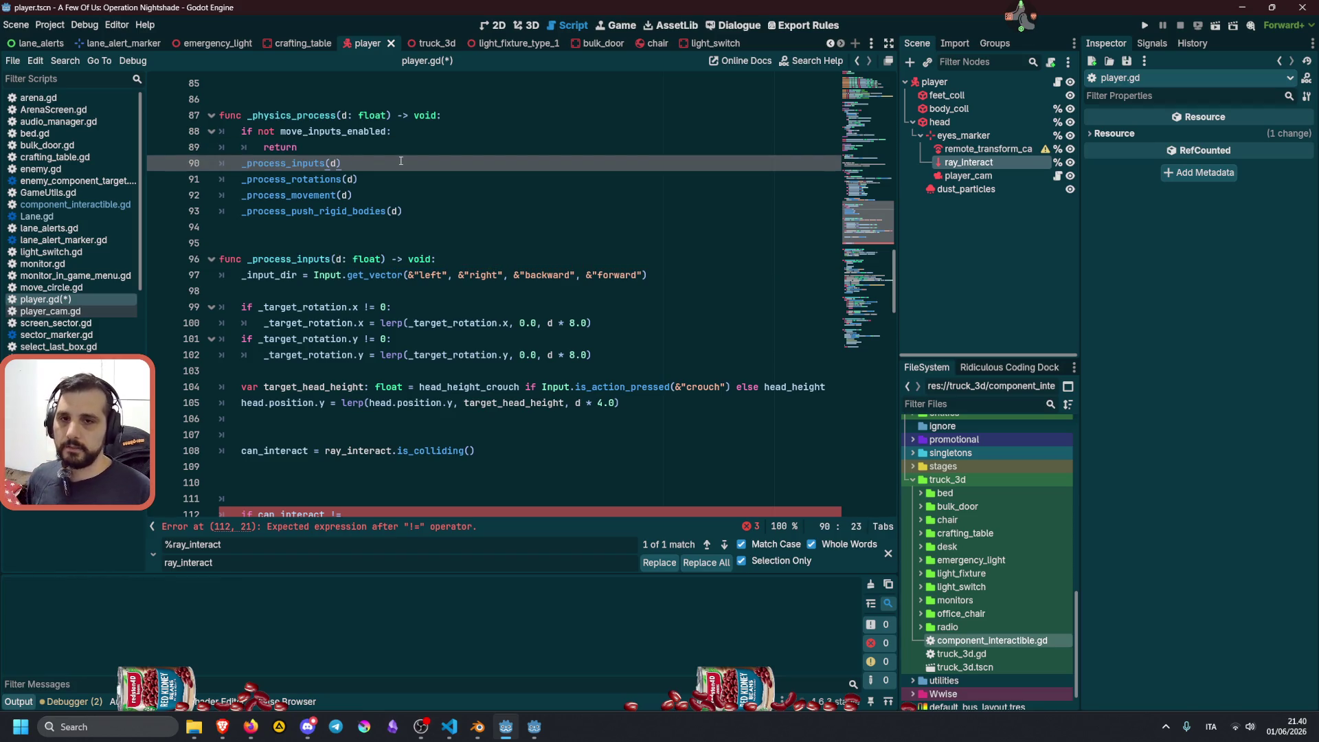
pyautogui.press('Down')
pyautogui.press('Down')
pyautogui.press('Up')
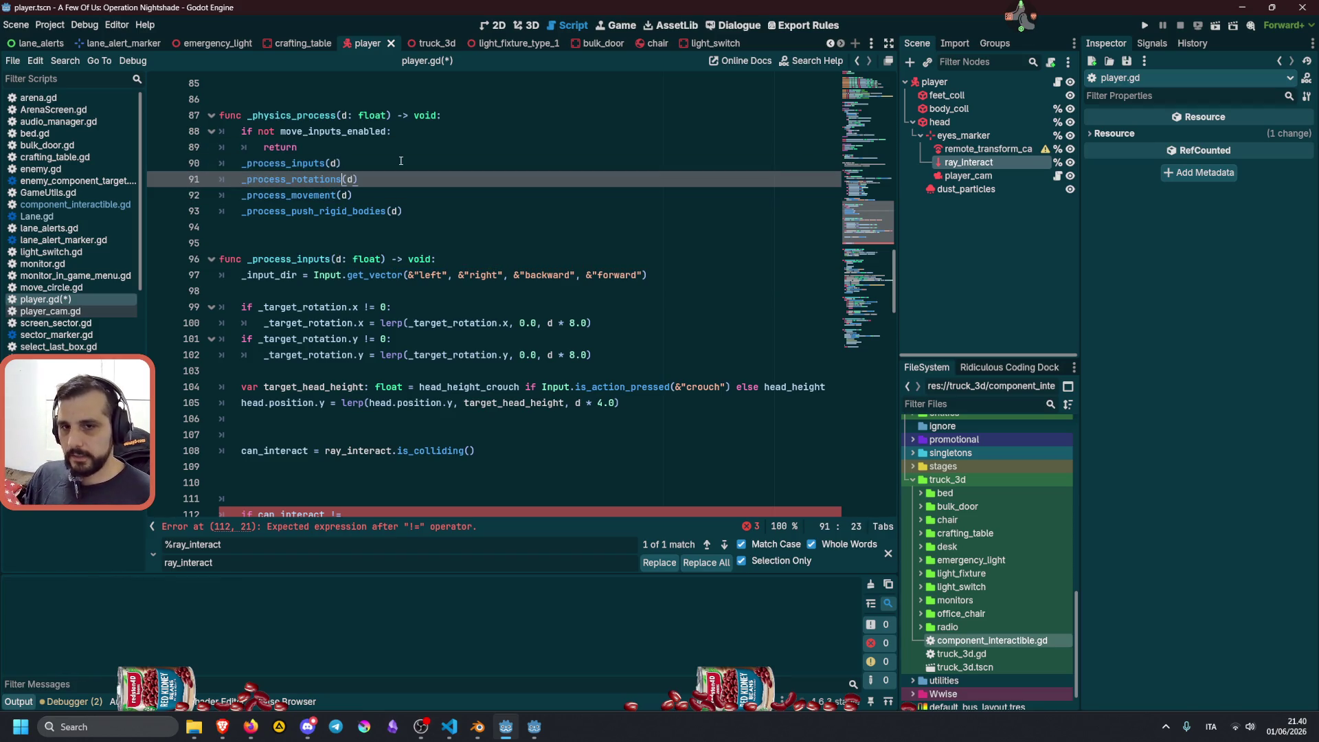
pyautogui.press('Down')
pyautogui.press('Down')
pyautogui.press('End')
pyautogui.press('Return')
pyautogui.write('_check_inter')
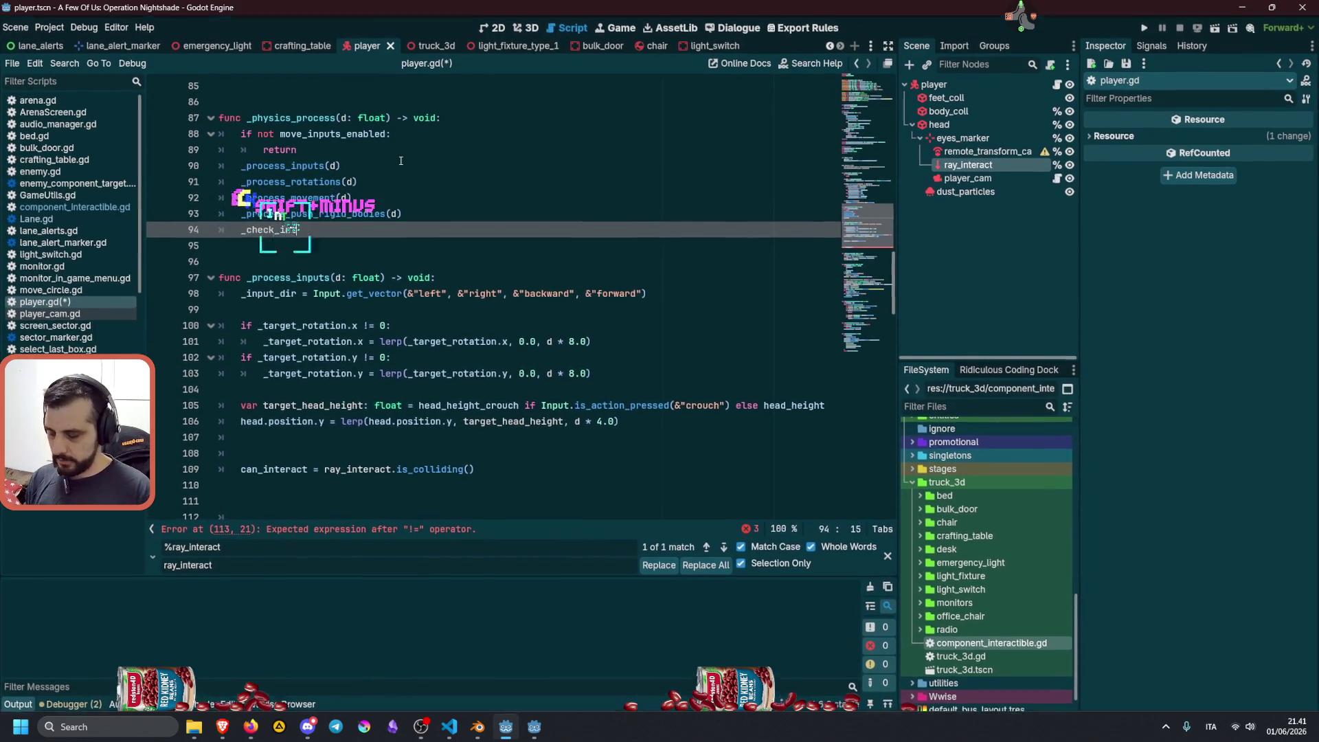
pyautogui.write('actions')
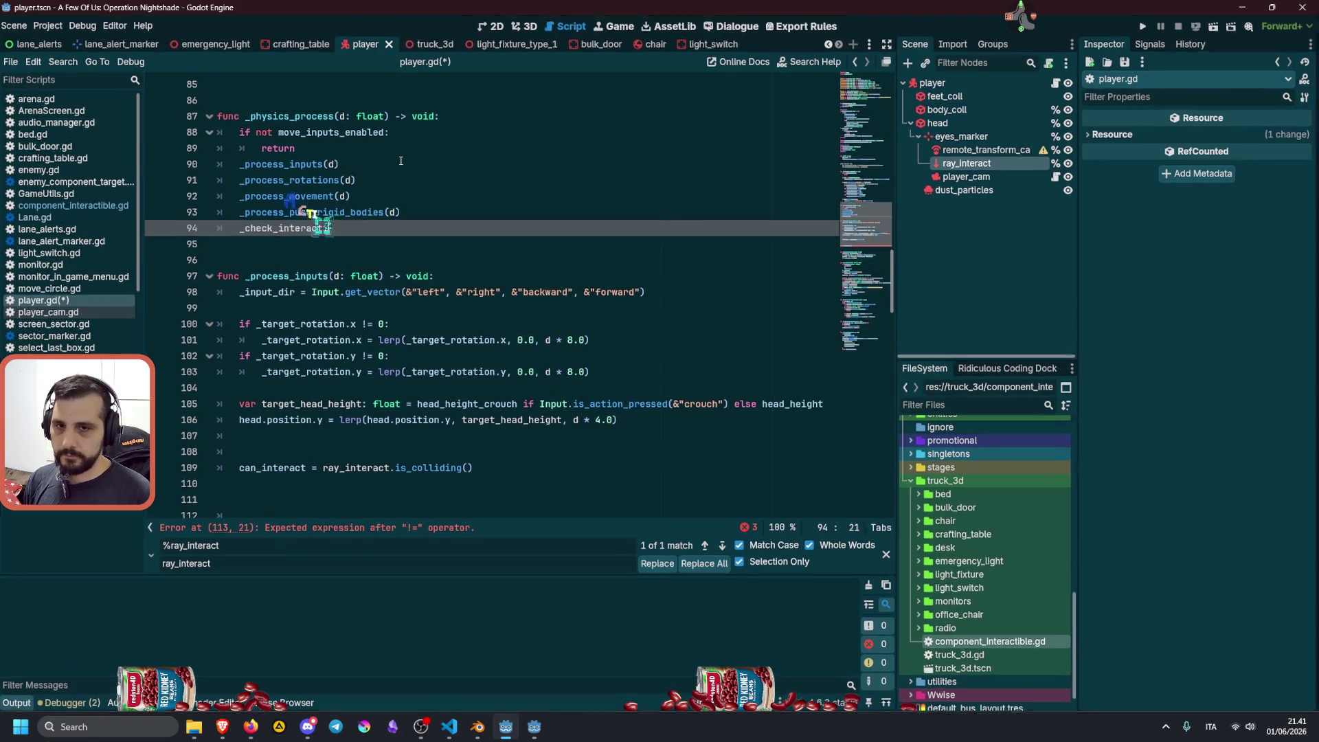
pyautogui.write('(')
pyautogui.hotkey('shift', 'Home')
pyautogui.hotkey('ctrl', 'c')
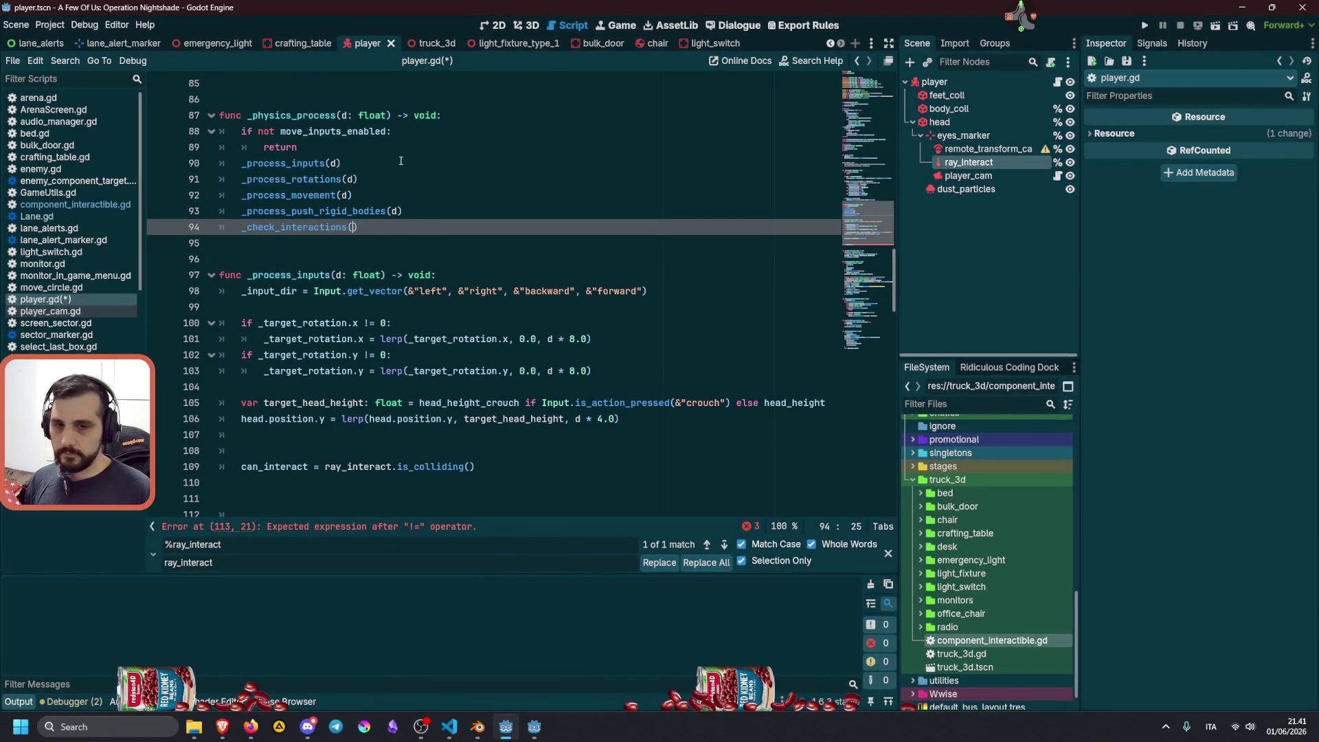
# Declare 'func _check_interactions() -> void:' above the can_interact assignment.
pyautogui.scroll(-5, 326, 304)
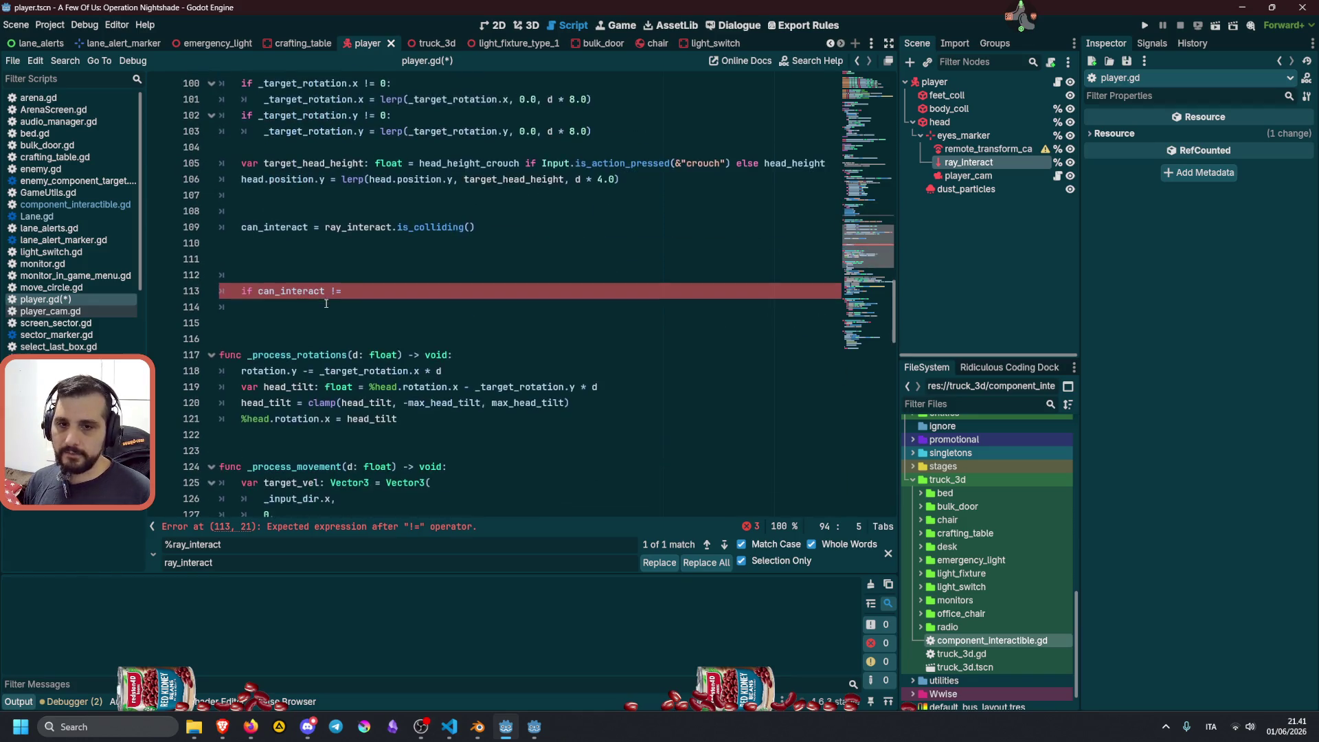
pyautogui.click(317, 211)
pyautogui.scroll(2, 318, 289)
pyautogui.press('BackSpace')
pyautogui.press('Return')
pyautogui.hotkey('ctrl', 'v')
pyautogui.write('func')
pyautogui.press('End')
pyautogui.write('-> void:d:')
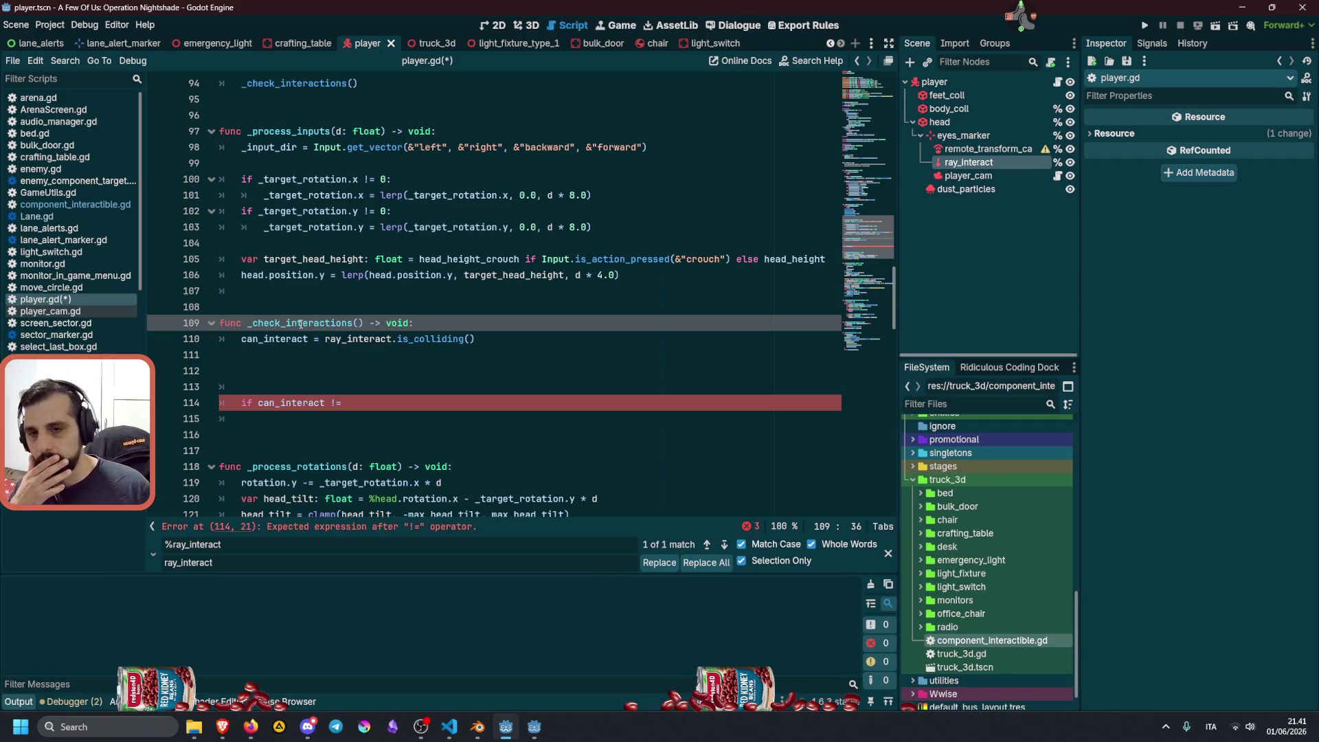
# Turn line 110 into 'if can_interact and not ray_interact.is_colliding():'.
pyautogui.click(274, 371)
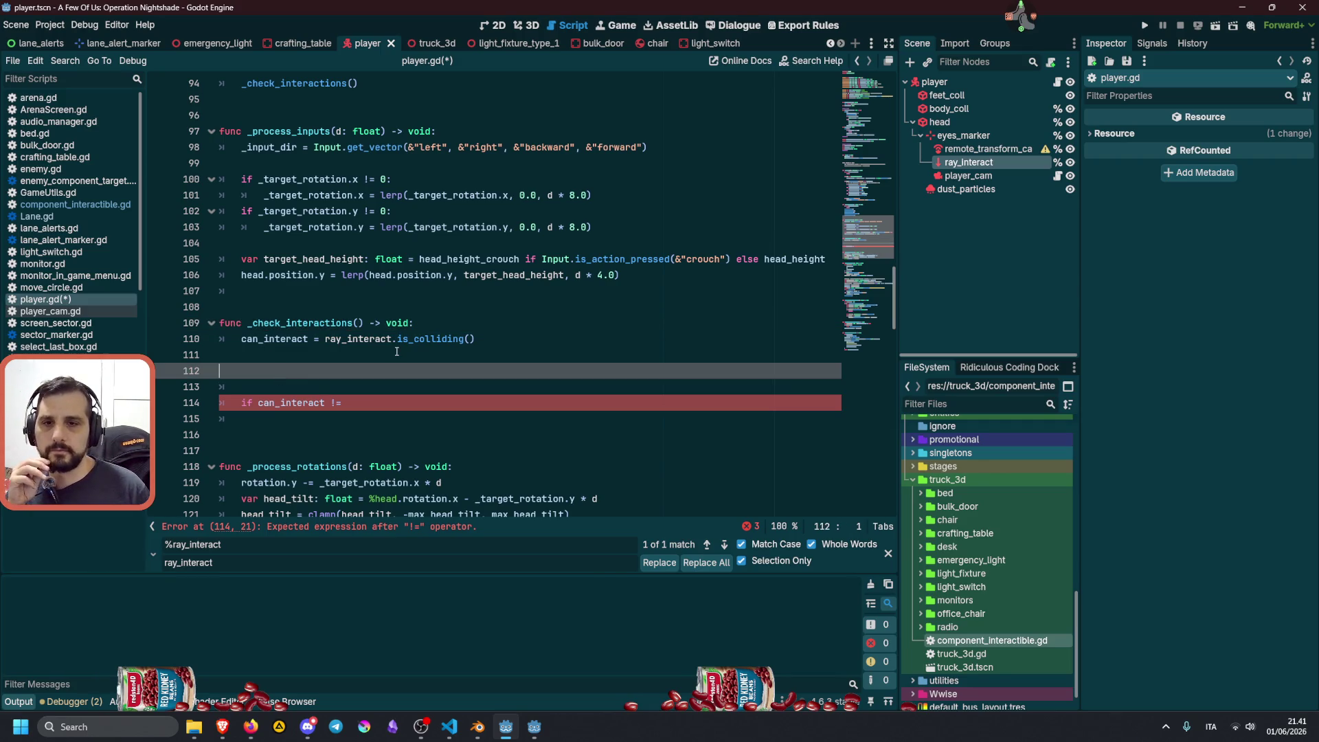
pyautogui.press('Down')
pyautogui.press('Down')
pyautogui.press('Down')
pyautogui.press('Up')
pyautogui.press('Up')
pyautogui.press('Up')
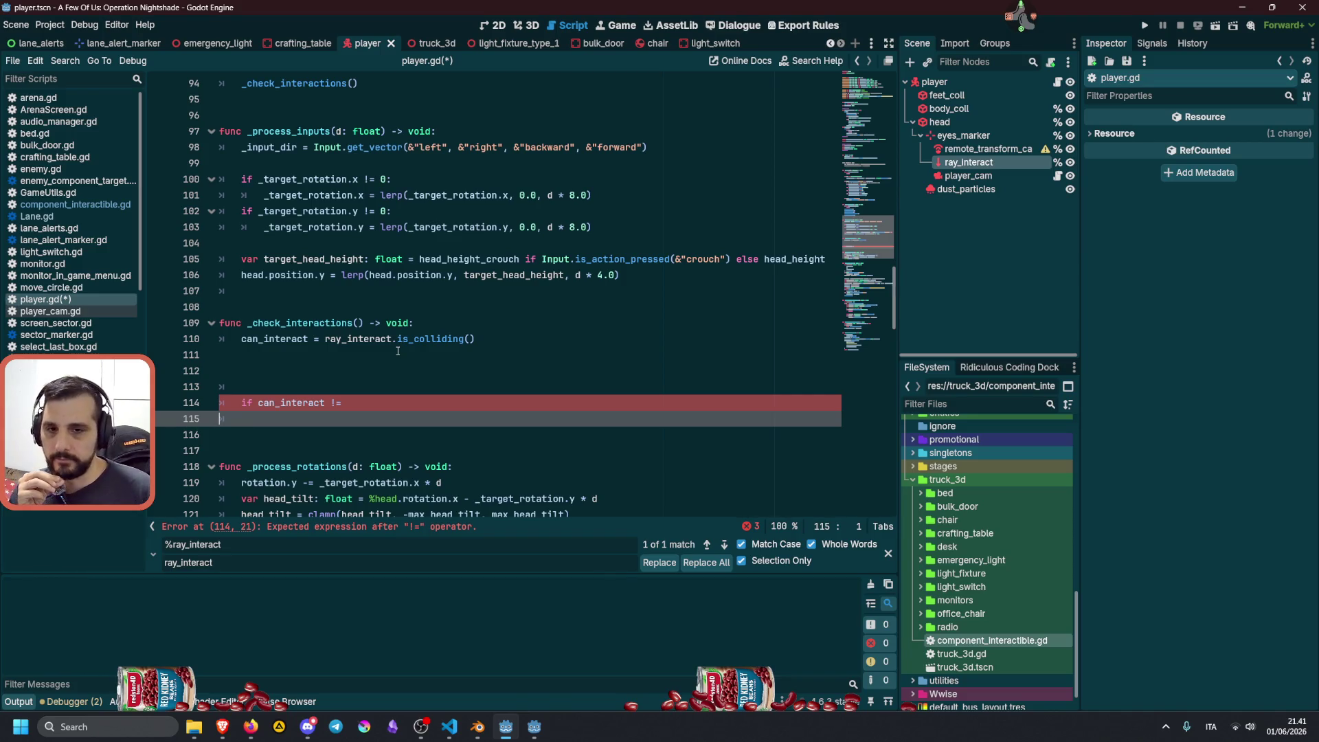
pyautogui.click(323, 339)
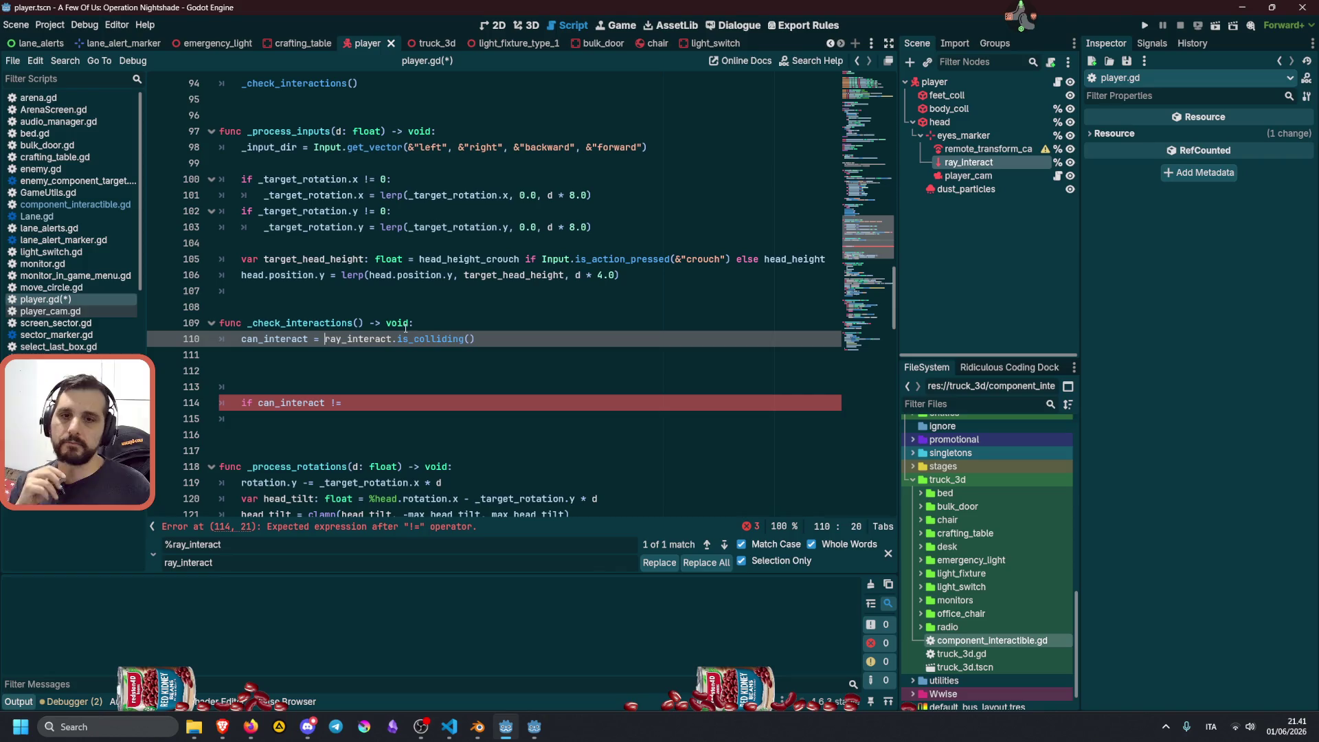
pyautogui.hotkey('shift', 'Home')
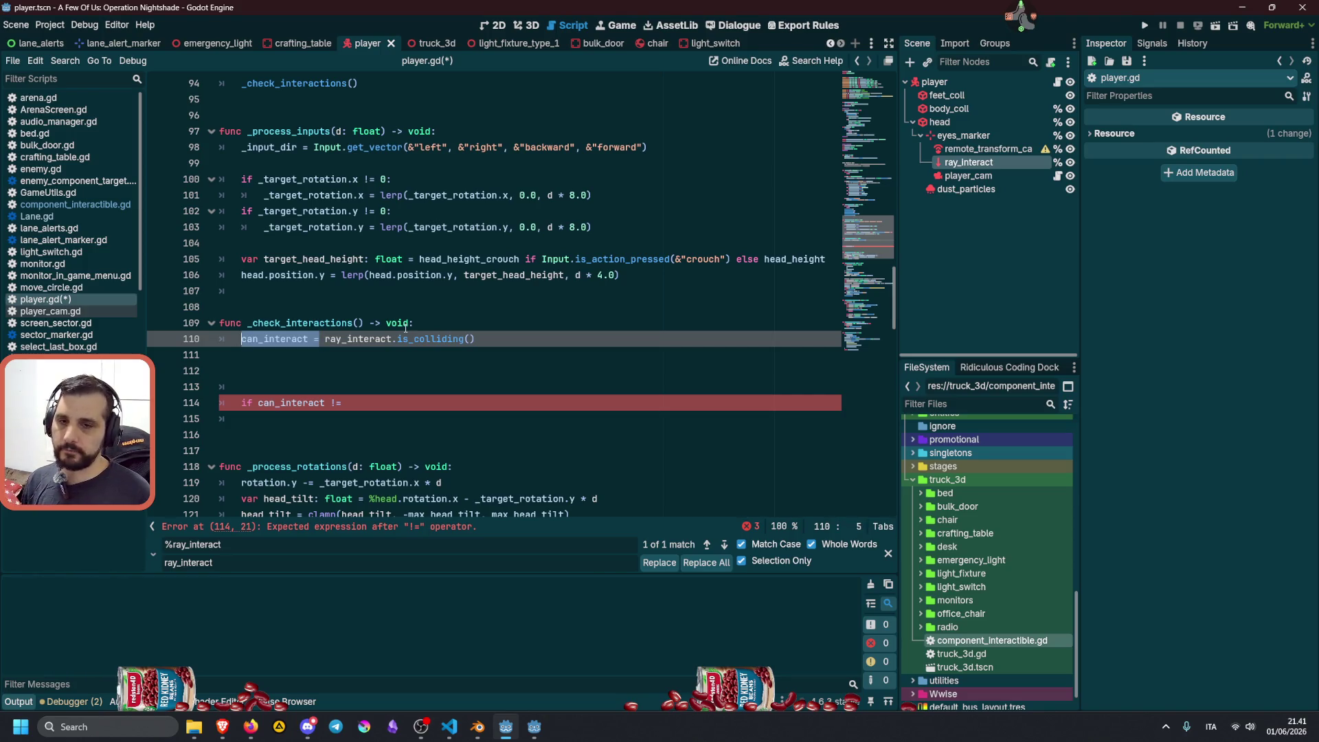
pyautogui.press('Home')
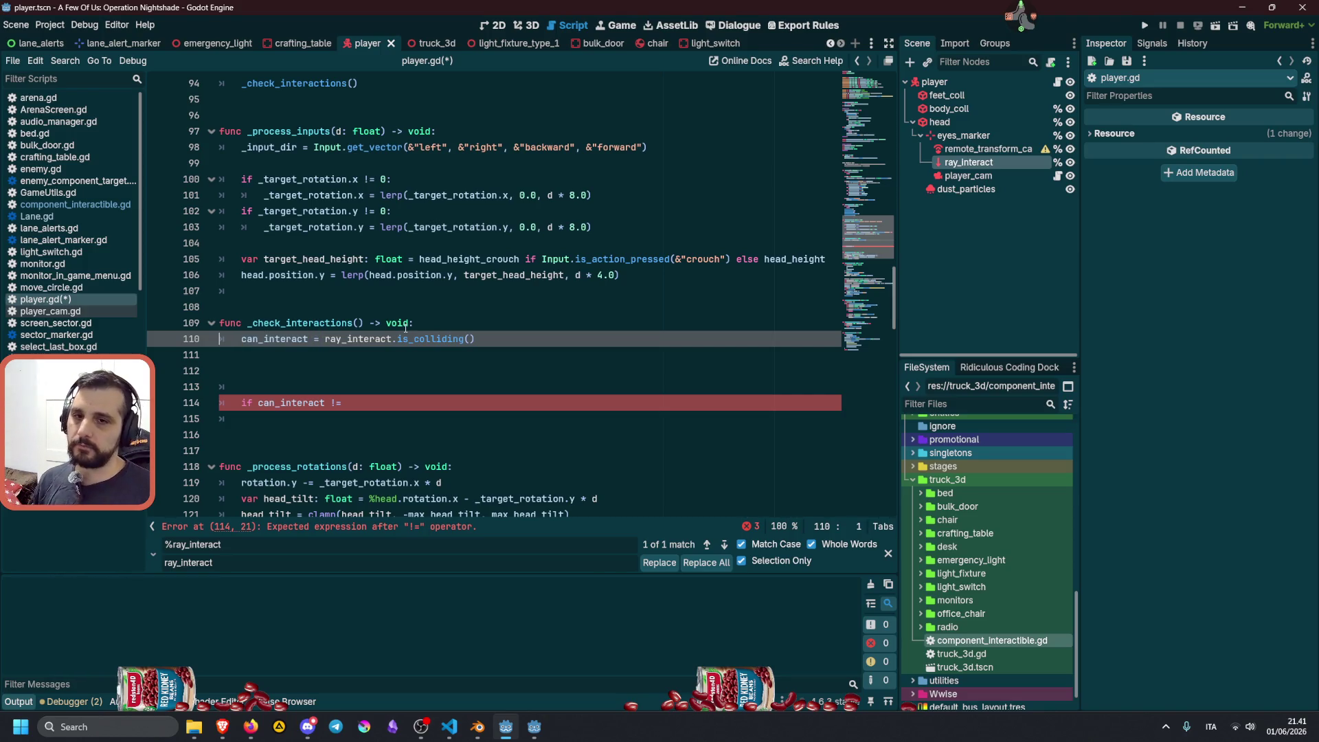
pyautogui.write('if')
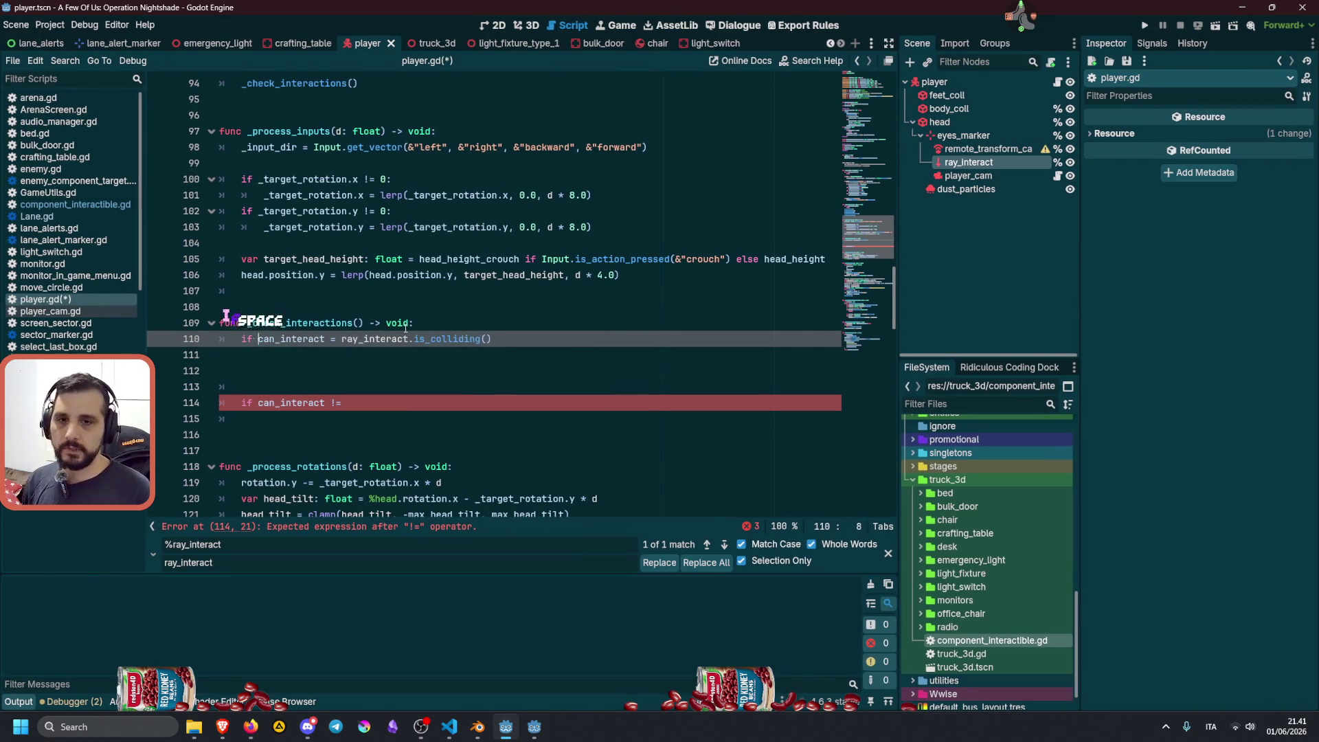
pyautogui.press('End')
pyautogui.hotkey('ctrl', 'Left')
pyautogui.press('Right')
pyautogui.hotkey('shift', 'Right')
pyautogui.write('and not')
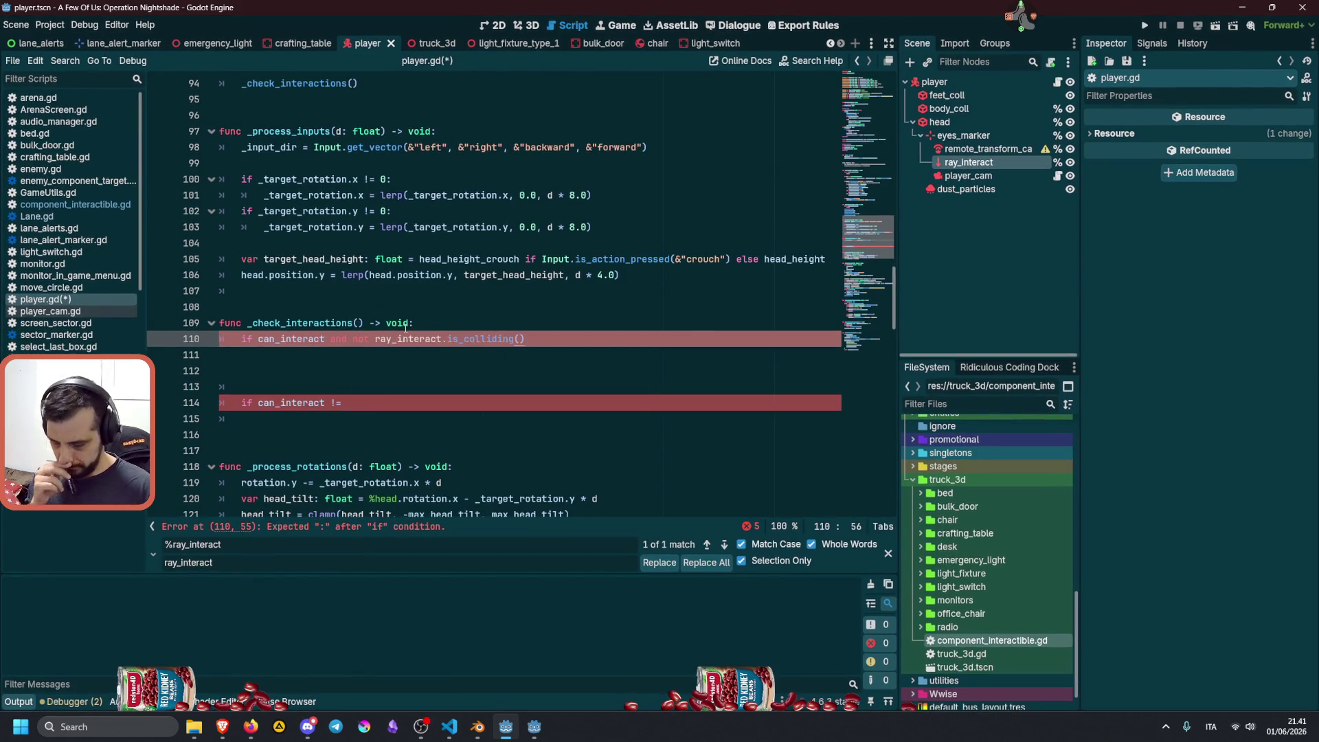
pyautogui.press('End')
pyautogui.write(':')
pyautogui.press('Return')
# Fill the if body with 'can_interact = false' and 'return'.
pyautogui.press('Up')
pyautogui.hotkey('ctrl', 'shift', 'Right')
pyautogui.hotkey('ctrl', 'c')
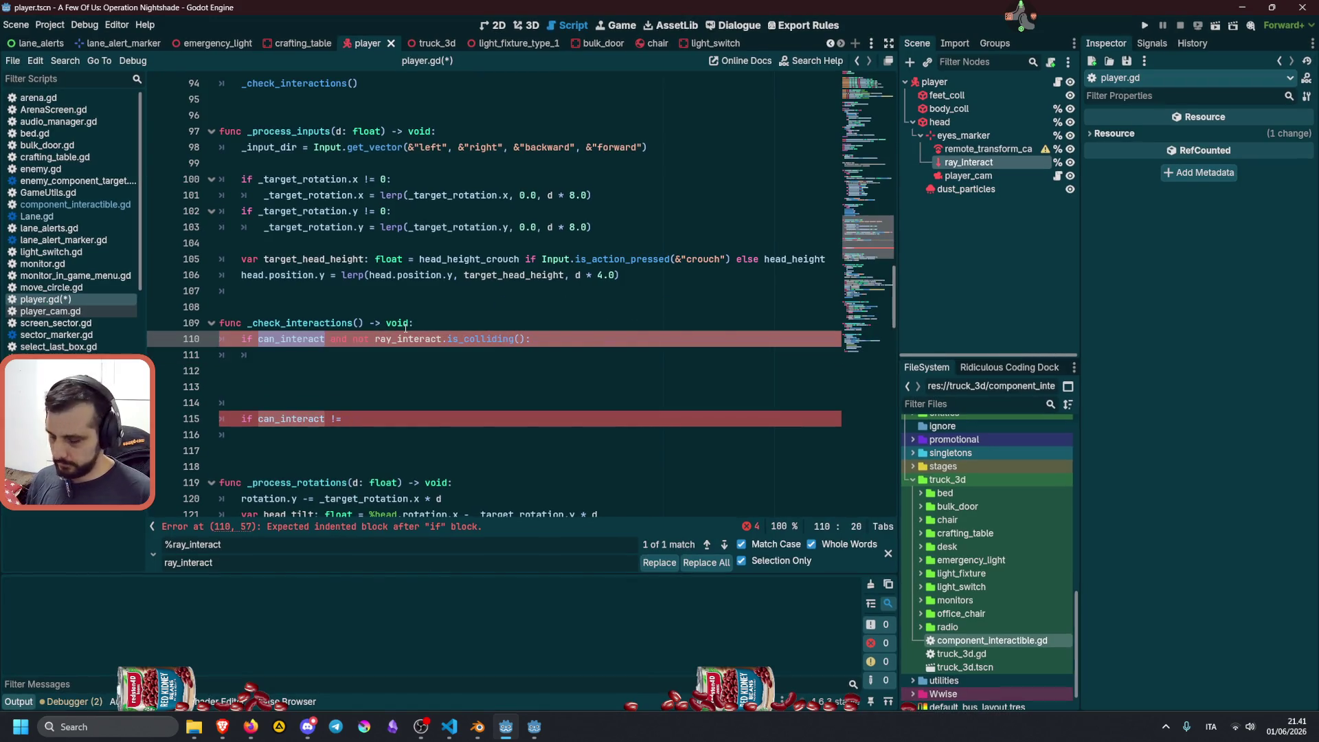
pyautogui.press('Down')
pyautogui.hotkey('ctrl', 'v')
pyautogui.write('= false')
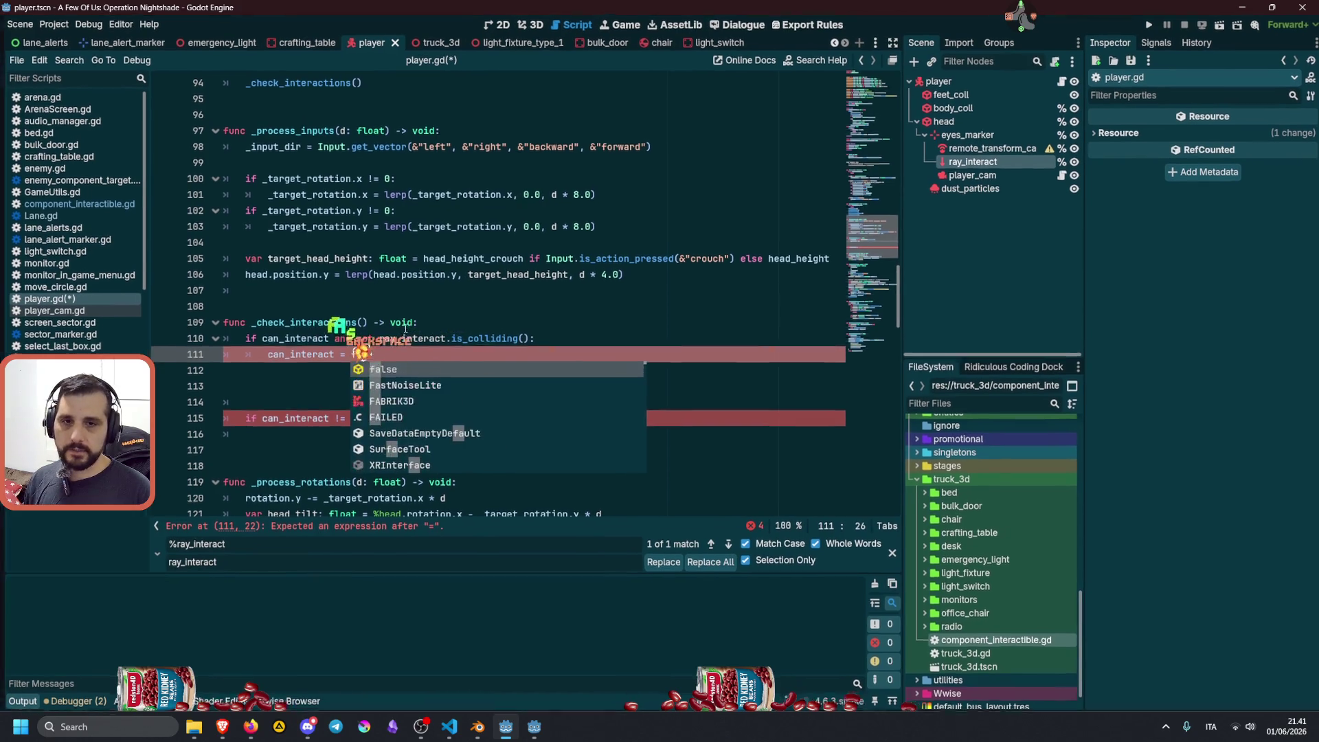
pyautogui.press('Return')
pyautogui.write('return')
pyautogui.press('Down')
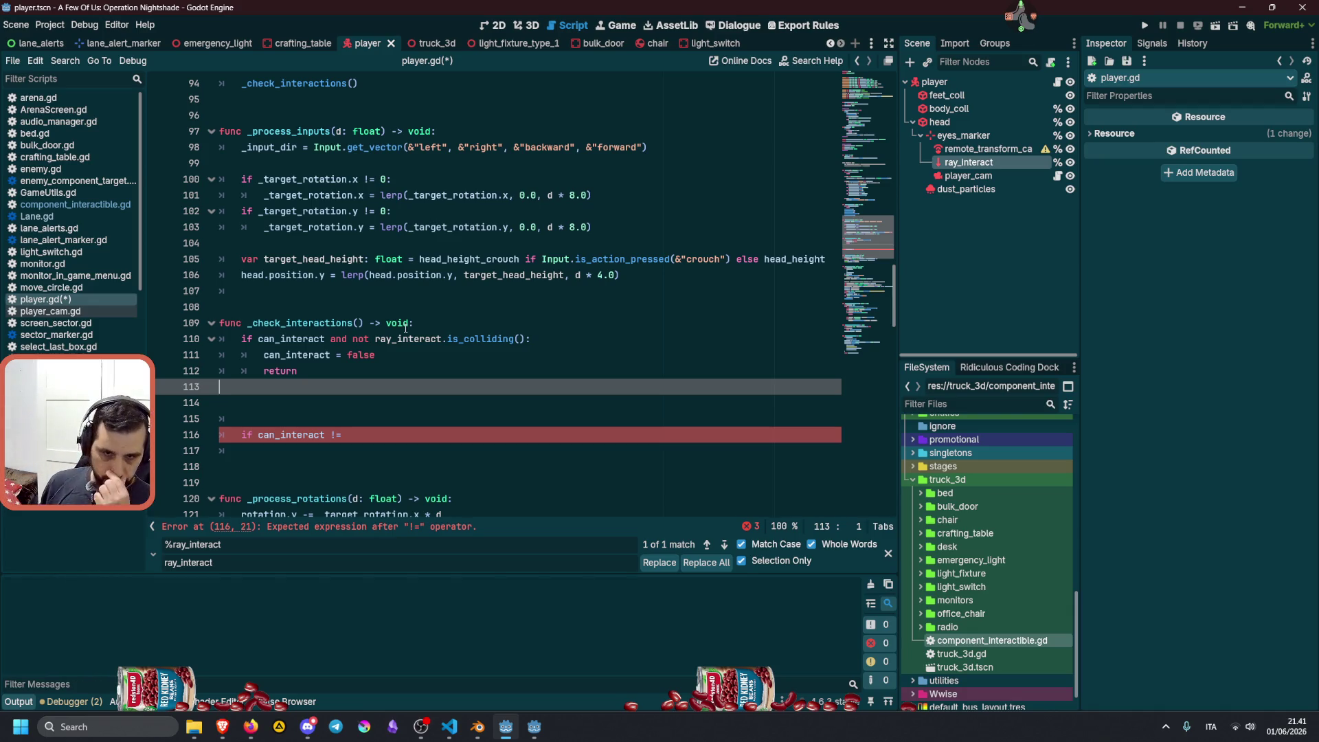
# Add an 'if ray_interact.is_colliding():' block below the early-return check.
pyautogui.press('Tab')
pyautogui.press('Return')
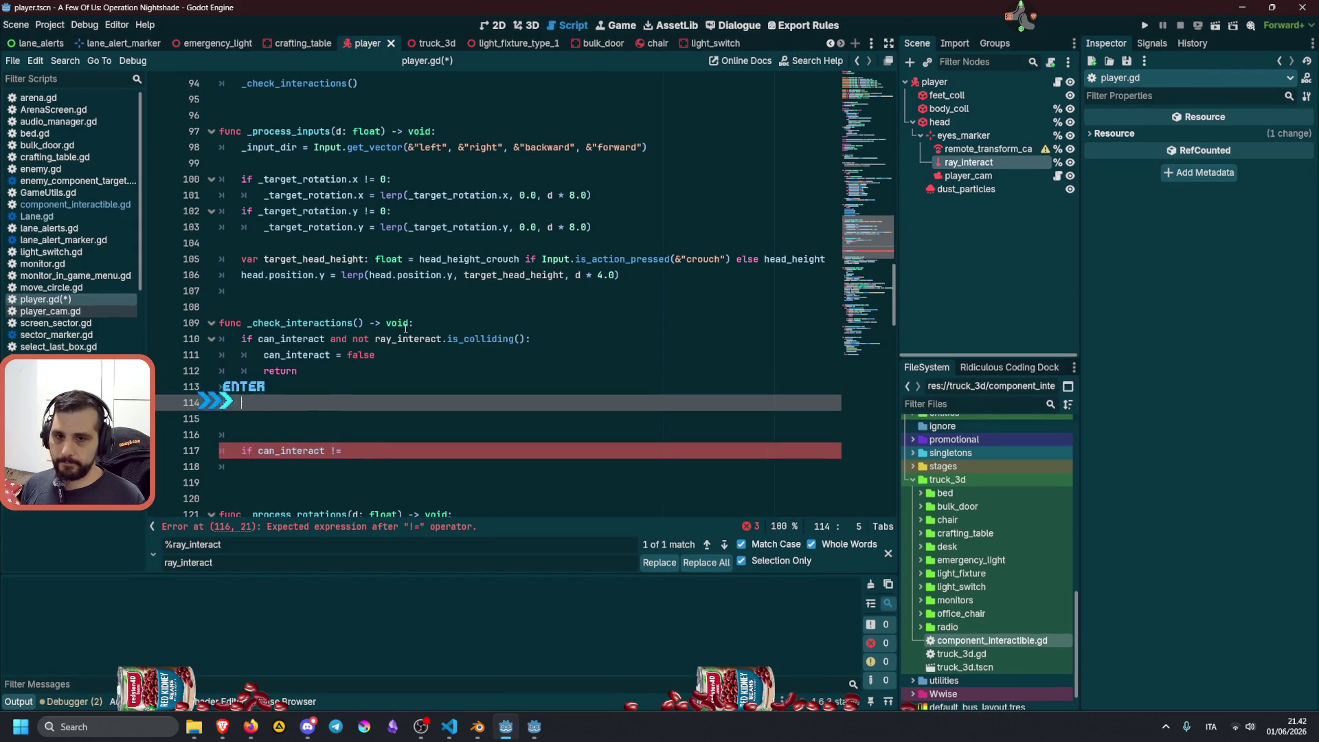
pyautogui.write('if')
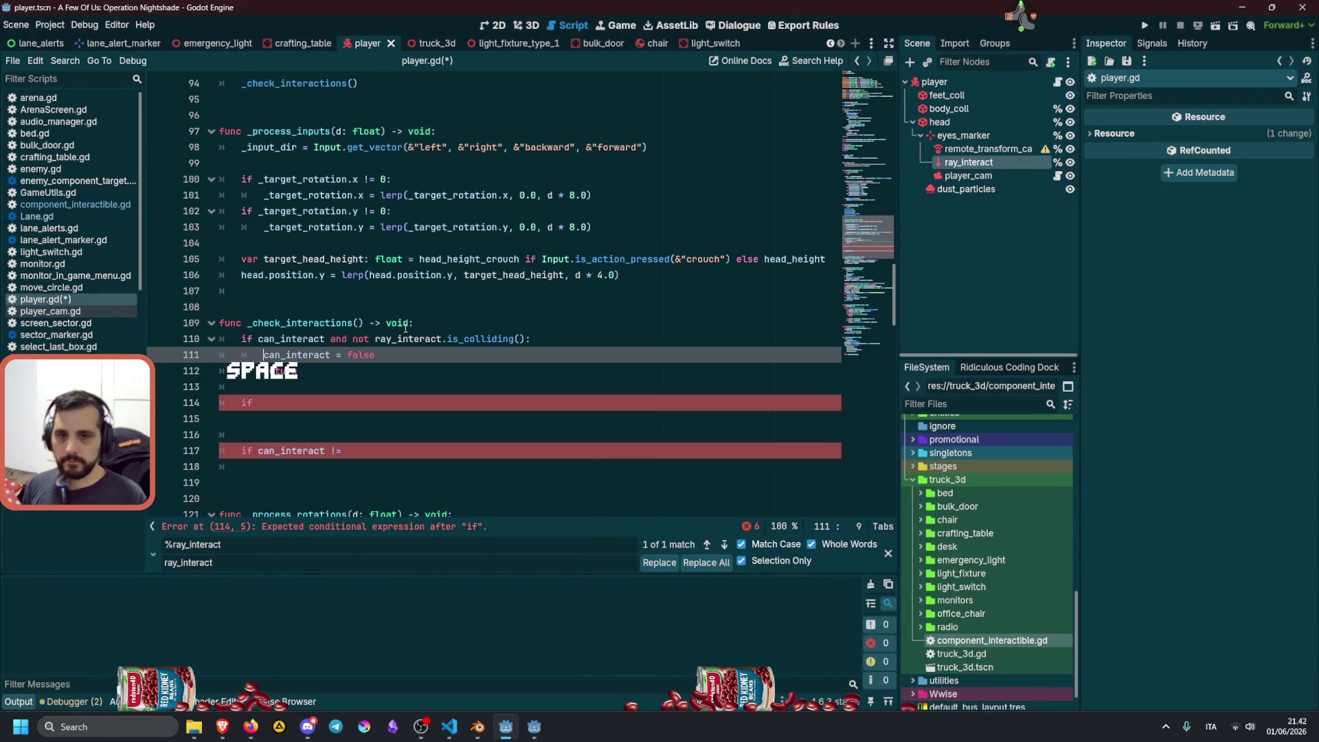
pyautogui.press('Up')
pyautogui.press('Up')
pyautogui.press('Up')
pyautogui.press('End')
pyautogui.press('Left')
pyautogui.hotkey('ctrl', 'shift', 'Left')
pyautogui.hotkey('ctrl', 'shift', 'Left')
pyautogui.hotkey('ctrl', 'shift', 'Left')
pyautogui.hotkey('ctrl', 'c')
pyautogui.press('Down')
pyautogui.press('Down')
pyautogui.press('Down')
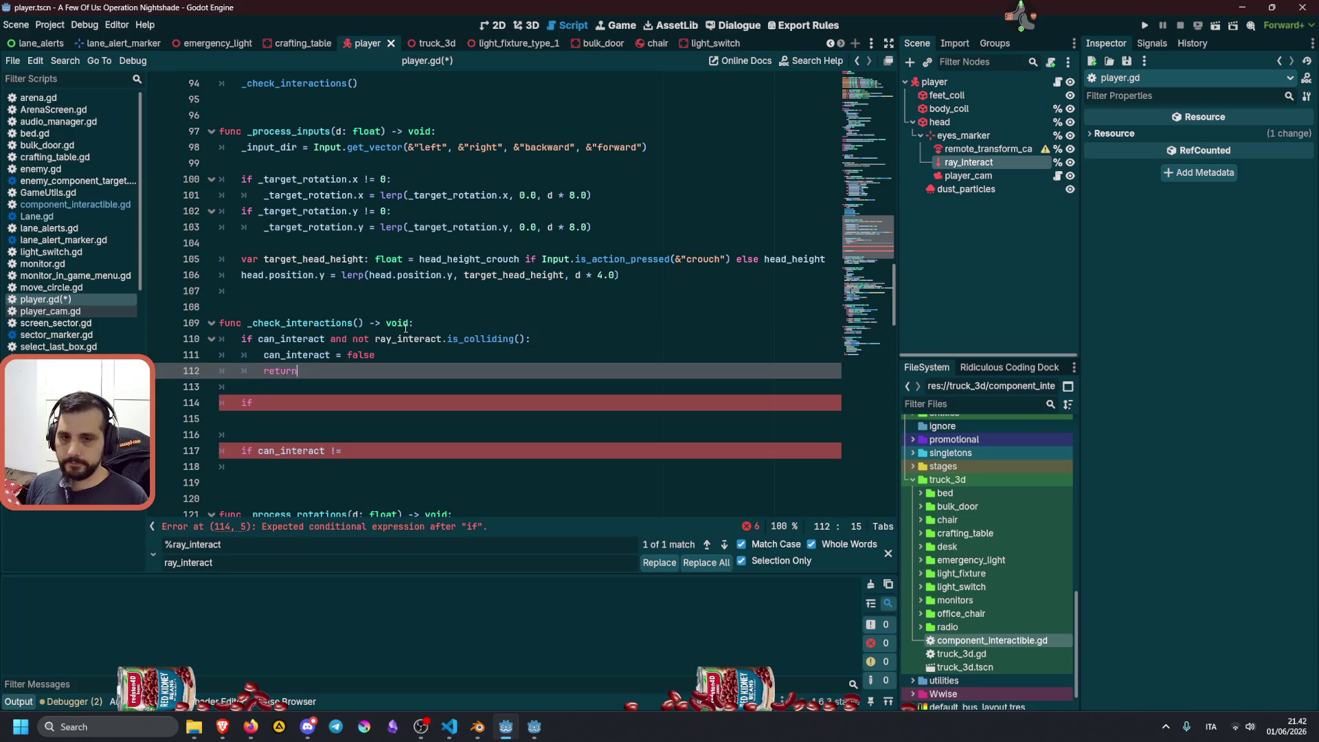
pyautogui.hotkey('ctrl', 'v')
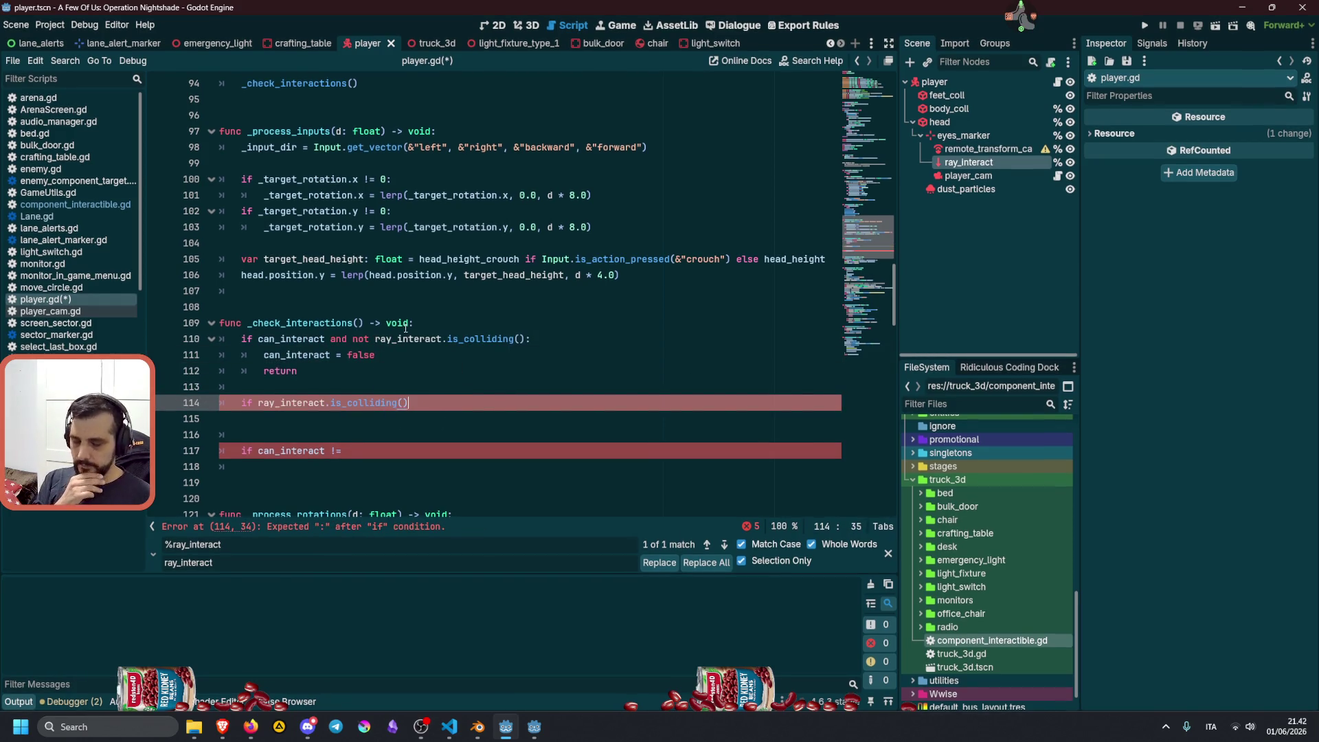
pyautogui.write(':')
pyautogui.press('Return')
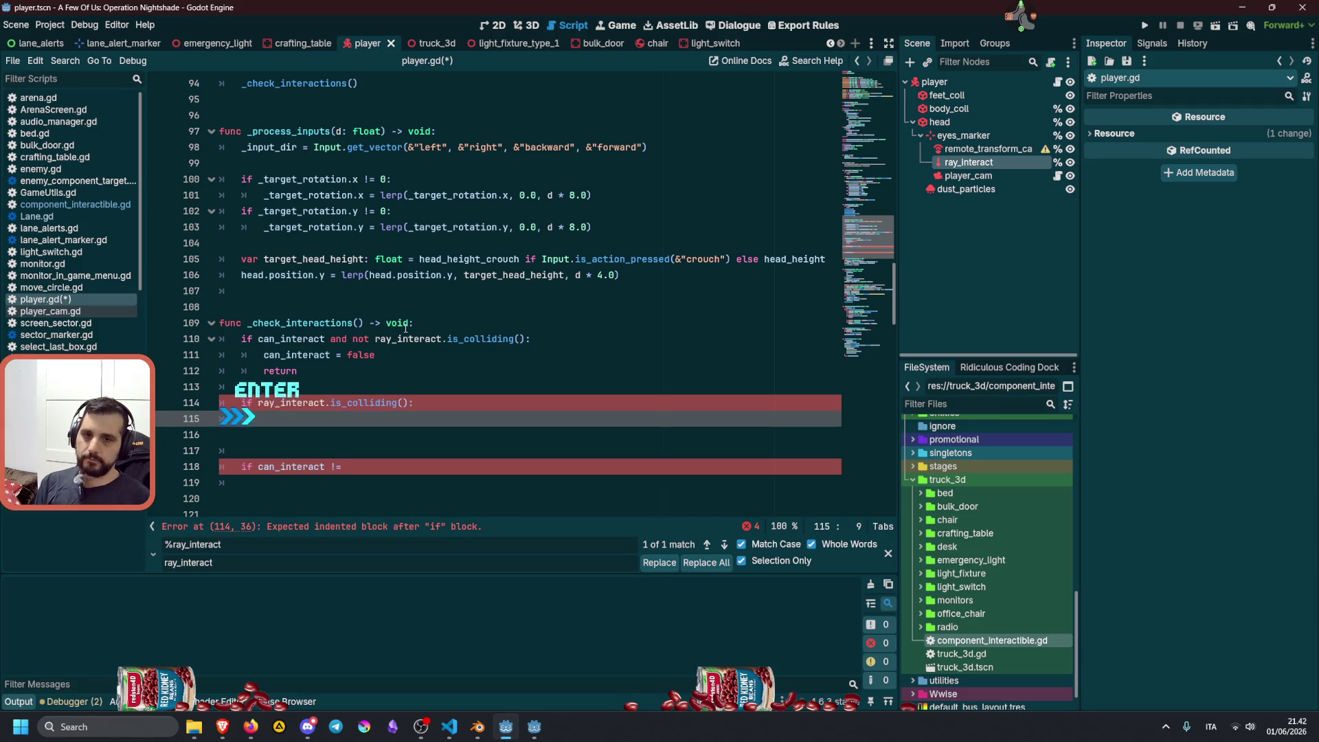
# Delete the leftover 'if can_interact !=' line and write ray_interact.get_collider() inside the block.
pyautogui.press('Down')
pyautogui.press('Down')
pyautogui.press('Down')
pyautogui.press('BackSpace')
pyautogui.press('BackSpace')
pyautogui.press('BackSpace')
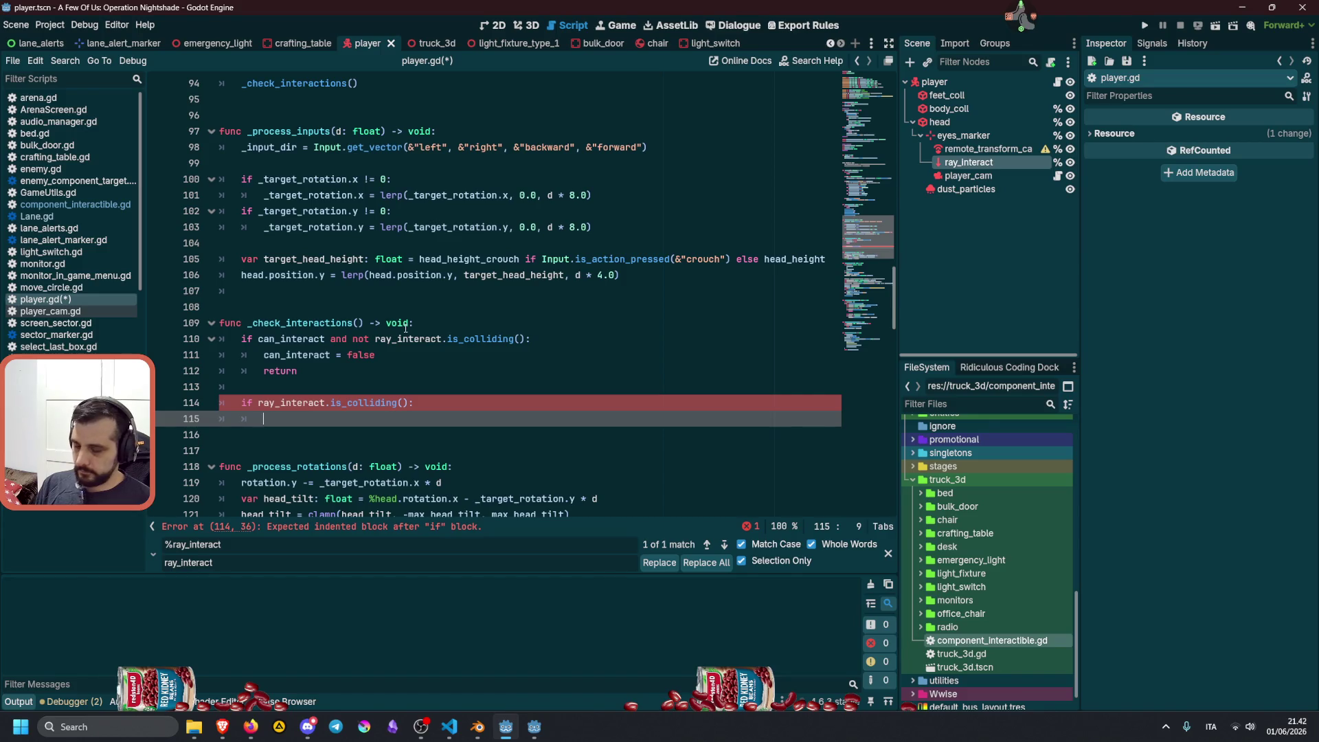
pyautogui.write('ray_')
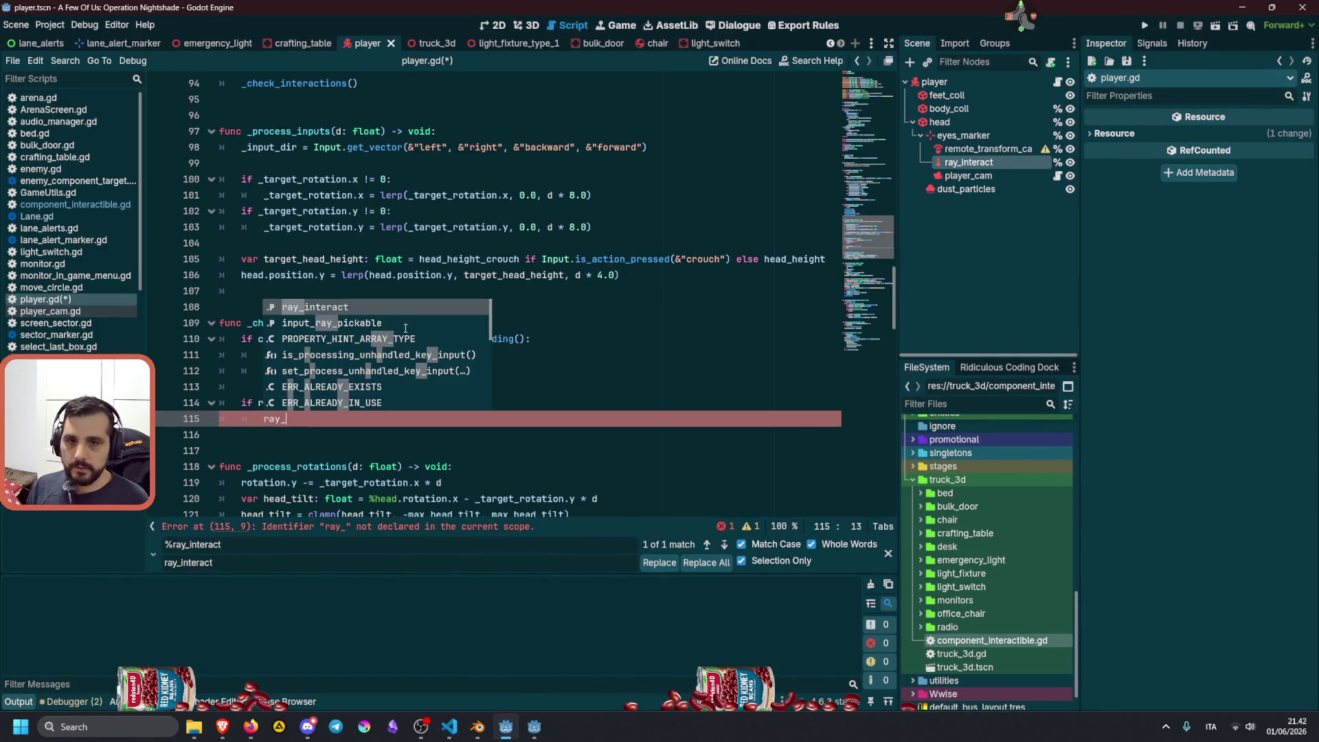
pyautogui.press('Return')
pyautogui.write('.get_c')
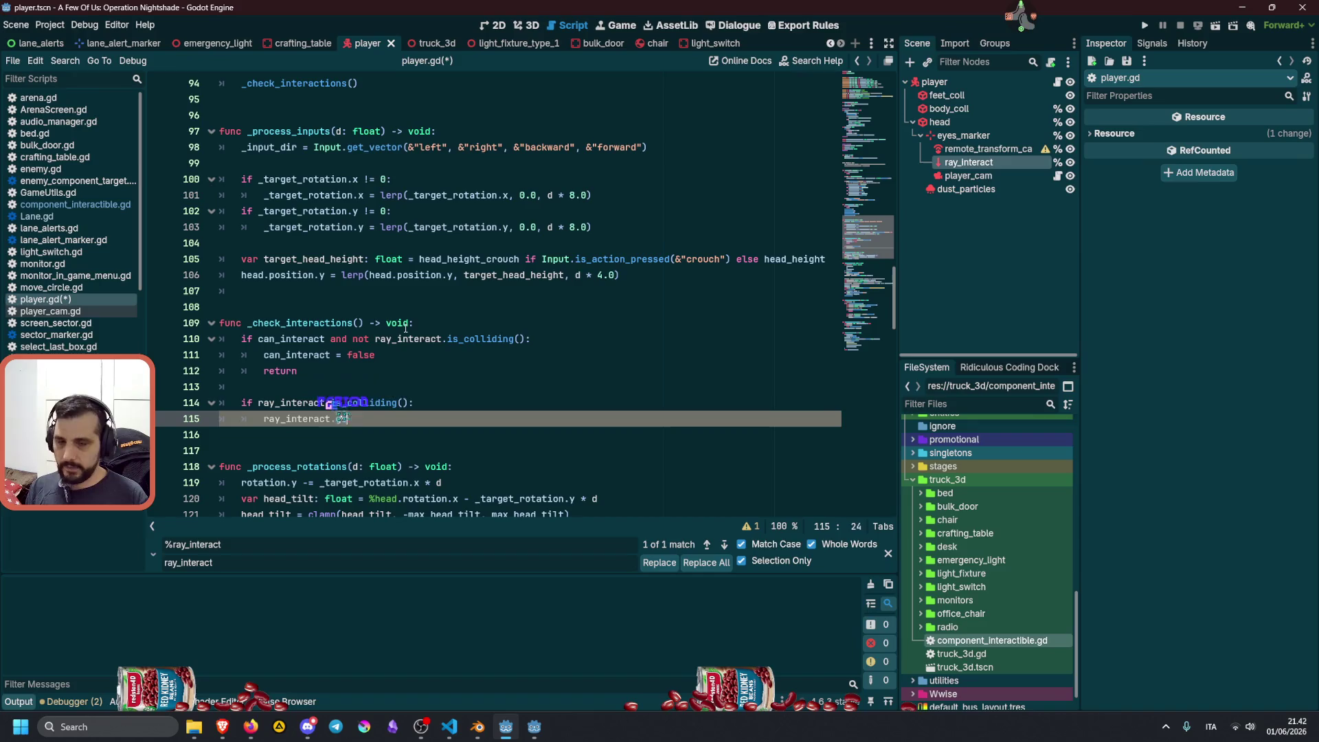
pyautogui.press('Return')
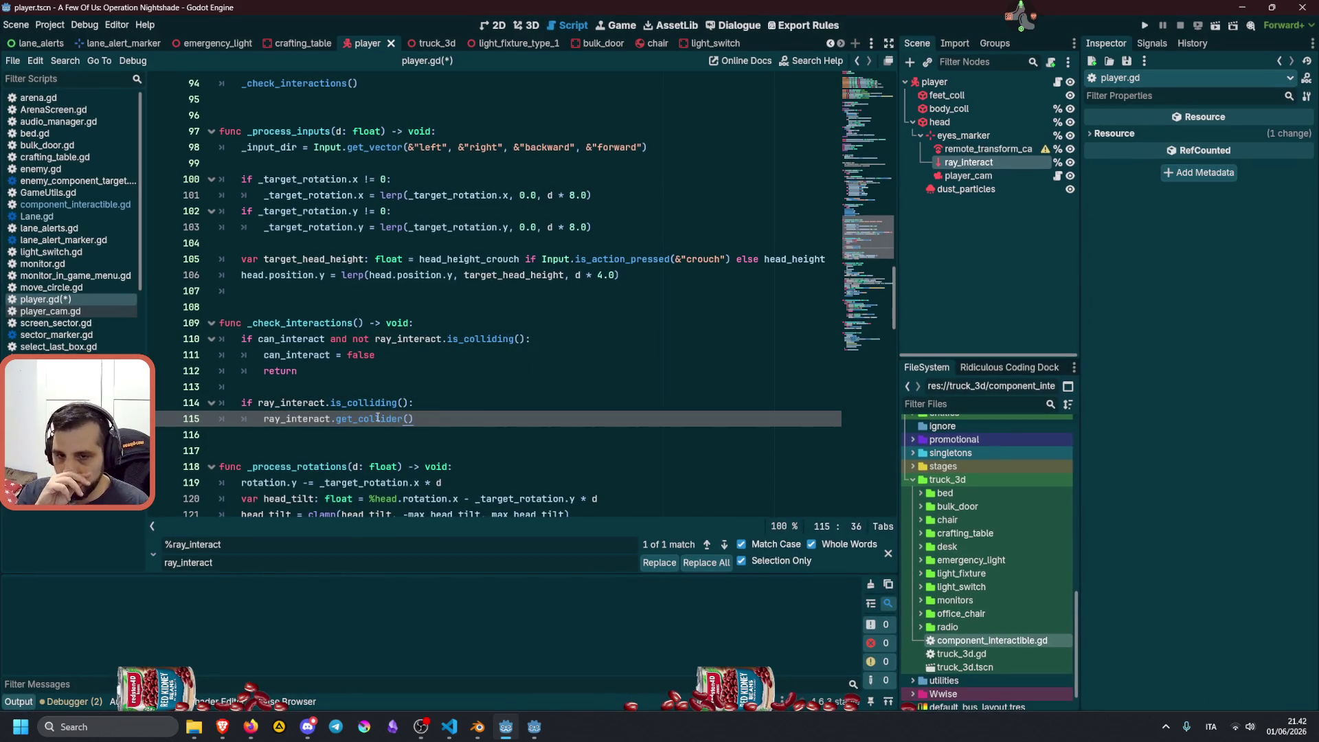
# Store the collider as 'var coll: PhysicsBody3D = ray_interact.get_collider()' on line 115.
pyautogui.moveTo(377, 417)
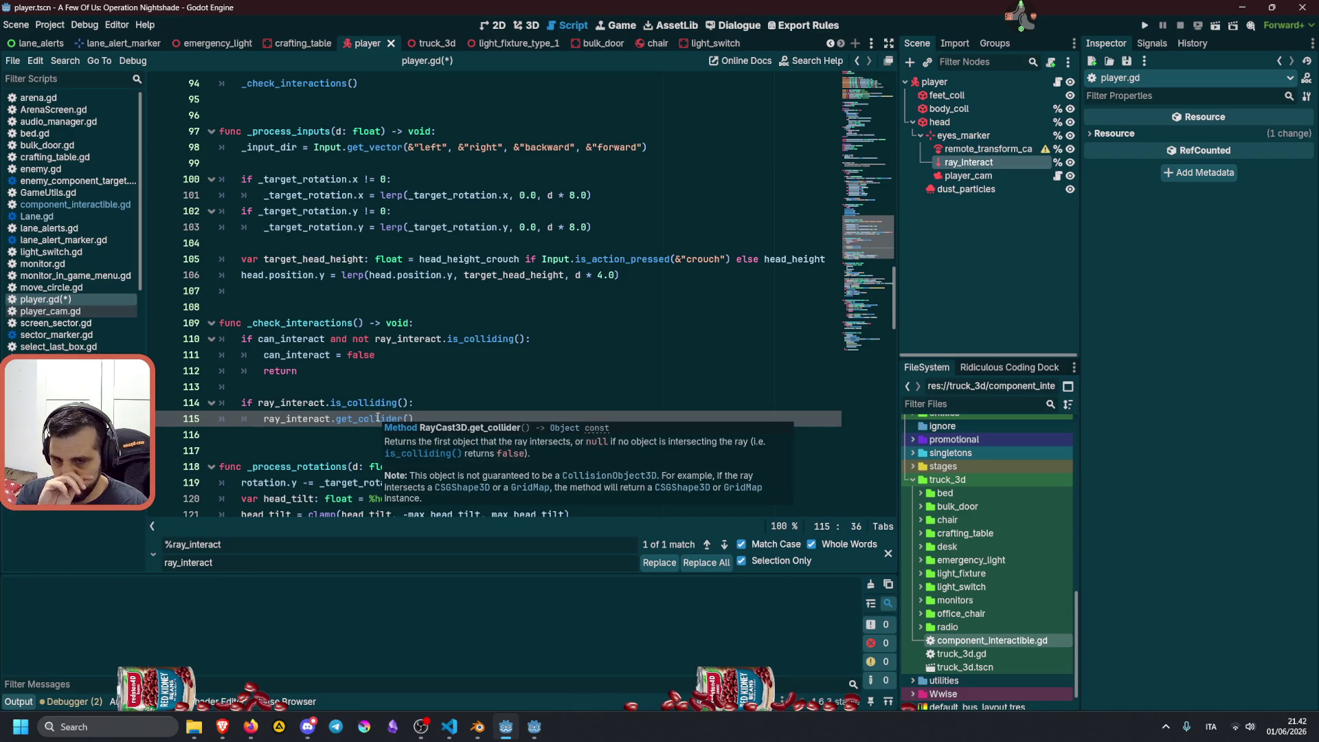
pyautogui.click(264, 419)
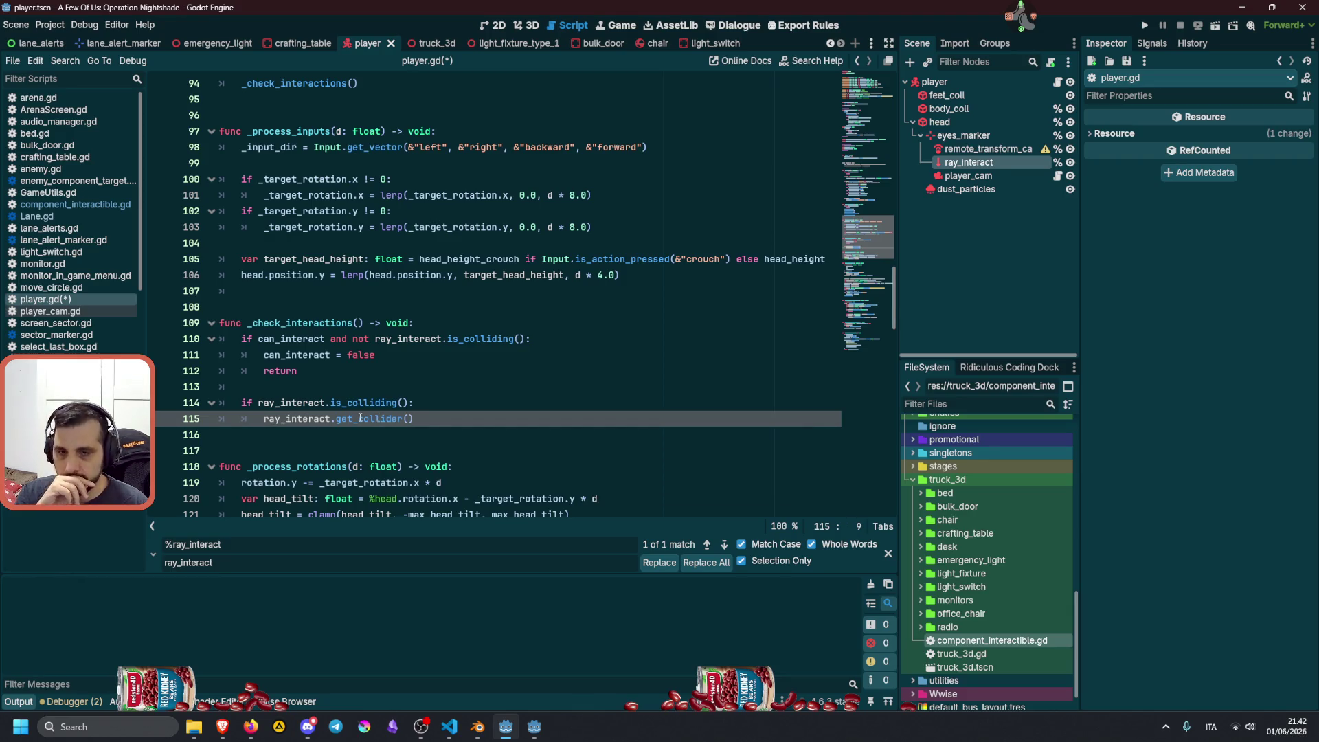
pyautogui.write('var coll: Phys')
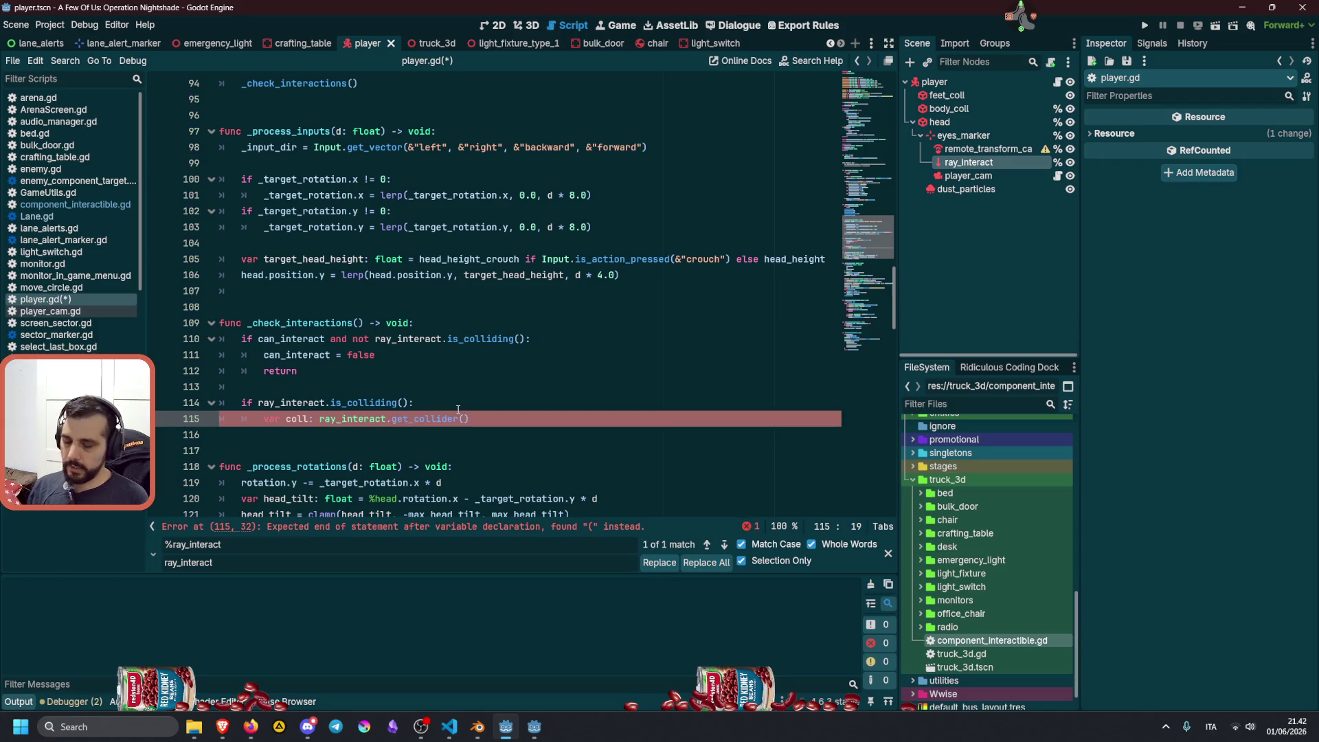
pyautogui.press('Left')
pyautogui.write('Phys')
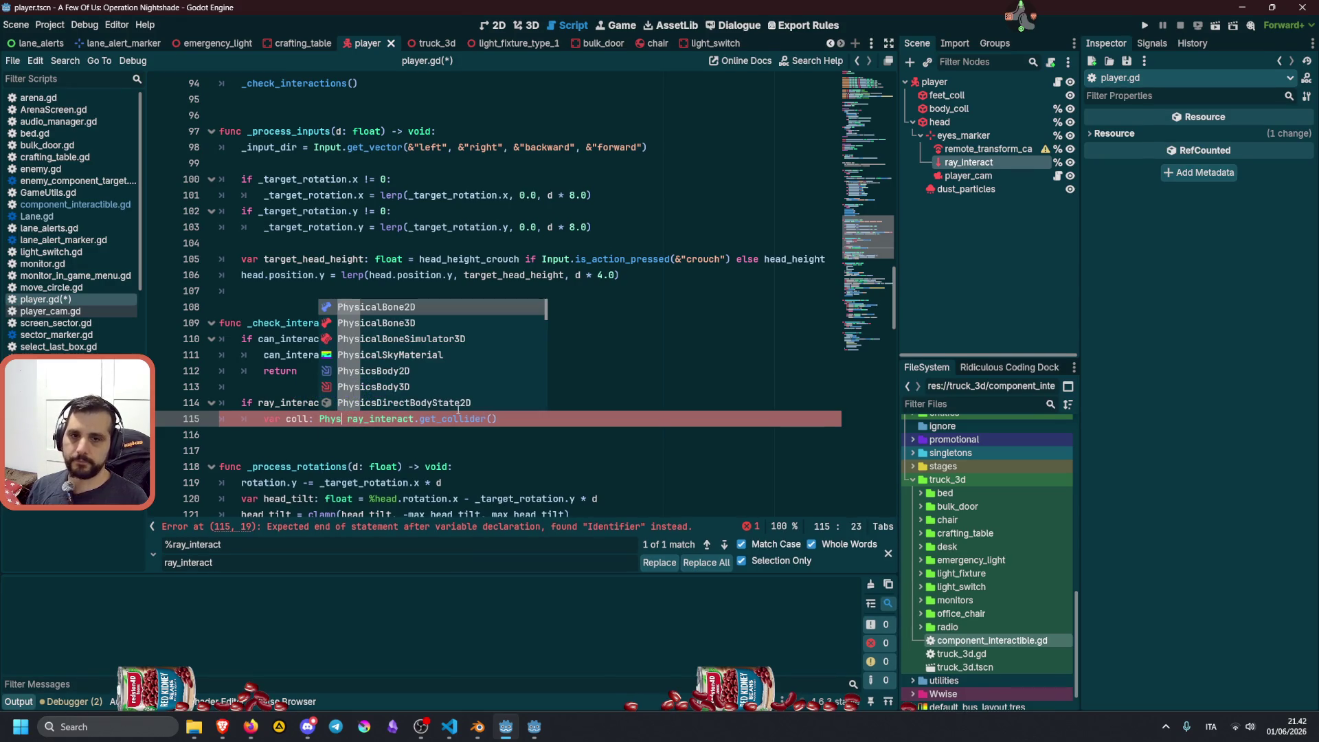
pyautogui.press('Down')
pyautogui.press('Down')
pyautogui.press('Down')
pyautogui.press('Return')
pyautogui.write('=')
pyautogui.press('End')
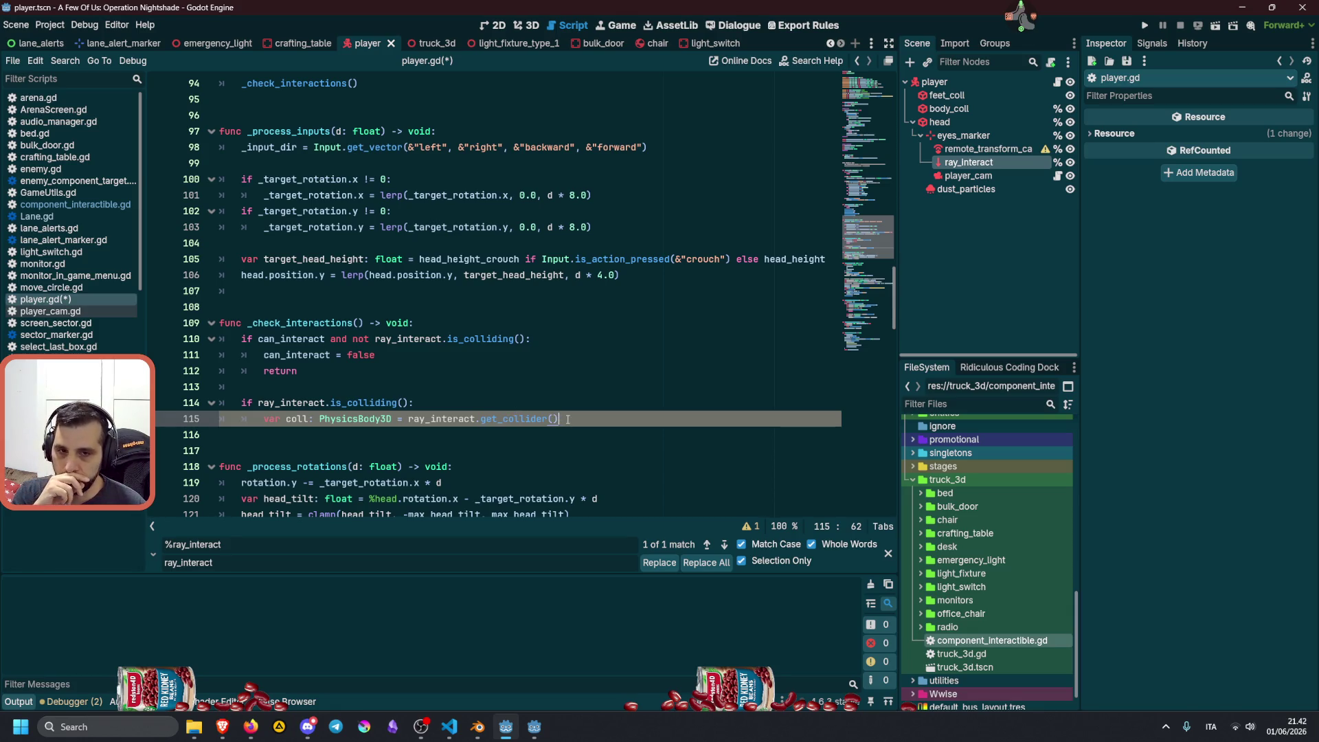
pyautogui.press('Return')
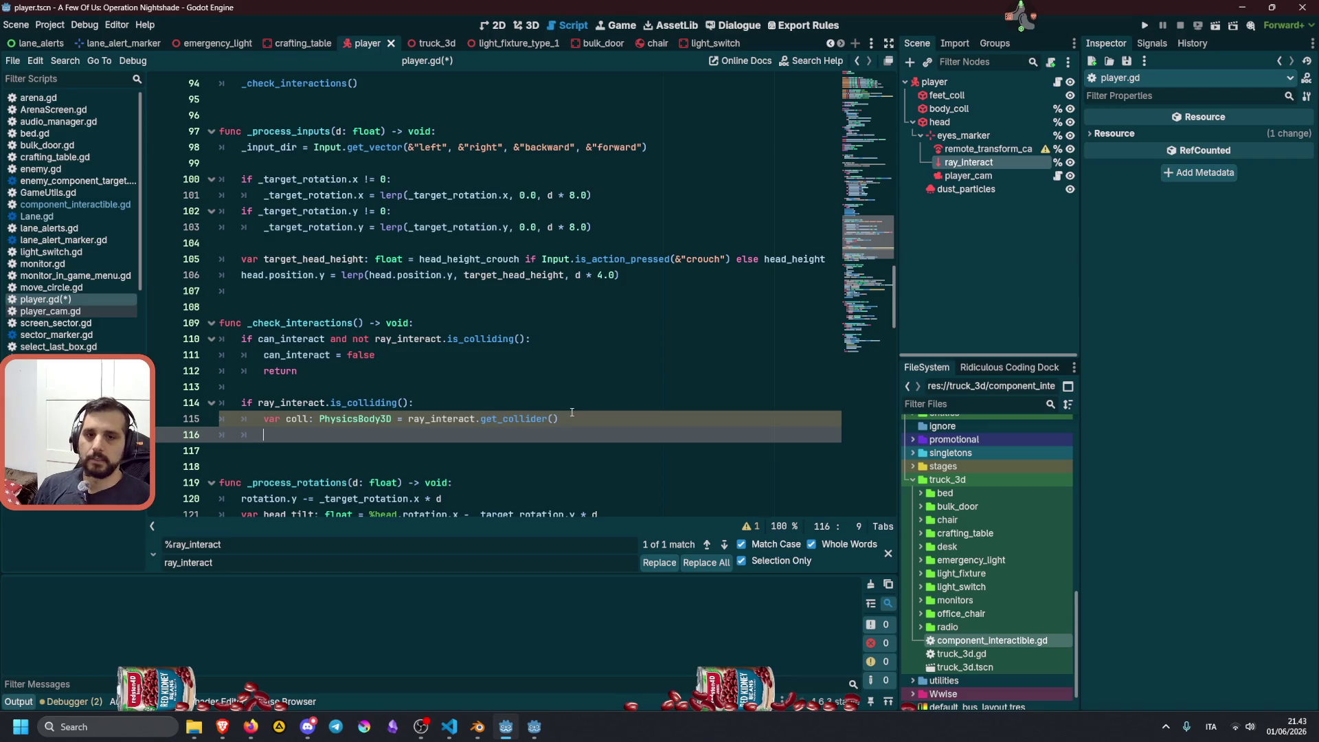
# Reduce the line 110 early exit to 'not ray_interact.is_colliding()' by deleting 'can_interact and '.
pyautogui.click(352, 339)
pyautogui.hotkey('ctrl', 'shift', 'Left')
pyautogui.hotkey('ctrl', 'shift', 'Left')
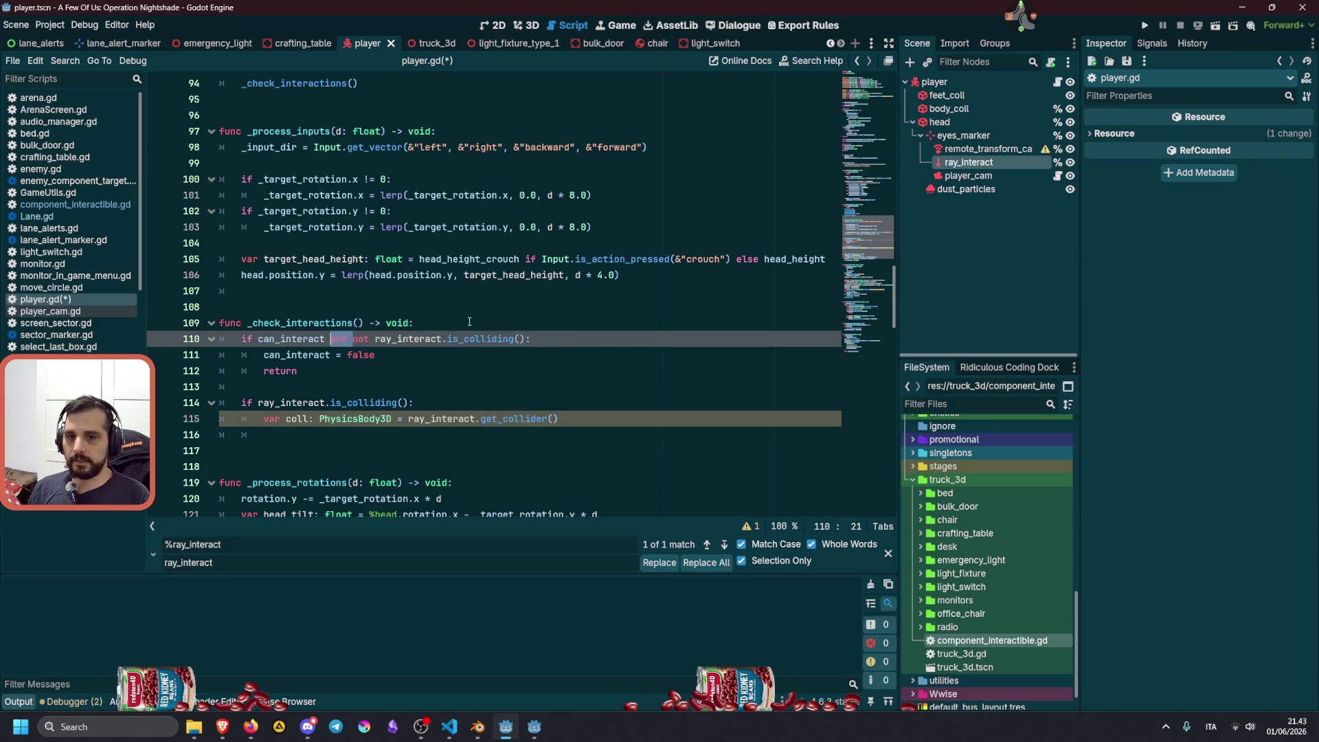
pyautogui.press('Delete')
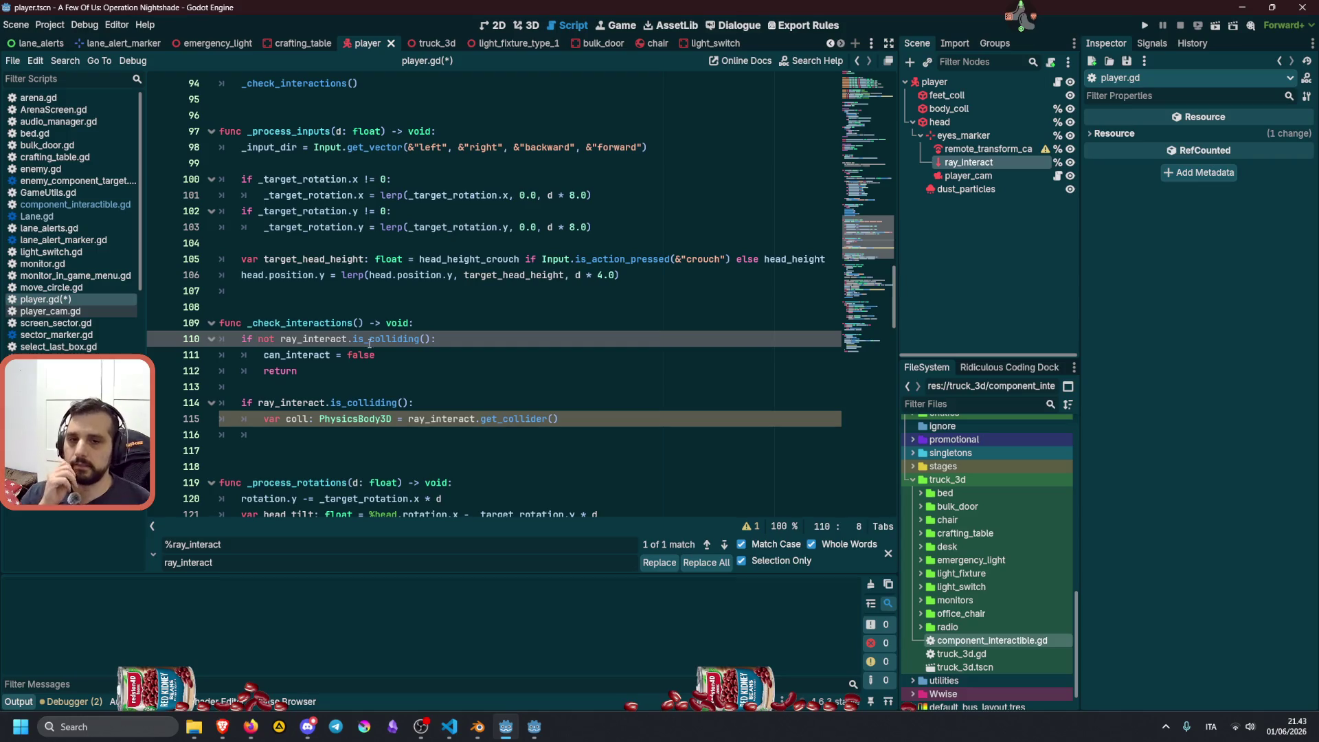
pyautogui.doubleClick(389, 339)
pyautogui.click(354, 358)
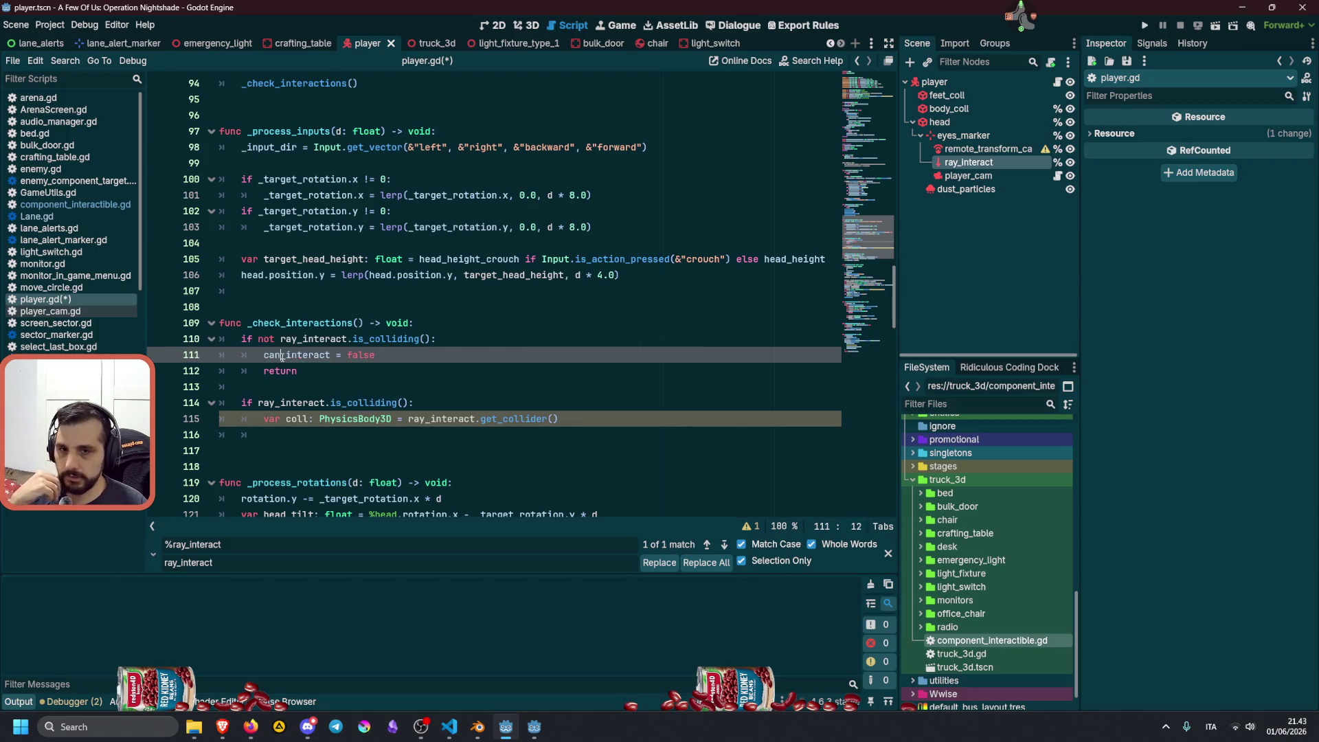
pyautogui.click(331, 354)
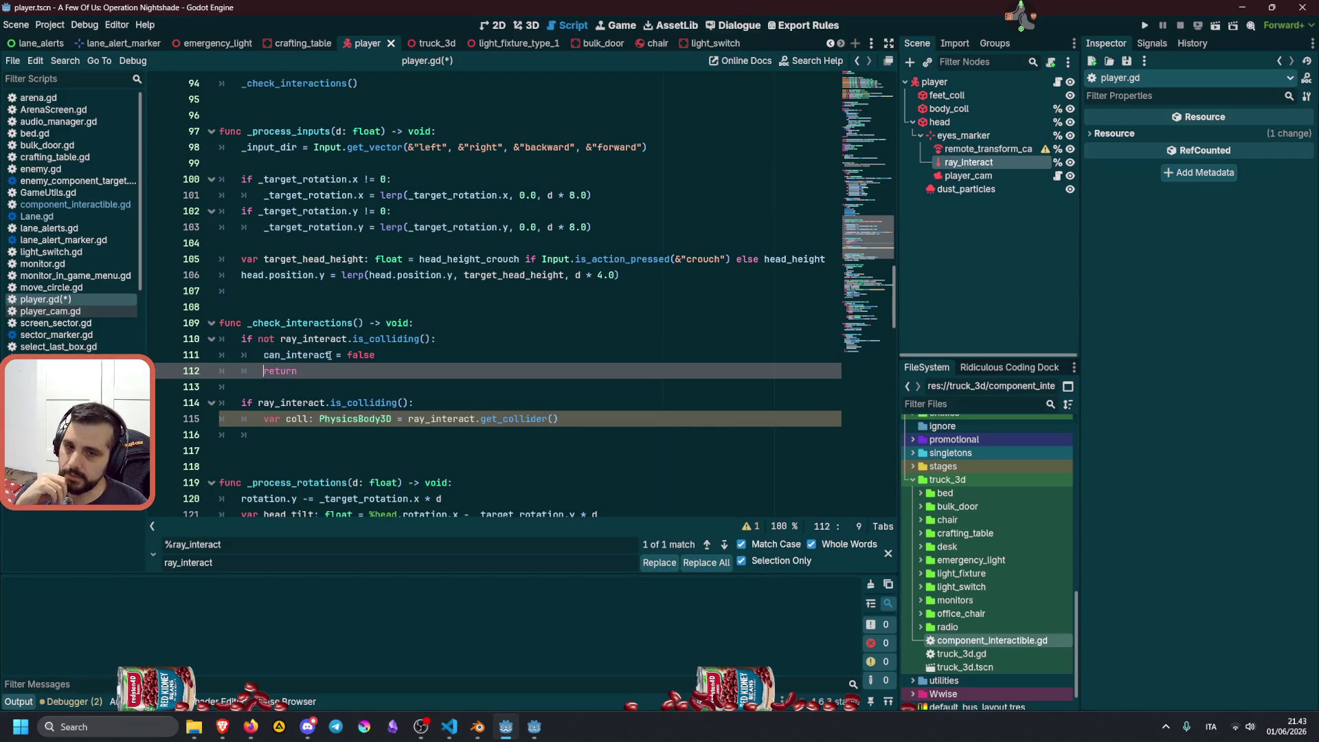
# Delete the redundant is_colliding if line, unindent 'var coll', and start typing 'if coll.has_'.
pyautogui.click(283, 402)
pyautogui.tripleClick(409, 393)
pyautogui.press('BackSpace')
pyautogui.press('Delete')
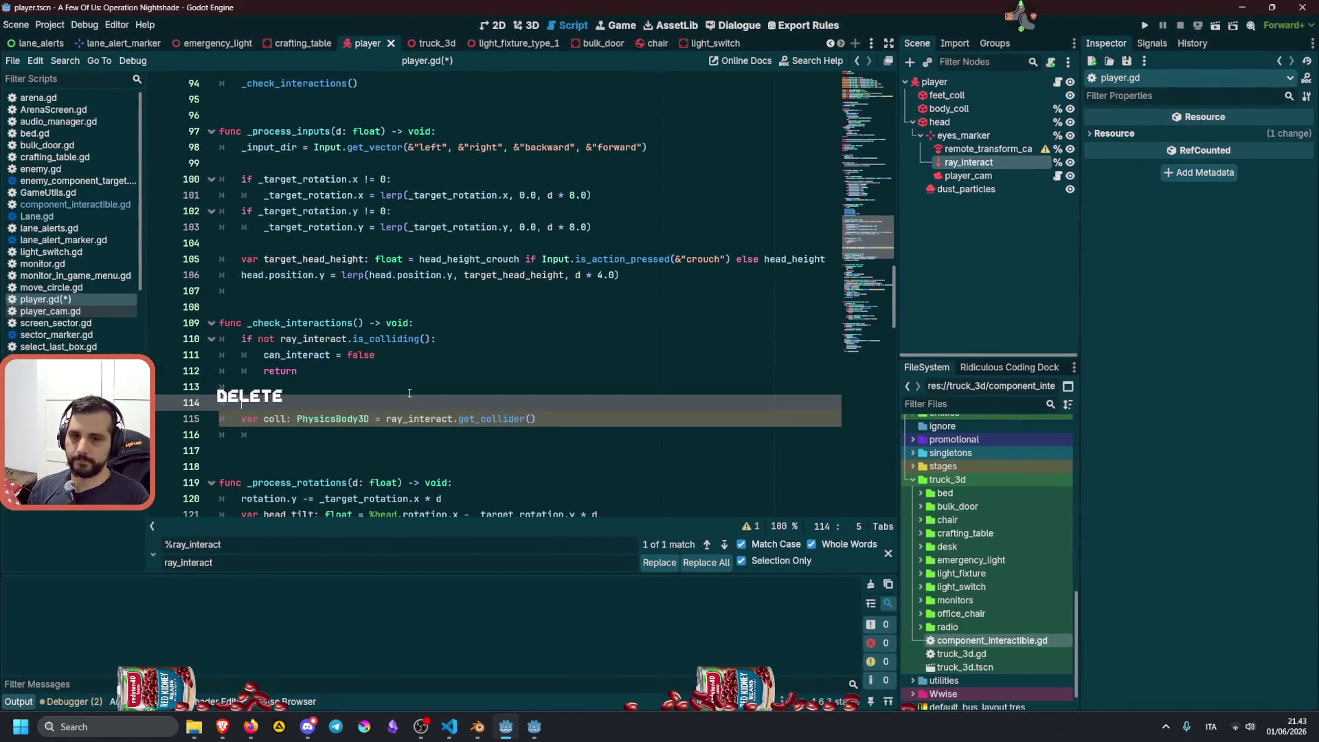
pyautogui.hotkey('ctrl', 'shift', 'k')
pyautogui.press('Down')
pyautogui.press('BackSpace')
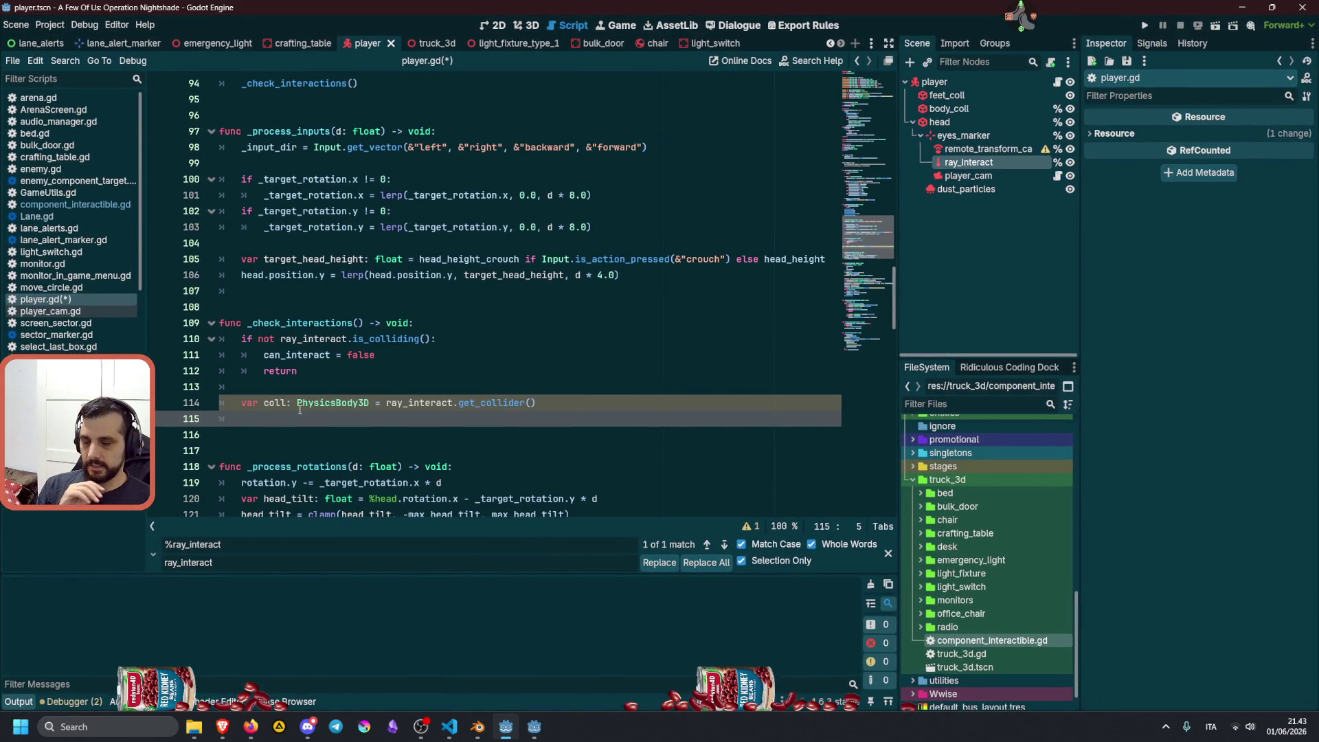
pyautogui.write('if coll')
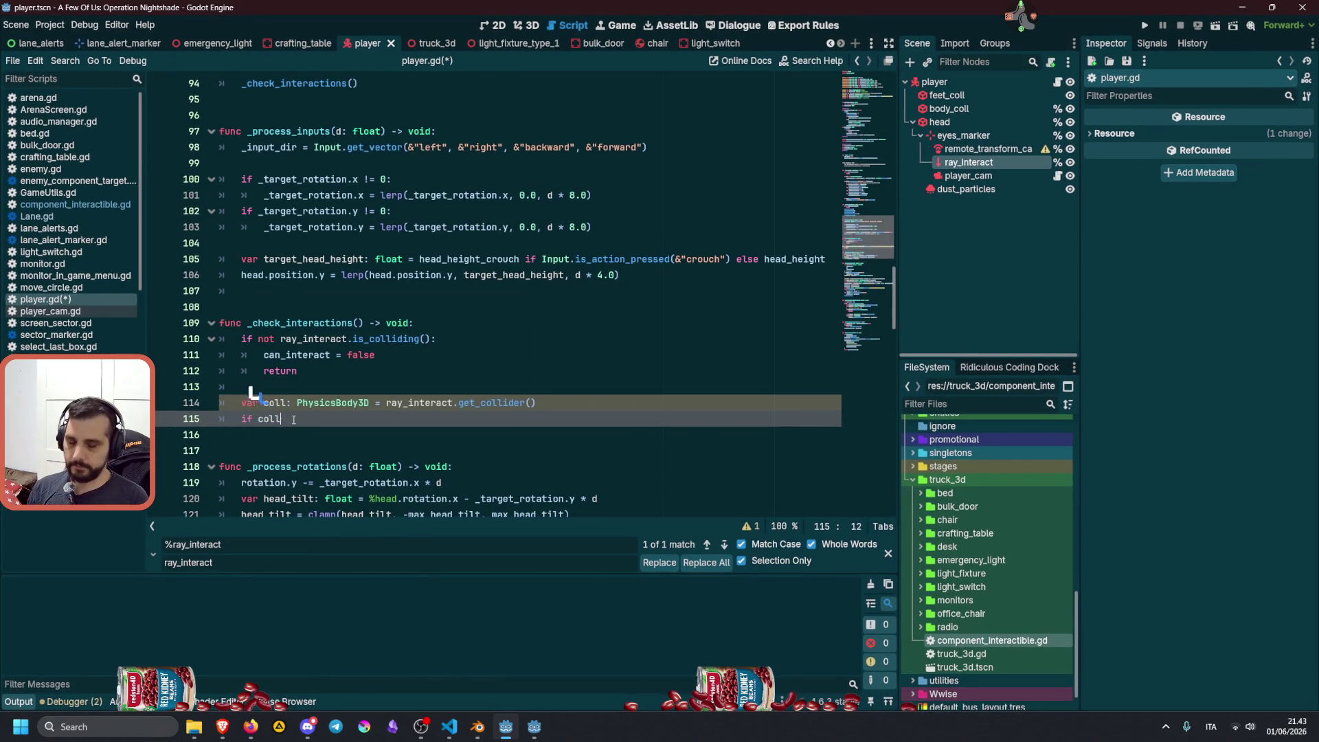
pyautogui.write('.has_')
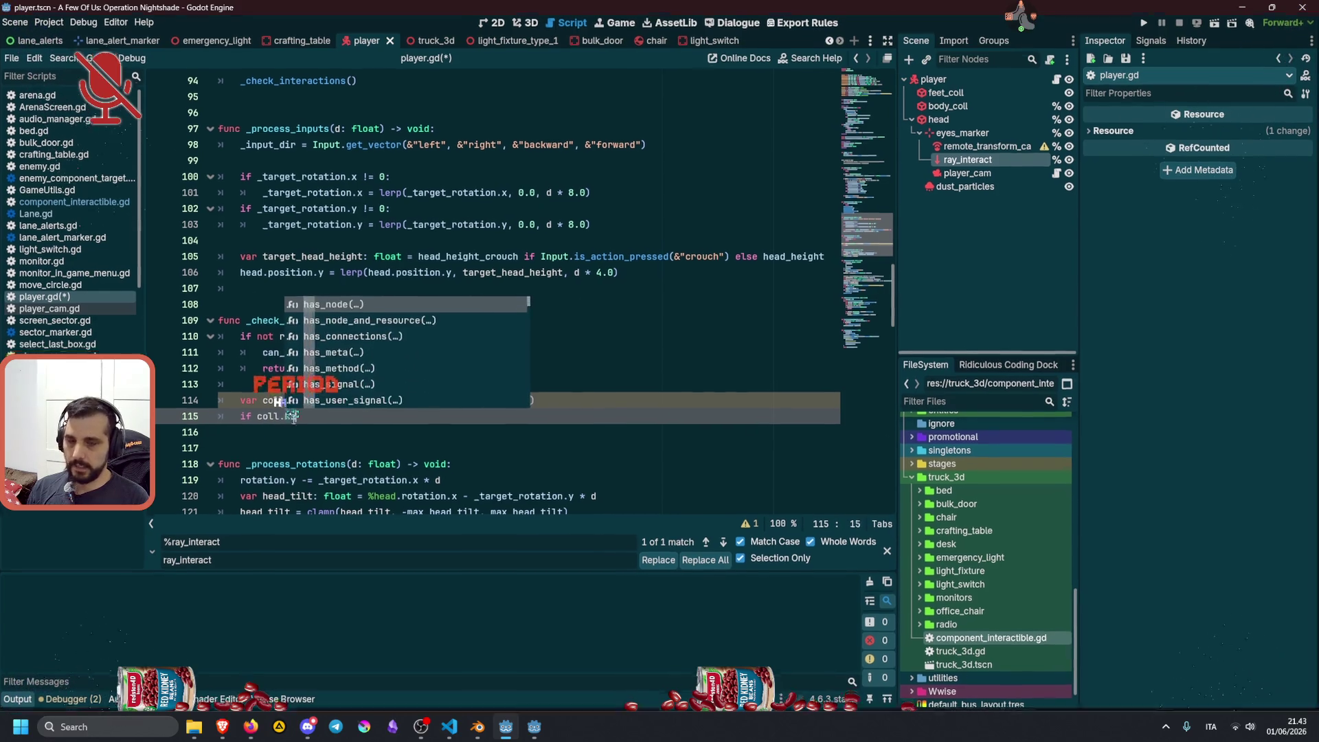
# Complete a coll.has_node call, replacing the /root/ path with 'component_interact'.
pyautogui.press('Return')
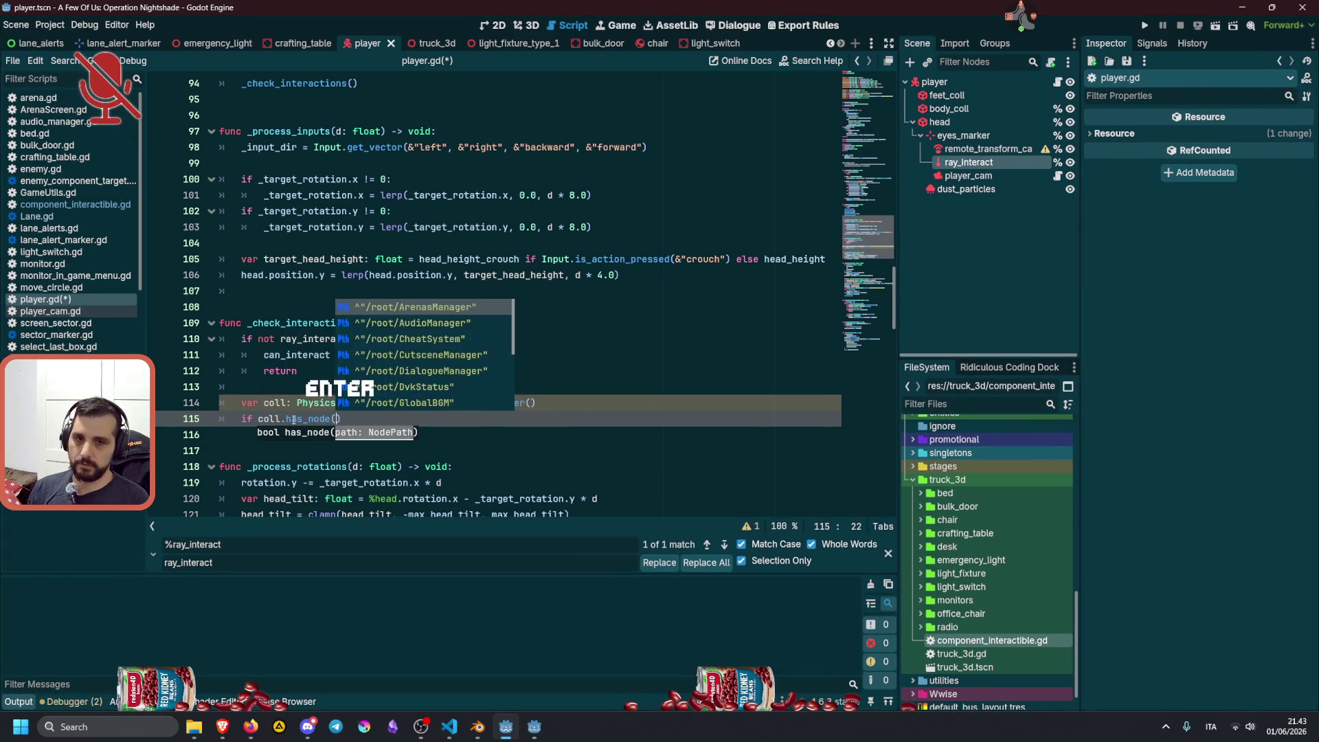
pyautogui.press('Return')
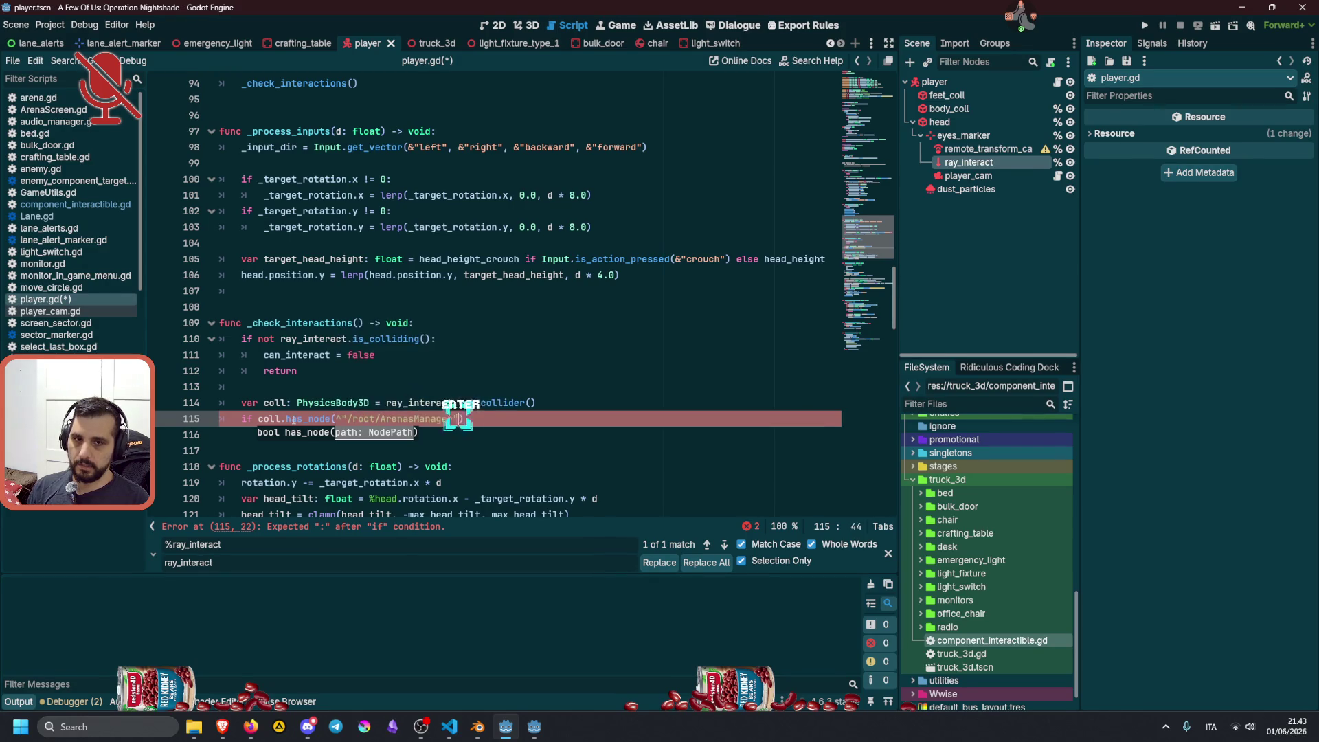
pyautogui.hotkey('ctrl', 'Left')
pyautogui.hotkey('ctrl', 'Left')
pyautogui.press('BackSpace')
pyautogui.press('BackSpace')
pyautogui.press('BackSpace')
pyautogui.press('Delete')
pyautogui.write('component_interact')
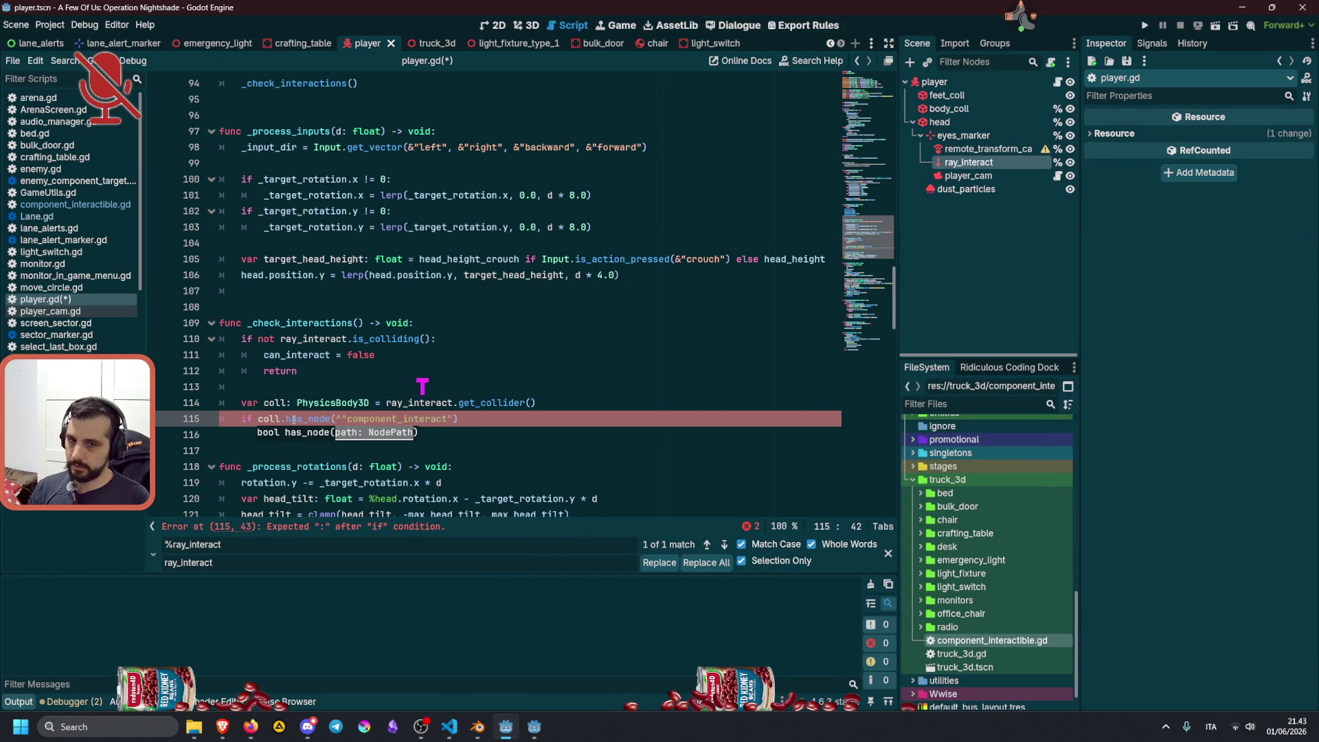
pyautogui.press('End')
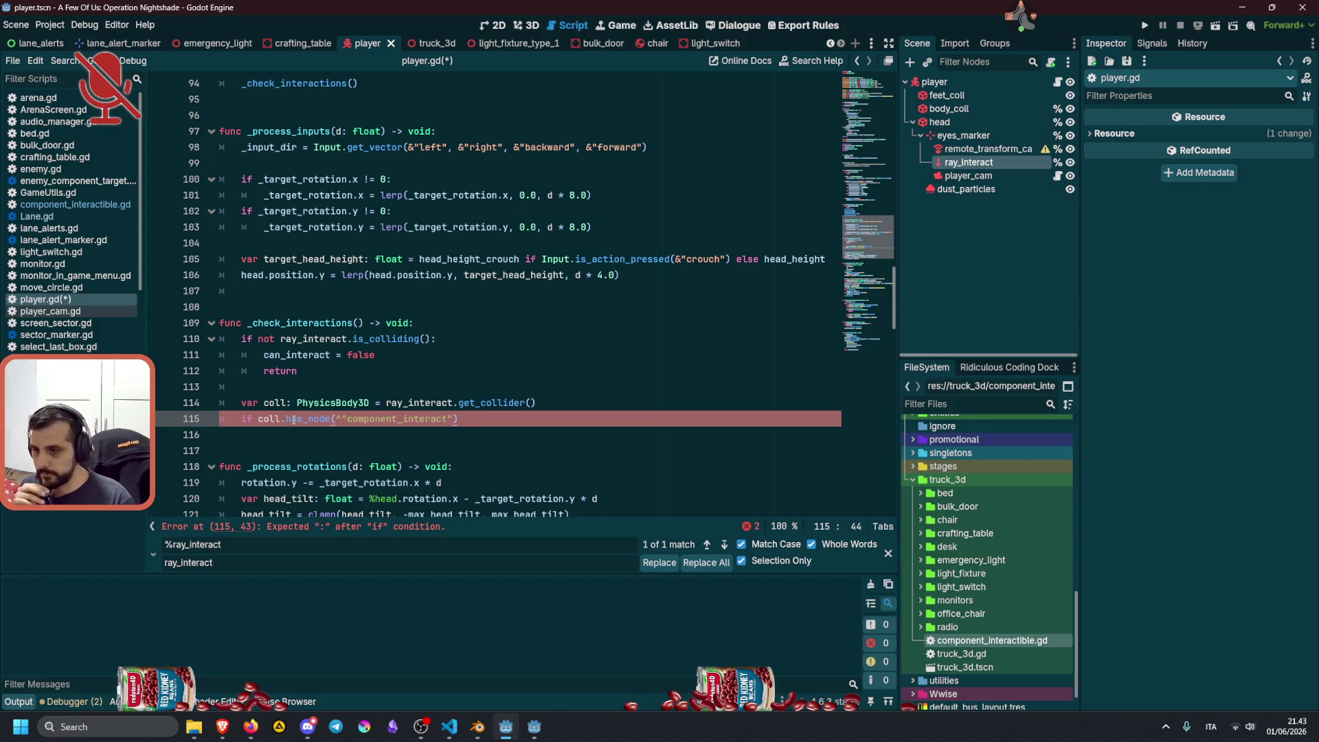
# Unmute the microphone and replace has_node on line 115 with get_node_or_null.
pyautogui.click(1020, 15)
pyautogui.click(1104, 76)
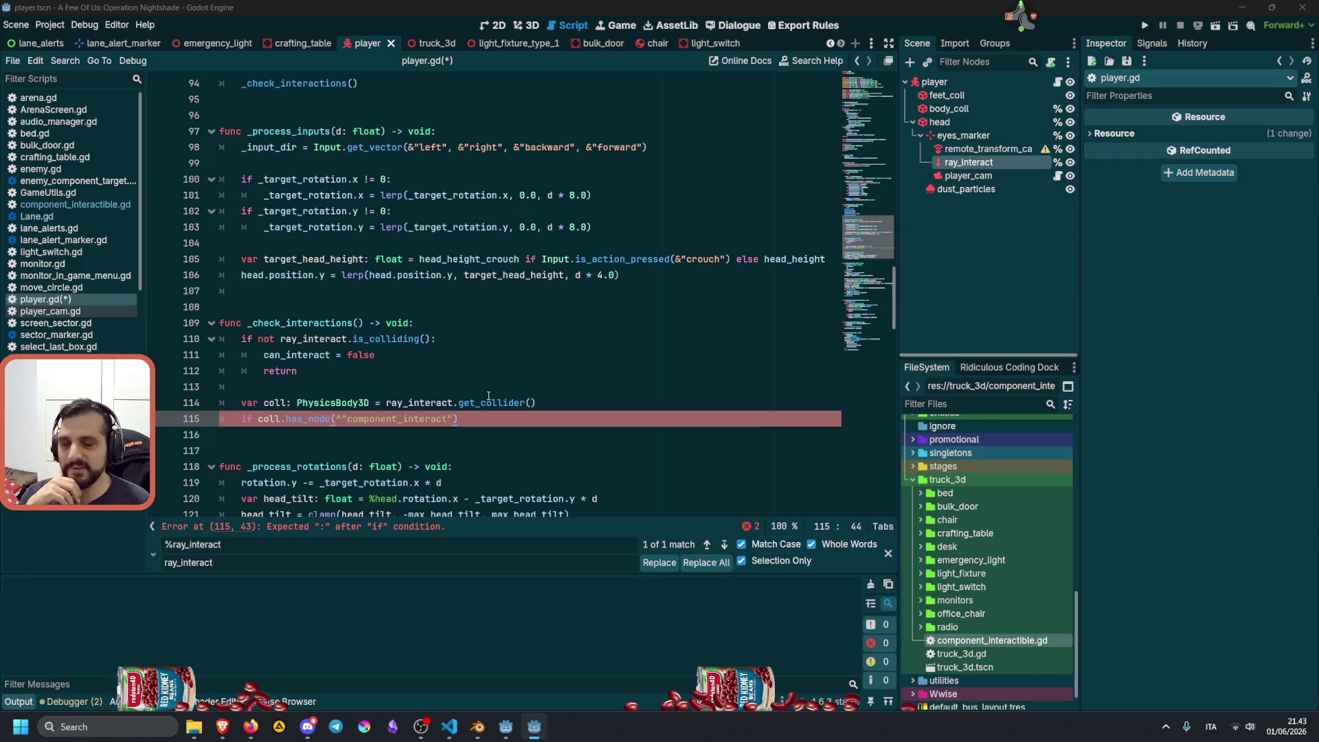
pyautogui.press('Up')
pyautogui.press('End')
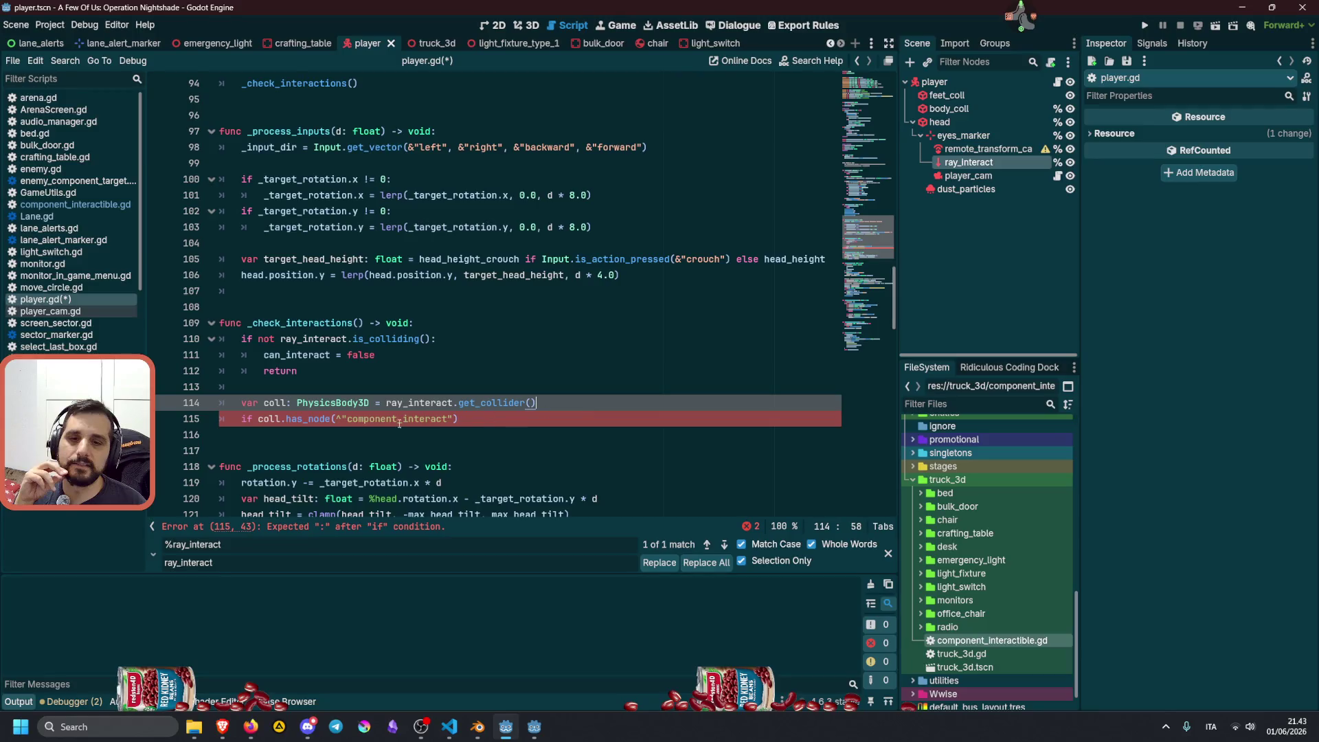
pyautogui.click(289, 419)
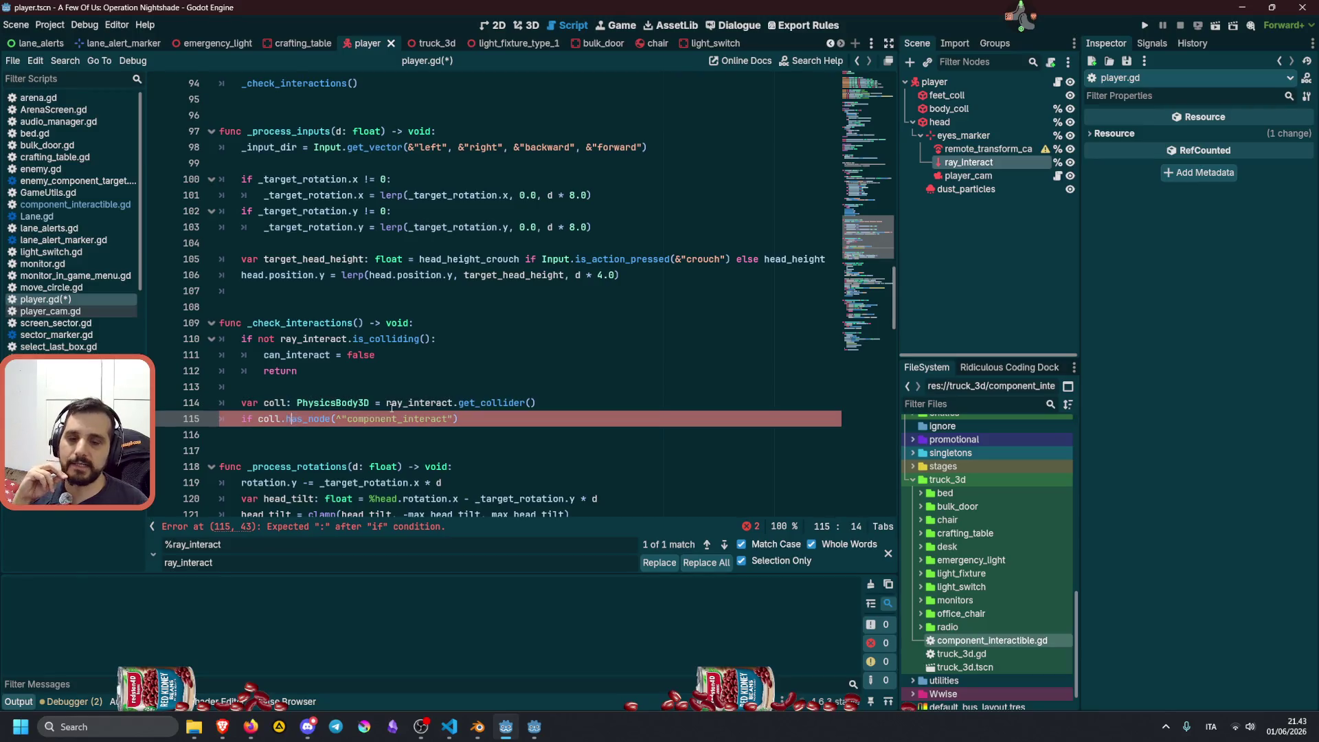
pyautogui.write('get_no')
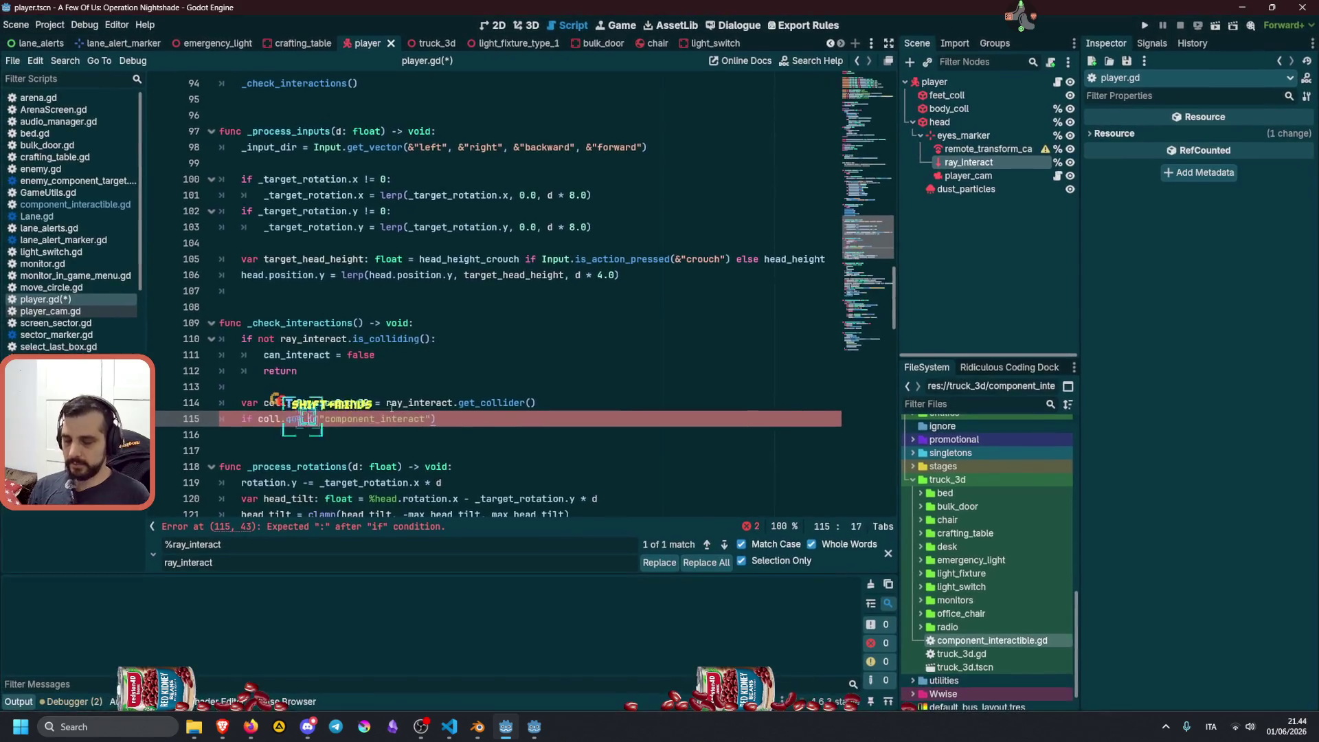
pyautogui.press('Down')
pyautogui.press('Down')
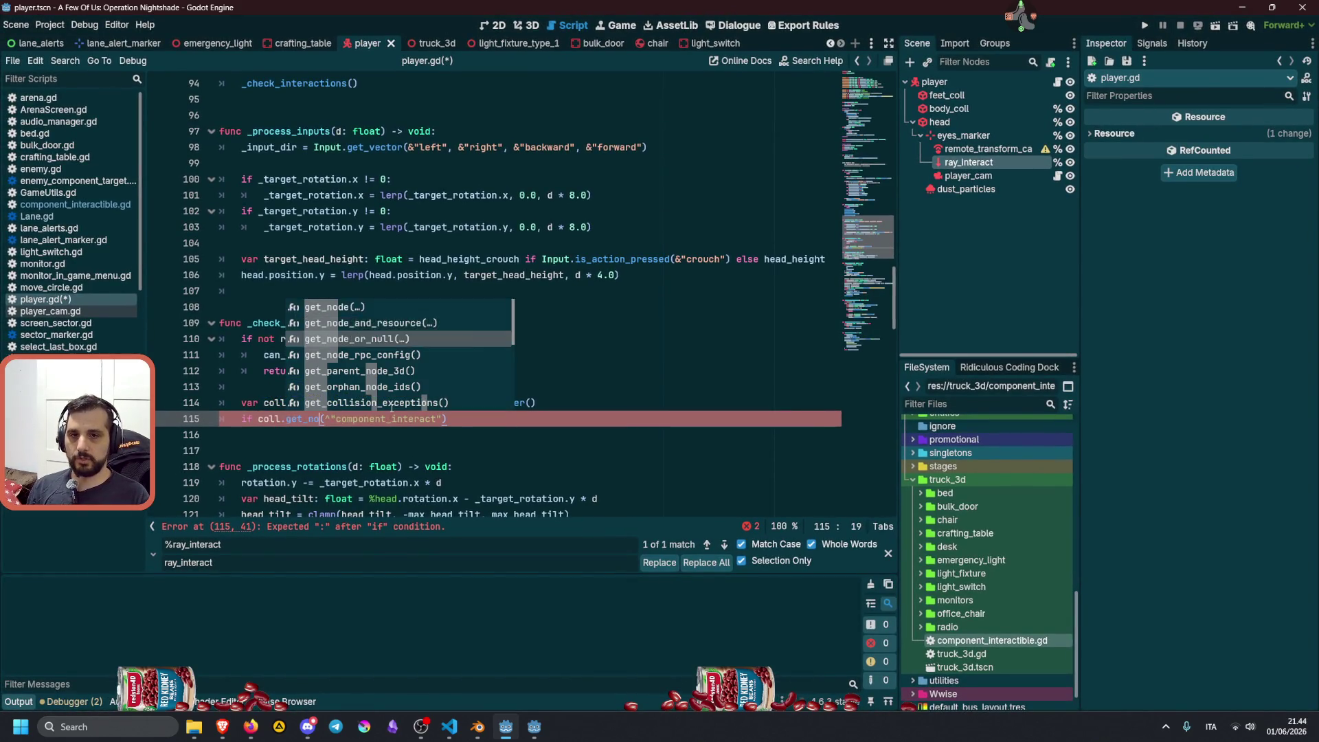
pyautogui.press('Return')
pyautogui.press('End')
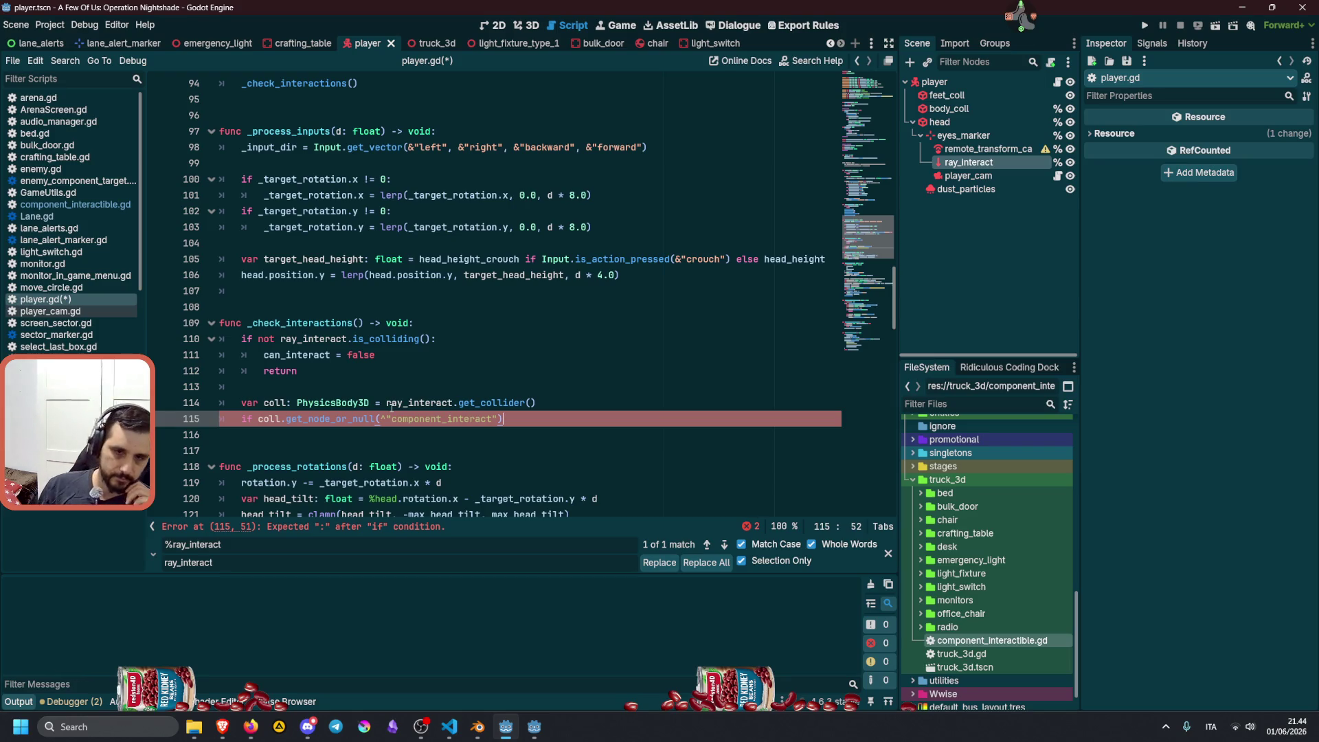
# Rewrite line 115 as 'var component: ComponentInteractible = coll.get_node_or_null(...)'.
pyautogui.press('Delete')
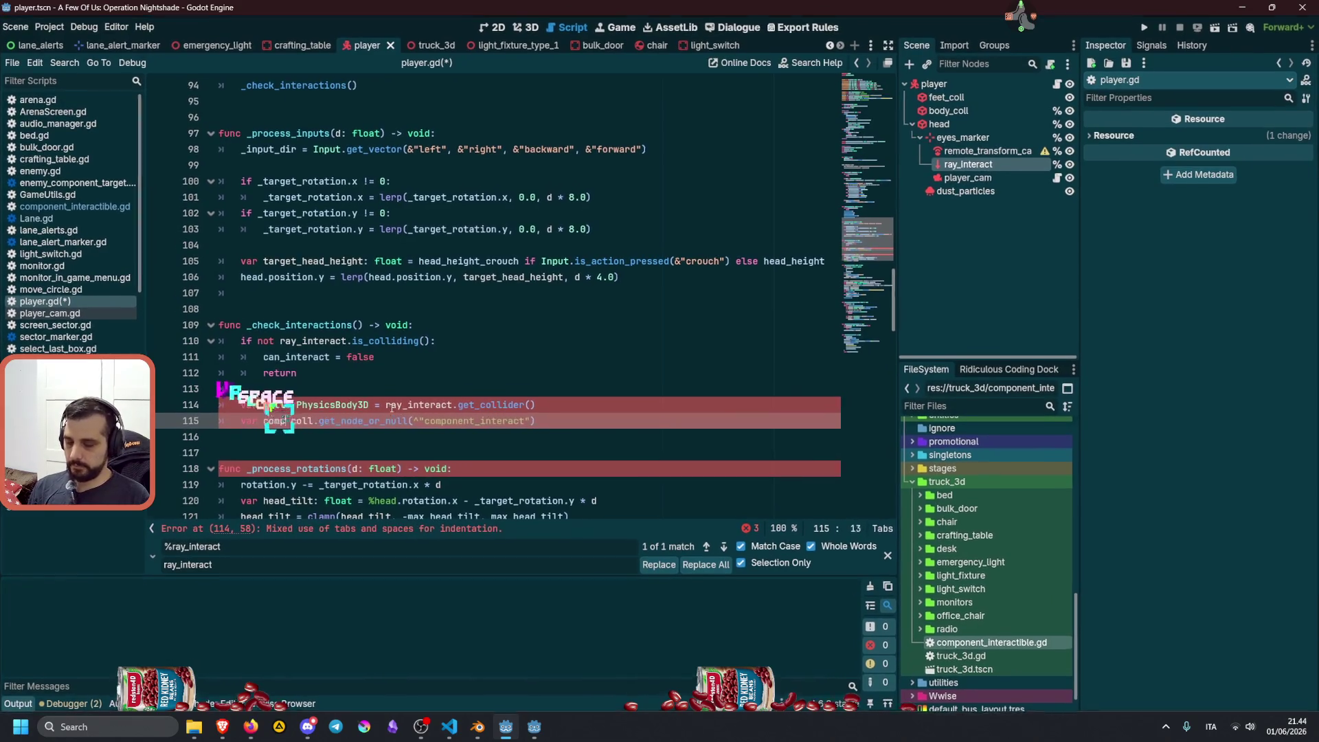
pyautogui.press('BackSpace')
pyautogui.press('BackSpace')
pyautogui.press('BackSpace')
pyautogui.write('var component_interact')
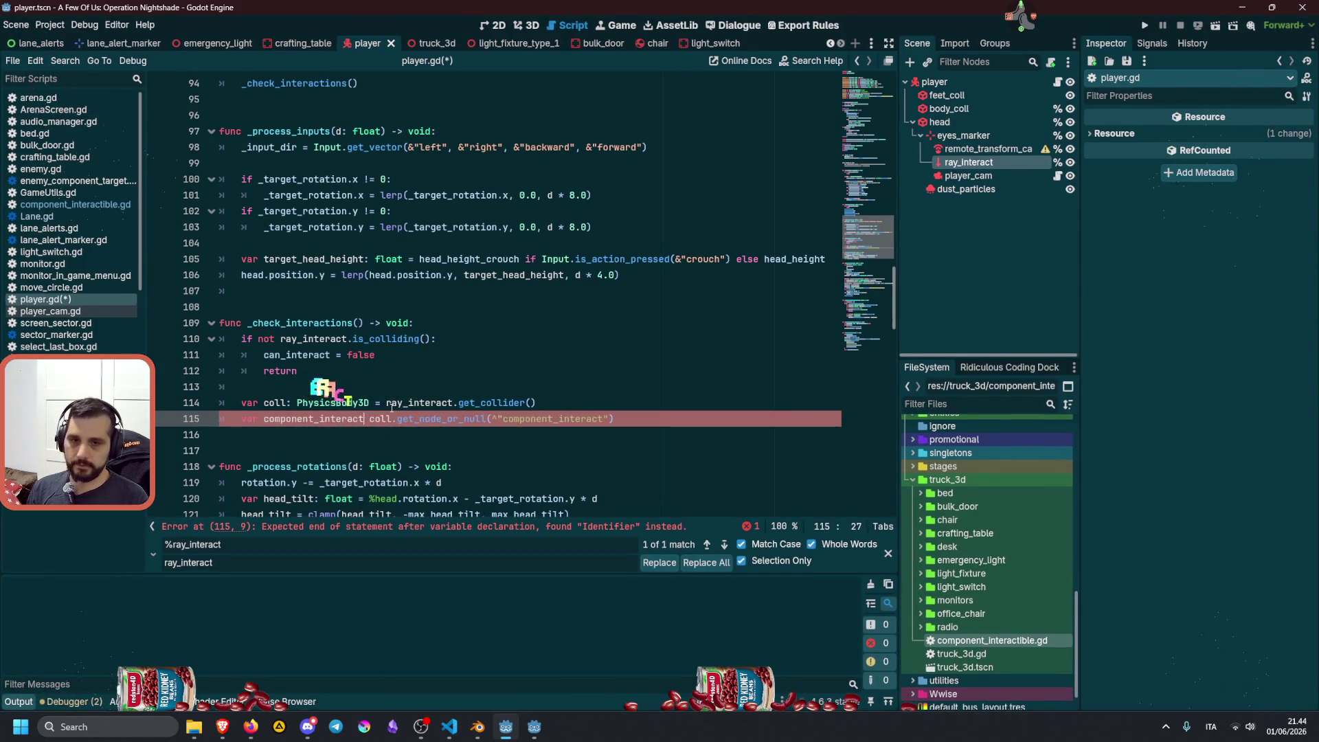
pyautogui.write(': Compon')
pyautogui.hotkey('shift', 'space')
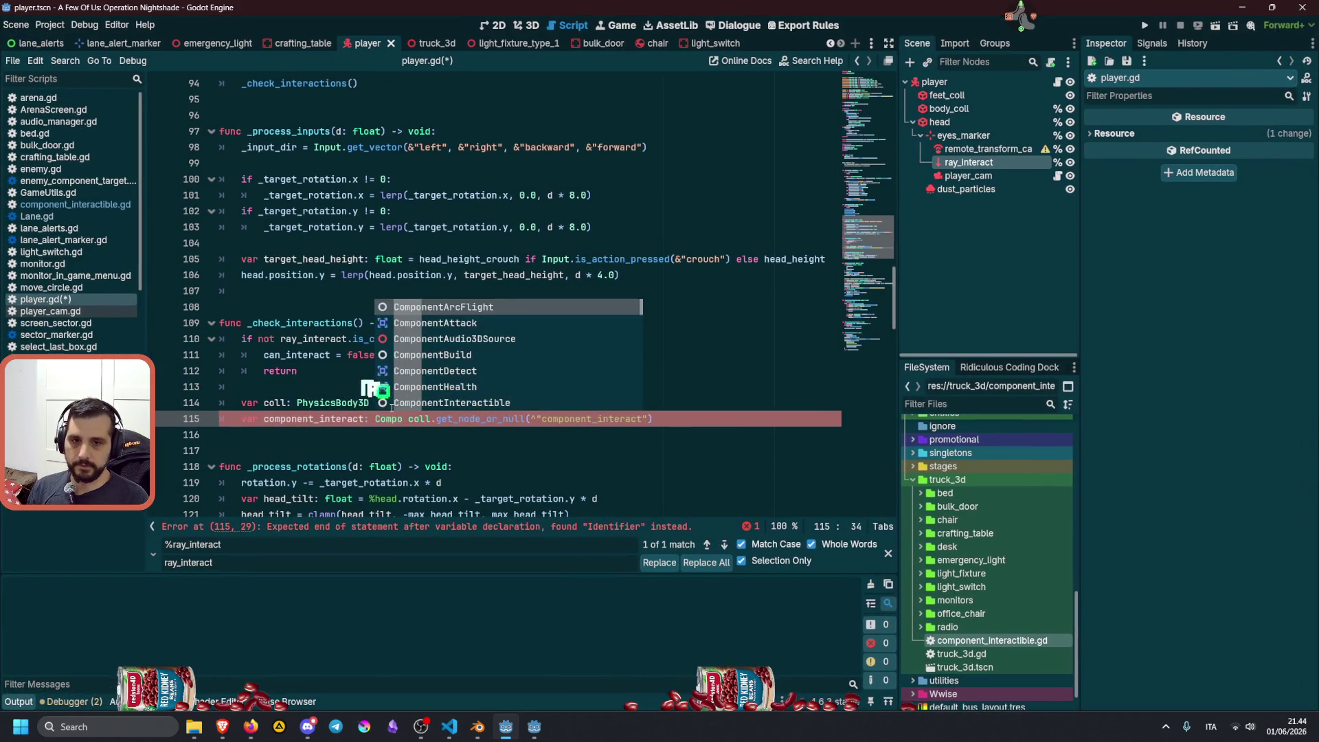
pyautogui.press('Down')
pyautogui.press('Down')
pyautogui.press('Down')
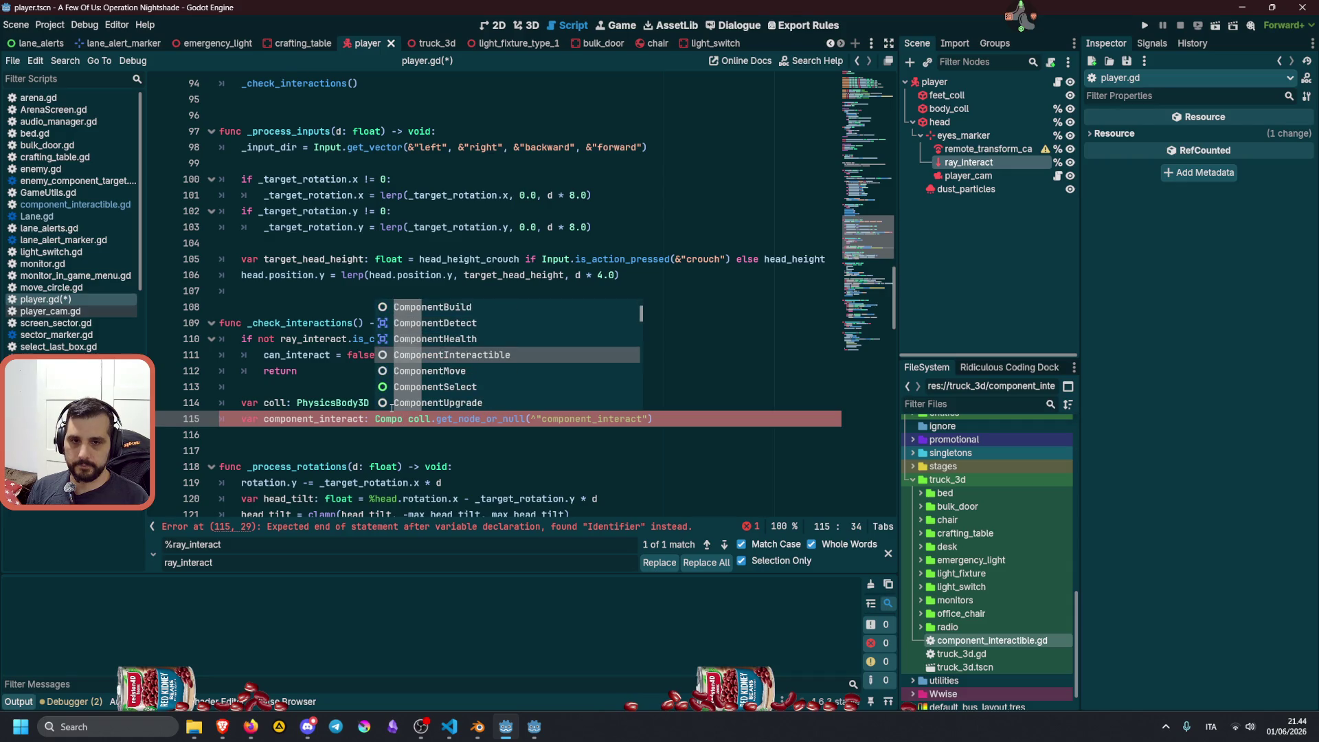
pyautogui.press('Return')
pyautogui.write('=')
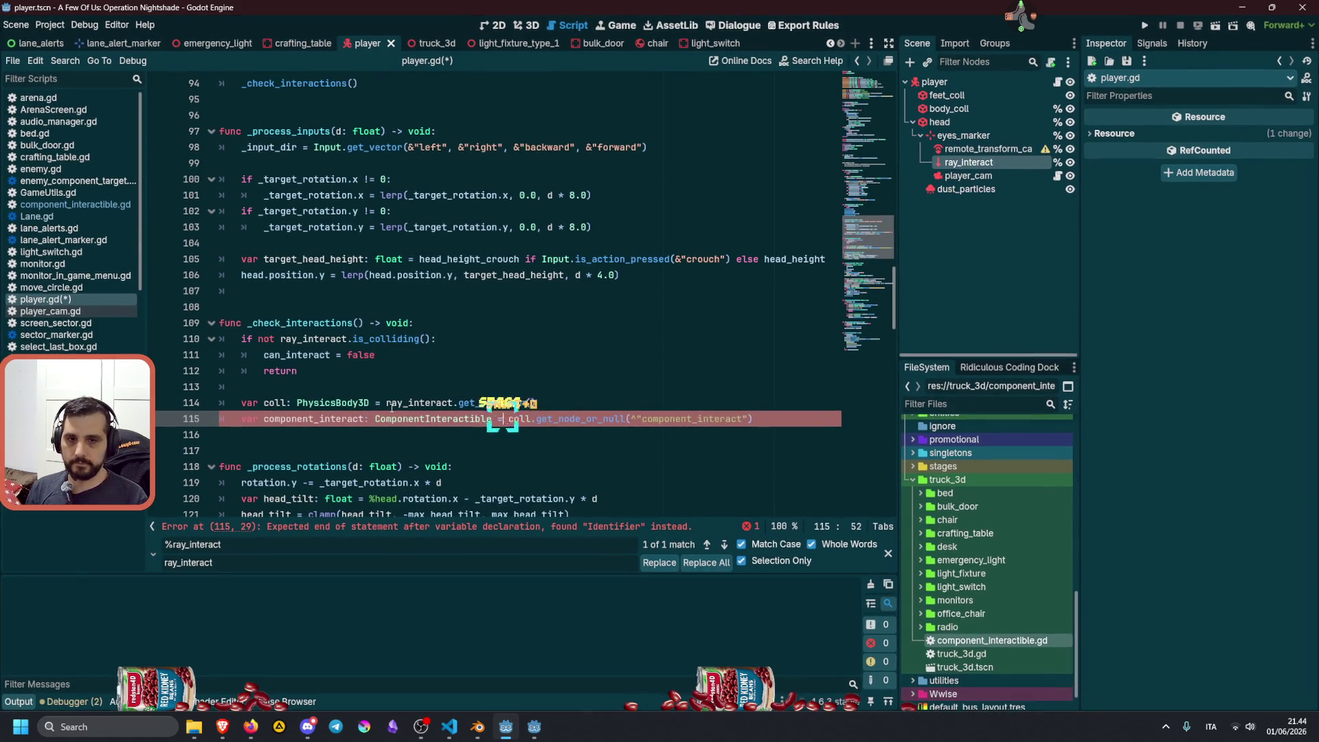
pyautogui.hotkey('ctrl', 'Left')
pyautogui.hotkey('ctrl', 'Left')
pyautogui.hotkey('shift', 'space')
pyautogui.press('Left')
pyautogui.press('Left')
pyautogui.press('Left')
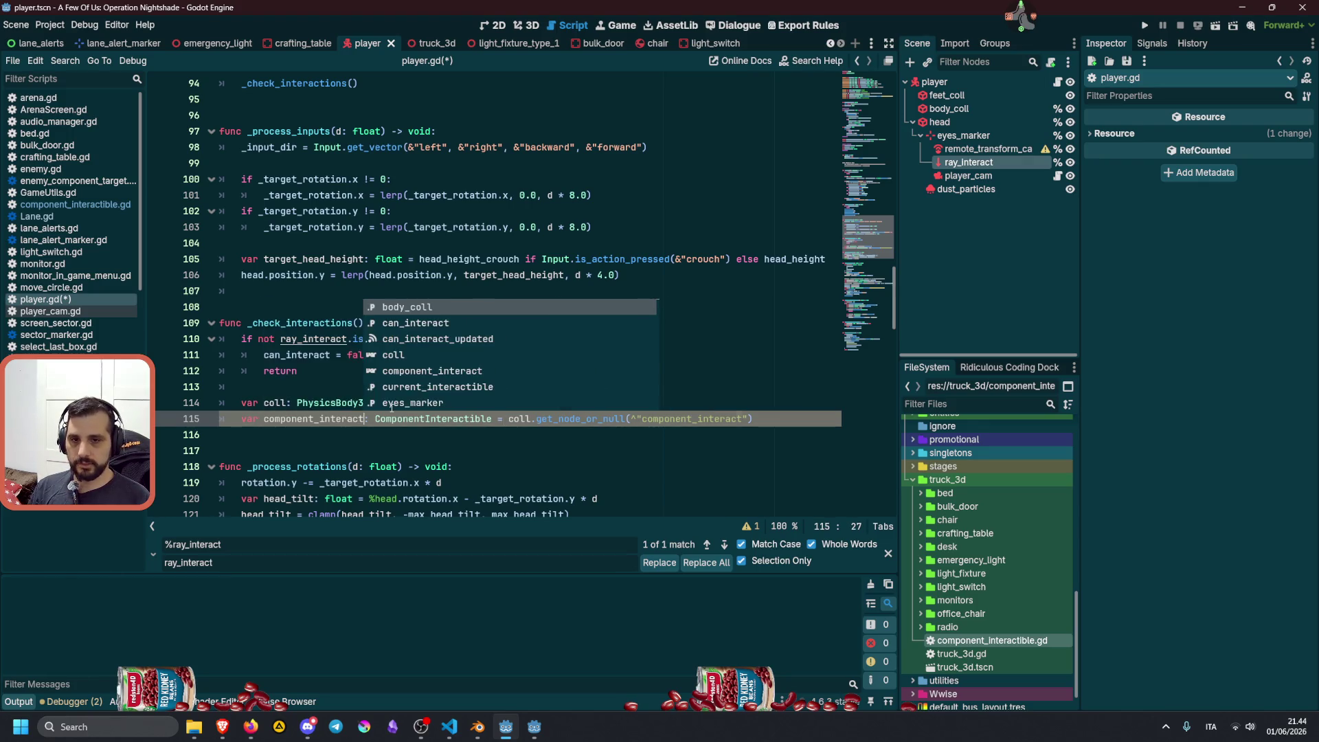
pyautogui.press('Right')
pyautogui.press('Right')
pyautogui.press('Delete')
pyautogui.press('Delete')
pyautogui.press('Delete')
pyautogui.press('End')
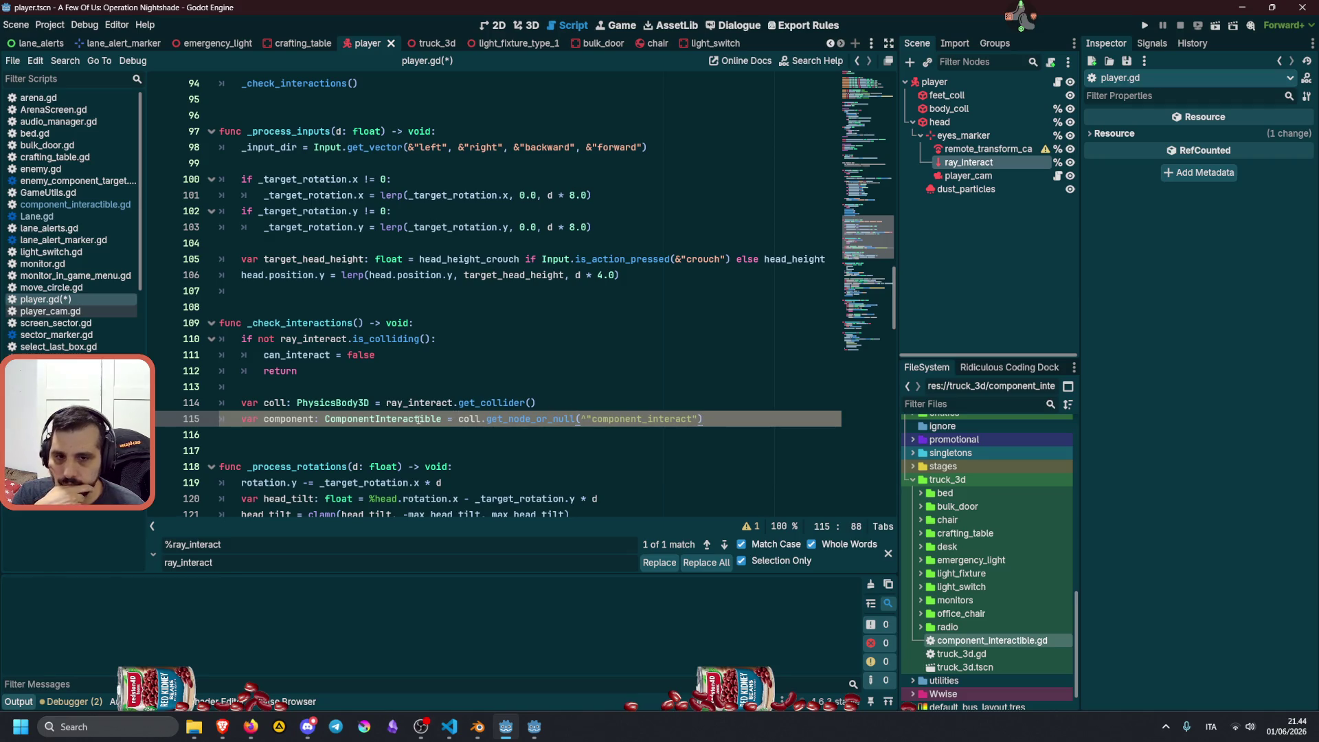
# Fix the node path to 'component_interactible', close the Find/Replace bar, and add a line below.
pyautogui.moveTo(418, 420); pyautogui.dragTo(443, 418)
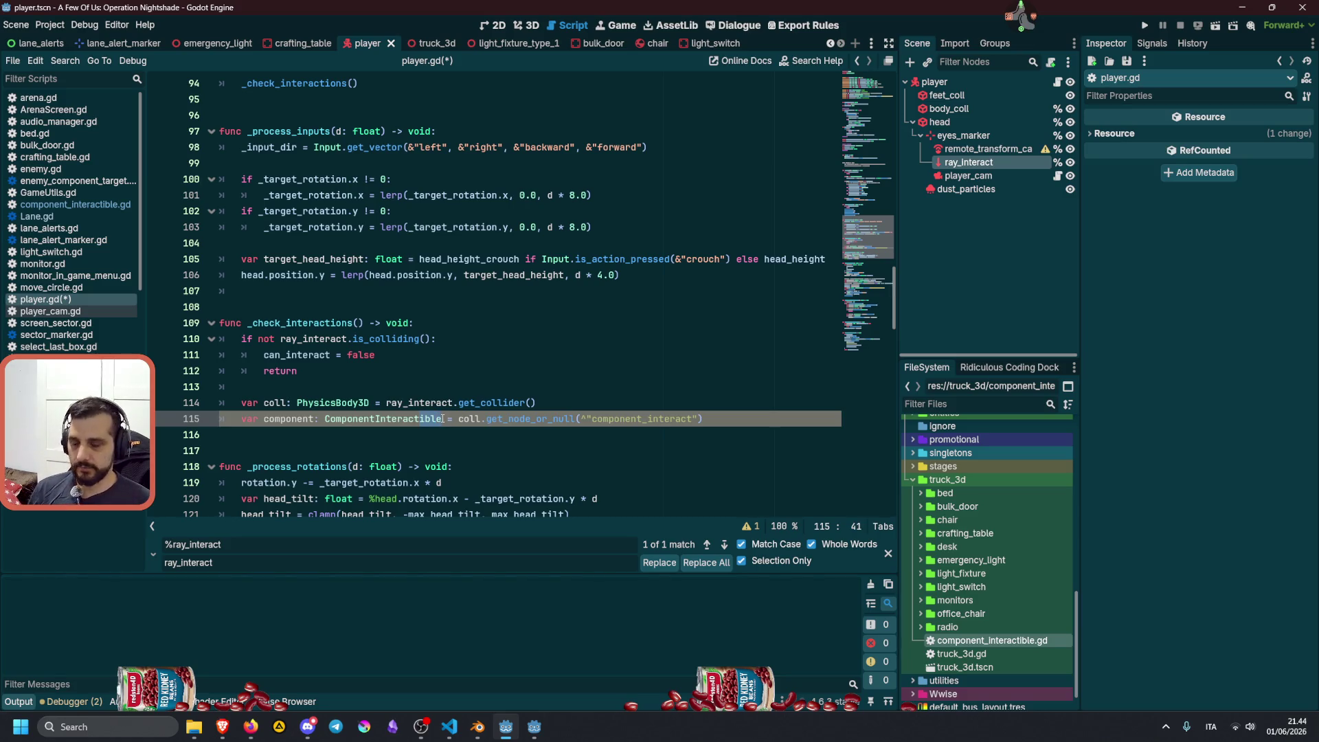
pyautogui.hotkey('ctrl', 'c')
pyautogui.click(694, 419)
pyautogui.hotkey('ctrl', 'v')
pyautogui.press('Up')
pyautogui.press('Up')
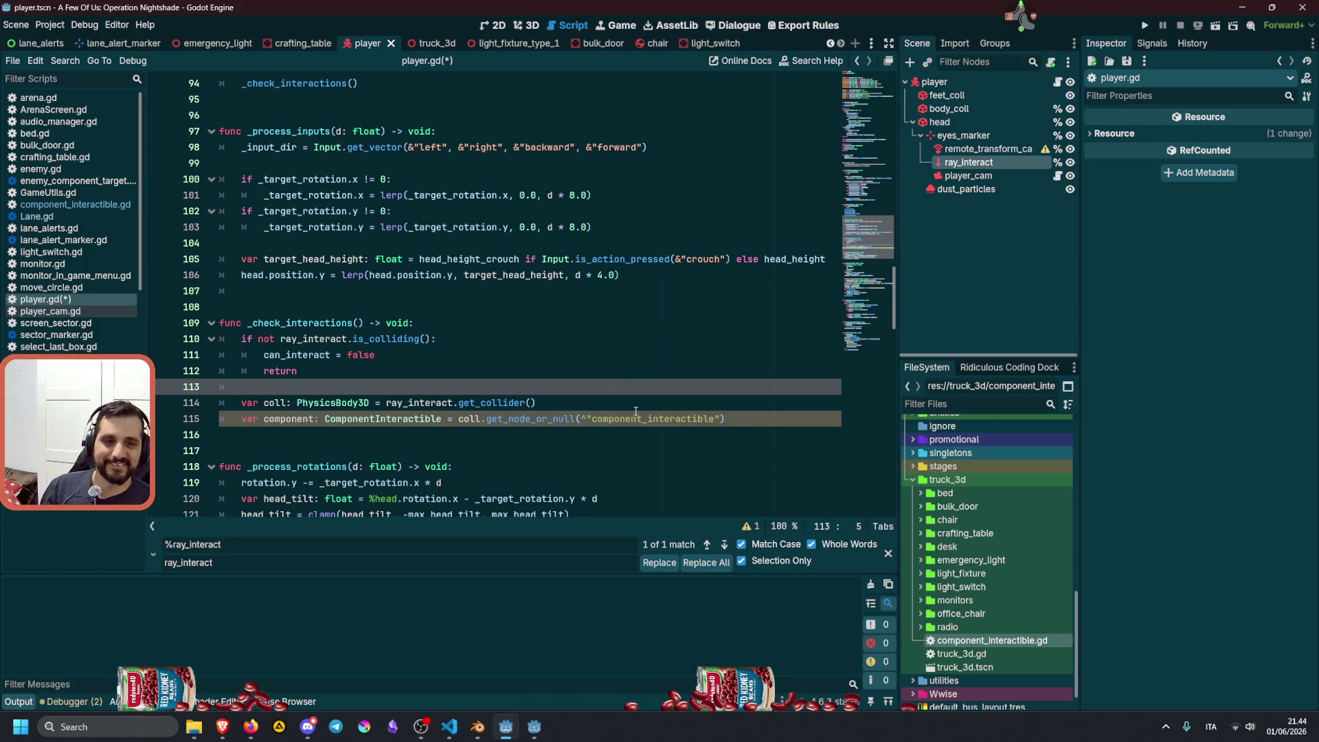
pyautogui.click(888, 553)
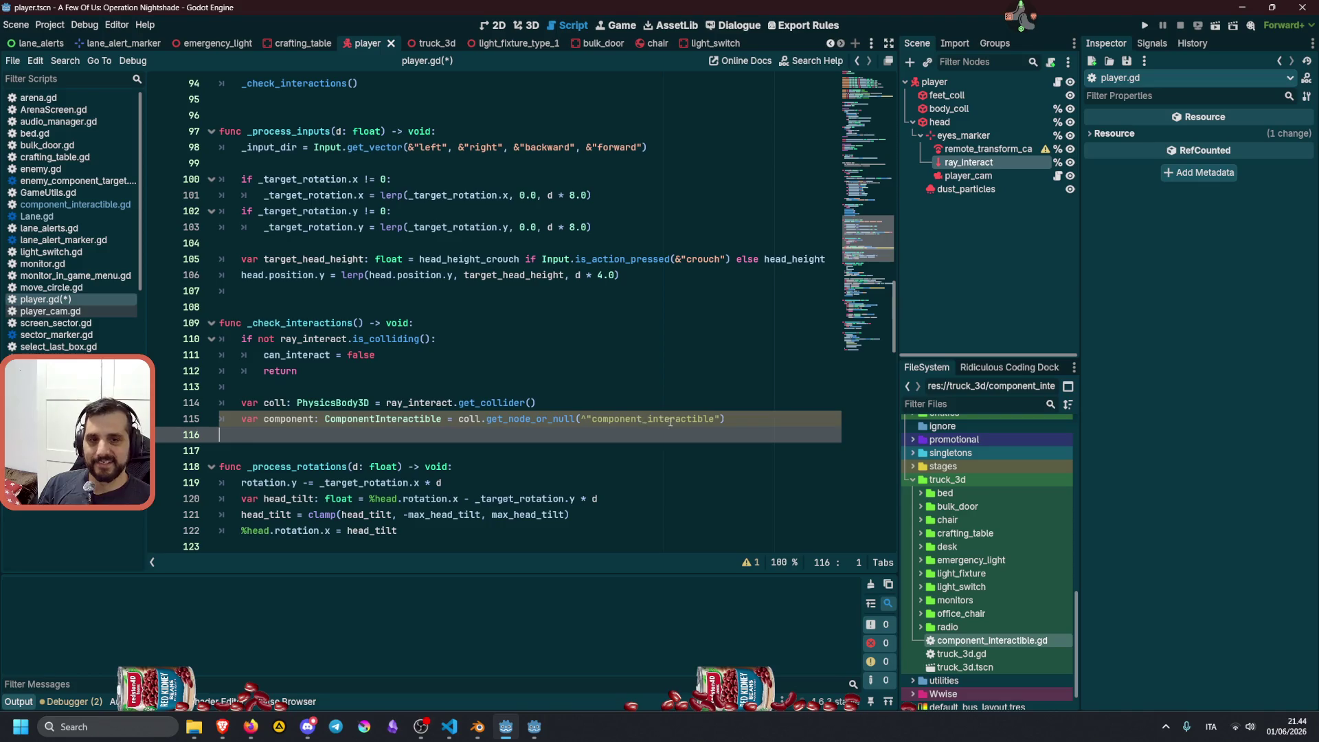
pyautogui.click(732, 418)
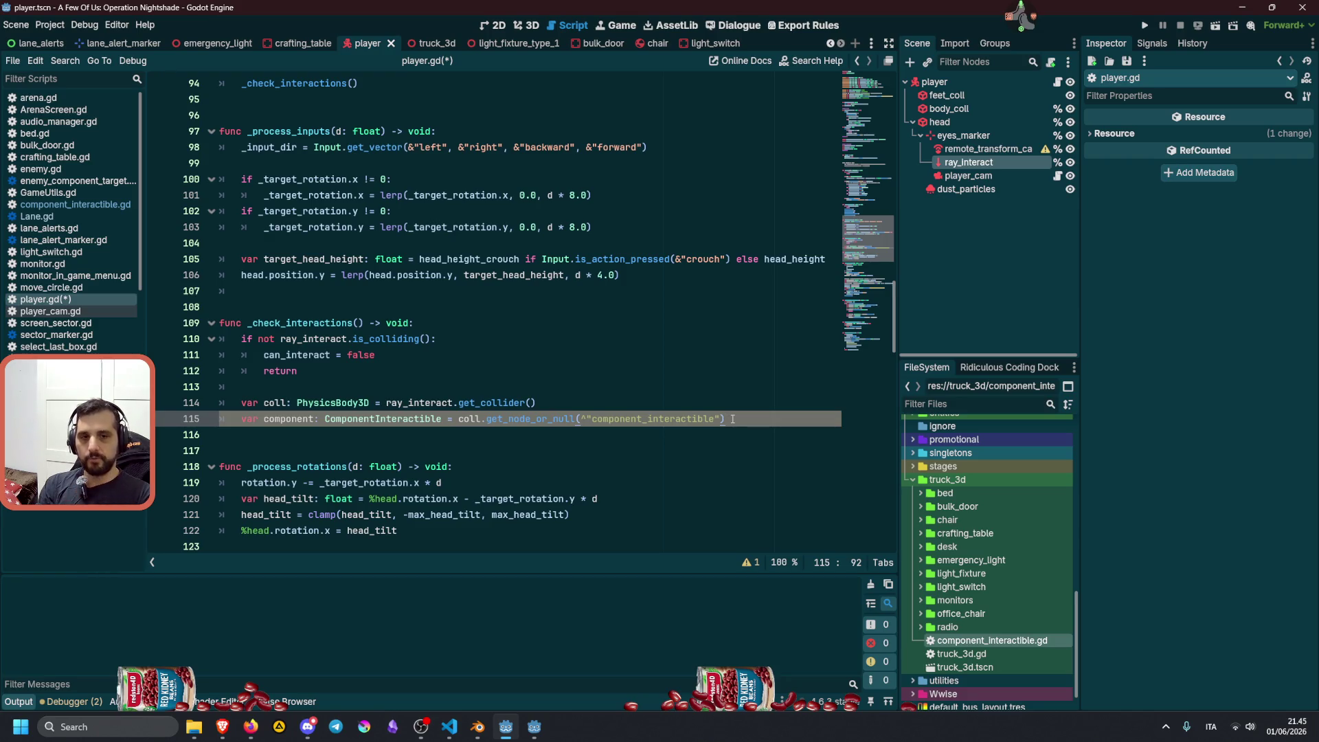
pyautogui.press('Return')
# Type 'if not component:' below the component declaration.
pyautogui.write('if not ')
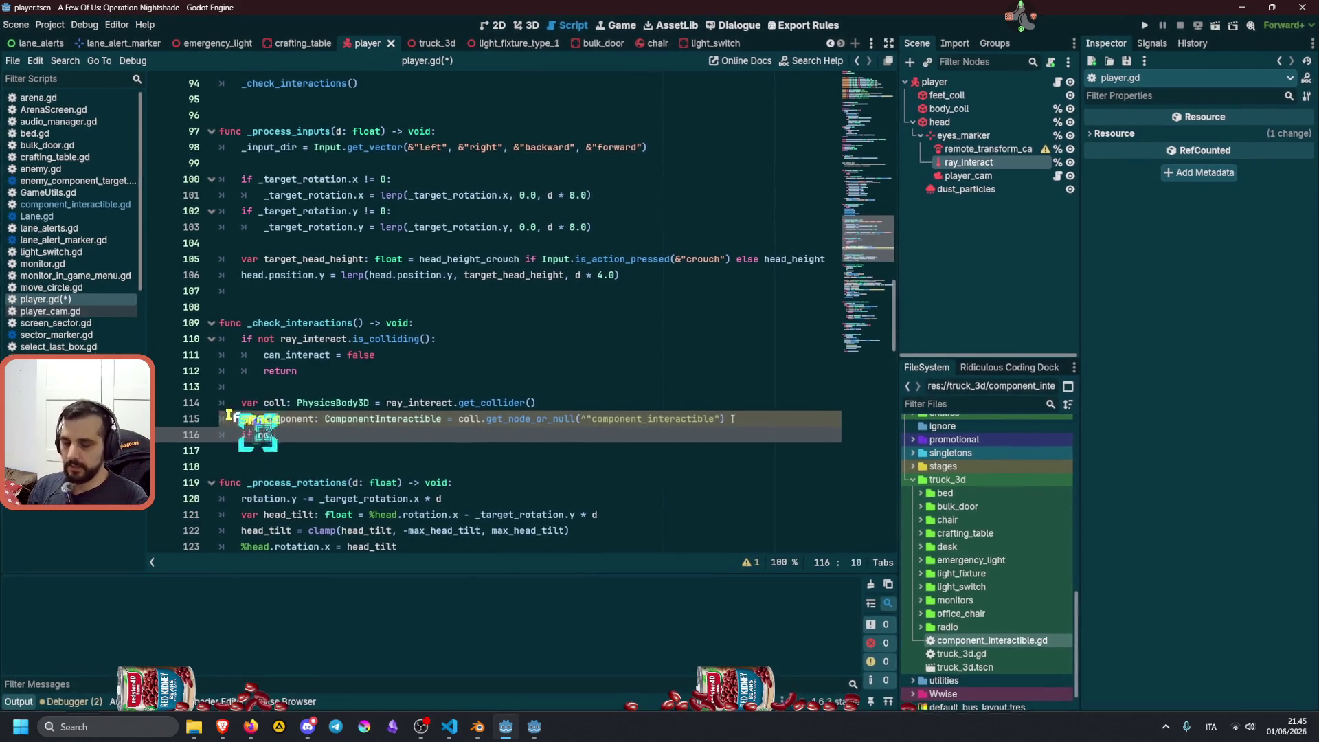
pyautogui.write('co')
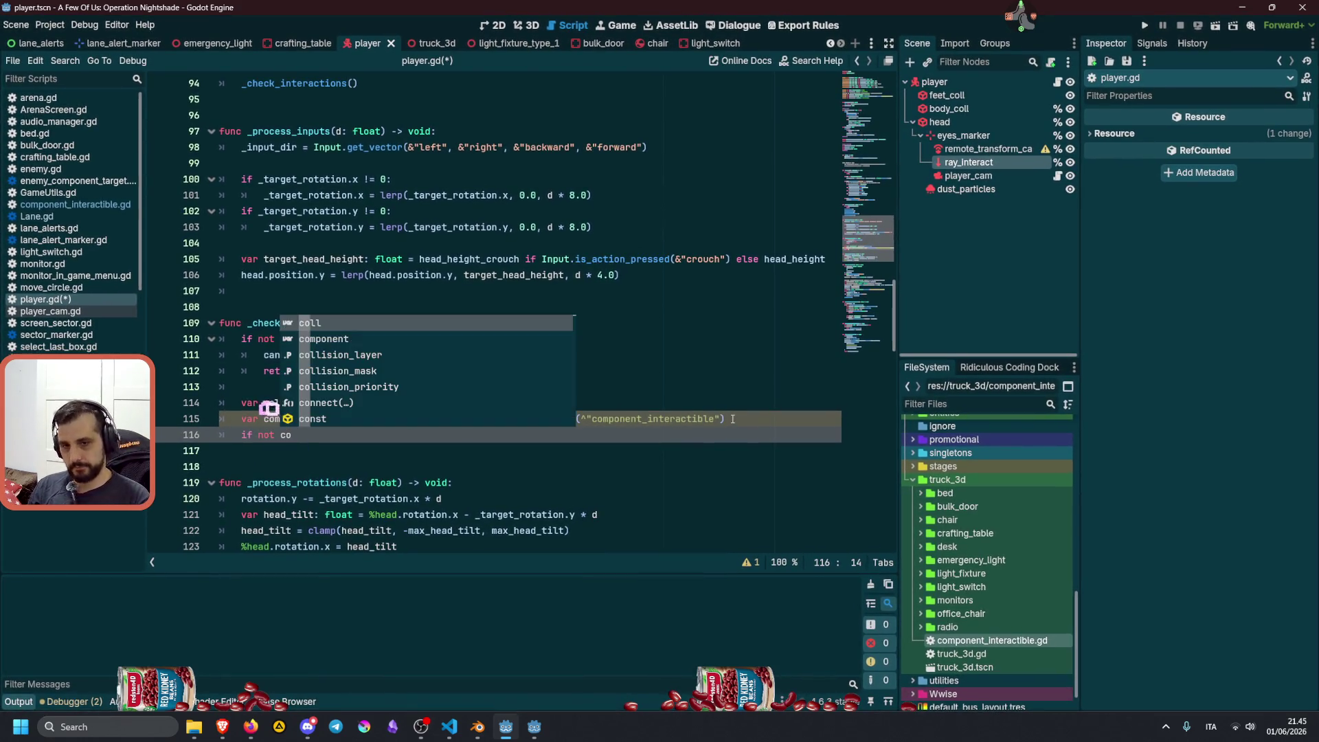
pyautogui.press('Return')
pyautogui.write(':')
pyautogui.press('Return')
# Copy the 'can_interact = false' and 'return' lines into the guard, then add blank lines.
pyautogui.press('Up')
pyautogui.press('Up')
pyautogui.press('Up')
pyautogui.press('Up')
pyautogui.press('Up')
pyautogui.press('Up')
pyautogui.hotkey('shift', 'Down')
pyautogui.hotkey('shift', 'End')
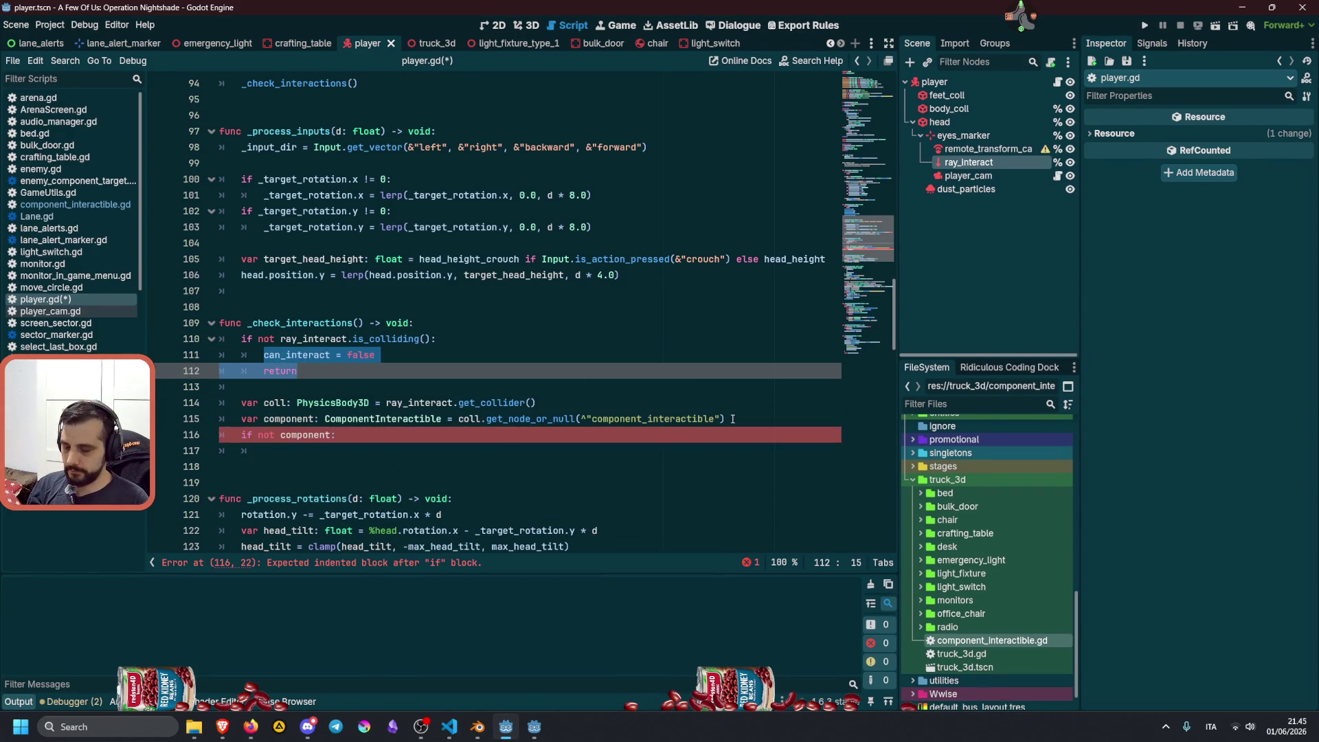
pyautogui.hotkey('ctrl', 'c')
pyautogui.press('Down')
pyautogui.press('Down')
pyautogui.press('Down')
pyautogui.hotkey('ctrl', 'v')
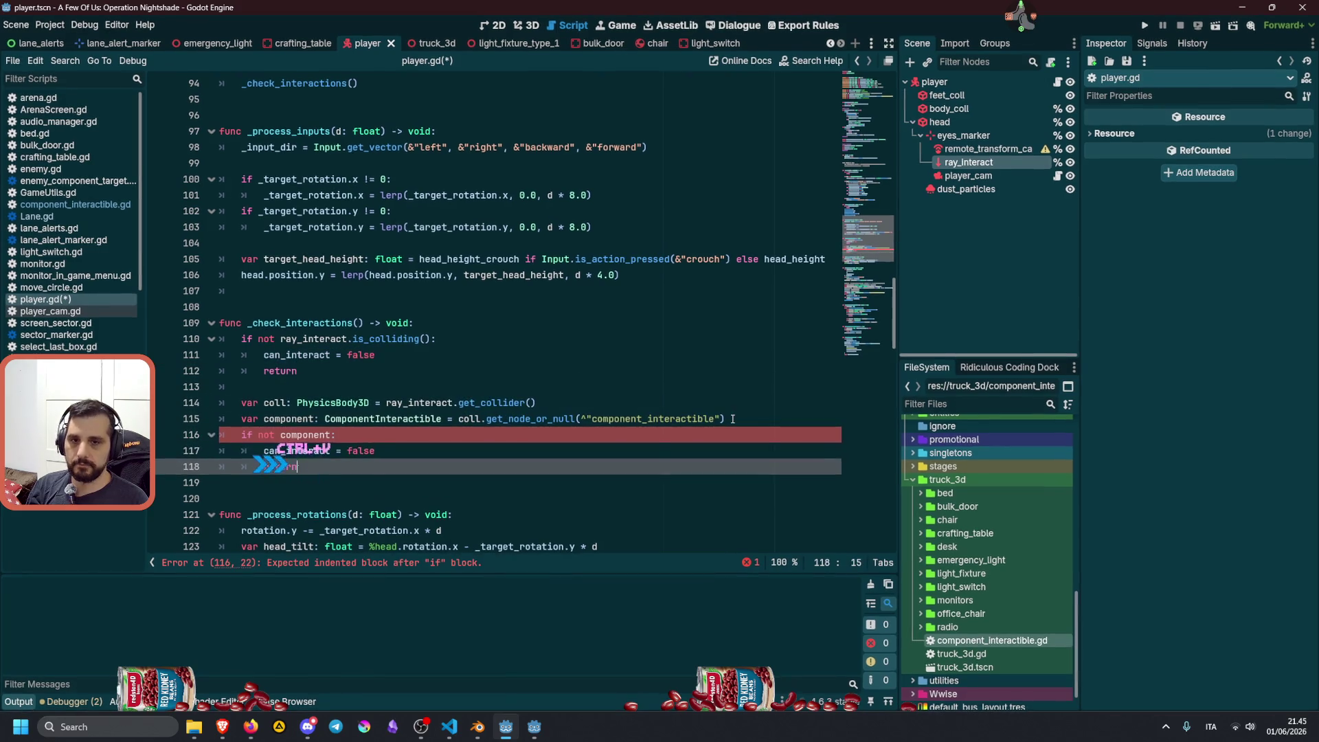
pyautogui.press('Up')
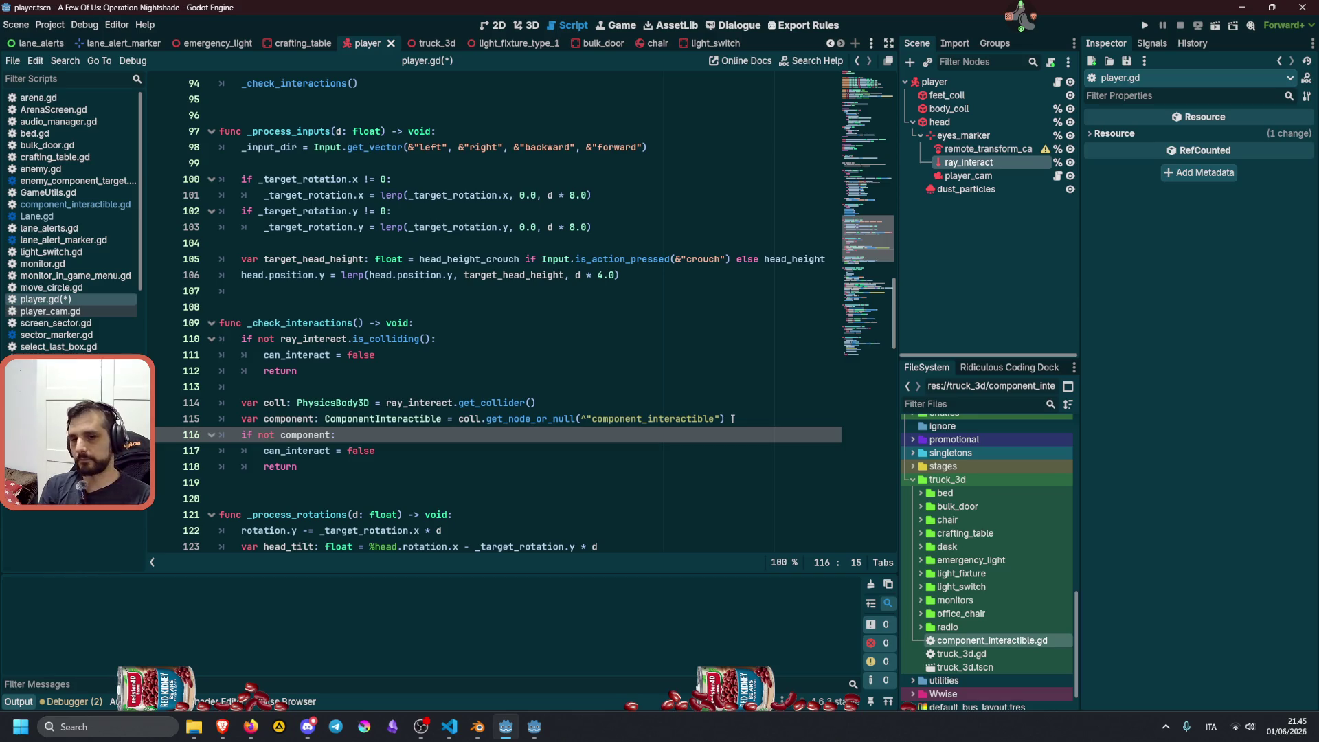
pyautogui.press('Down')
pyautogui.press('Down')
pyautogui.press('Return')
pyautogui.press('BackSpace')
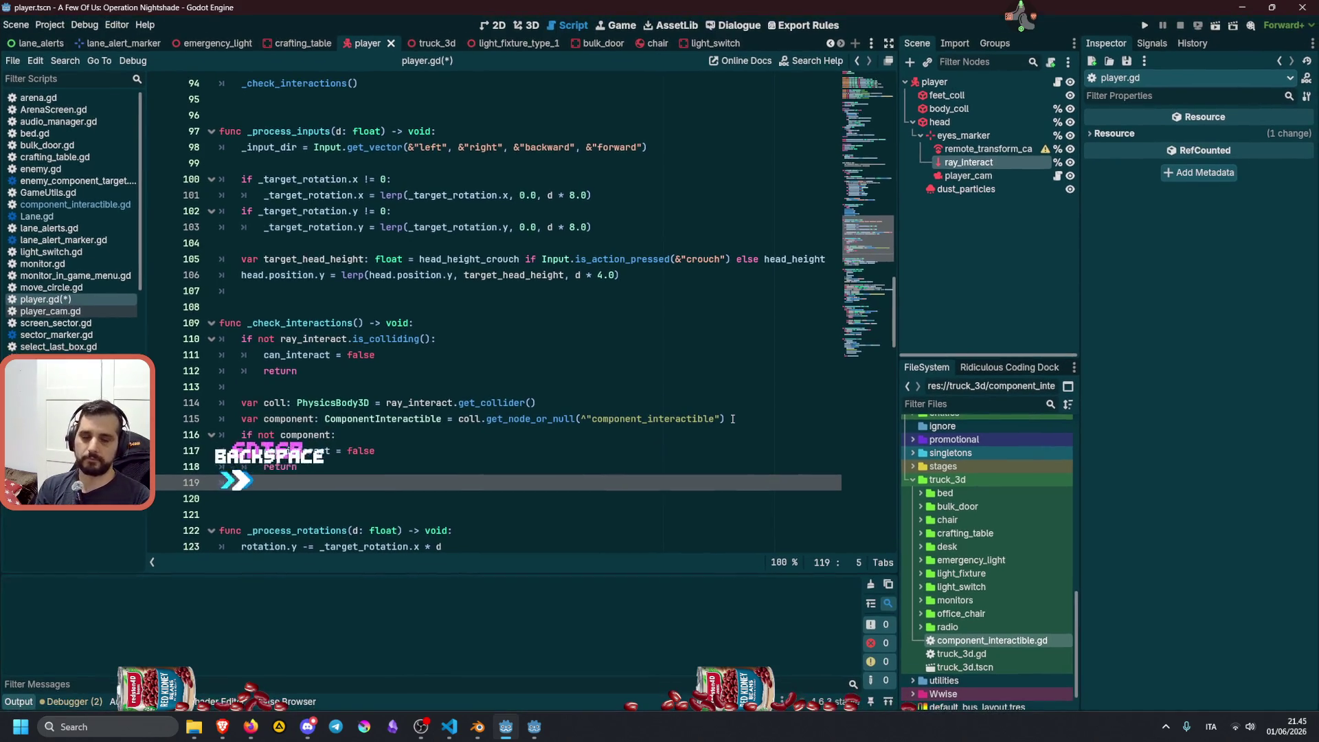
pyautogui.press('Return')
# Try a 'component.interact()' call on line 120, then delete it again.
pyautogui.scroll(-2, 310, 349)
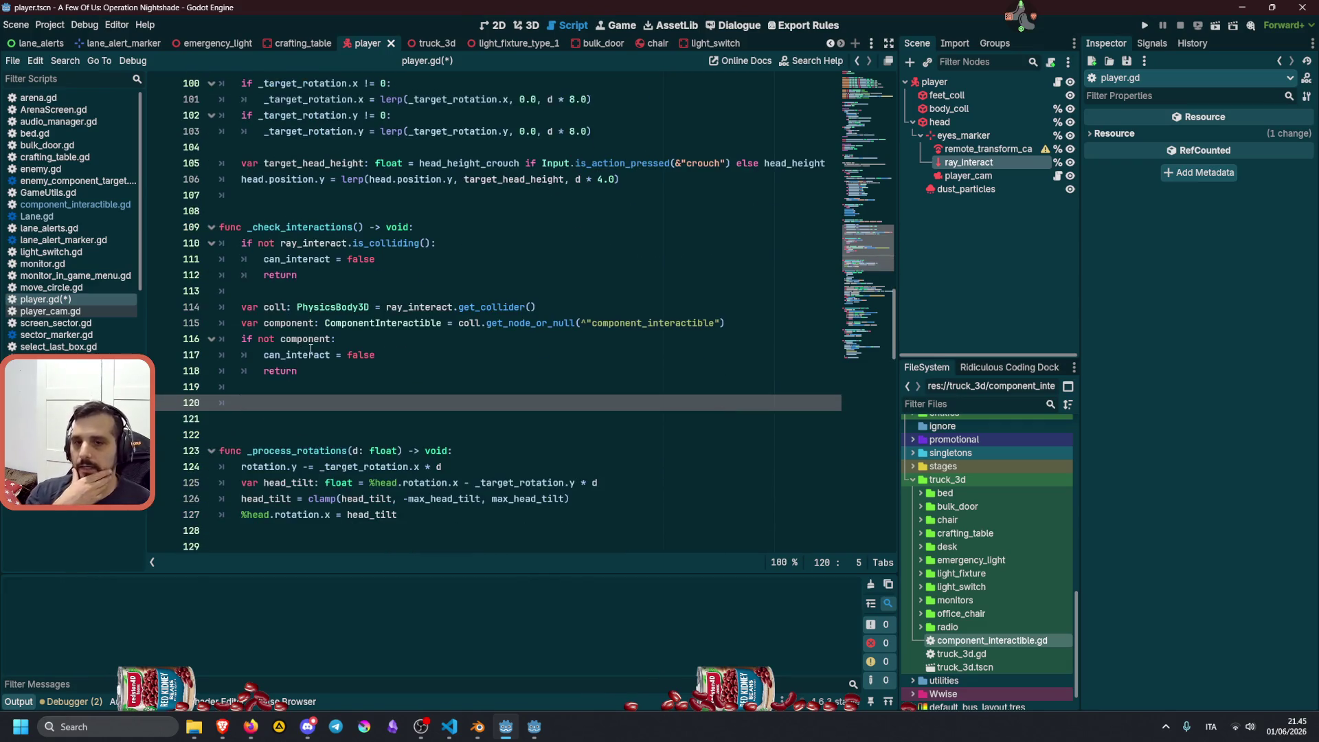
pyautogui.doubleClick(280, 317)
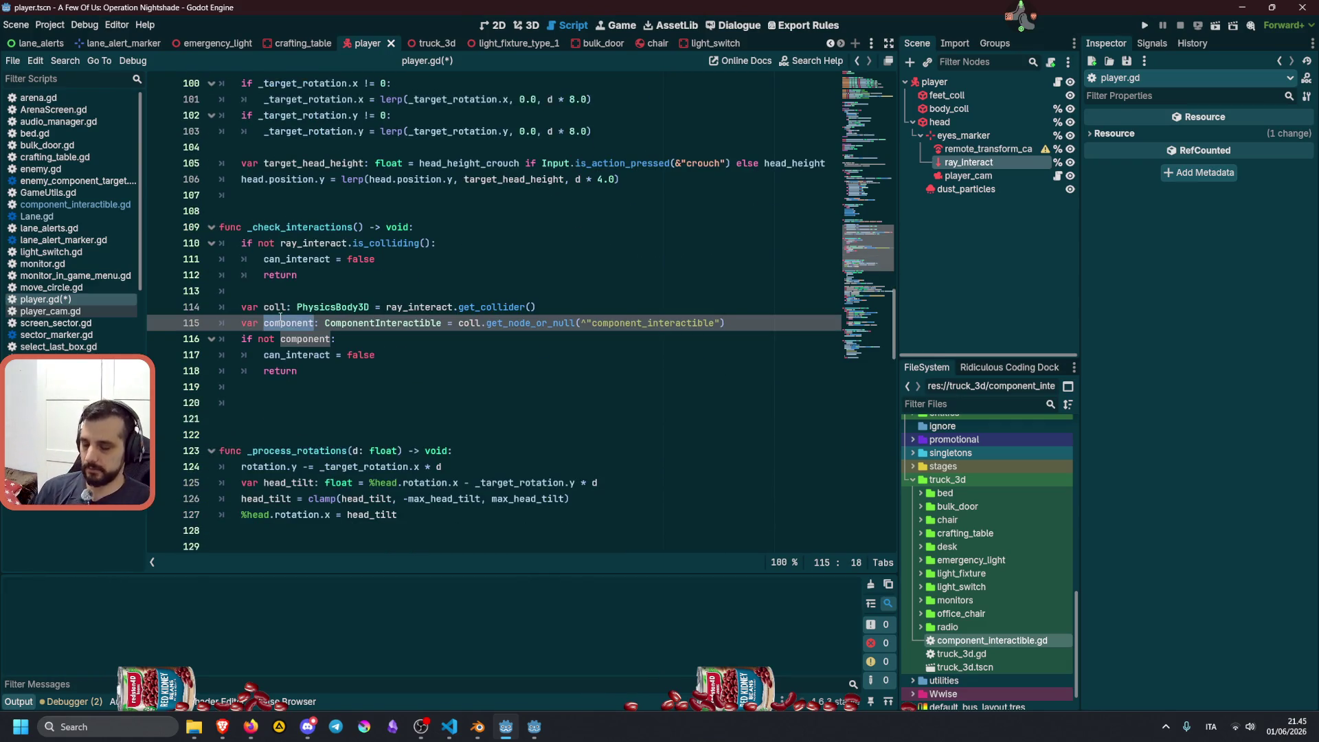
pyautogui.hotkey('ctrl', 'c')
pyautogui.click(247, 401)
pyautogui.hotkey('ctrl', 'v')
pyautogui.write('.')
pyautogui.press('Return')
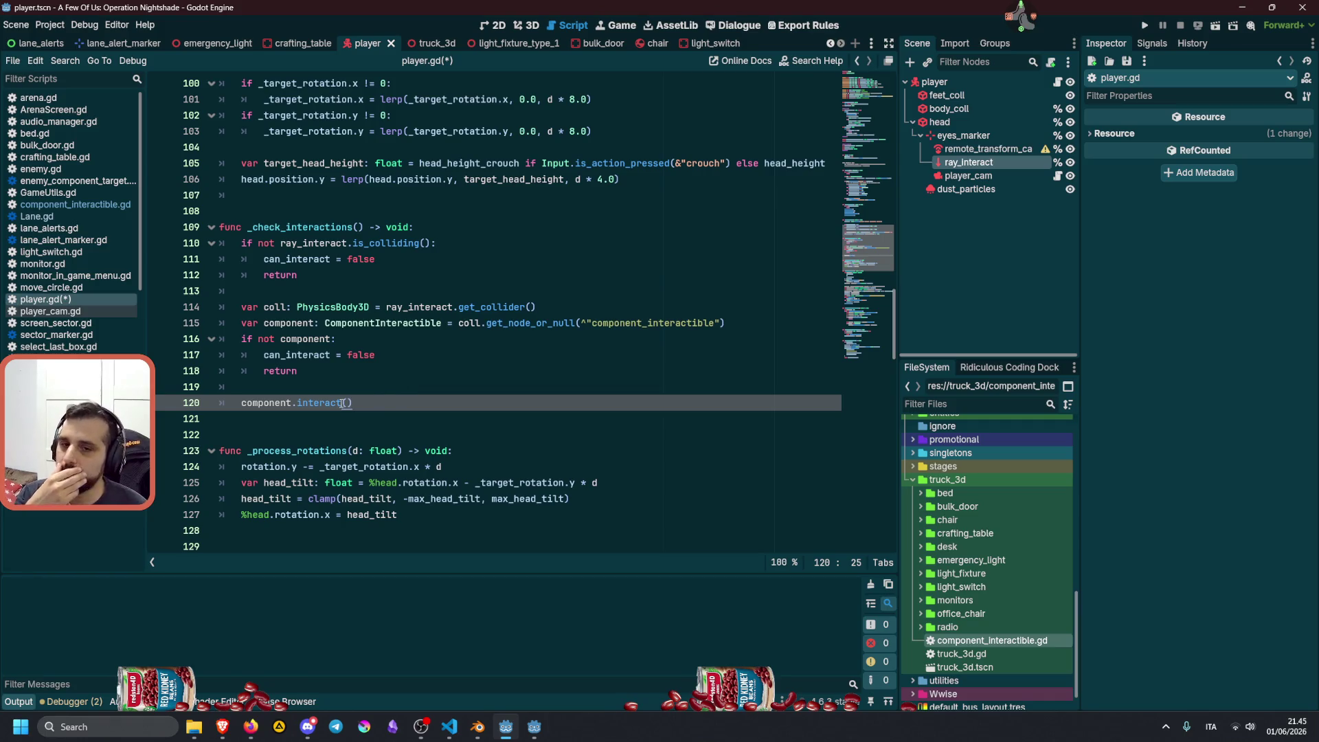
pyautogui.click(314, 404)
pyautogui.moveTo(354, 399); pyautogui.dragTo(240, 402)
pyautogui.press('Delete')
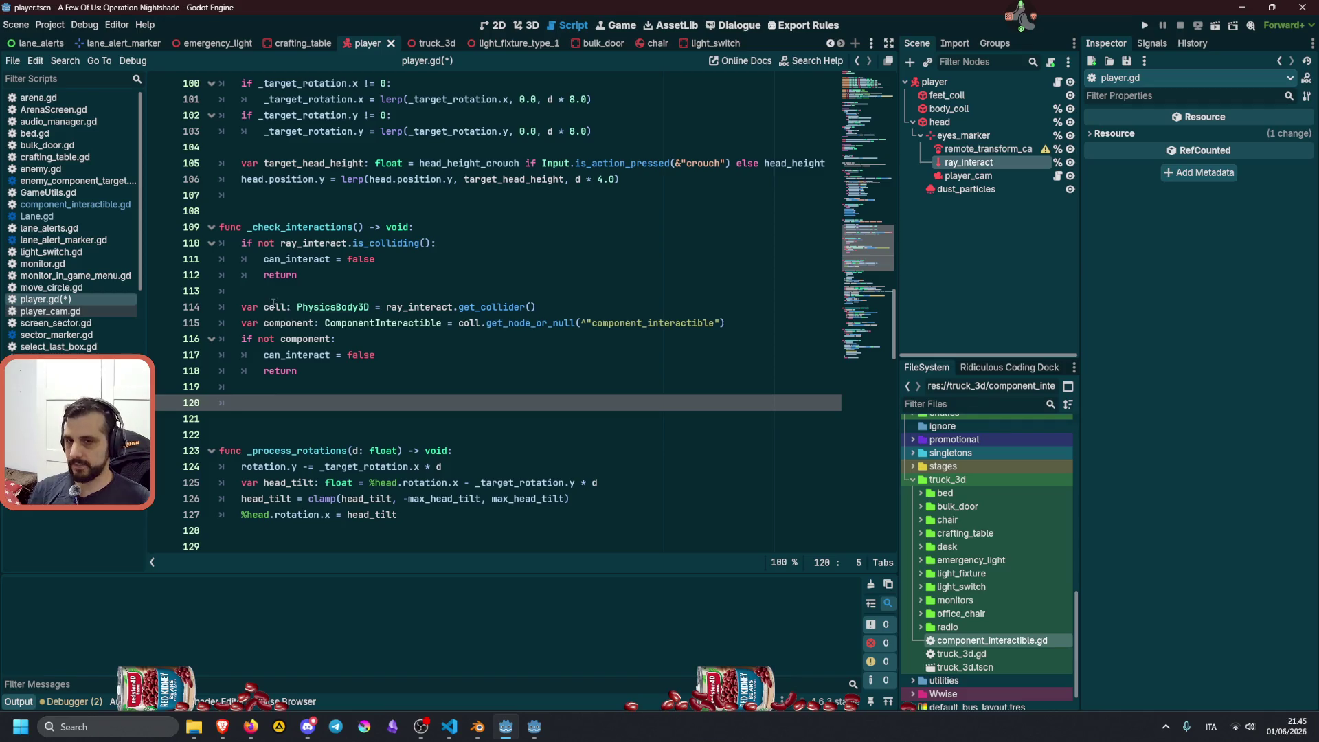
pyautogui.doubleClick(274, 306)
pyautogui.click(259, 399)
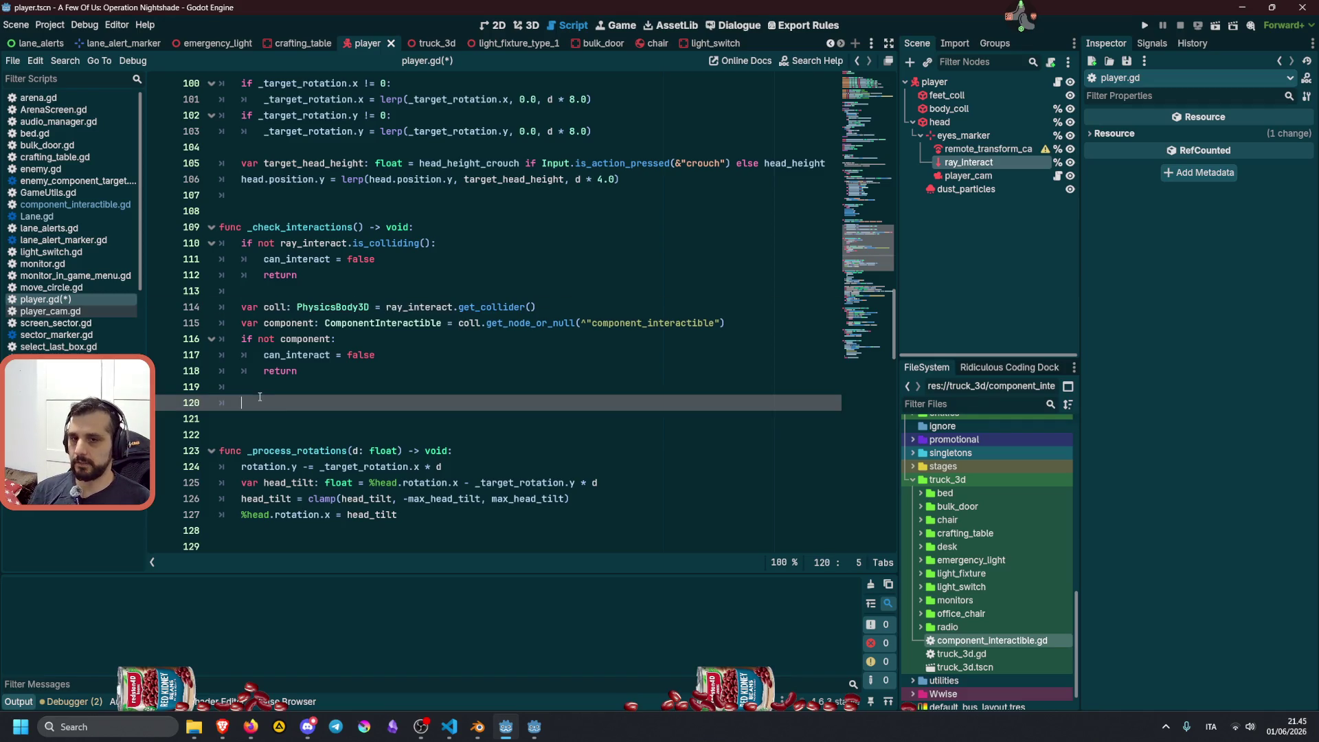
pyautogui.press('Up')
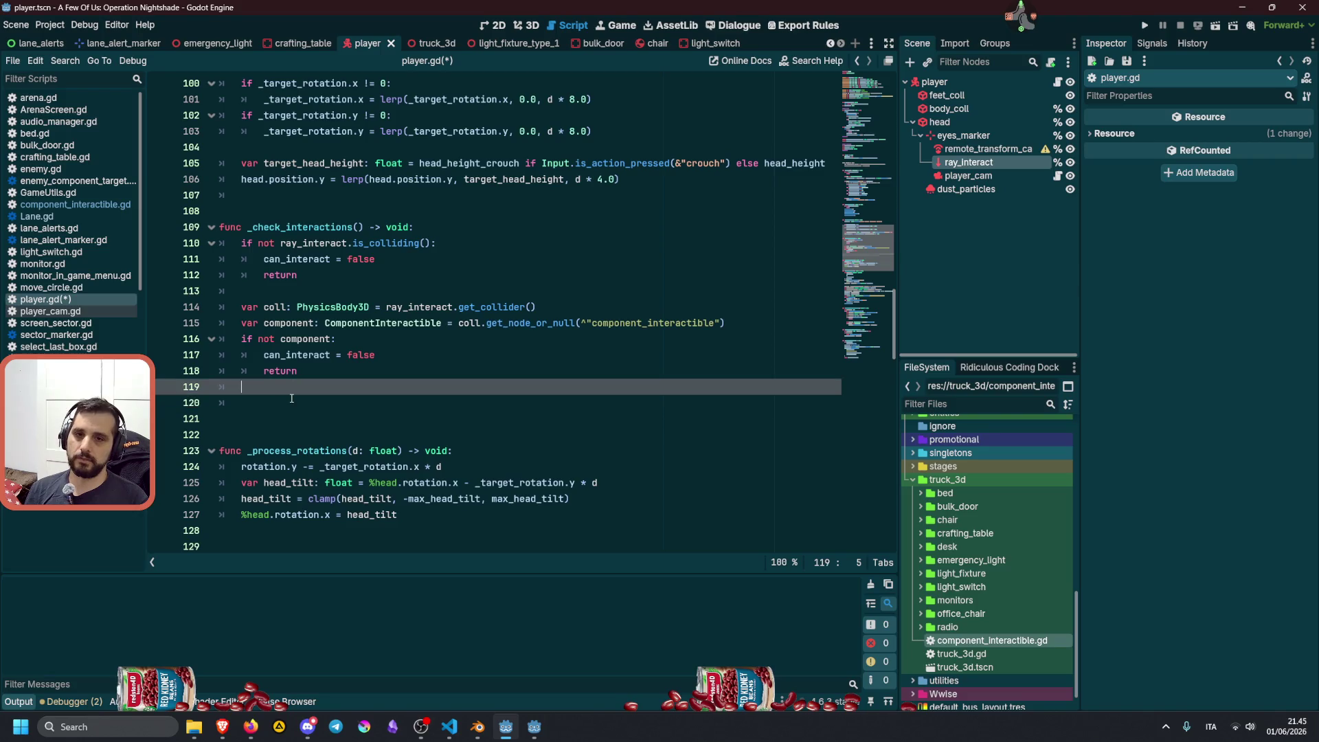
# Replace the return with an else: branch that sets 'current_interactible = coll'.
pyautogui.press('BackSpace')
pyautogui.press('BackSpace')
pyautogui.press('BackSpace')
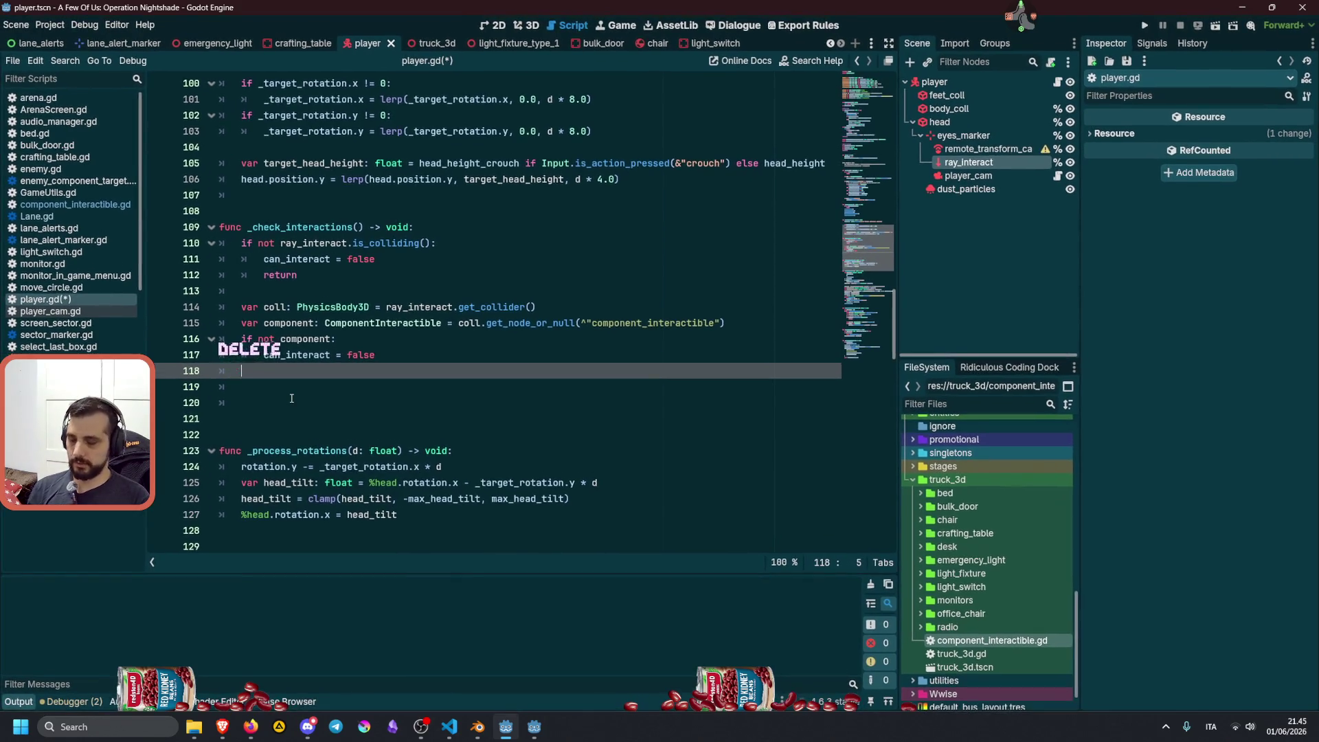
pyautogui.write('else:')
pyautogui.press('BackSpace')
pyautogui.press('Return')
pyautogui.click(291, 398)
pyautogui.press('Delete')
pyautogui.press('BackSpace')
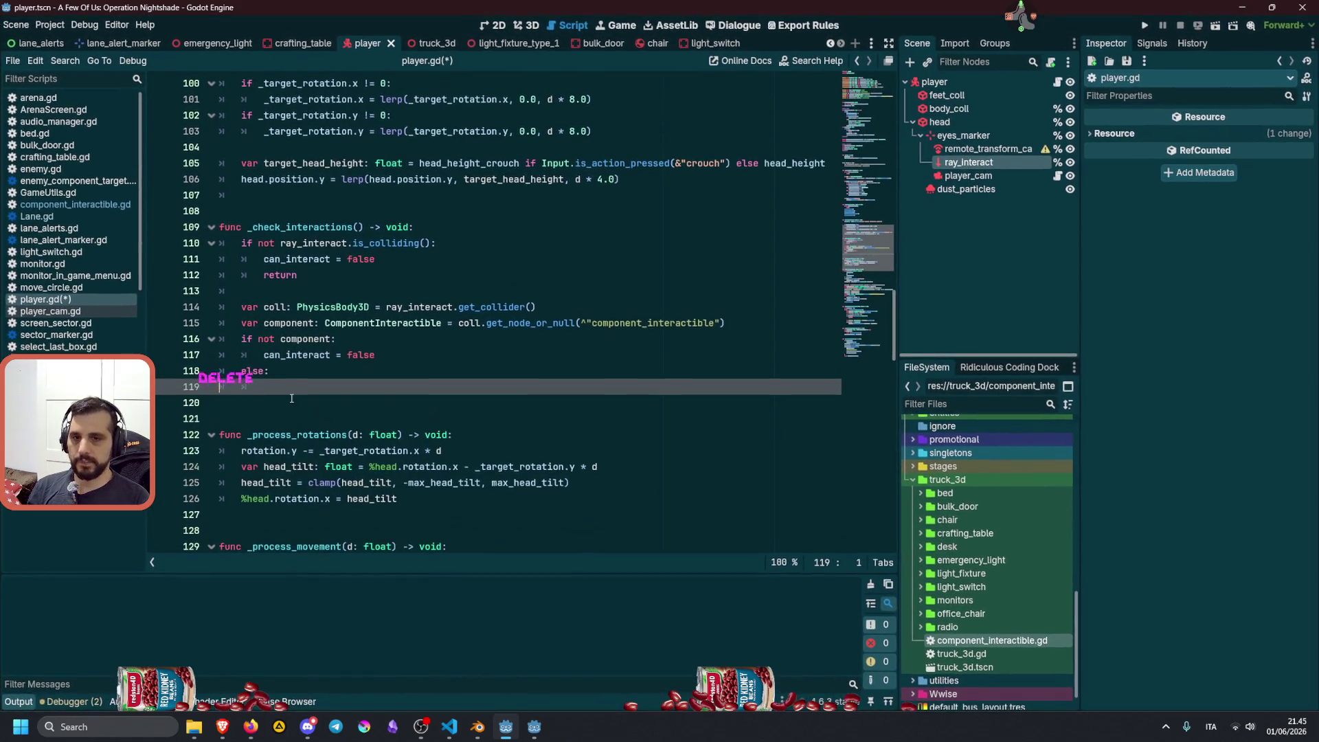
pyautogui.write('curr')
pyautogui.press('Return')
pyautogui.write('= coll')
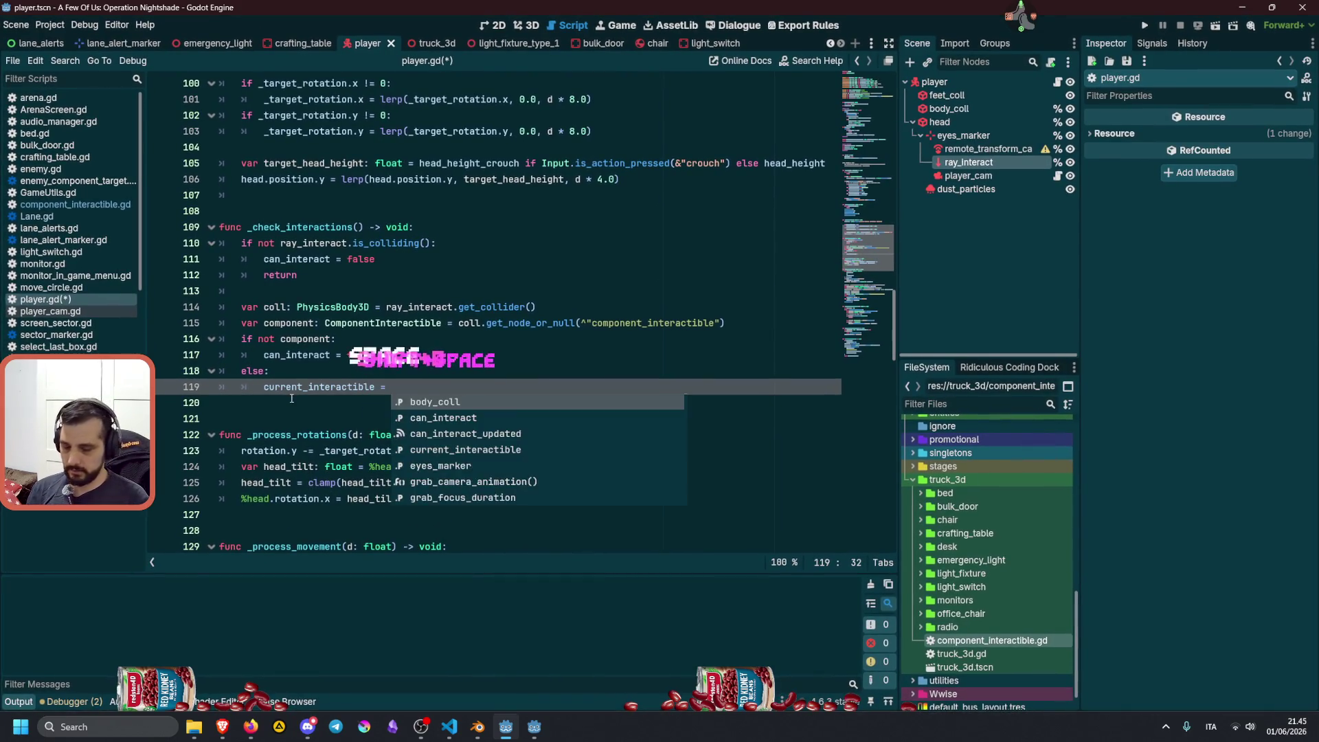
# Add 'can_interact = true' under the else: line.
pyautogui.click(336, 354)
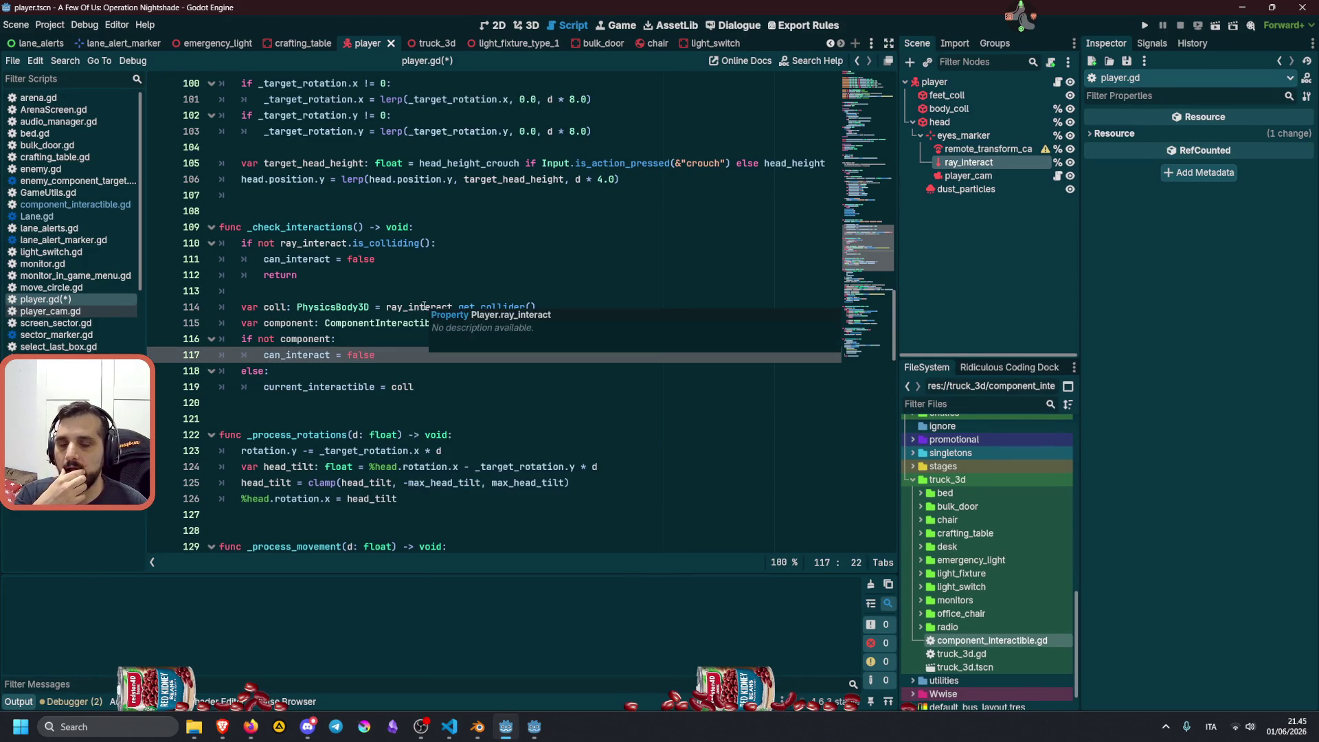
pyautogui.doubleClick(320, 357)
pyautogui.press('Down')
pyautogui.press('Down')
pyautogui.press('Up')
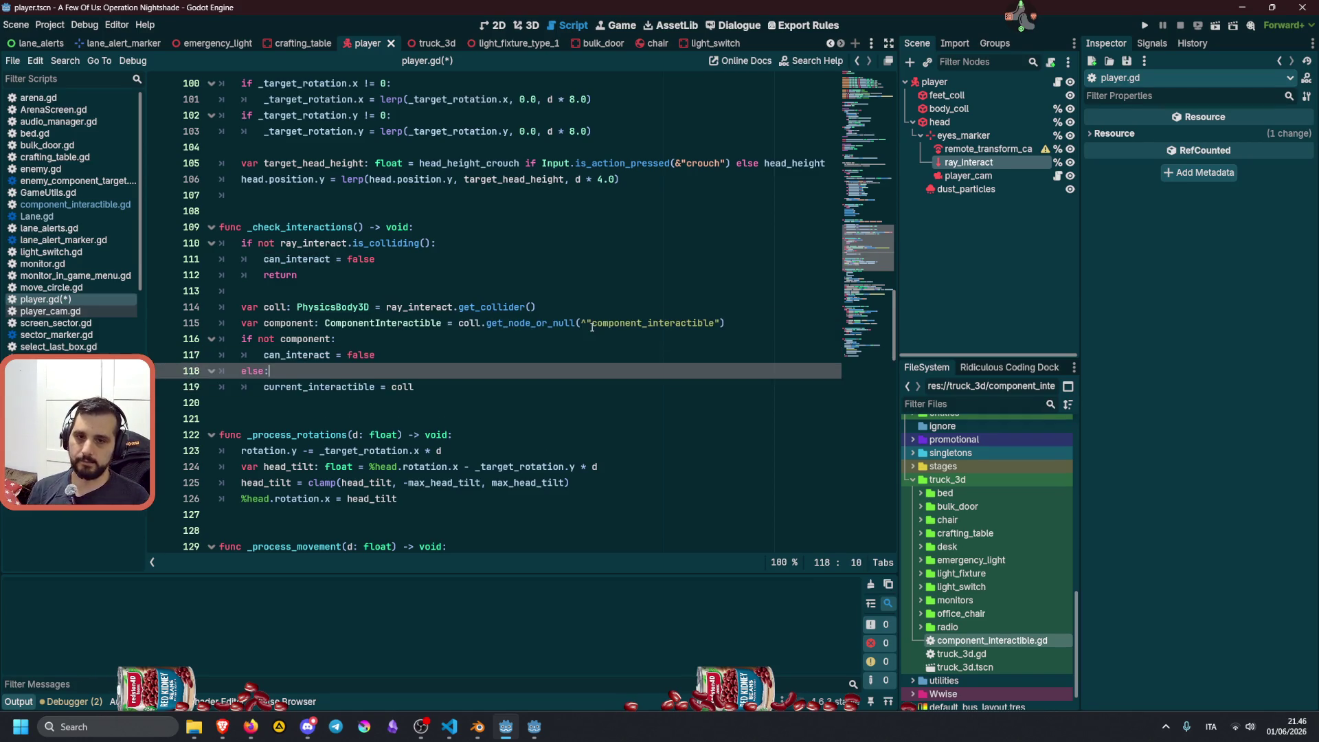
pyautogui.press('Return')
pyautogui.hotkey('ctrl', 'v')
pyautogui.write('= true')
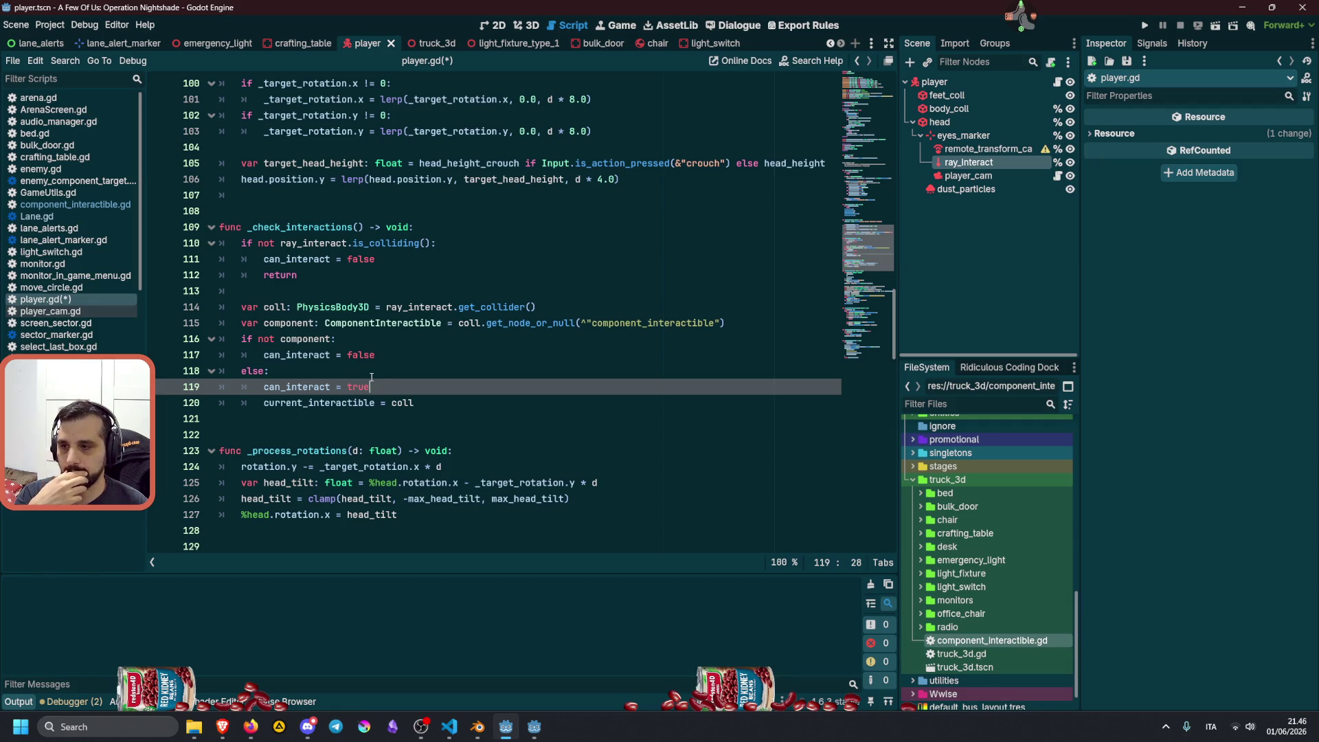
pyautogui.keyDown('ctrl'); pyautogui.click(292, 387); pyautogui.keyUp('ctrl')
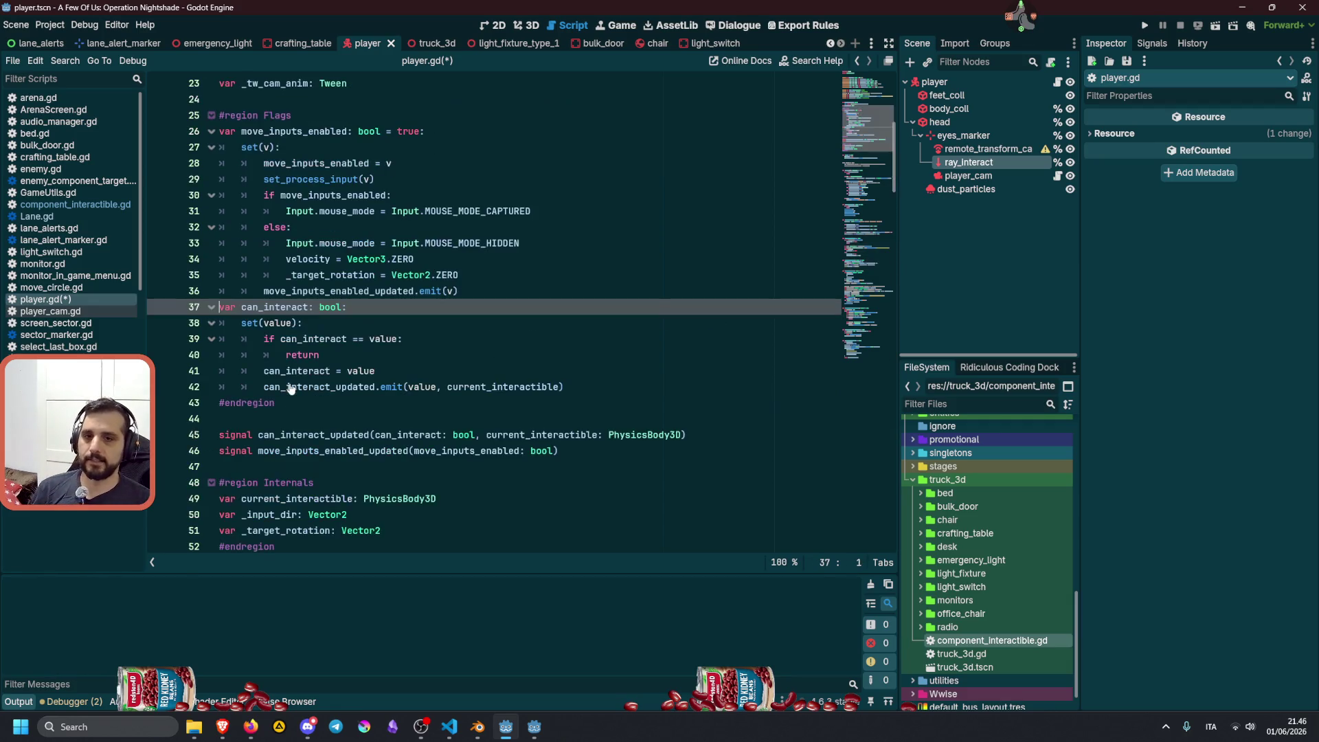
# Cut the can_interact_updated emit line out of the can_interact setter.
pyautogui.doubleClick(335, 387)
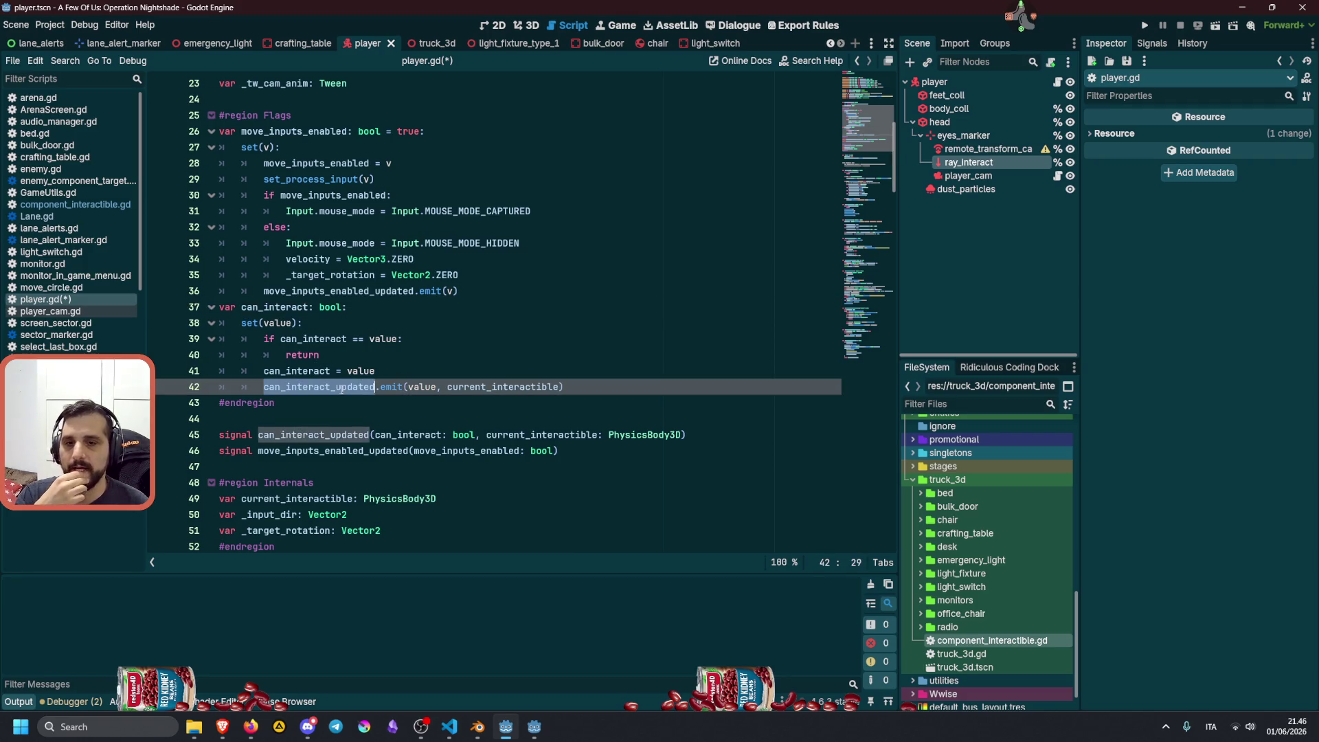
pyautogui.press('End')
pyautogui.hotkey('shift', 'Home')
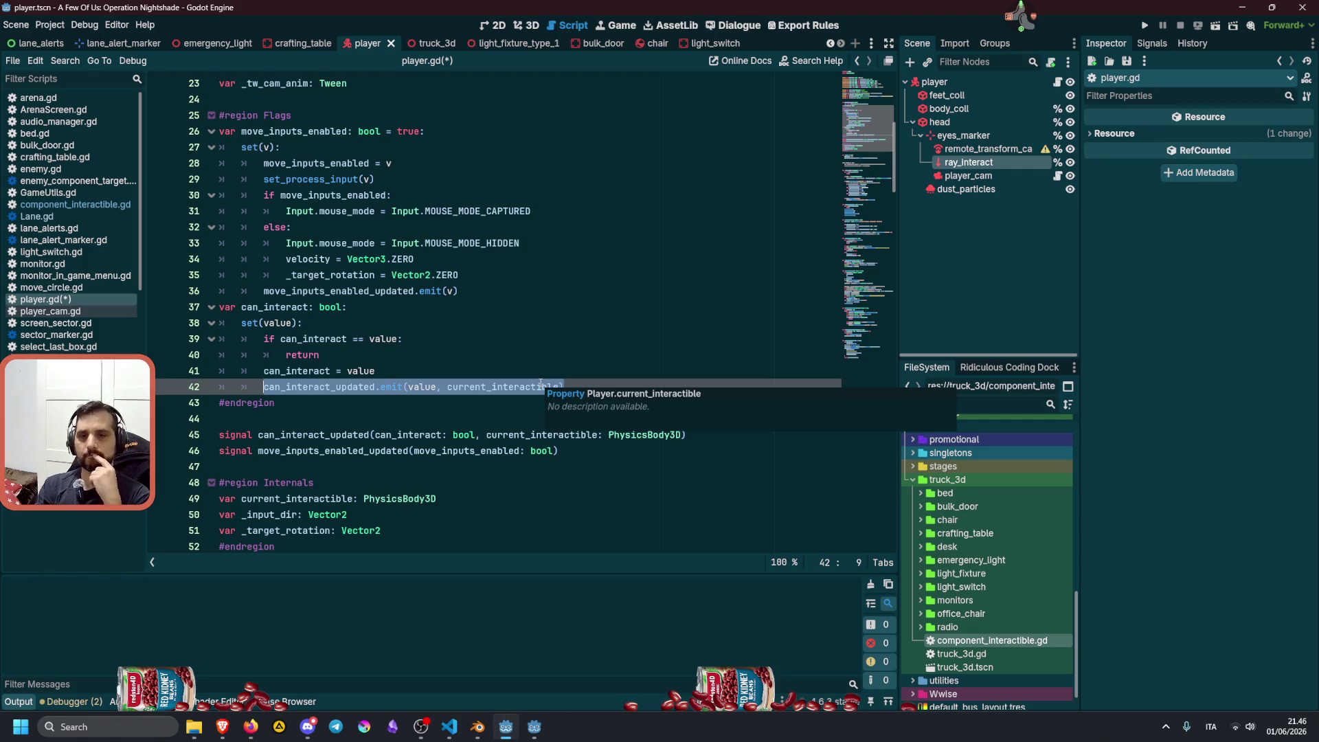
pyautogui.hotkey('ctrl', 'x')
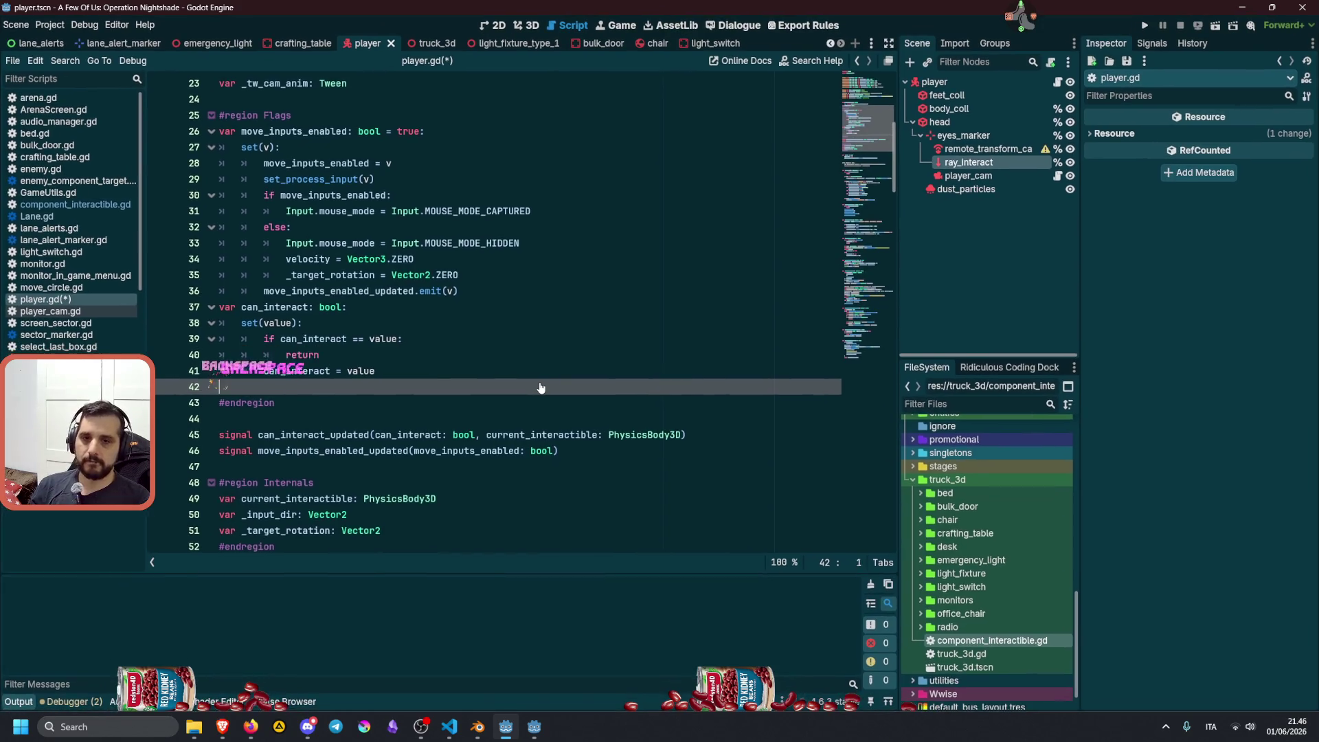
pyautogui.press('BackSpace')
pyautogui.press('BackSpace')
pyautogui.press('BackSpace')
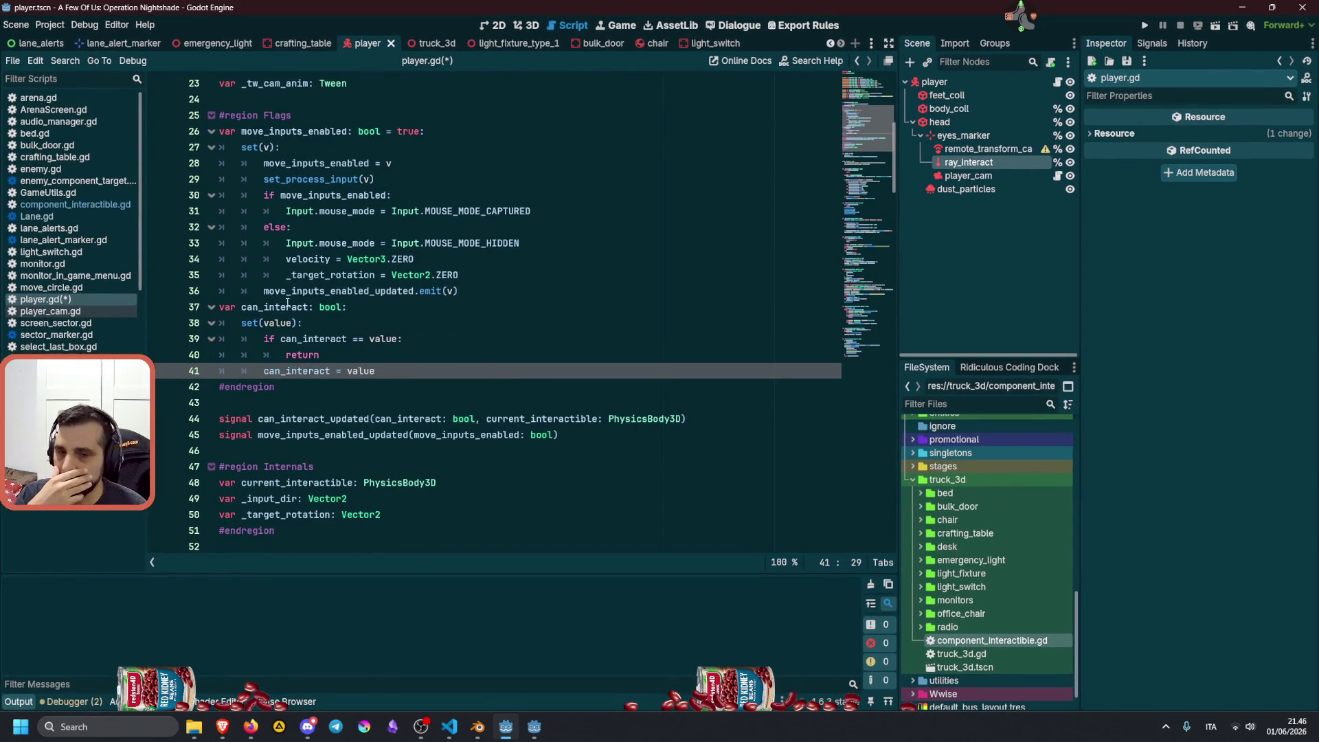
# Return to _check_interactions and open a blank line above 'current_interactible = coll'.
pyautogui.doubleClick(270, 307)
pyautogui.hotkey('alt', 'Left')
pyautogui.click(458, 308)
pyautogui.hotkey('ctrl', 'shift', 'Return')
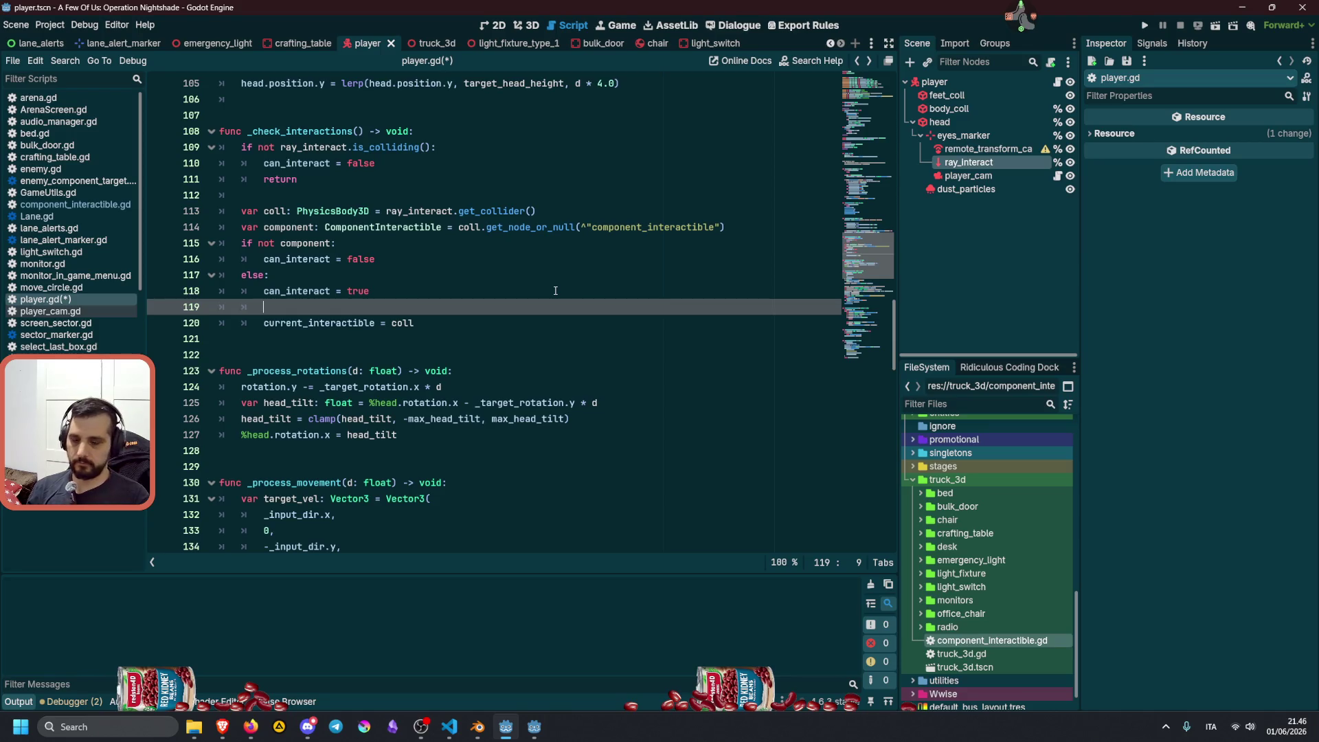
# Add an if block holding the pasted emit line and the indented current_interactible assignment.
pyautogui.write('if ')
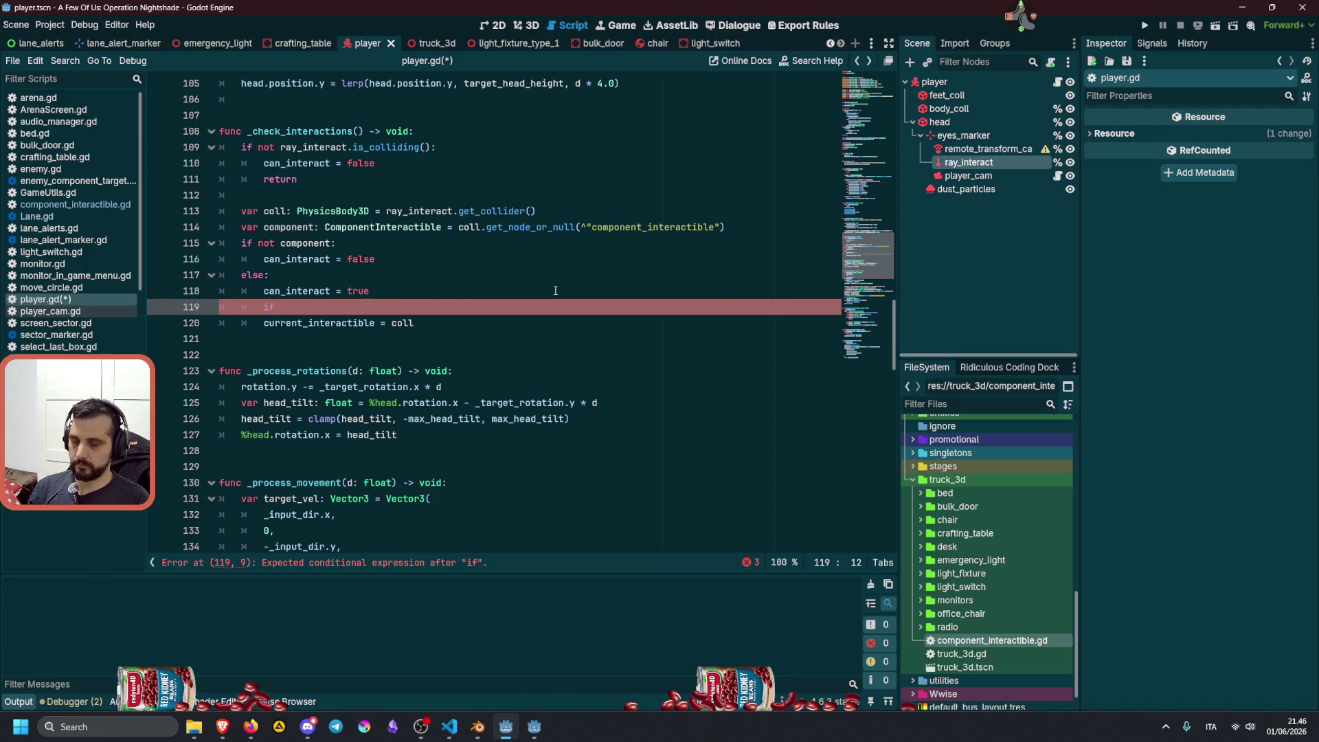
pyautogui.write(':')
pyautogui.press('Return')
pyautogui.hotkey('ctrl', 'v')
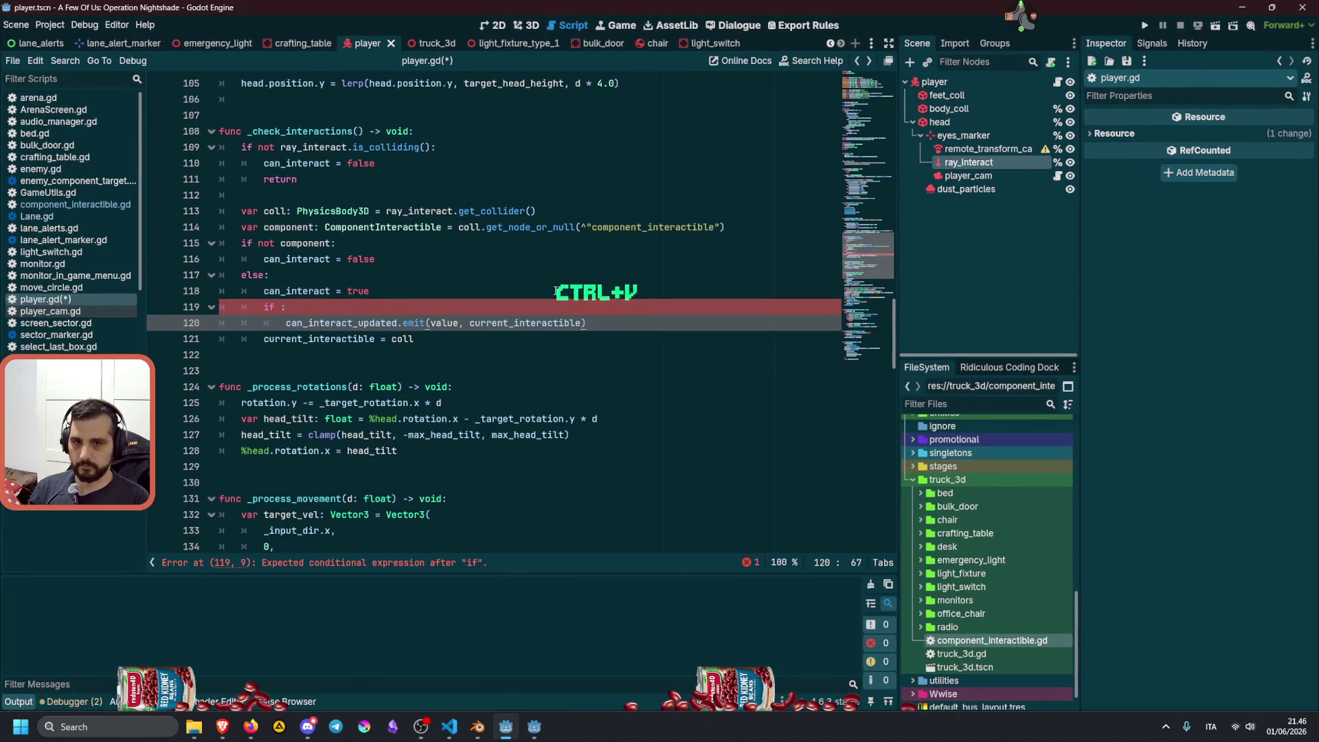
pyautogui.hotkey('alt', 'Up')
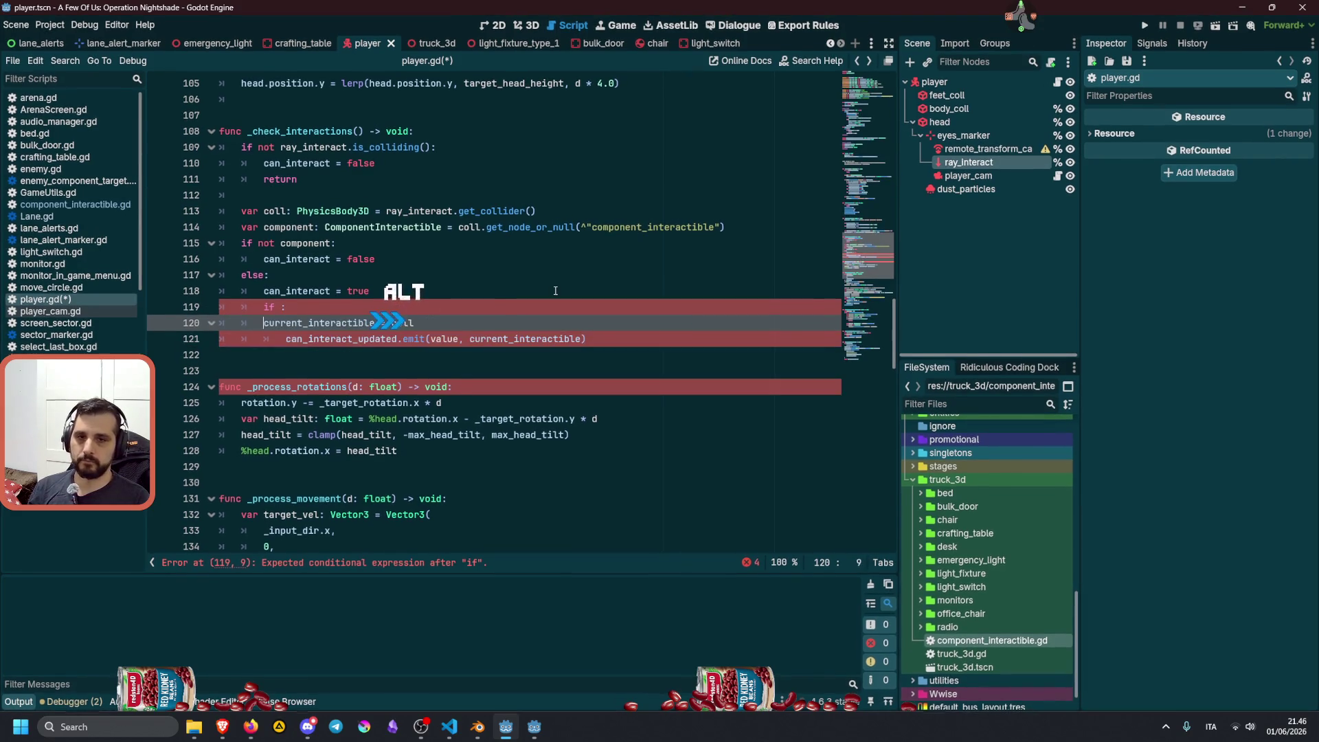
pyautogui.press('Tab')
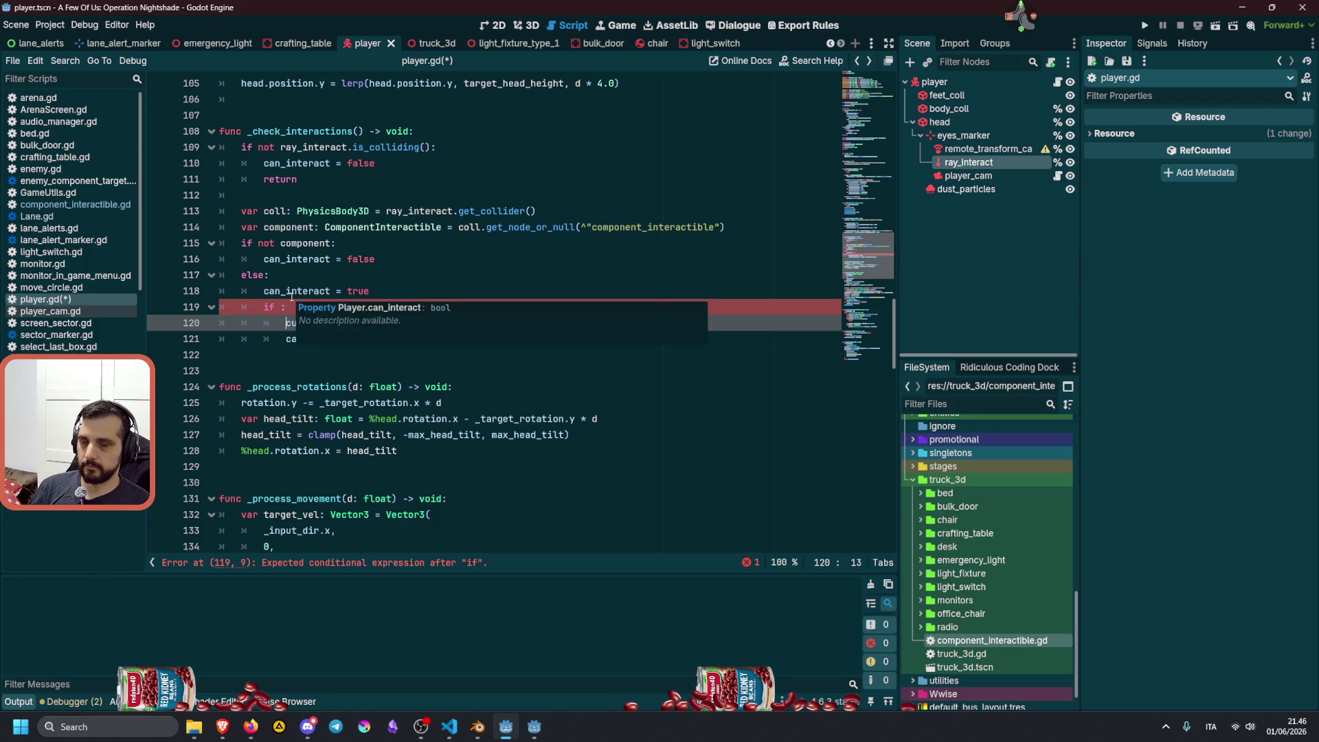
# Make the condition 'if current_interactible != coll:'.
pyautogui.hotkey('shift', 'End')
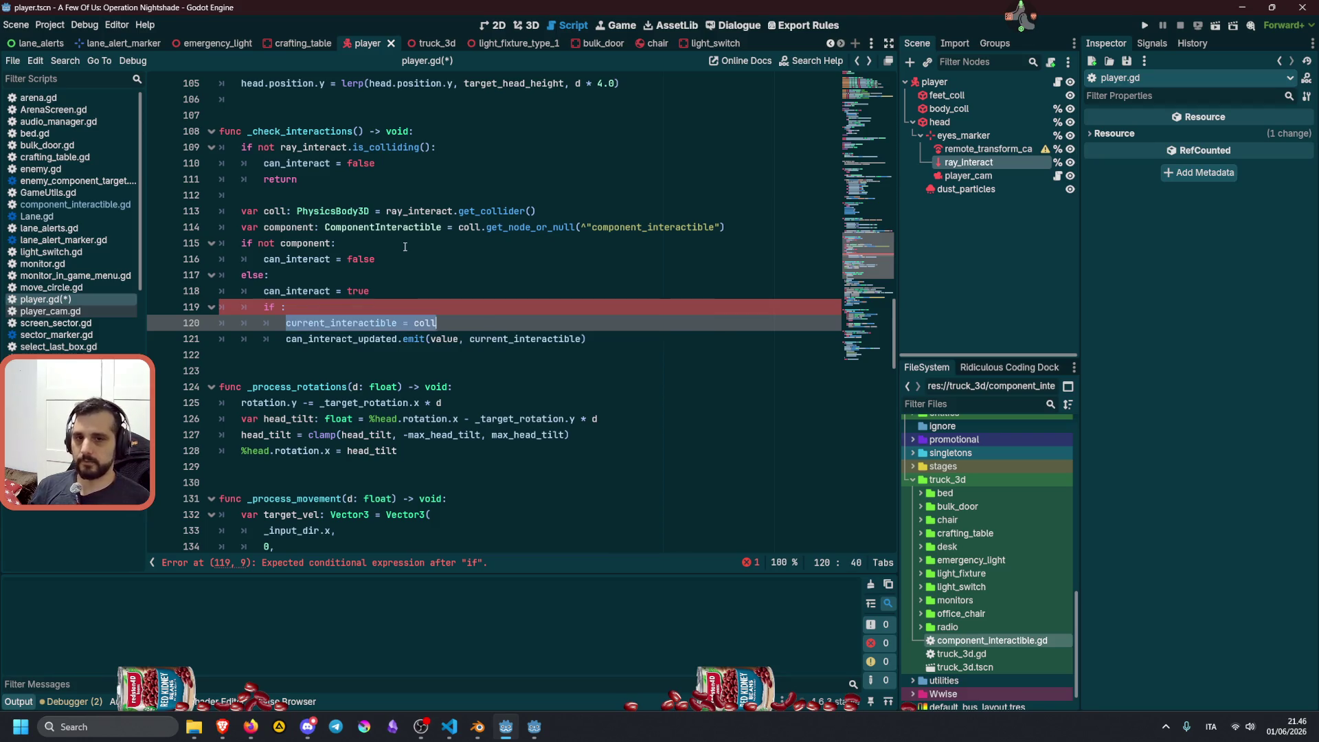
pyautogui.hotkey('ctrl', 'c')
pyautogui.press('Up')
pyautogui.press('Left')
pyautogui.hotkey('ctrl', 'v')
pyautogui.hotkey('ctrl', 'Left')
pyautogui.hotkey('ctrl', 'Left')
pyautogui.write('!')
pyautogui.press('End')
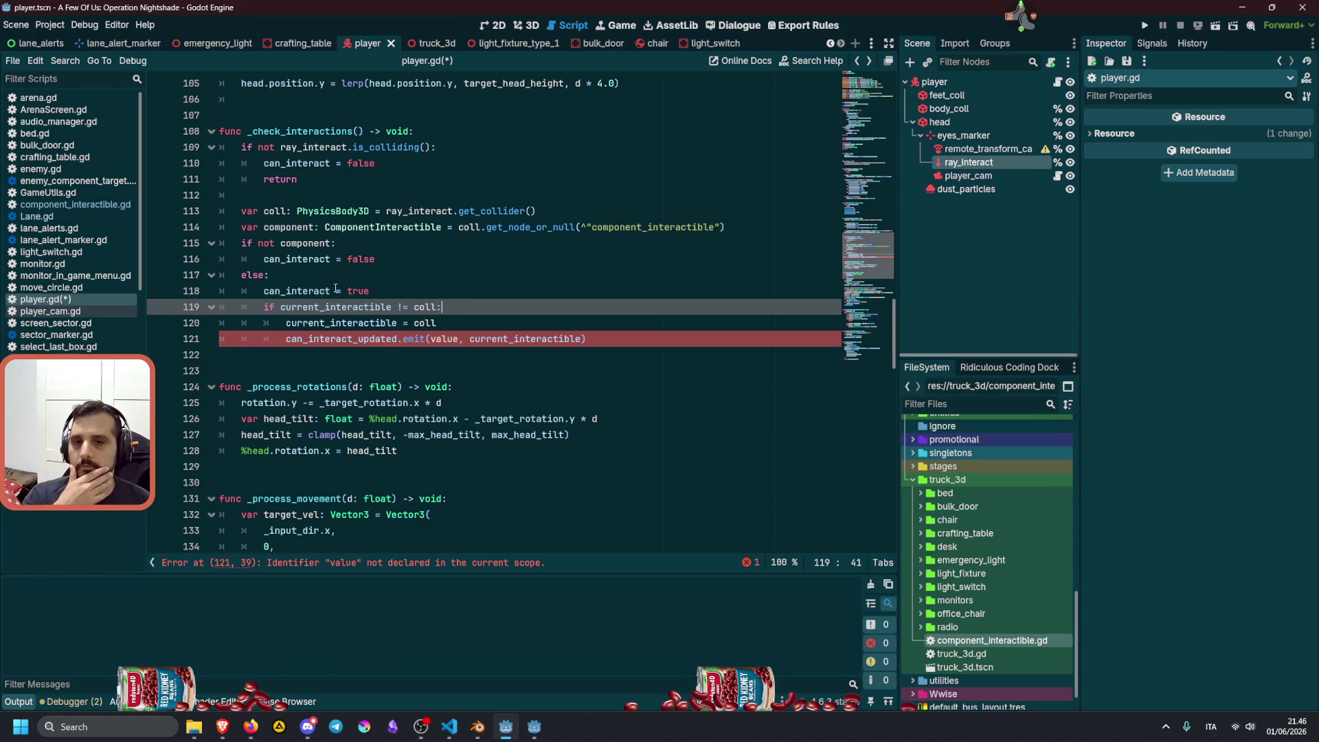
# Change the emit argument 'value' to true and copy the emit statement.
pyautogui.moveTo(437, 325)
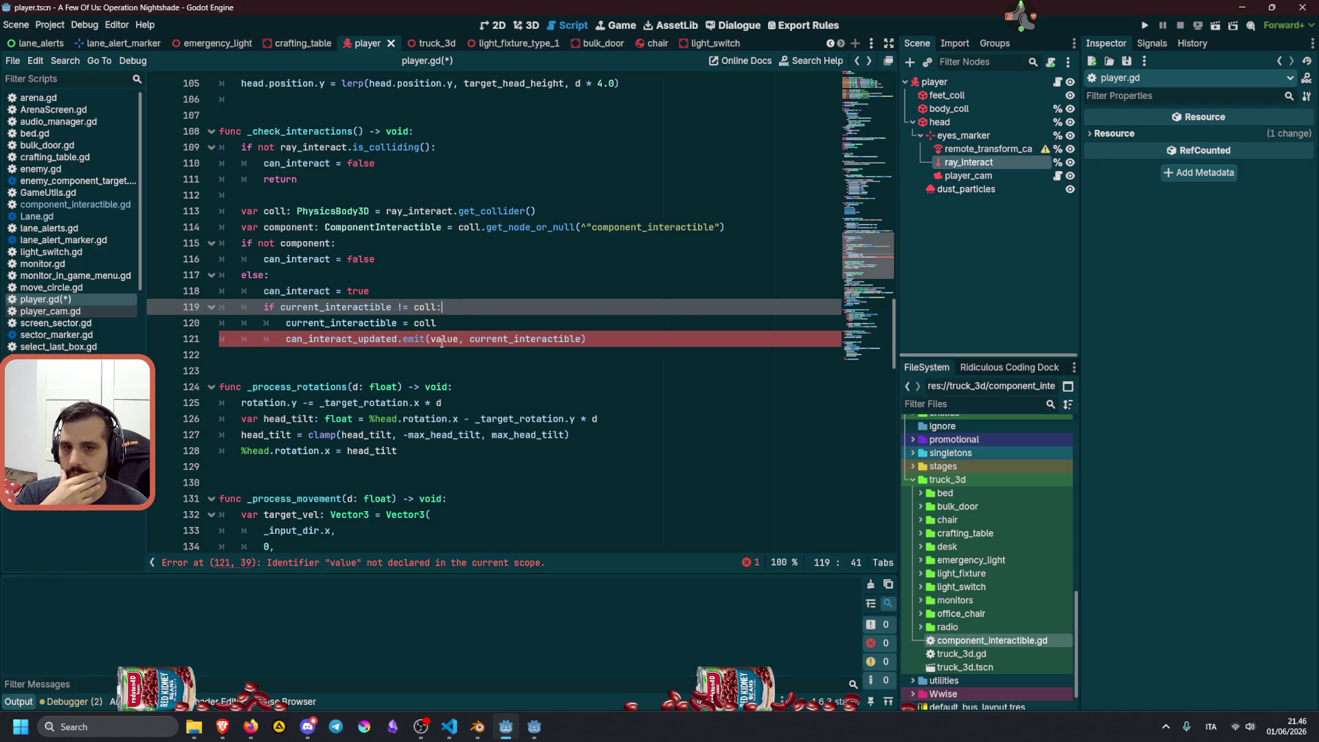
pyautogui.doubleClick(442, 339)
pyautogui.write('true')
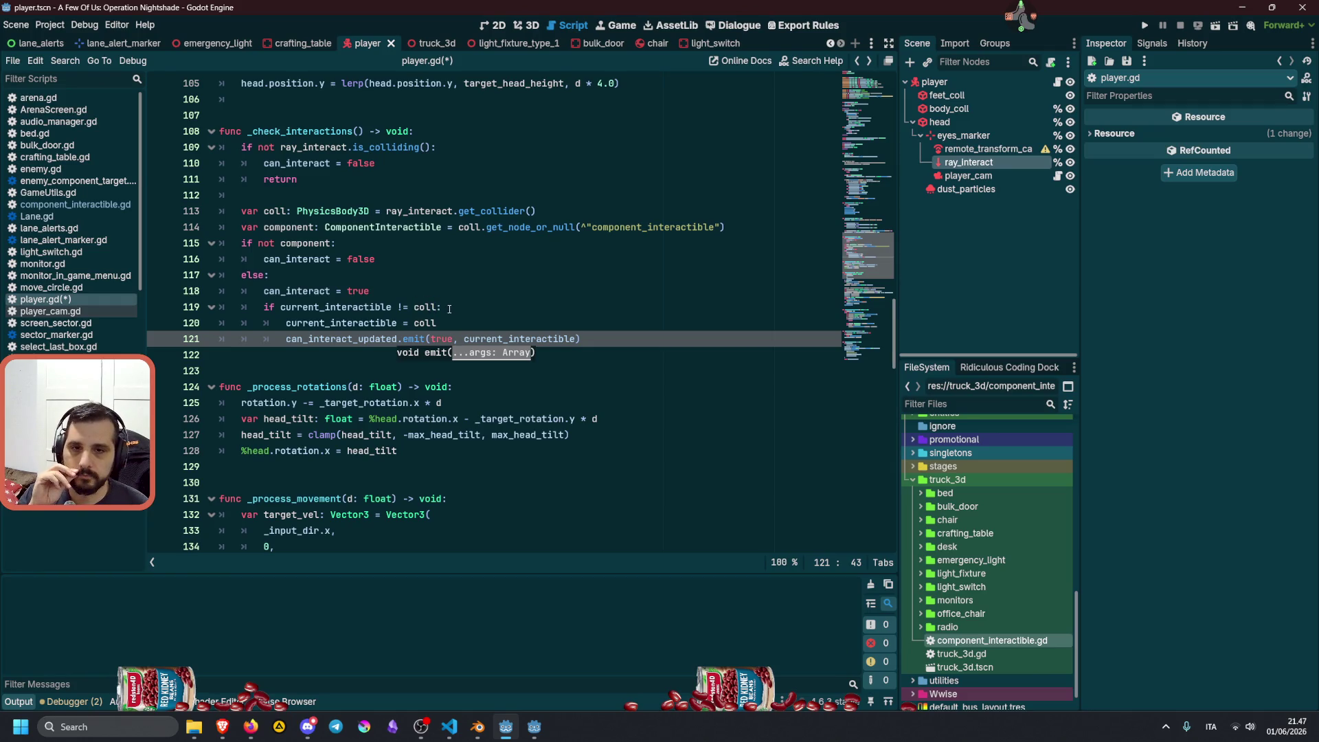
pyautogui.press('End')
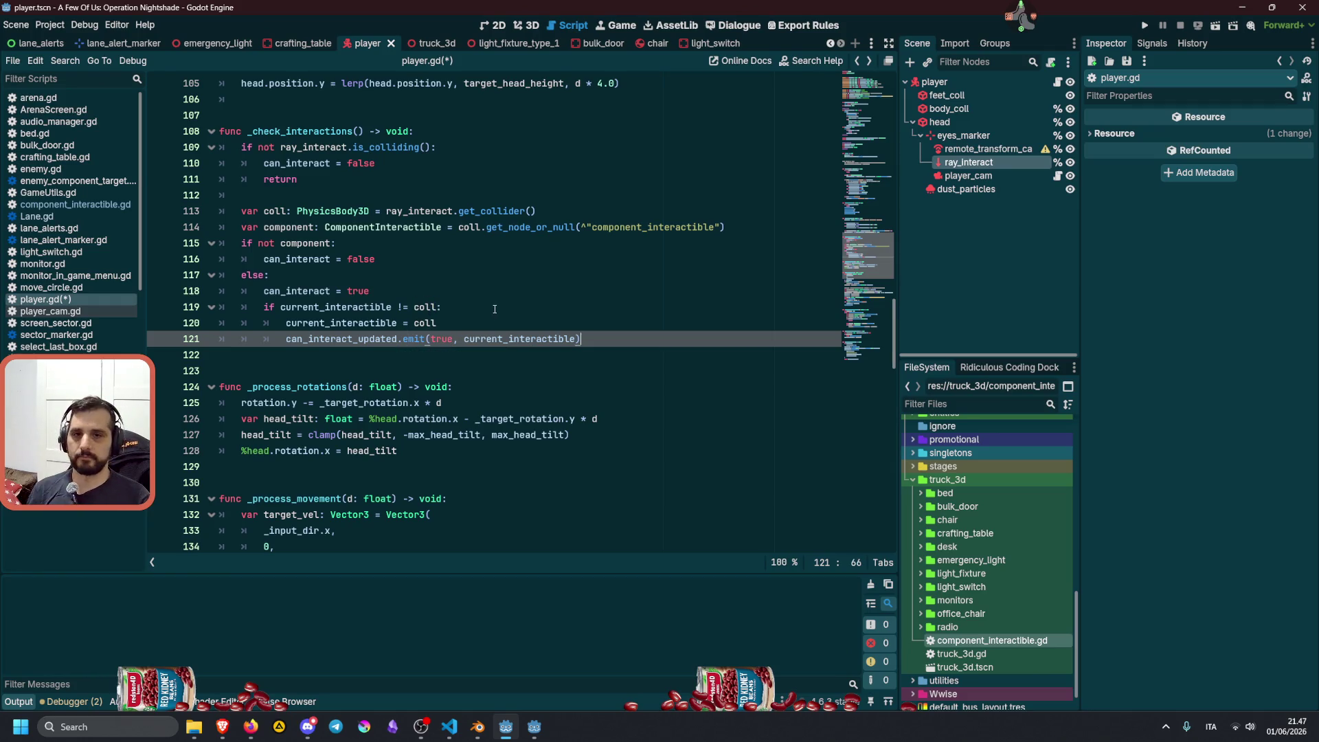
pyautogui.hotkey('shift', 'Home')
pyautogui.hotkey('ctrl', 'c')
pyautogui.press('Up')
pyautogui.press('Up')
pyautogui.press('Up')
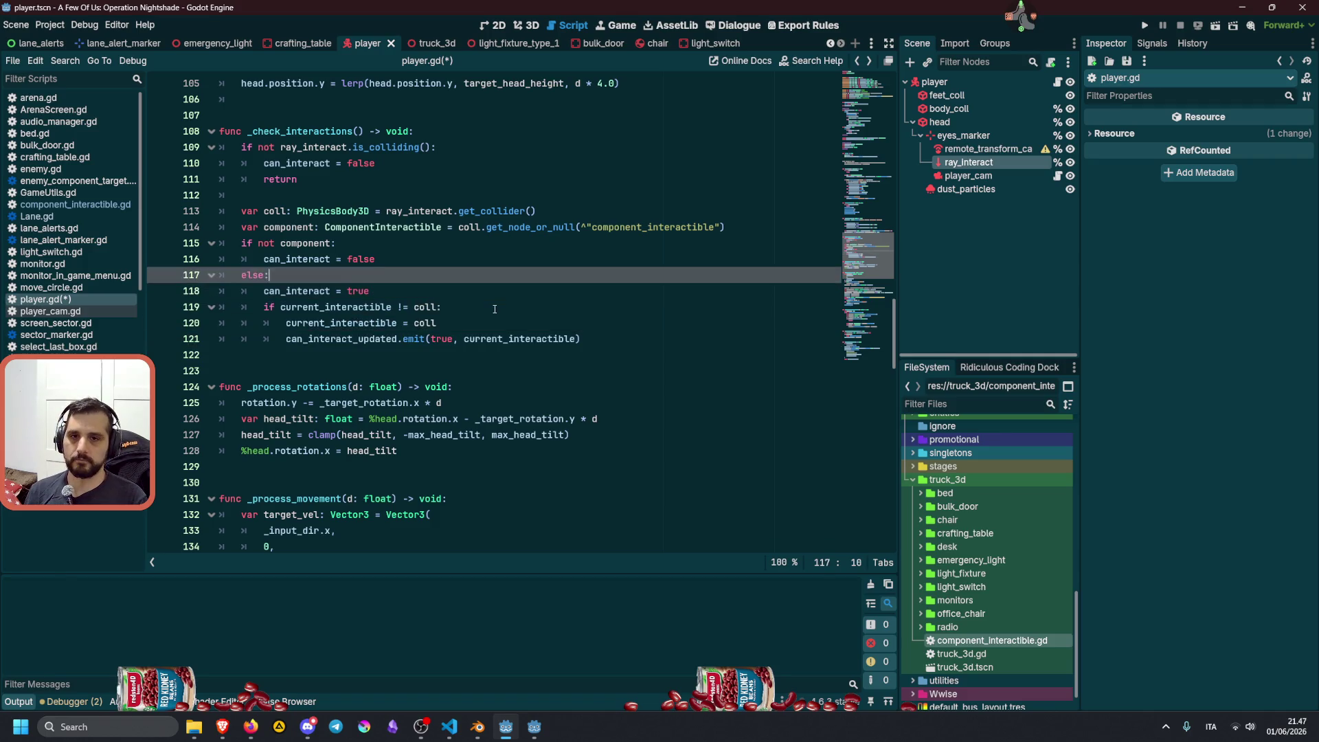
# Paste the can_interact_updated emit under 'can_interact = false' and change its arguments to (false, null).
pyautogui.press('End')
pyautogui.press('Return')
pyautogui.hotkey('ctrl', 'v')
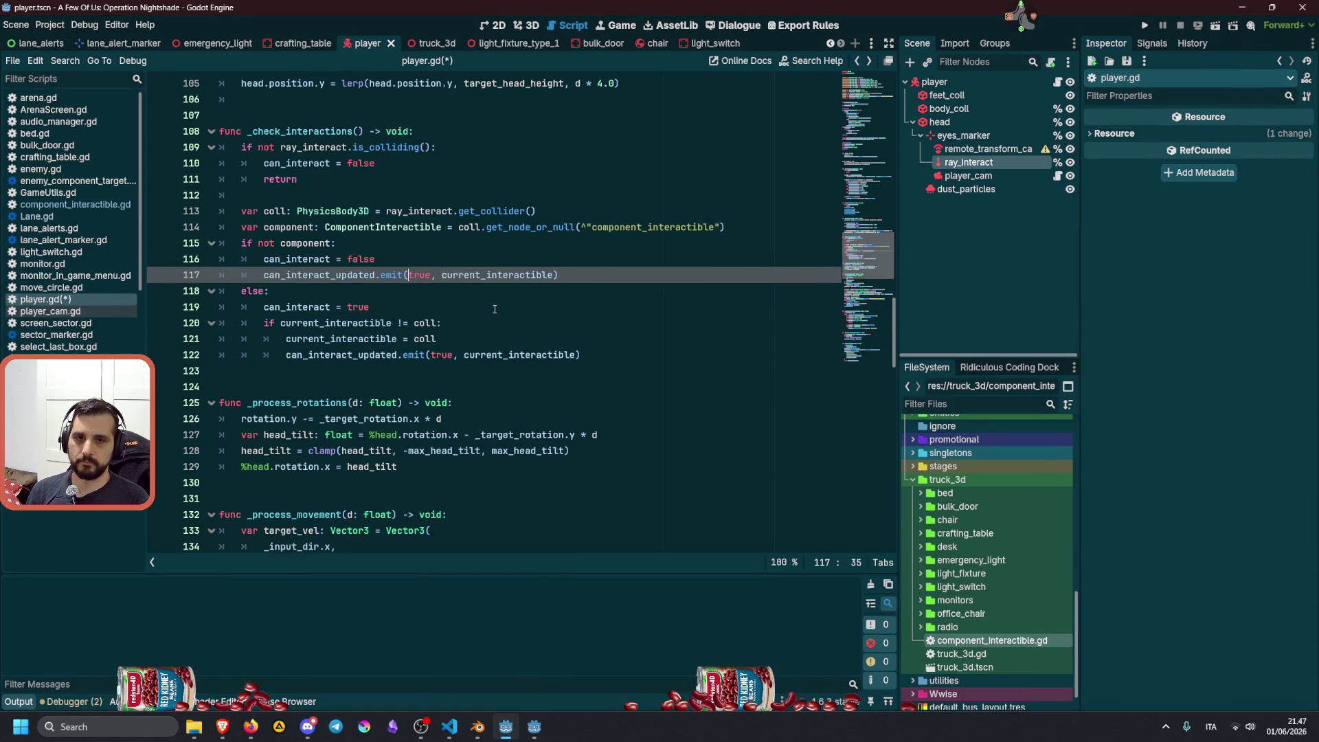
pyautogui.hotkey('ctrl', 'Left')
pyautogui.hotkey('ctrl', 'Left')
pyautogui.hotkey('ctrl', 'Left')
pyautogui.hotkey('ctrl', 'shift', 'Left')
pyautogui.write('false')
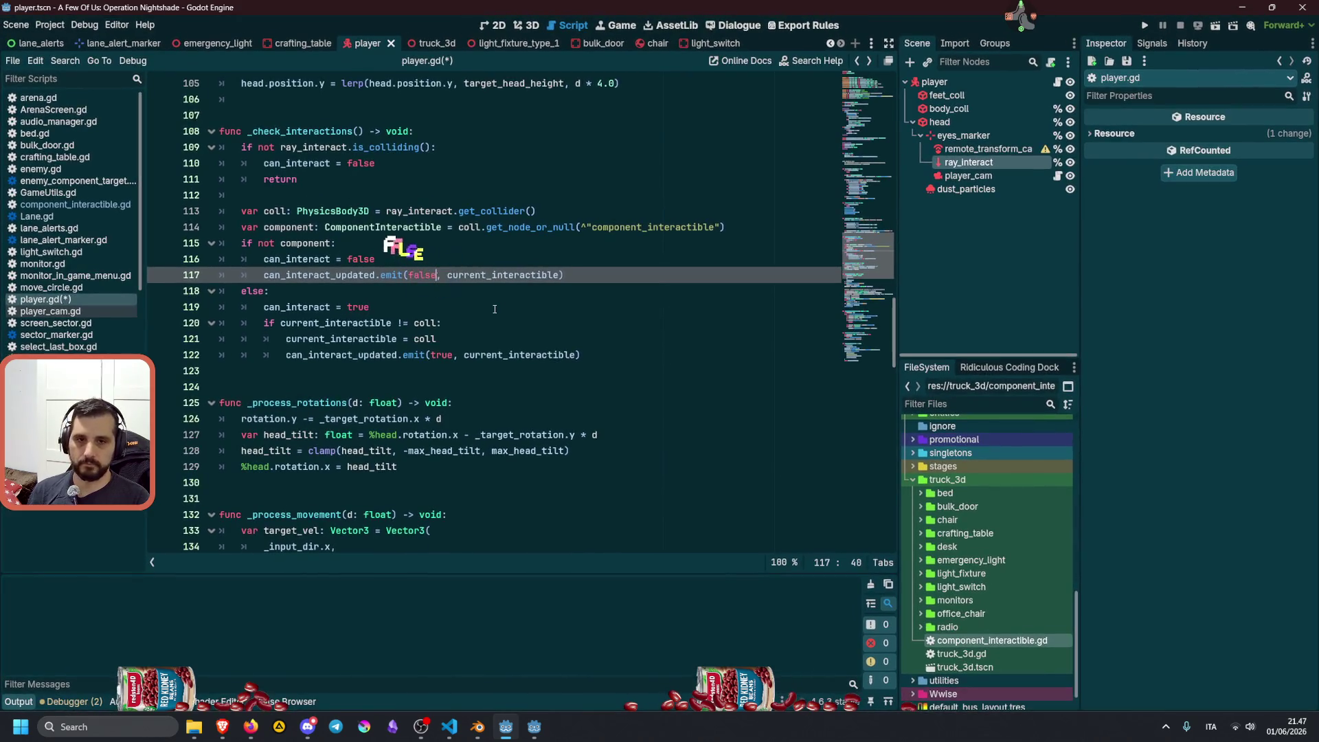
pyautogui.hotkey('ctrl', 'Right')
pyautogui.hotkey('ctrl', 'shift', 'Right')
pyautogui.write('null')
pyautogui.press('End')
# Add the same can_interact_updated(false, null) emit to the not-colliding early exit.
pyautogui.hotkey('shift', 'Home')
pyautogui.hotkey('ctrl', 'c')
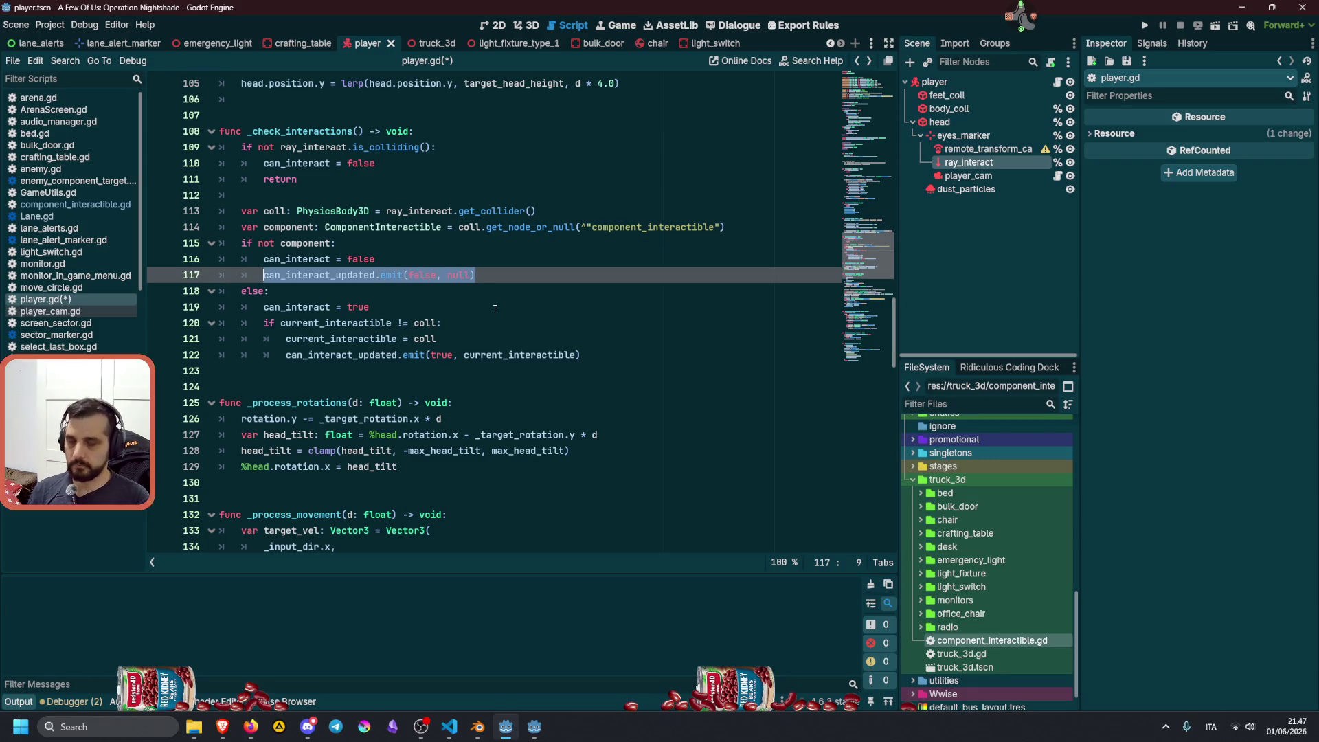
pyautogui.press('Up')
pyautogui.press('Up')
pyautogui.press('Up')
pyautogui.press('End')
pyautogui.press('Return')
pyautogui.hotkey('ctrl', 'v')
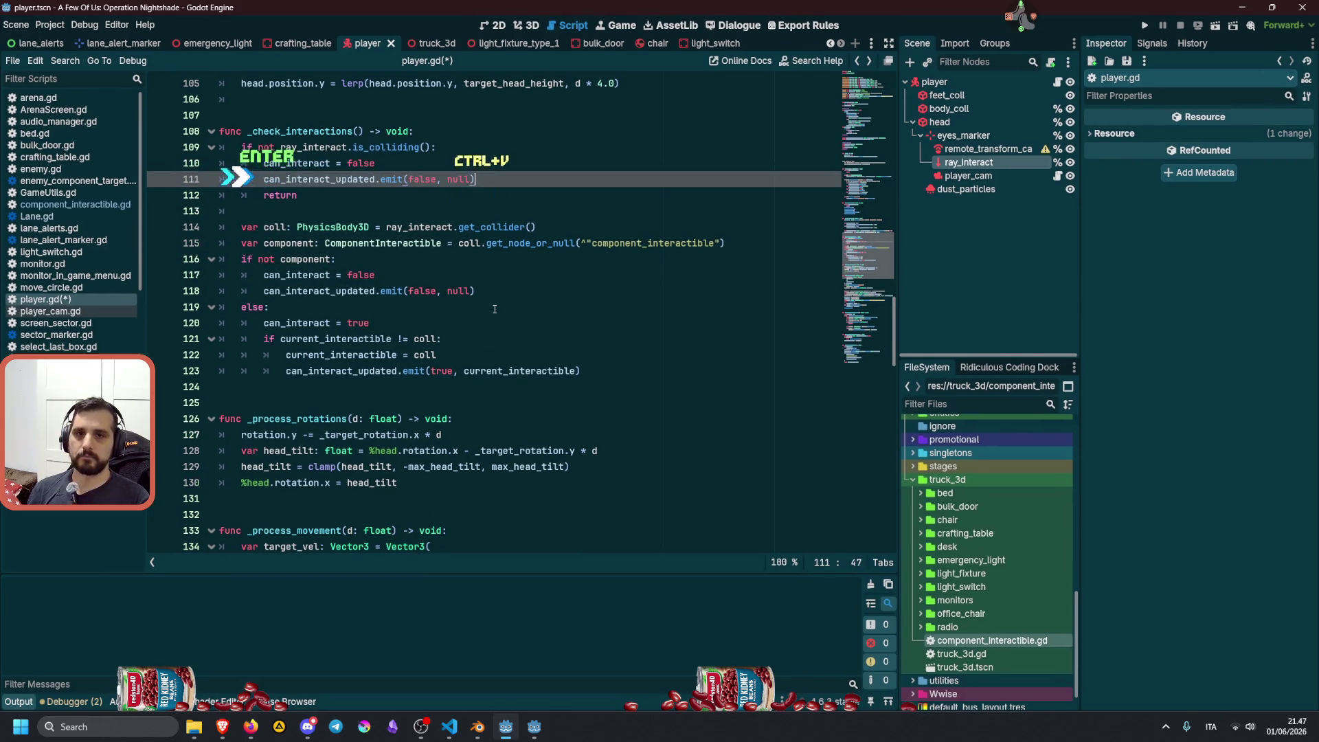
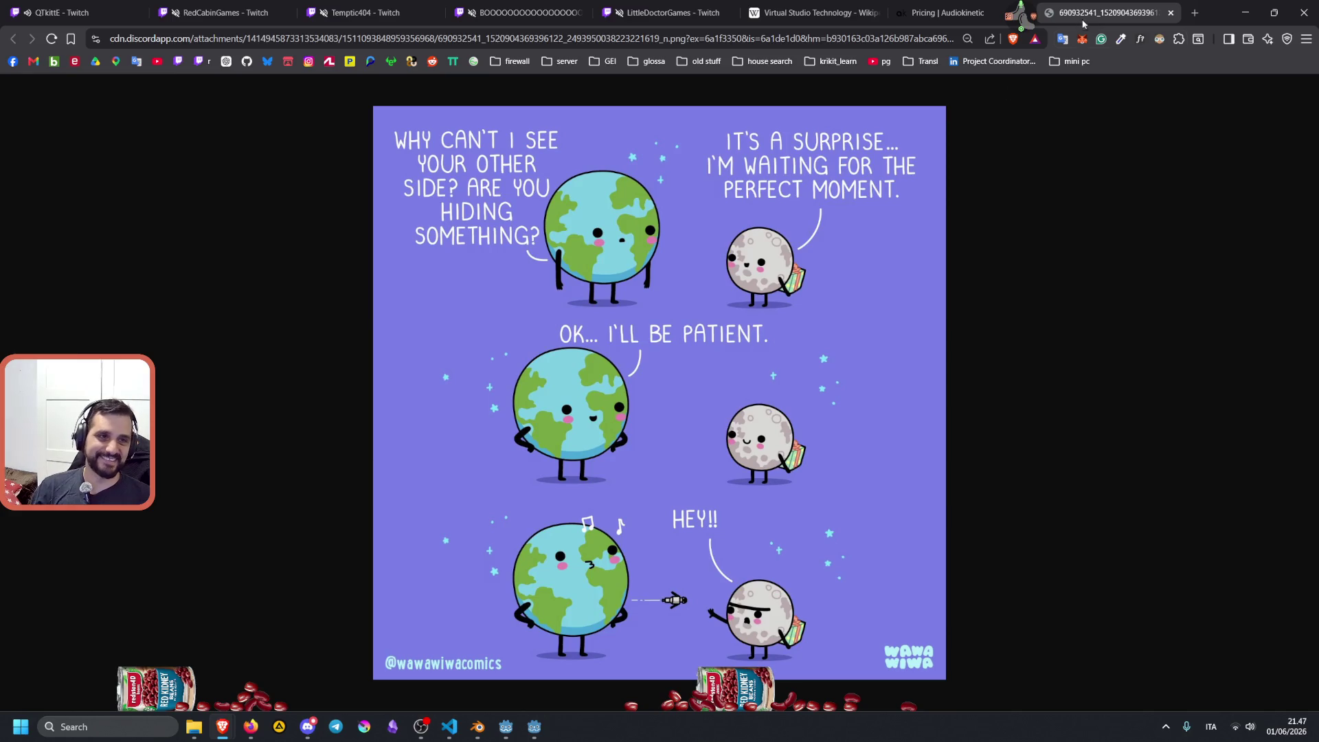
# Close the Discord comic image tab and return to the Godot editor showing player.gd.
pyautogui.middleClick(1107, 6)
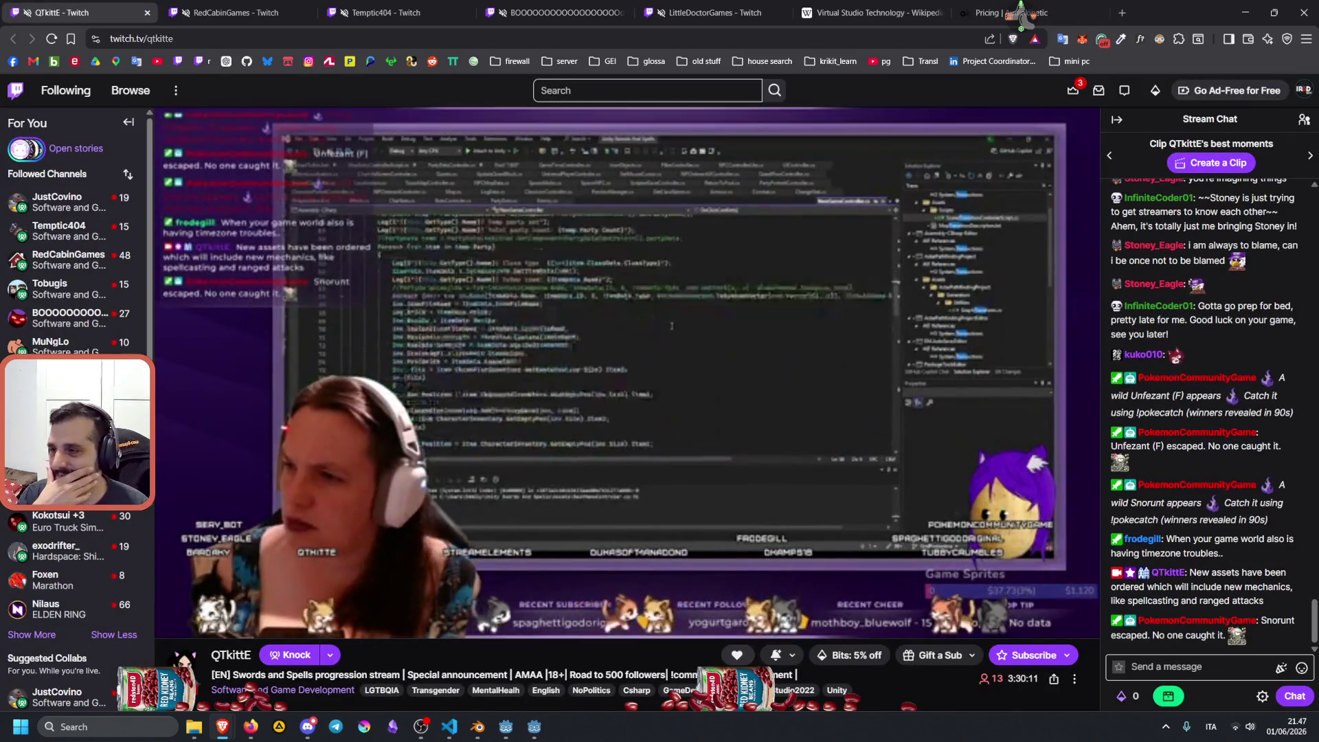
pyautogui.hotkey('alt', 'Tab')
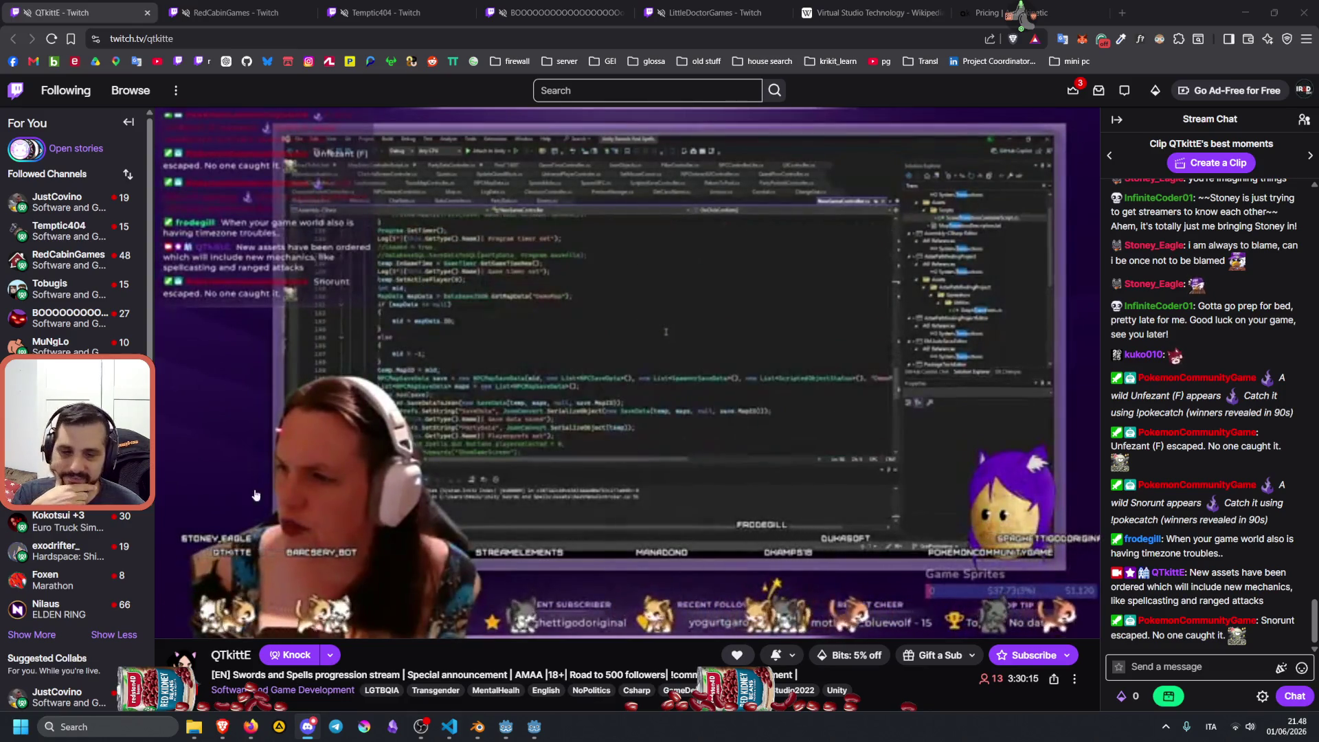
pyautogui.moveTo(506, 727)
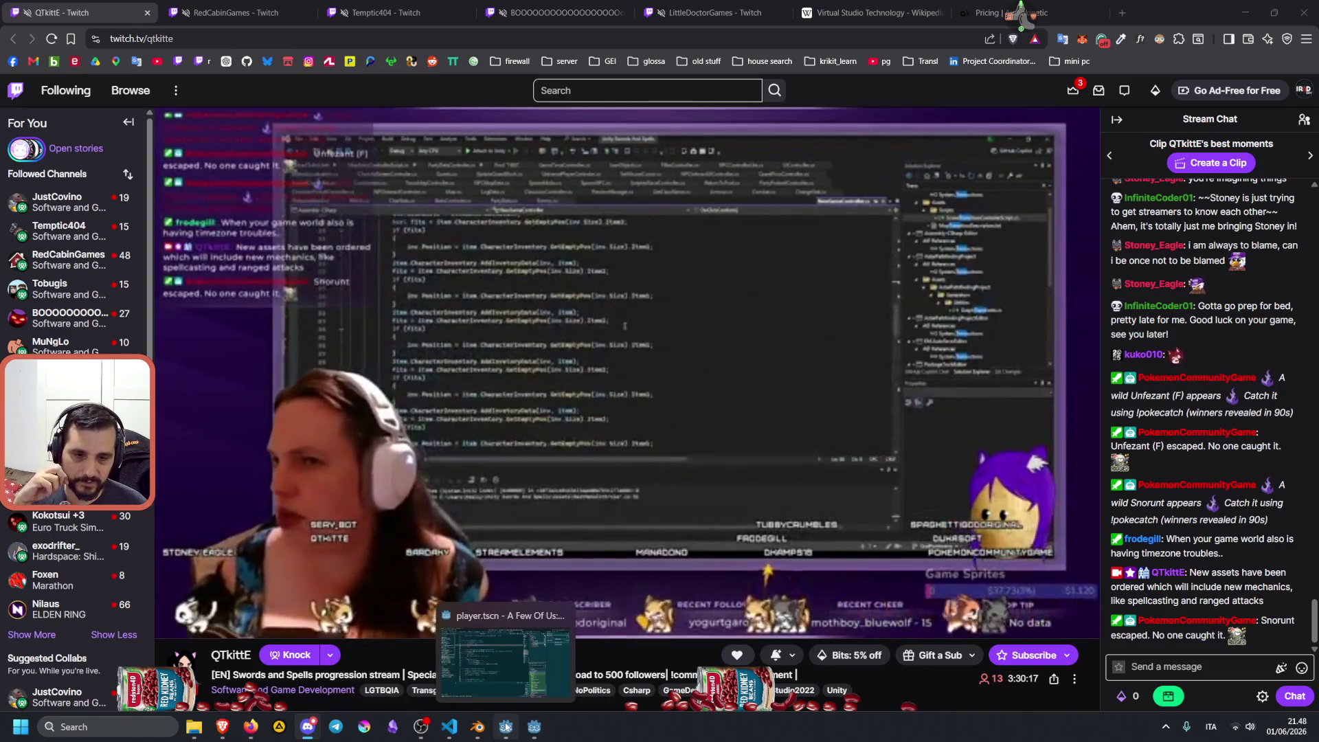
pyautogui.click(505, 726)
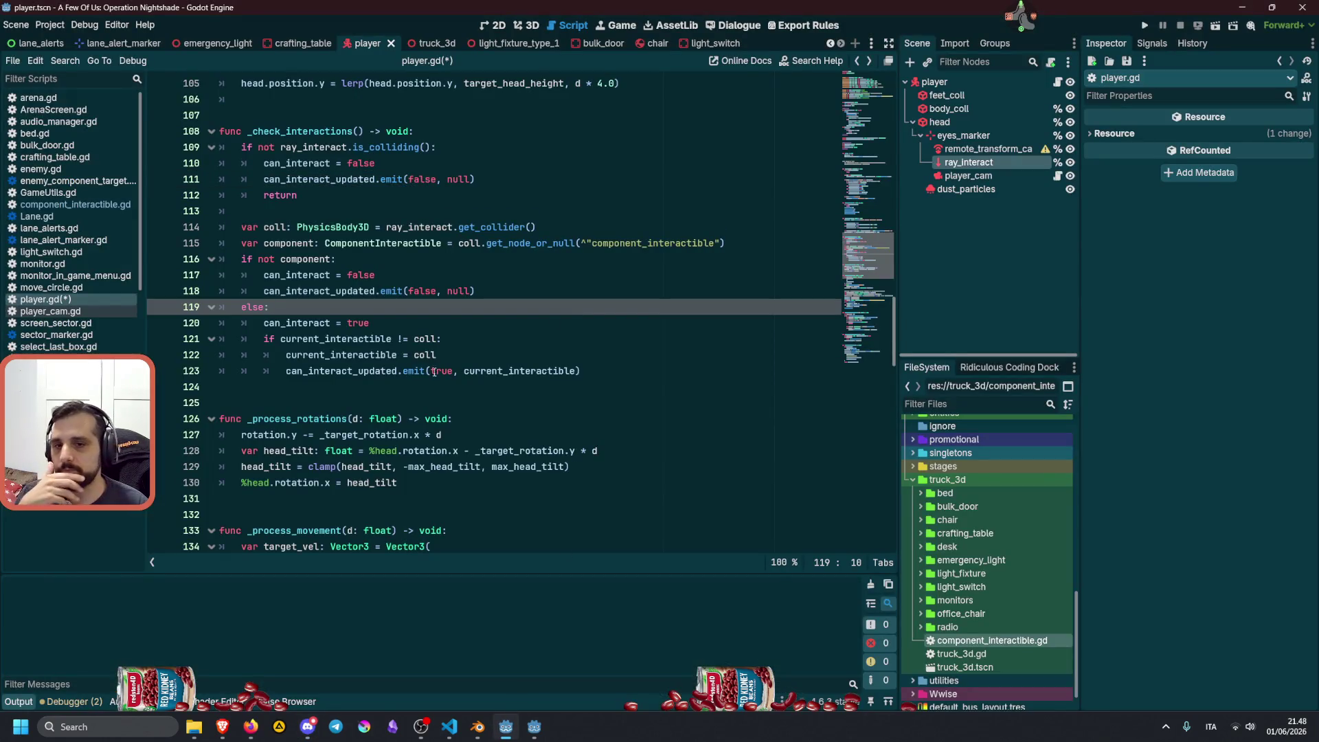
# Save player.gd after reviewing its can_interact_updated uses, then open component_interactible.gd.
pyautogui.click(326, 355)
pyautogui.hotkey('ctrl', 's')
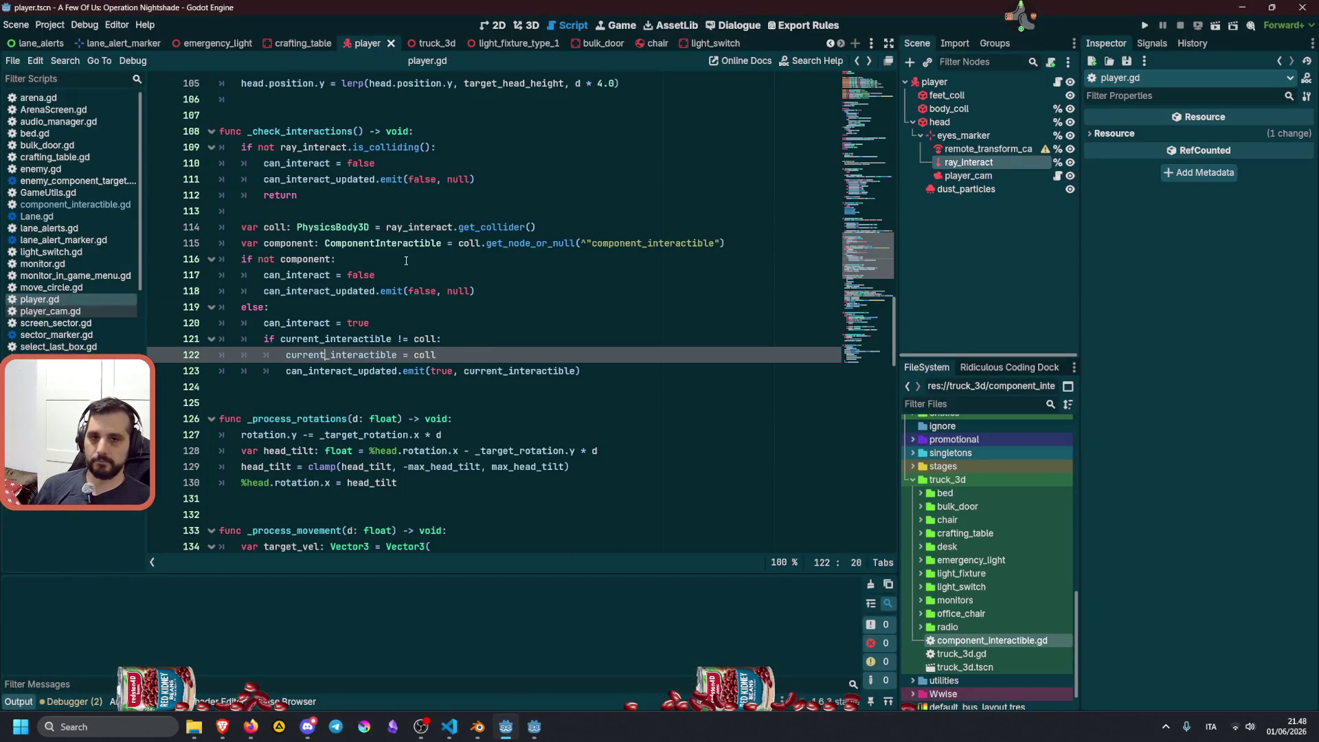
pyautogui.click(406, 260)
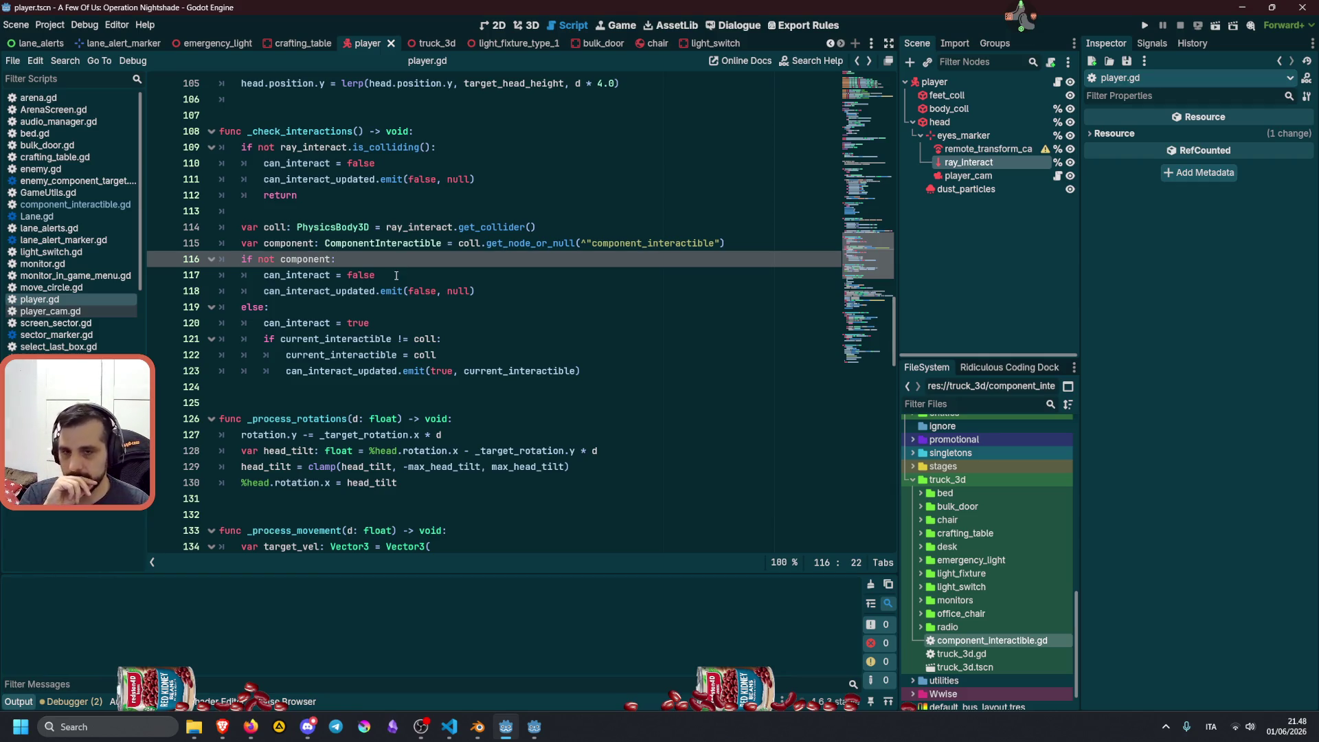
pyautogui.doubleClick(357, 290)
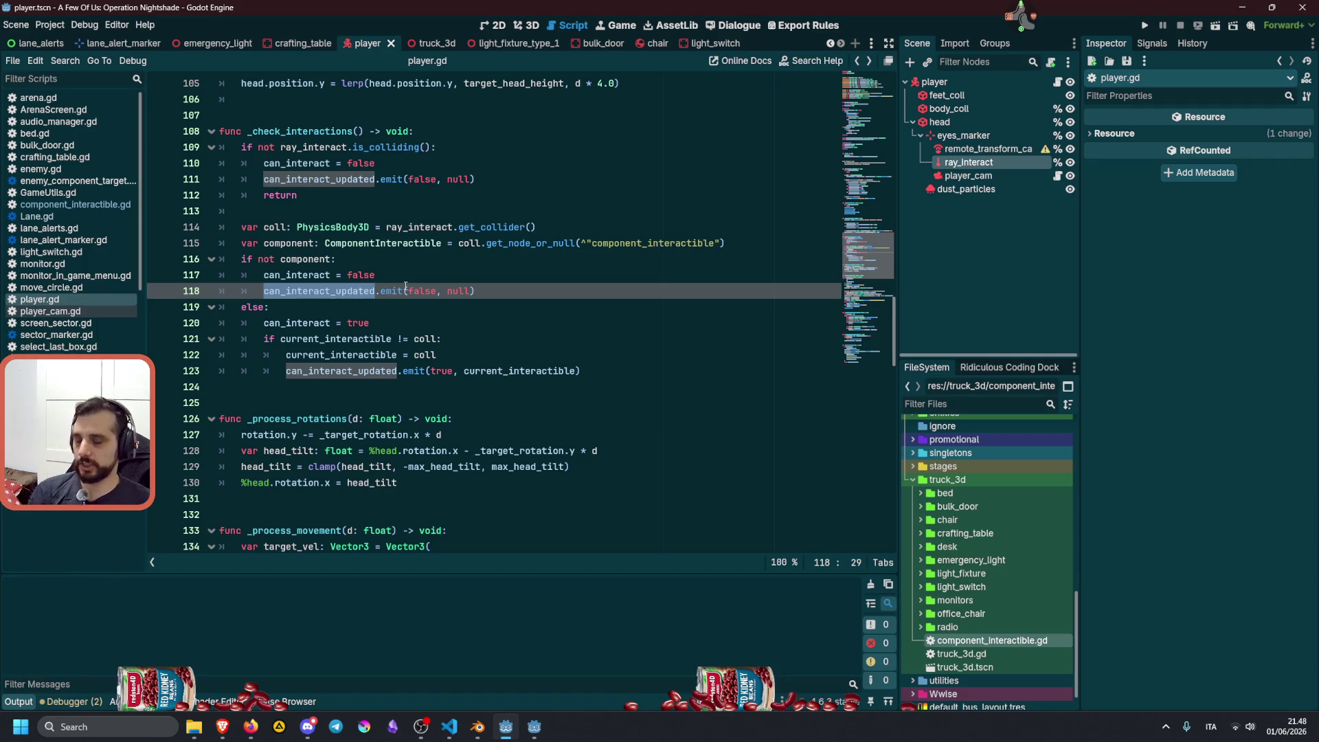
pyautogui.click(448, 274)
pyautogui.hotkey('ctrl', 's')
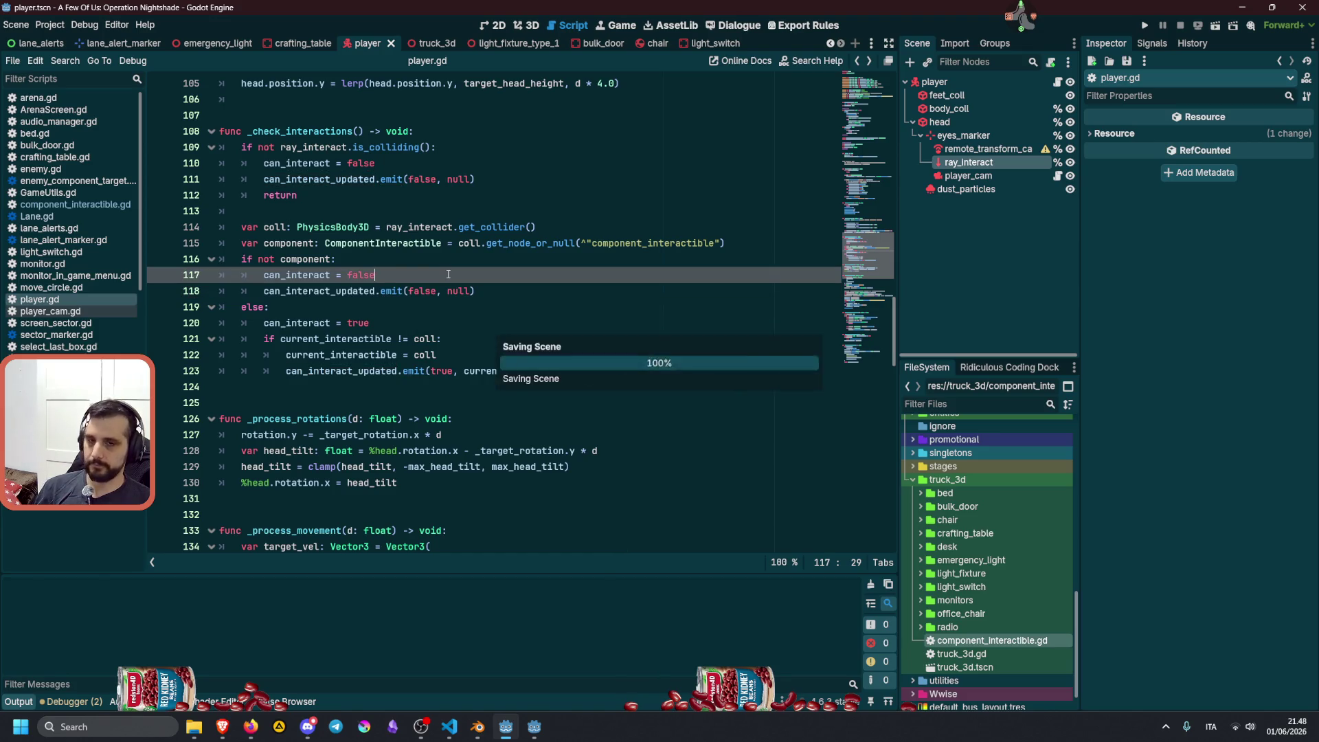
pyautogui.click(457, 264)
pyautogui.keyDown('ctrl'); pyautogui.click(351, 243); pyautogui.keyUp('ctrl')
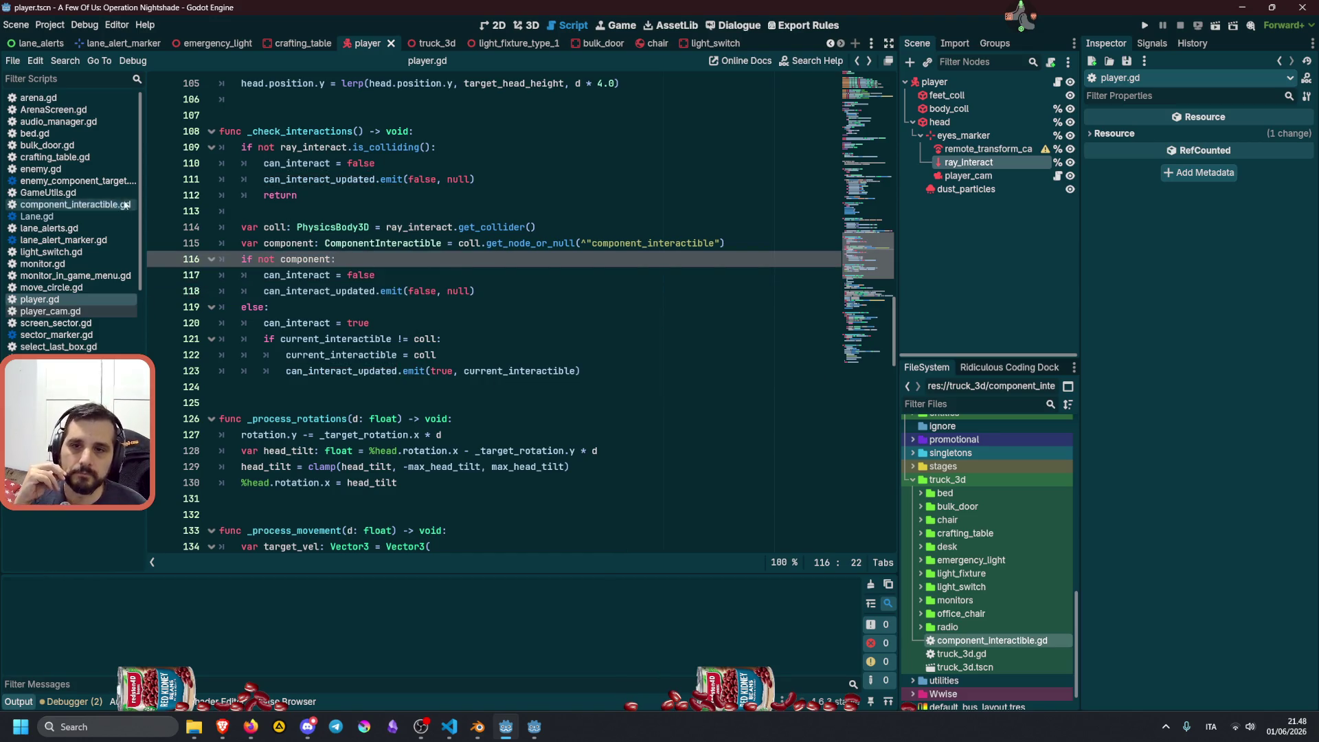
pyautogui.doubleClick(249, 178)
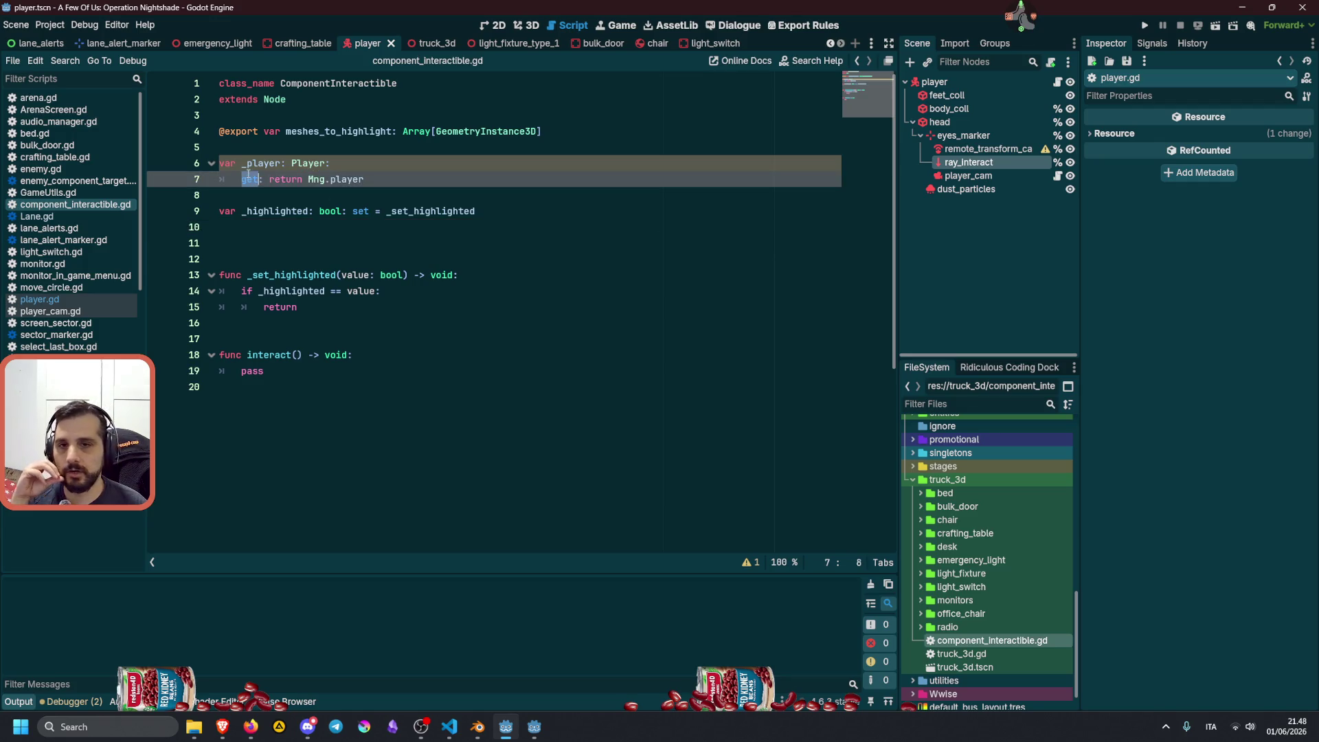
# Add new lines after the early return in _set_highlighted, below line 15.
pyautogui.doubleClick(275, 210)
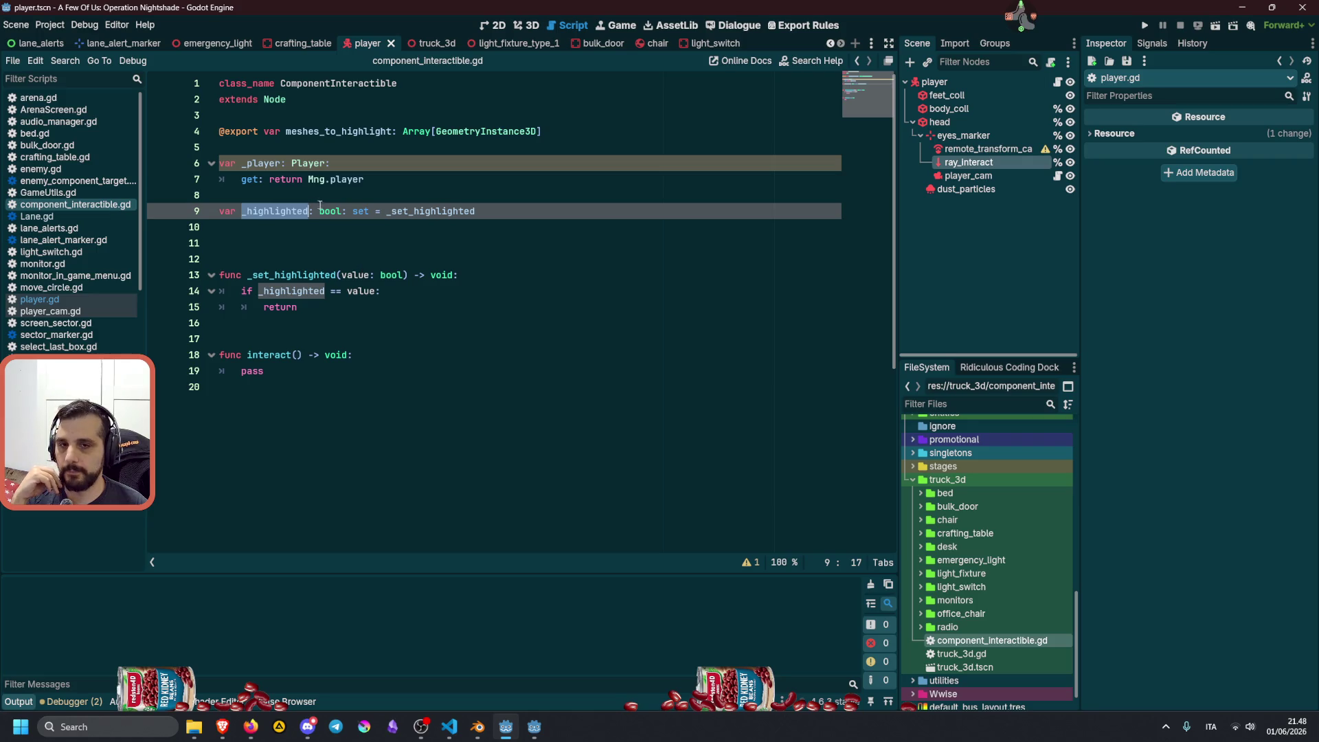
pyautogui.doubleClick(327, 132)
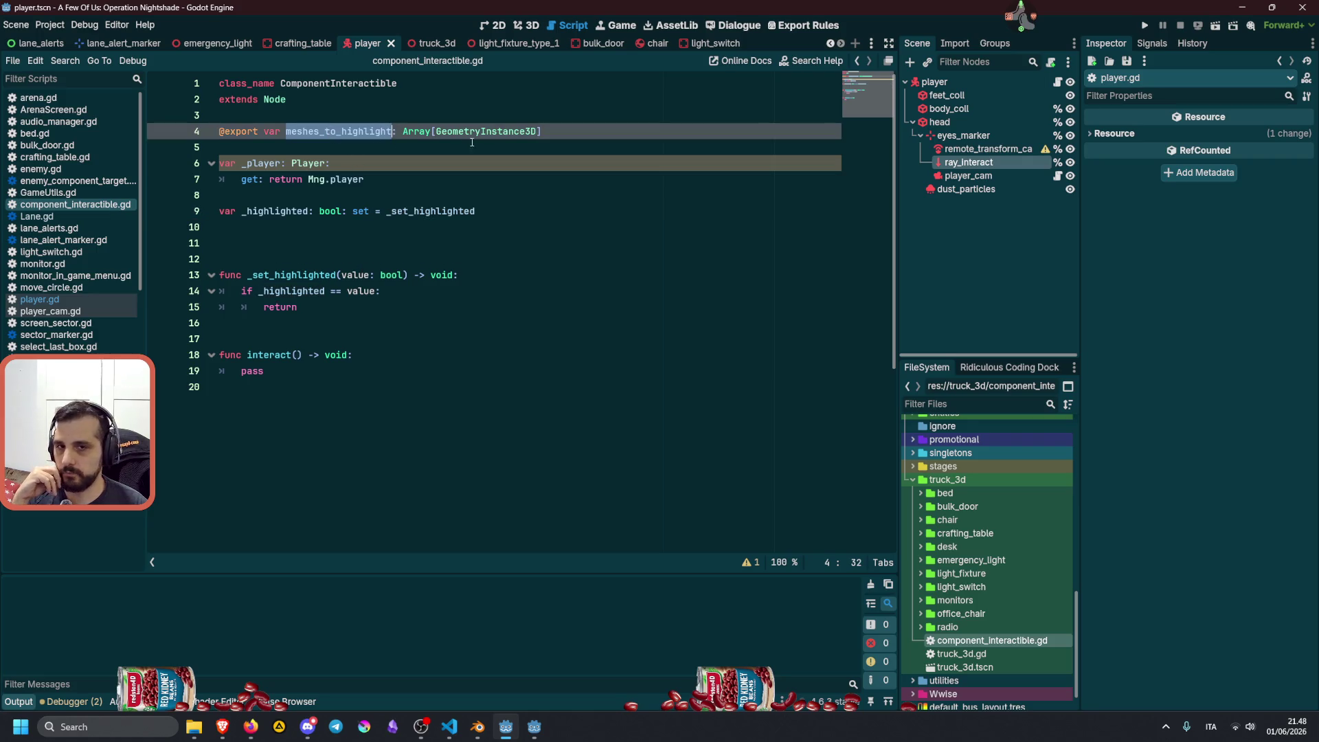
pyautogui.moveTo(419, 216)
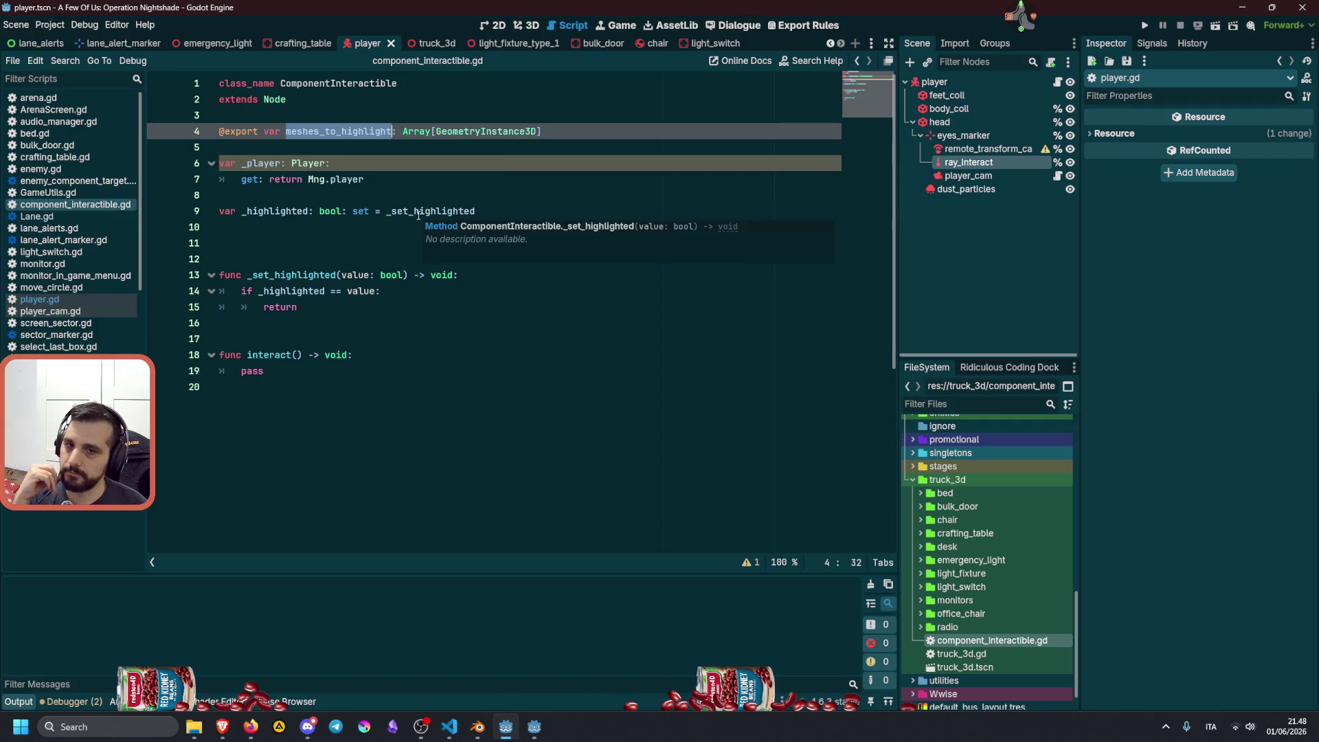
pyautogui.click(318, 310)
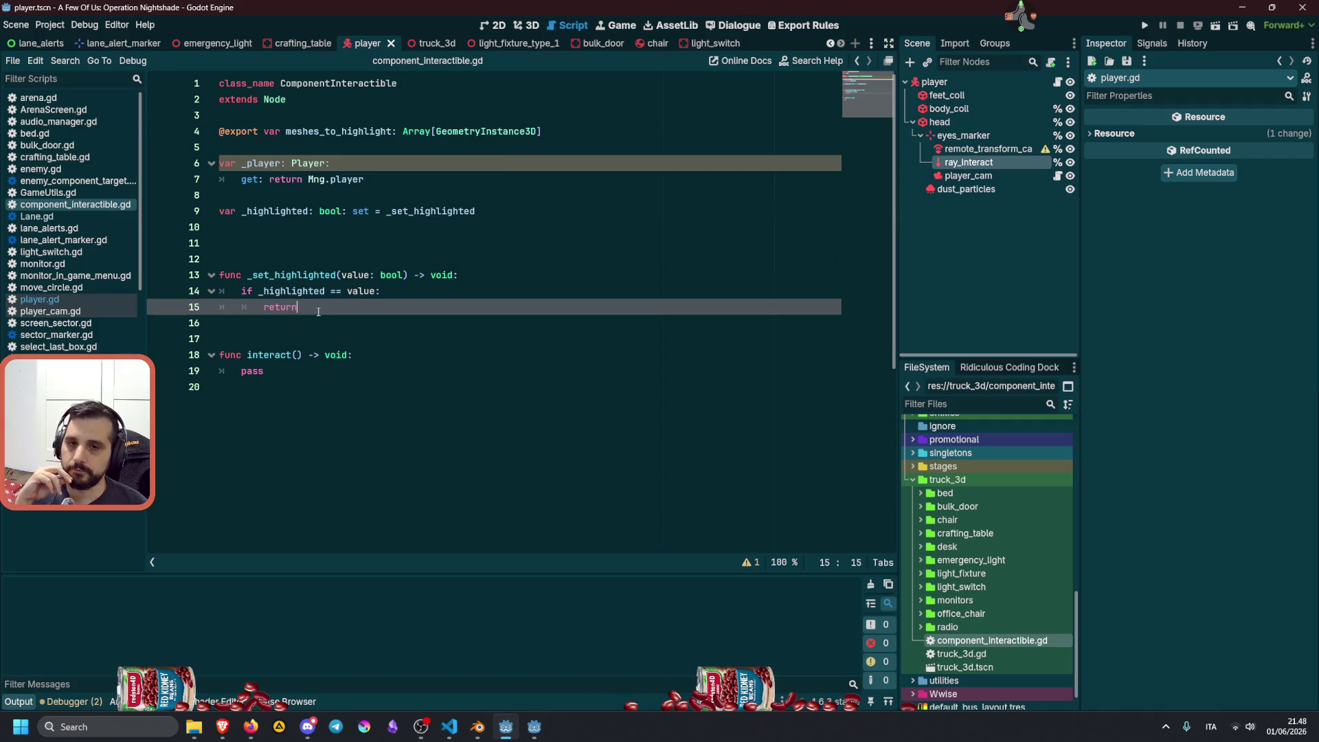
pyautogui.press('Return')
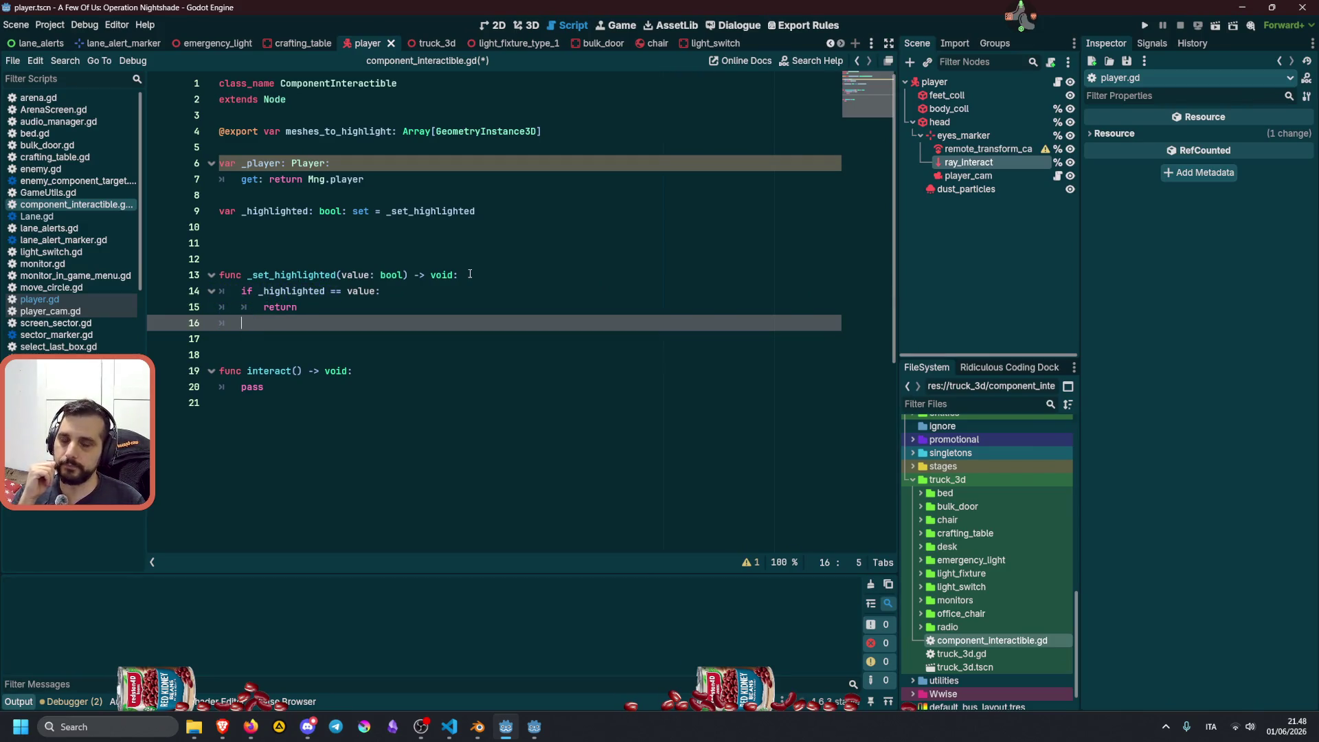
pyautogui.press('Return')
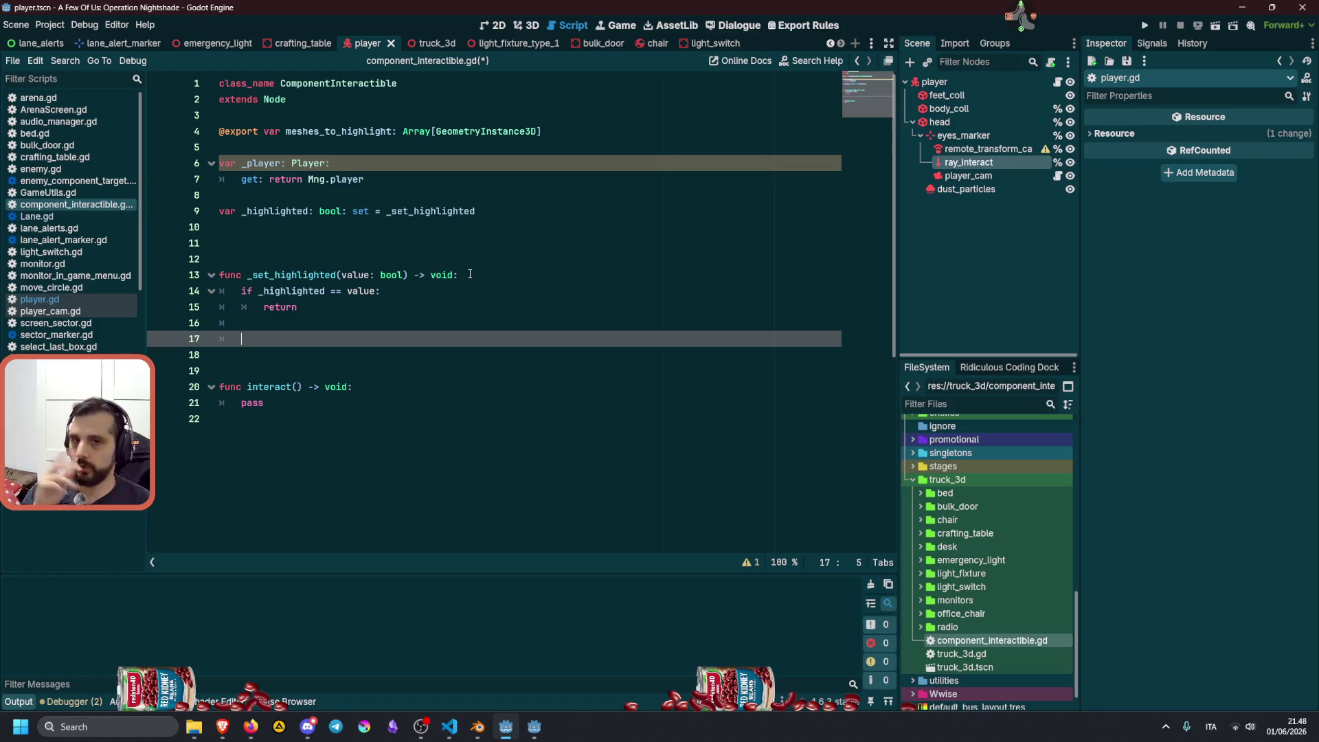
# Start a loop 'for mesh: MeshInstance3D in meshes_to_highlight' on line 17.
pyautogui.write('for mesh')
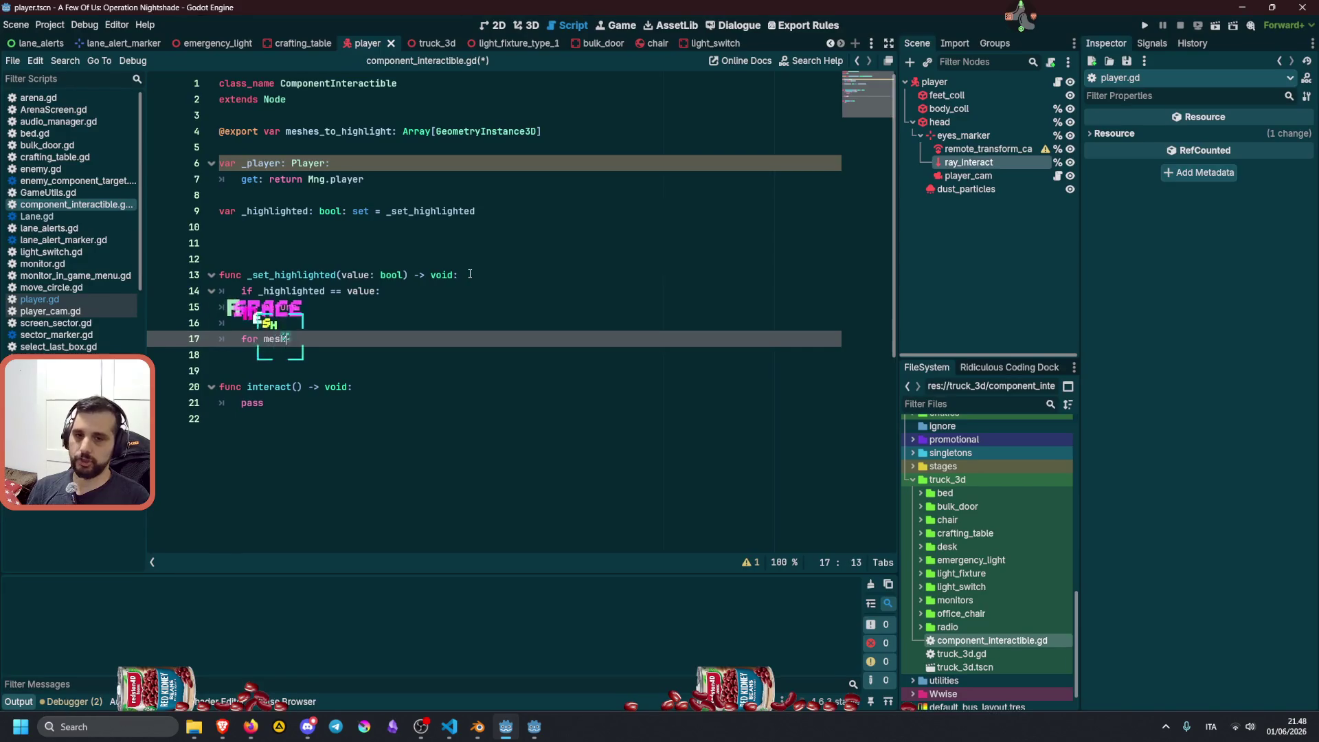
pyautogui.write(': Mesh')
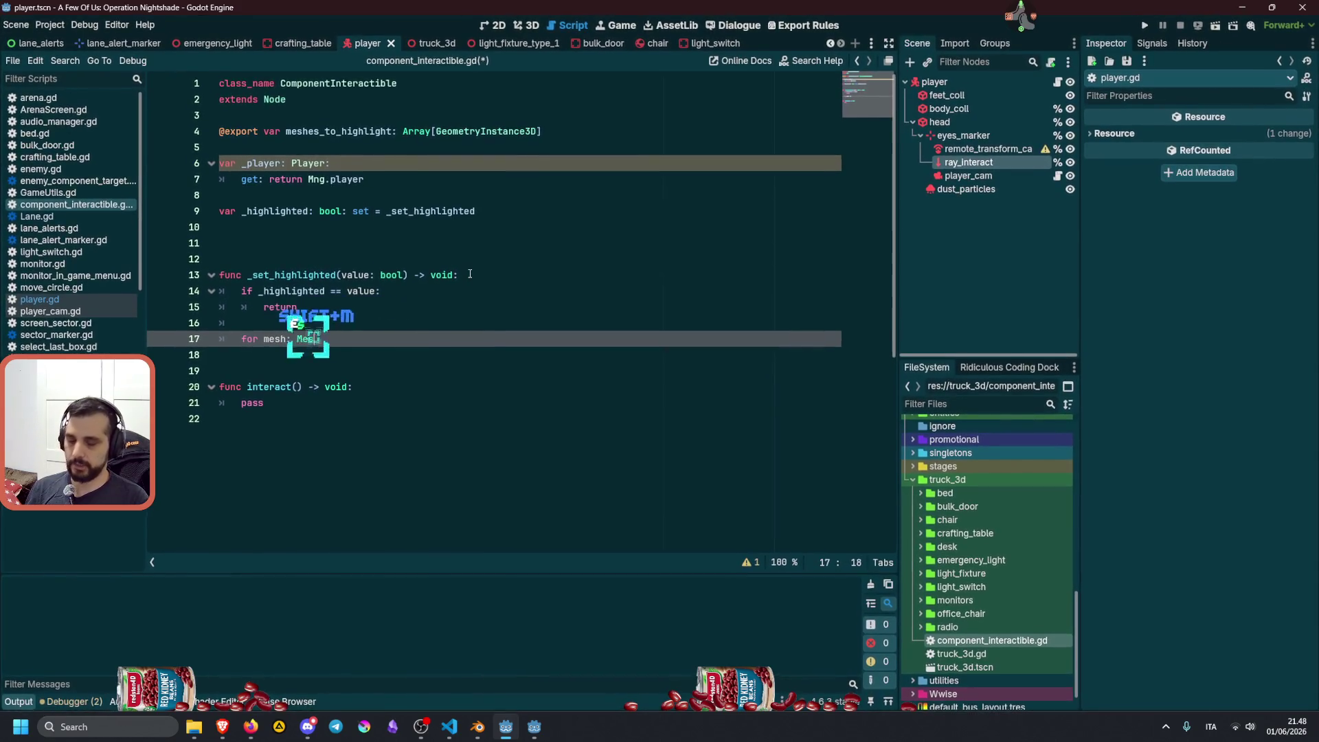
pyautogui.press('Down')
pyautogui.press('Down')
pyautogui.press('Down')
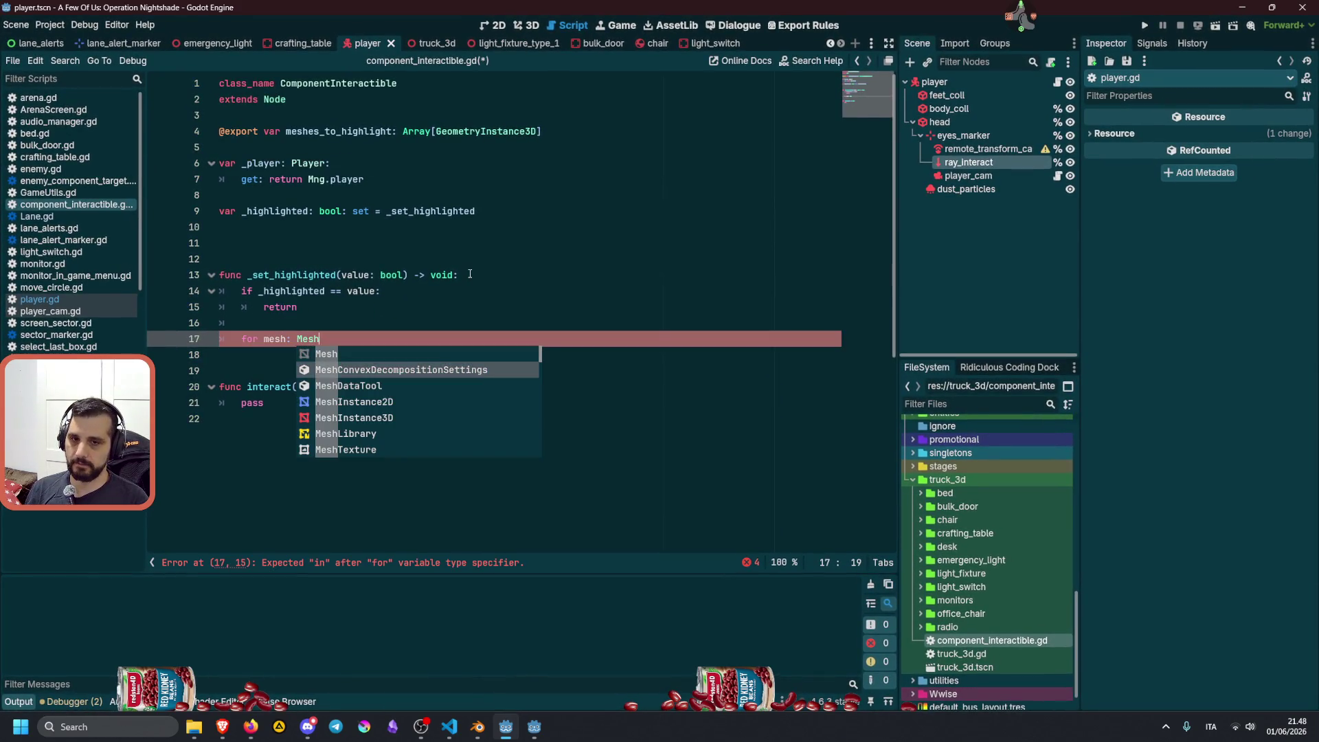
pyautogui.press('Down')
pyautogui.press('Return')
pyautogui.write('in')
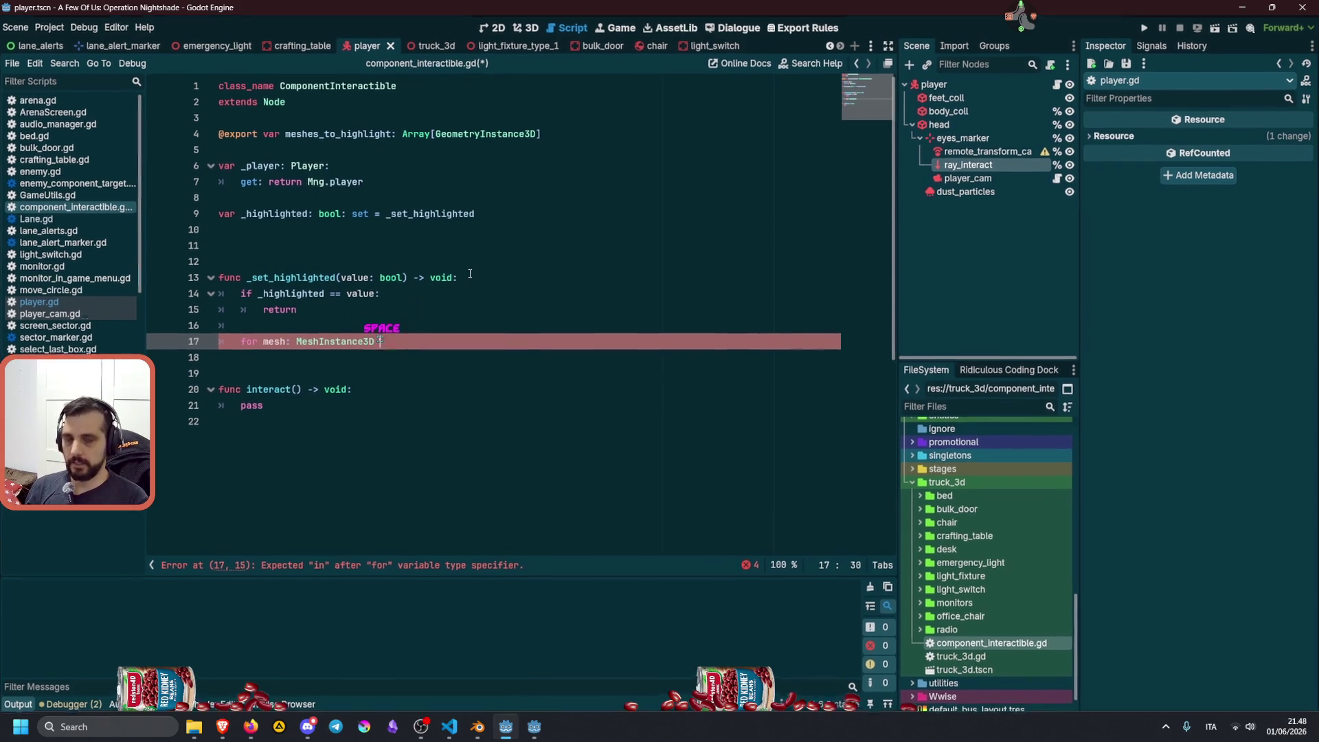
pyautogui.doubleClick(322, 133)
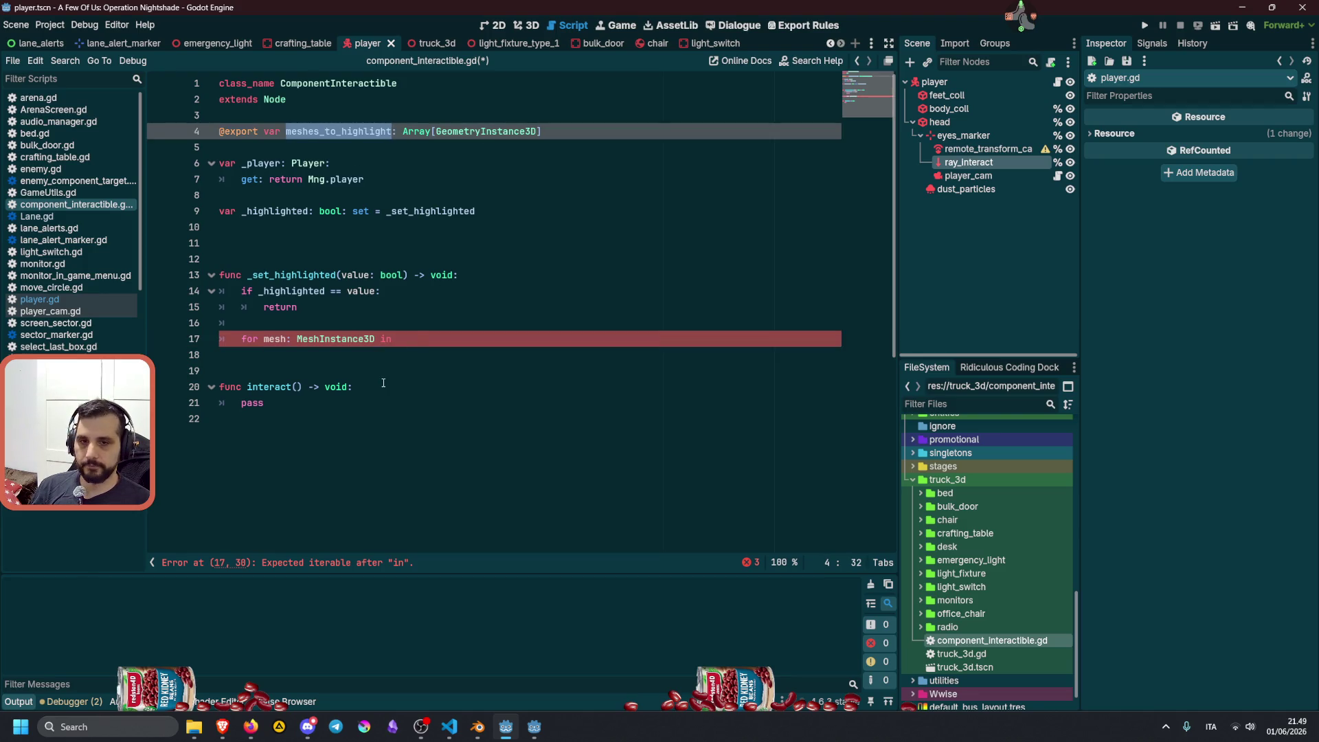
pyautogui.hotkey('ctrl', 'c')
pyautogui.click(412, 339)
pyautogui.hotkey('ctrl', 'v')
# Change the loop variable type to GeometryInstance3D and end the loop header with a colon.
pyautogui.doubleClick(477, 132)
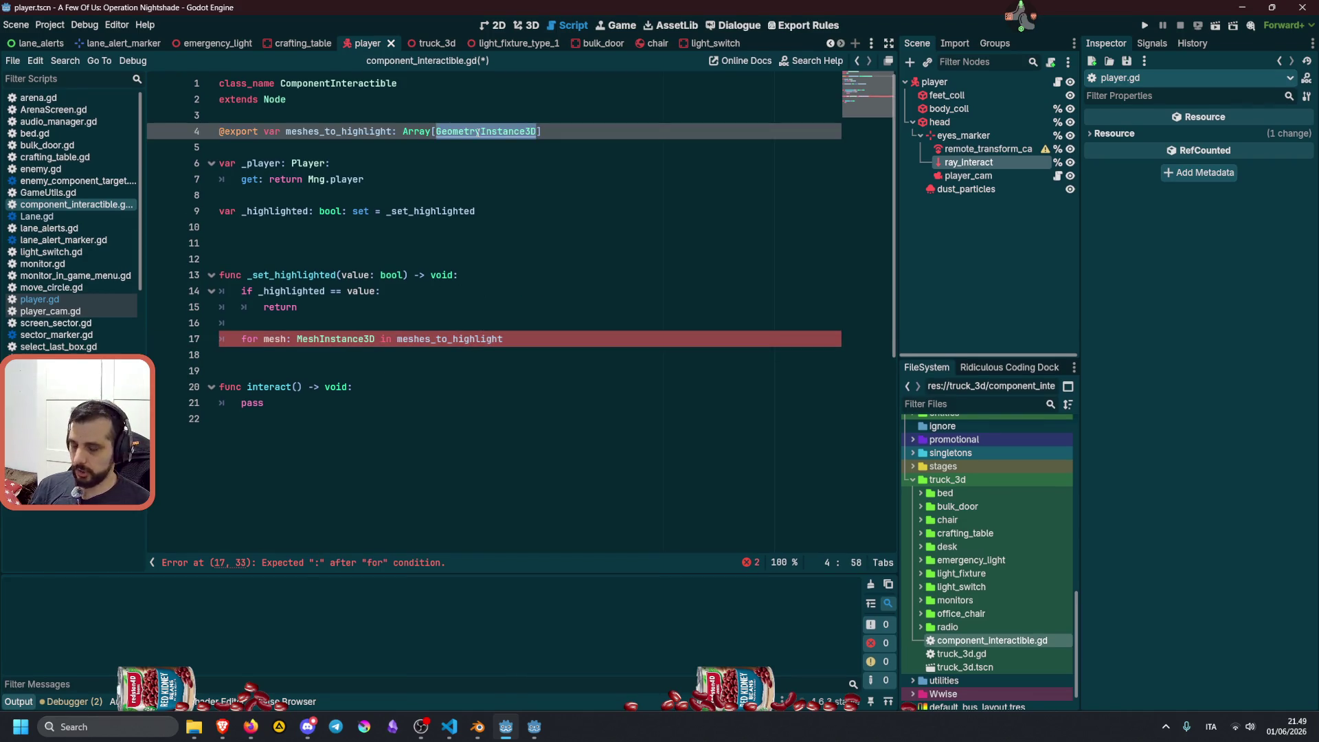
pyautogui.hotkey('ctrl', 'c')
pyautogui.doubleClick(344, 339)
pyautogui.hotkey('ctrl', 'v')
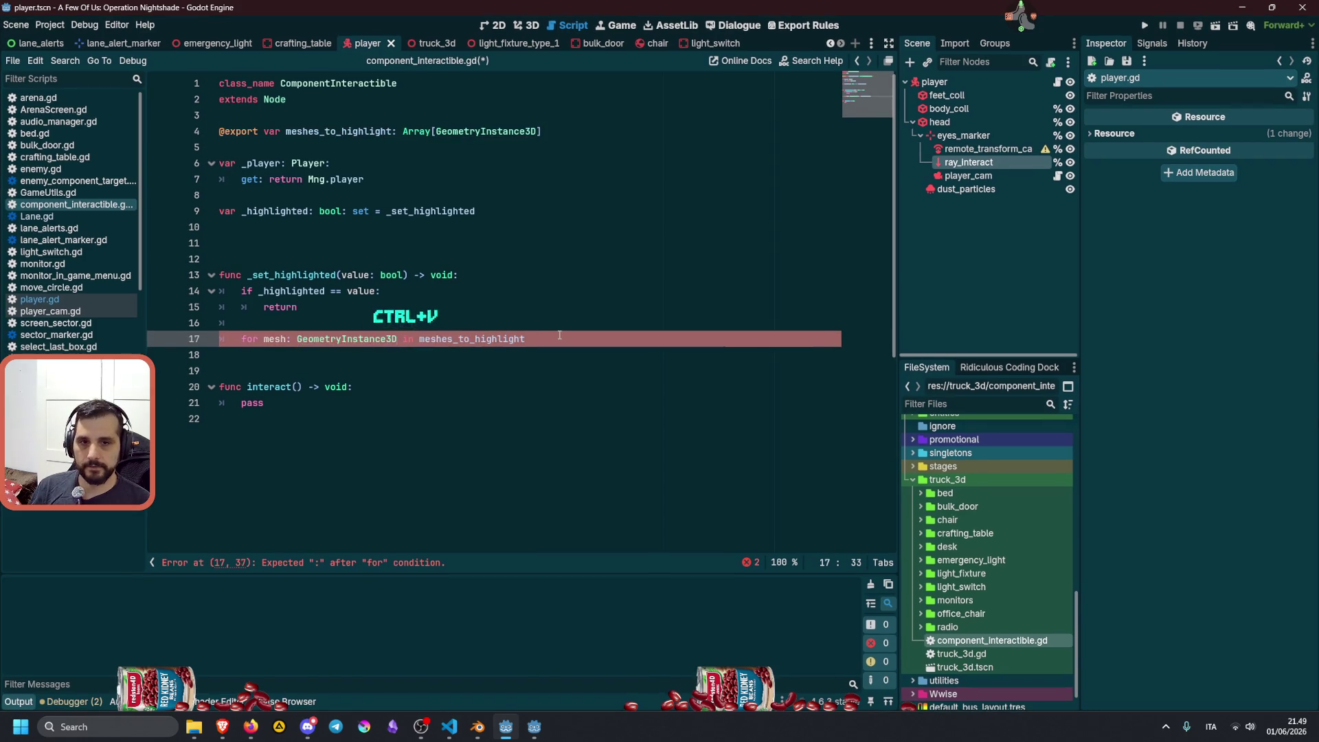
pyautogui.write(':')
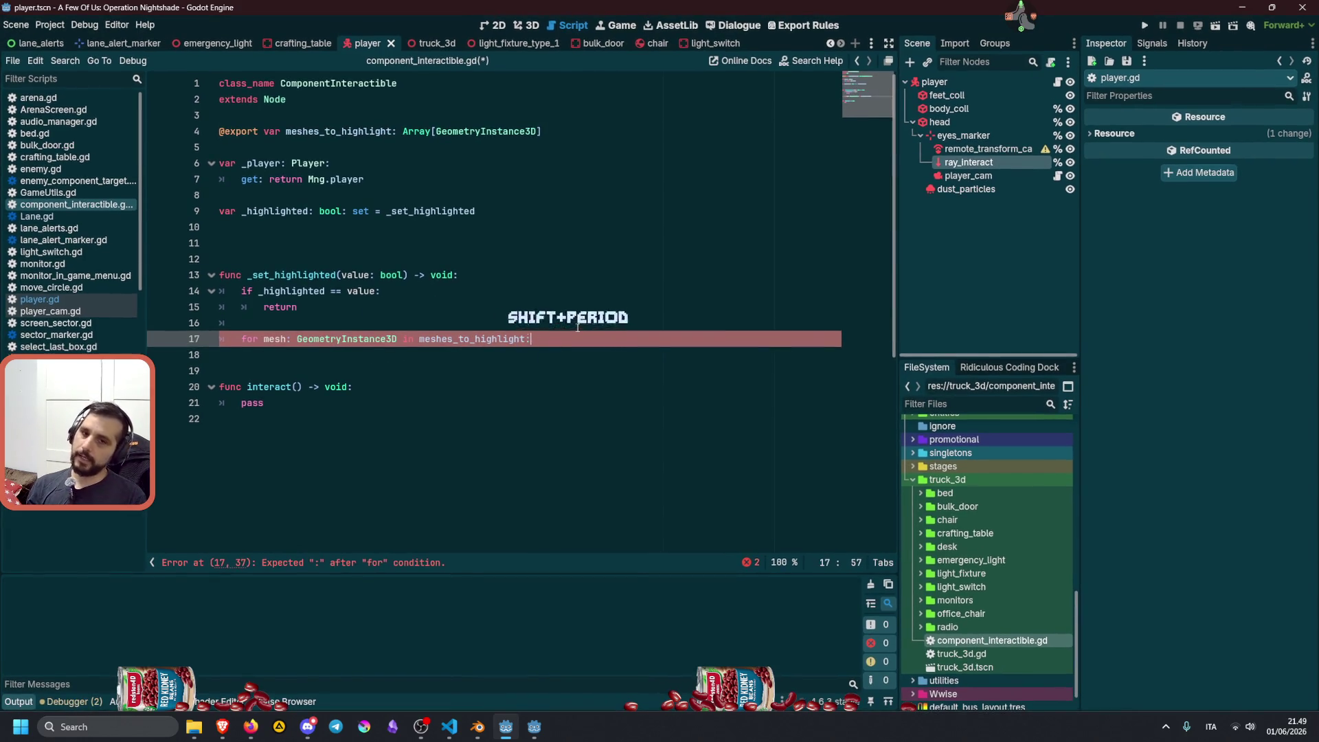
pyautogui.press('Return')
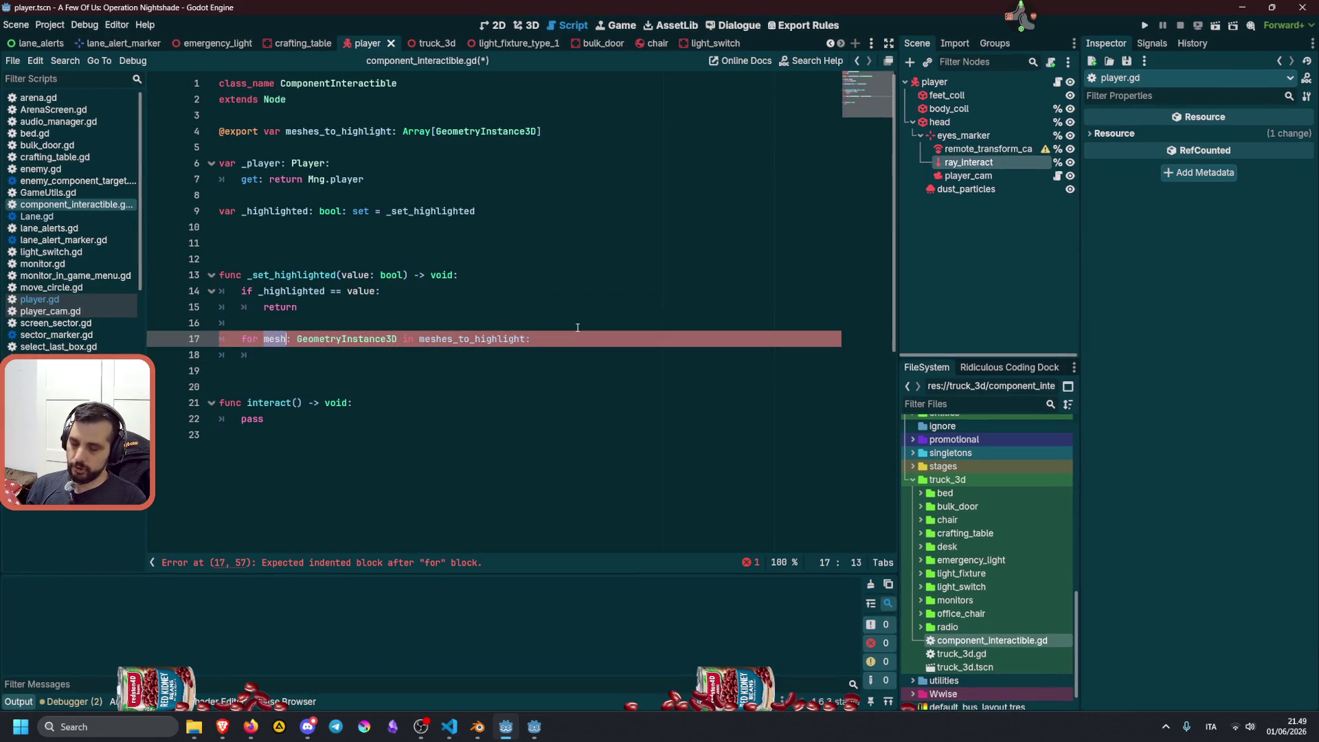
# Write the loop body 'mesh.material_overlay = null'.
pyautogui.hotkey('ctrl', 'v')
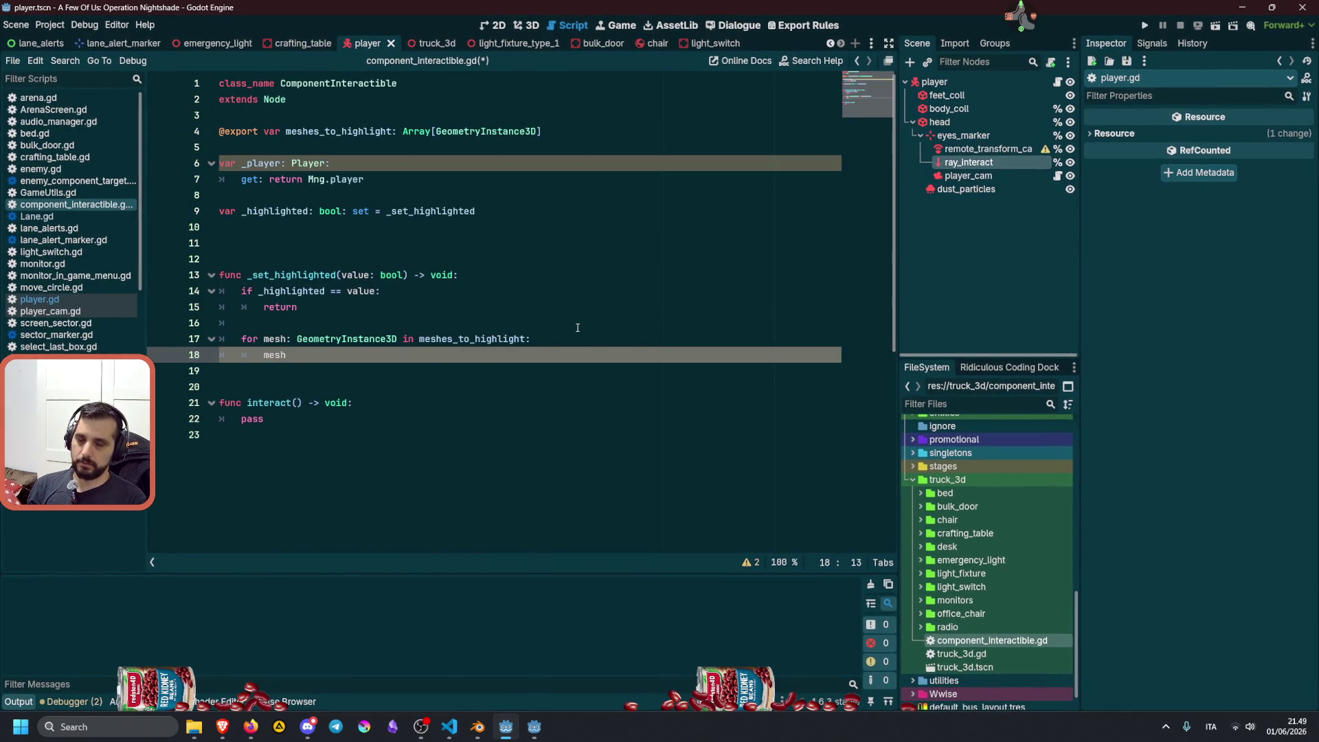
pyautogui.write('.ve')
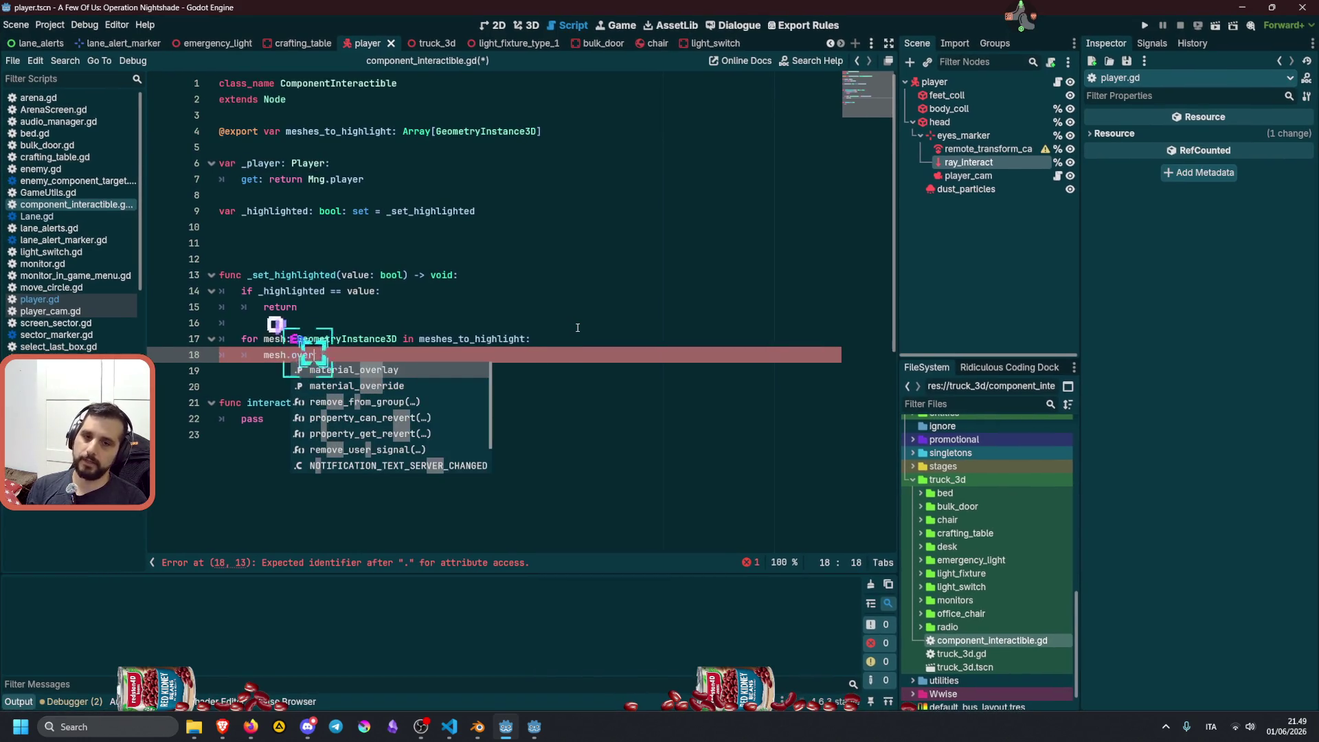
pyautogui.press('Return')
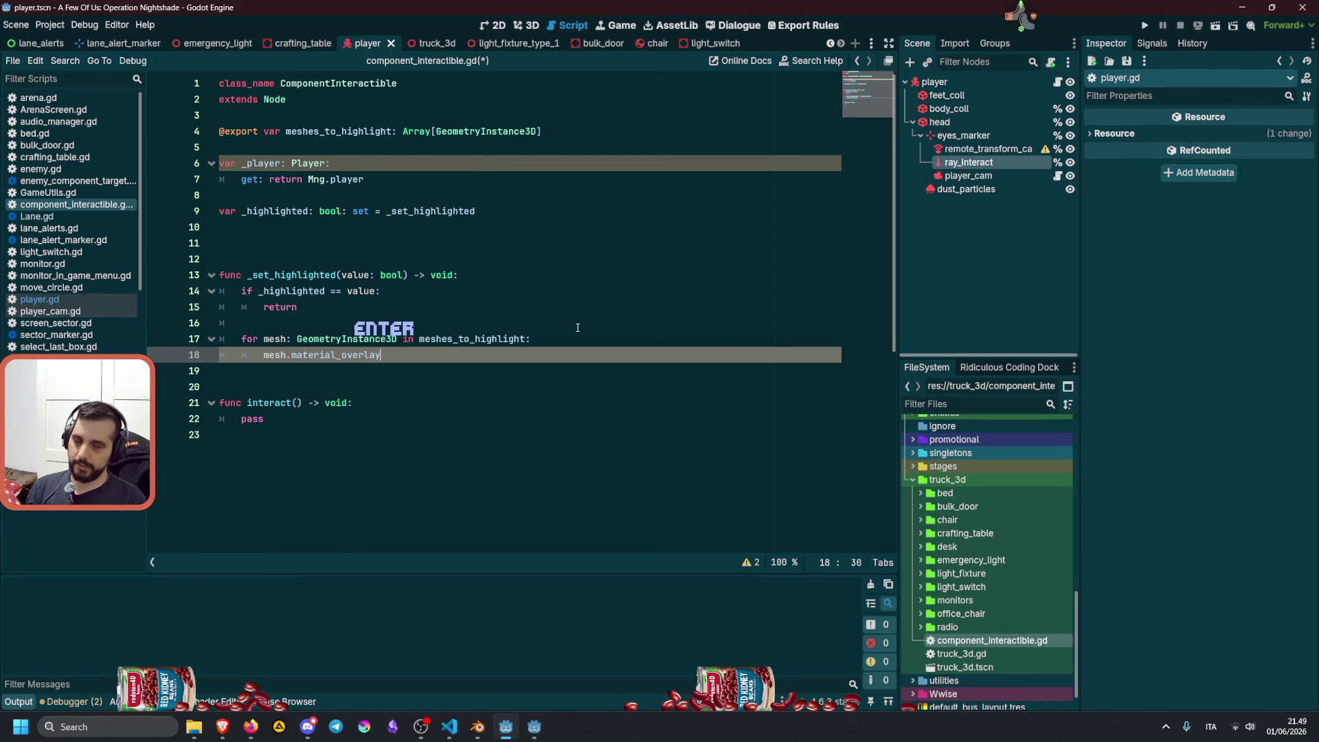
pyautogui.write('= ')
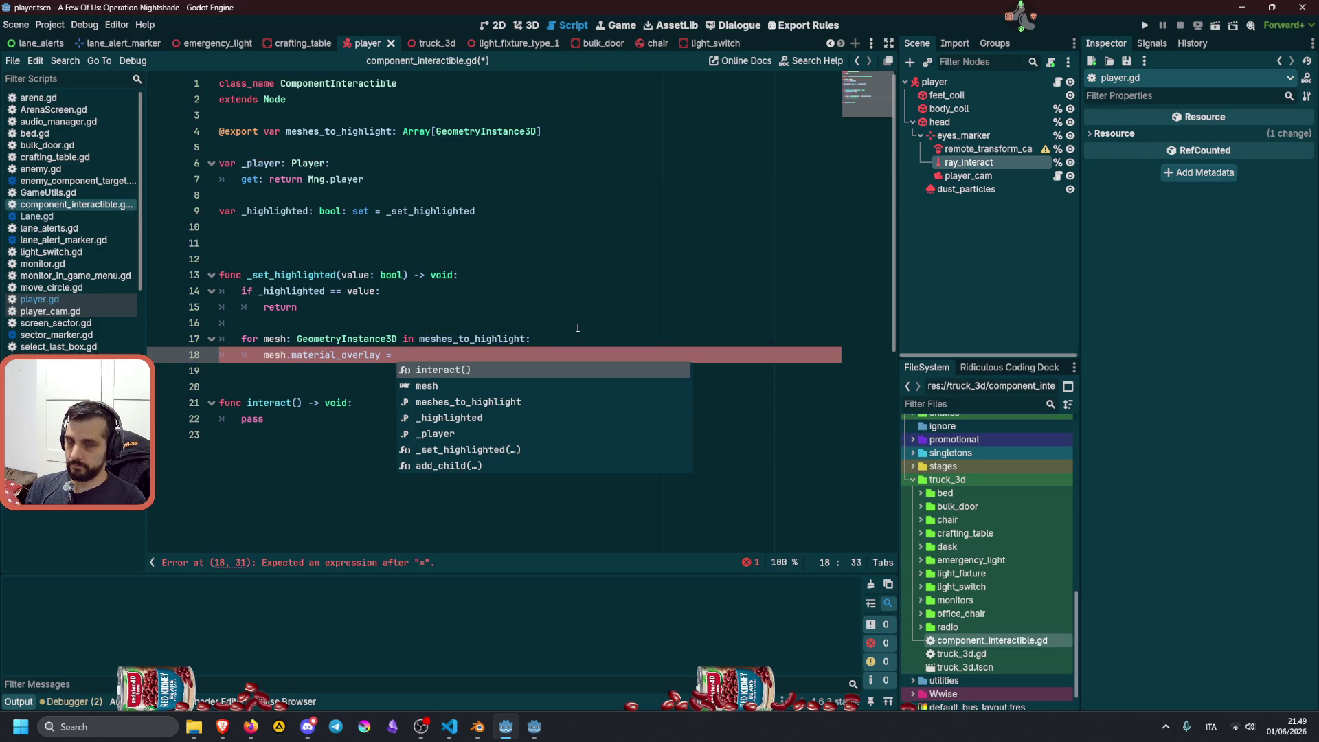
pyautogui.write('null')
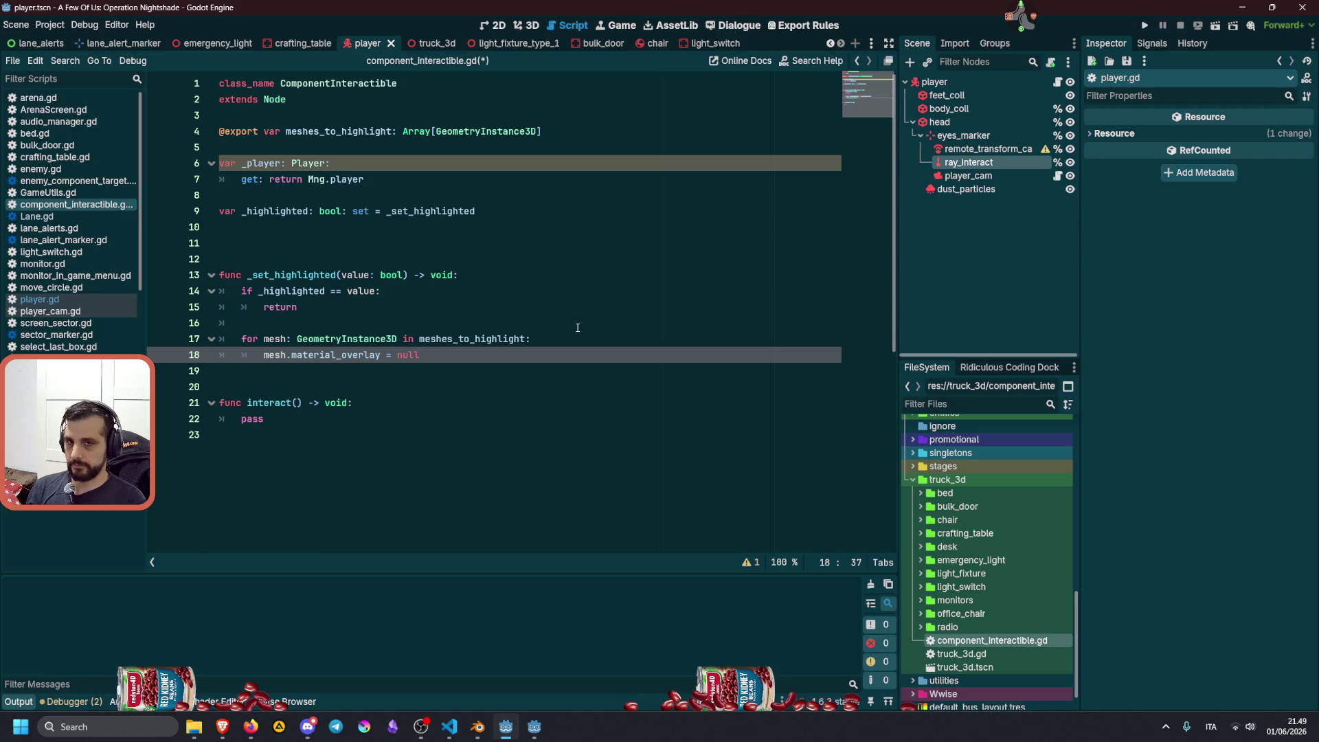
# Insert blank lines near the top of the script above the declarations.
pyautogui.click(414, 162)
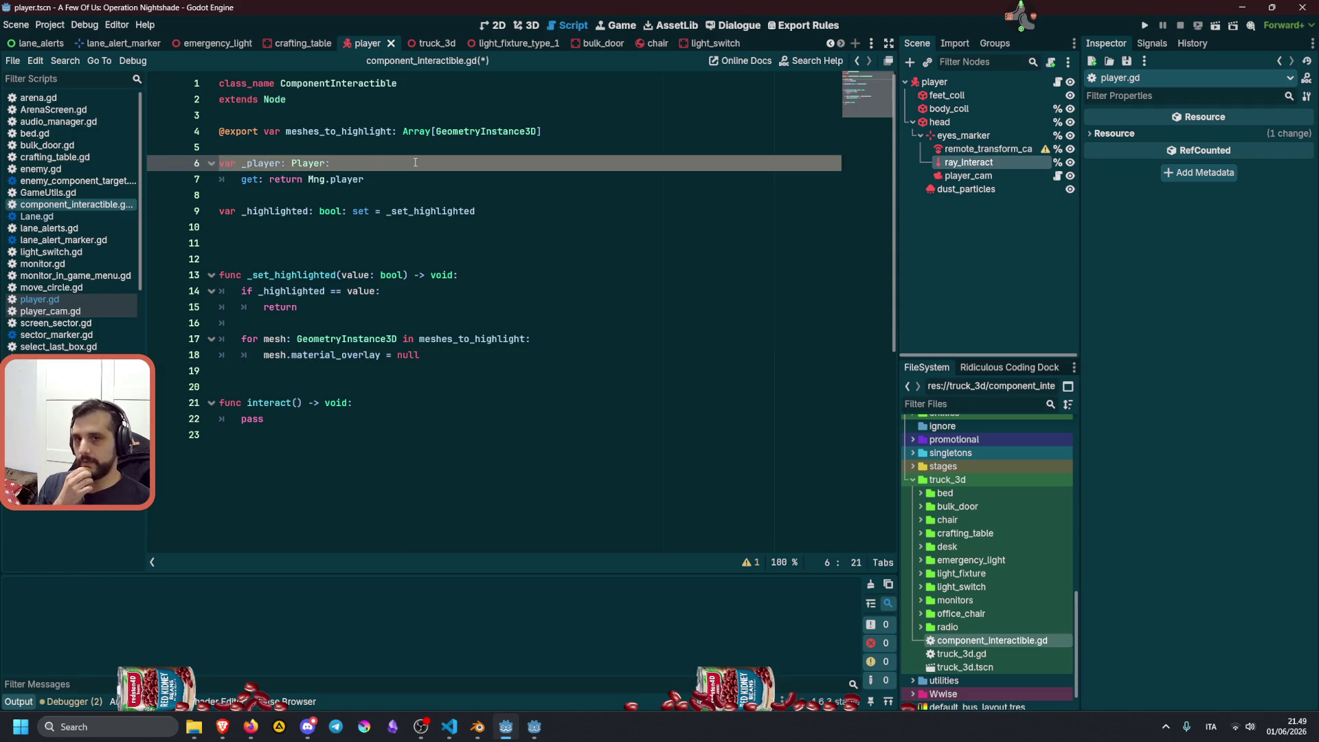
pyautogui.press('Home')
pyautogui.press('Return')
pyautogui.press('Return')
pyautogui.press('Up')
pyautogui.press('Up')
pyautogui.press('Up')
pyautogui.press('Return')
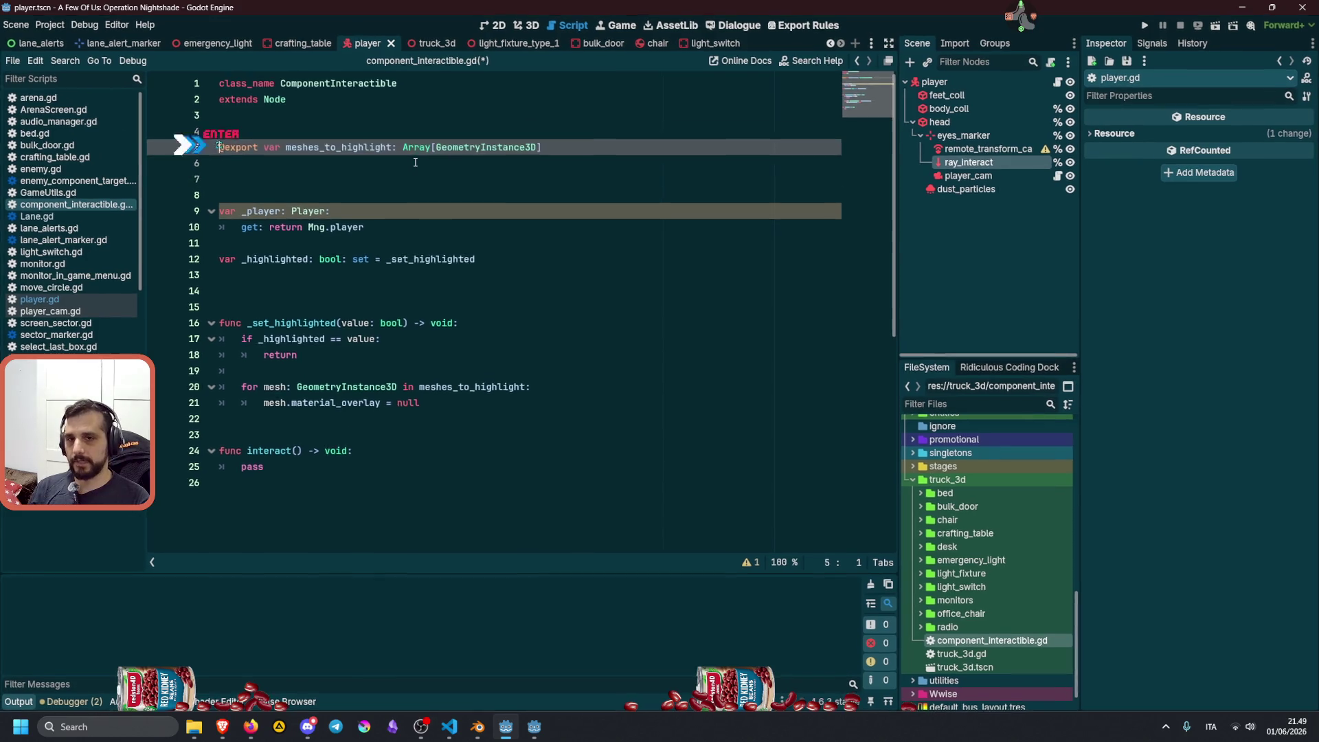
# Type 'const HIGHLIGHT_MAT: StandardMaterial3D = preload("")' on the new line 4.
pyautogui.press('Return')
pyautogui.press('Up')
pyautogui.press('Up')
pyautogui.write('const ')
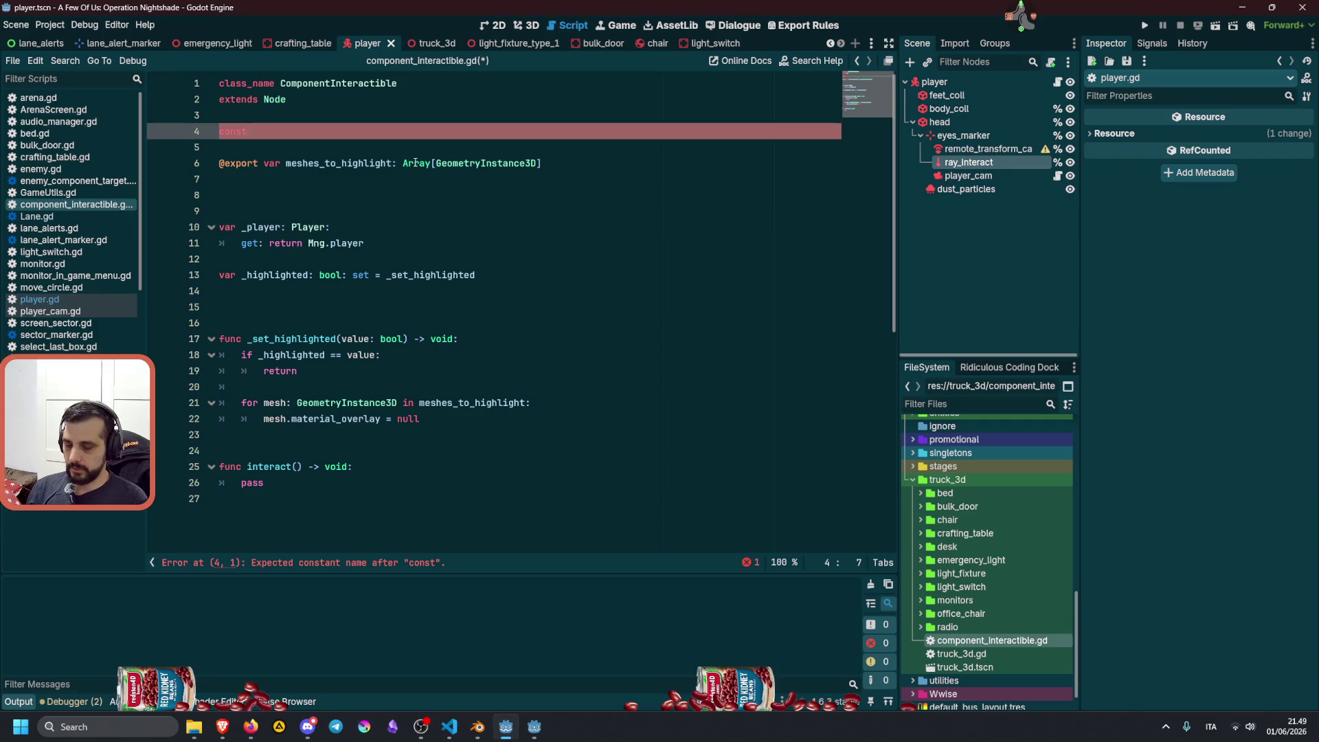
pyautogui.write('HIGHLIGHT_')
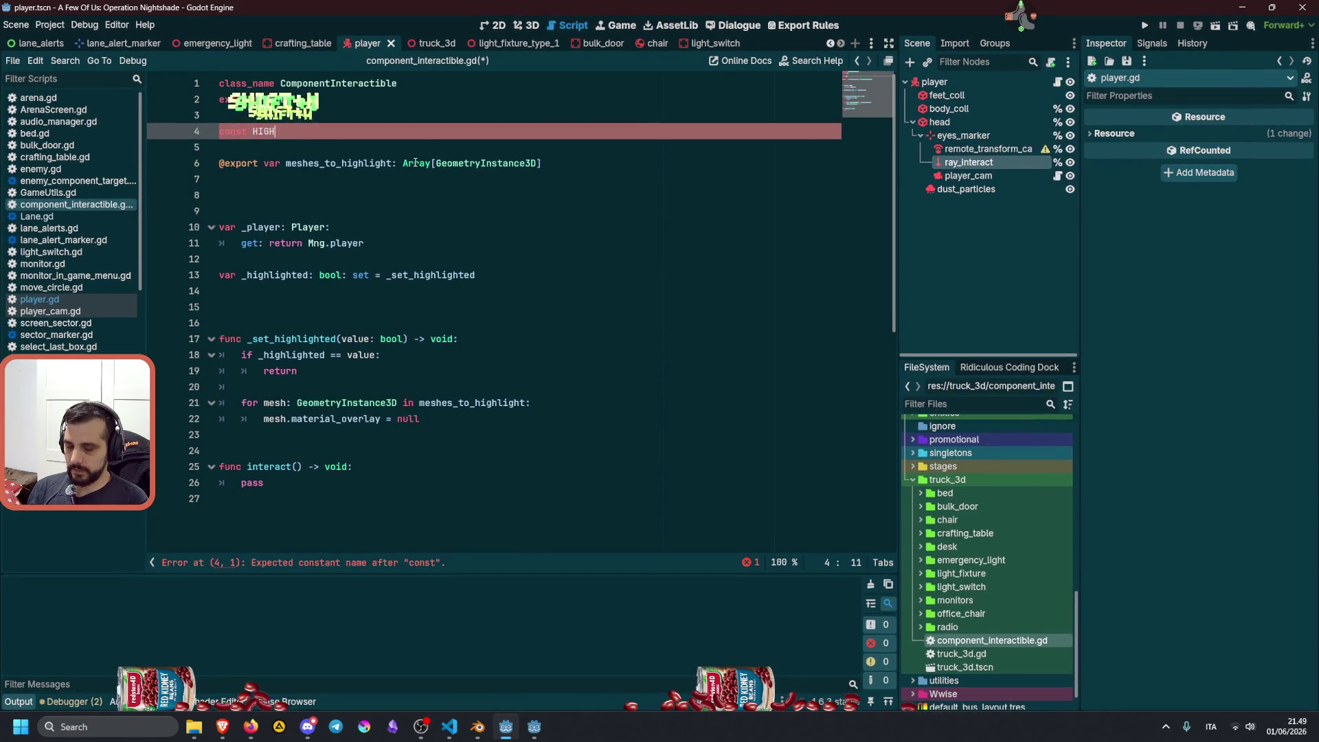
pyautogui.write('MAT')
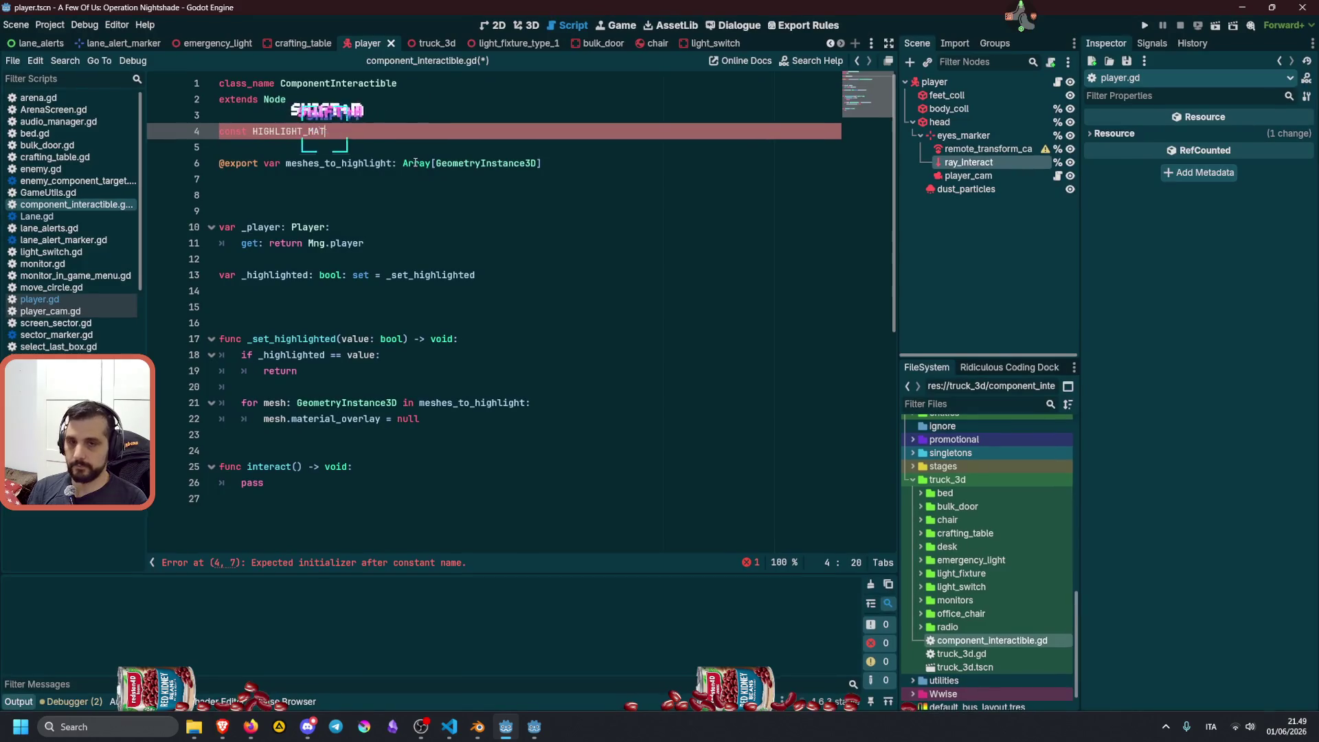
pyautogui.write(': ')
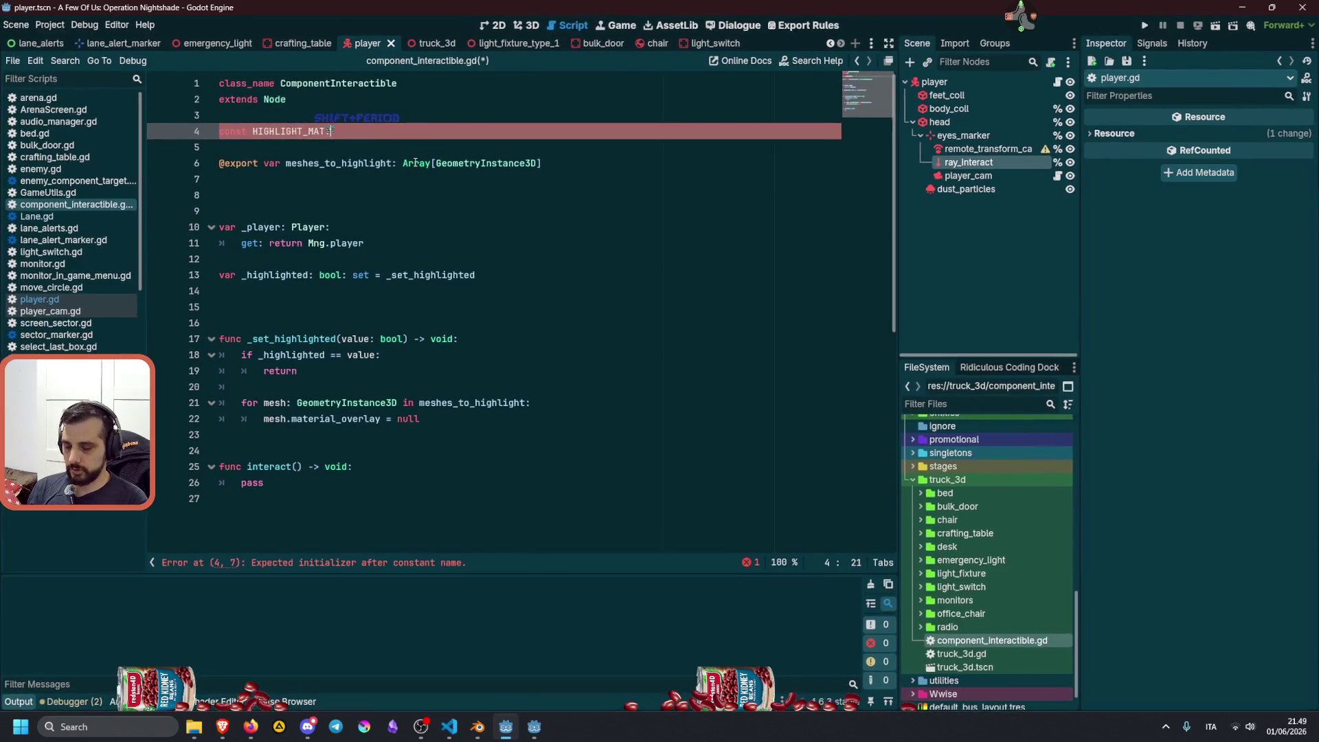
pyautogui.write('S')
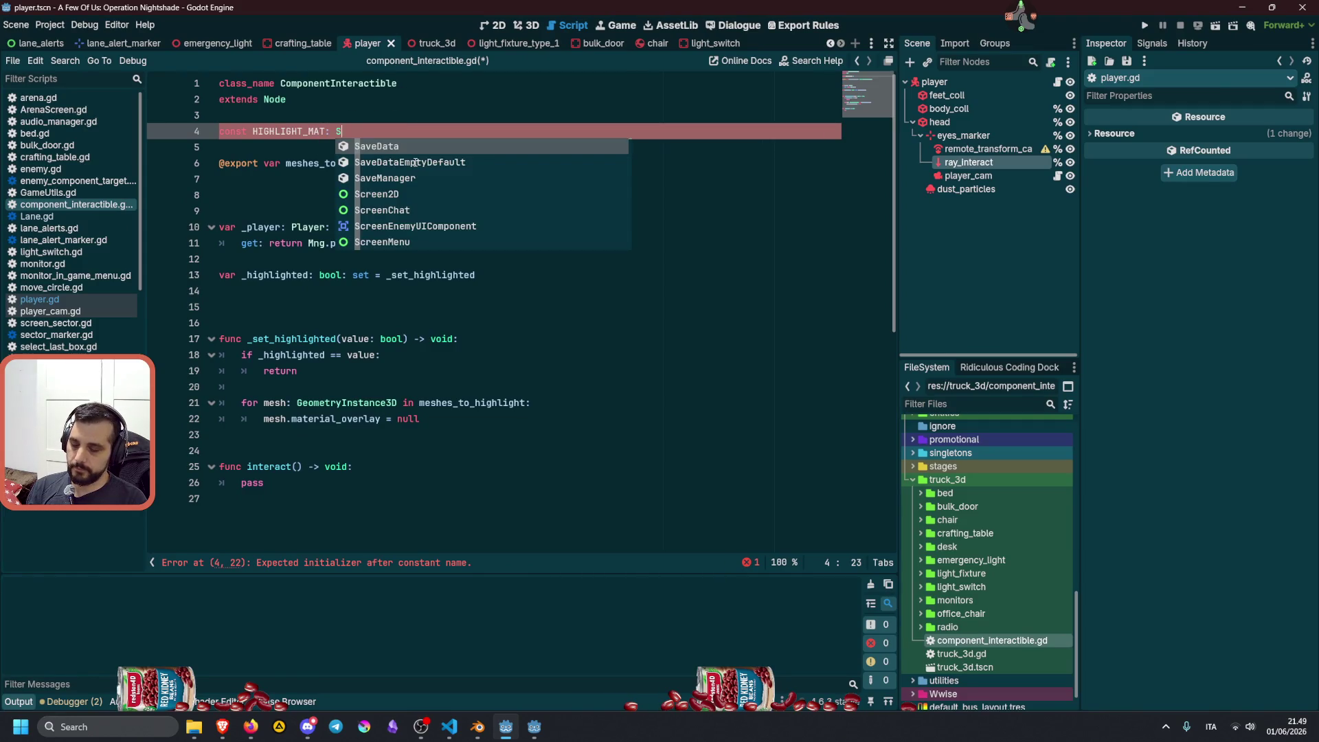
pyautogui.press('BackSpace')
pyautogui.write('Stande')
pyautogui.press('BackSpace')
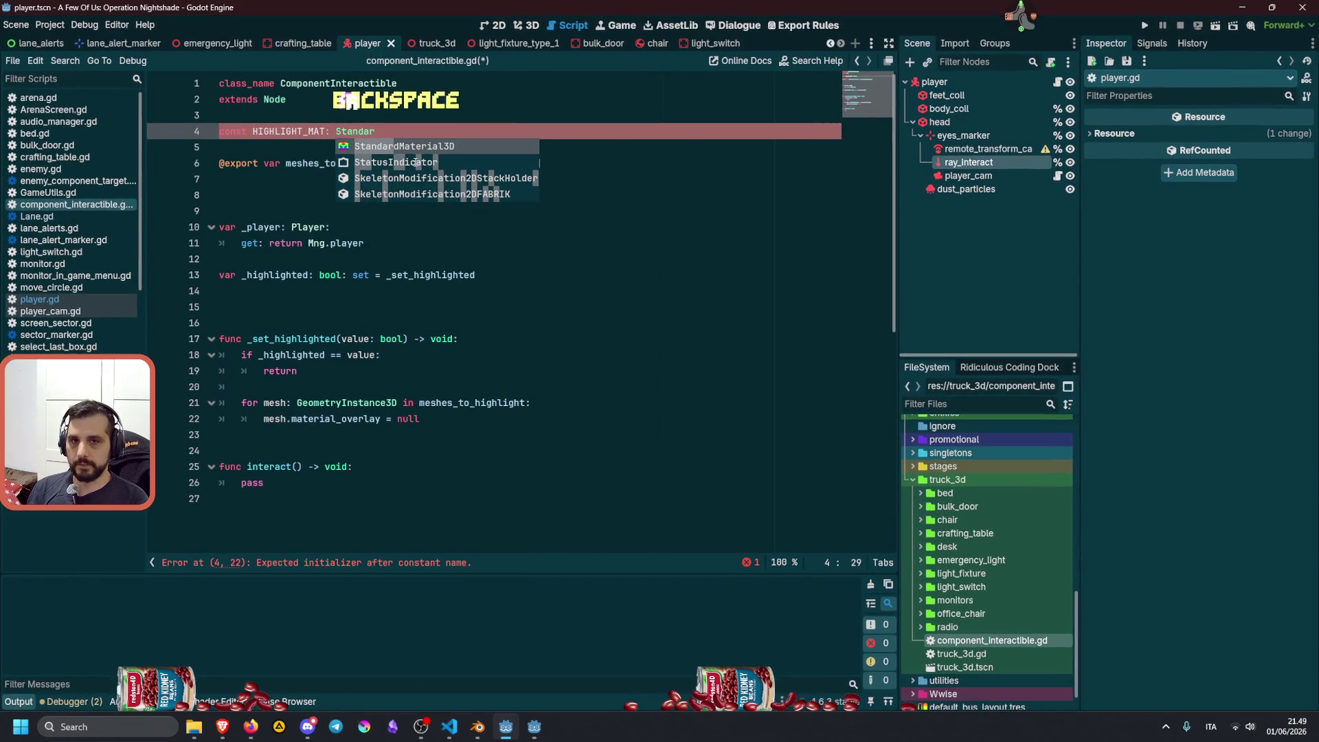
pyautogui.press('Return')
pyautogui.write('= ')
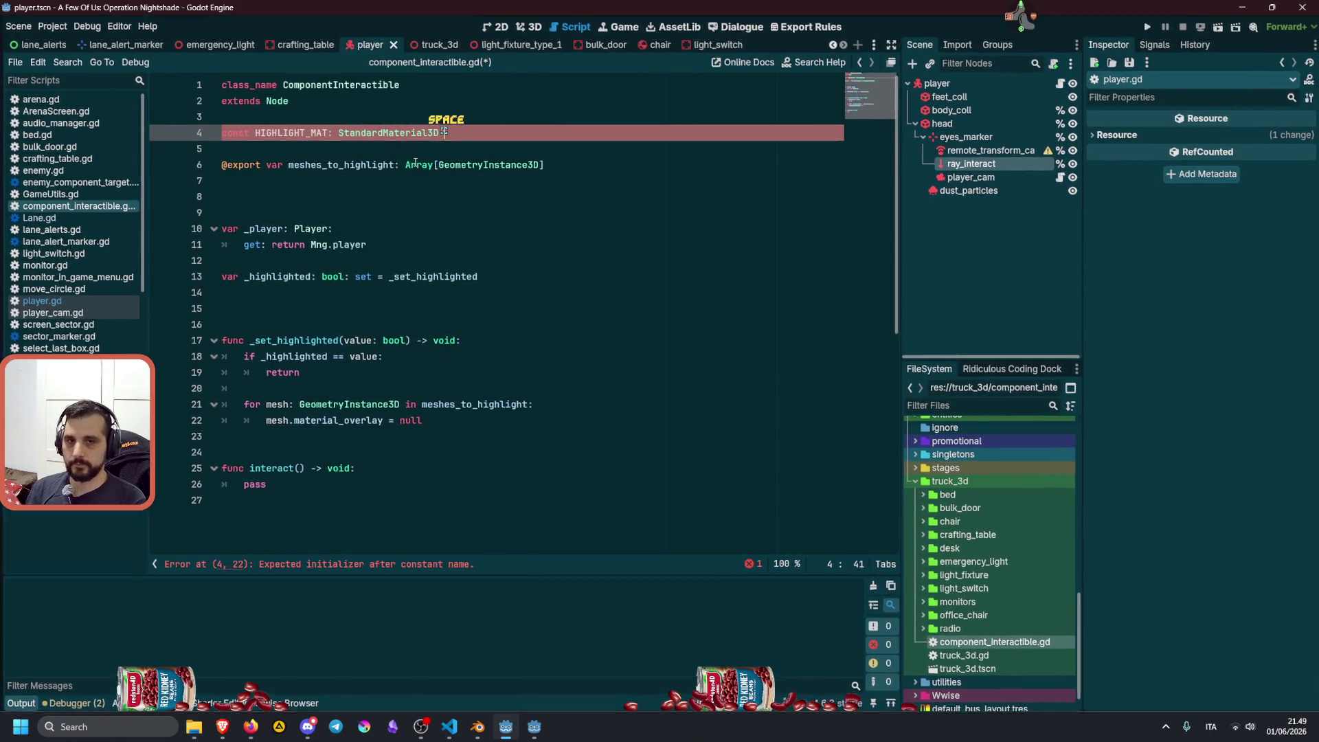
pyautogui.write('prelo')
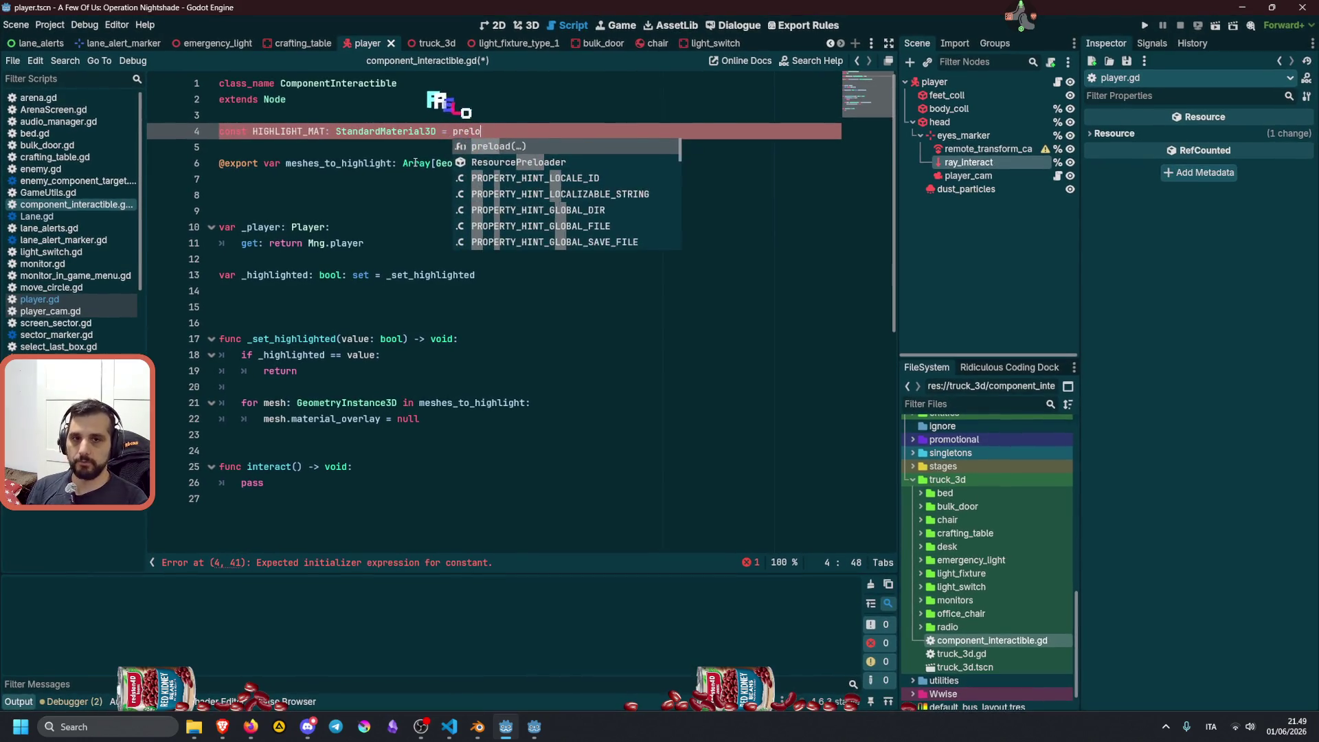
pyautogui.press('Return')
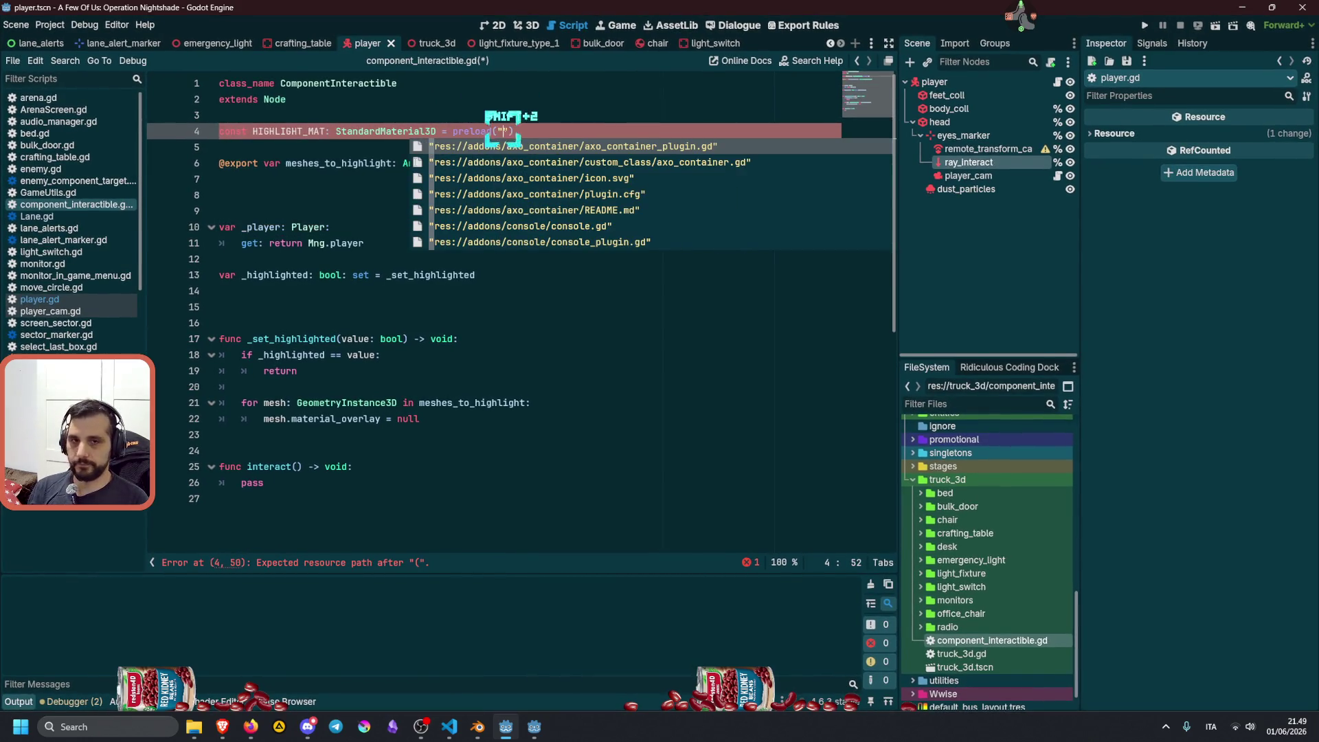
pyautogui.write('"')
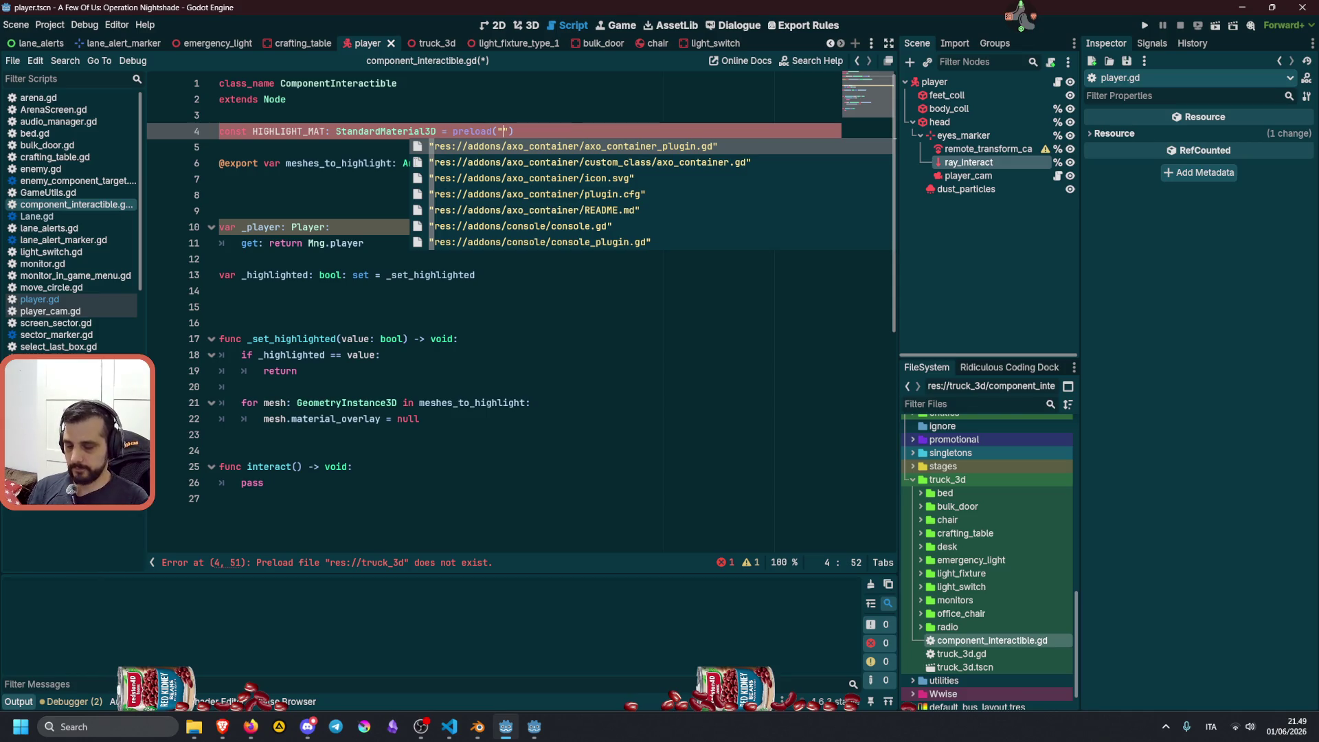
pyautogui.write('high')
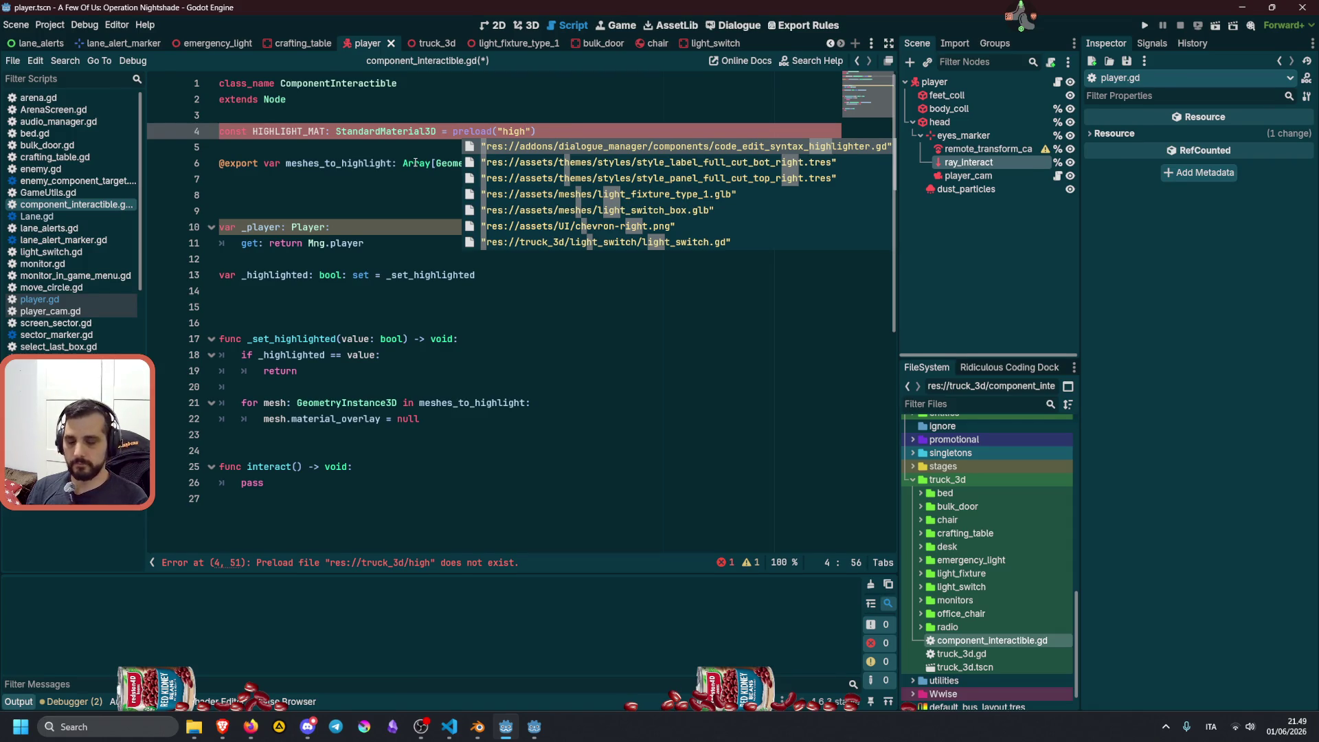
pyautogui.write('l')
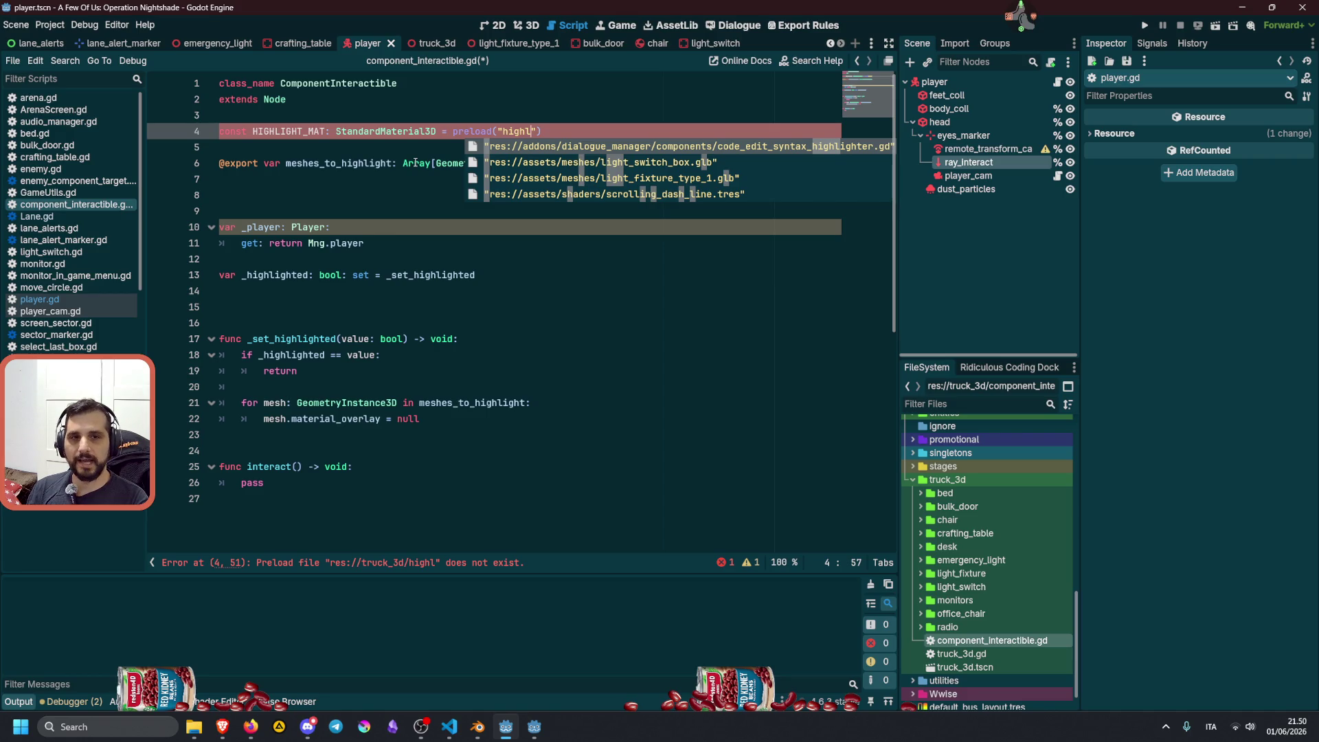
pyautogui.press('BackSpace')
pyautogui.press('BackSpace')
pyautogui.press('BackSpace')
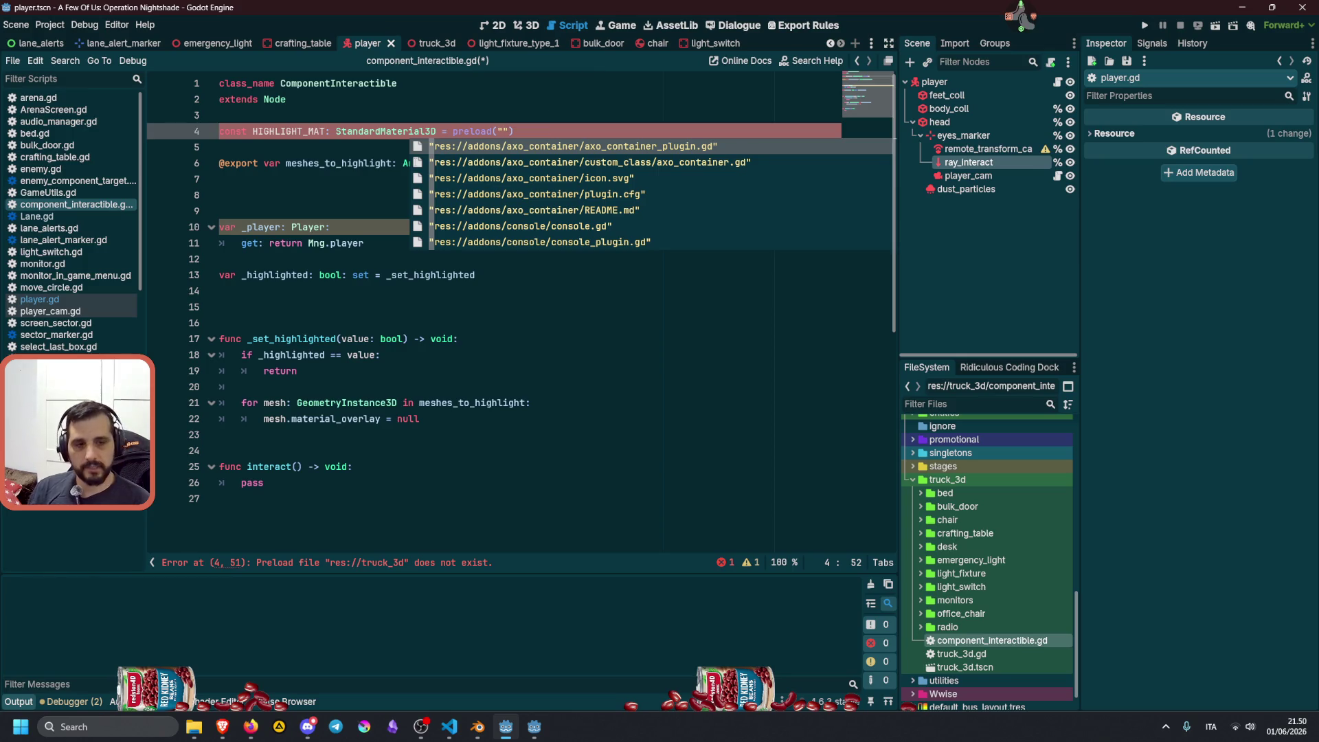
# Locate stencil_outline_material.tres in the FileSystem shaders folder.
pyautogui.scroll(6, 976, 467)
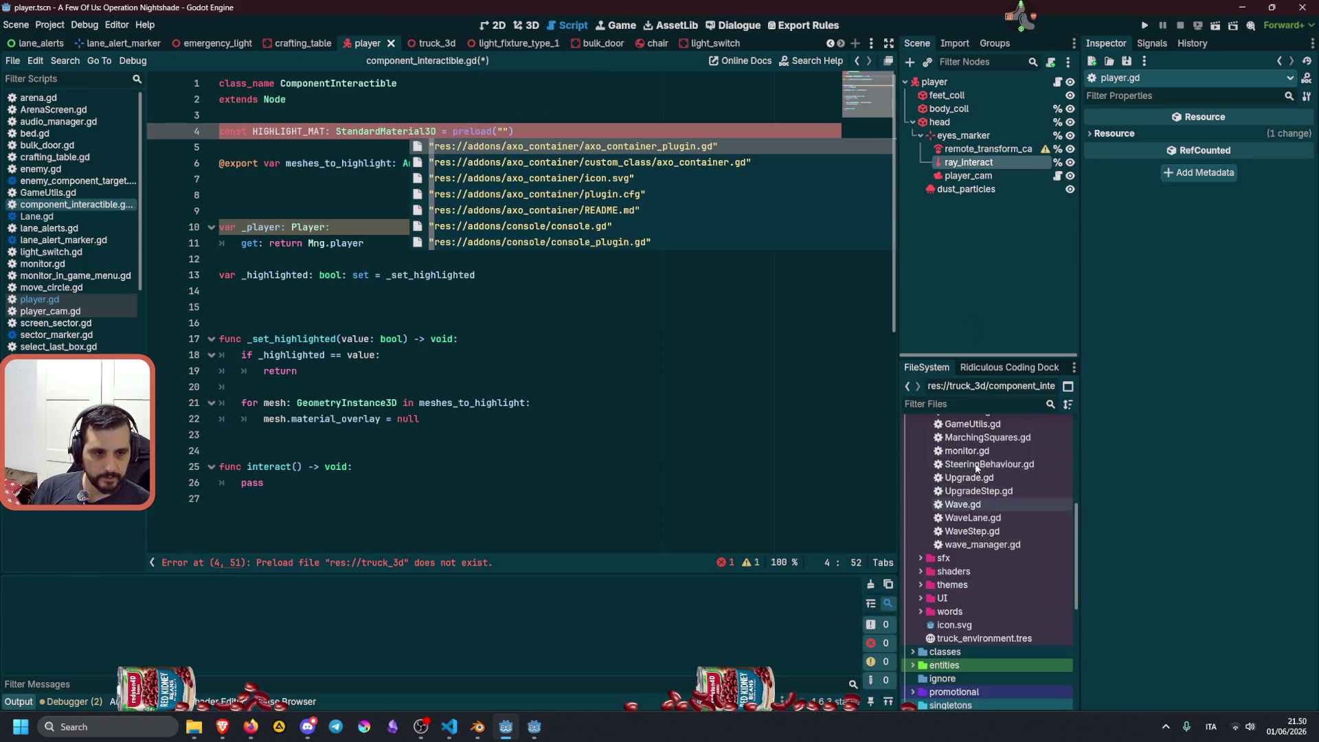
pyautogui.scroll(3, 976, 467)
pyautogui.click(919, 527)
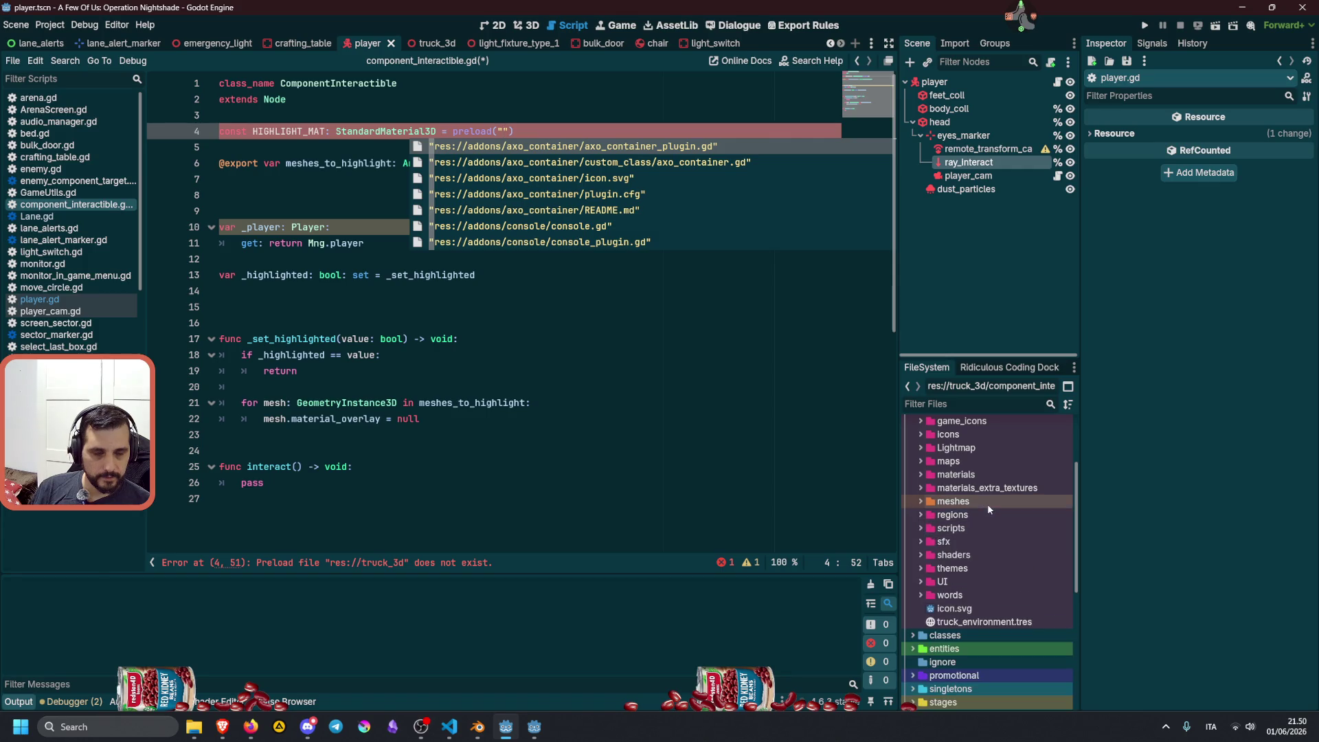
pyautogui.click(921, 474)
pyautogui.click(921, 474)
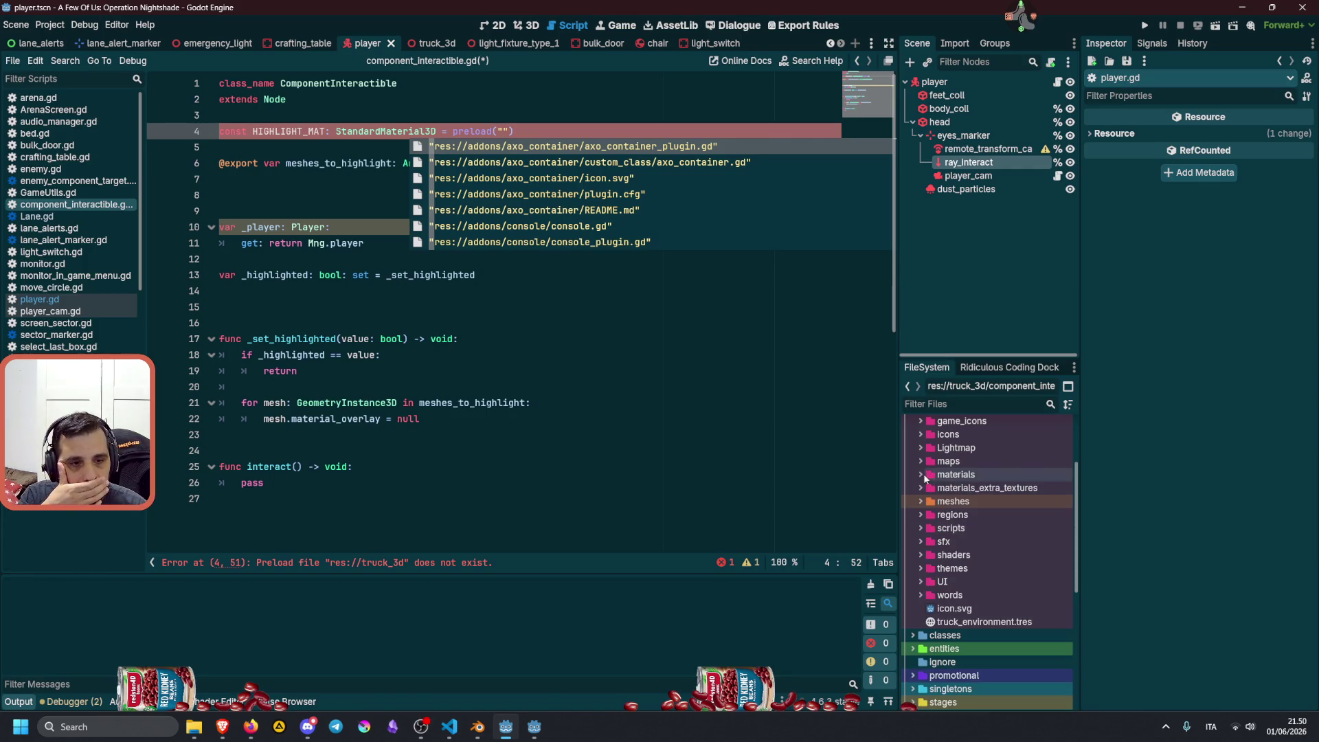
pyautogui.click(920, 559)
pyautogui.scroll(-3, 996, 550)
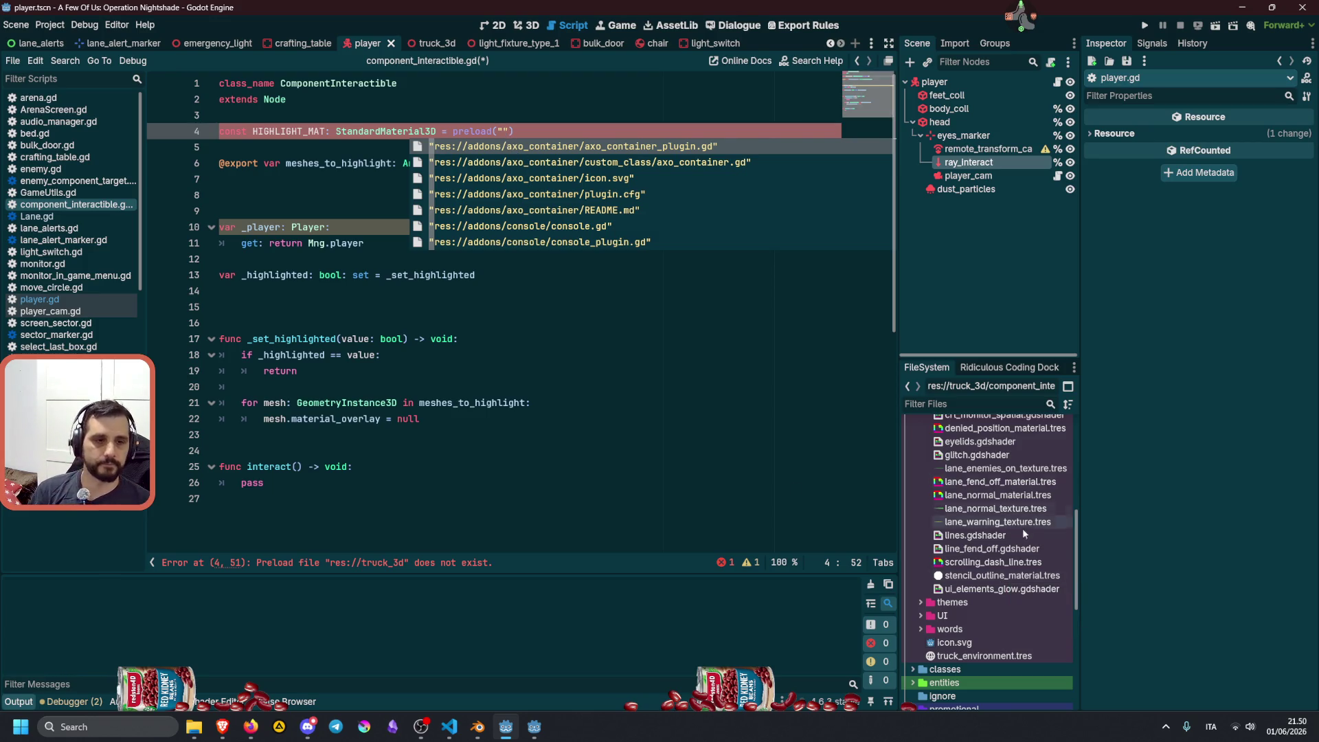
# Copy the outline material's UID and paste it into the preload call.
pyautogui.rightClick(1003, 576)
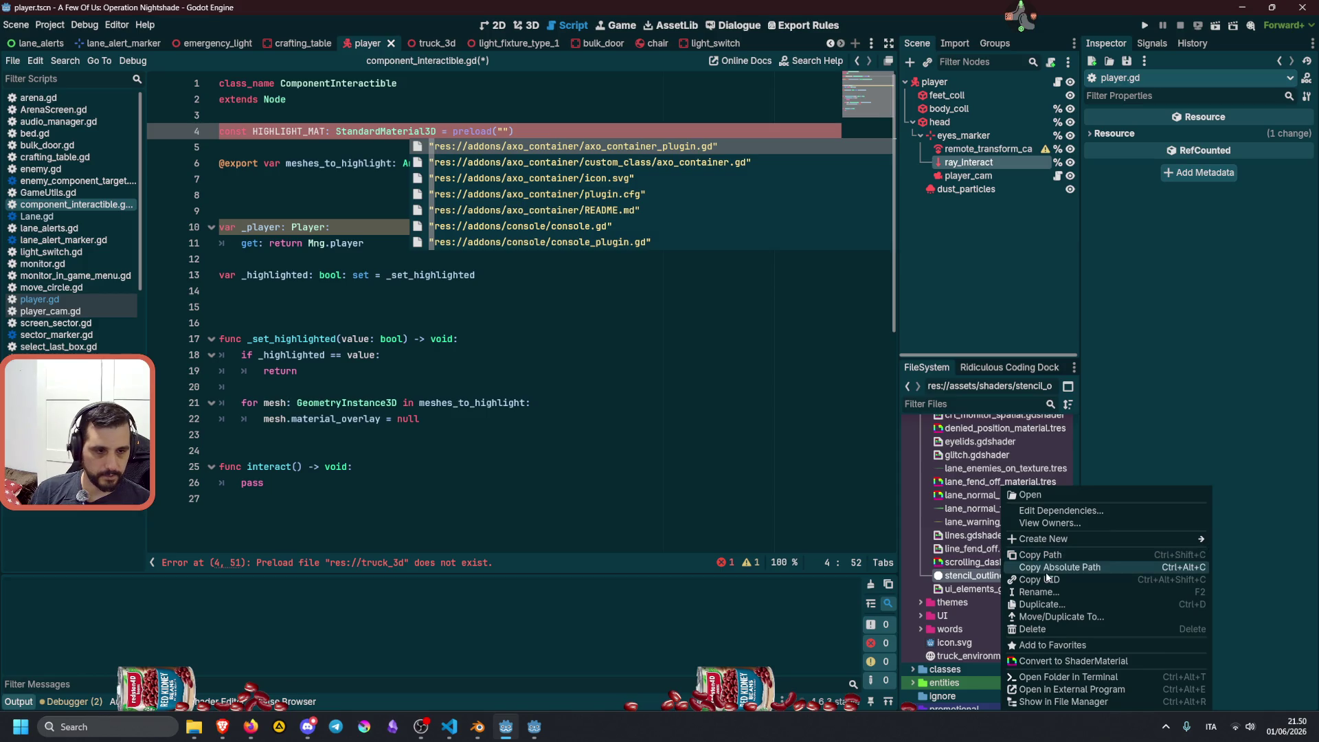
pyautogui.click(1044, 579)
pyautogui.press('Escape')
pyautogui.hotkey('ctrl', 'v')
pyautogui.click(524, 164)
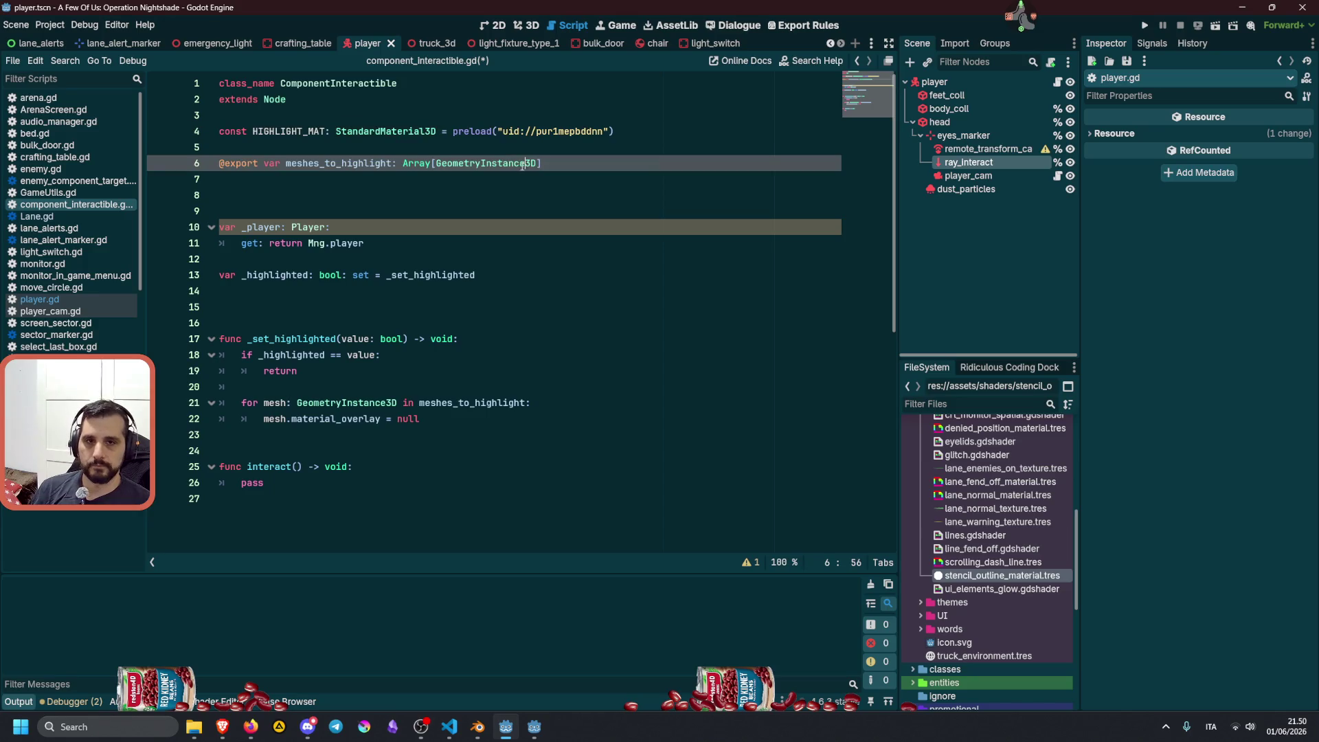
pyautogui.doubleClick(272, 132)
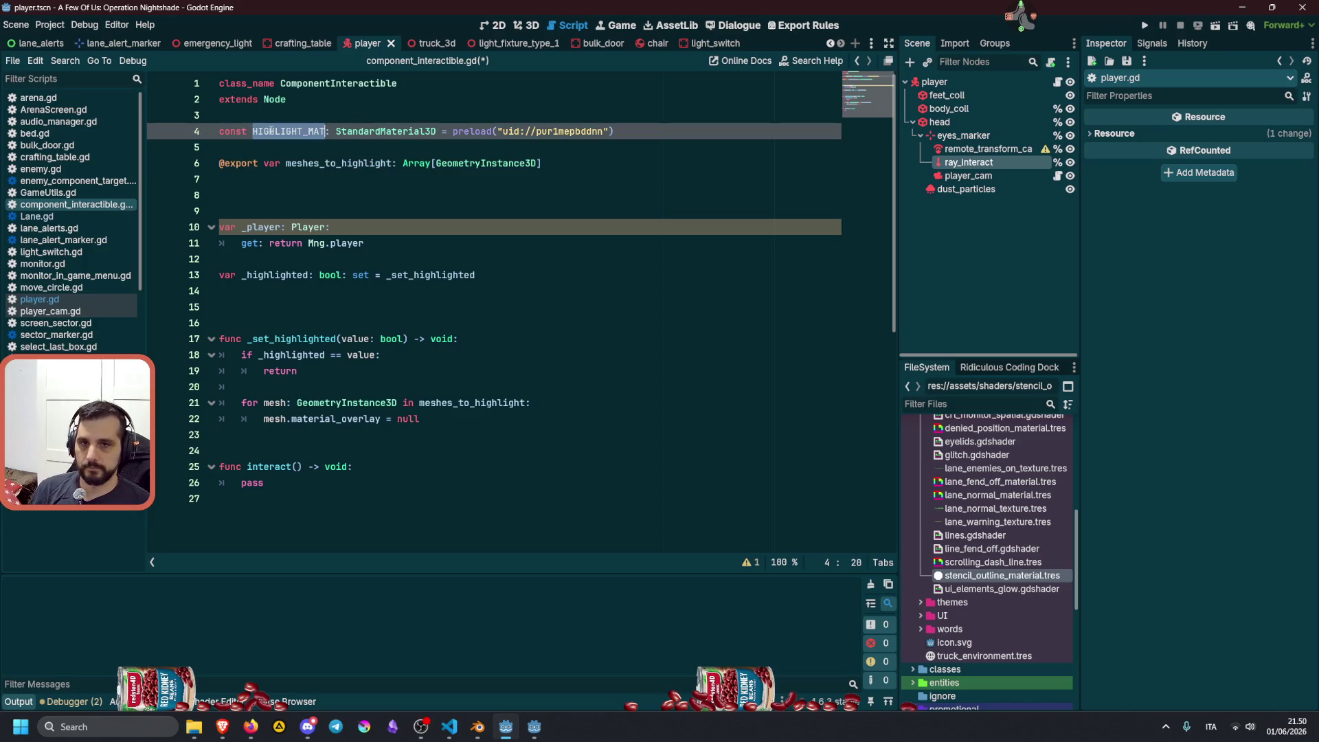
# Make the overlay assignment 'null if not _highlighted else HIGHLIGHT_MAT'.
pyautogui.click(472, 418)
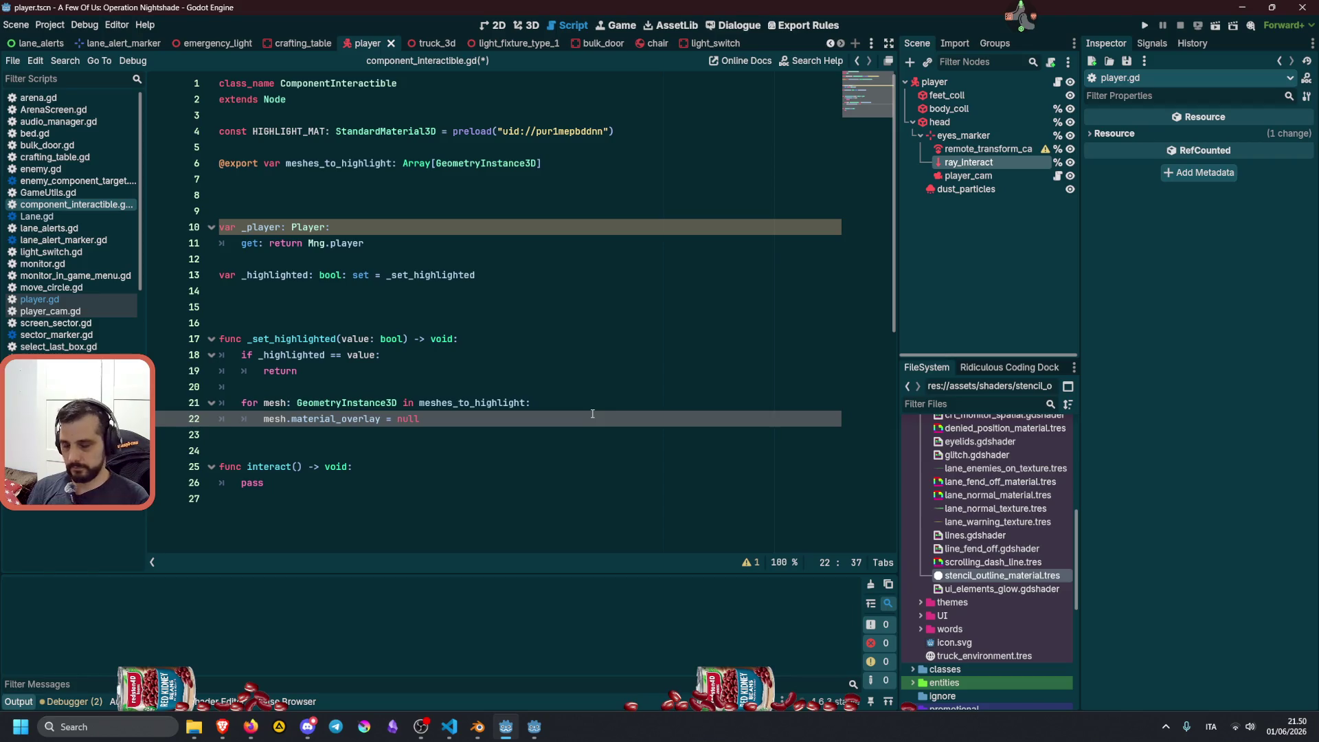
pyautogui.write('if not ')
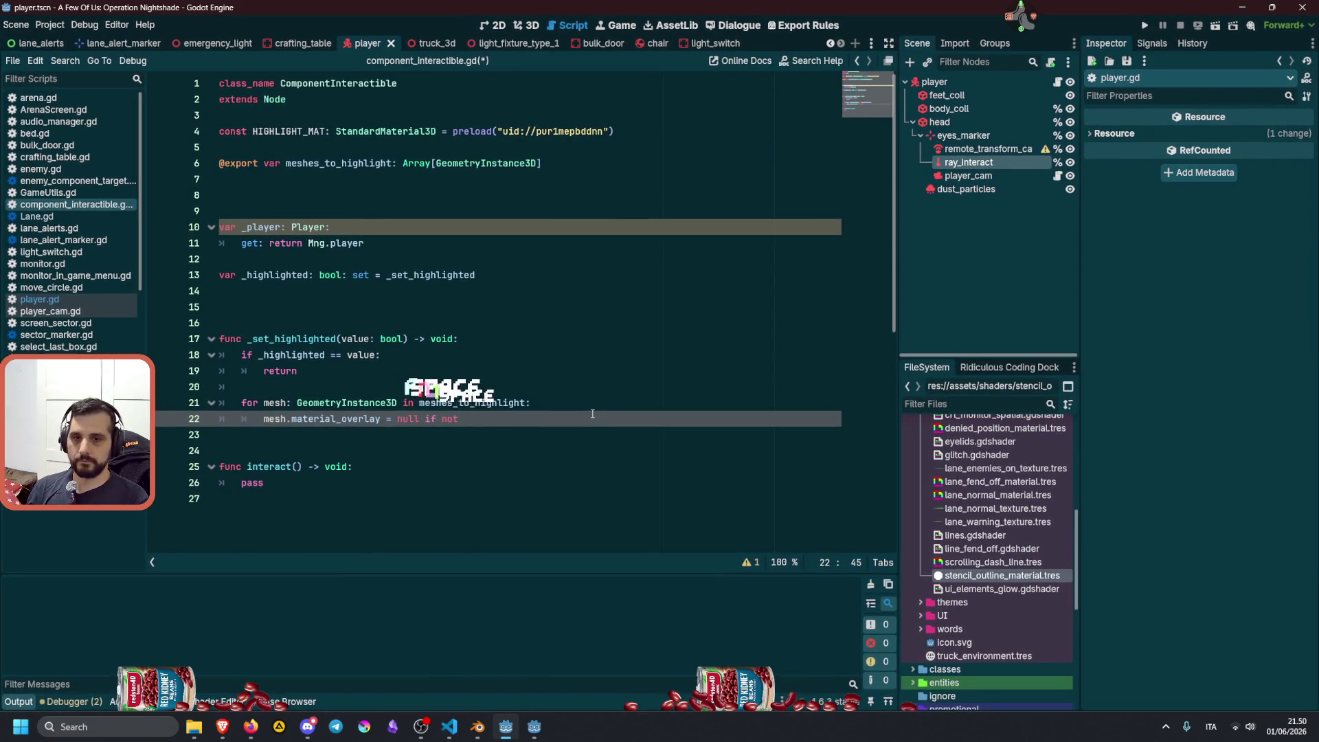
pyautogui.write('_hi')
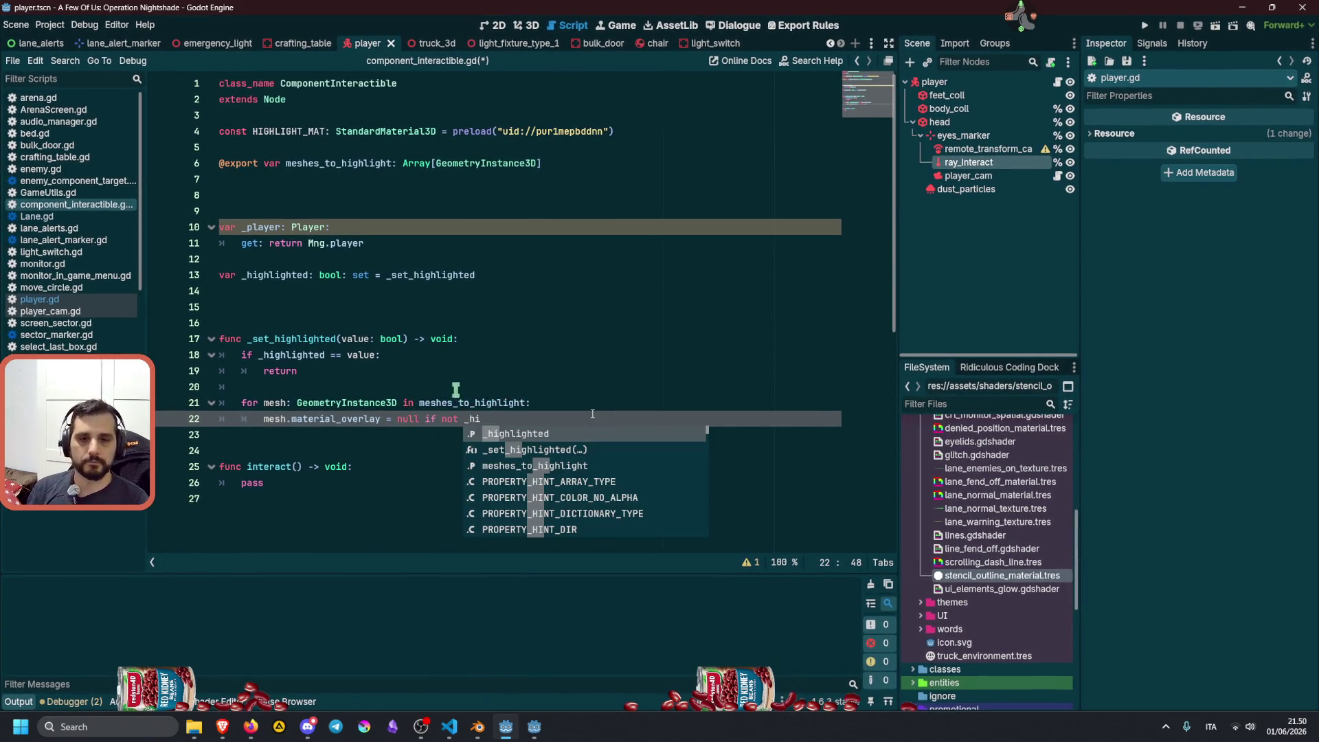
pyautogui.press('Return')
pyautogui.write('else')
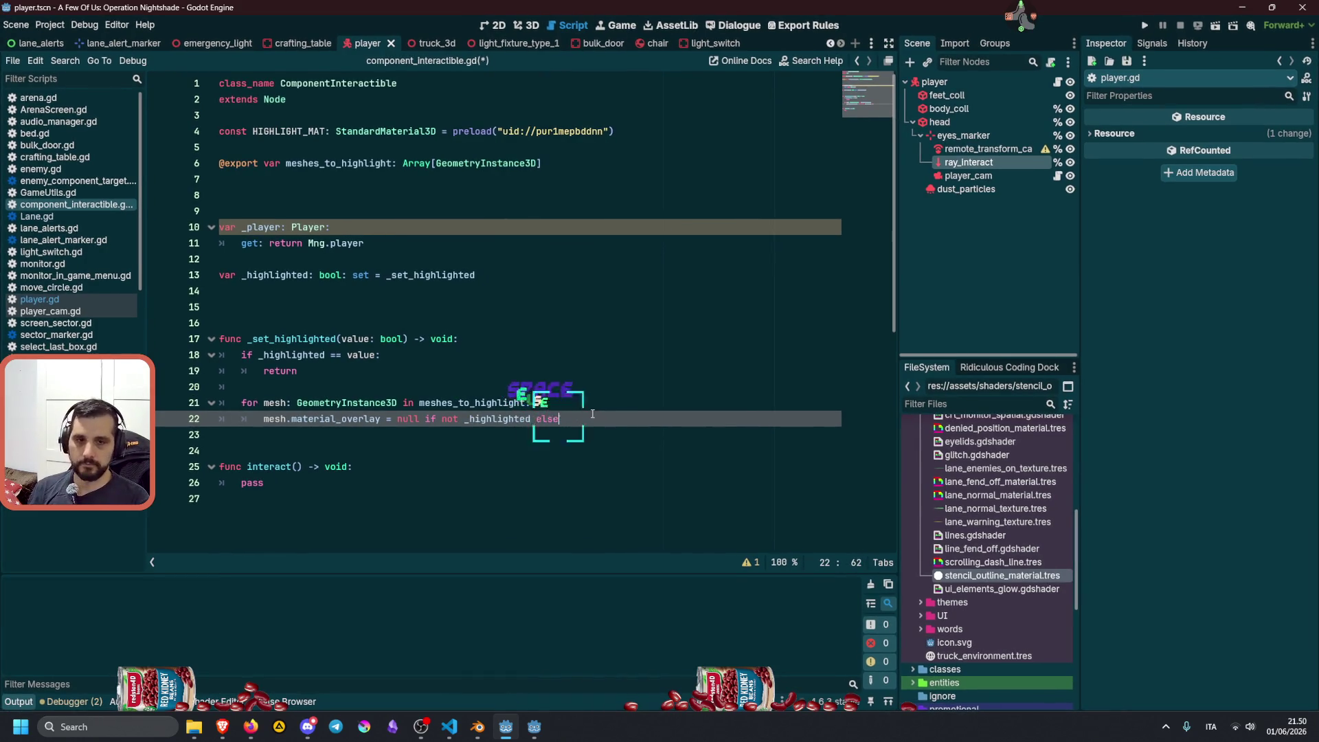
pyautogui.hotkey('ctrl', 'v')
# Declare 'var mat: StandardMaterial3D =' on a new line before the mesh loop.
pyautogui.click(599, 392)
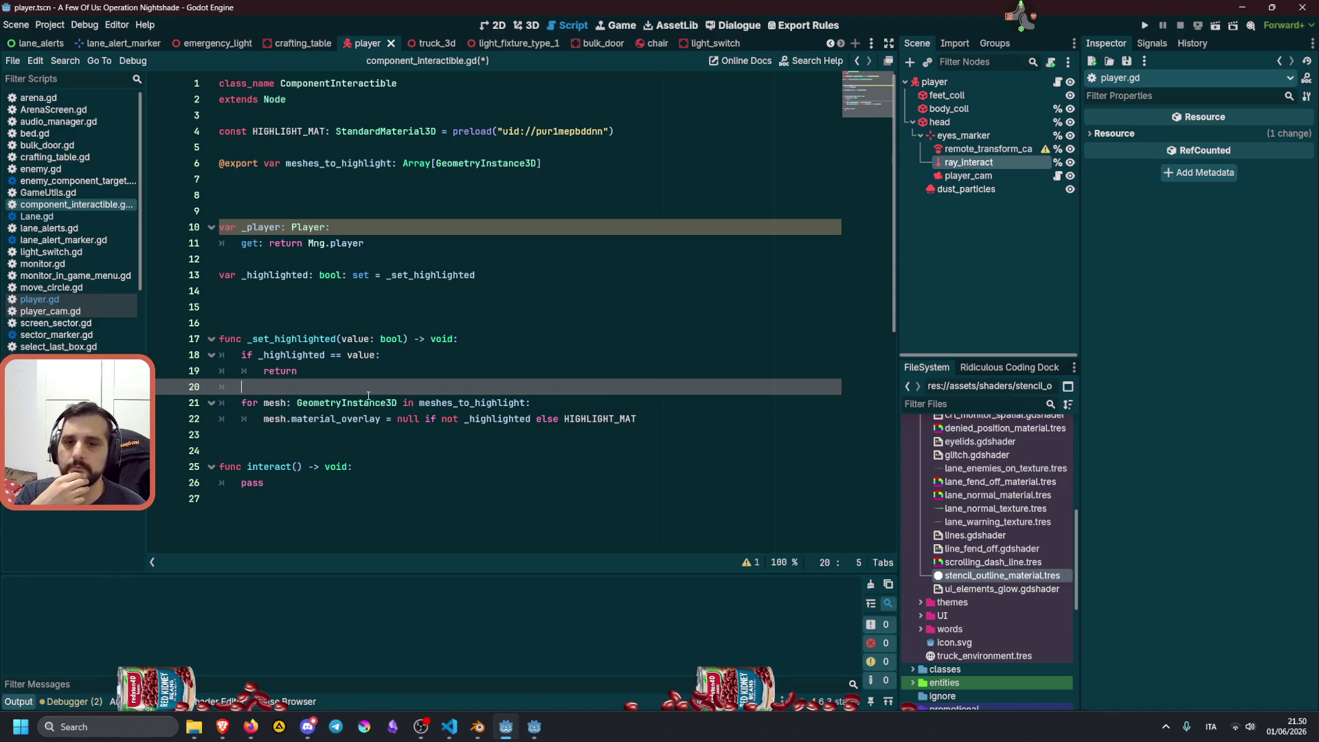
pyautogui.press('Return')
pyautogui.write('var mat:')
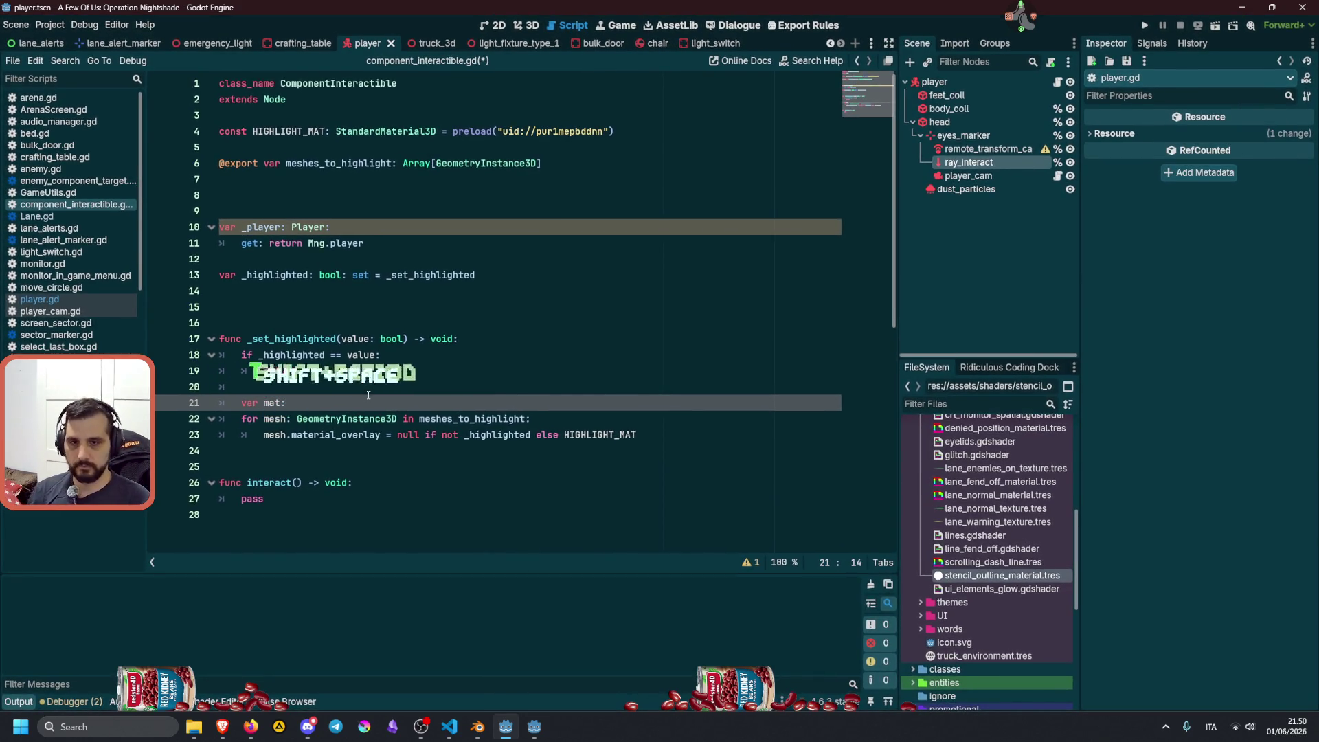
pyautogui.doubleClick(366, 132)
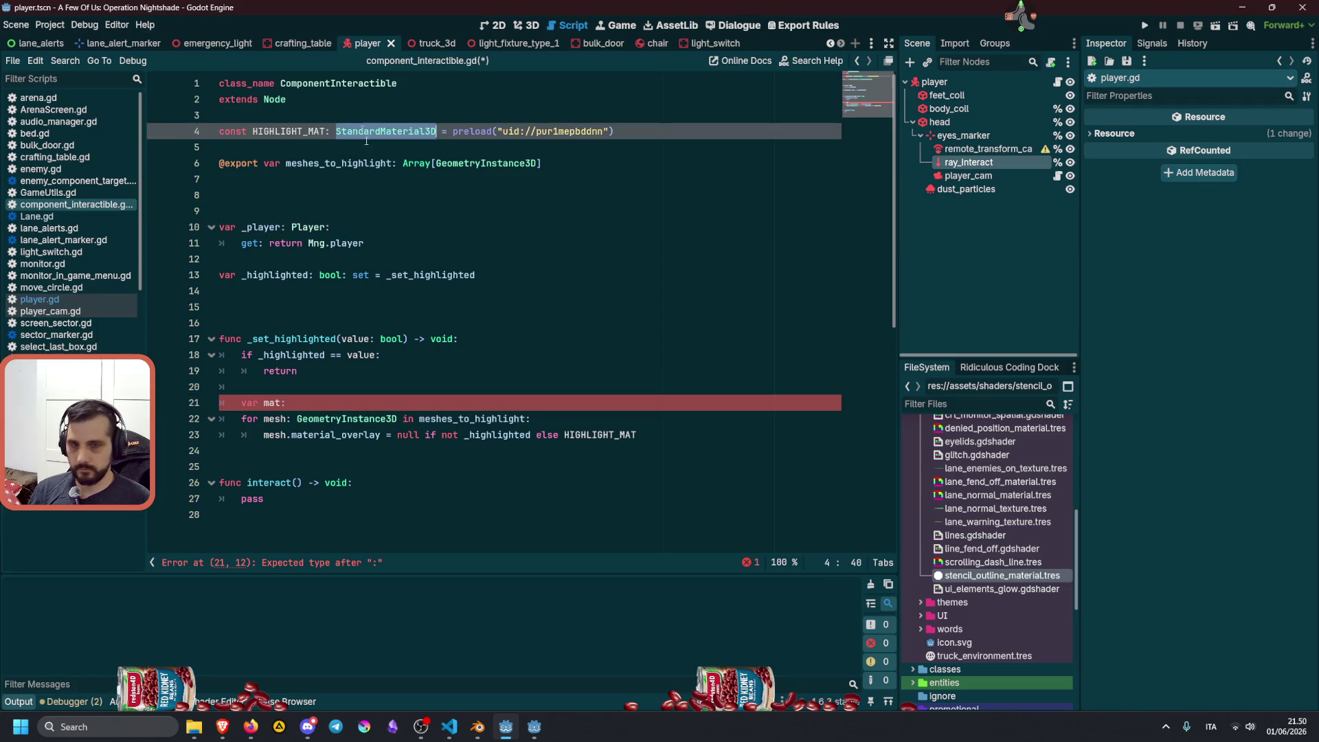
pyautogui.hotkey('ctrl', 'c')
pyautogui.click(302, 397)
pyautogui.hotkey('ctrl', 'v')
pyautogui.write('=')
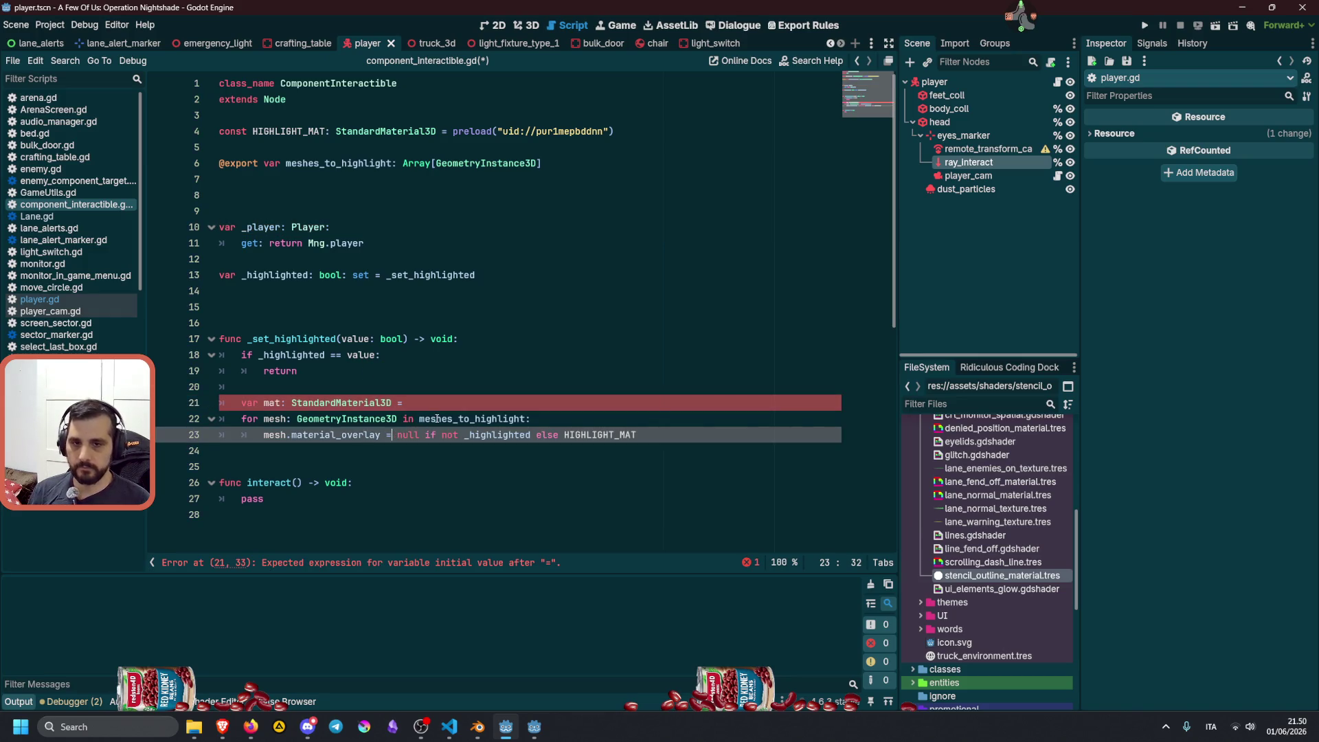
# Move the conditional expression from line 23 into the mat declaration on line 21.
pyautogui.hotkey('shift', 'End')
pyautogui.press('BackSpace')
pyautogui.press('Up')
pyautogui.press('Up')
pyautogui.press('Up')
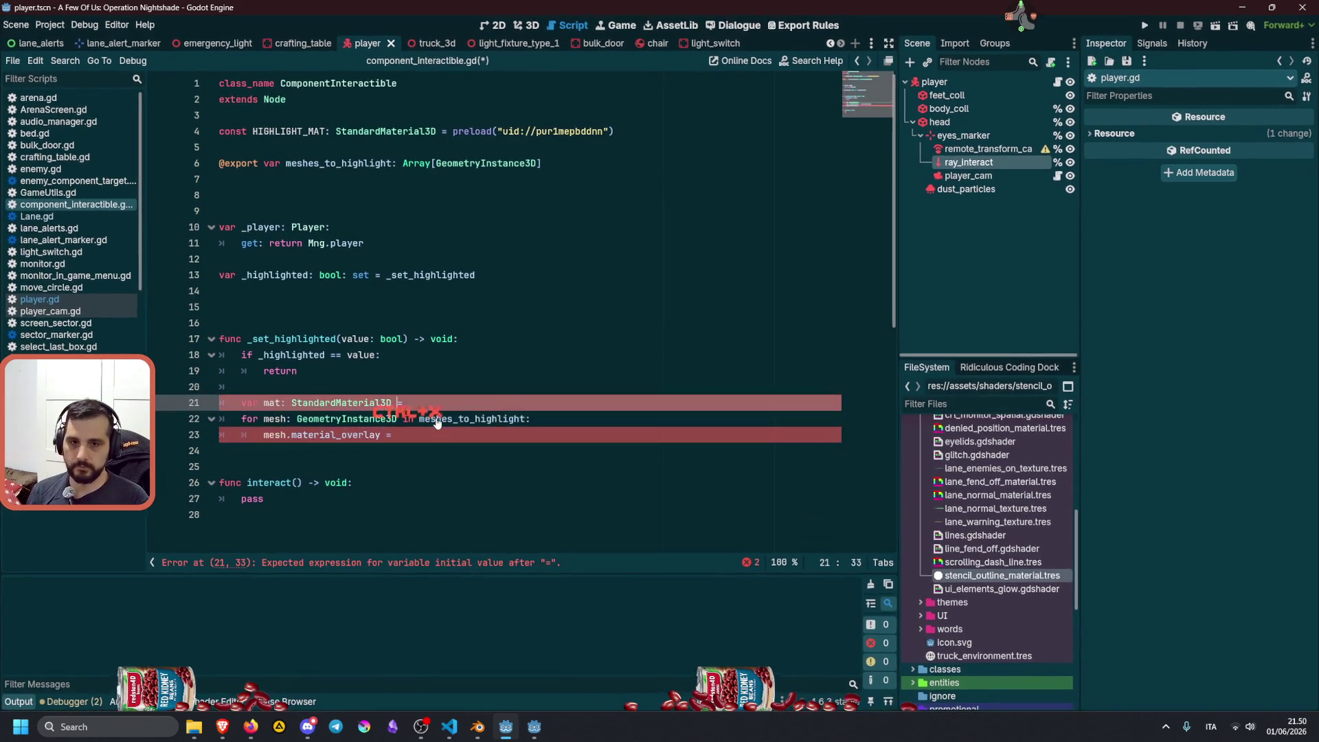
pyautogui.press('Down')
pyautogui.press('End')
pyautogui.hotkey('ctrl', 'v')
pyautogui.press('Home')
pyautogui.hotkey('ctrl', 'Right')
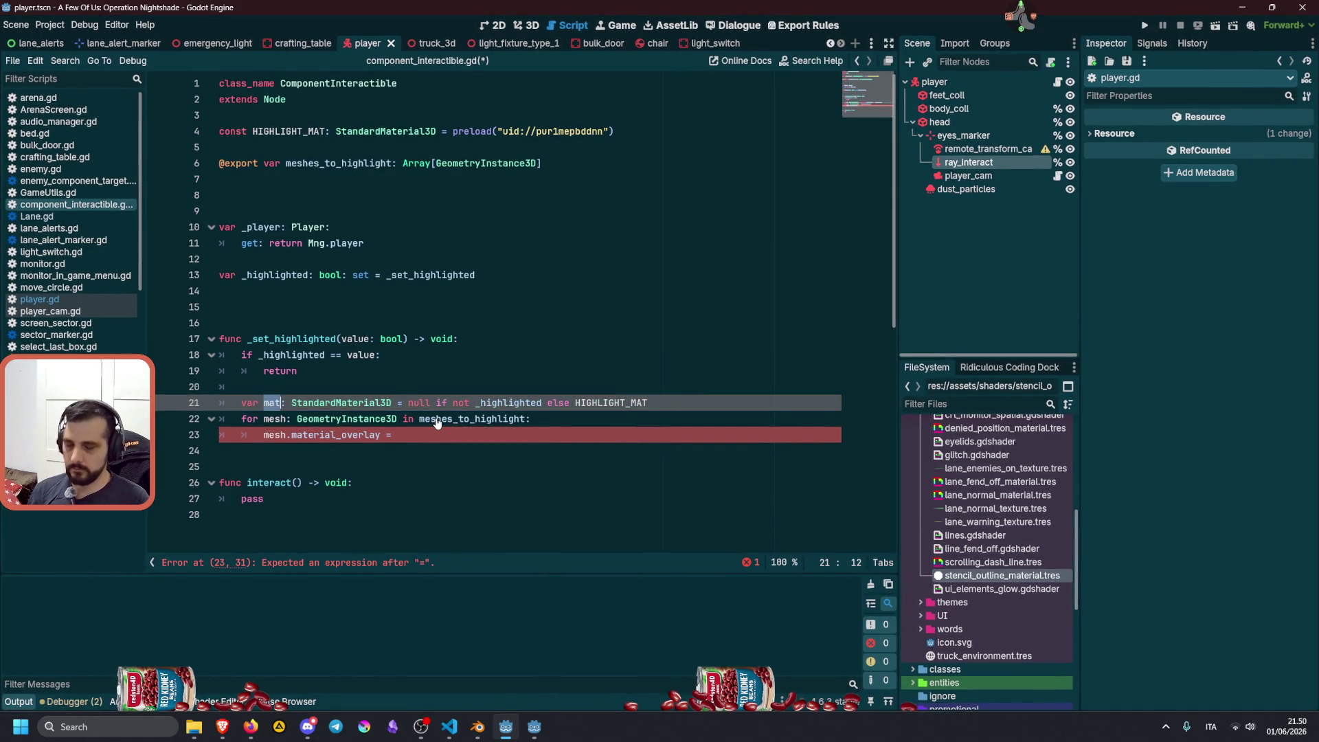
# Rename the variable to mat_overlay, assign it to each mesh's material_overlay, and save.
pyautogui.press('Down')
pyautogui.press('Down')
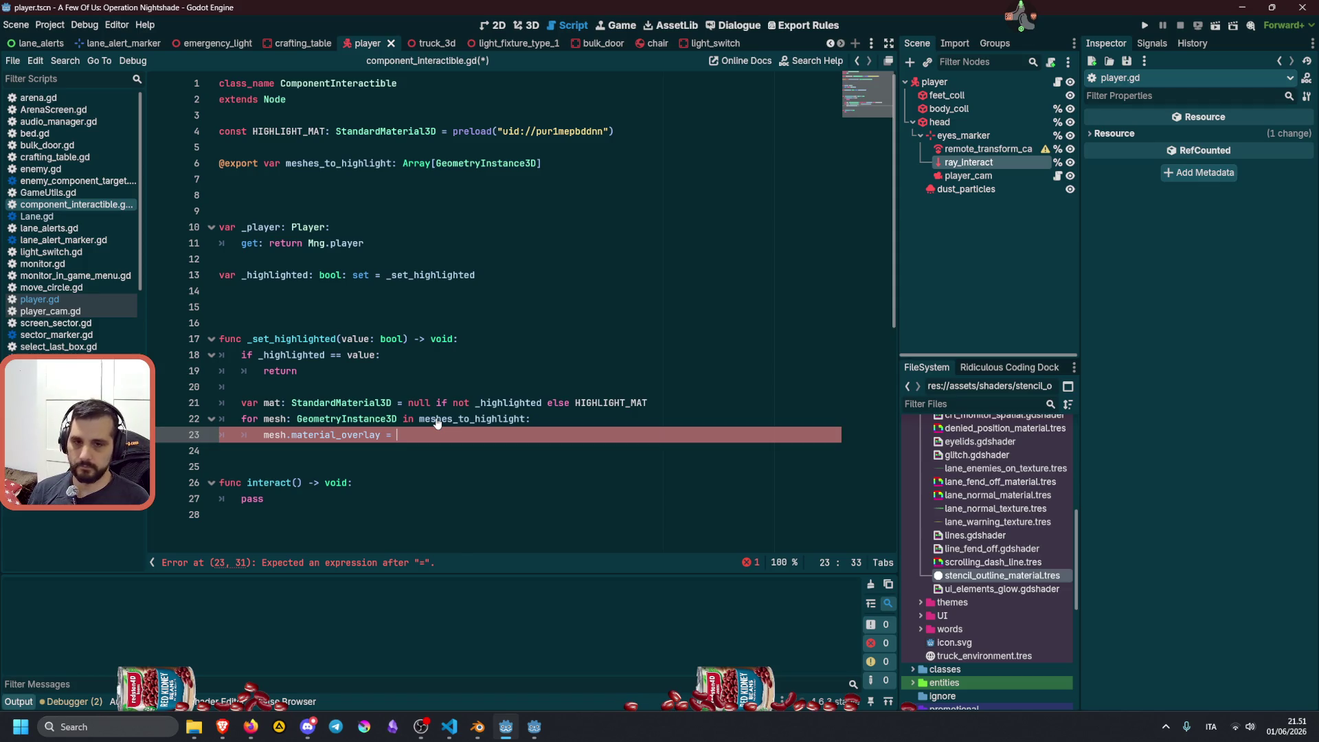
pyautogui.press('Up')
pyautogui.press('Up')
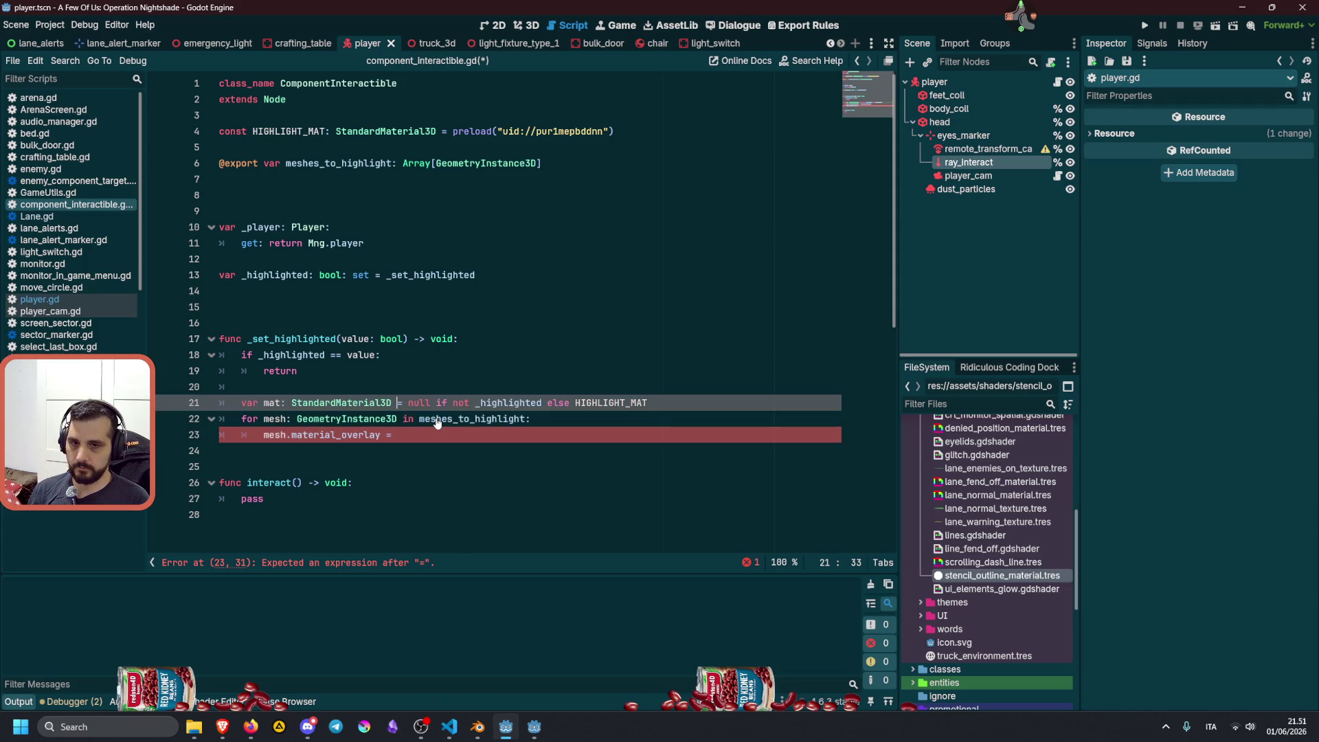
pyautogui.write('_overlay')
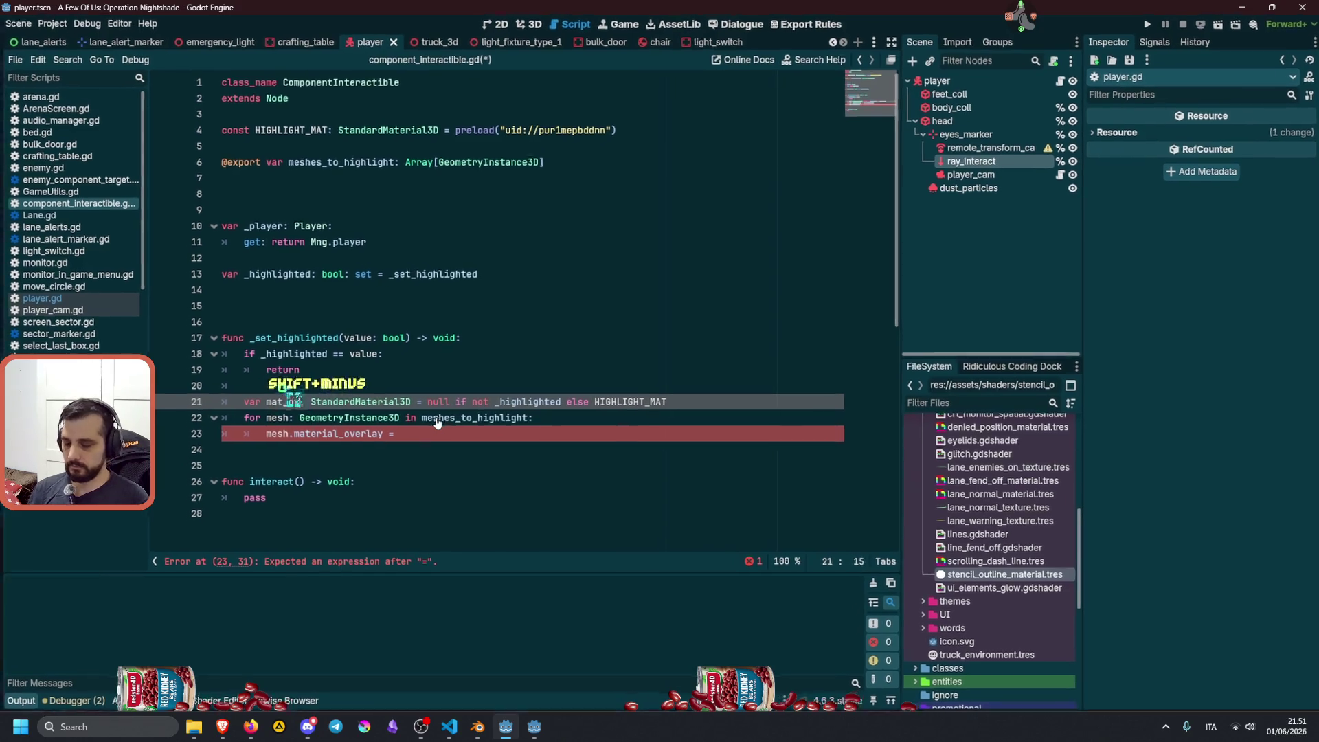
pyautogui.hotkey('ctrl', 'd')
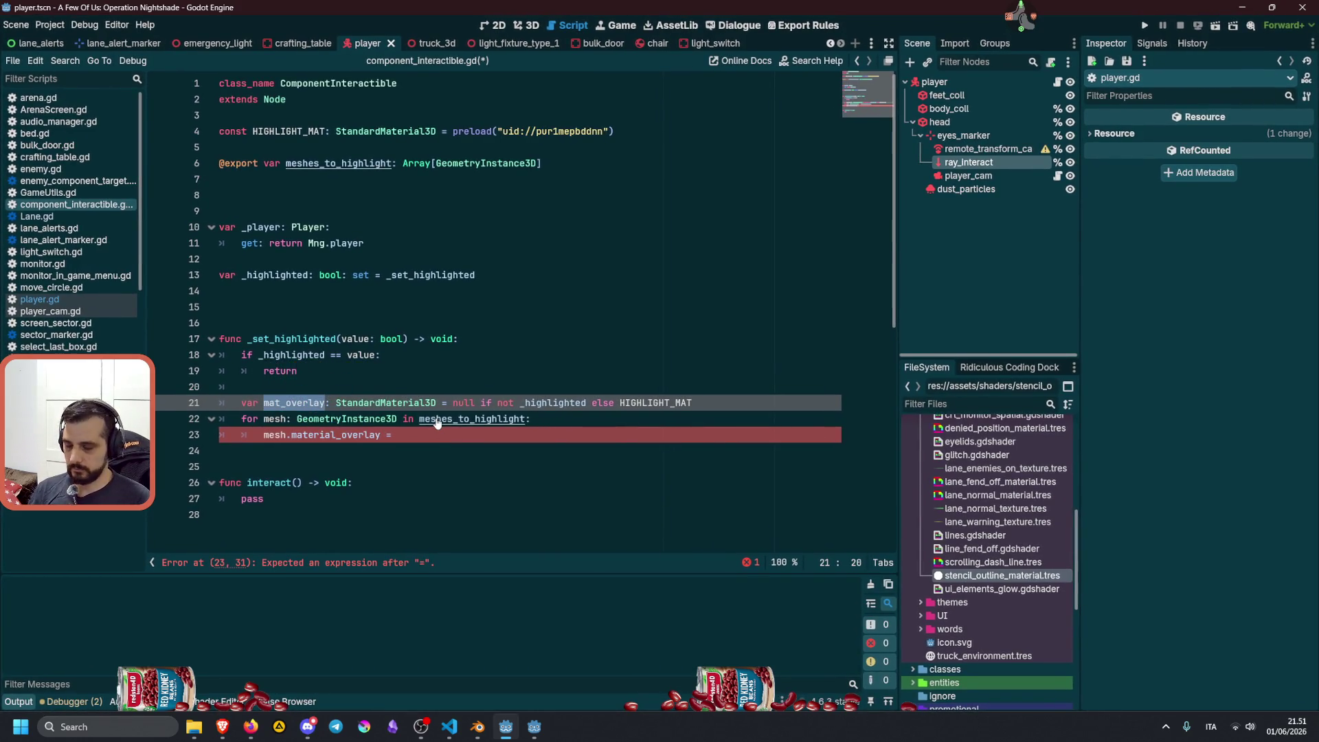
pyautogui.hotkey('ctrl', 'c')
pyautogui.click(417, 447)
pyautogui.hotkey('ctrl', 'v')
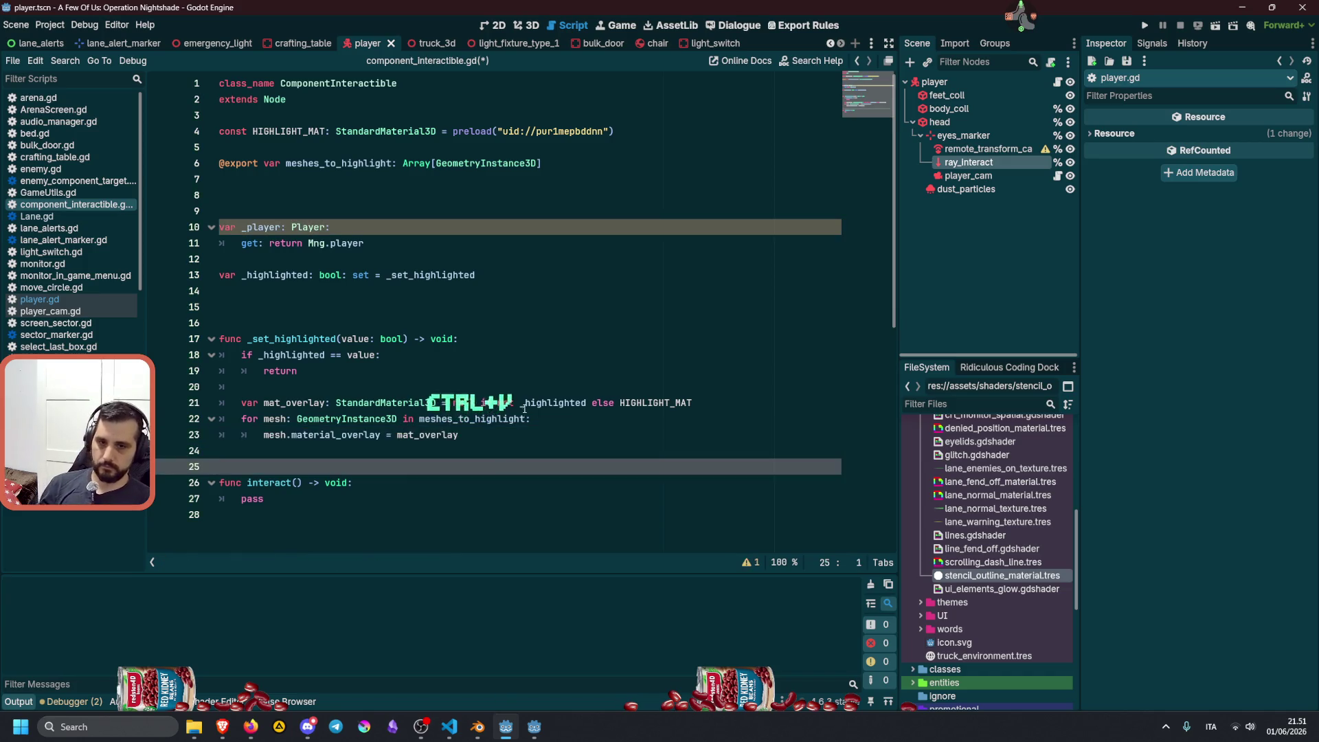
pyautogui.click(524, 406)
pyautogui.click(507, 392)
pyautogui.hotkey('ctrl', 's')
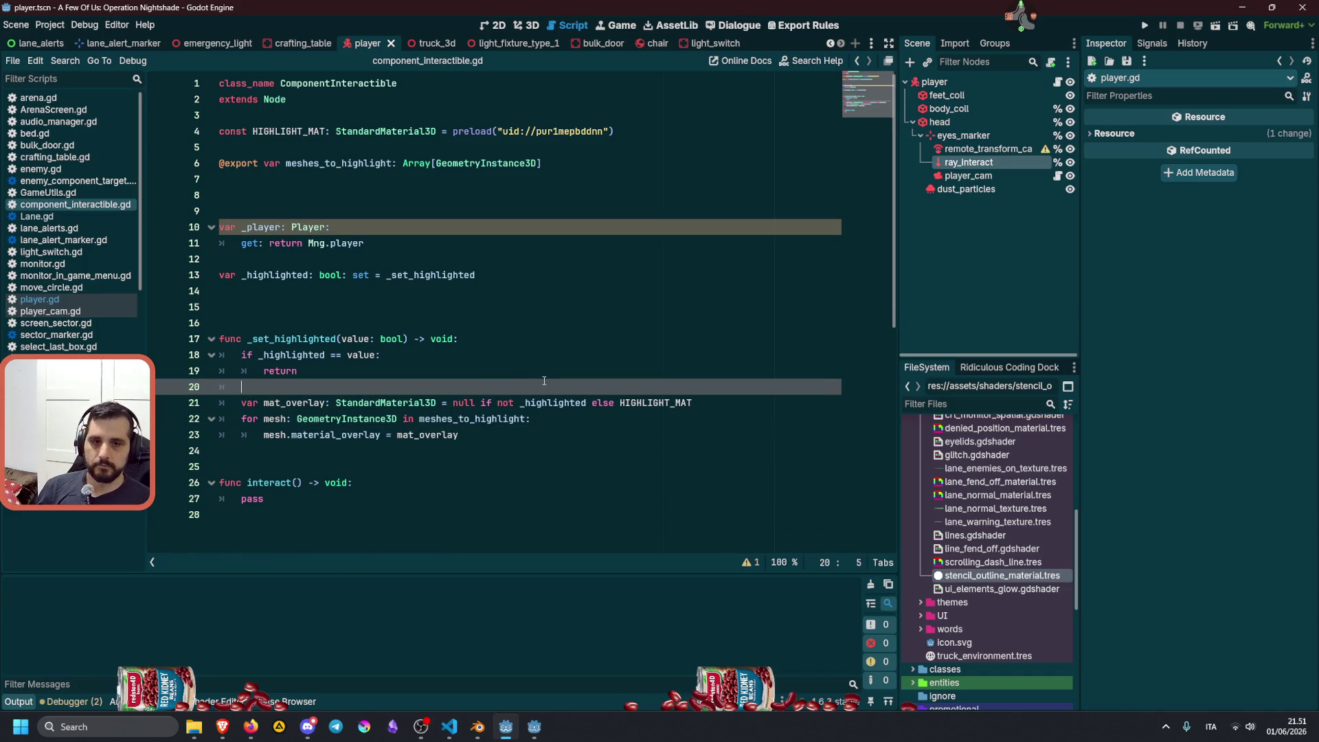
# Rewrite the expression as 'HIGHLIGHT_MAT if _highlighted else null'.
pyautogui.doubleClick(512, 398)
pyautogui.press('Delete')
pyautogui.press('Delete')
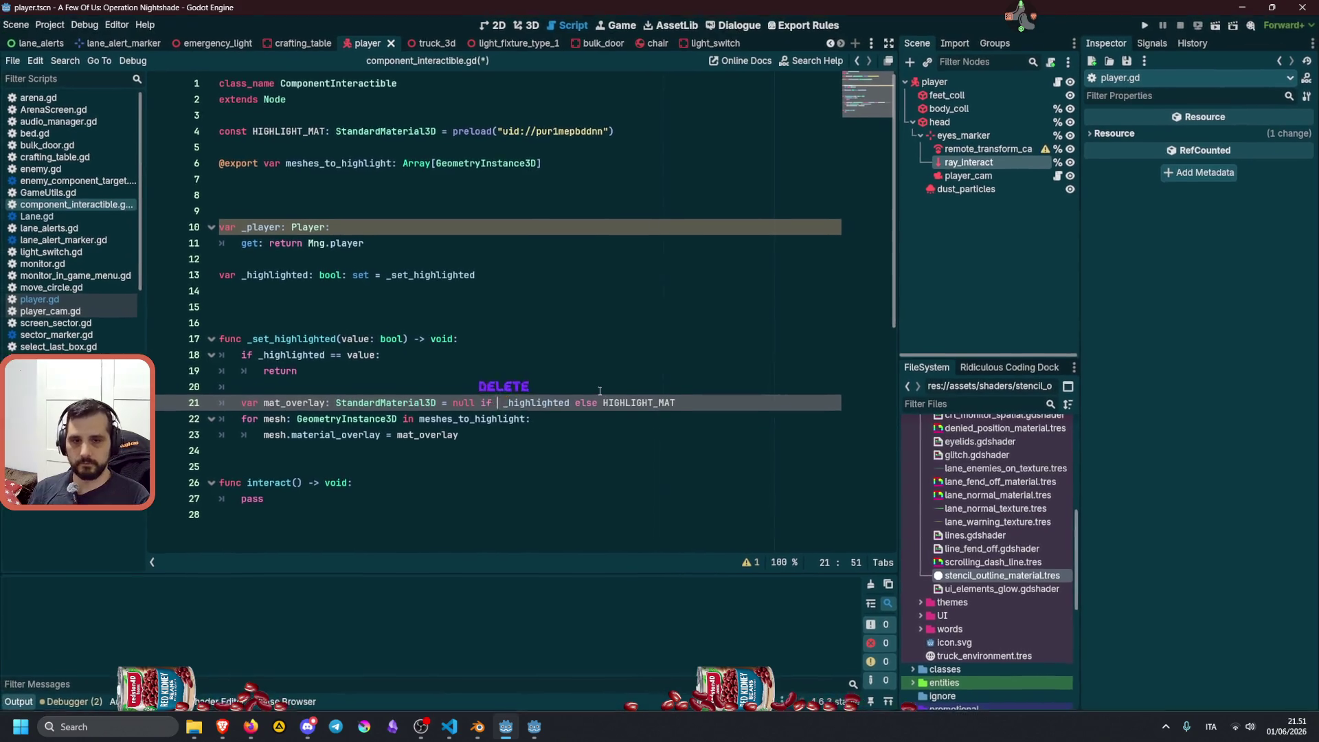
pyautogui.hotkey('ctrl', 'Right')
pyautogui.hotkey('ctrl', 'Right')
pyautogui.hotkey('shift', 'End')
pyautogui.hotkey('ctrl', 'x')
pyautogui.write('null')
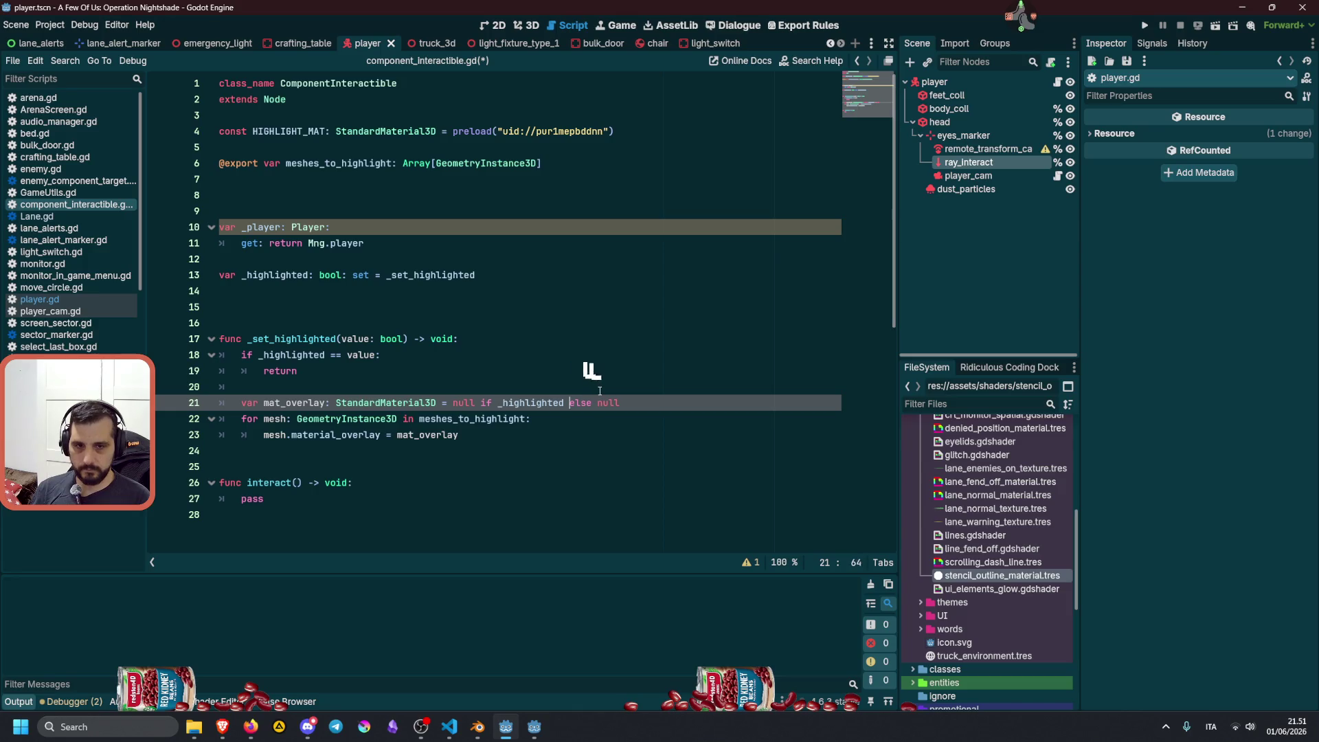
pyautogui.hotkey('ctrl', 'v')
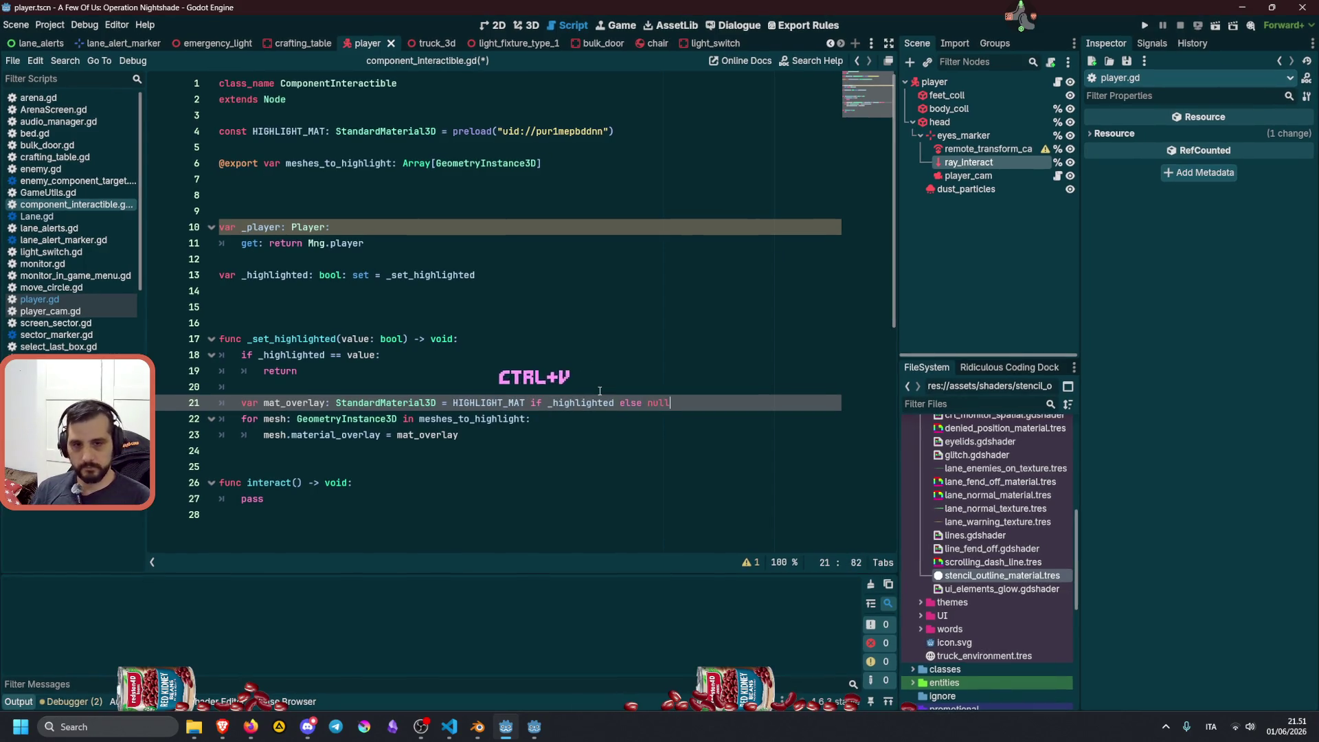
pyautogui.click(574, 364)
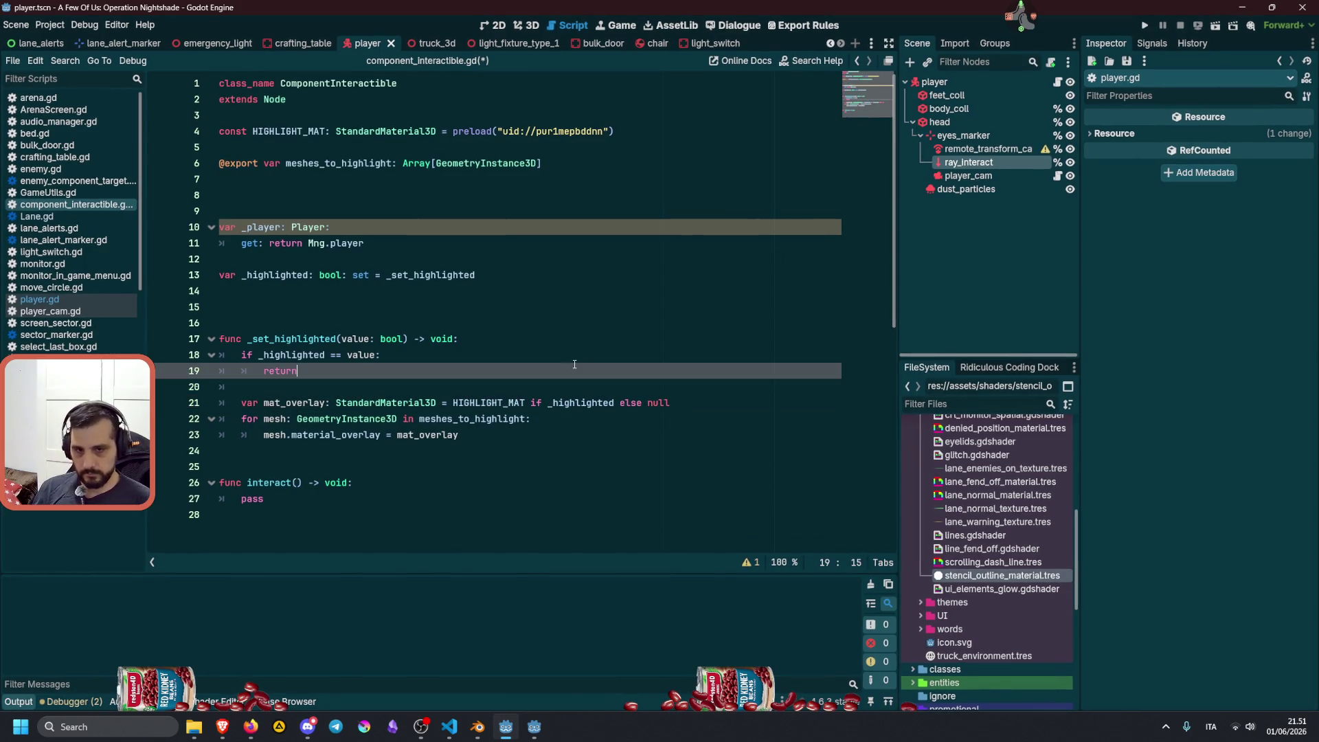
pyautogui.click(365, 288)
# In _ready, begin a _player.can_interact_updated.connect() call with an _on_ callback name.
pyautogui.press('Return')
pyautogui.press('Return')
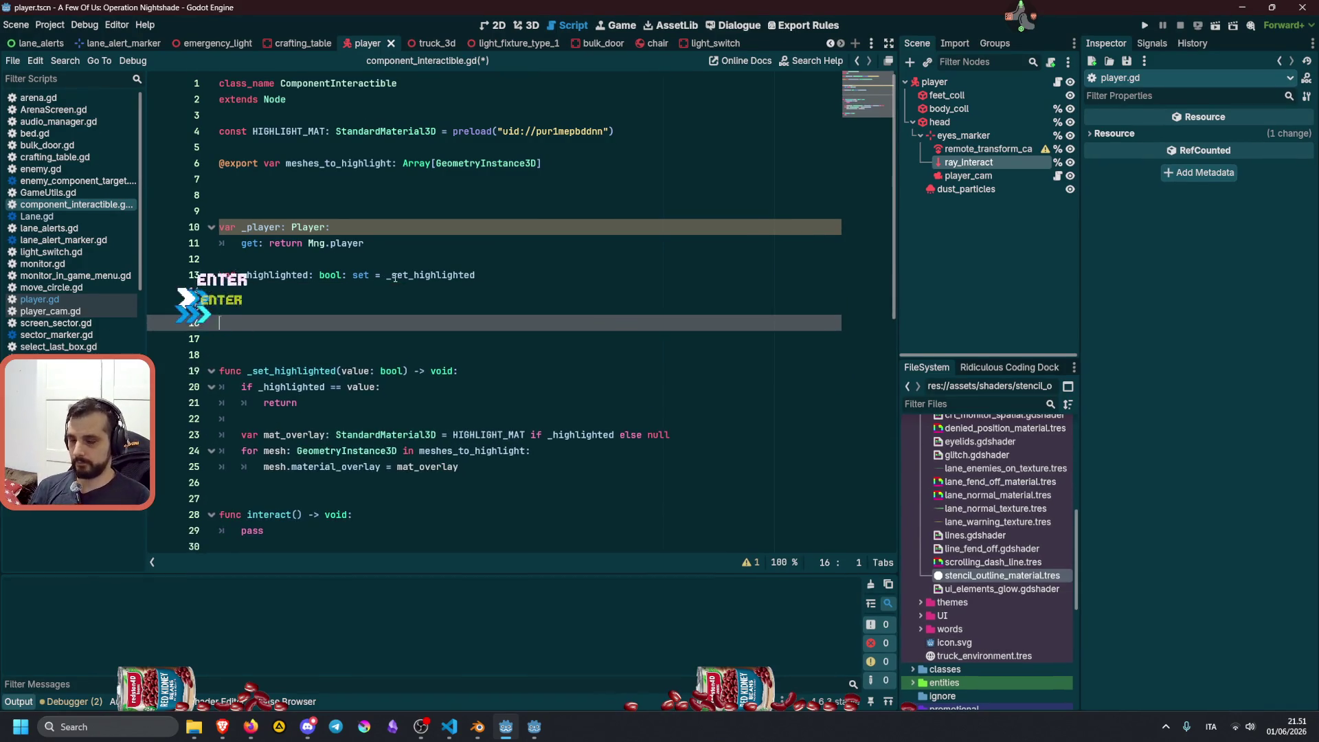
pyautogui.write('func _re')
pyautogui.press('Return')
pyautogui.press('Return')
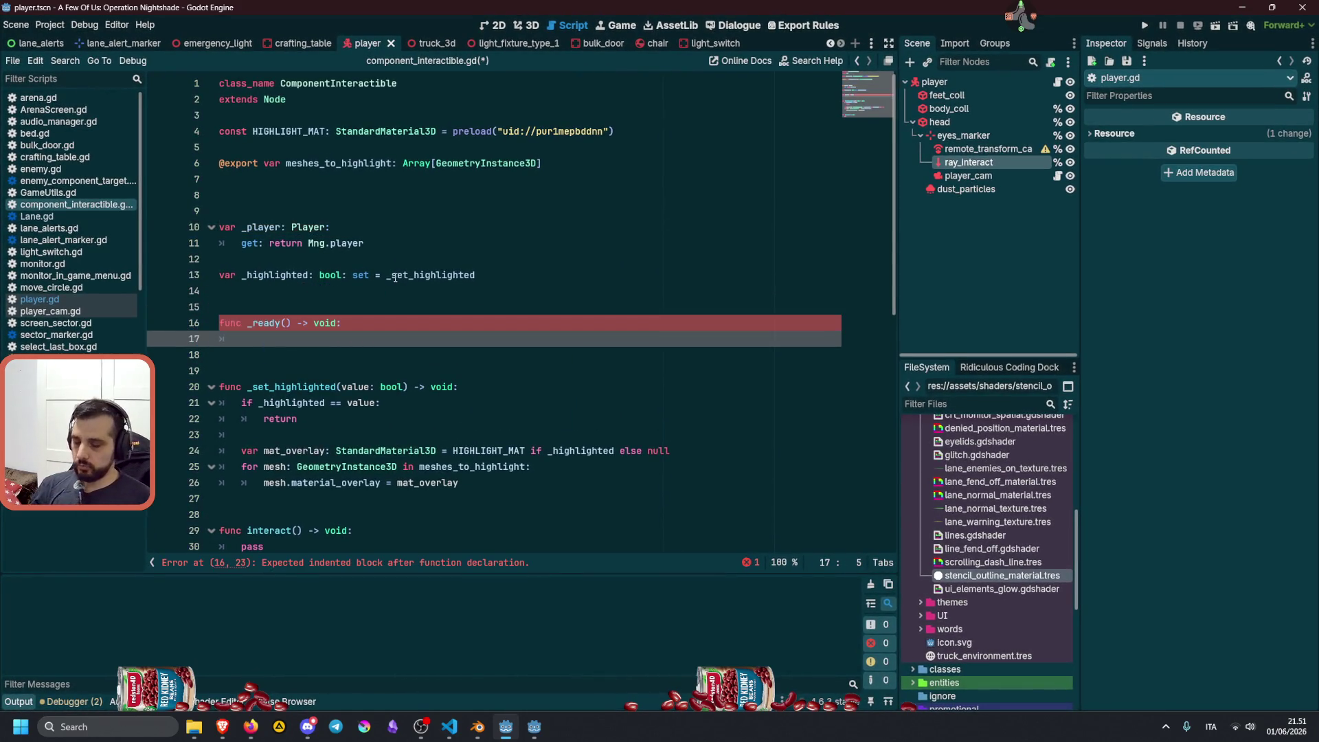
pyautogui.write('pla')
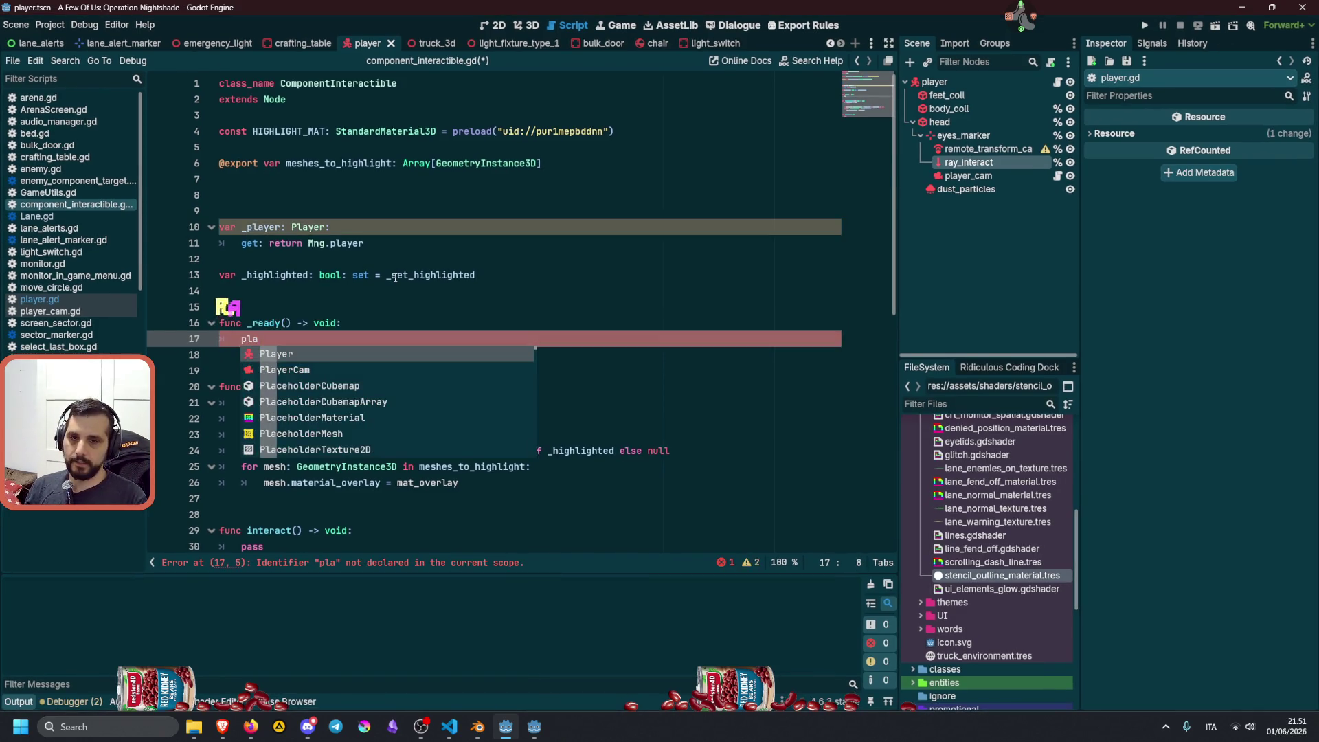
pyautogui.press('BackSpace')
pyautogui.press('BackSpace')
pyautogui.press('BackSpace')
pyautogui.write('_pla')
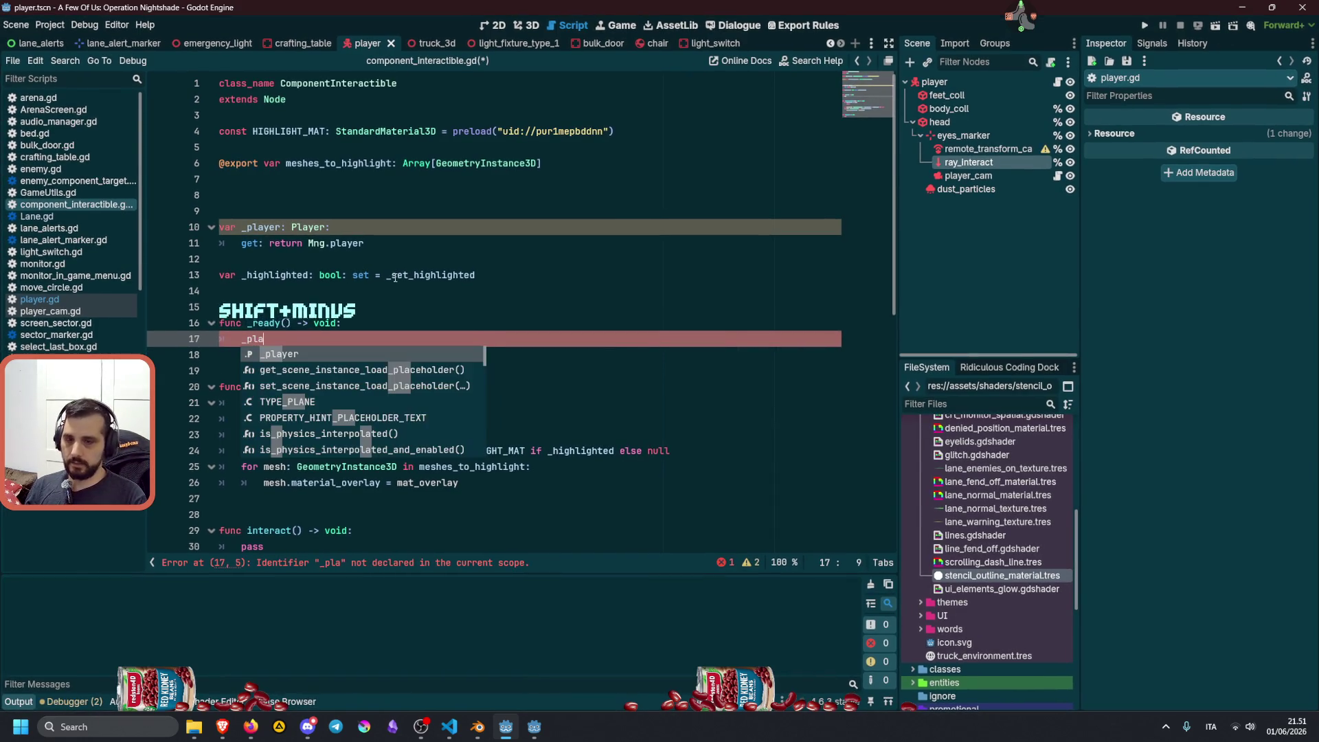
pyautogui.press('Return')
pyautogui.write('.')
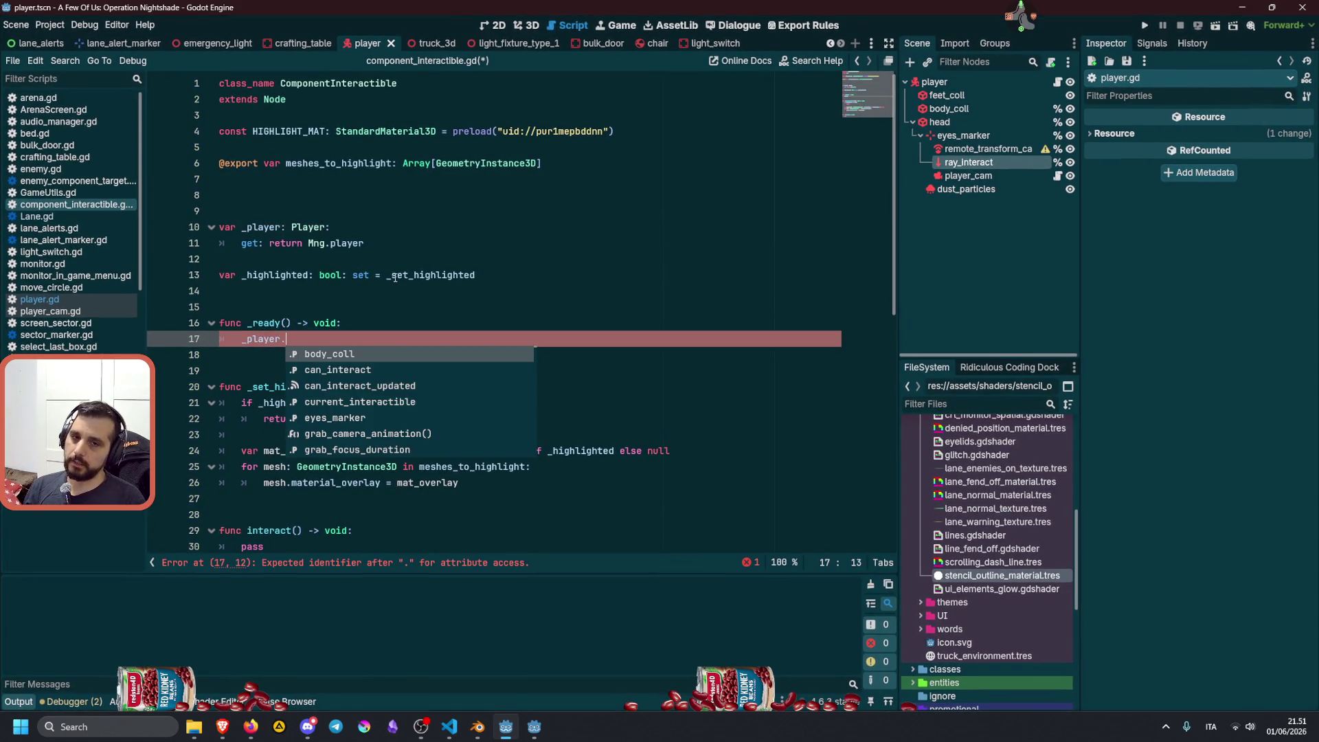
pyautogui.press('Down')
pyautogui.press('Down')
pyautogui.press('Return')
pyautogui.write('.co')
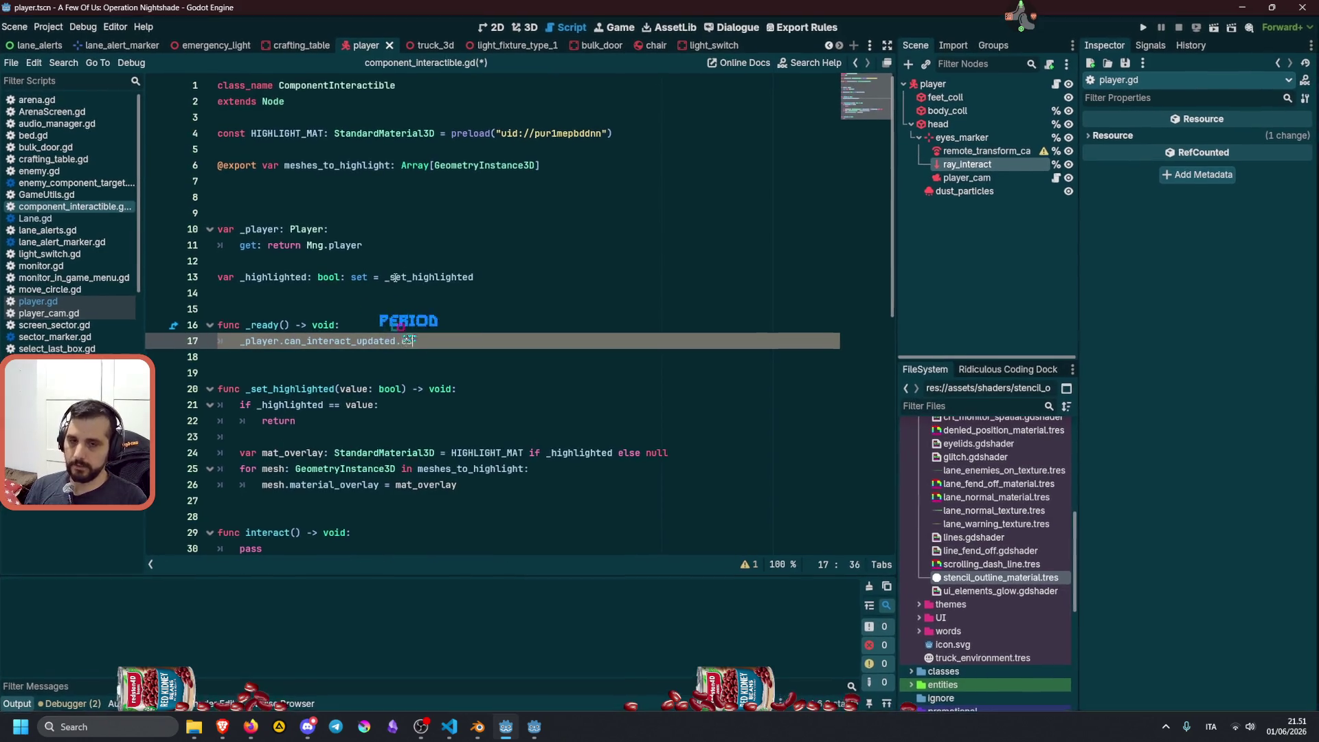
pyautogui.write('n')
pyautogui.press('Return')
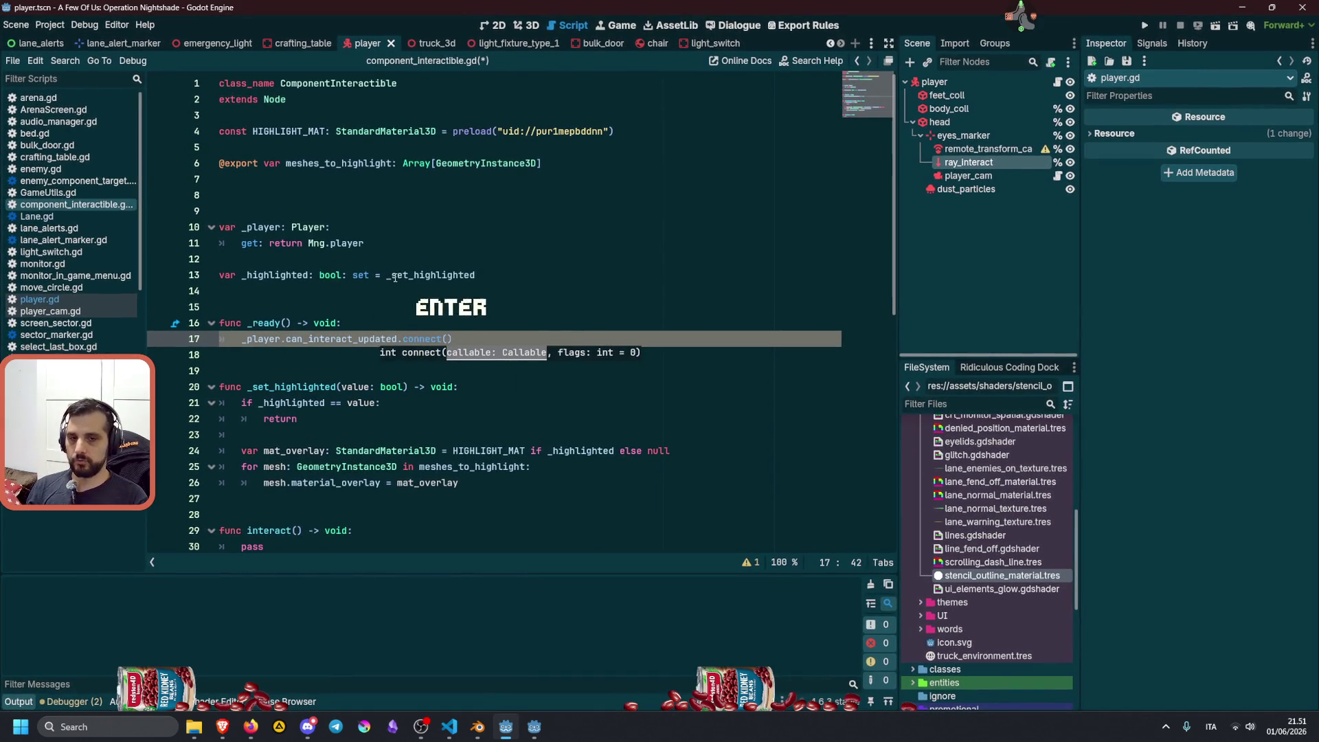
pyautogui.write('_on_')
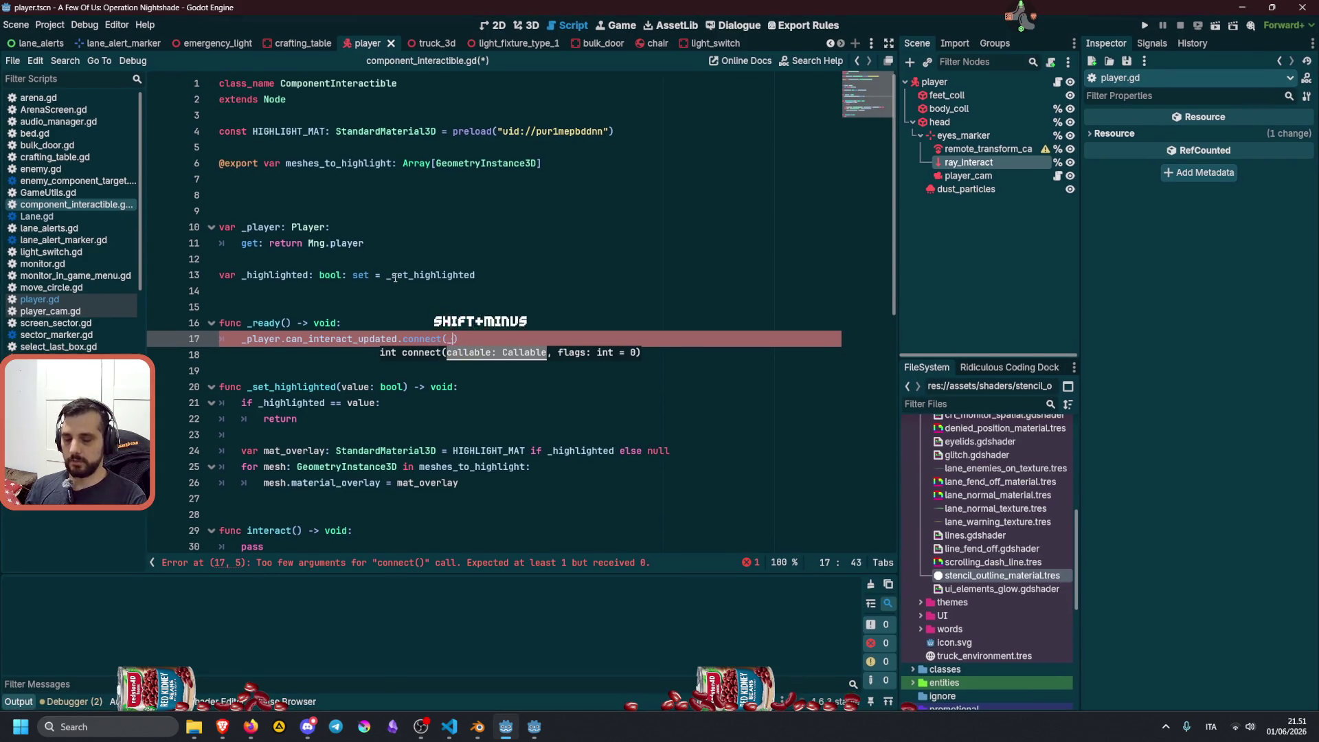
# Complete the callback name as _on_player_can_interact_updated from the copied signal reference.
pyautogui.hotkey('ctrl', 'Left')
pyautogui.hotkey('ctrl', 'Left')
pyautogui.hotkey('ctrl', 'Left')
pyautogui.press('Home')
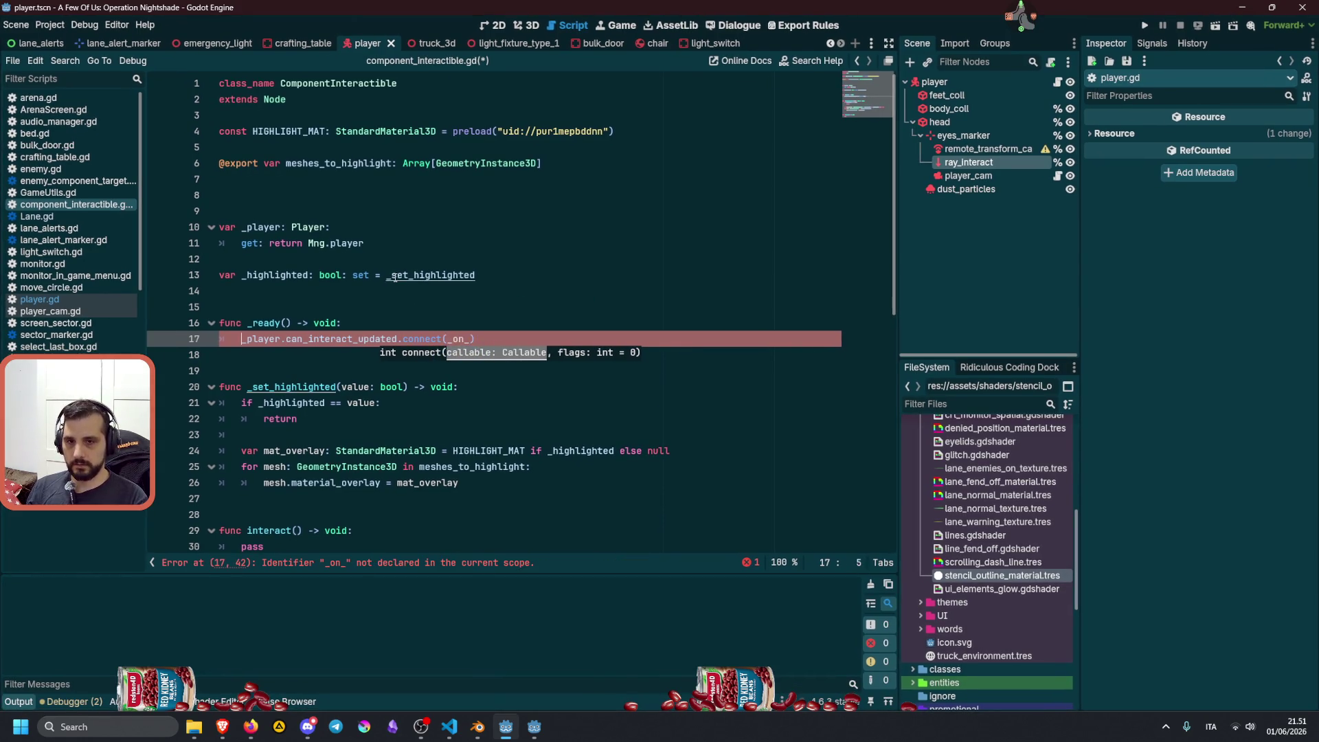
pyautogui.hotkey('ctrl', 'shift', 'Right')
pyautogui.hotkey('ctrl', 'shift', 'Right')
pyautogui.hotkey('ctrl', 'shift', 'Right')
pyautogui.hotkey('ctrl', 'c')
pyautogui.press('End')
pyautogui.press('Left')
pyautogui.hotkey('ctrl', 'v')
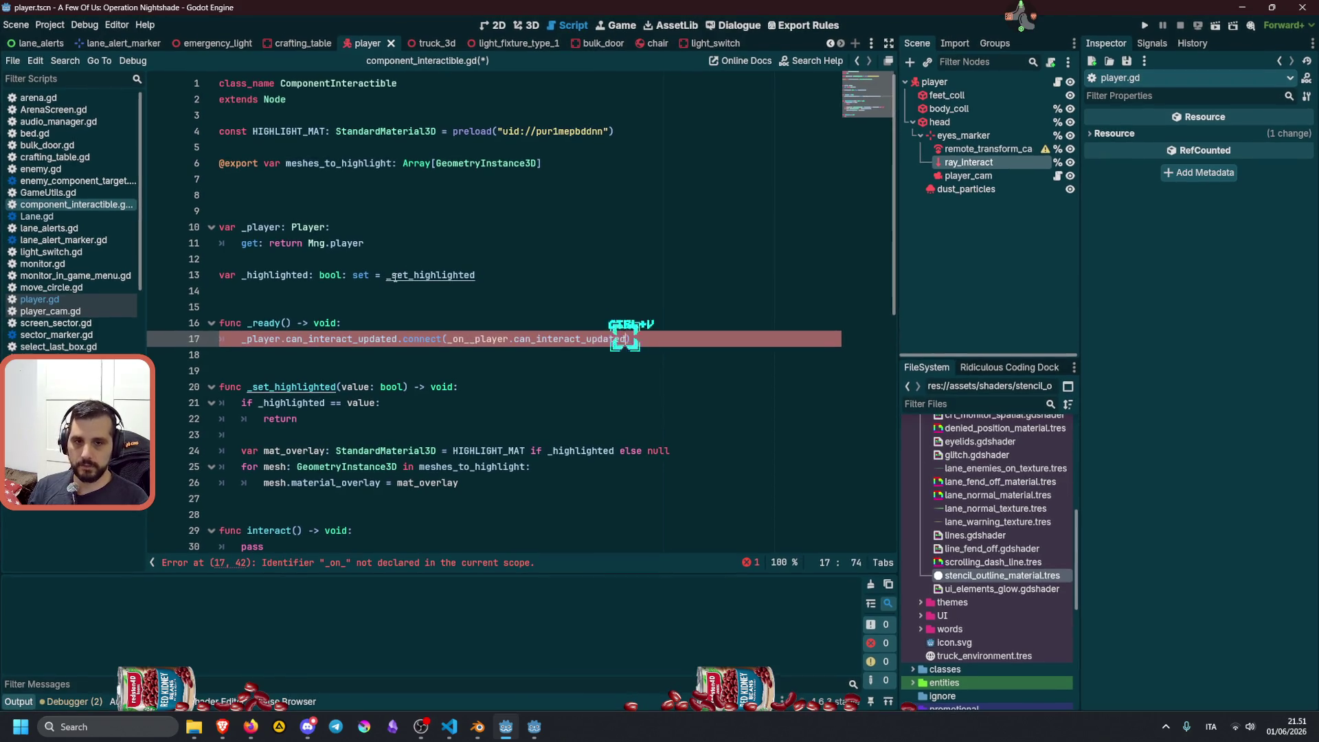
pyautogui.hotkey('ctrl', 'Left')
pyautogui.hotkey('shift', 'Left')
pyautogui.write('_')
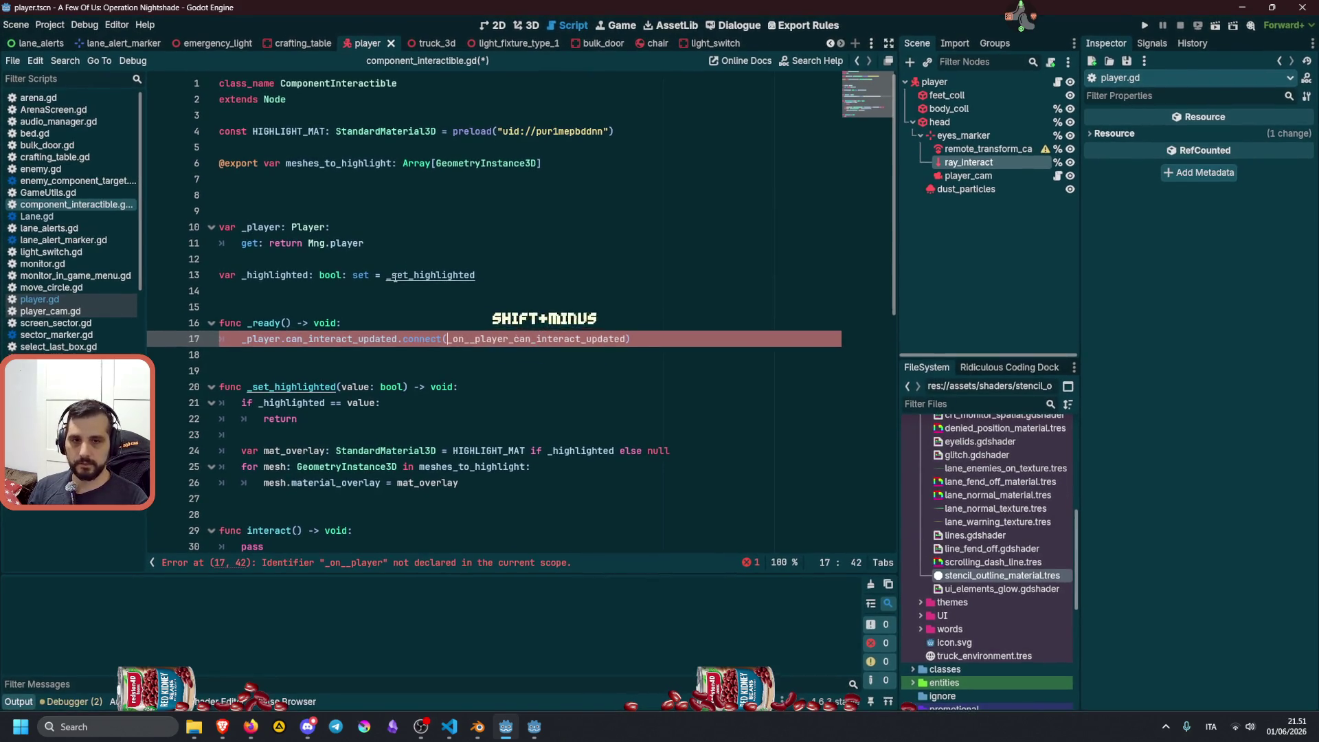
pyautogui.press('End')
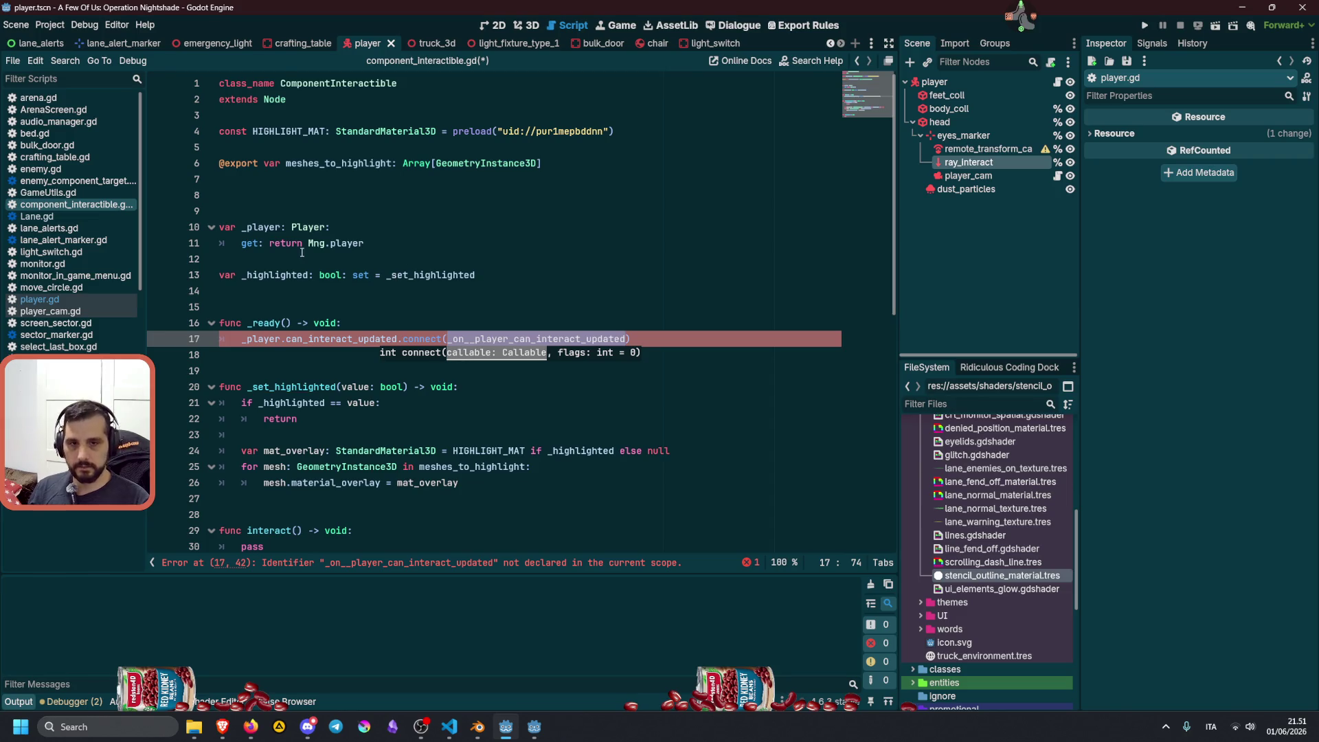
pyautogui.click(471, 339)
pyautogui.press('Delete')
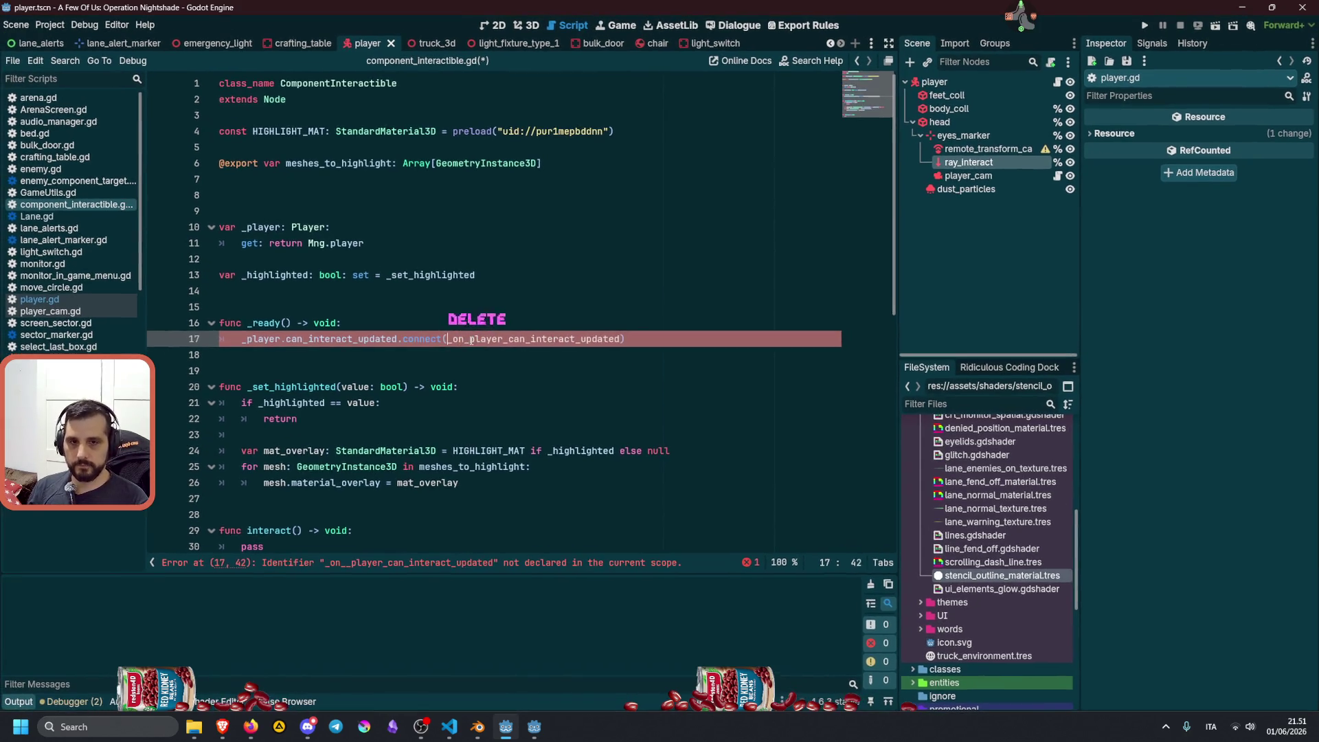
pyautogui.hotkey('ctrl', 'Right')
pyautogui.doubleClick(514, 339)
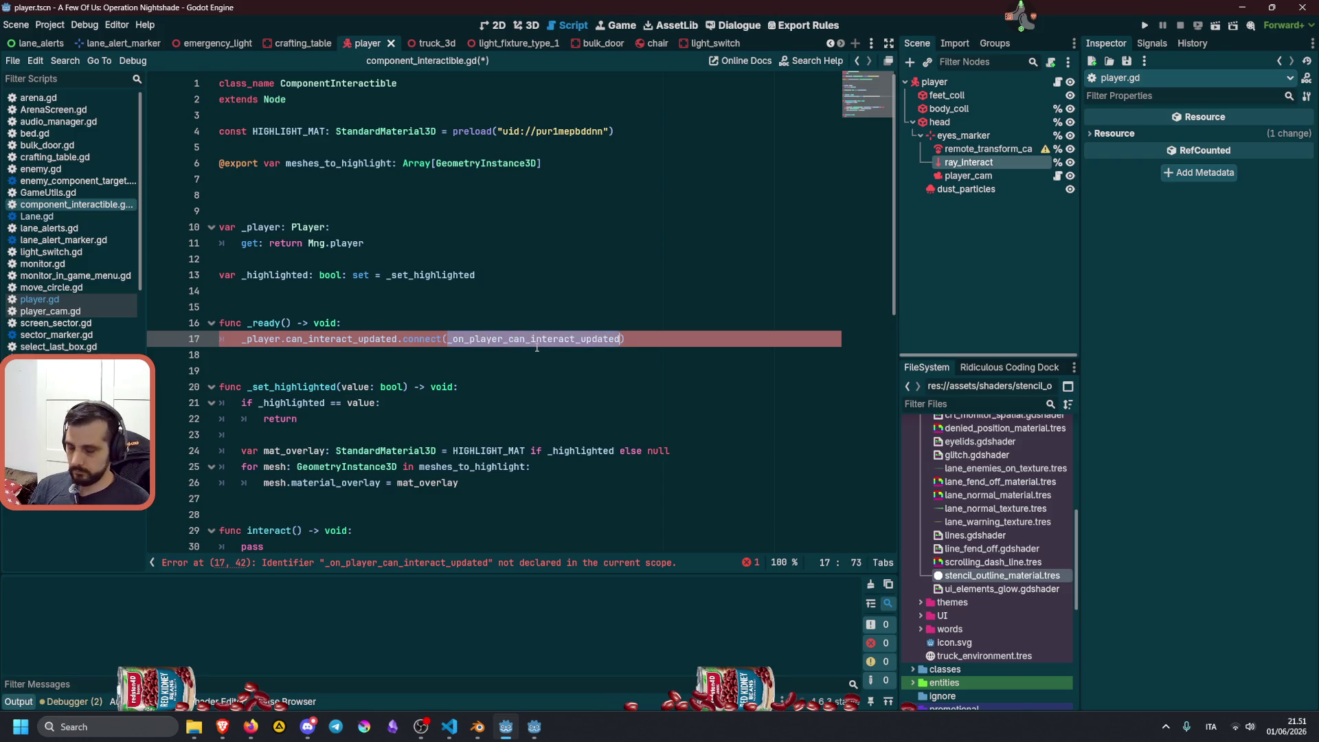
# Add a func _on_player_can_interact_updated() -> void: stub with a pass body below line 31.
pyautogui.scroll(-4, 537, 348)
pyautogui.click(369, 323)
pyautogui.click(369, 390)
pyautogui.press('Return')
pyautogui.press('Return')
pyautogui.write('func')
pyautogui.hotkey('ctrl', 'v')
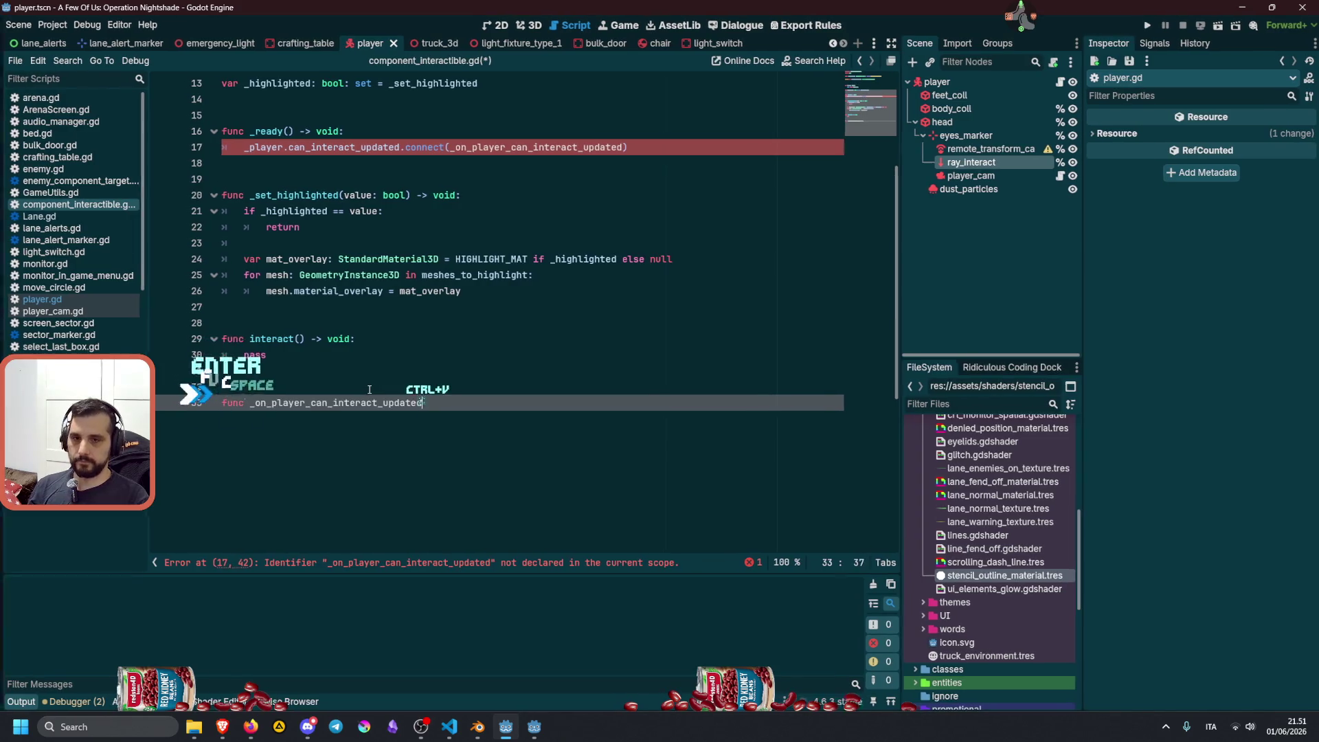
pyautogui.write('() ->')
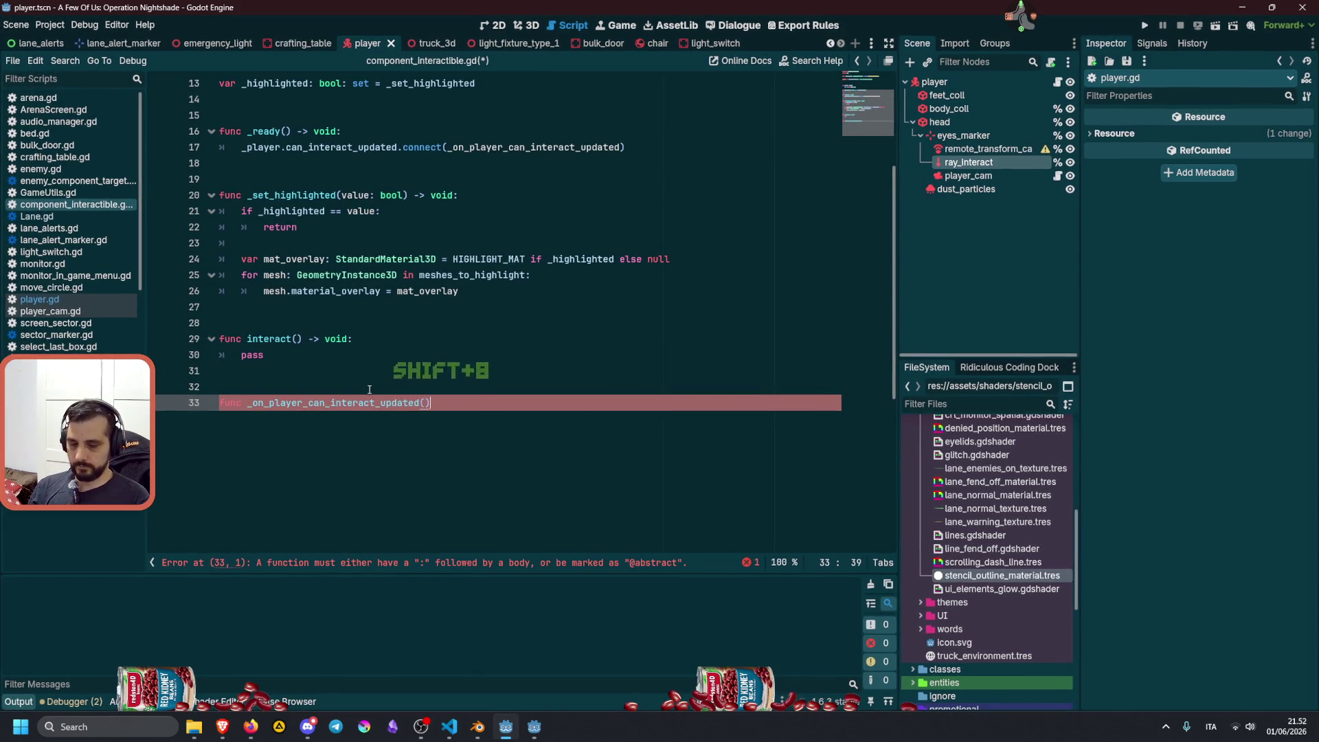
pyautogui.write(' void:')
pyautogui.press('Return')
# Save component_interactible.gd.
pyautogui.hotkey('ctrl', 's')
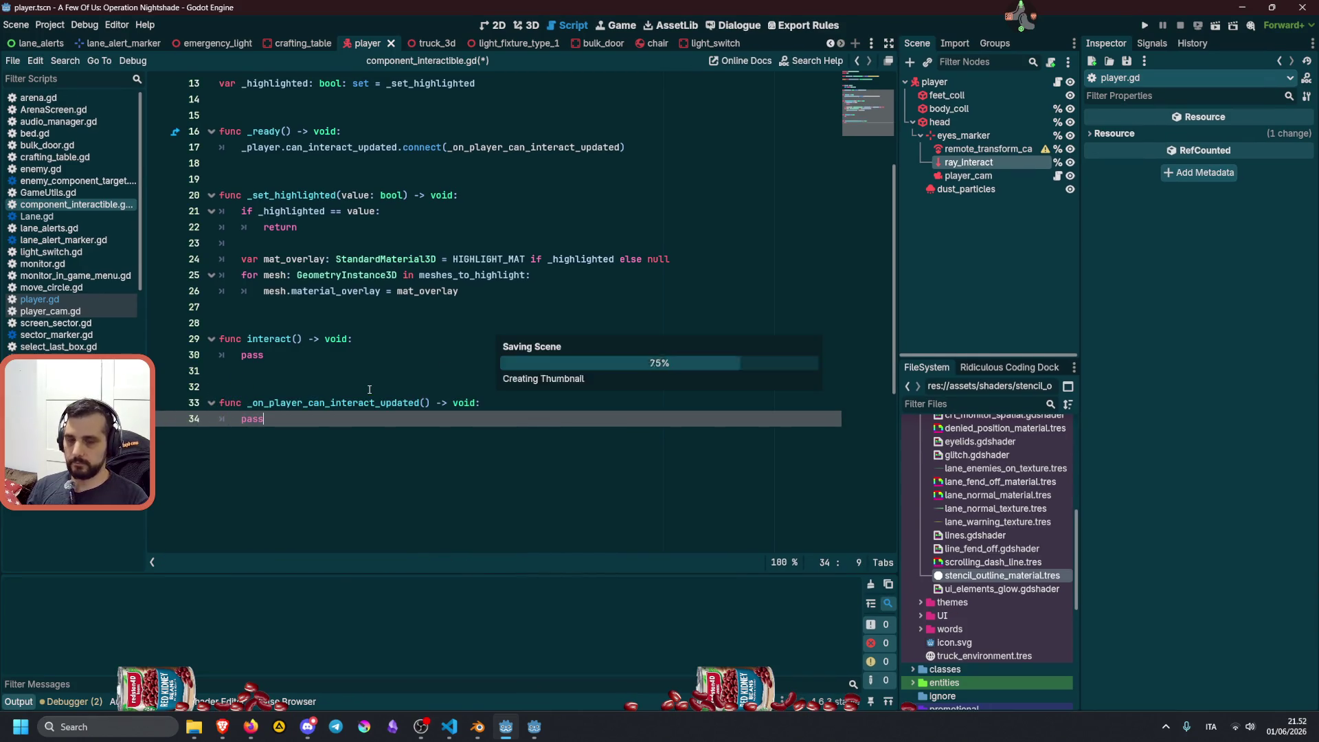
pyautogui.click(428, 403)
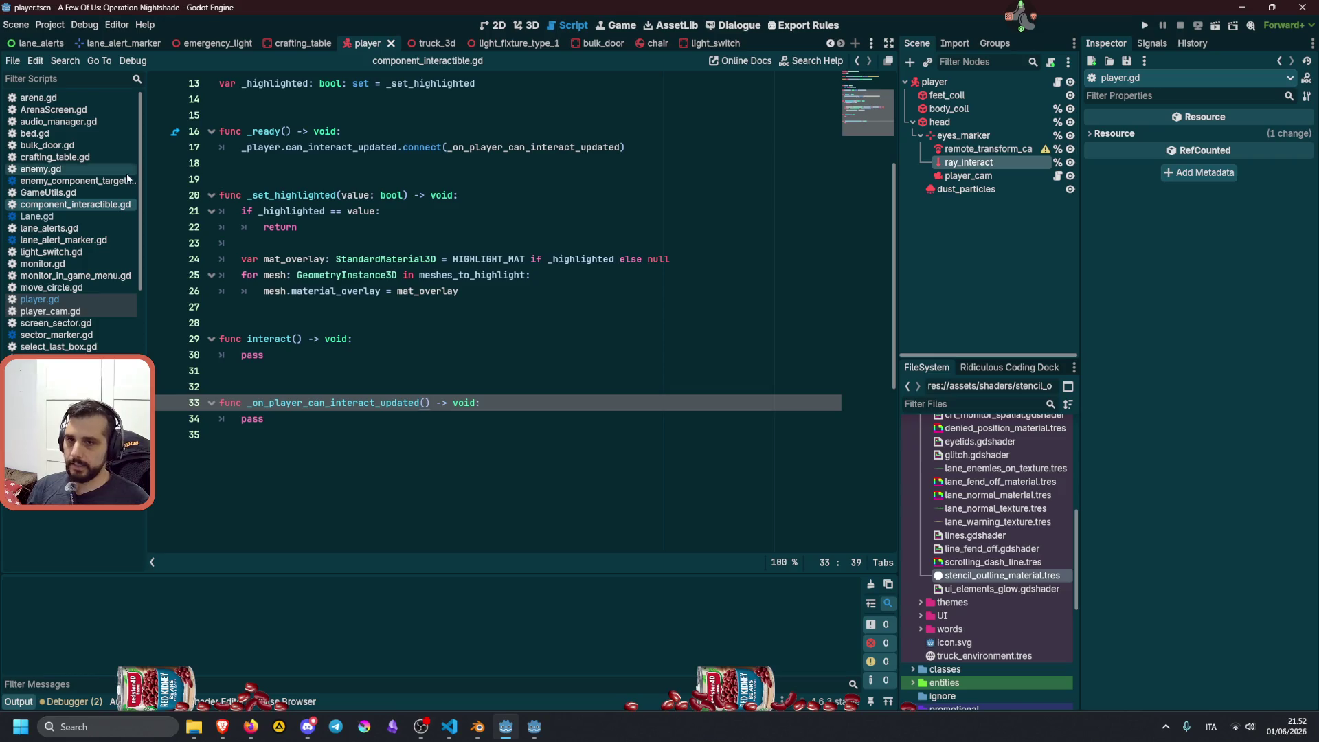
pyautogui.click(136, 300)
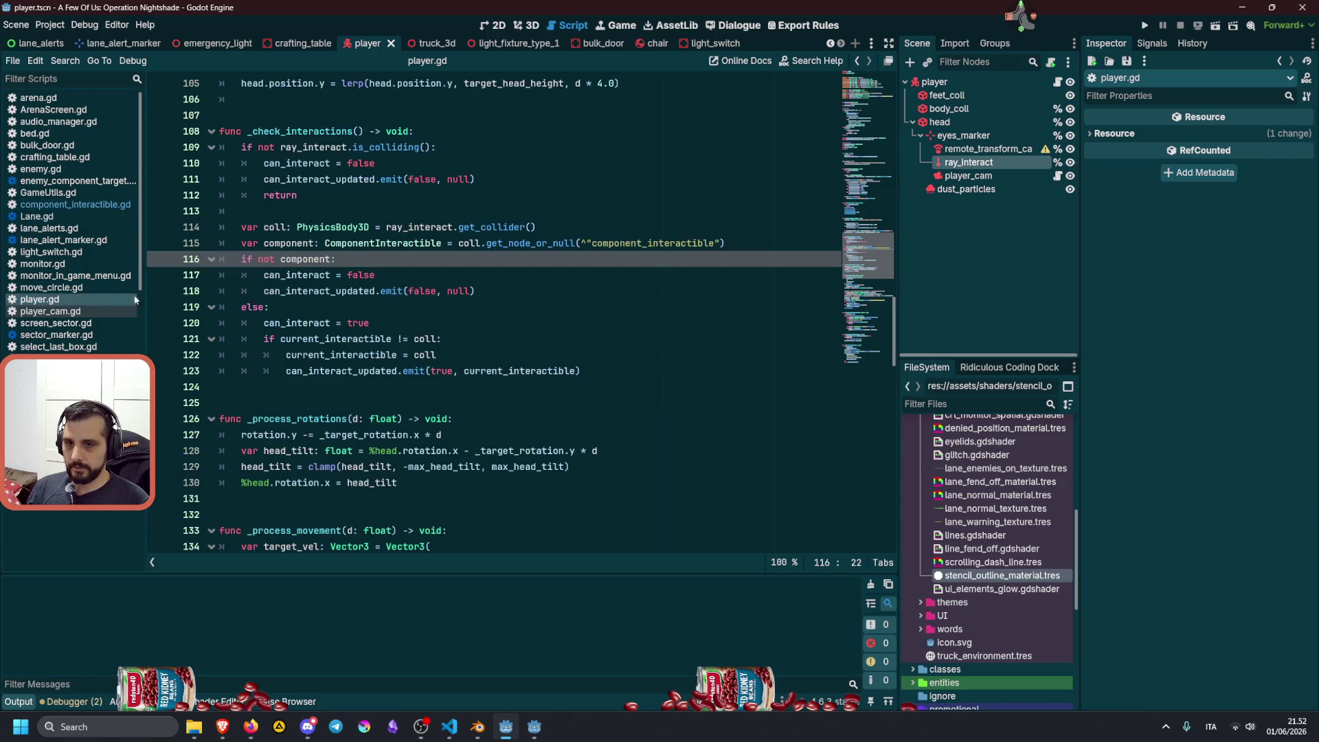
# Give the handler can_interact: bool and current_interactible: PhysicsBody3D parameters, copied from player.gd's signal.
pyautogui.keyDown('ctrl'); pyautogui.click(364, 374); pyautogui.keyUp('ctrl')
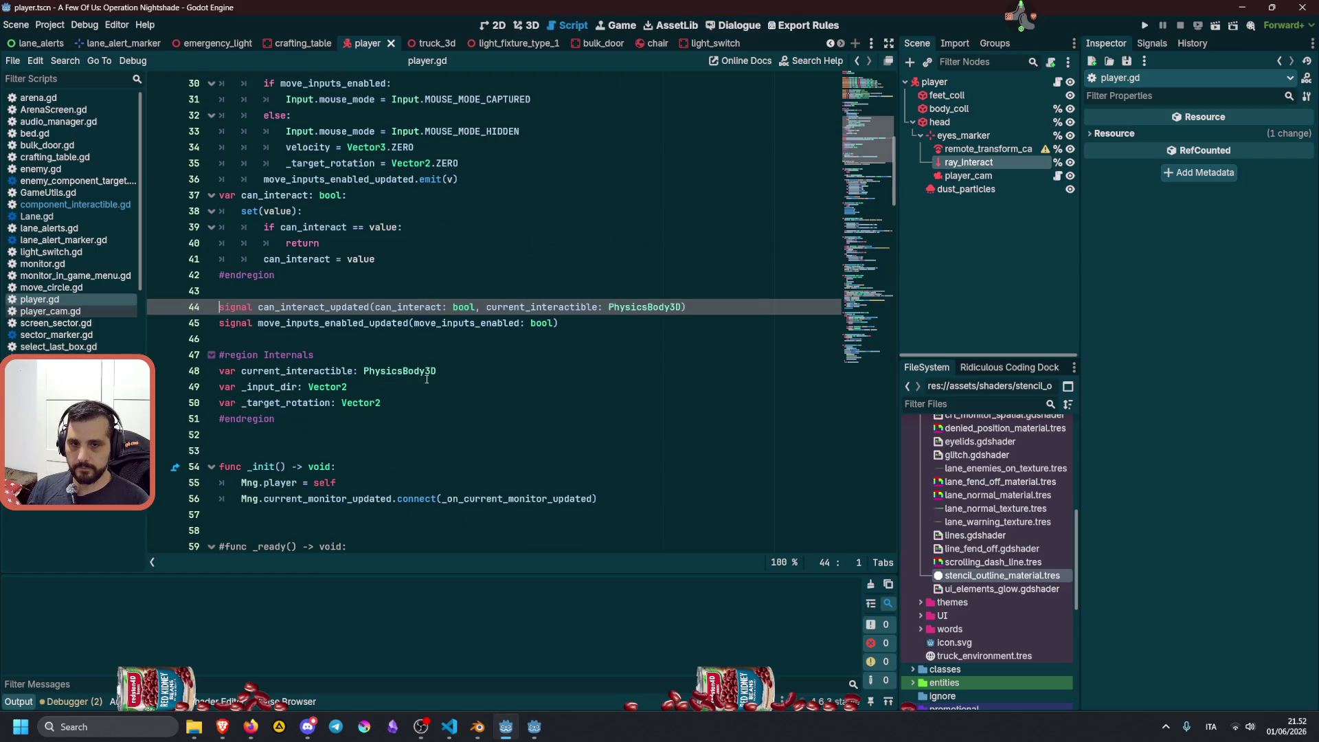
pyautogui.hotkey('shift', 'End')
pyautogui.hotkey('ctrl', 'c')
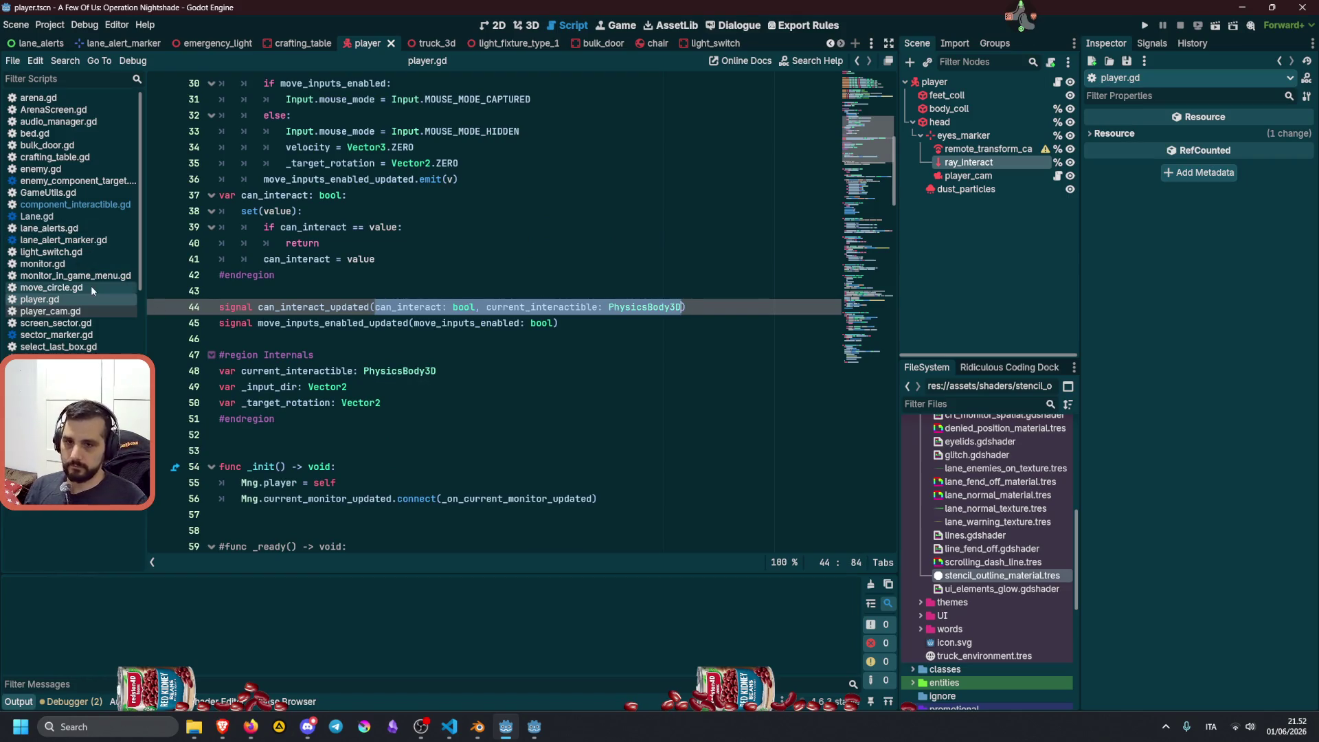
pyautogui.click(86, 209)
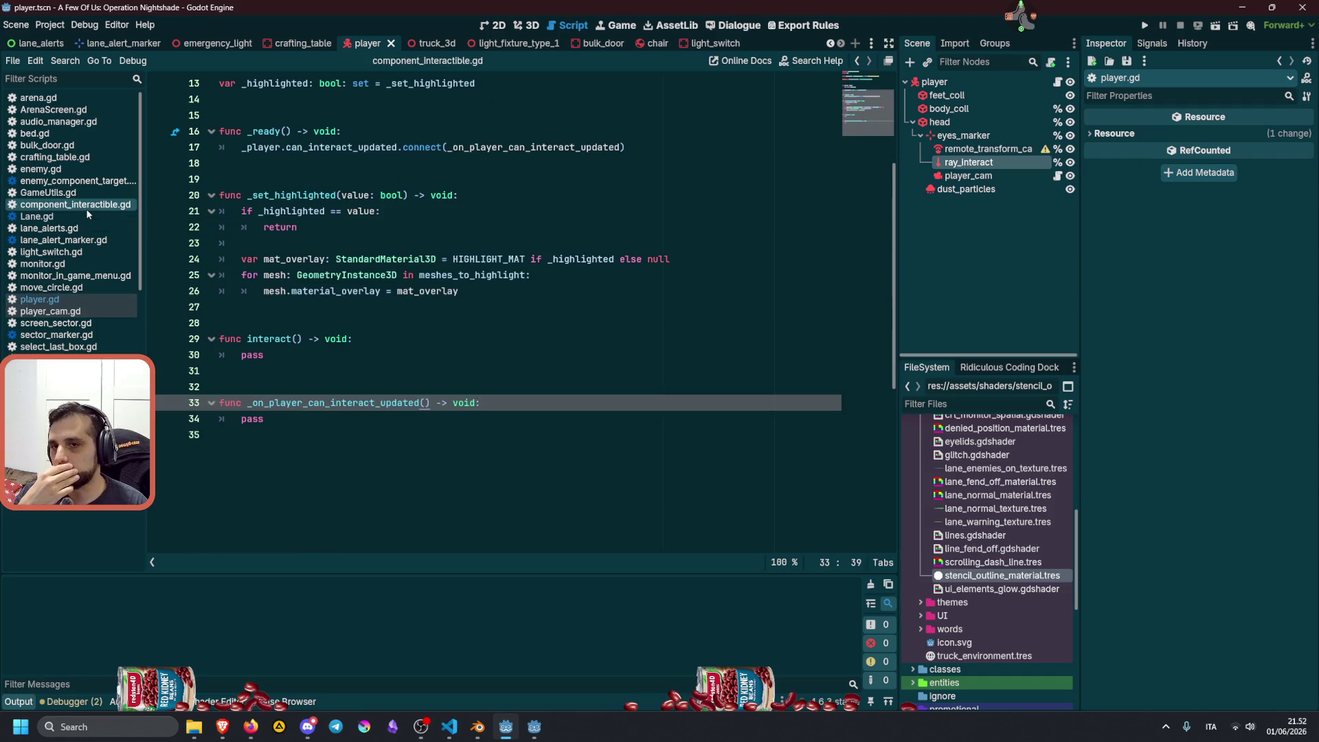
pyautogui.click(252, 420)
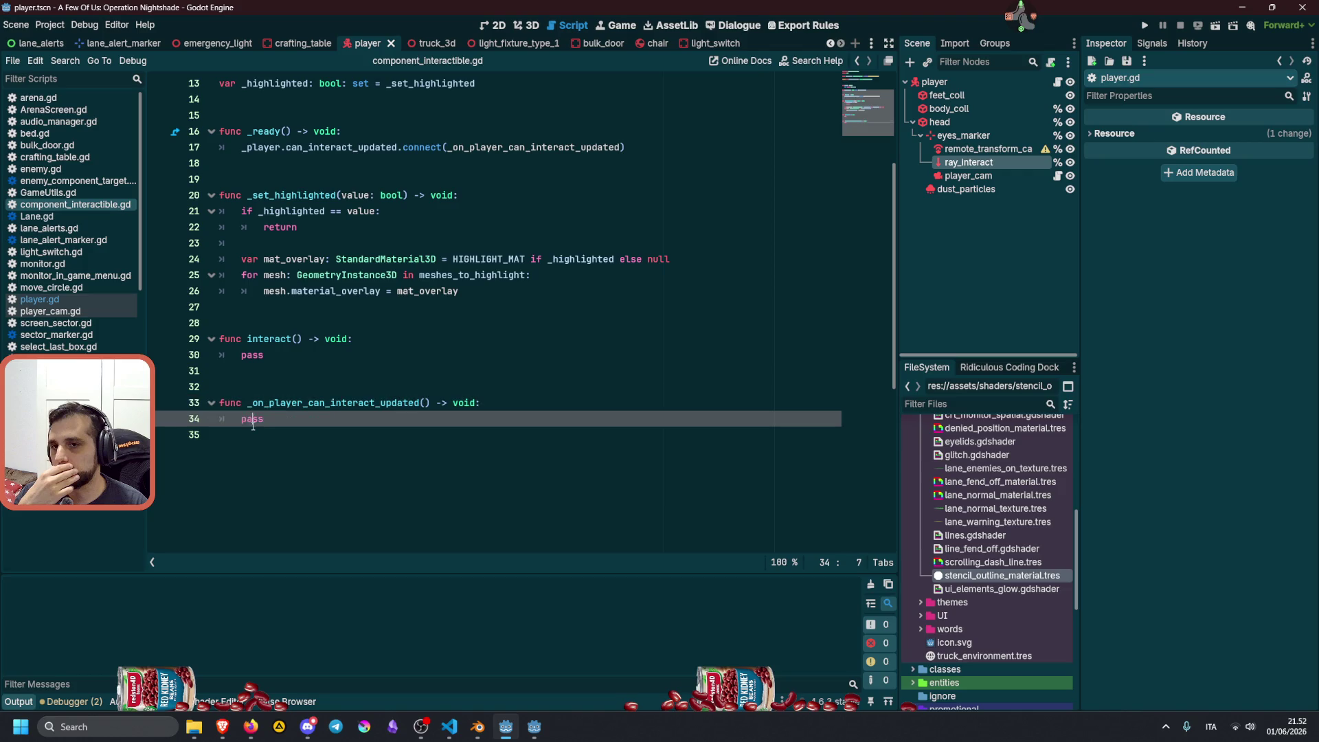
pyautogui.click(423, 403)
pyautogui.hotkey('ctrl', 'v')
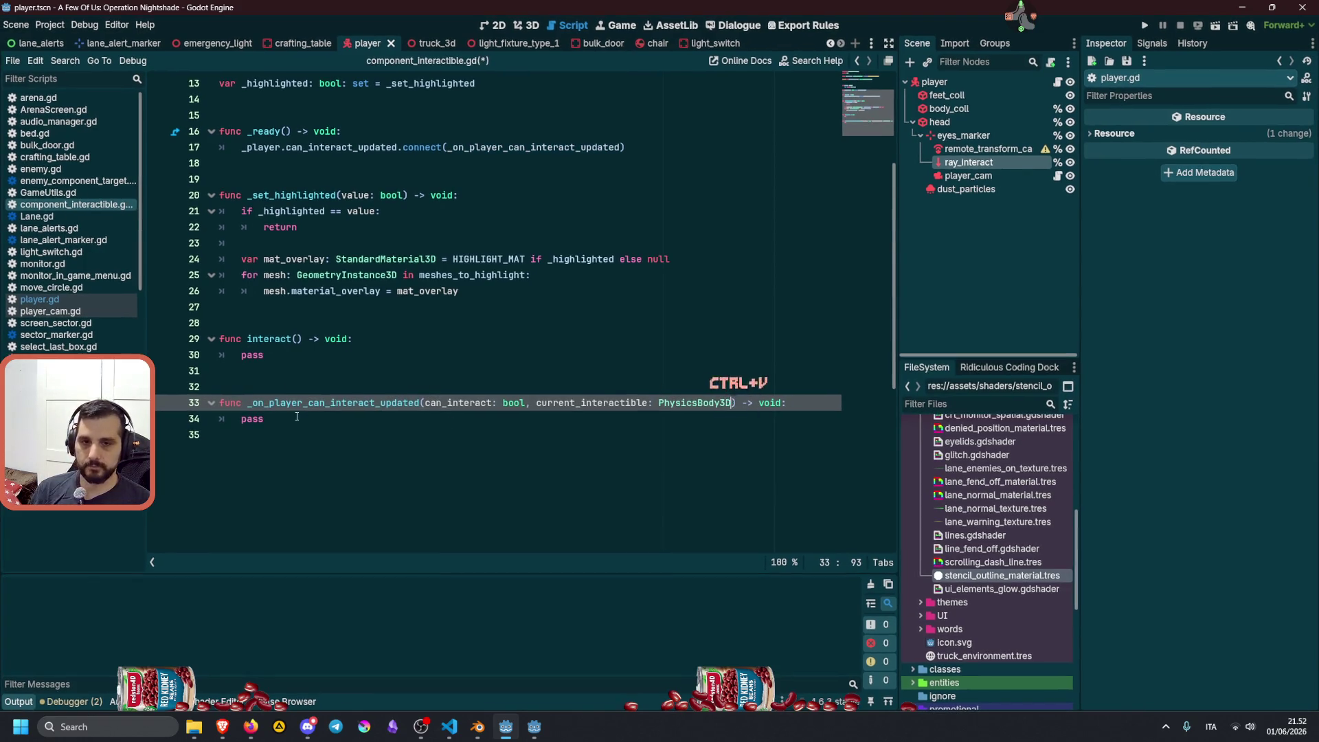
# Replace the pass placeholder with an 'if current_interactible' line.
pyautogui.press('Down')
pyautogui.press('Up')
pyautogui.press('Home')
pyautogui.hotkey('shift', 'Down')
pyautogui.hotkey('shift', 'End')
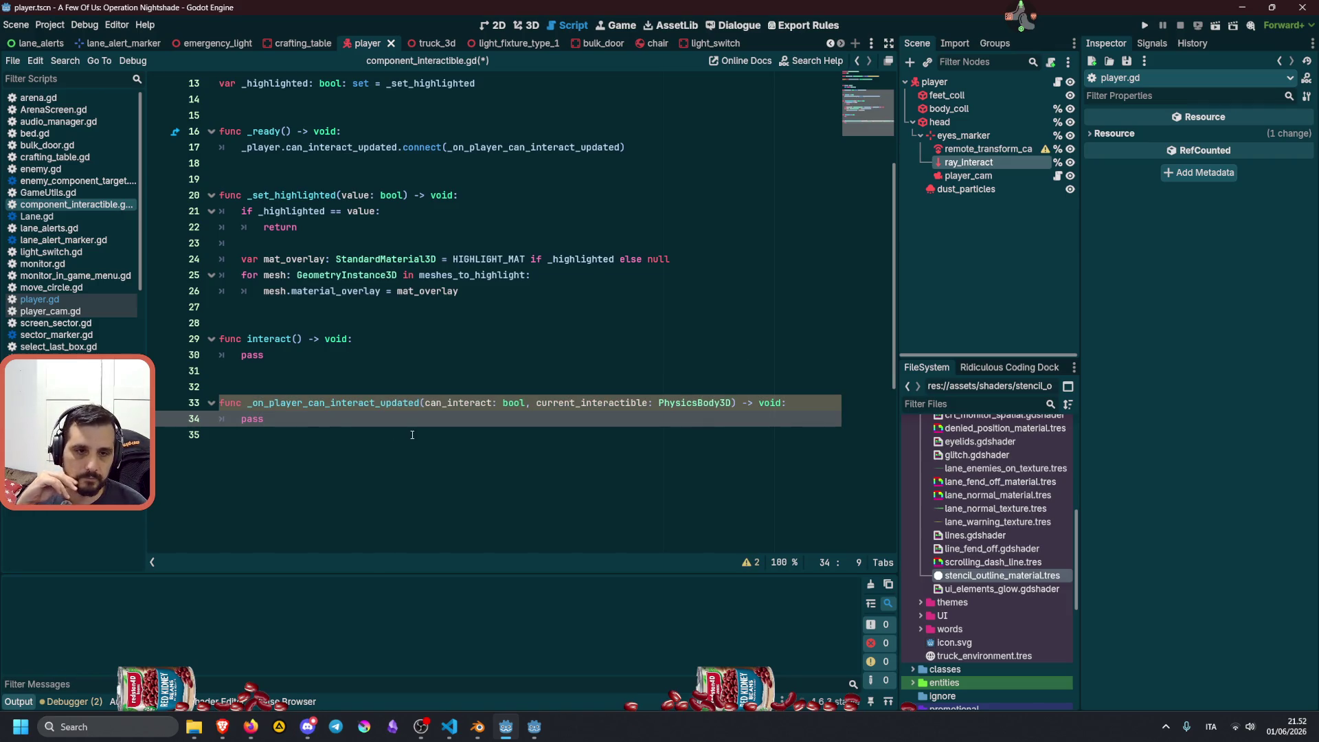
pyautogui.write('if curr')
pyautogui.press('Return')
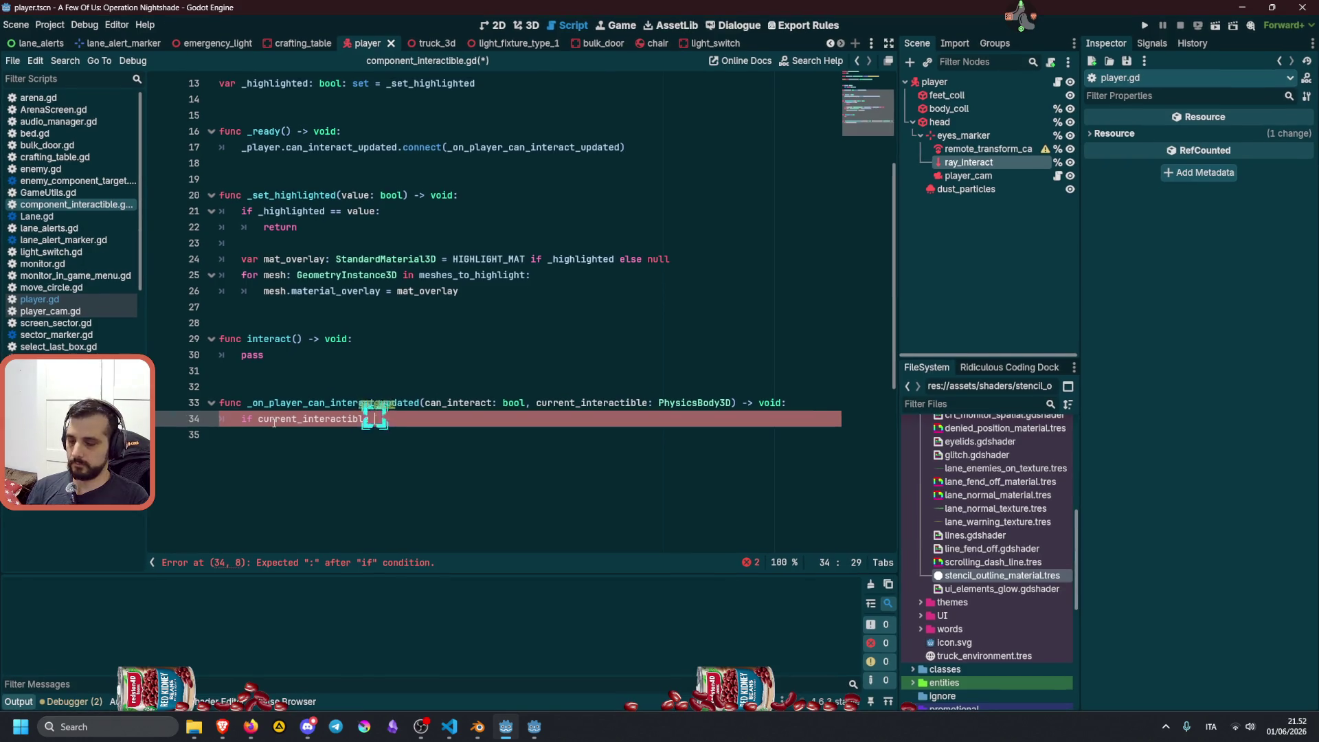
# Add 'var same: bool = current_interactible == self' above, moving current_interactible out of the if.
pyautogui.press('Home')
pyautogui.press('Return')
pyautogui.press('Up')
pyautogui.write('var same')
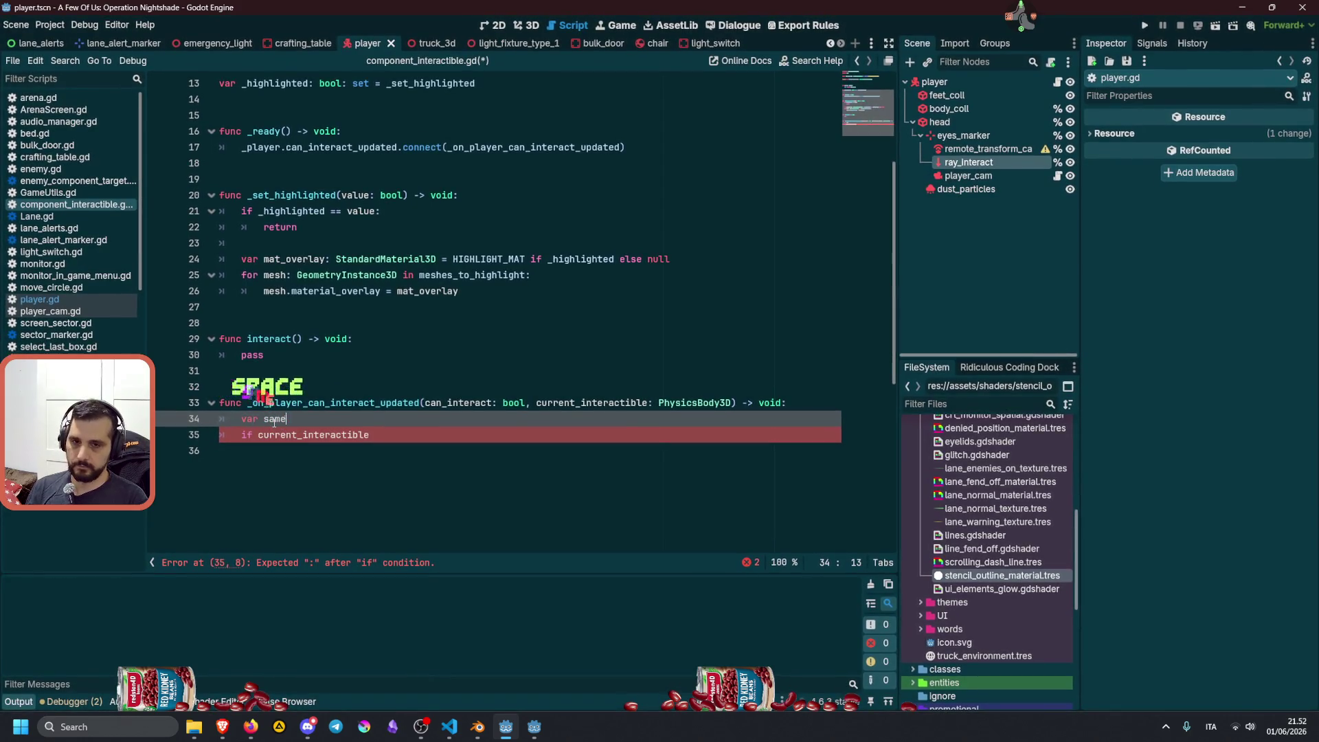
pyautogui.write(': bool')
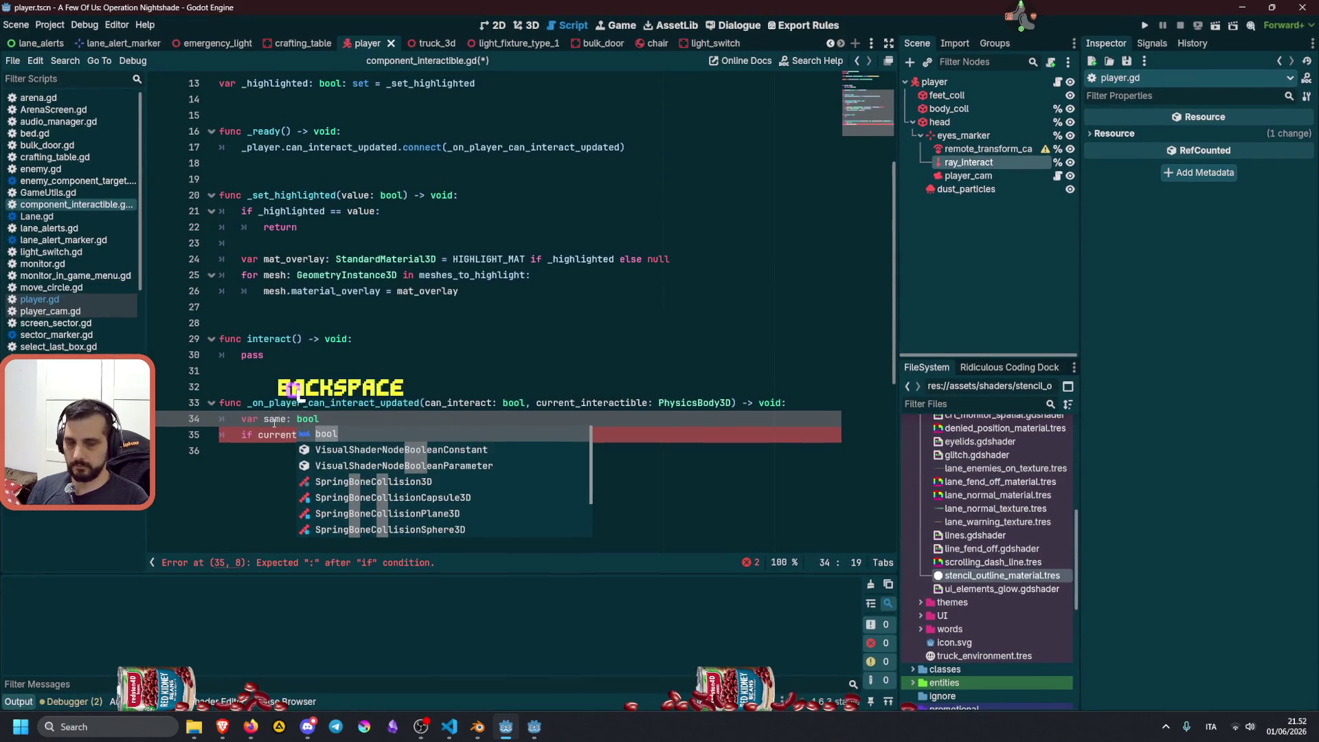
pyautogui.write(' =')
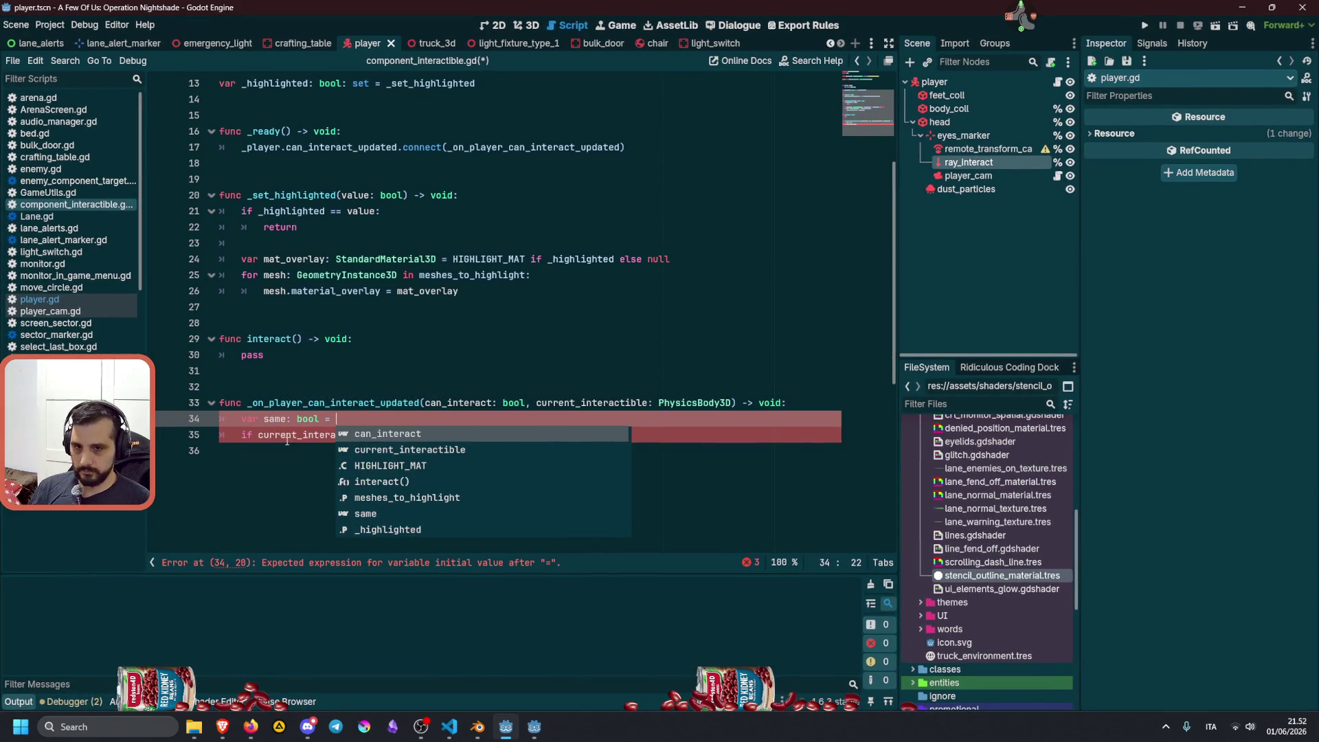
pyautogui.doubleClick(351, 435)
pyautogui.hotkey('ctrl', 'x')
pyautogui.hotkey('ctrl', 'v')
pyautogui.write('== self')
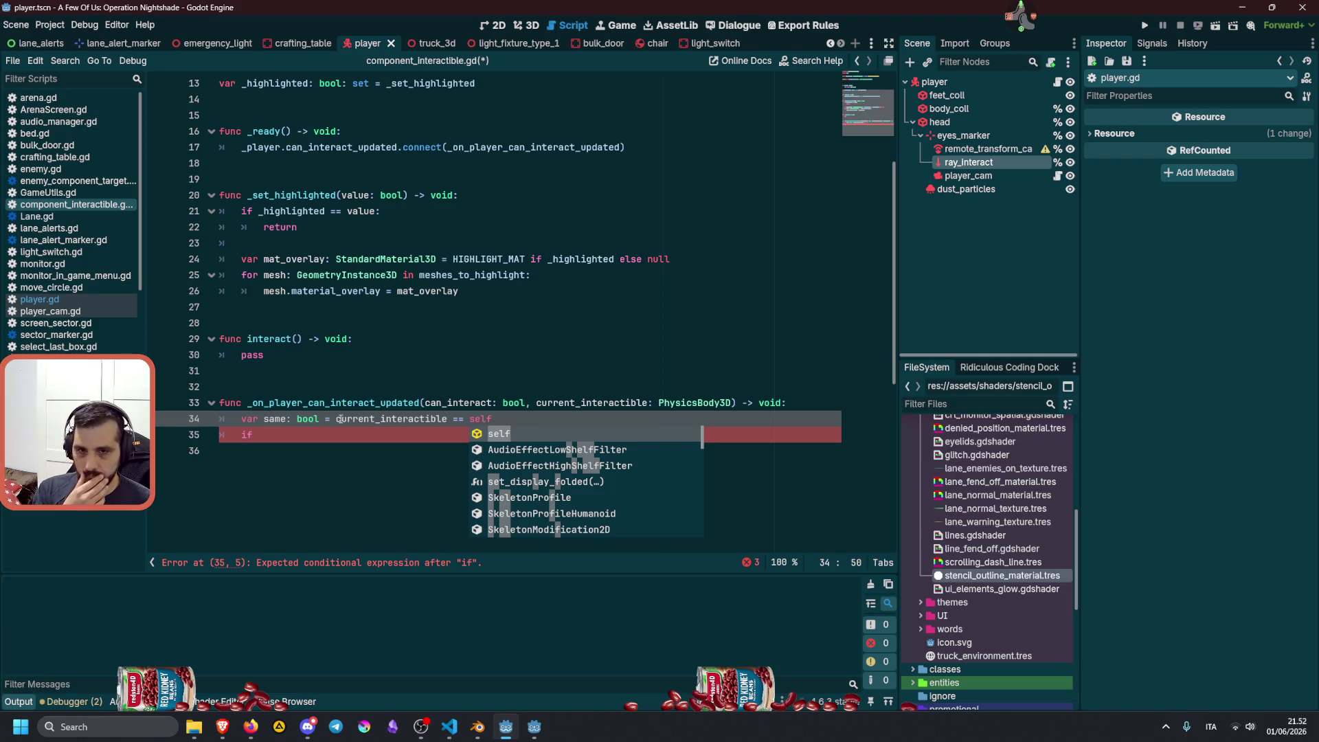
# Try a _player prefix on current_interactible, then revert to the bare parameter name.
pyautogui.click(338, 418)
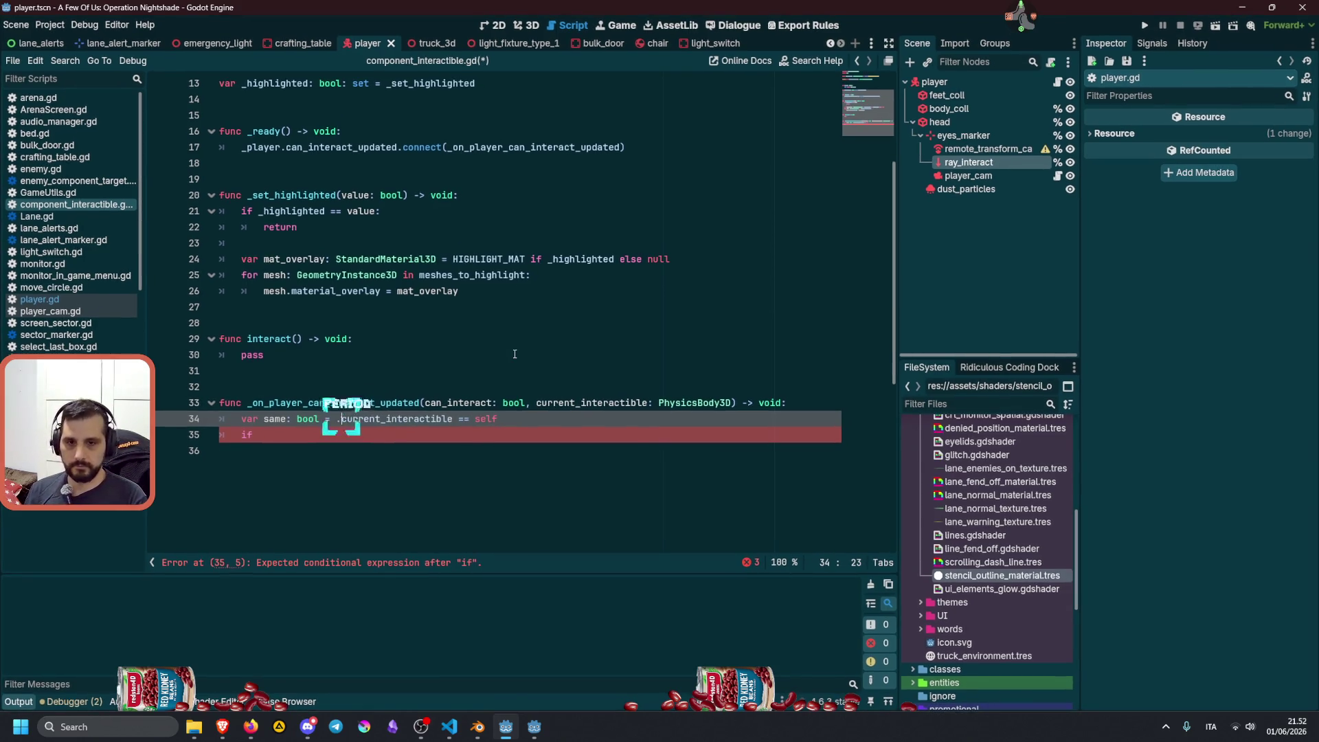
pyautogui.write('.')
pyautogui.press('Left')
pyautogui.write('_play')
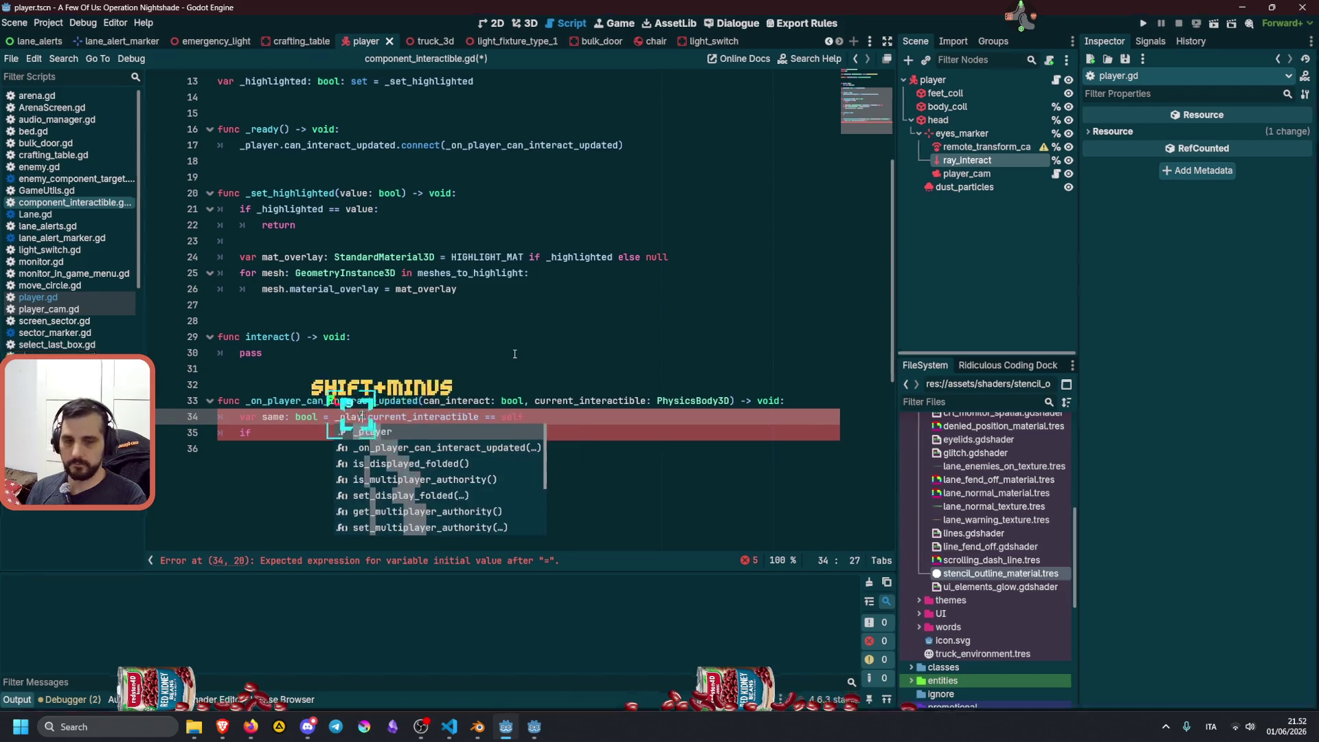
pyautogui.press('BackSpace')
pyautogui.press('BackSpace')
pyautogui.press('BackSpace')
pyautogui.press('Delete')
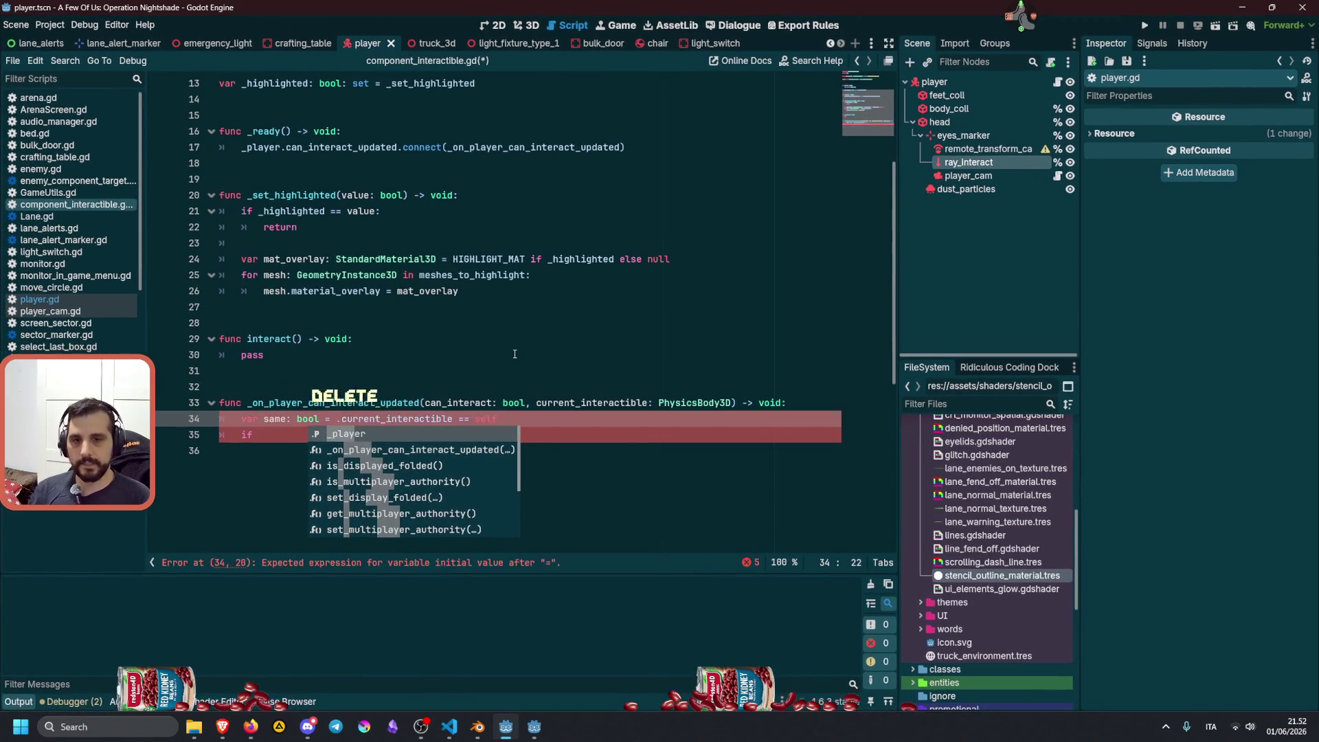
pyautogui.doubleClick(581, 403)
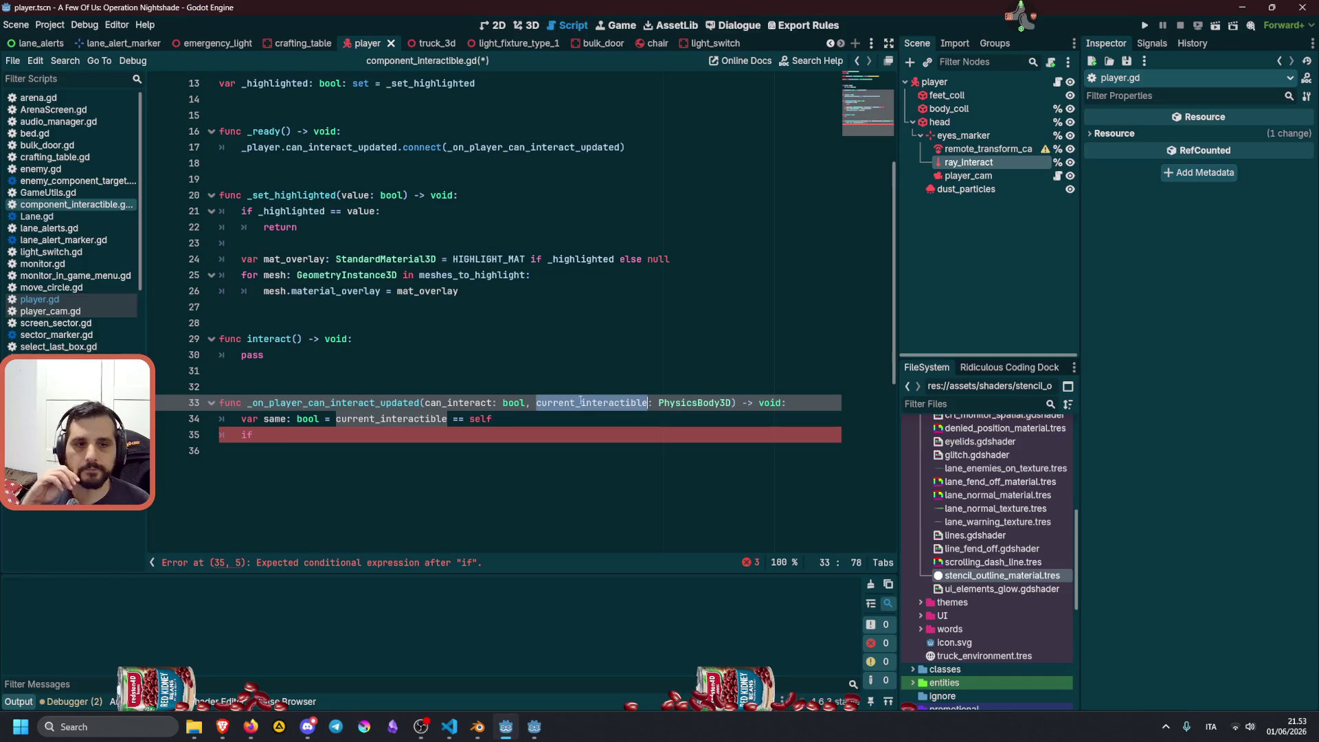
pyautogui.click(356, 426)
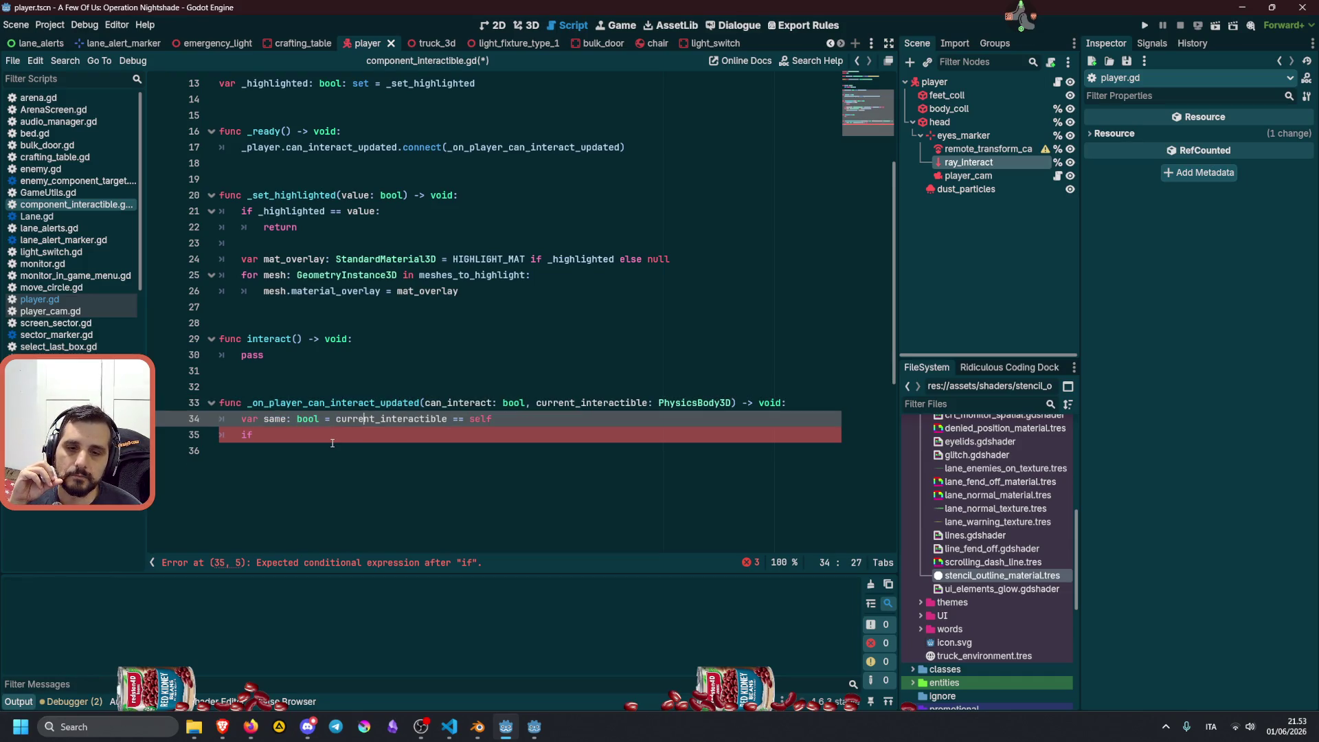
# Replace self with get_parent() in the same assignment and reopen the if line's condition.
pyautogui.doubleClick(385, 419)
pyautogui.doubleClick(459, 403)
pyautogui.doubleClick(481, 419)
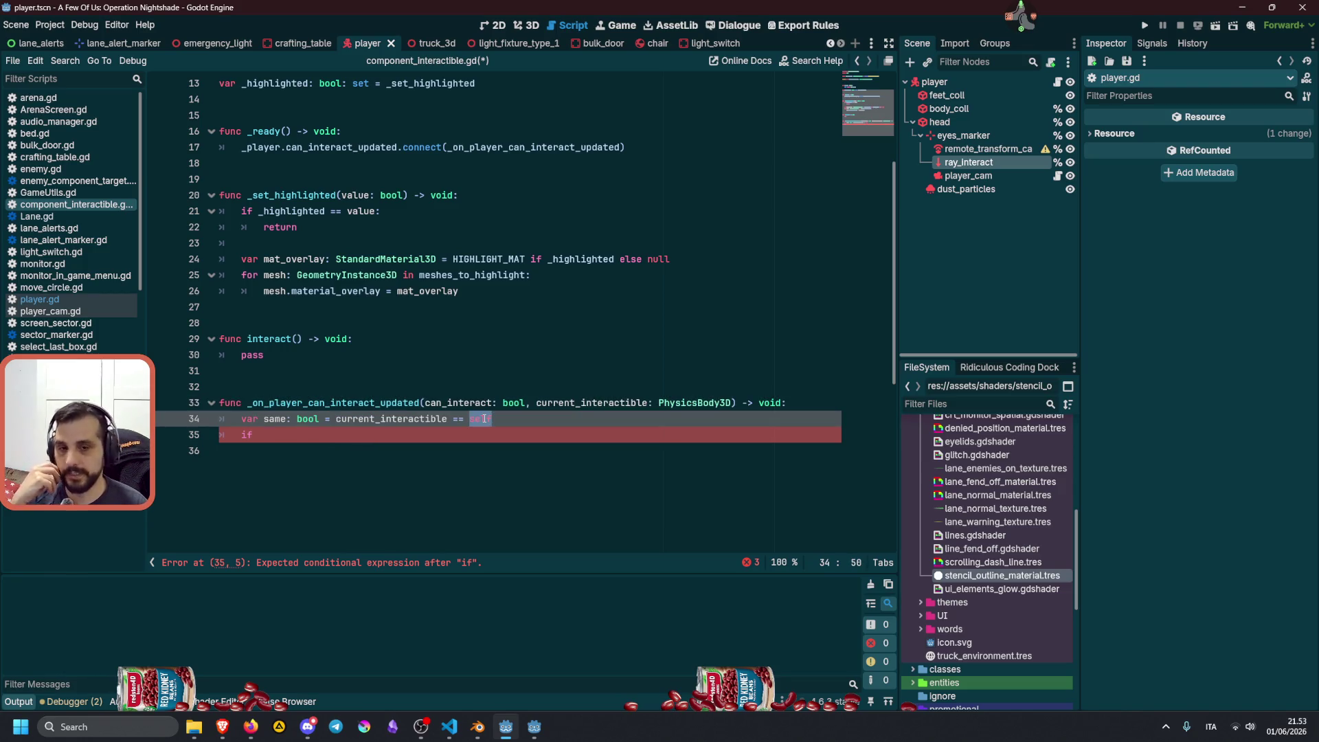
pyautogui.scroll(4, 484, 418)
pyautogui.scroll(-7, 487, 429)
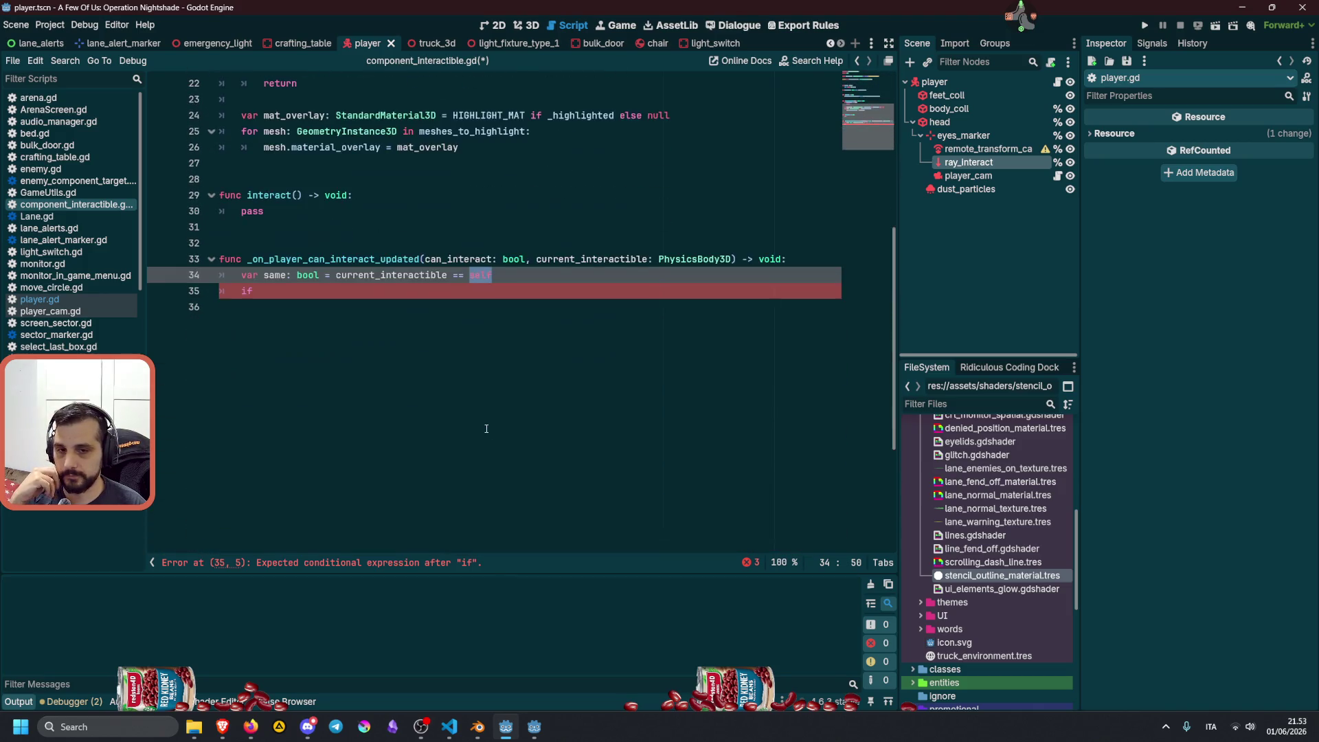
pyautogui.write('get_par')
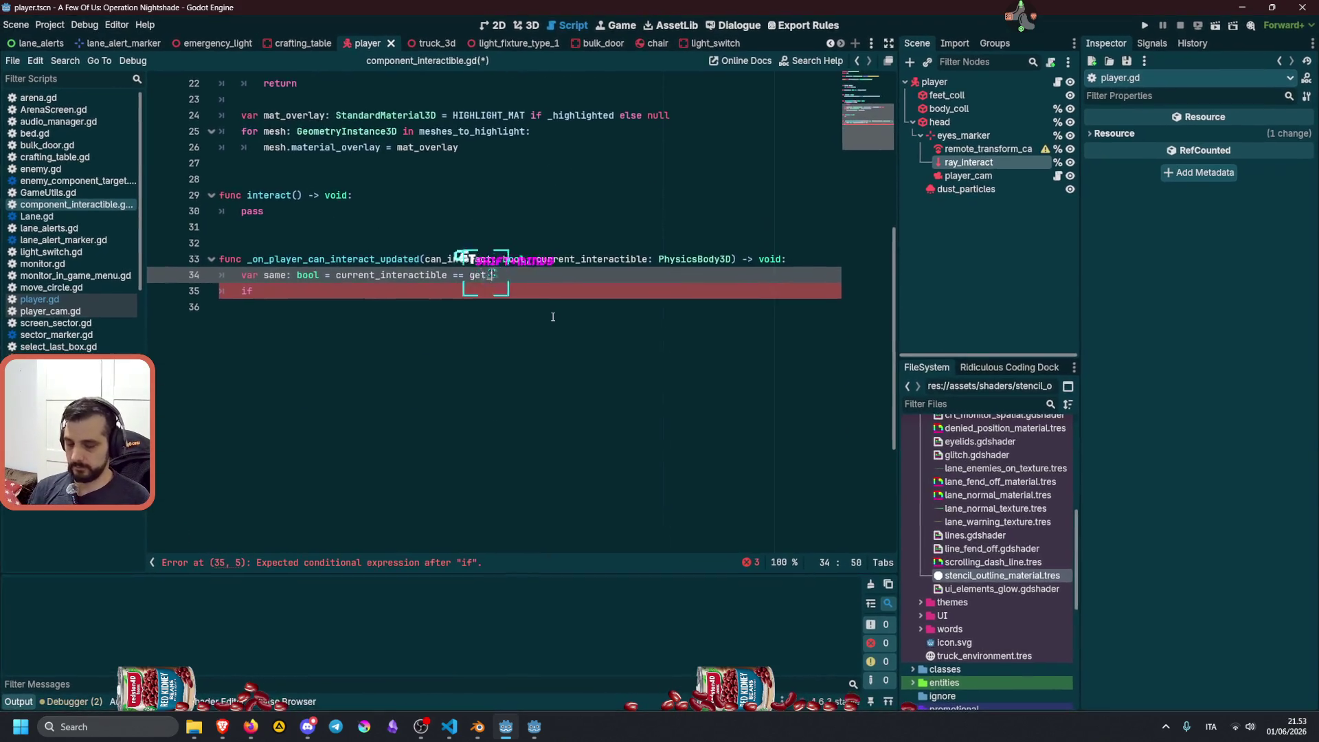
pyautogui.write('e')
pyautogui.press('Return')
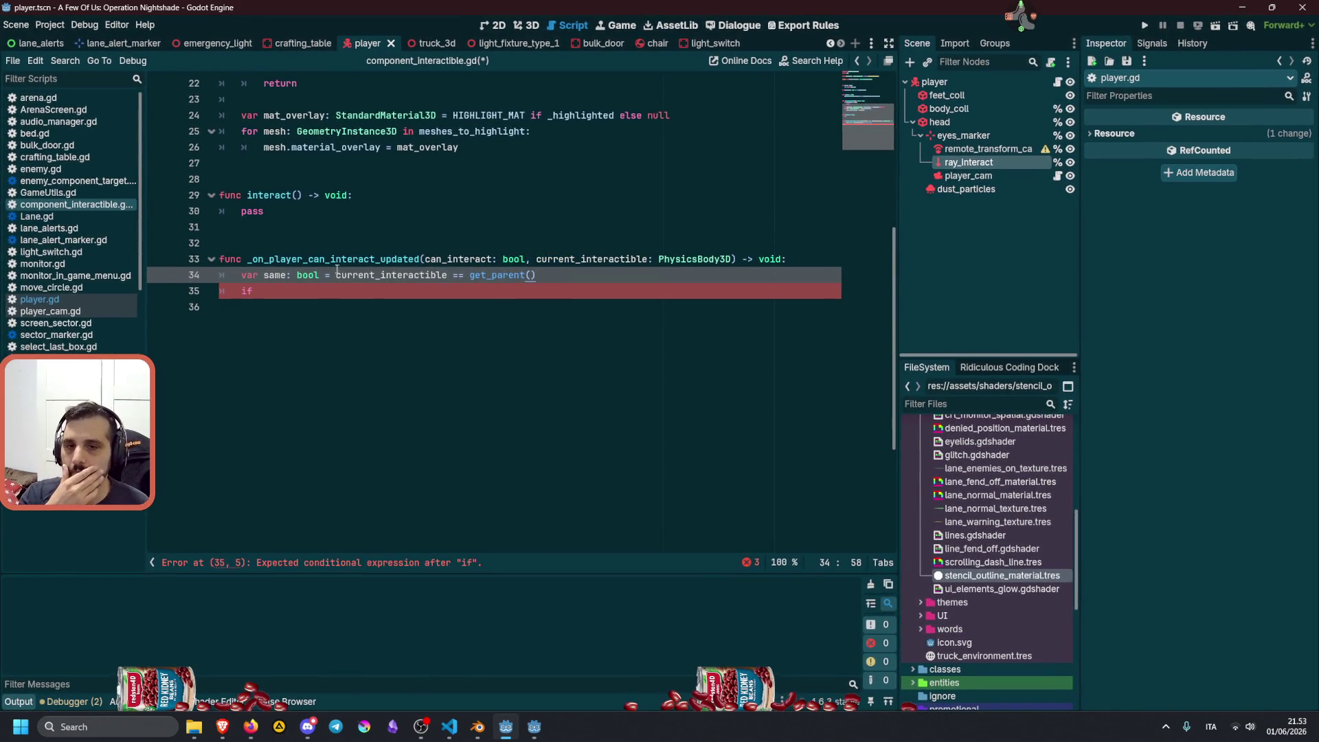
pyautogui.click(312, 289)
pyautogui.press('BackSpace')
# Write the if condition as 'same and can_interact'.
pyautogui.write('same')
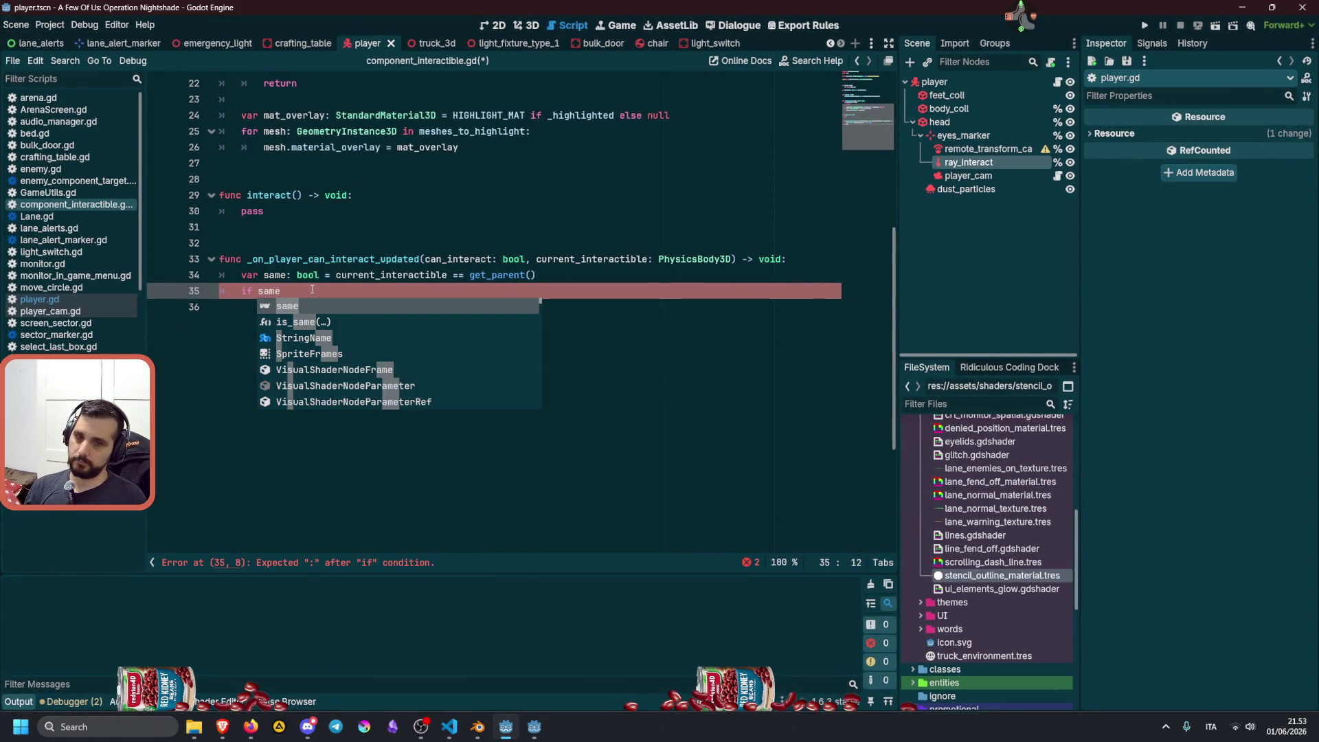
pyautogui.write(' and dan:_')
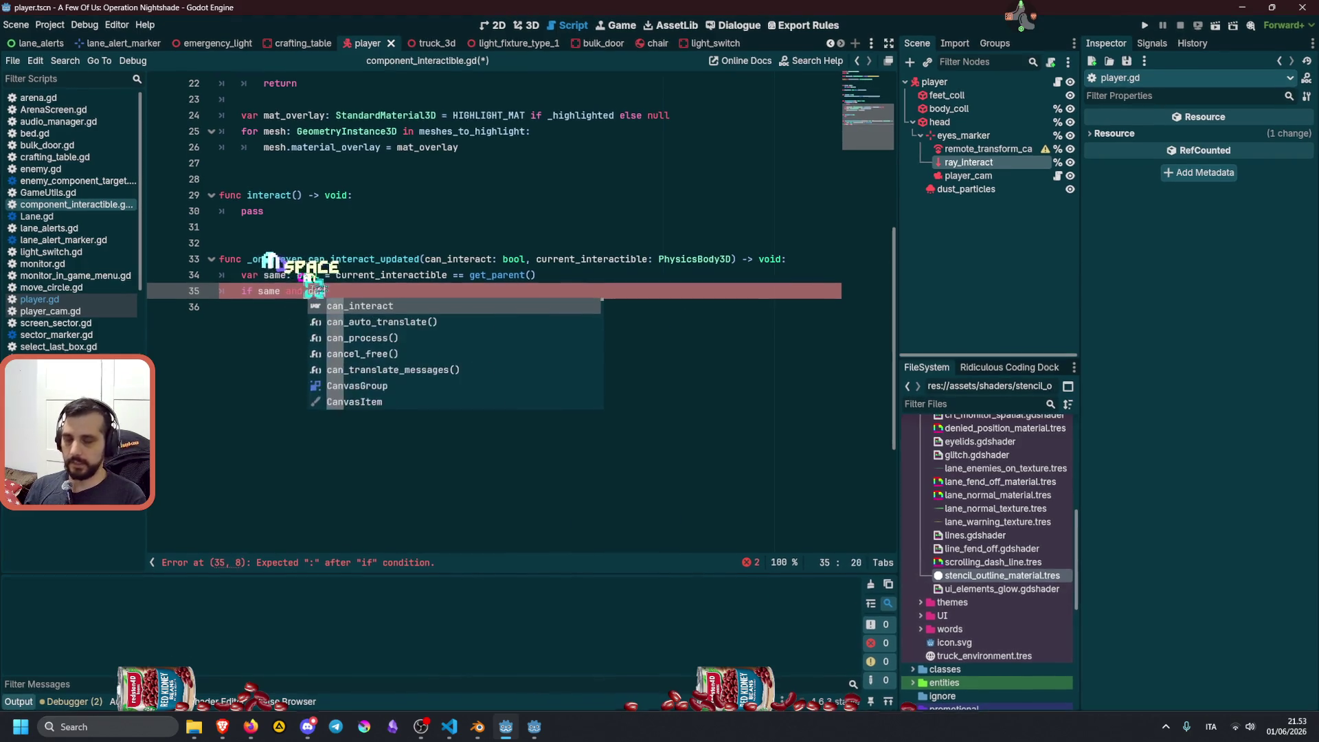
pyautogui.press('BackSpace')
pyautogui.press('BackSpace')
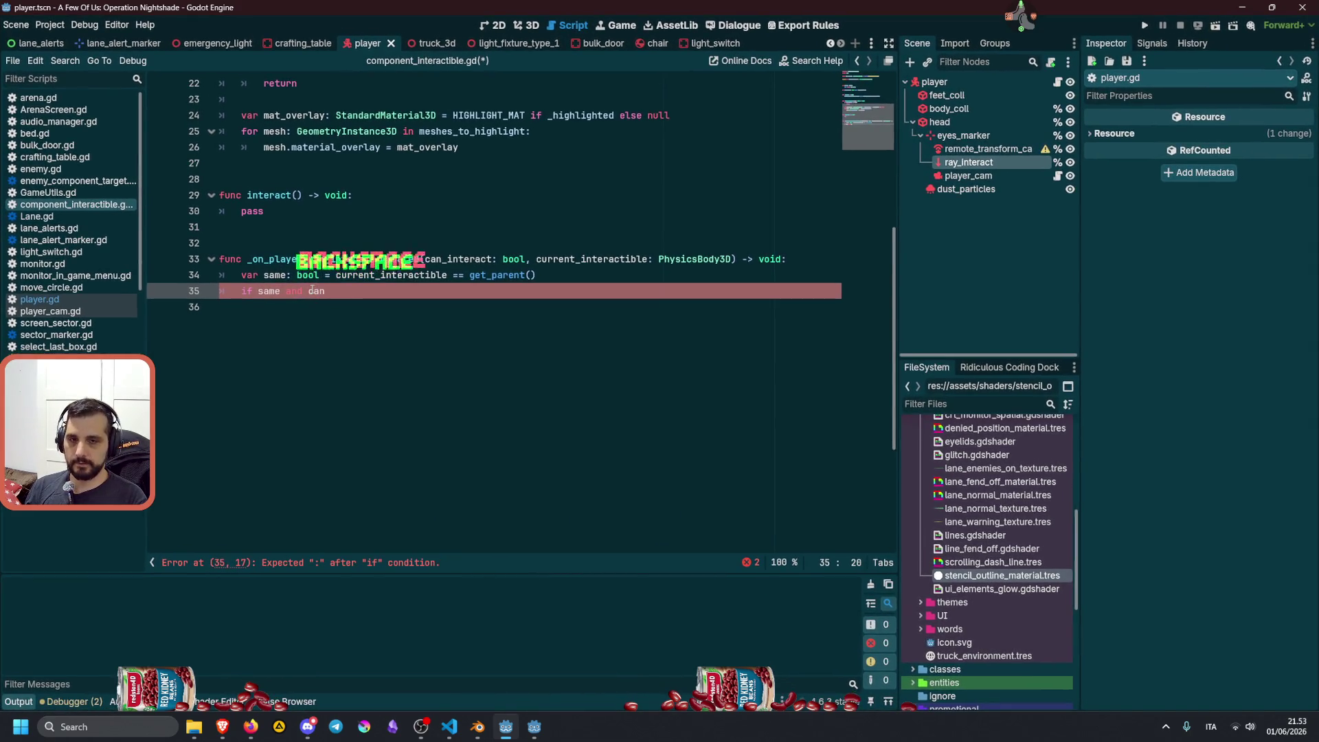
pyautogui.write('_')
pyautogui.press('Return')
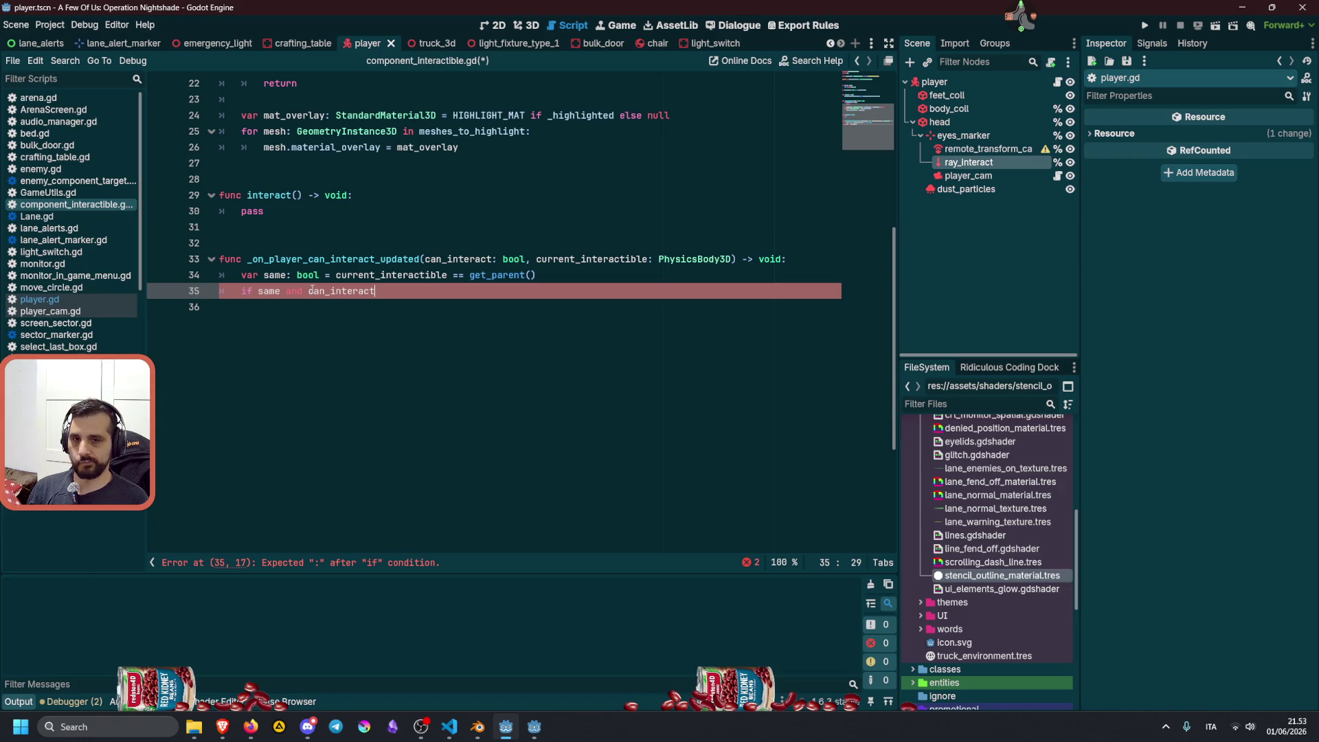
# Insert 'if _highlighted and not can_interact:' above the same variable.
pyautogui.press('Up')
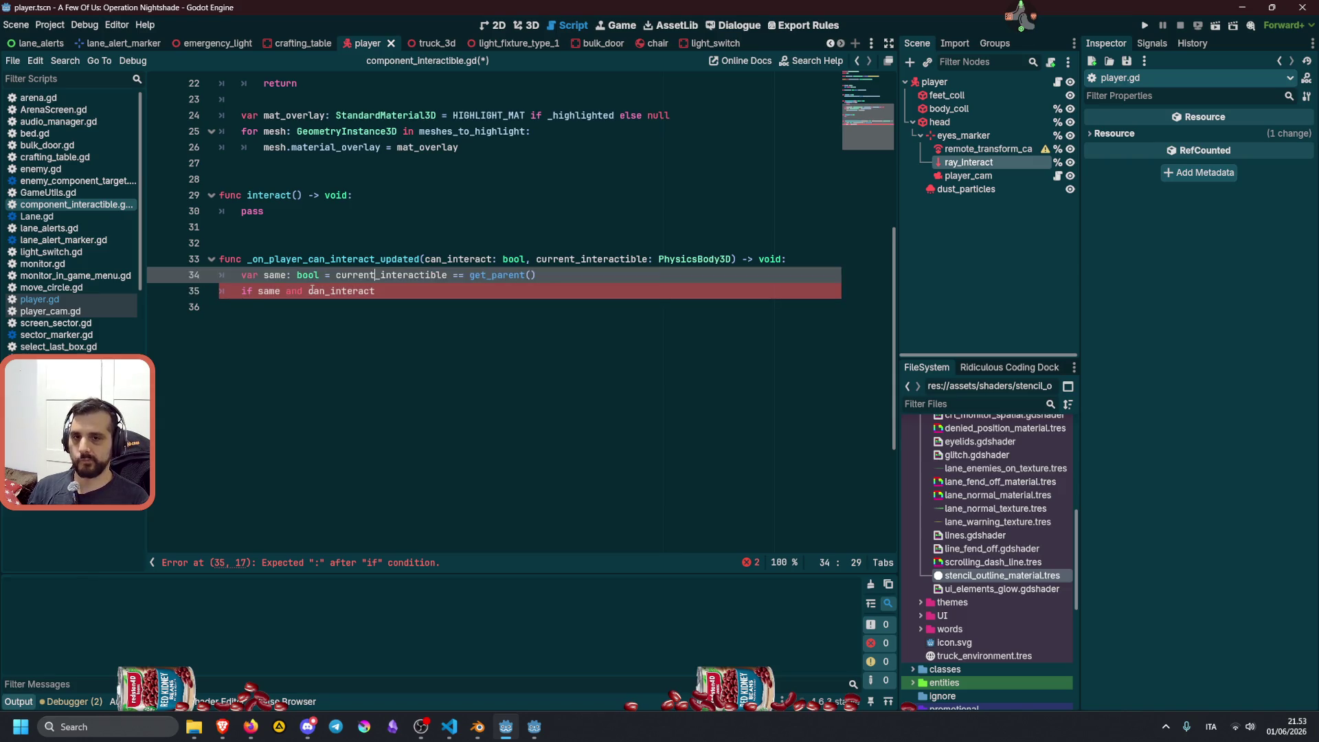
pyautogui.hotkey('ctrl', 'shift', 'Return')
pyautogui.hotkey('ctrl', 'shift', 'Return')
pyautogui.write('if ')
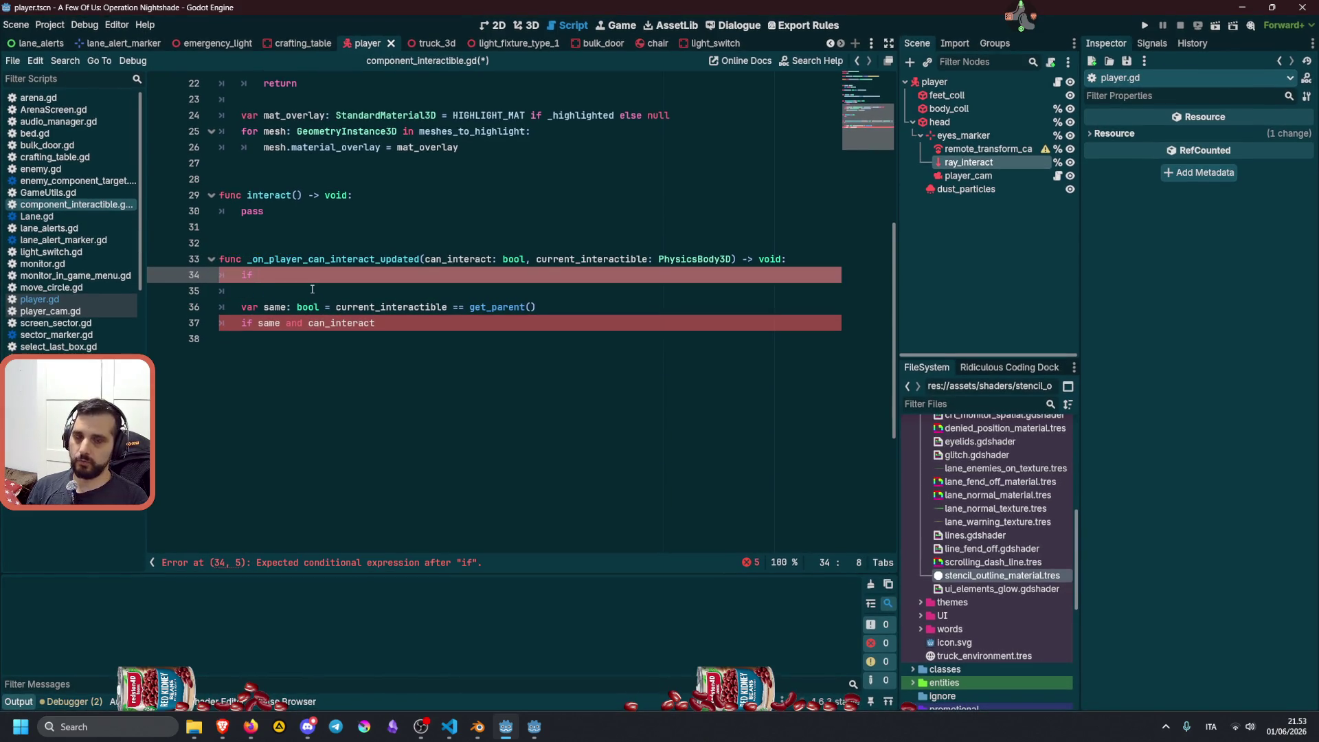
pyautogui.write('ca')
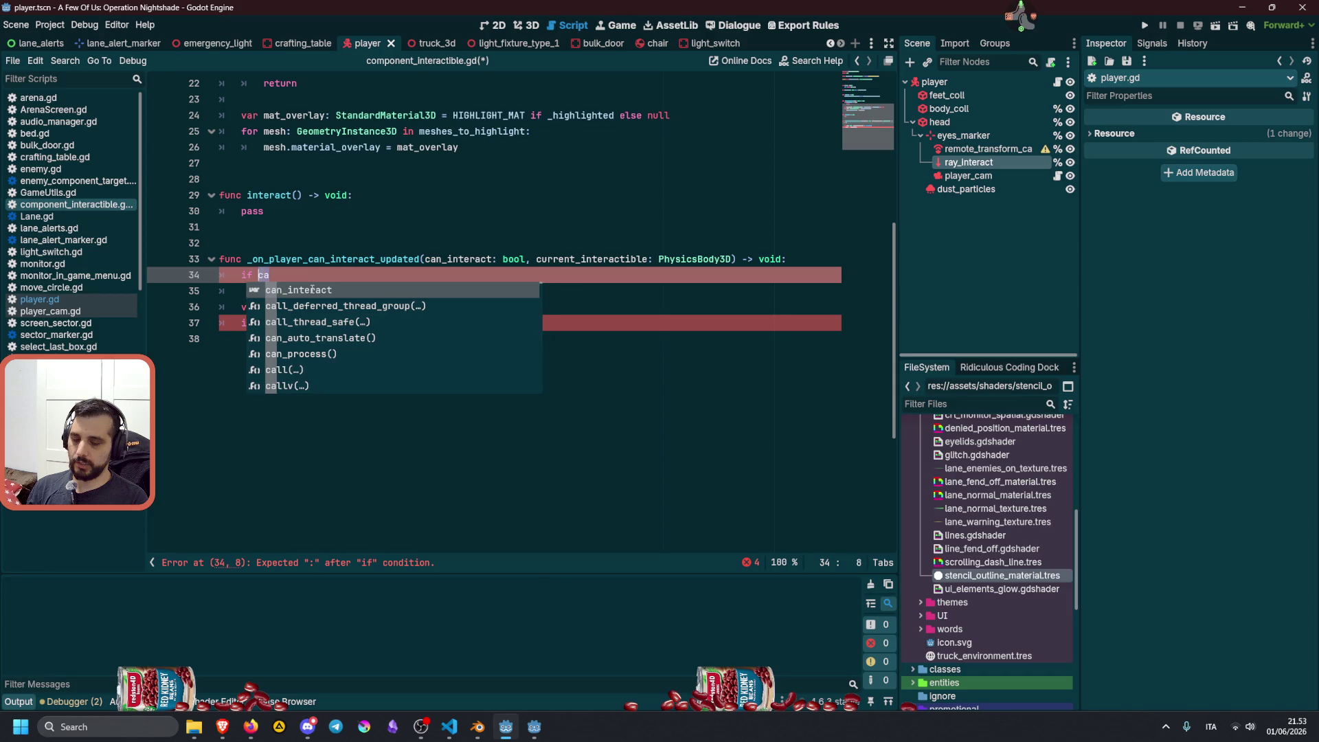
pyautogui.press('BackSpace')
pyautogui.press('BackSpace')
pyautogui.write('_h')
pyautogui.press('Return')
pyautogui.write('and can')
pyautogui.write(' _ca')
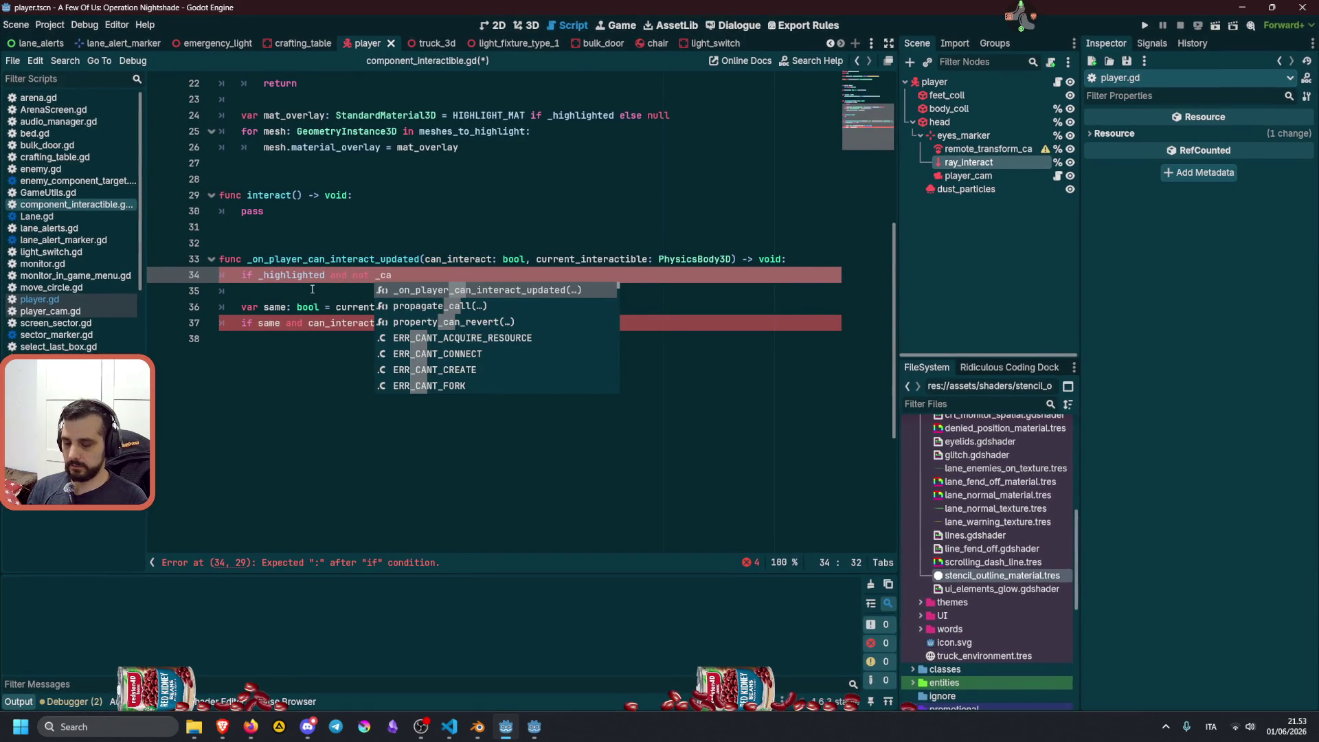
pyautogui.write('n')
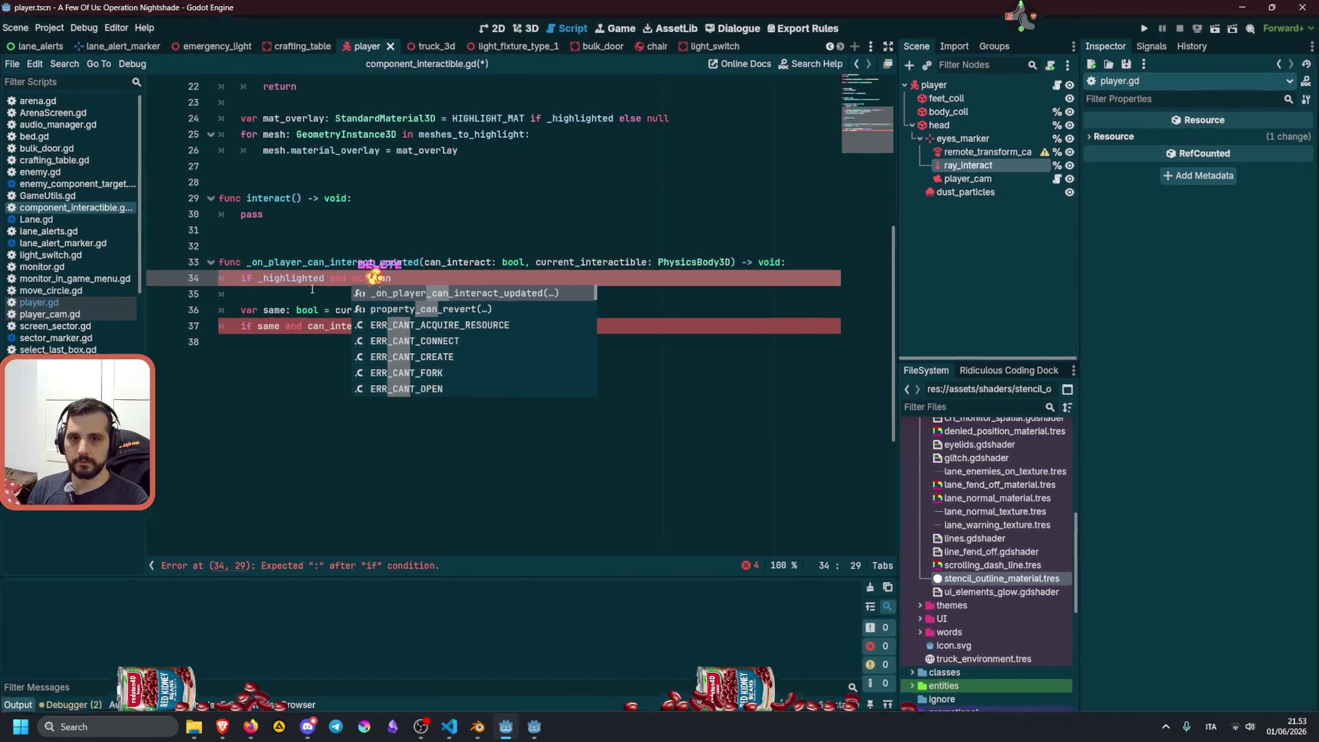
pyautogui.press('Left')
pyautogui.press('Left')
pyautogui.press('Left')
pyautogui.press('BackSpace')
pyautogui.press('End')
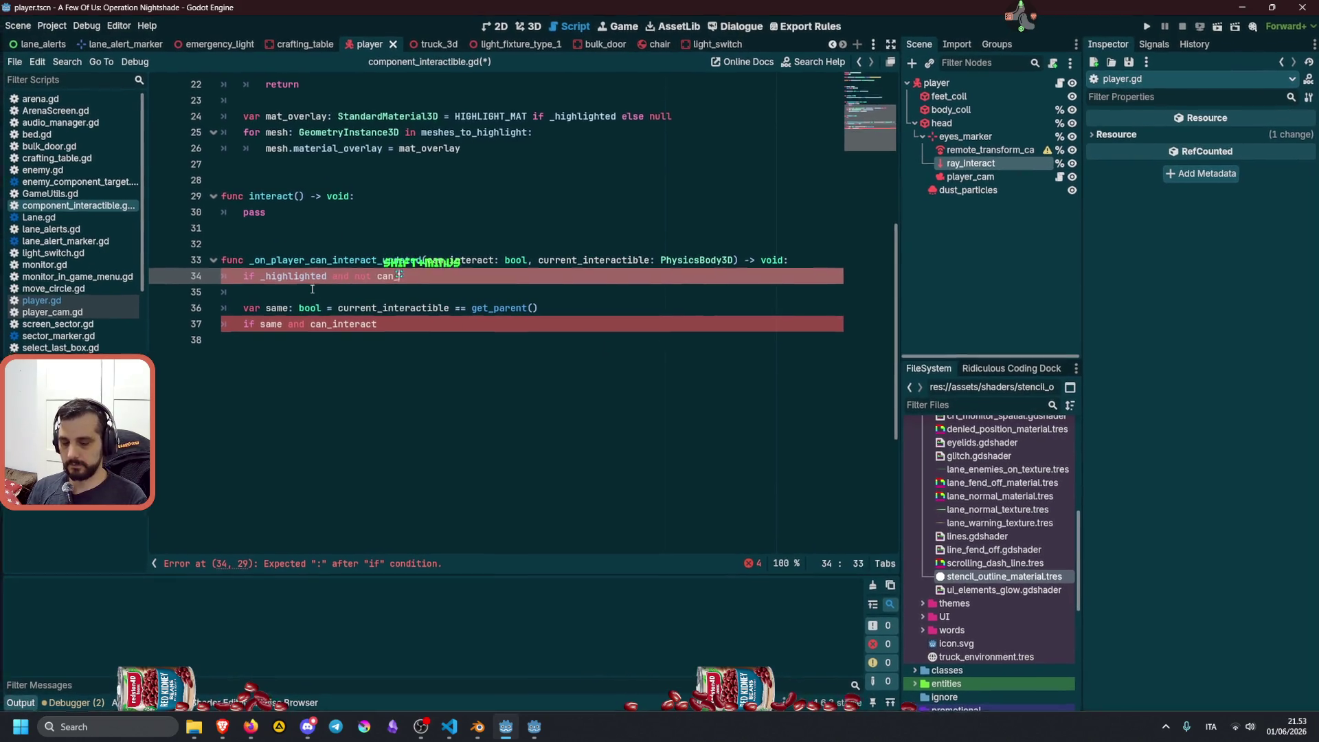
pyautogui.write('_')
pyautogui.press('Return')
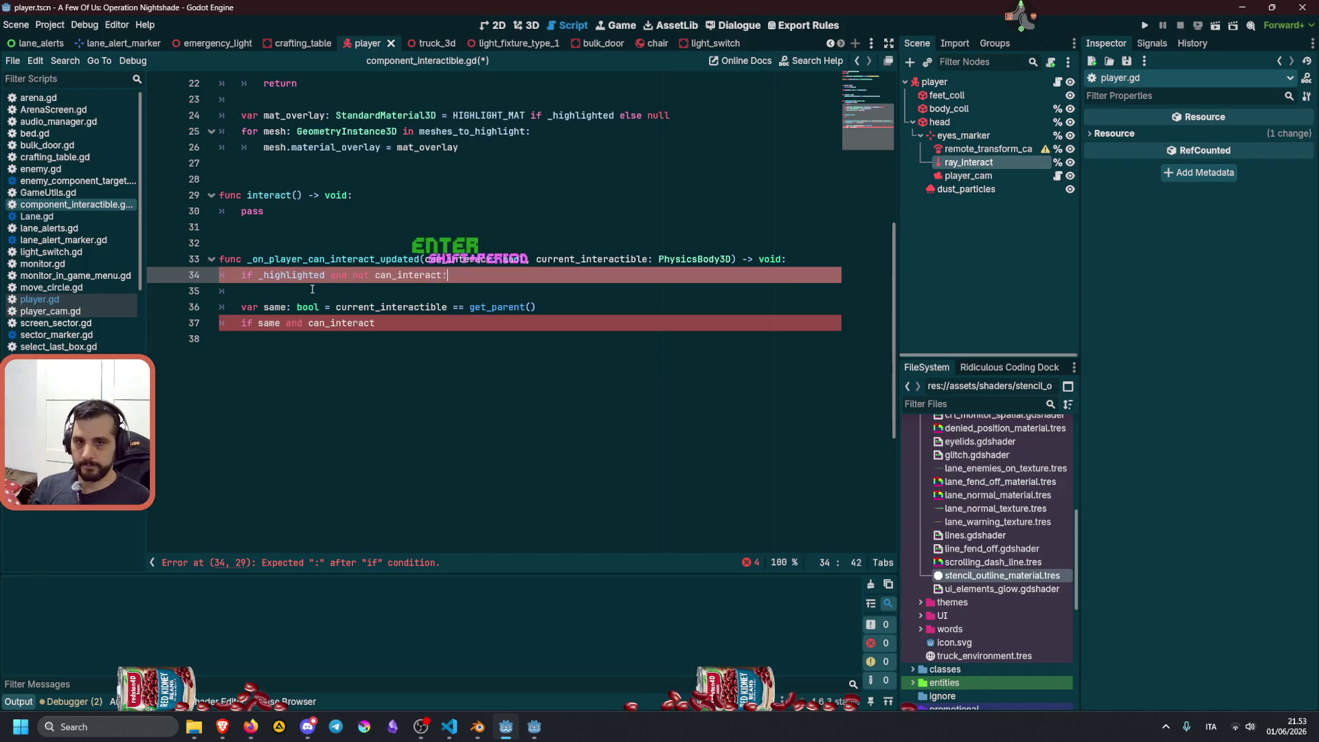
pyautogui.write(':')
pyautogui.press('Return')
# In that block, set _highlighted = false and return.
pyautogui.write('_')
pyautogui.press('Return')
pyautogui.write('= false')
pyautogui.press('Escape')
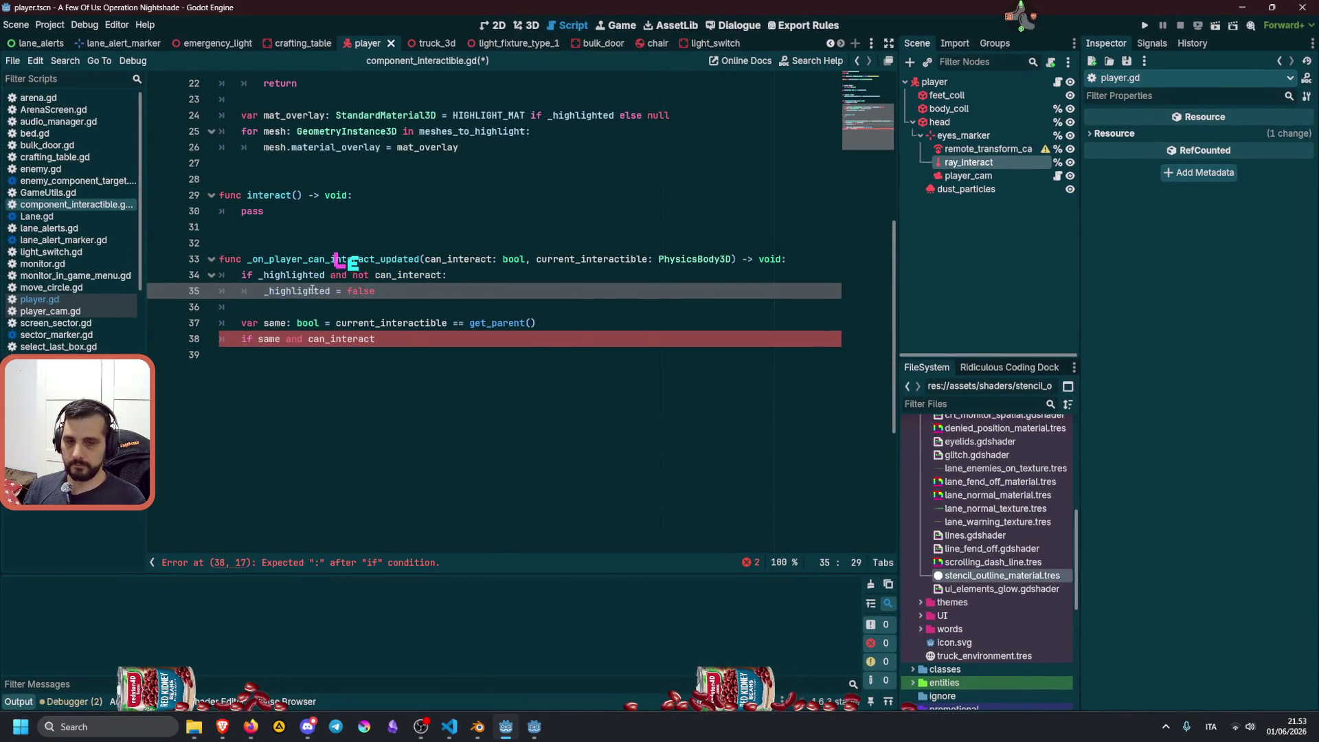
pyautogui.press('Return')
pyautogui.write('return')
# Review _highlighted's uses and start editing line 39's condition with '= !'.
pyautogui.press('Up')
pyautogui.press('Up')
pyautogui.press('Up')
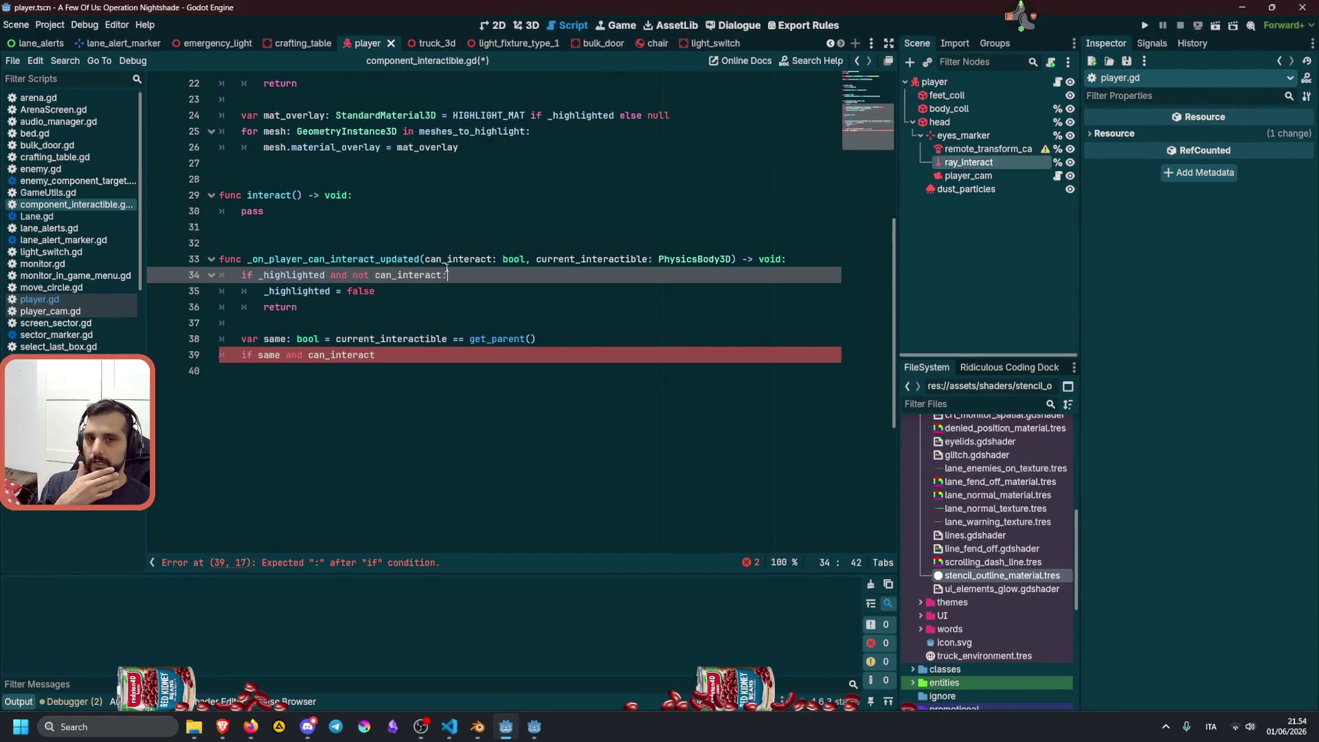
pyautogui.doubleClick(313, 276)
pyautogui.hotkey('ctrl', 'c')
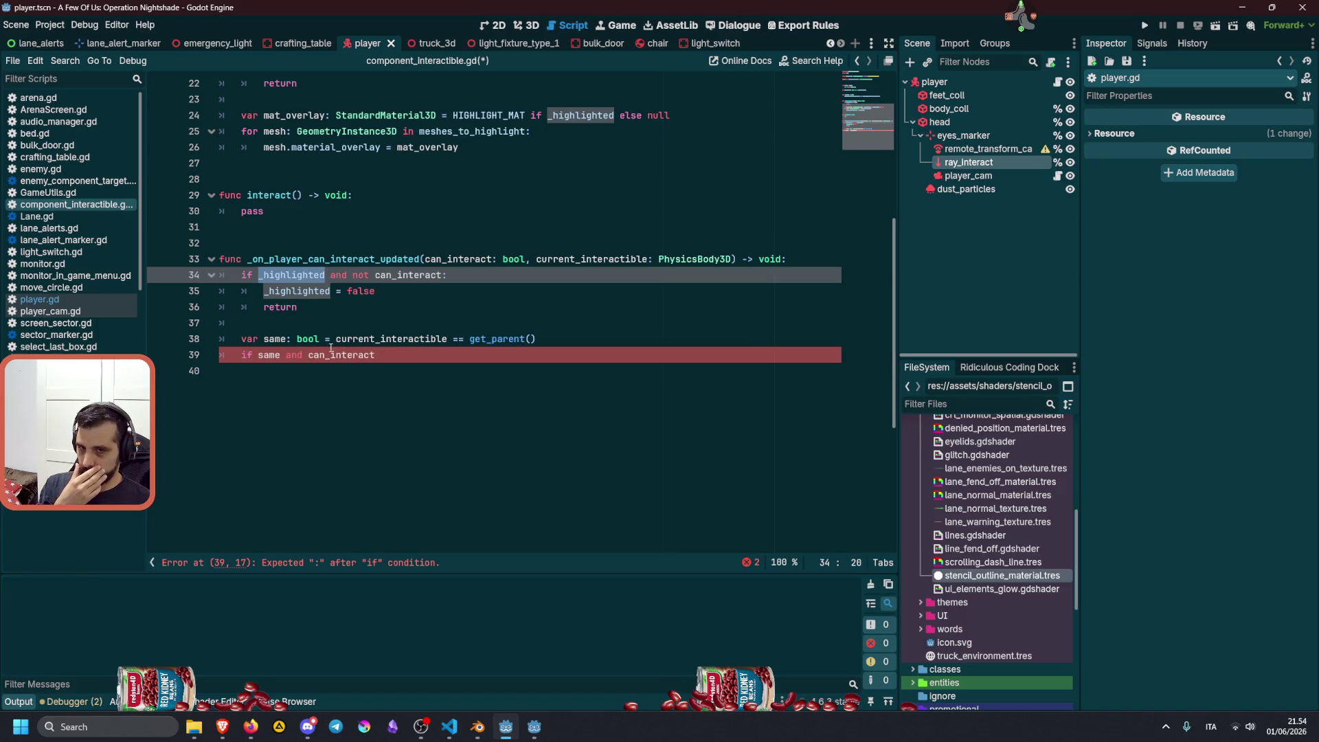
pyautogui.click(390, 349)
pyautogui.write('= ')
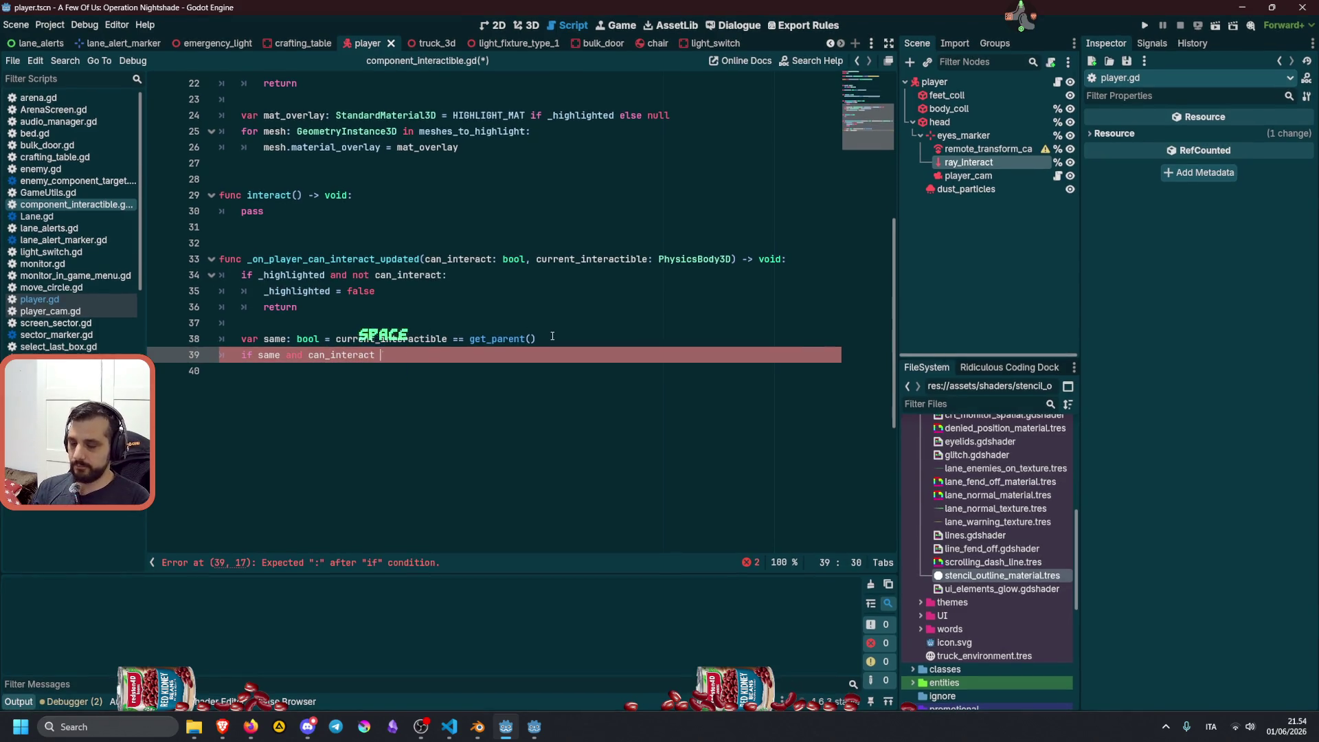
pyautogui.write('!=')
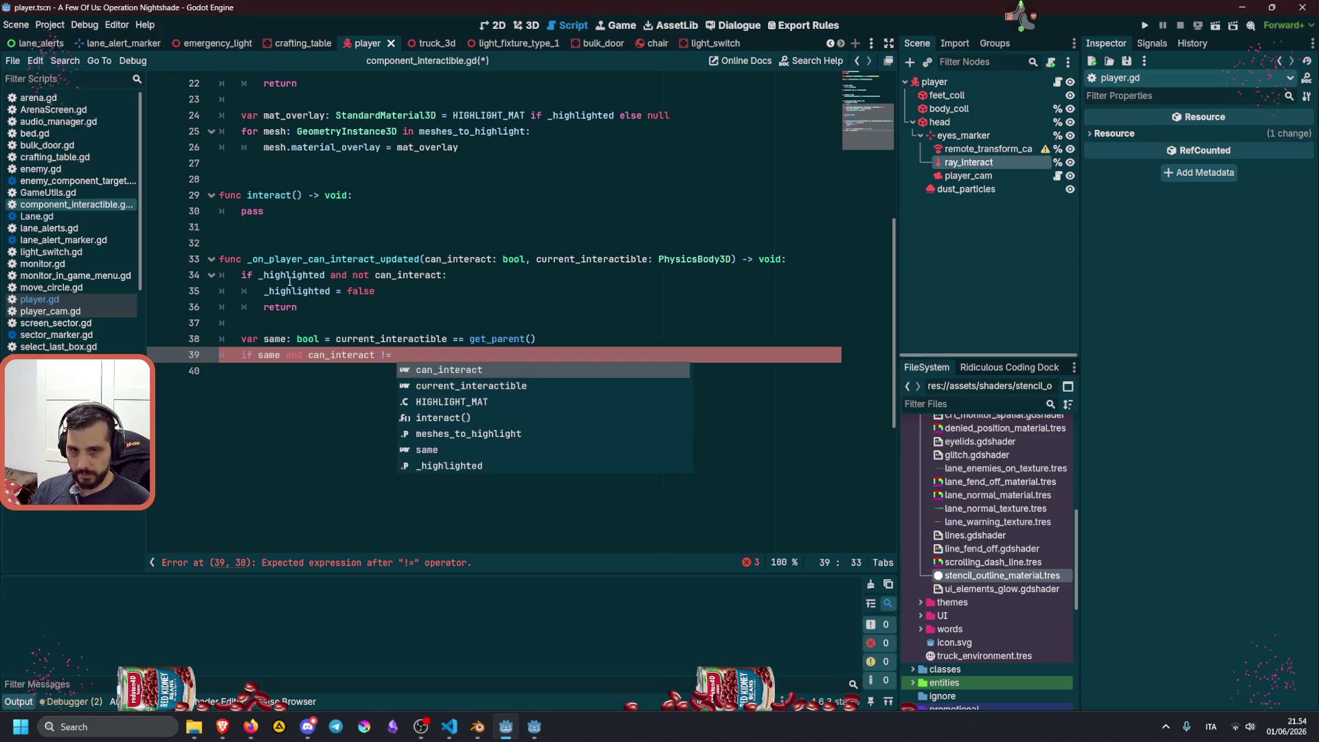
# Finish line 39's if block with the body '_highlighted = can_interact'.
pyautogui.click(291, 276)
pyautogui.click(473, 355)
pyautogui.hotkey('ctrl', 'v')
pyautogui.write(':')
pyautogui.press('Return')
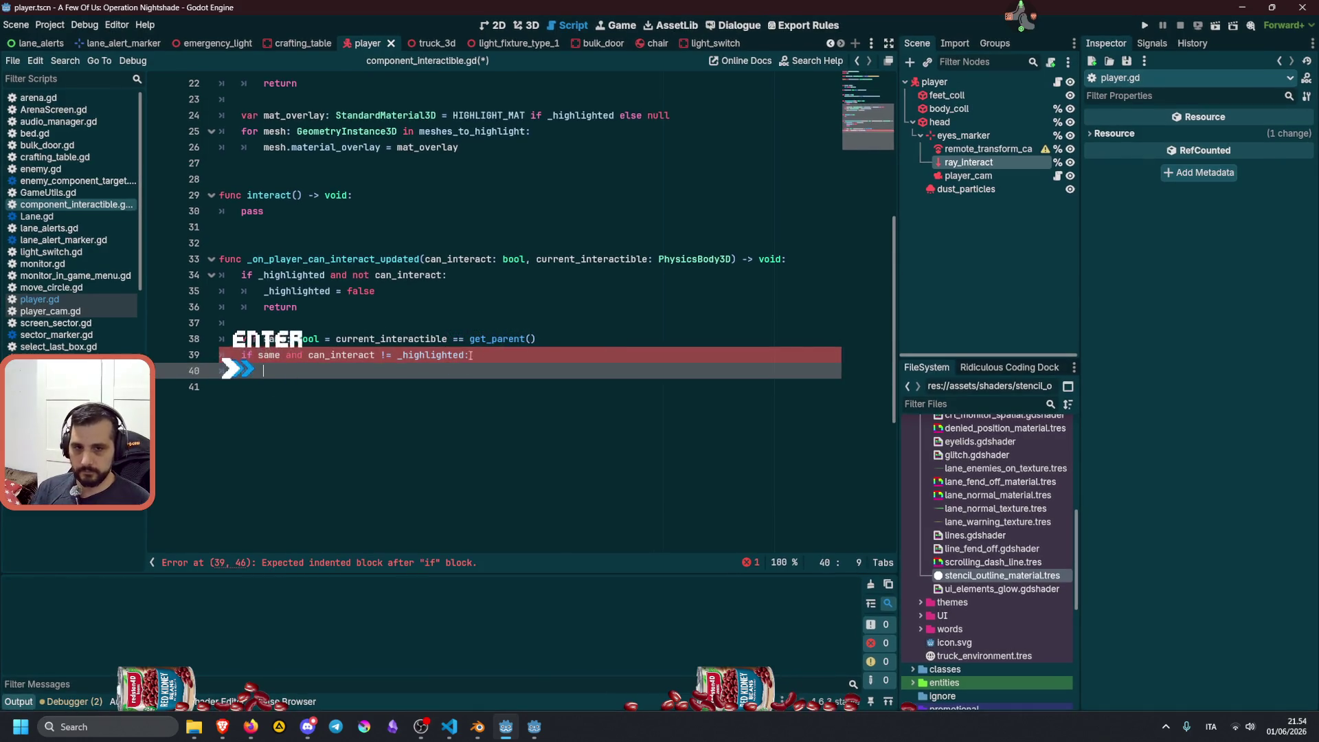
pyautogui.click(465, 354)
pyautogui.click(296, 371)
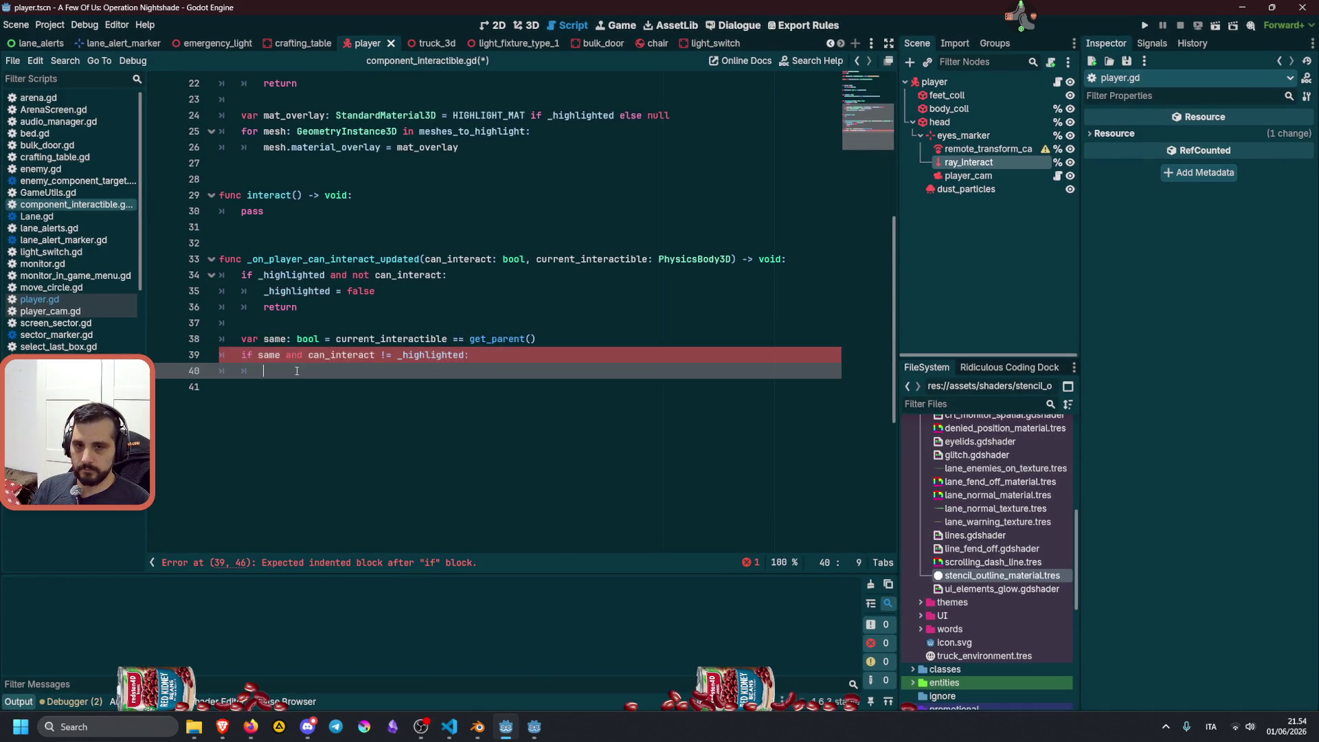
pyautogui.write('_highlighted')
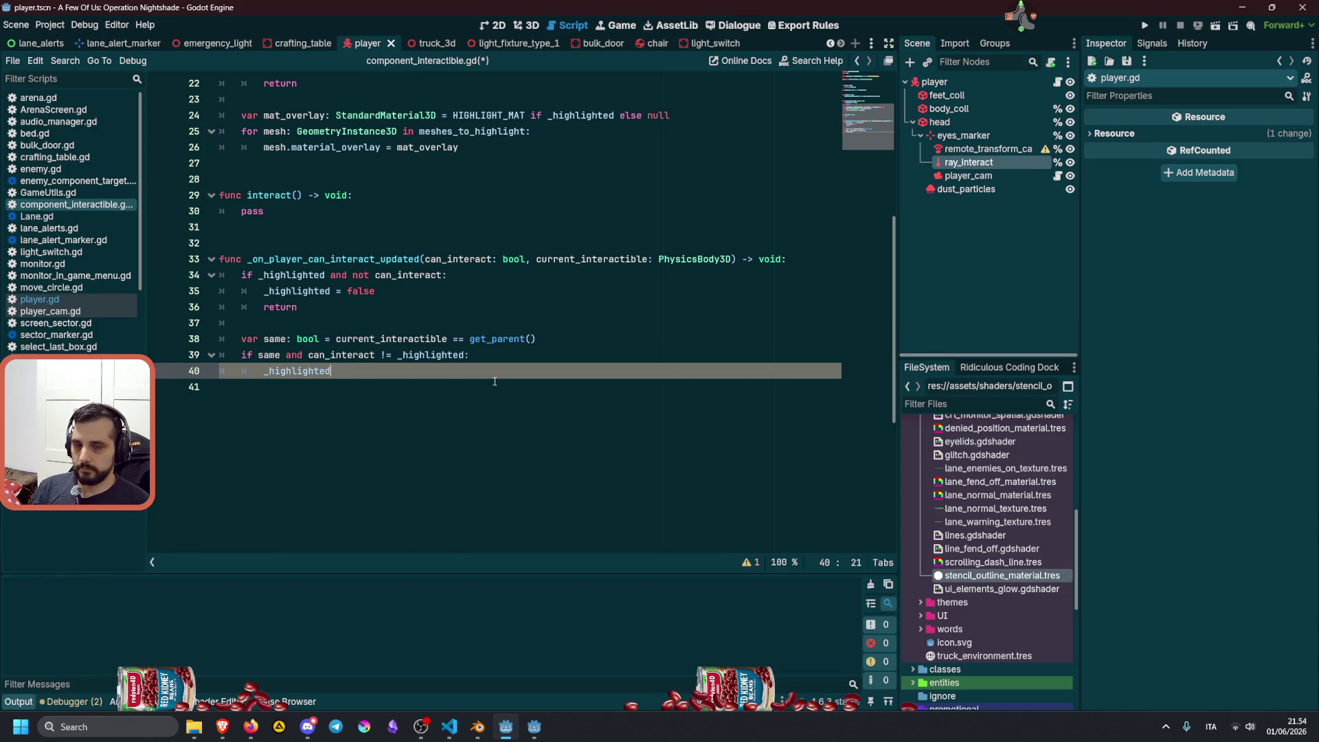
pyautogui.press('Up')
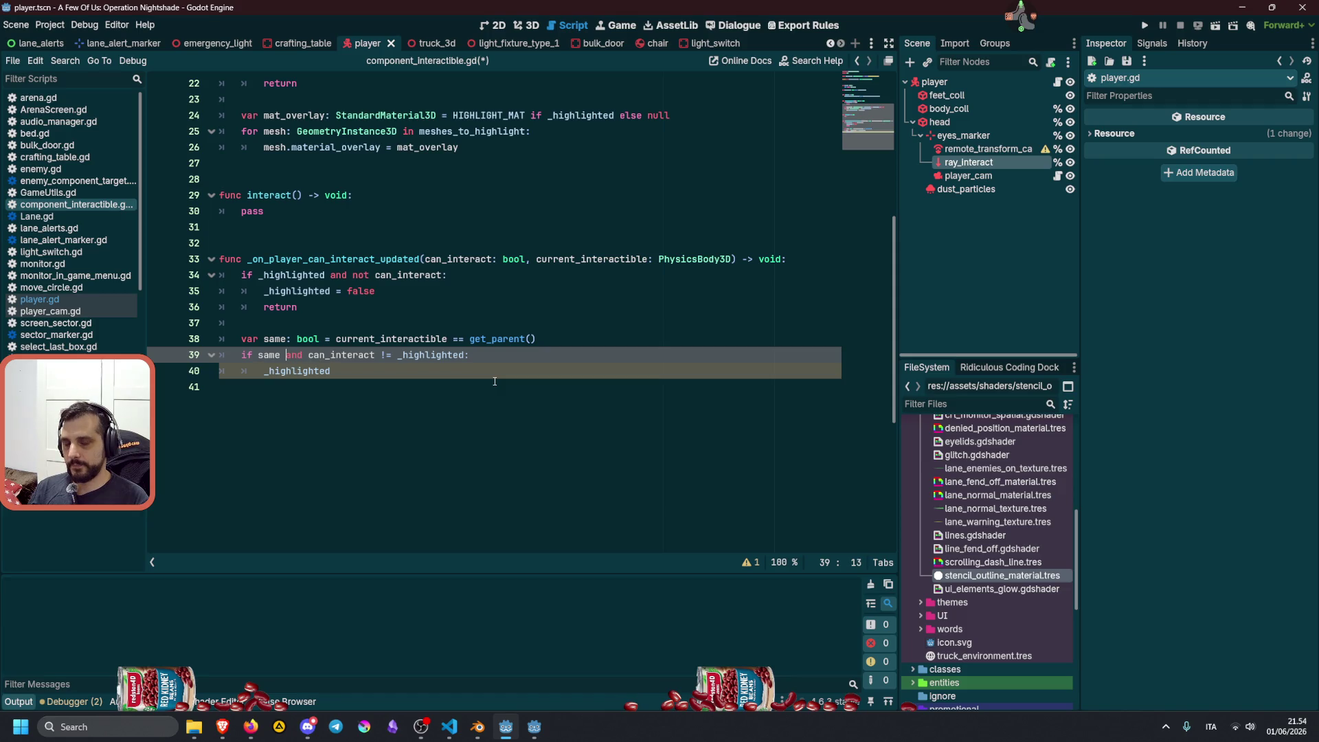
pyautogui.press('Down')
pyautogui.press('End')
pyautogui.write('= ')
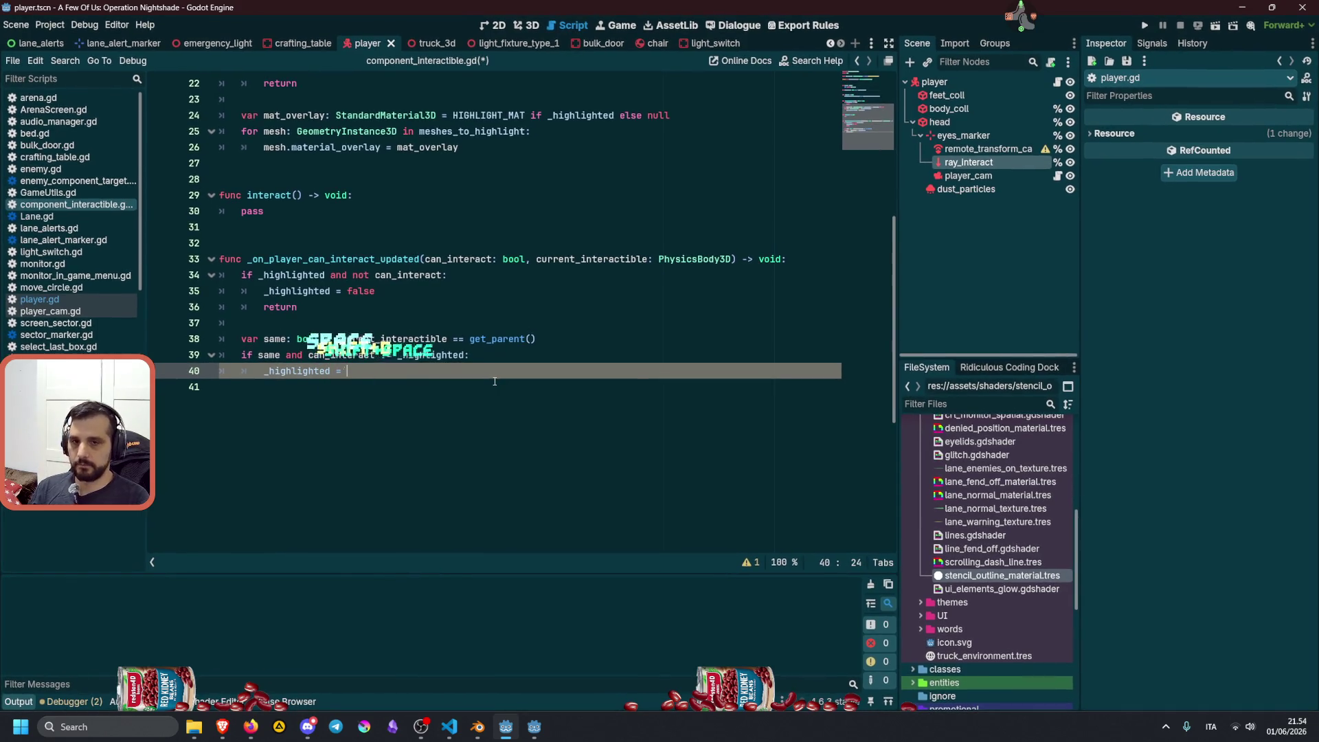
pyautogui.write('can_i')
pyautogui.press('Return')
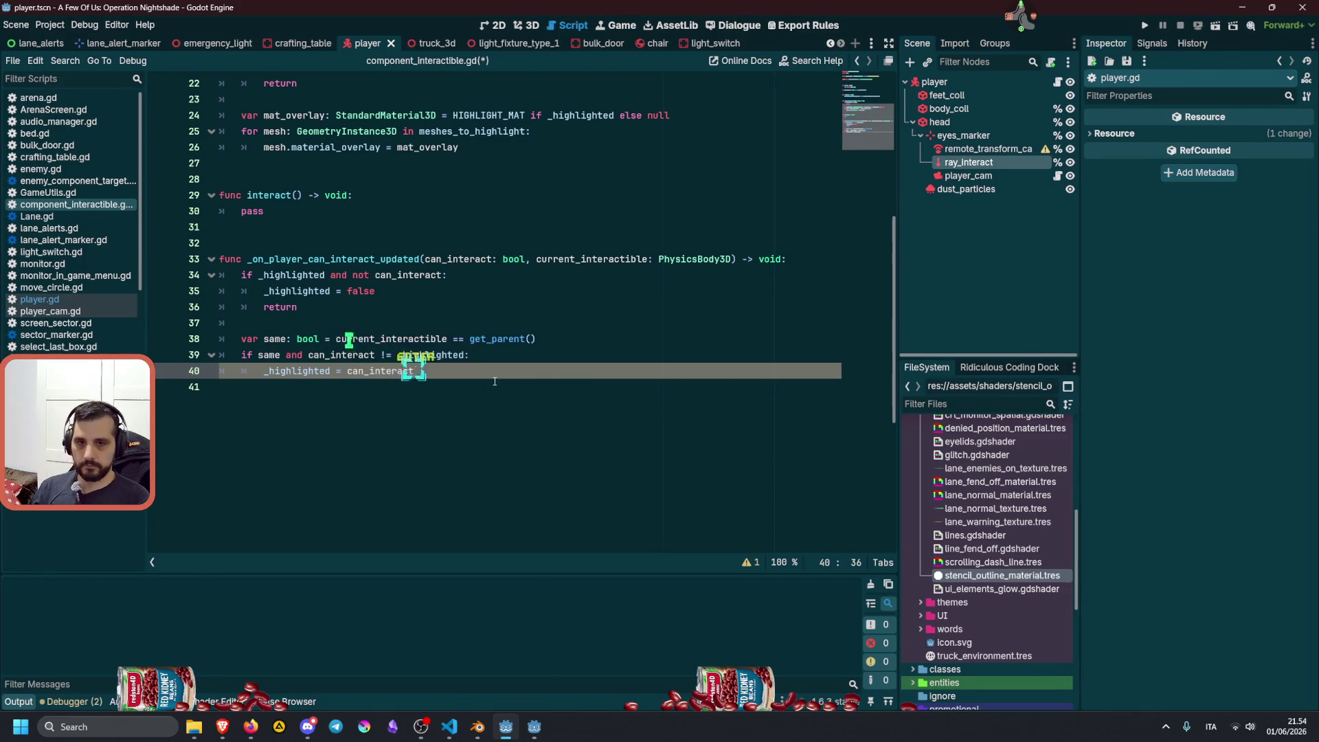
# Move the current_interactible == get_parent() comparison into the if and delete the same line.
pyautogui.click(315, 323)
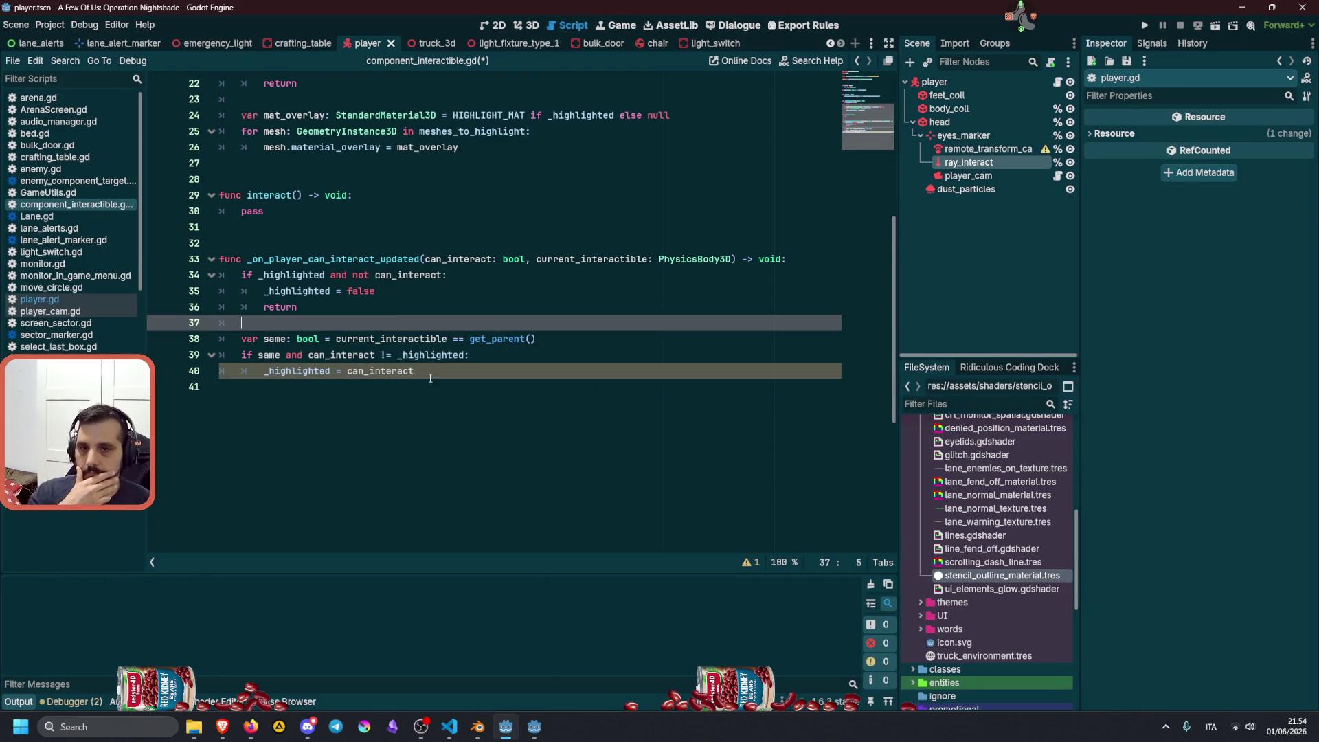
pyautogui.click(285, 355)
pyautogui.press('Up')
pyautogui.press('Right')
pyautogui.press('Right')
pyautogui.press('Right')
pyautogui.hotkey('shift', 'End')
pyautogui.hotkey('ctrl', 'c')
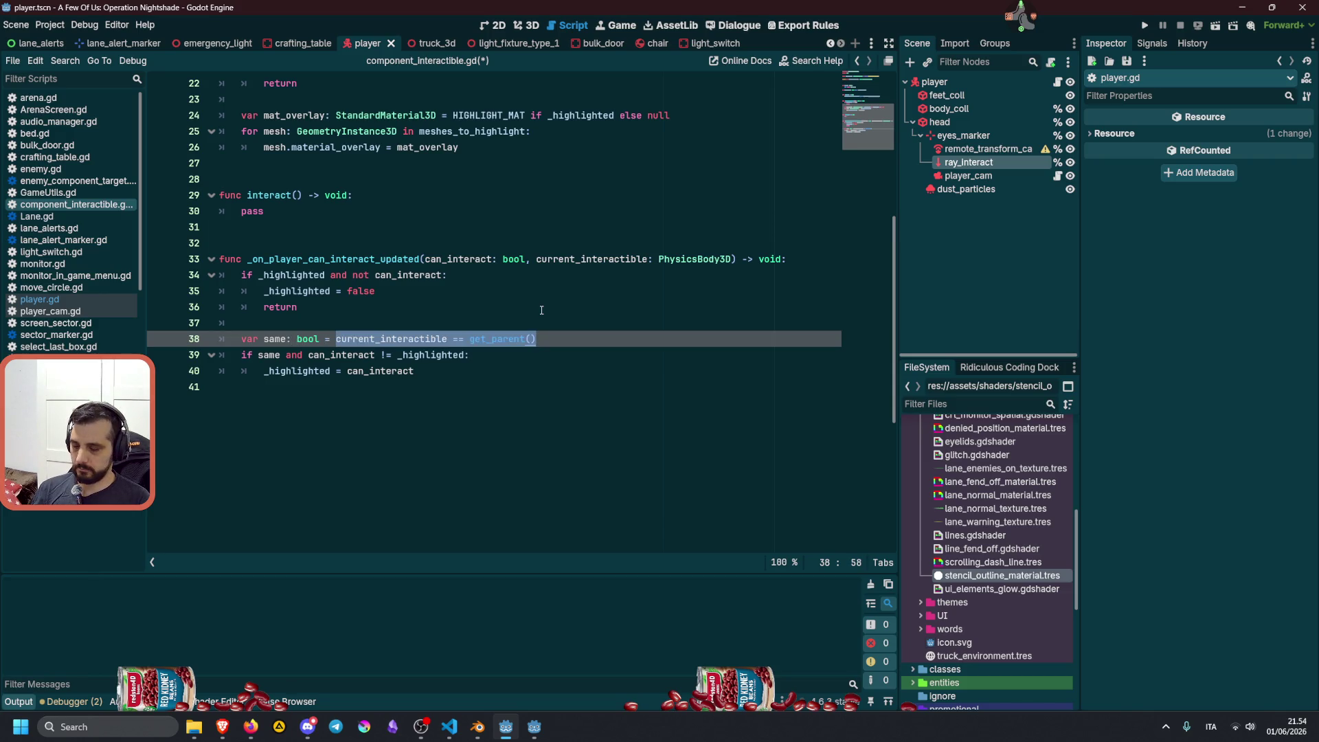
pyautogui.press('Down')
pyautogui.hotkey('ctrl', 'v')
pyautogui.press('Up')
pyautogui.press('End')
pyautogui.hotkey('shift', 'Home')
pyautogui.press('BackSpace')
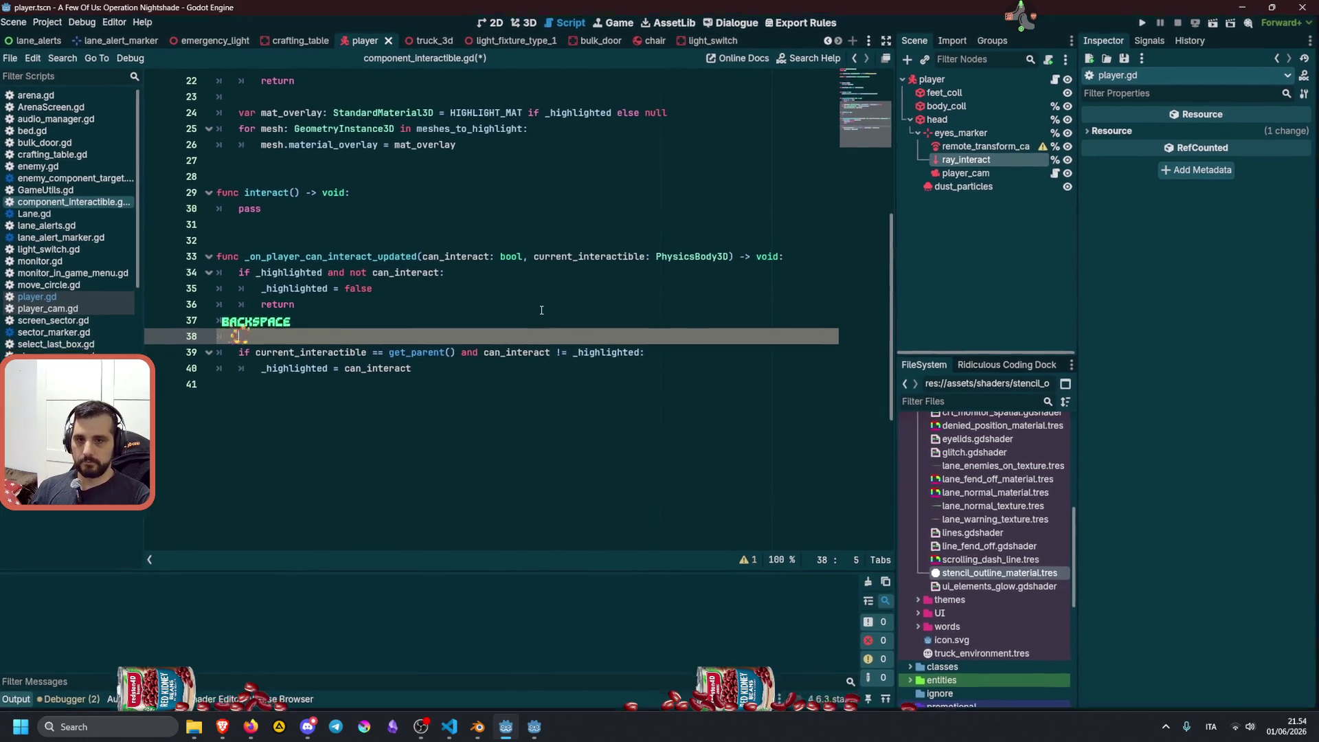
pyautogui.press('BackSpace')
pyautogui.press('BackSpace')
# Delete the extra can_interact comparison from the if condition.
pyautogui.press('Down')
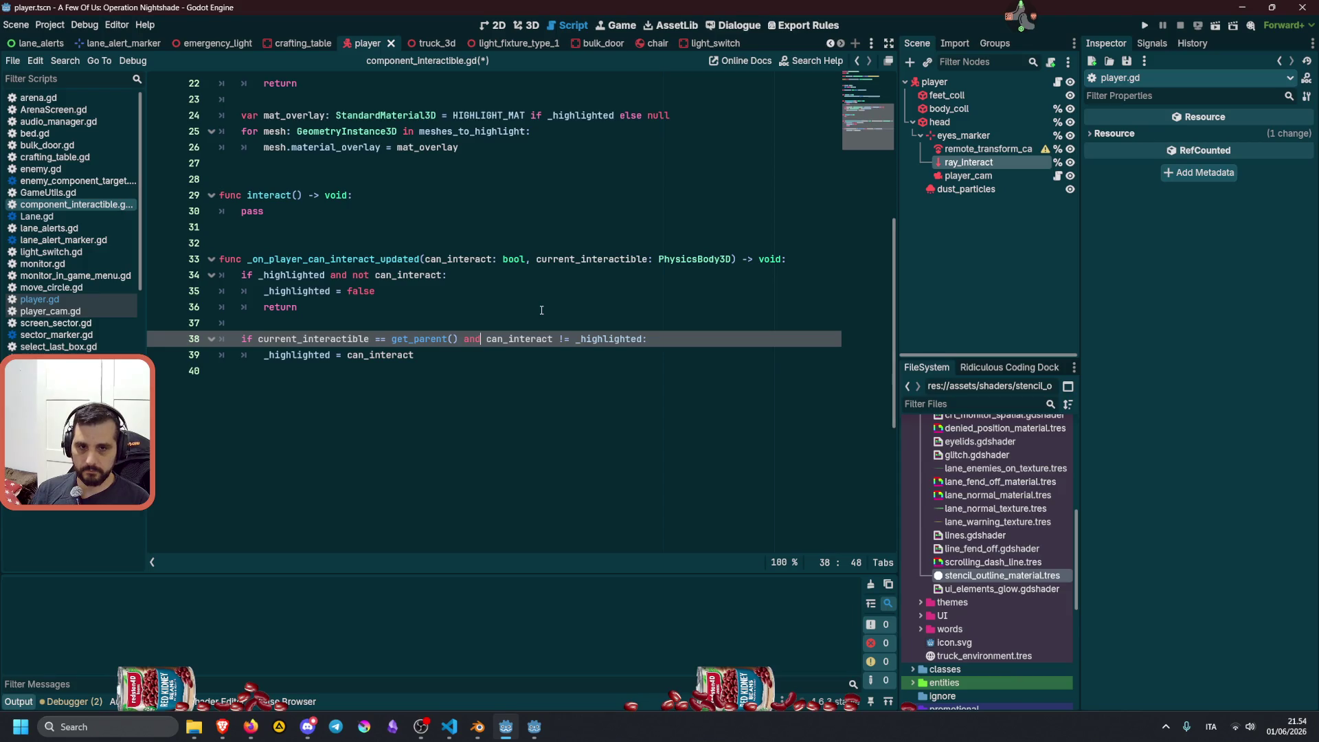
pyautogui.hotkey('shift', 'End')
pyautogui.hotkey('shift', 'Left')
pyautogui.press('Delete')
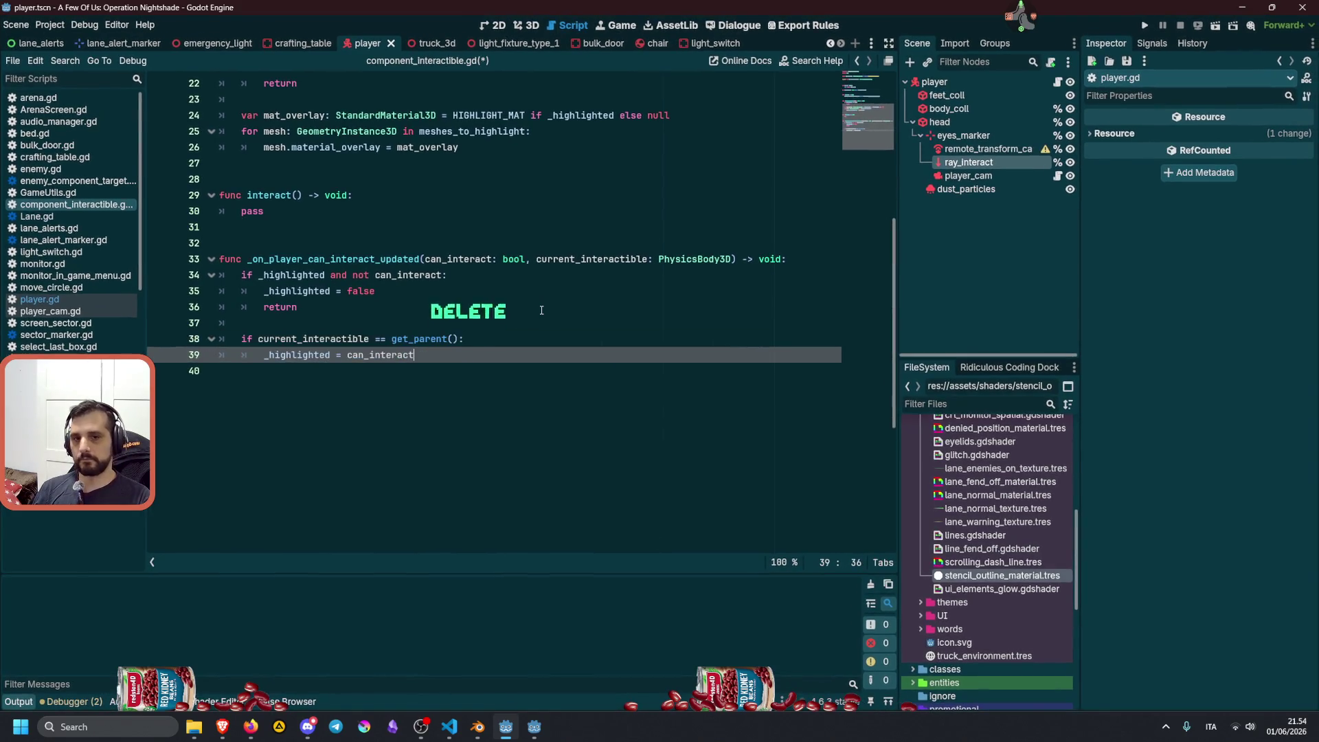
pyautogui.press('Up')
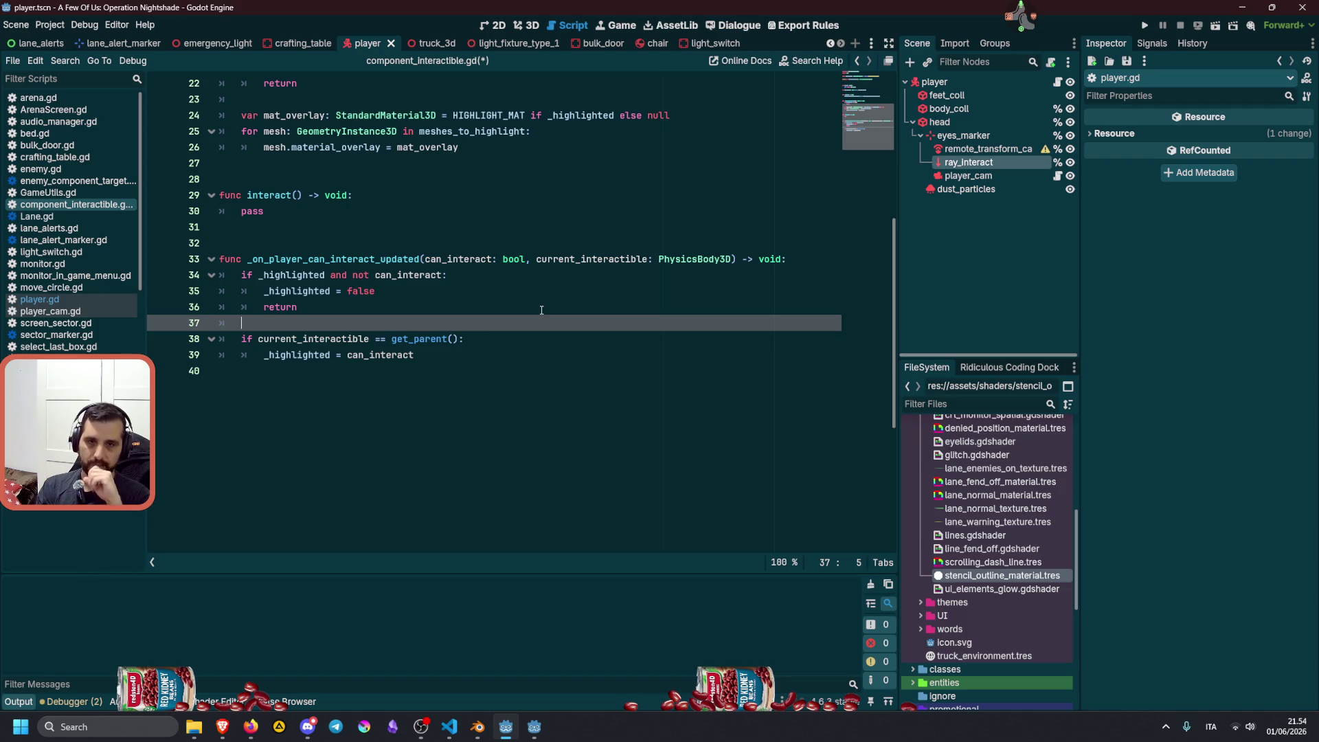
pyautogui.doubleClick(411, 275)
pyautogui.doubleClick(271, 289)
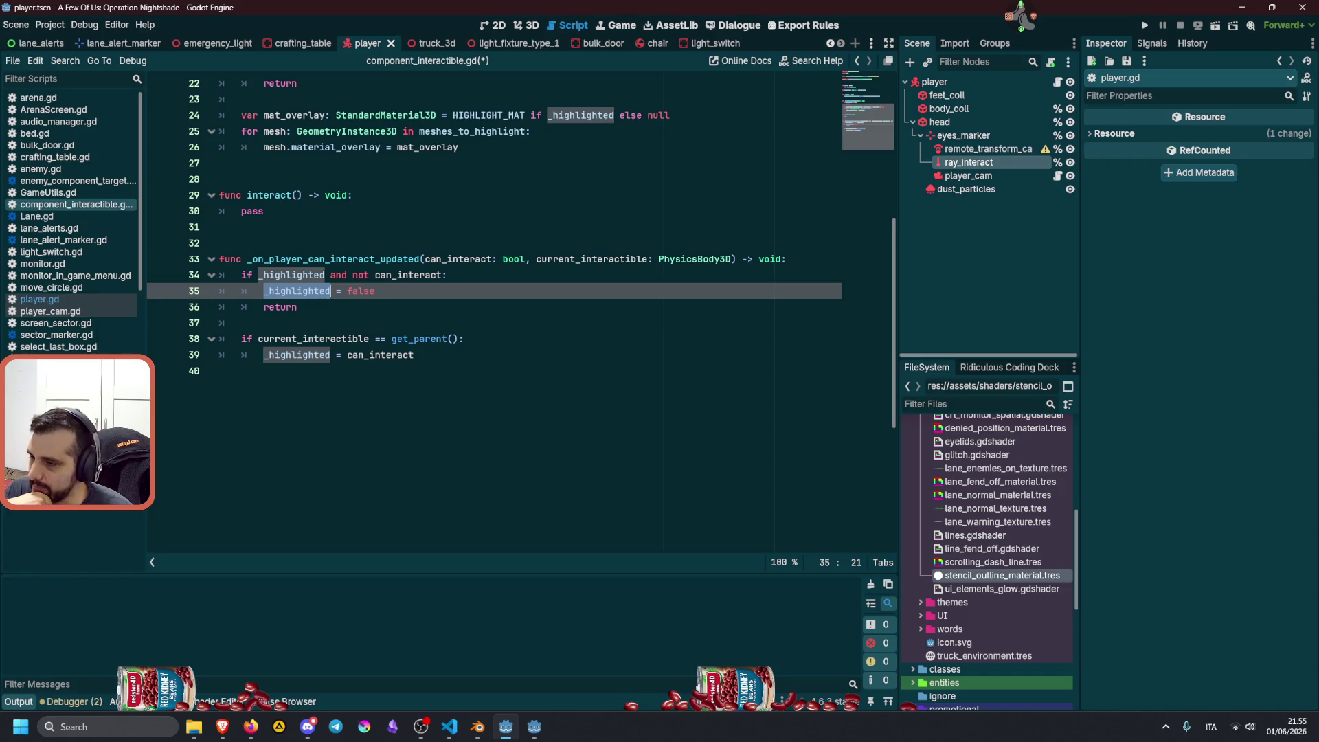
pyautogui.click(367, 328)
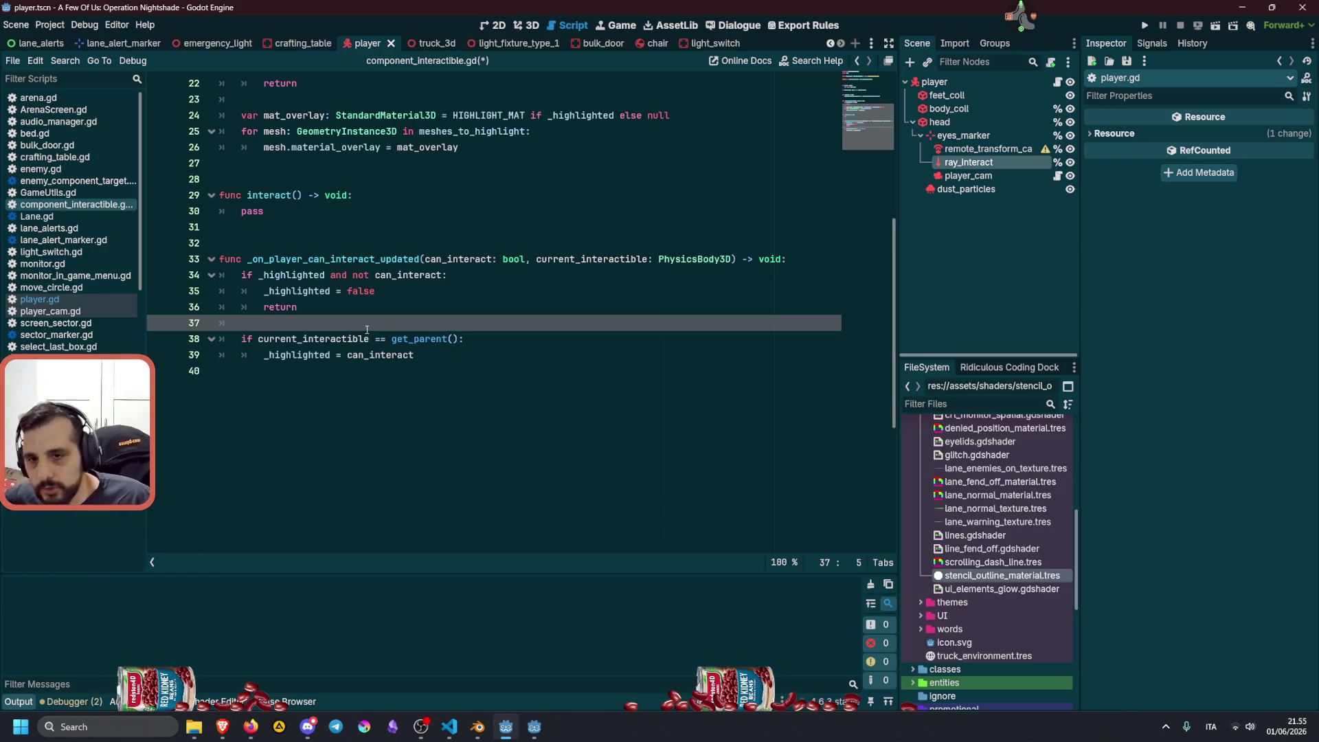
pyautogui.scroll(2, 410, 403)
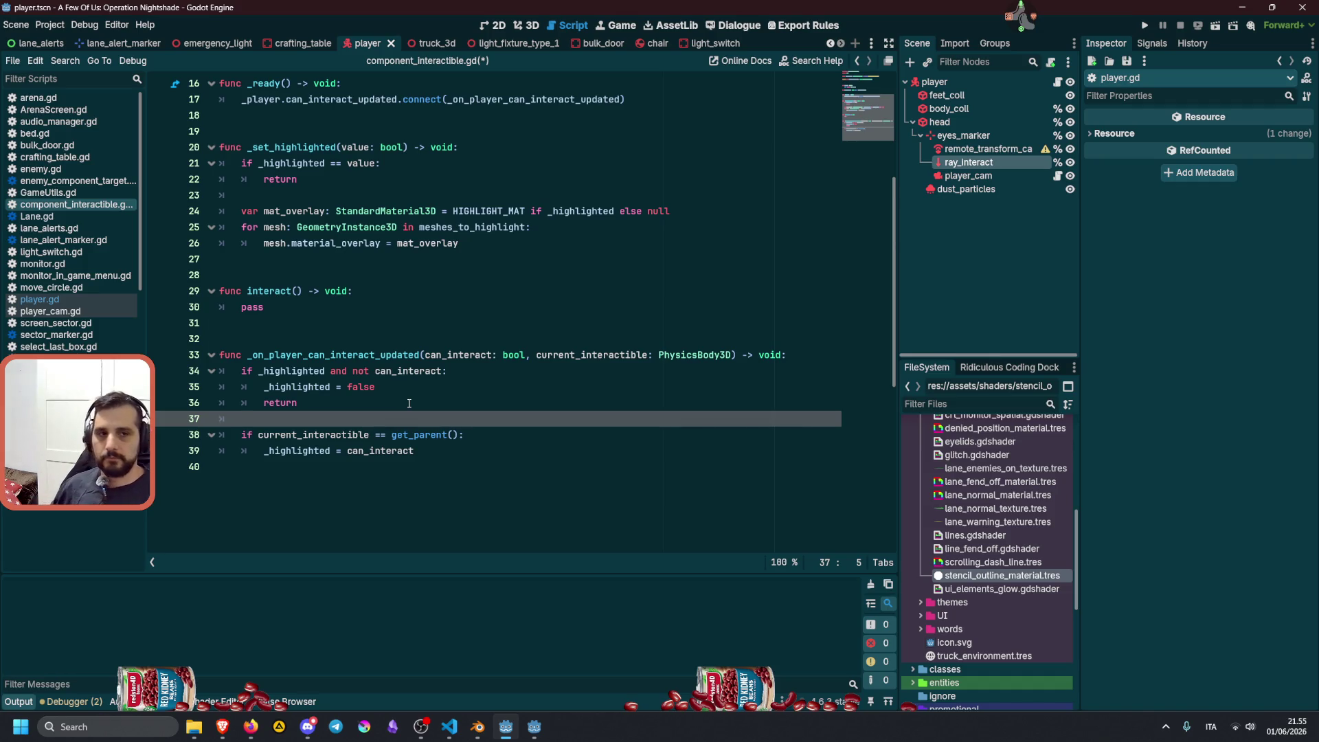
pyautogui.scroll(1, 409, 403)
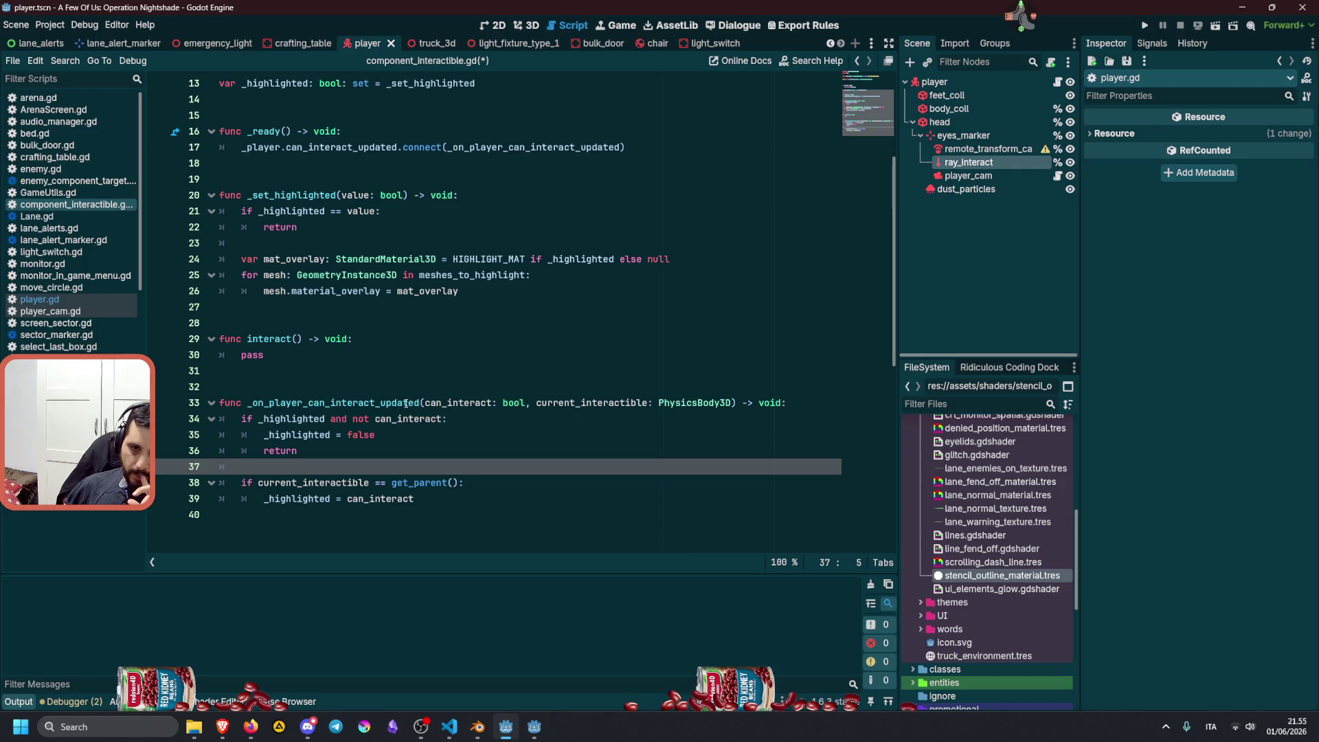
pyautogui.scroll(4, 406, 403)
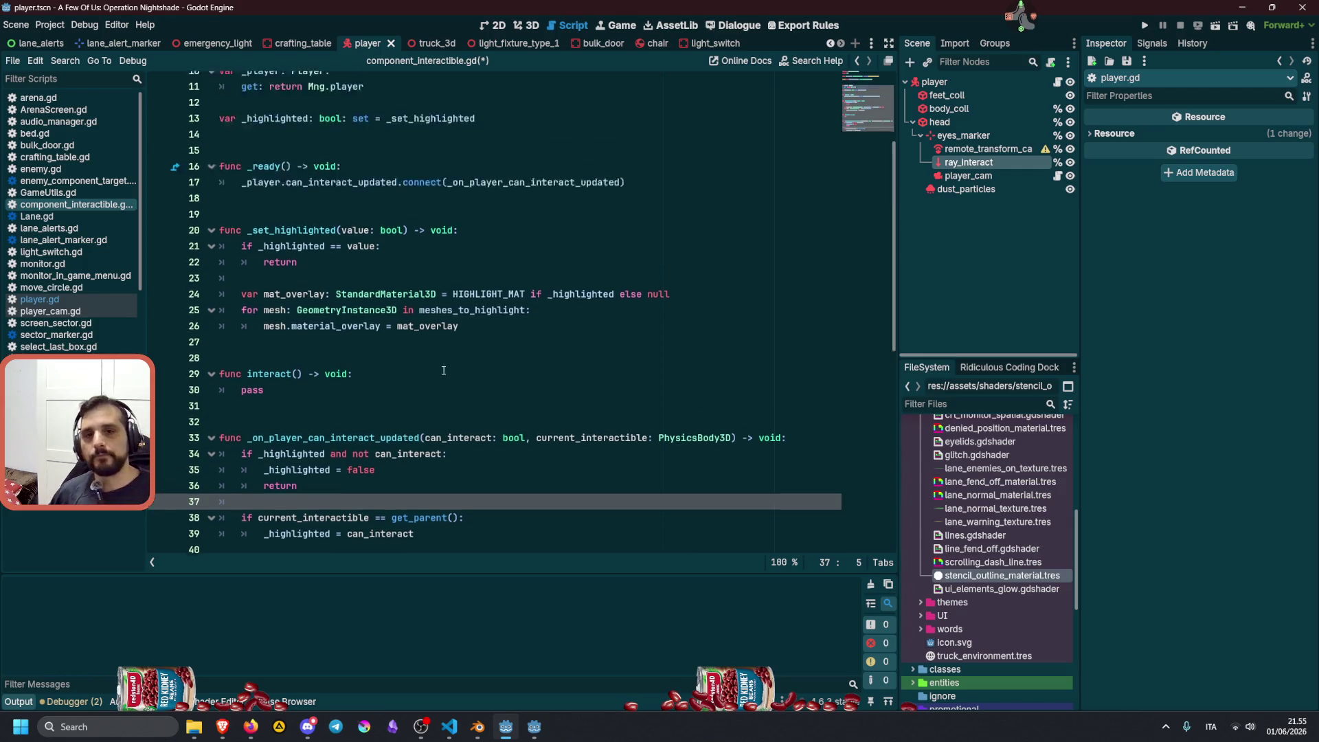
pyautogui.click(374, 178)
pyautogui.click(456, 163)
pyautogui.press('Down')
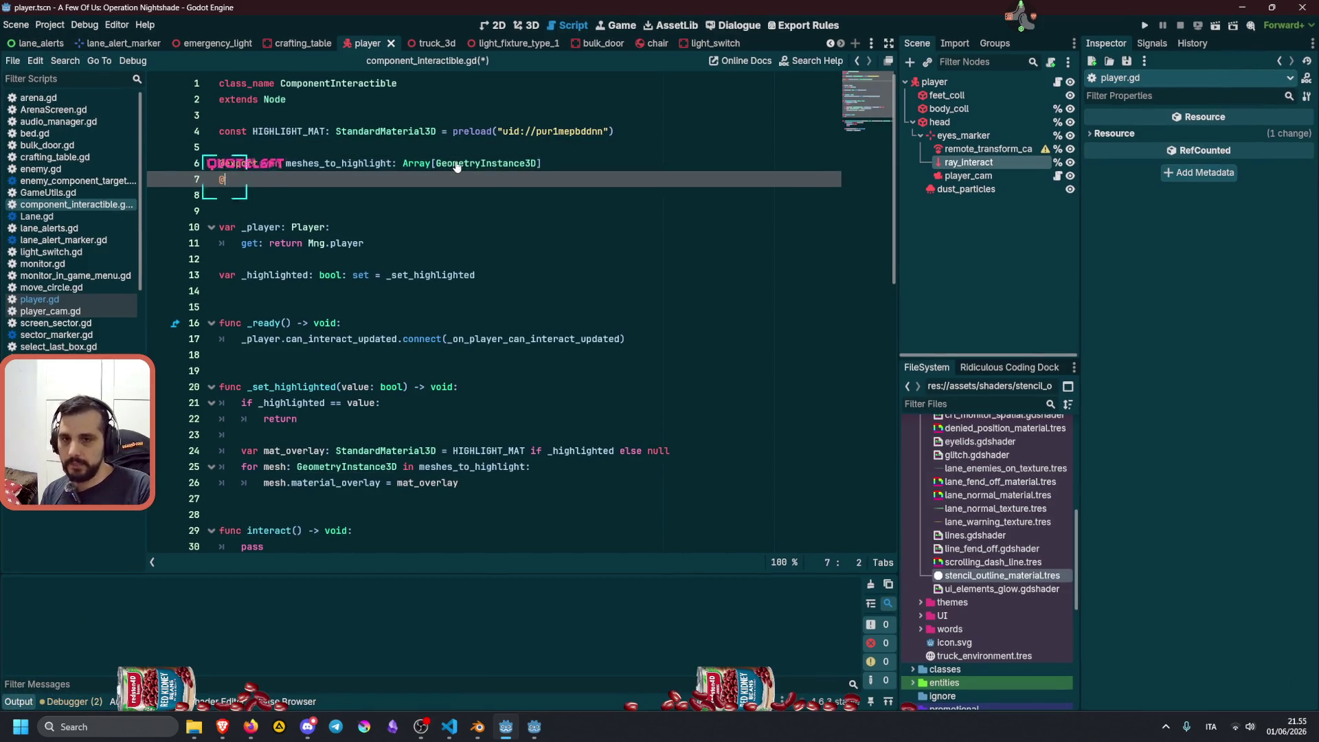
pyautogui.write('@export')
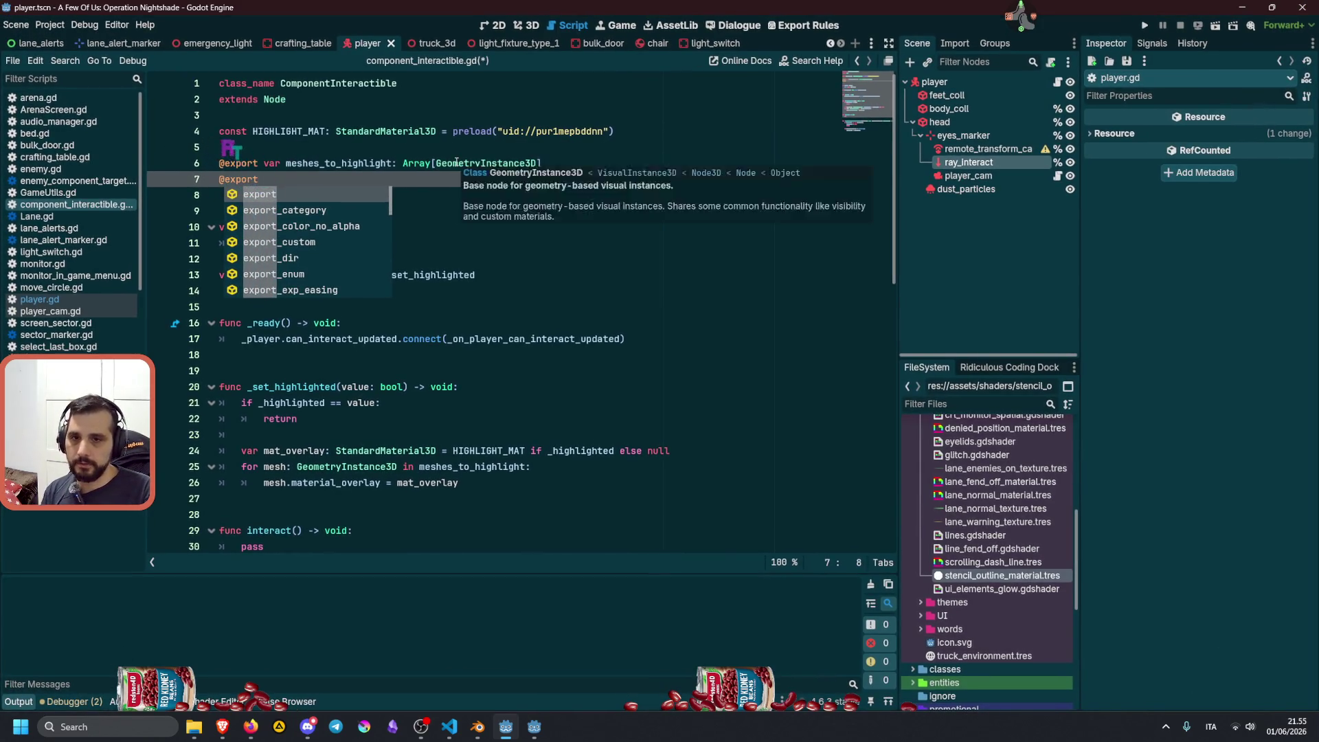
pyautogui.write('_flr on_in')
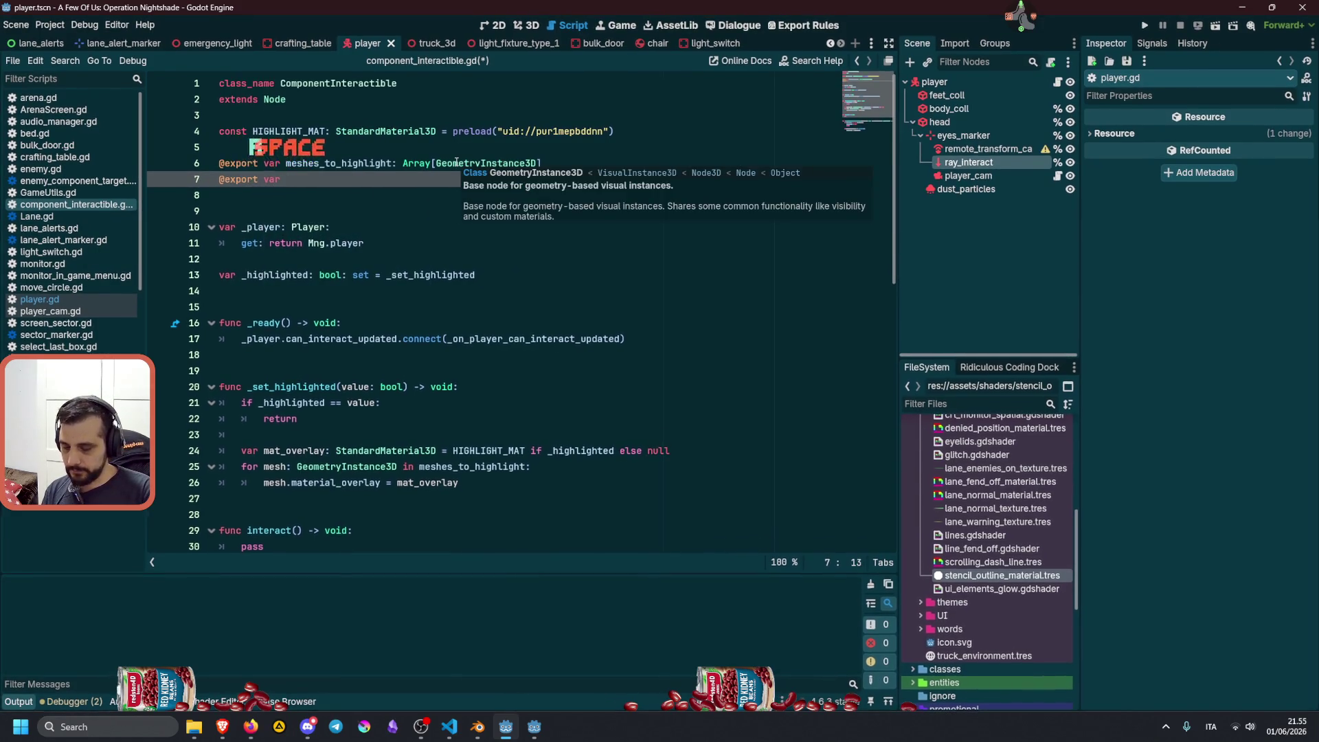
pyautogui.write('teract_ca')
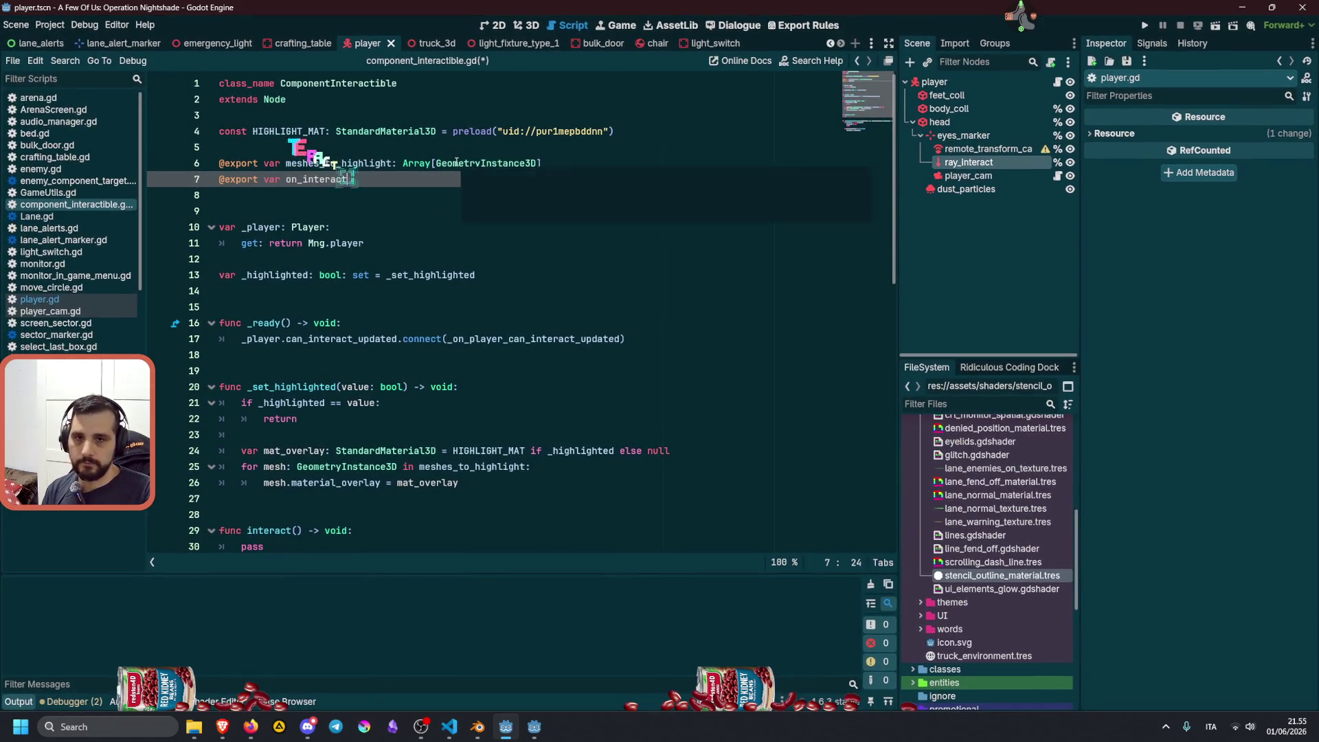
pyautogui.press('BackSpace')
pyautogui.press('BackSpace')
pyautogui.write('fucntion')
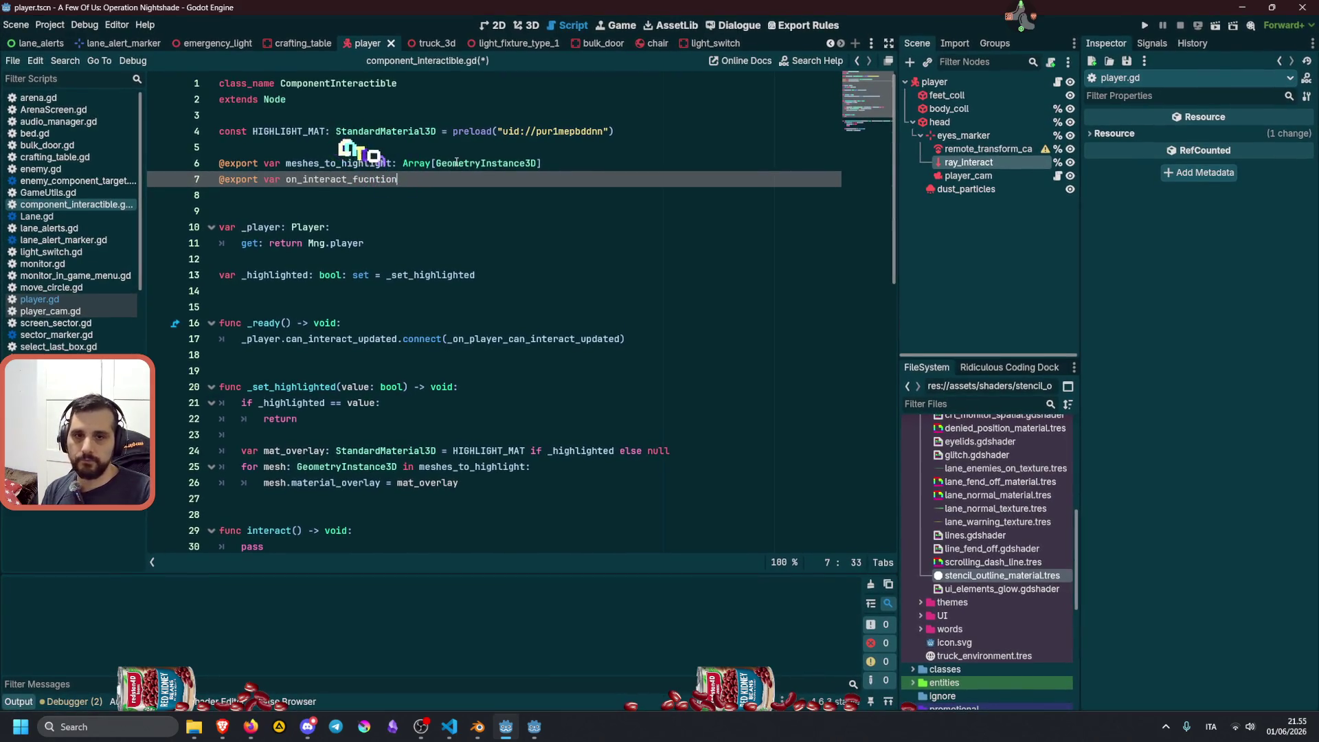
pyautogui.press('Left')
pyautogui.press('Left')
pyautogui.press('Left')
pyautogui.press('Left')
pyautogui.press('Left')
pyautogui.press('Delete')
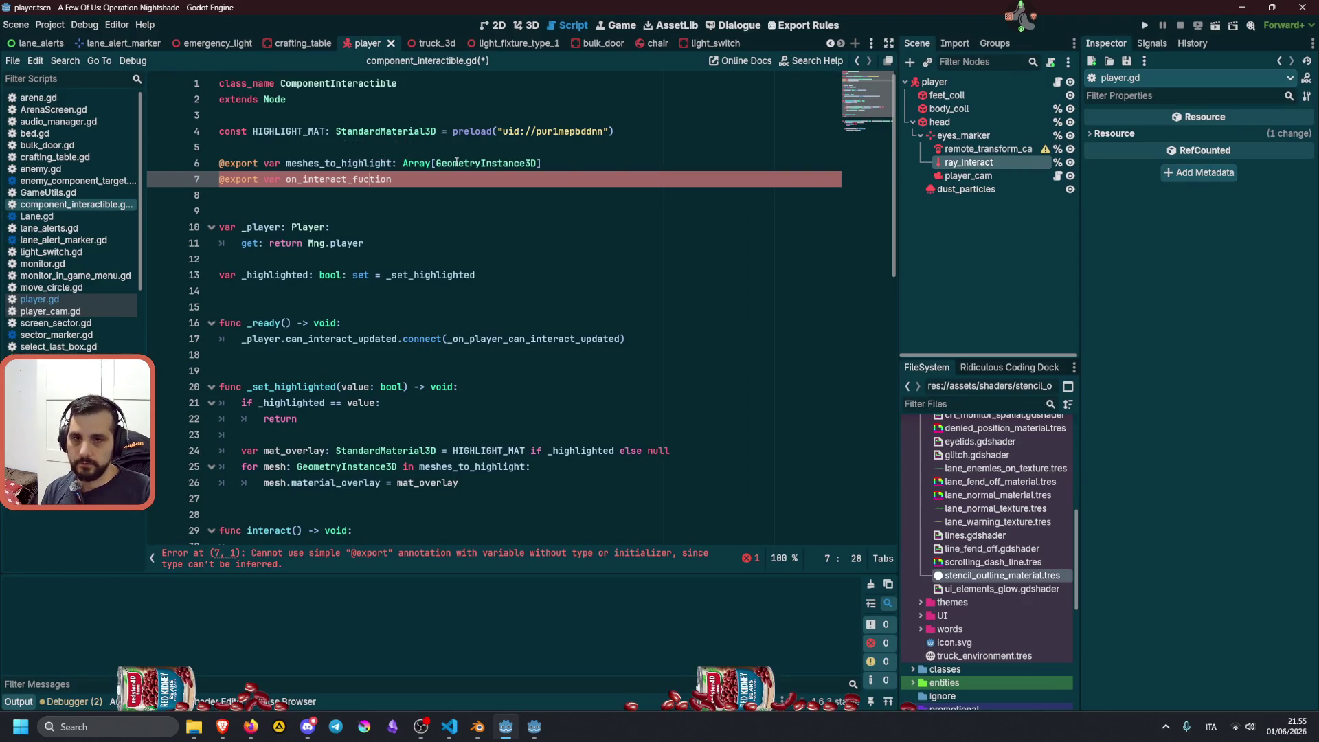
pyautogui.write('n')
# Type on_interact_function as Callable via autocomplete and copy its name.
pyautogui.press('End')
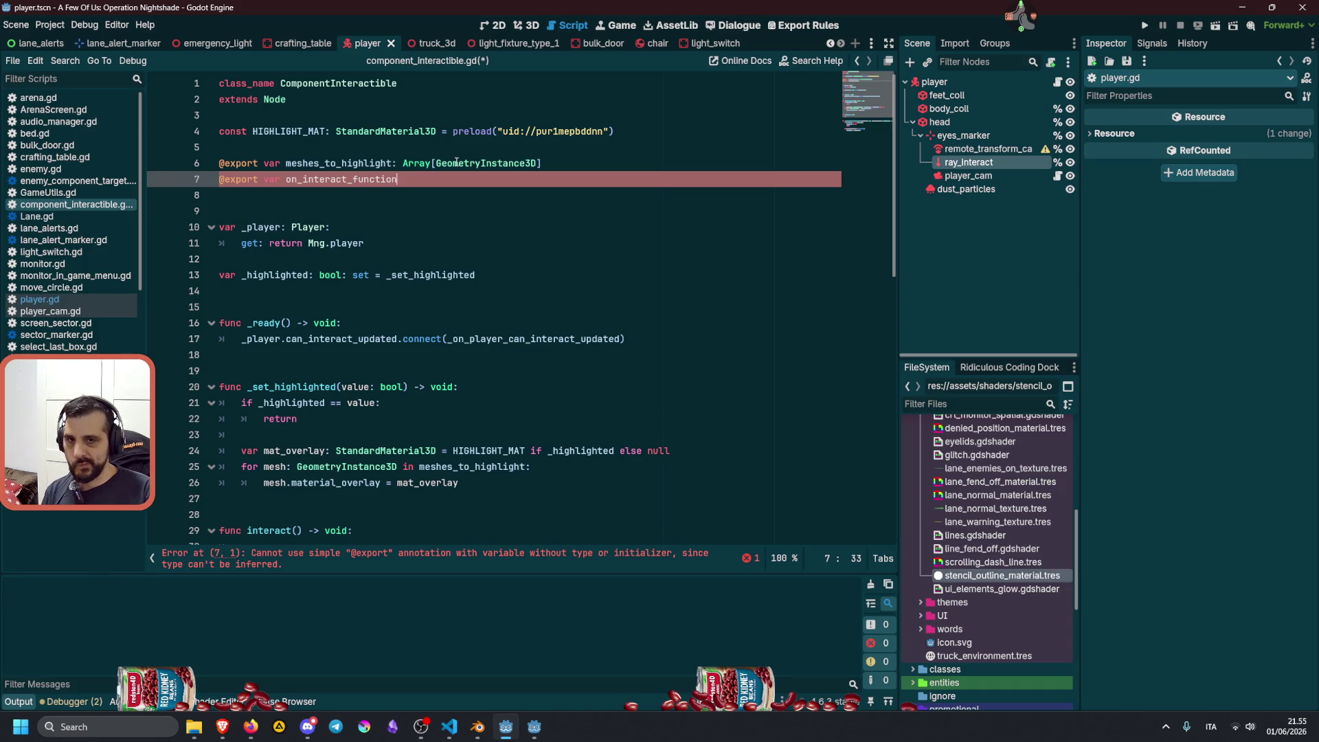
pyautogui.write(': Ca')
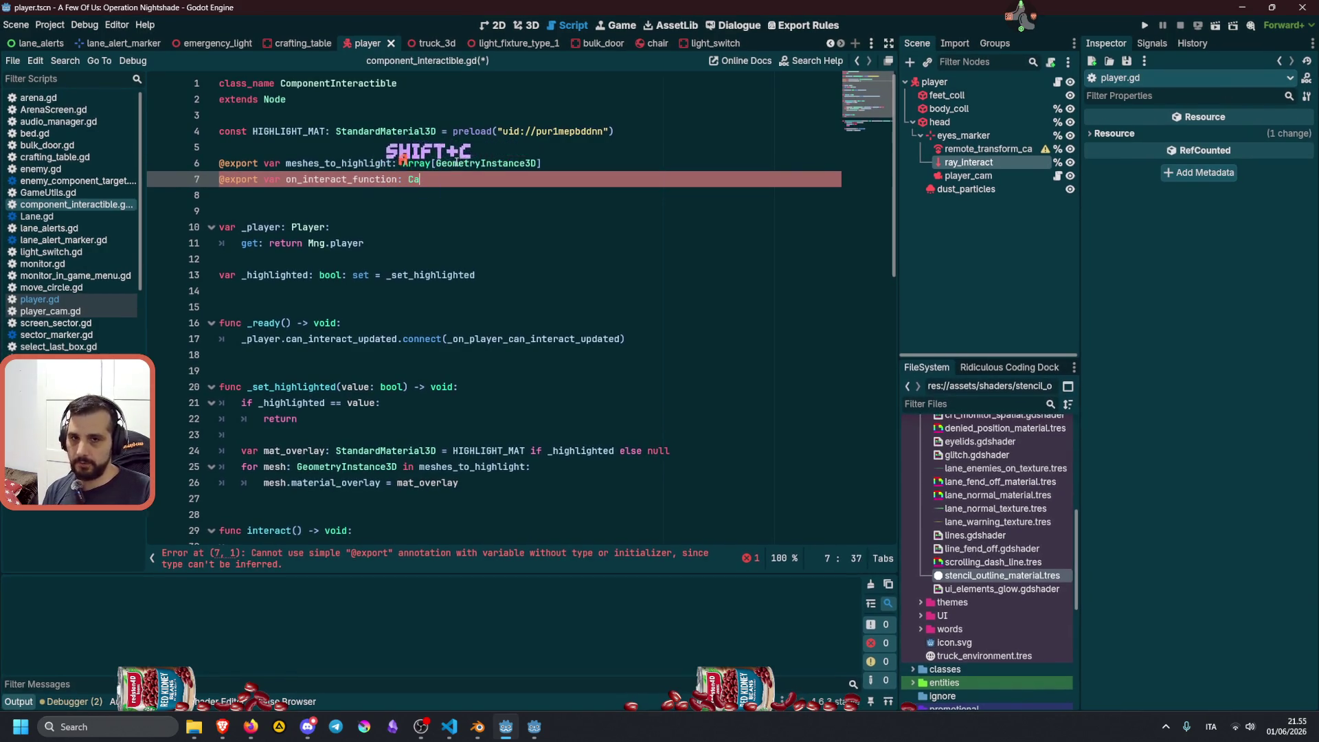
pyautogui.write('lla')
pyautogui.press('Return')
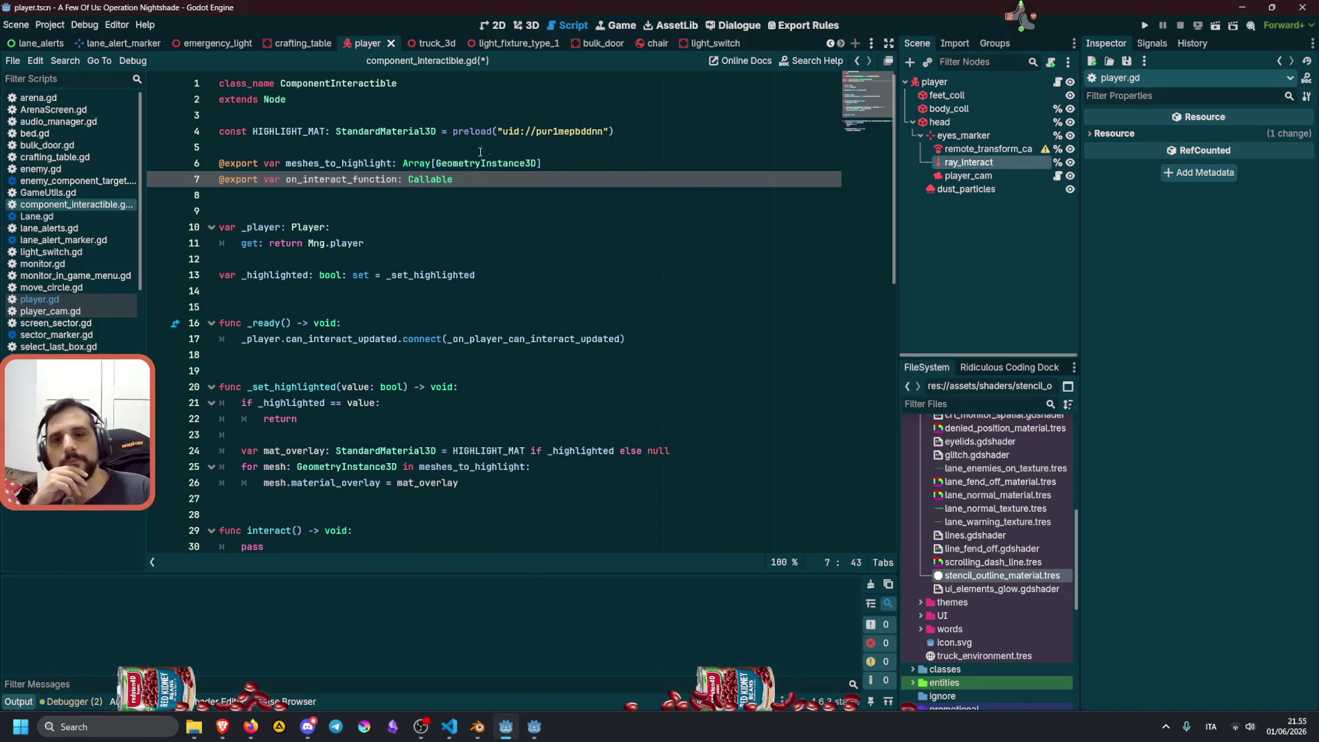
pyautogui.doubleClick(341, 179)
pyautogui.hotkey('ctrl', 'c')
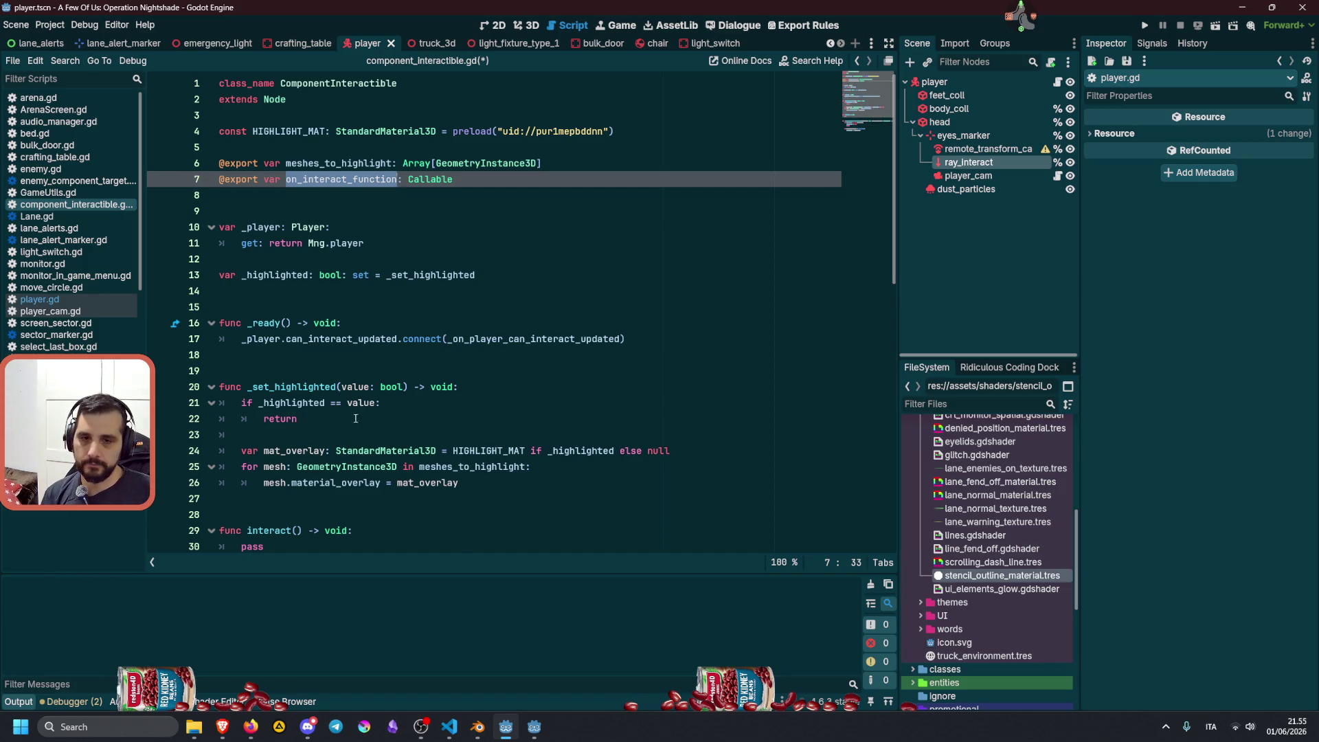
pyautogui.click(347, 435)
pyautogui.scroll(-2, 329, 398)
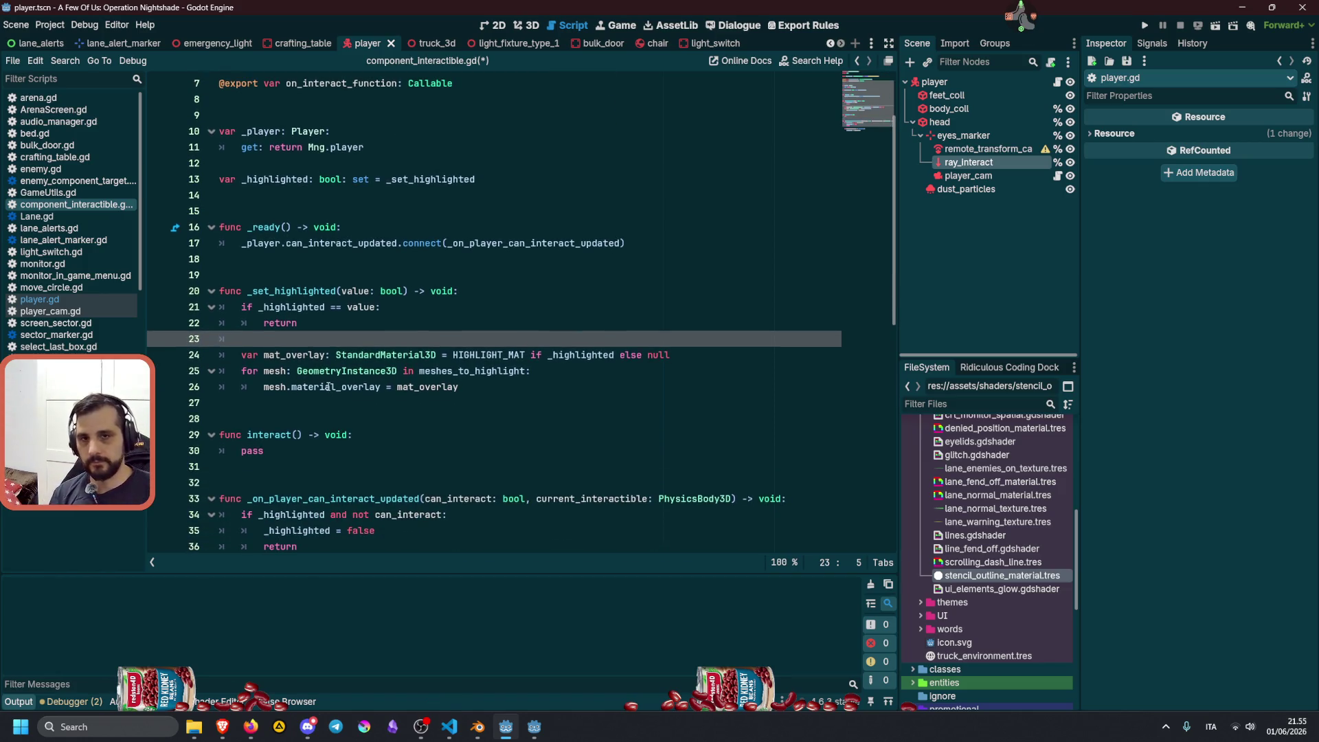
# Replace pass in interact() with the pasted on_interact_function name.
pyautogui.click(328, 386)
pyautogui.doubleClick(252, 451)
pyautogui.hotkey('ctrl', 'v')
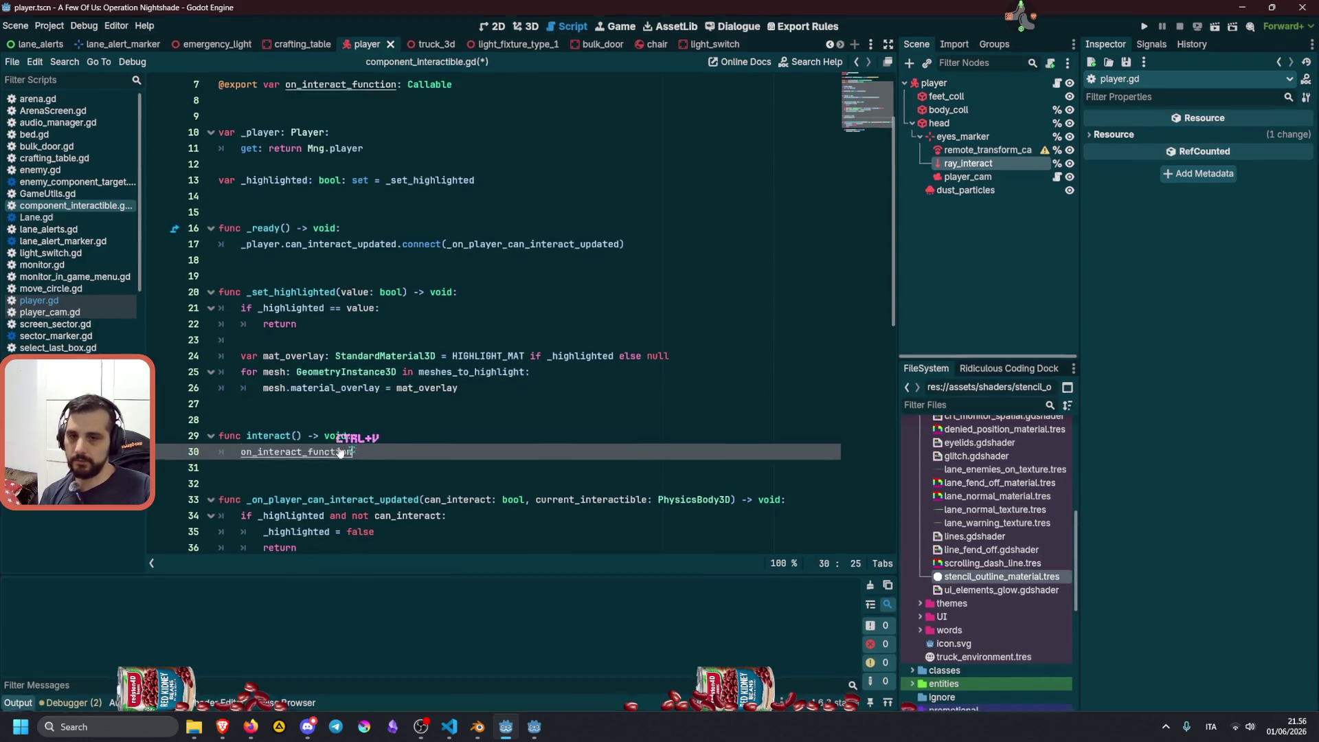
# Delete the line 7 on_interact_function declaration, then restore it with undo.
pyautogui.scroll(2, 383, 229)
pyautogui.click(383, 229)
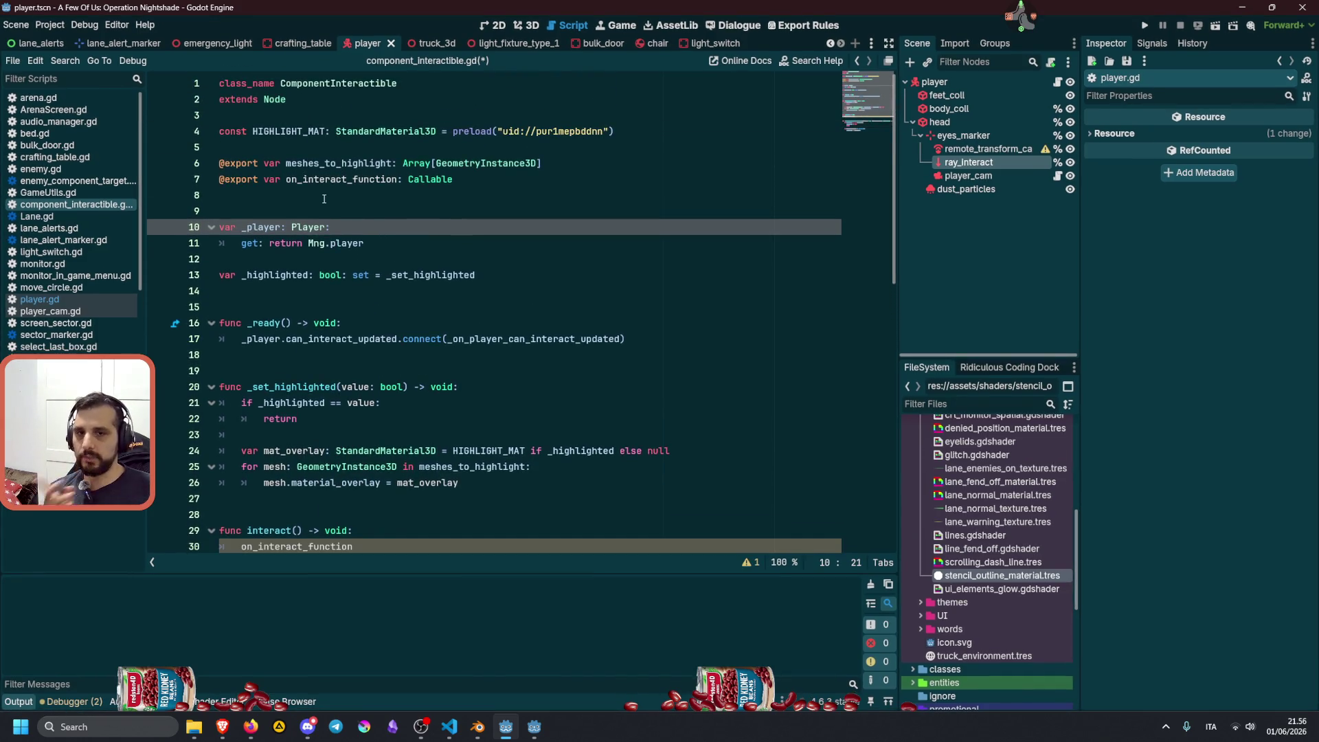
pyautogui.click(302, 177)
pyautogui.tripleClick(301, 175)
pyautogui.hotkey('shift', 'Delete')
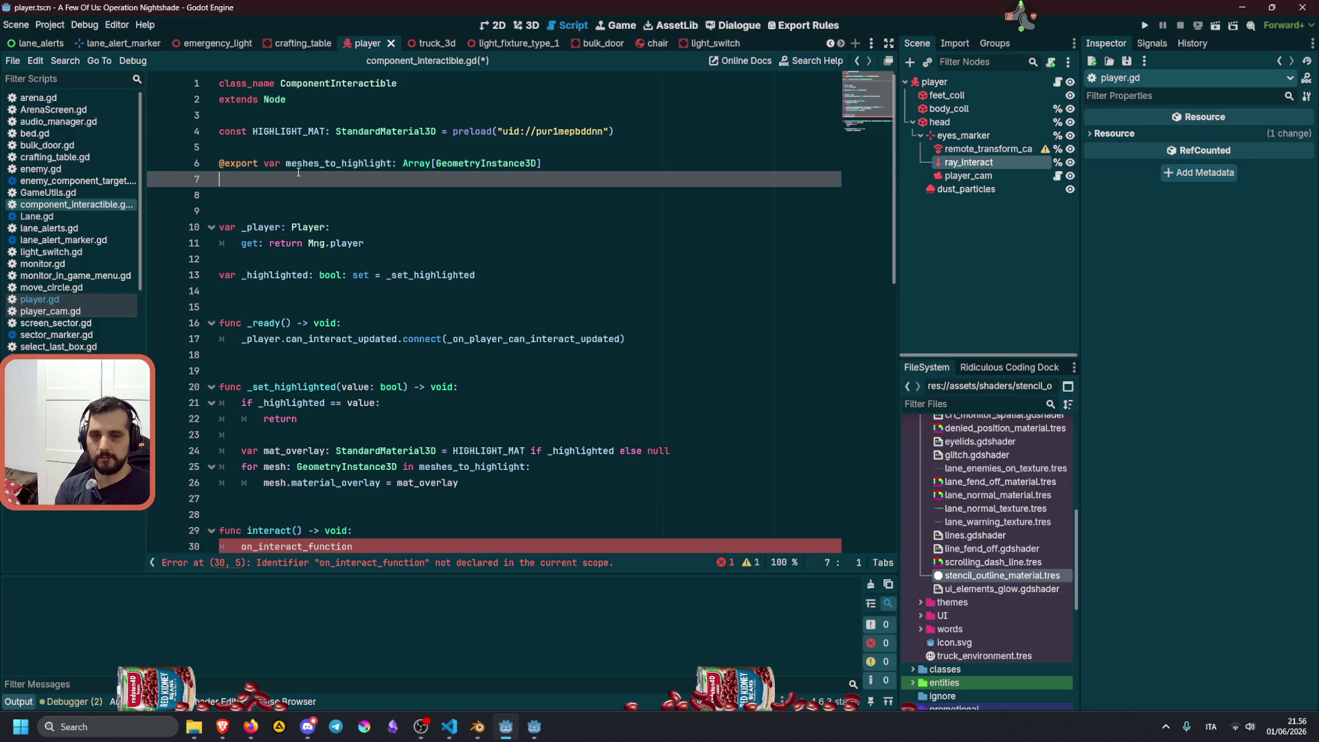
pyautogui.press('Delete')
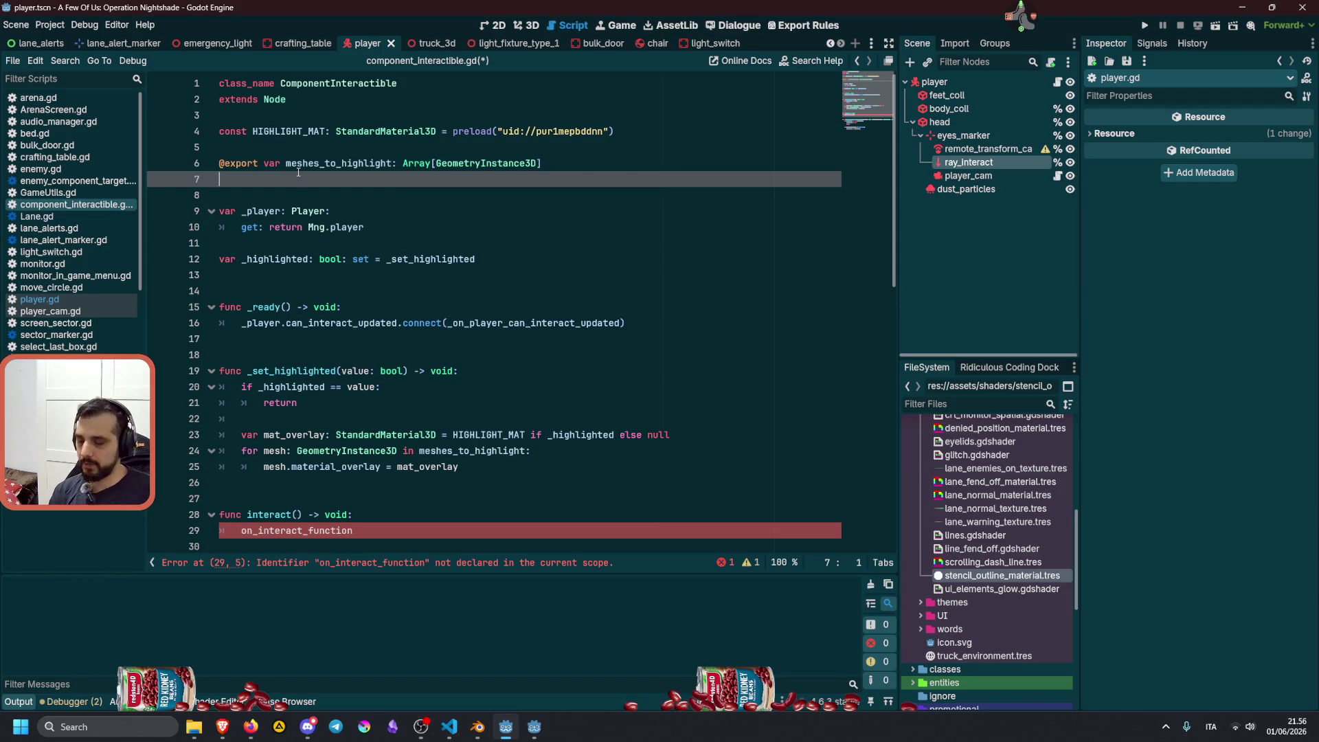
pyautogui.hotkey('ctrl', 'z')
pyautogui.hotkey('ctrl', 'z')
pyautogui.click(364, 182)
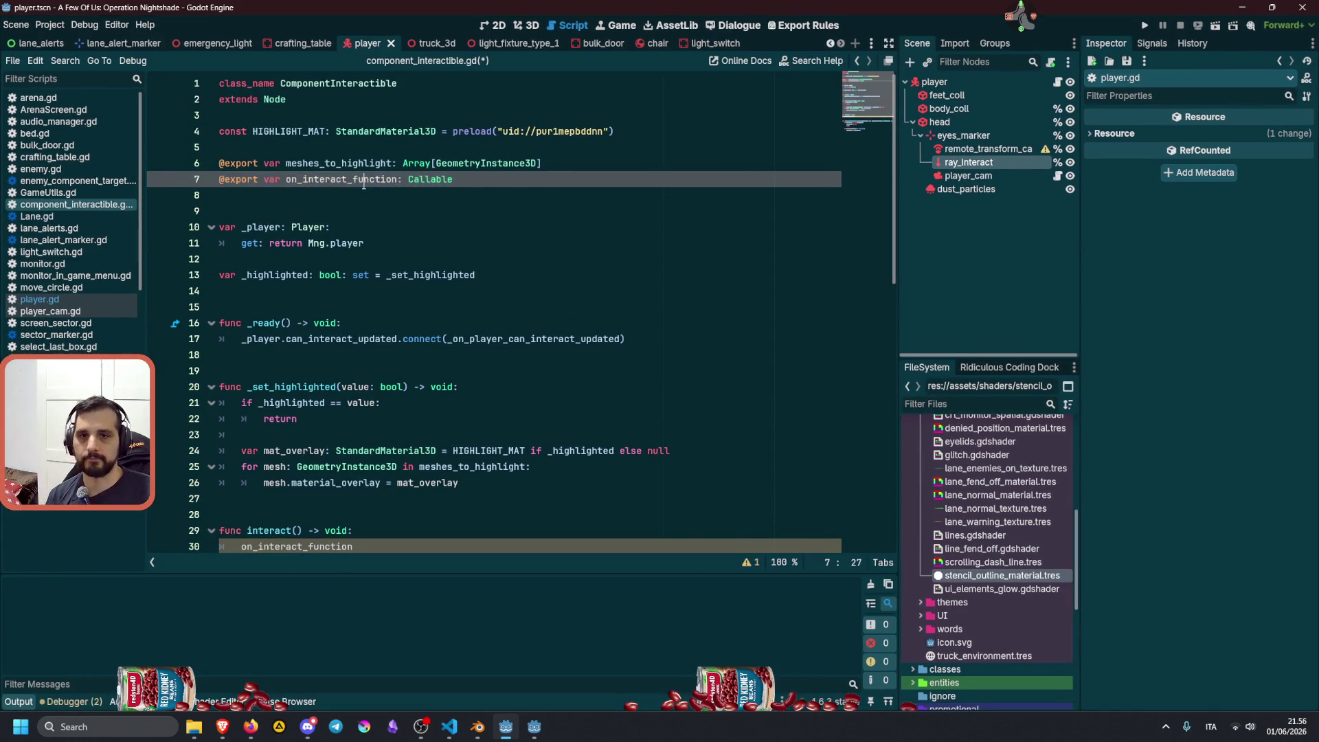
pyautogui.doubleClick(364, 181)
# Append .call() to on_interact_function on line 30 inside interact().
pyautogui.click(385, 546)
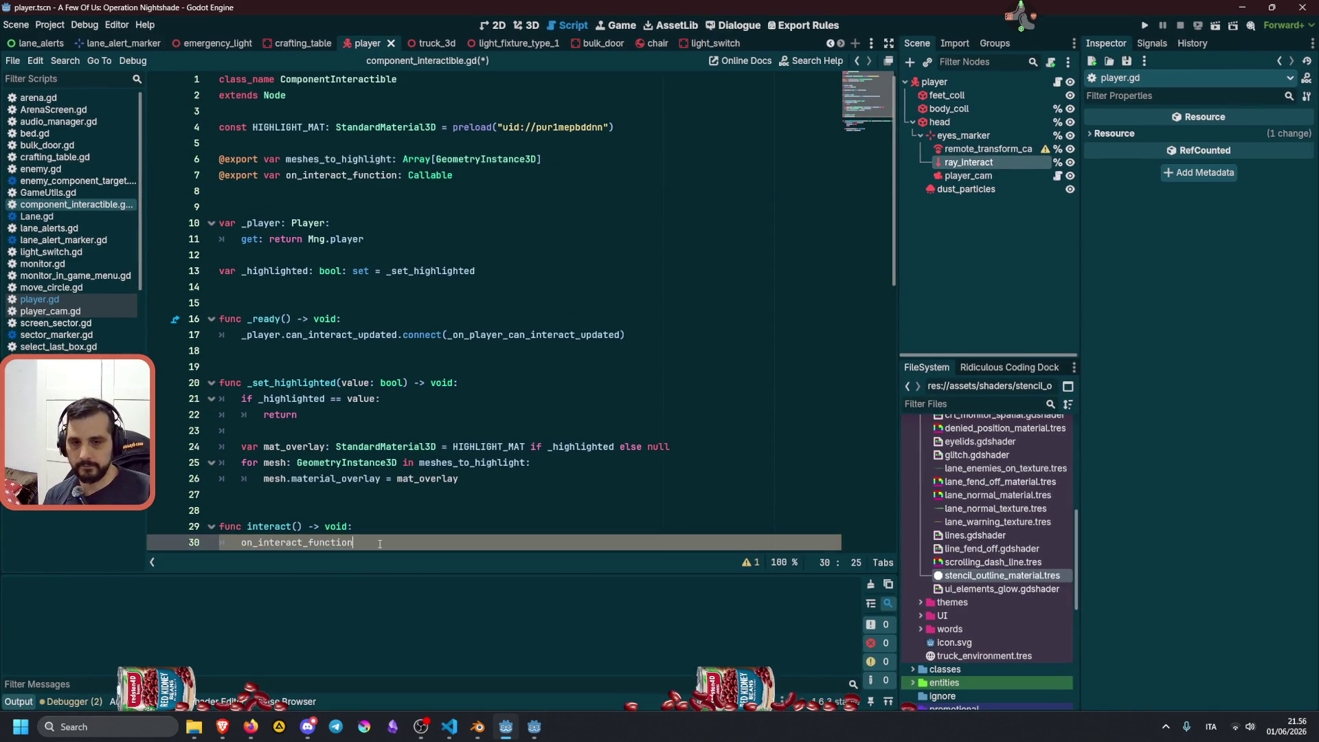
pyautogui.scroll(-2, 458, 482)
pyautogui.write('.call')
pyautogui.press('Return')
pyautogui.click(397, 382)
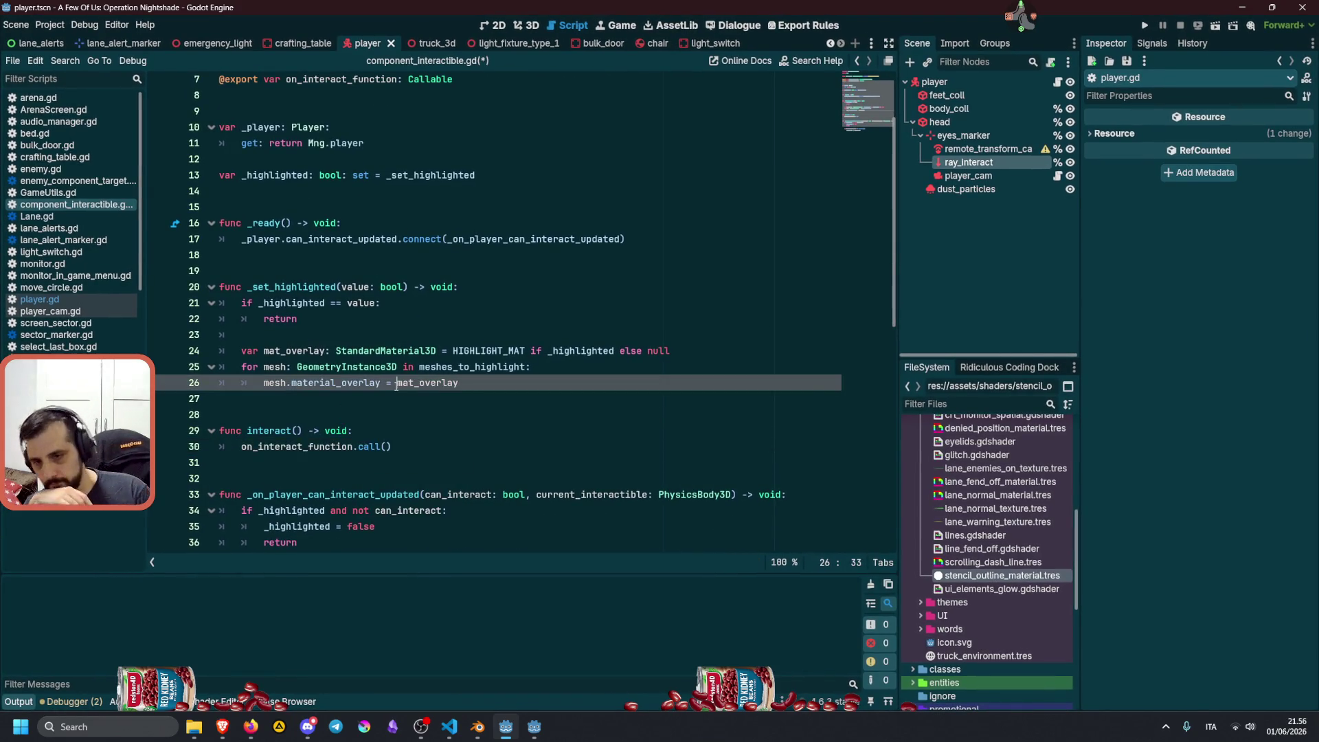
pyautogui.click(317, 415)
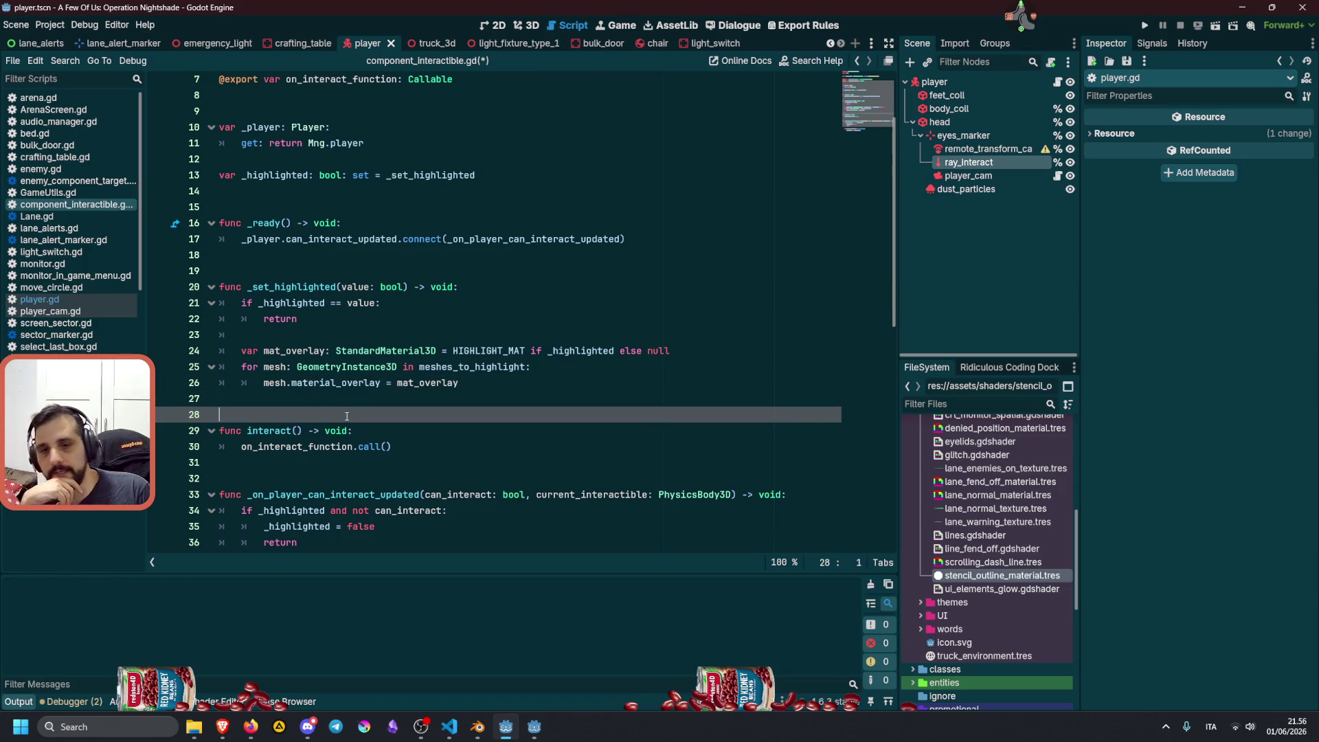
pyautogui.scroll(1, 346, 416)
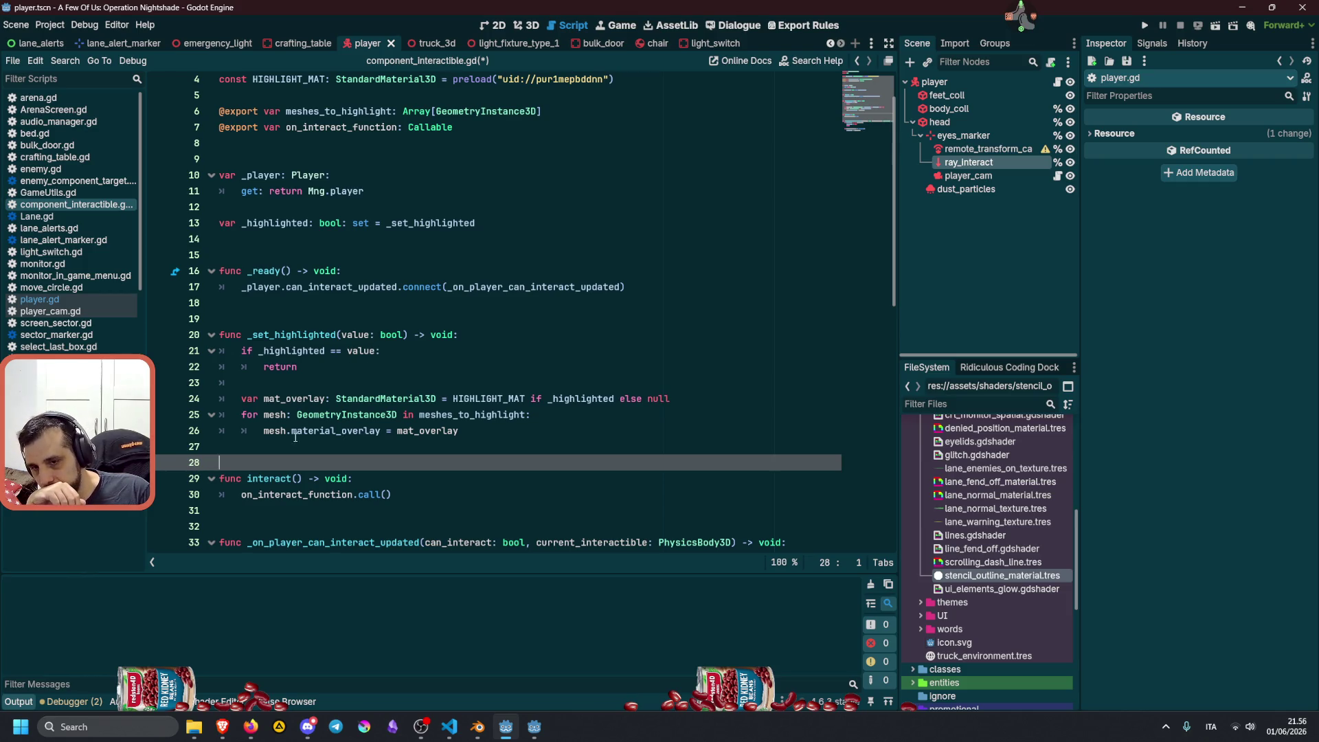
pyautogui.doubleClick(274, 478)
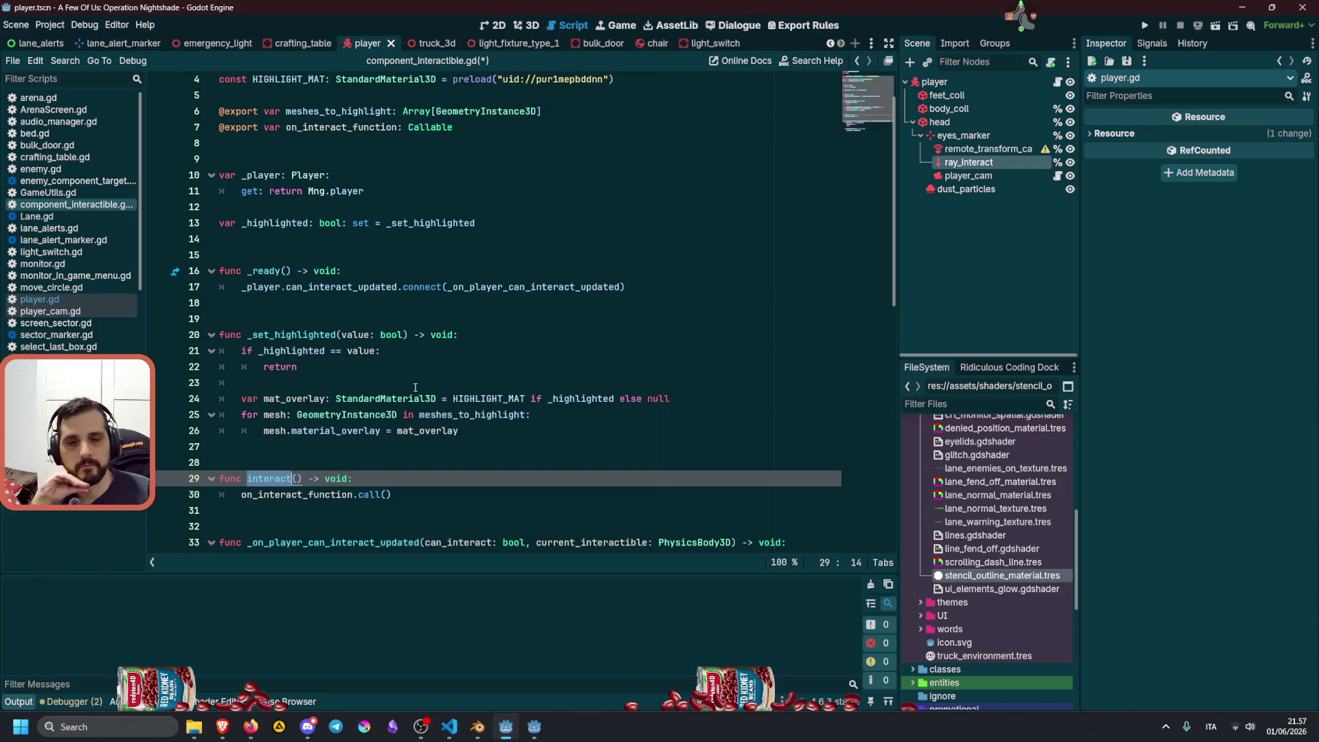
# Open player.gd and delete the stray tab on blank line 106.
pyautogui.click(72, 298)
pyautogui.scroll(-2, 390, 311)
pyautogui.scroll(-13, 390, 311)
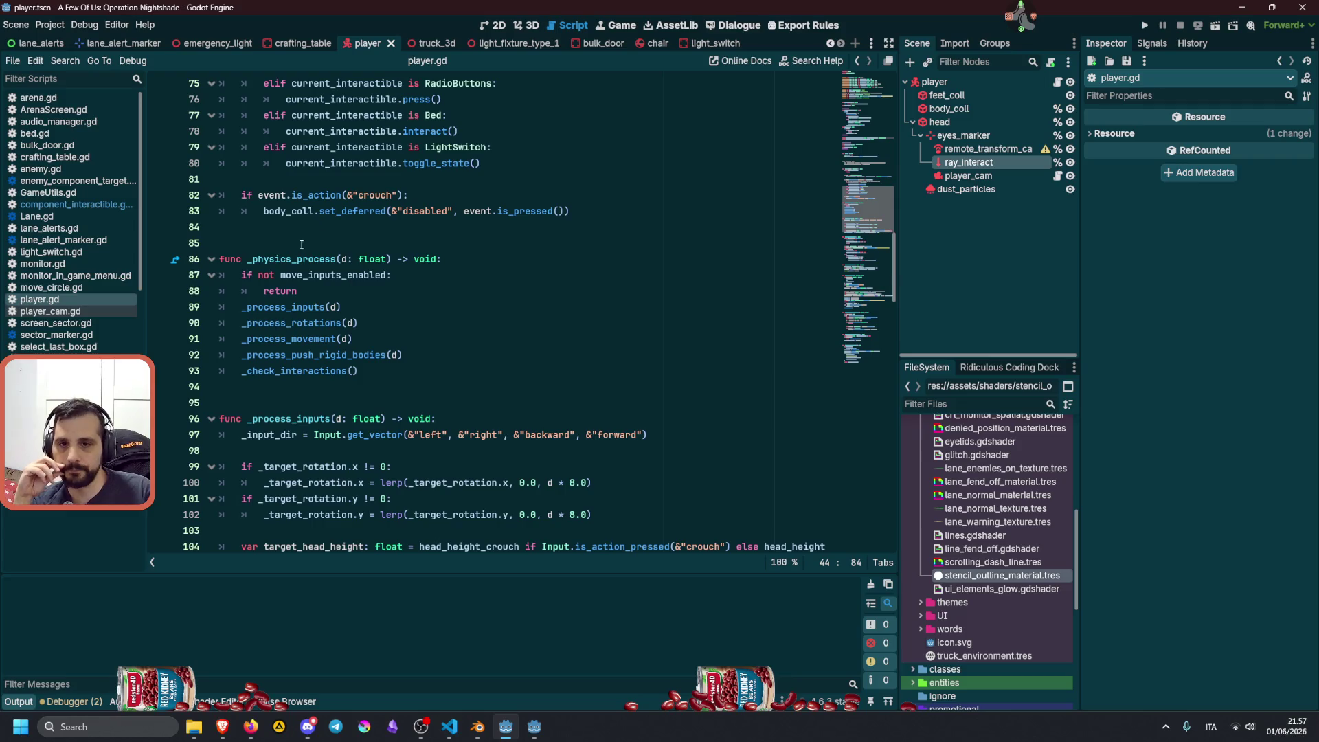
pyautogui.doubleClick(295, 307)
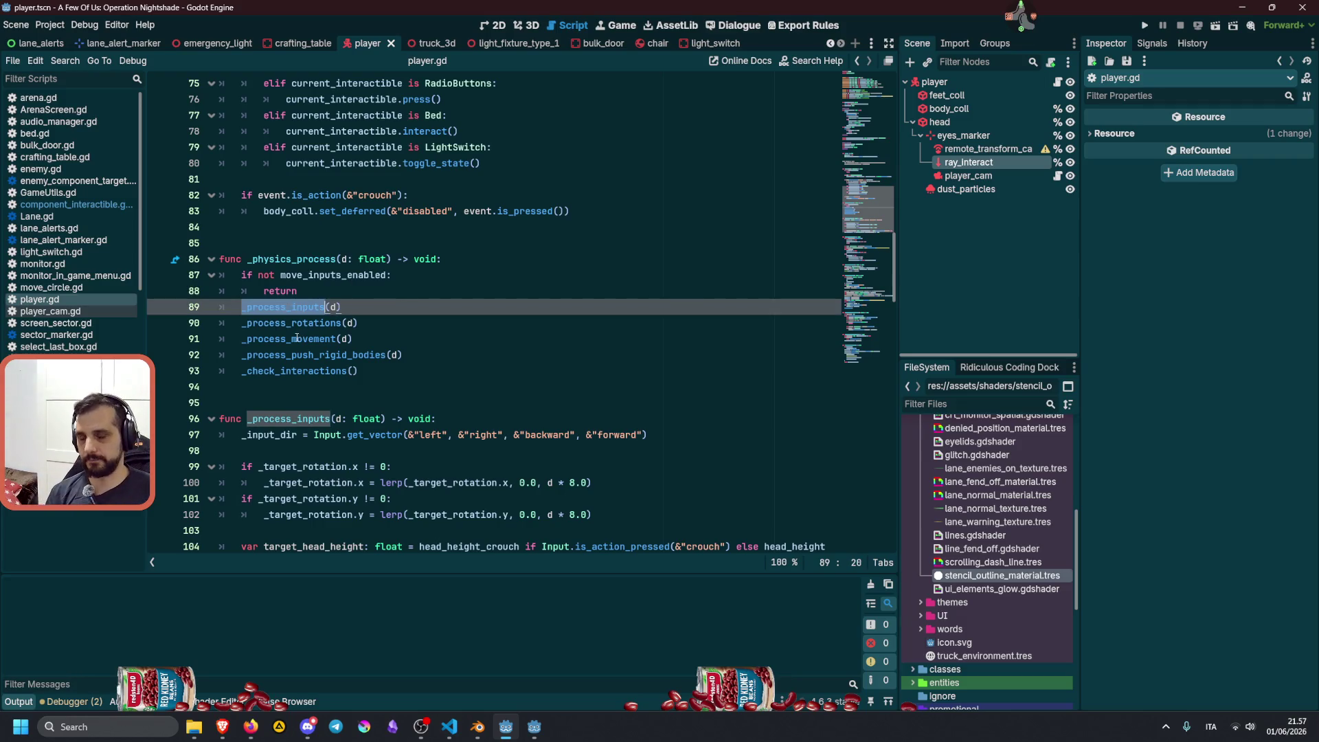
pyautogui.moveTo(302, 336)
pyautogui.scroll(-3, 321, 386)
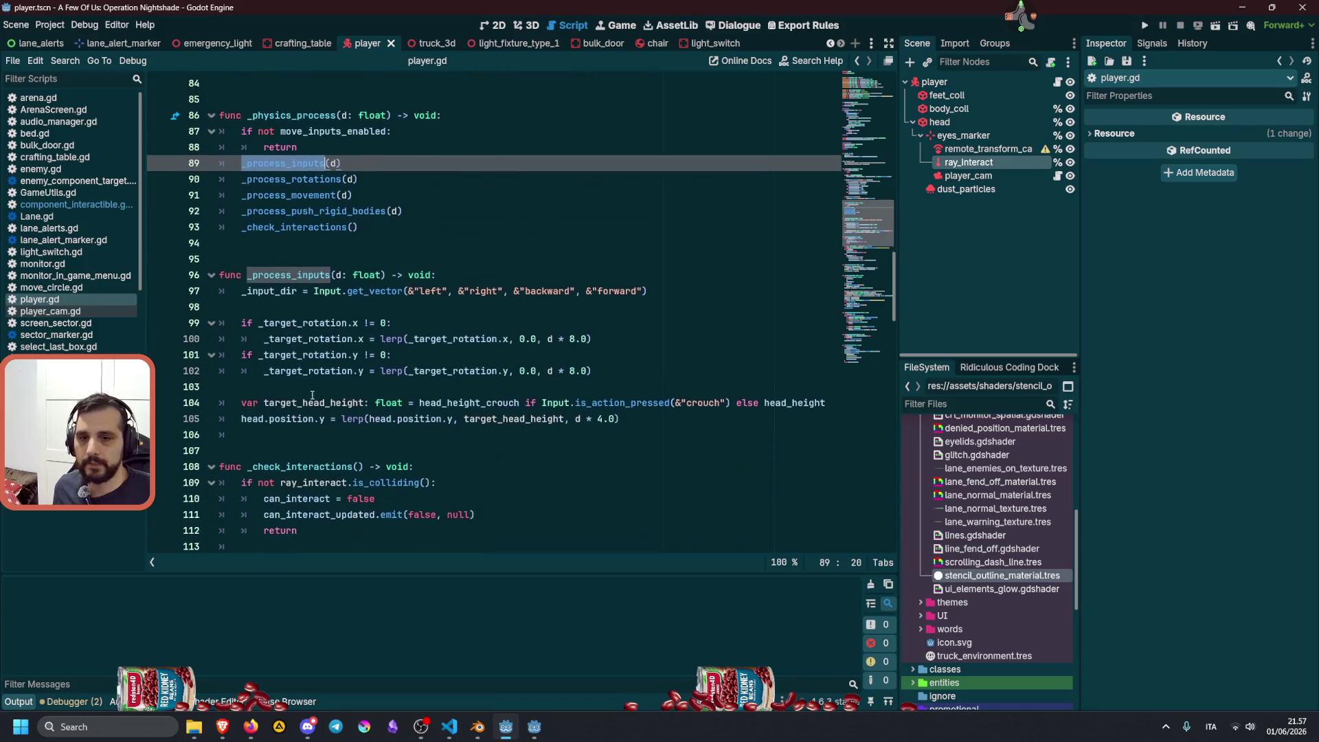
pyautogui.click(337, 371)
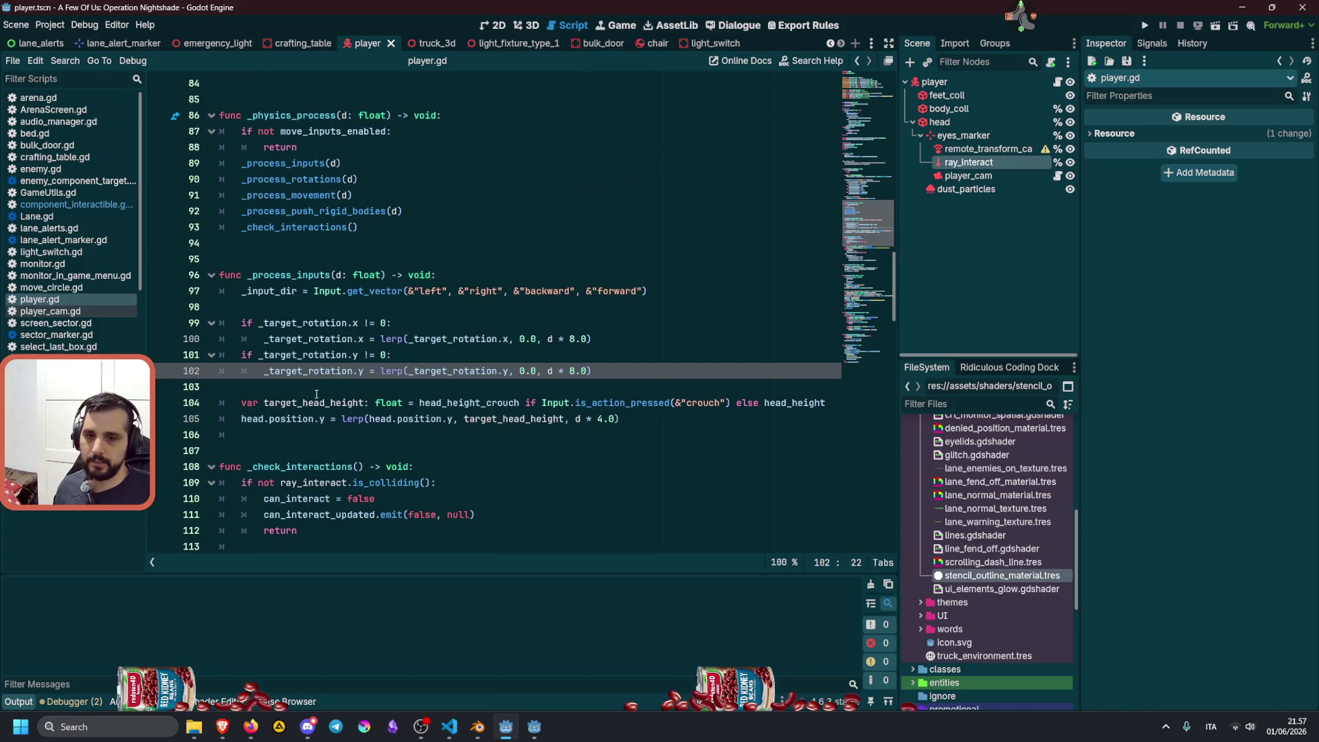
pyautogui.press('Down')
pyautogui.press('Down')
pyautogui.press('Down')
pyautogui.press('BackSpace')
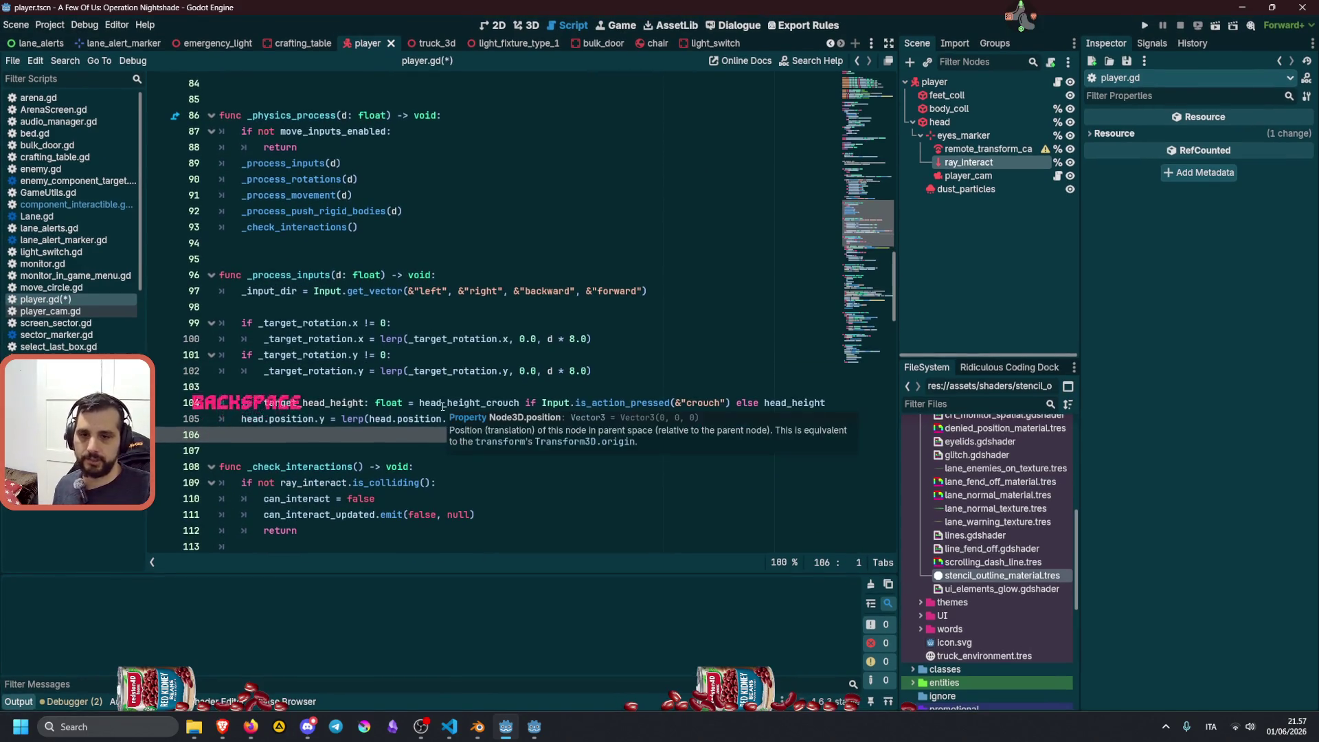
# Review current_interactible's MonitorBody, RadioButtons, Bed and LightSwitch branches in _input.
pyautogui.scroll(-2, 342, 421)
pyautogui.scroll(-3, 342, 419)
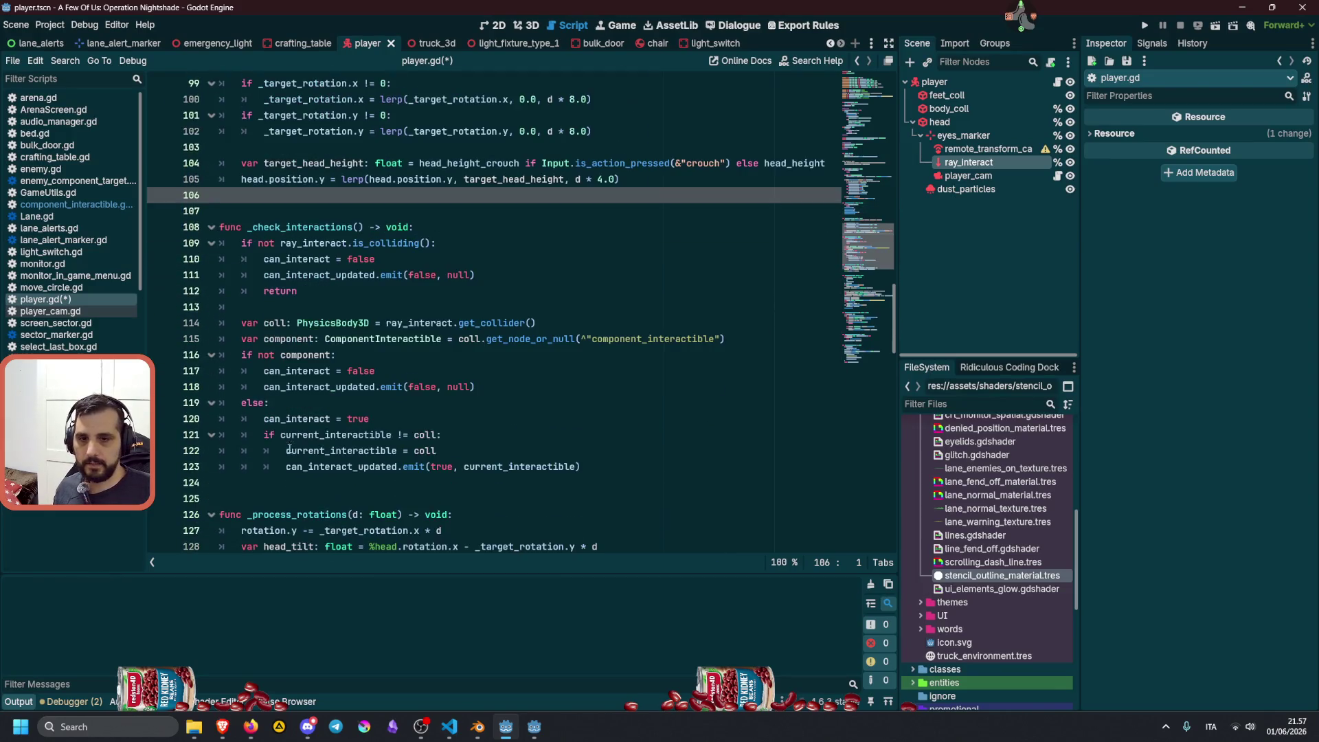
pyautogui.scroll(-2, 354, 433)
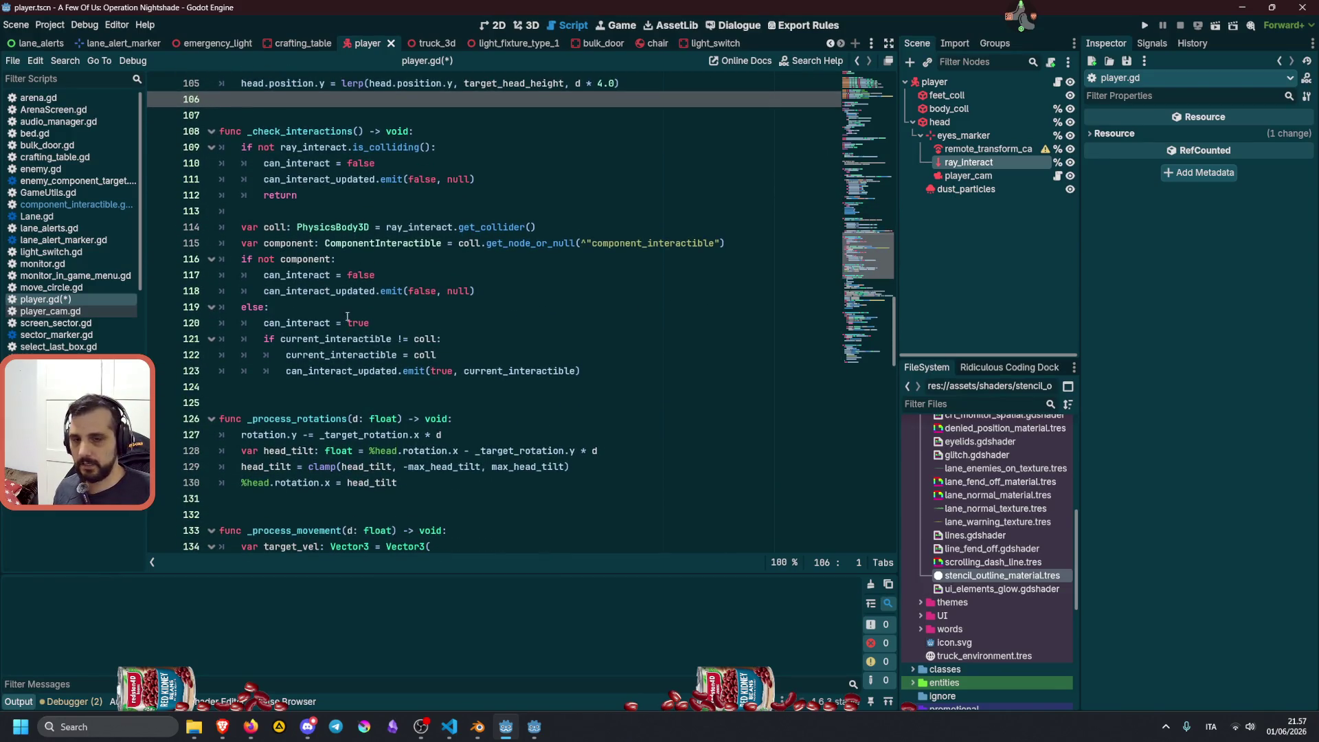
pyautogui.doubleClick(316, 340)
pyautogui.scroll(14, 345, 341)
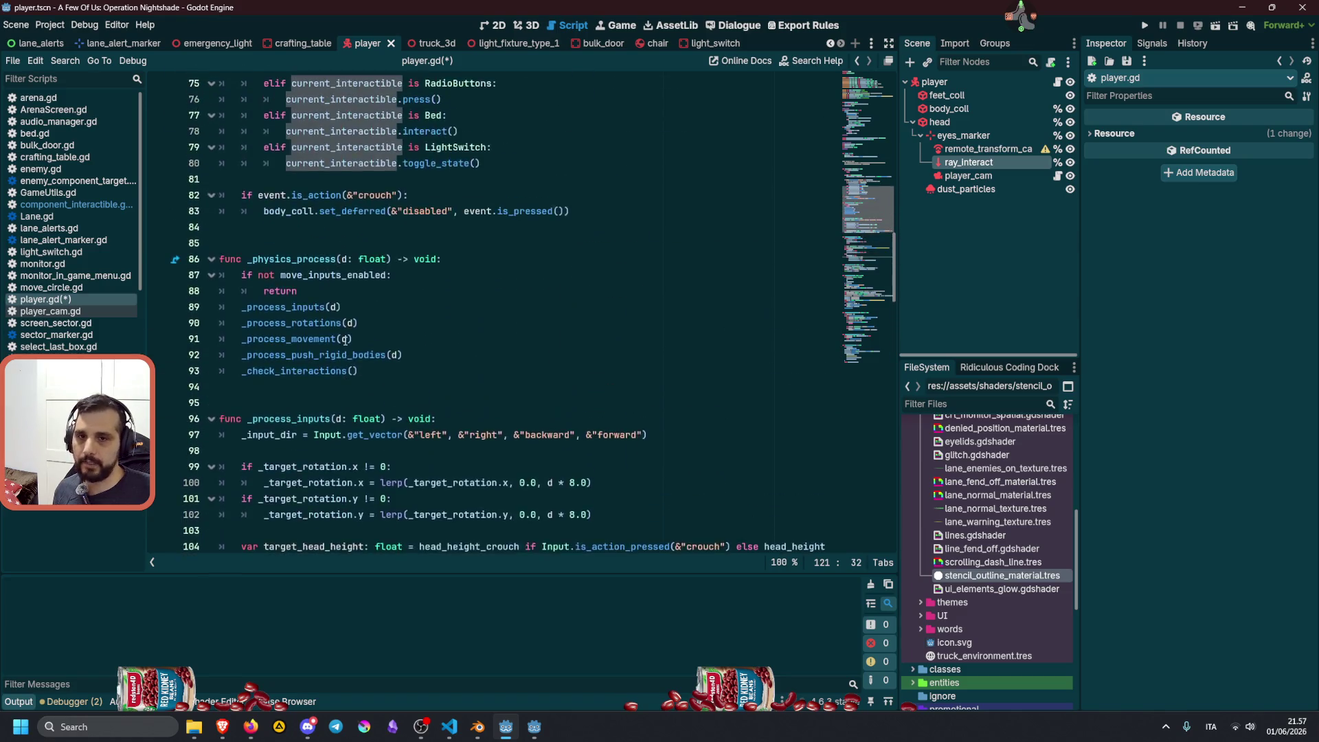
pyautogui.doubleClick(272, 210)
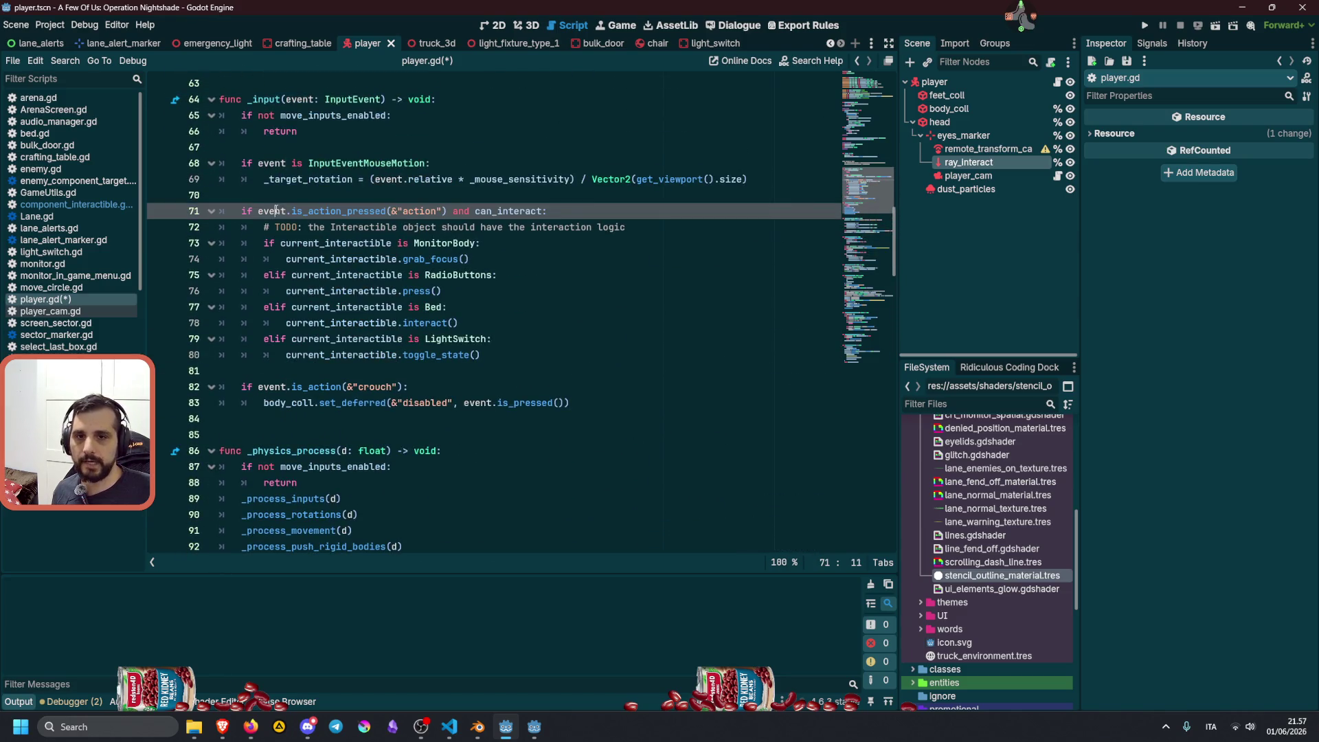
pyautogui.doubleClick(316, 244)
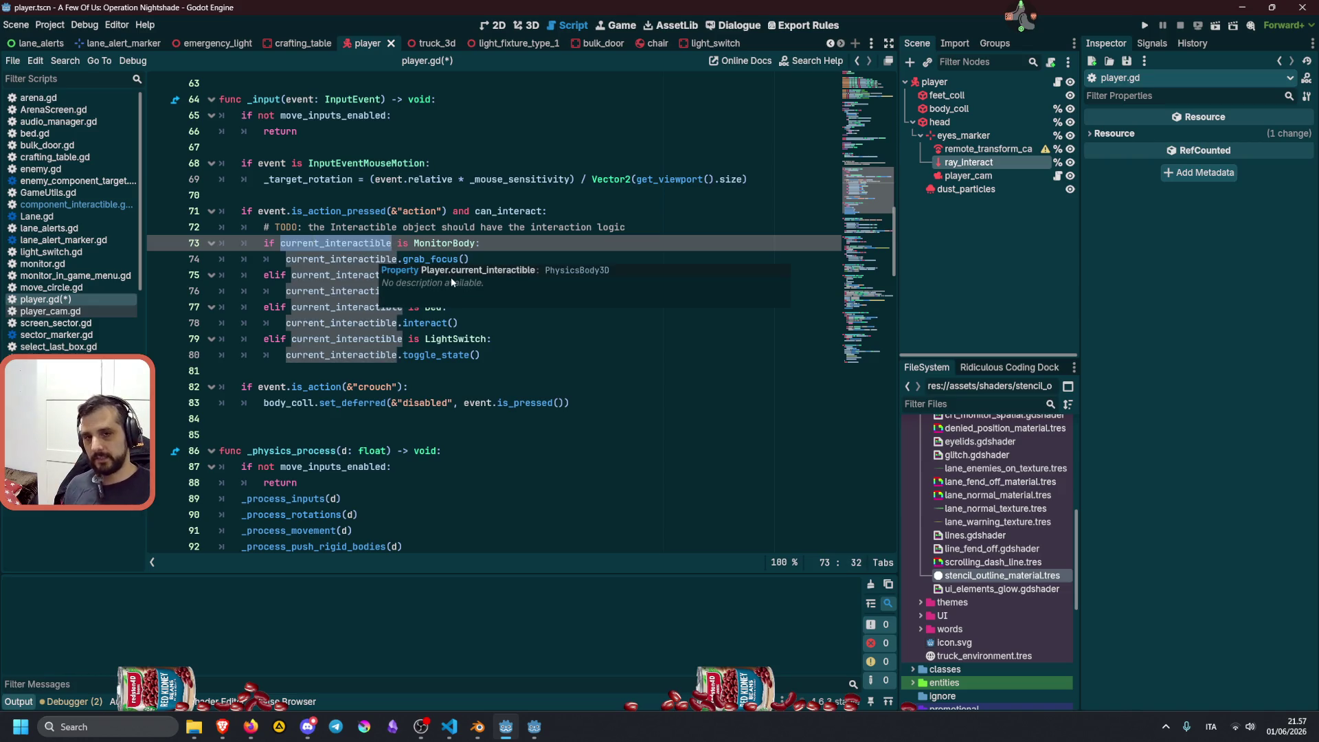
pyautogui.doubleClick(446, 243)
pyautogui.doubleClick(412, 275)
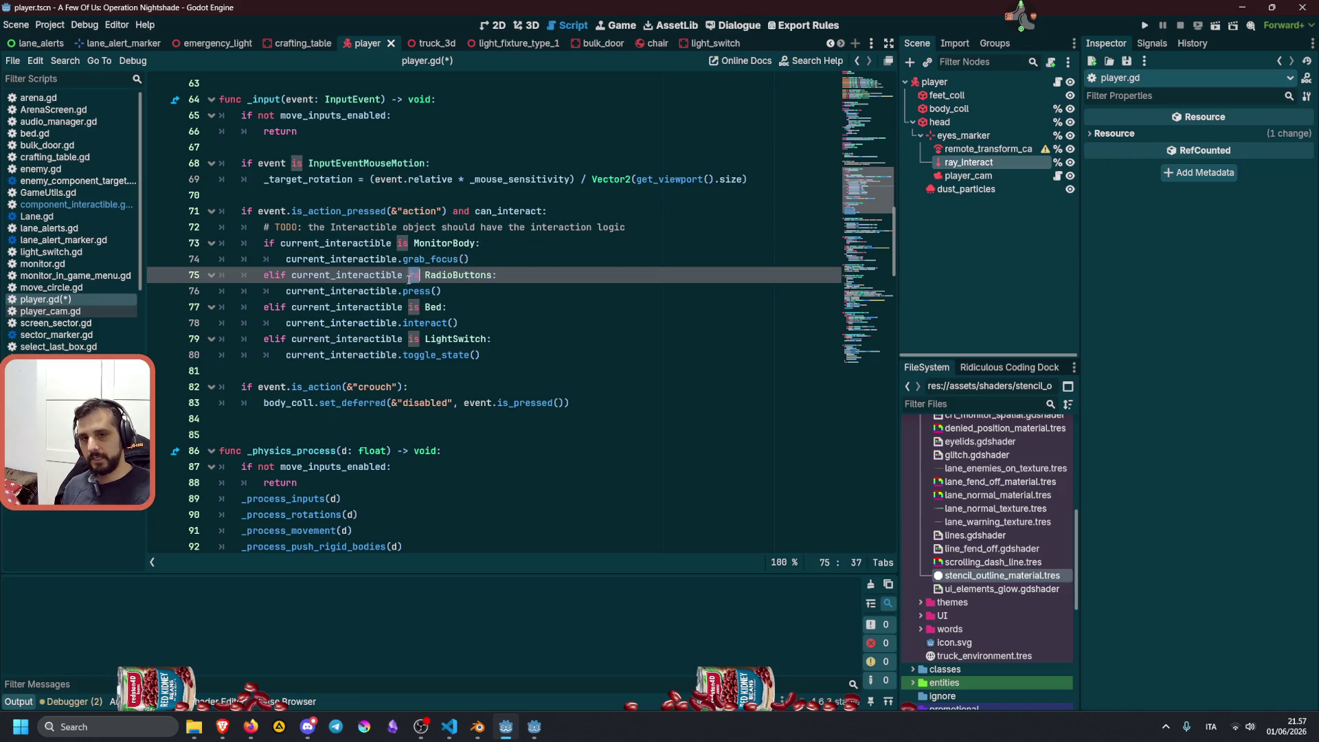
pyautogui.doubleClick(459, 274)
pyautogui.click(454, 291)
pyautogui.click(446, 307)
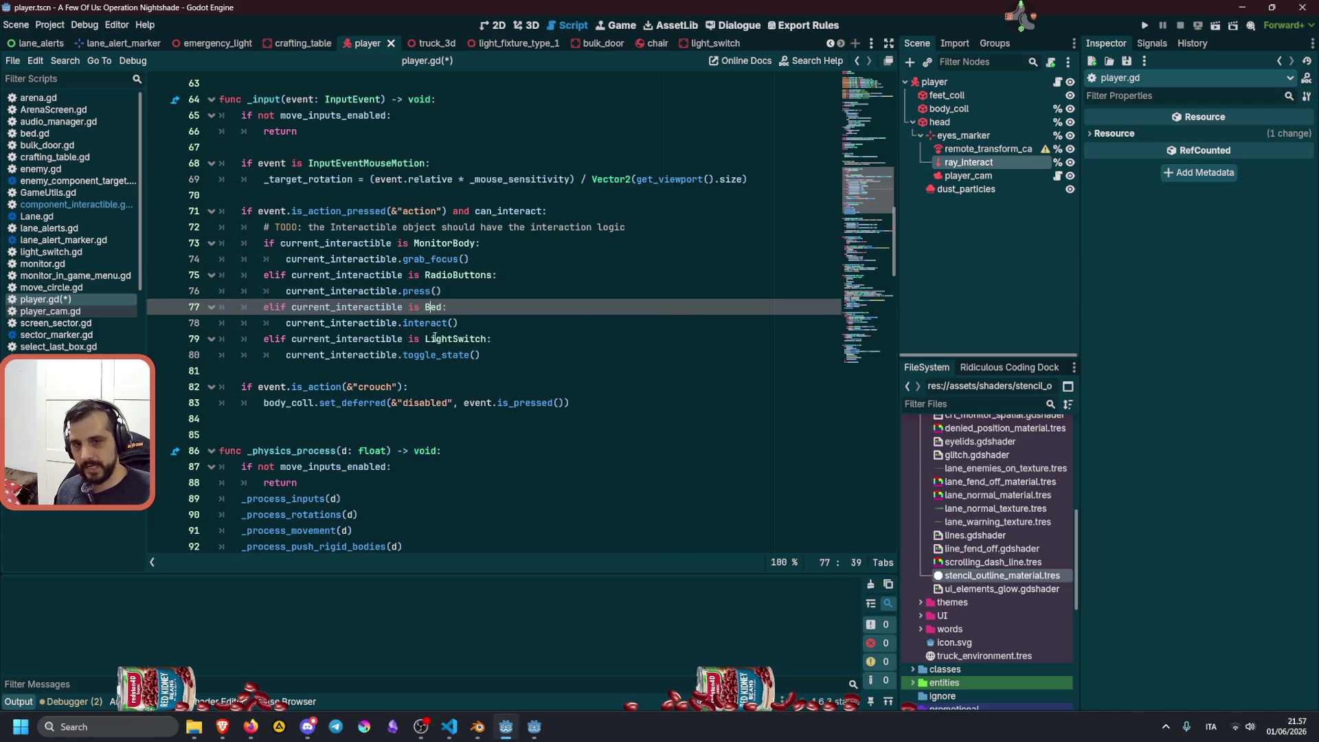
pyautogui.click(438, 339)
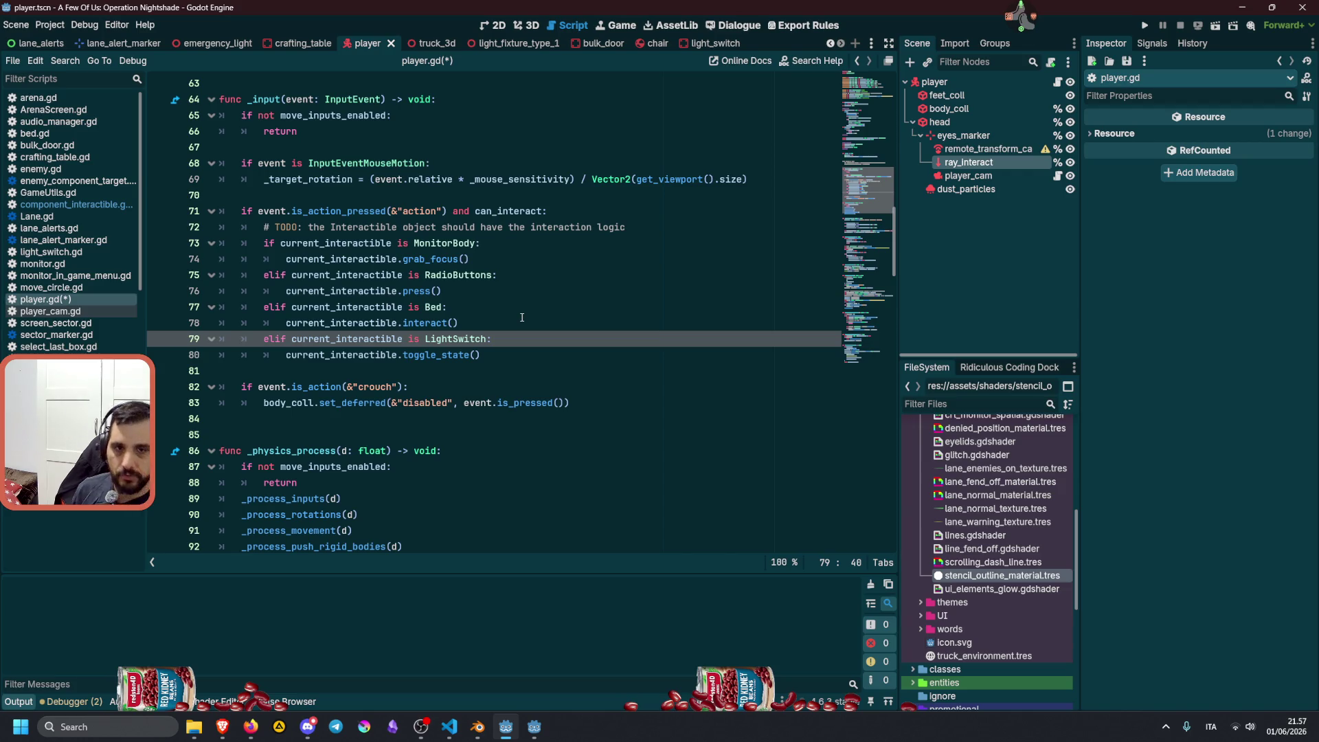
pyautogui.click(524, 290)
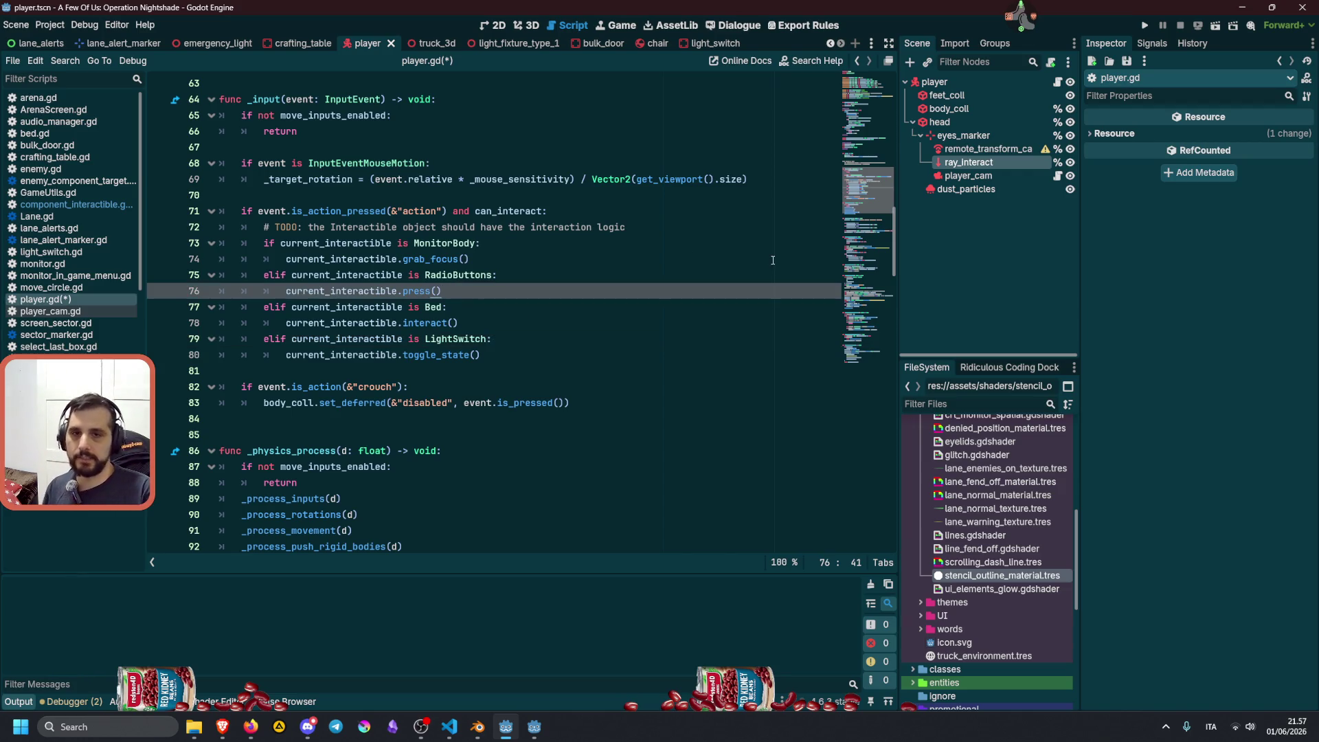
# Comment out lines 75–76, the RadioButtons elif branch, with Ctrl+K.
pyautogui.hotkey('shift', 'Home')
pyautogui.hotkey('shift', 'Up')
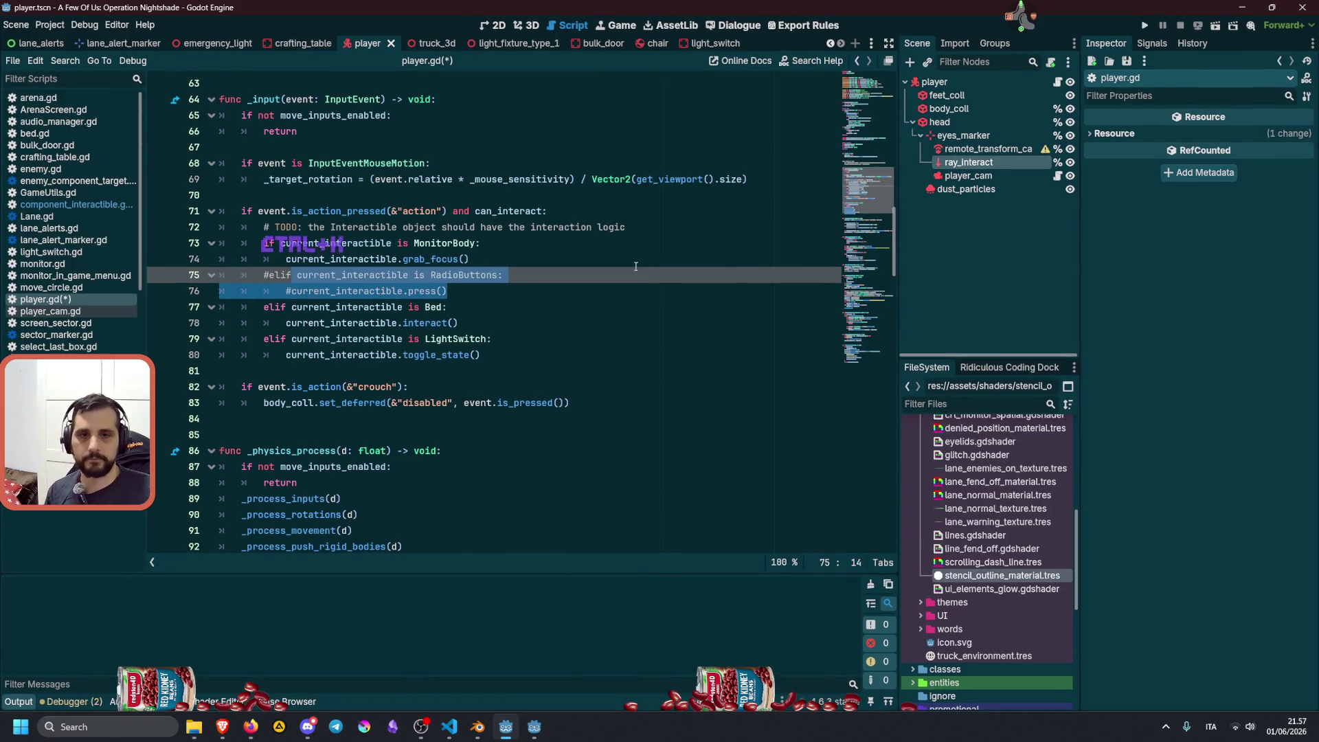
pyautogui.hotkey('ctrl', 'k')
# Scroll down through player.gd to the _check_interactions function.
pyautogui.doubleClick(431, 321)
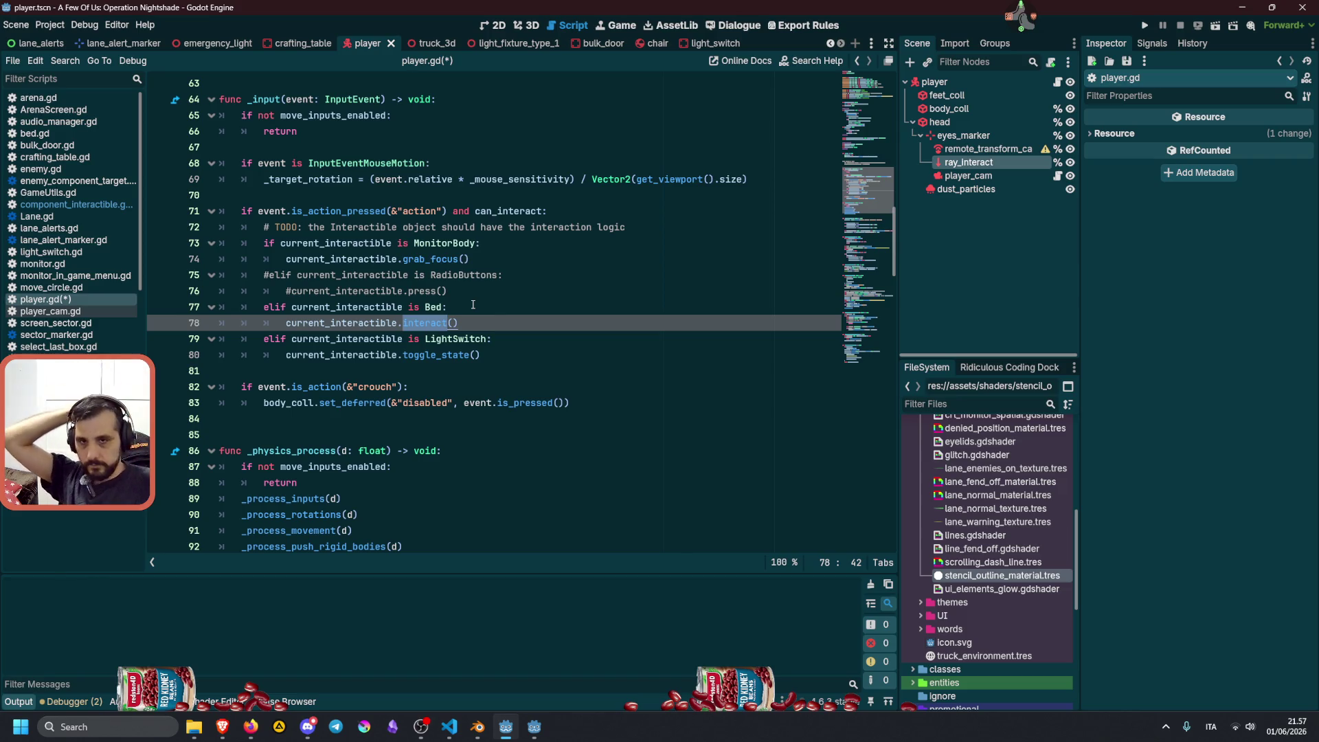
pyautogui.scroll(-8, 473, 304)
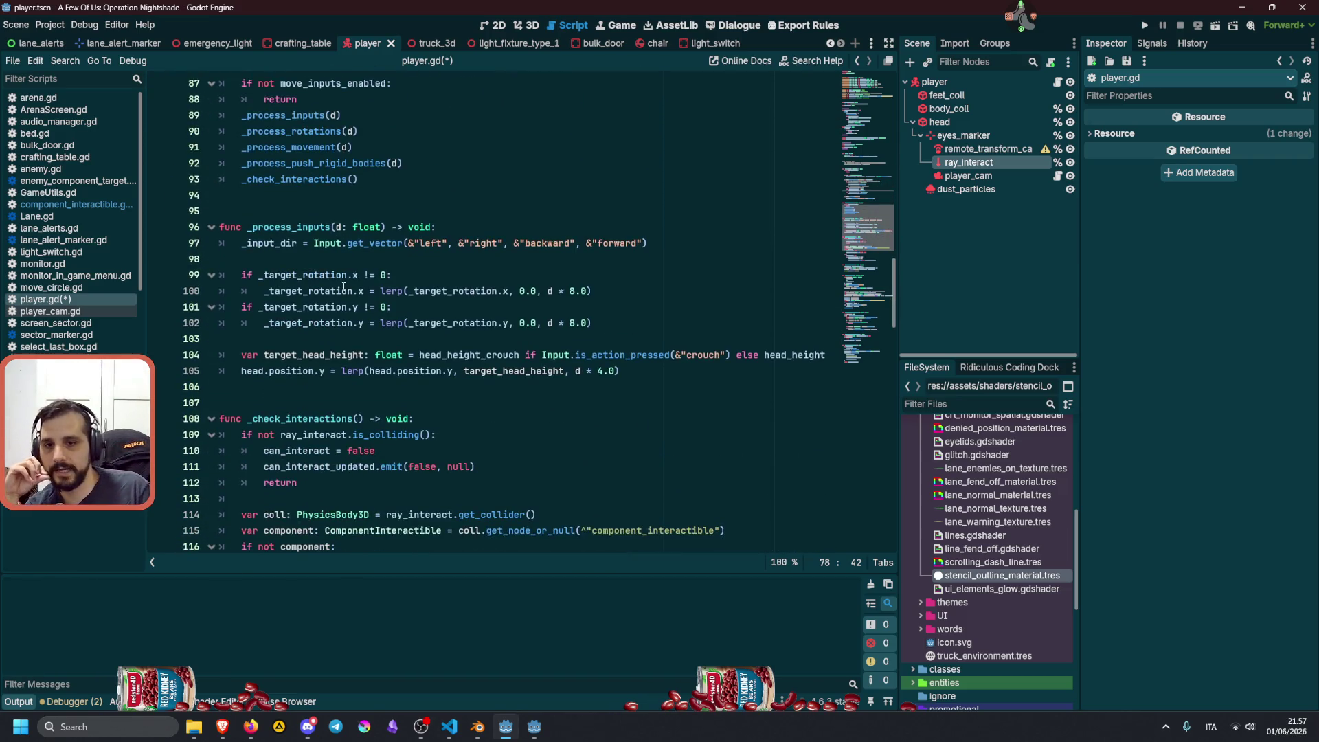
pyautogui.scroll(-2, 343, 288)
pyautogui.scroll(-3, 304, 320)
pyautogui.scroll(-4, 304, 320)
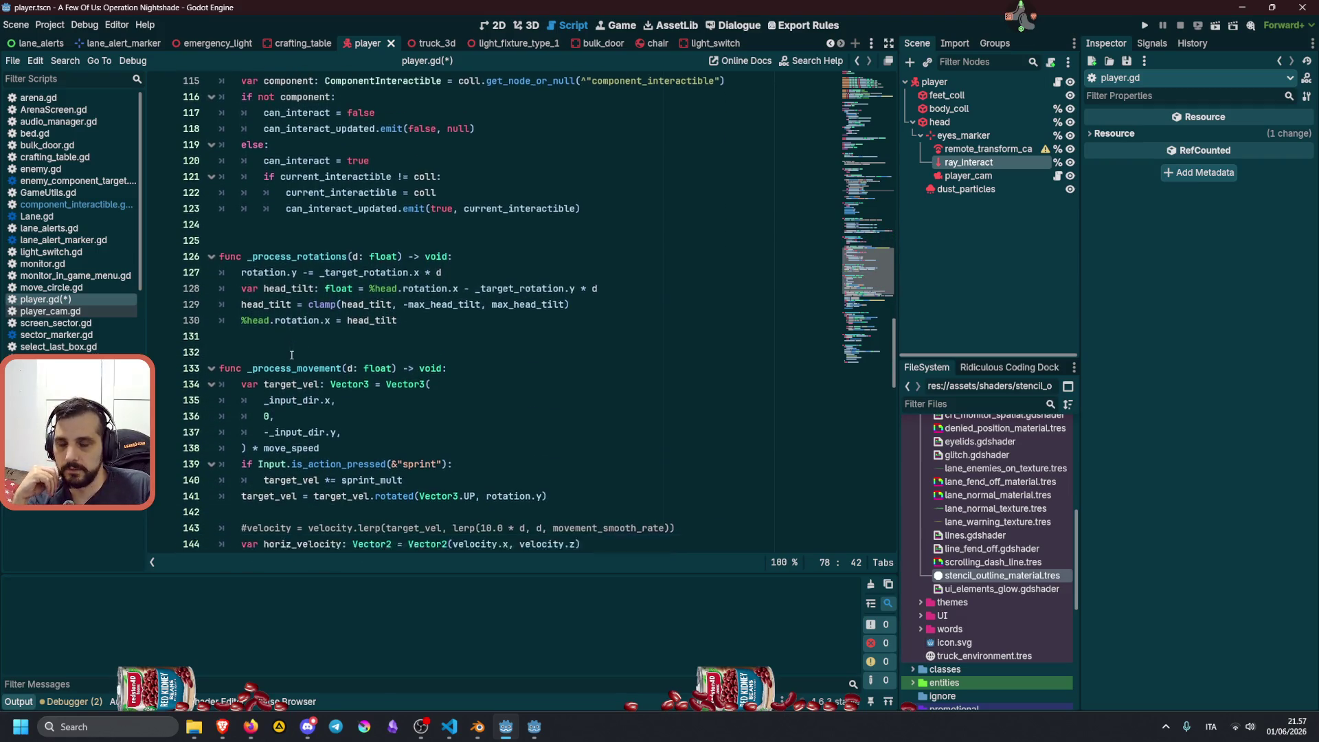
pyautogui.scroll(-7, 291, 355)
pyautogui.scroll(13, 291, 355)
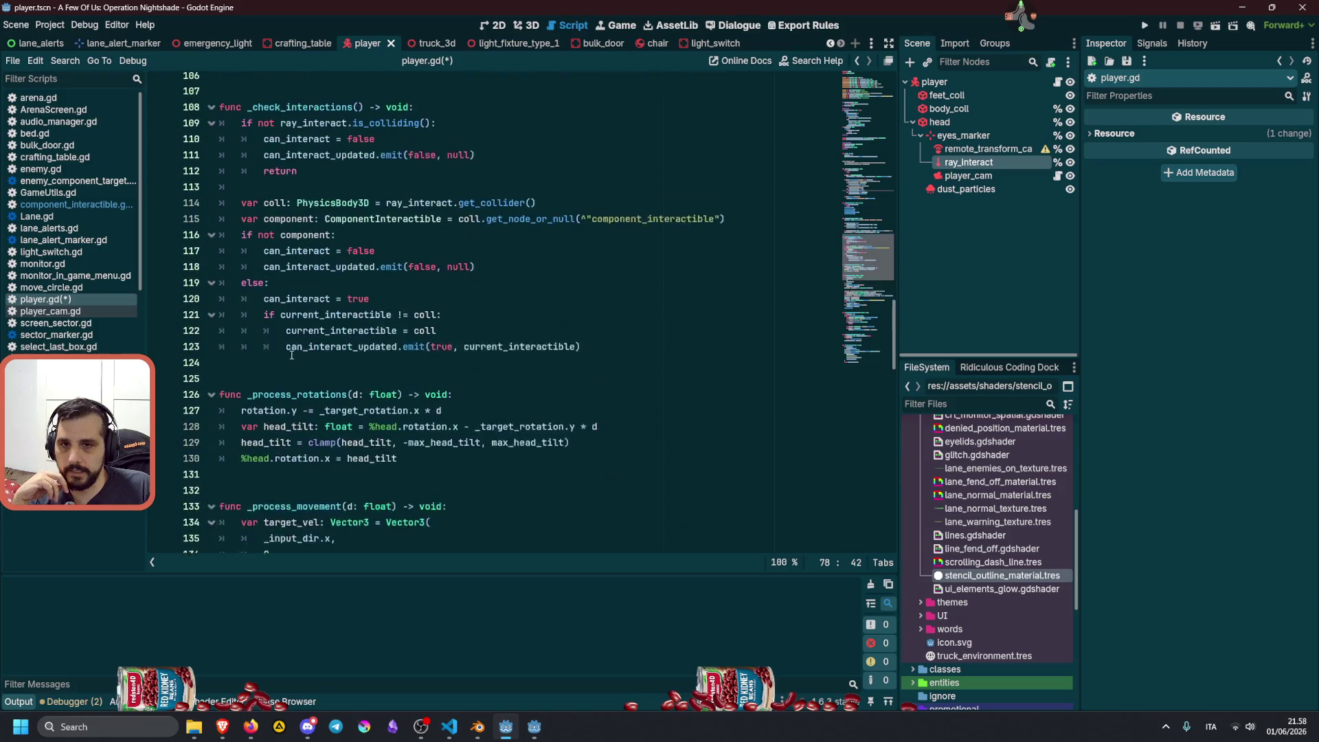
pyautogui.doubleClick(300, 275)
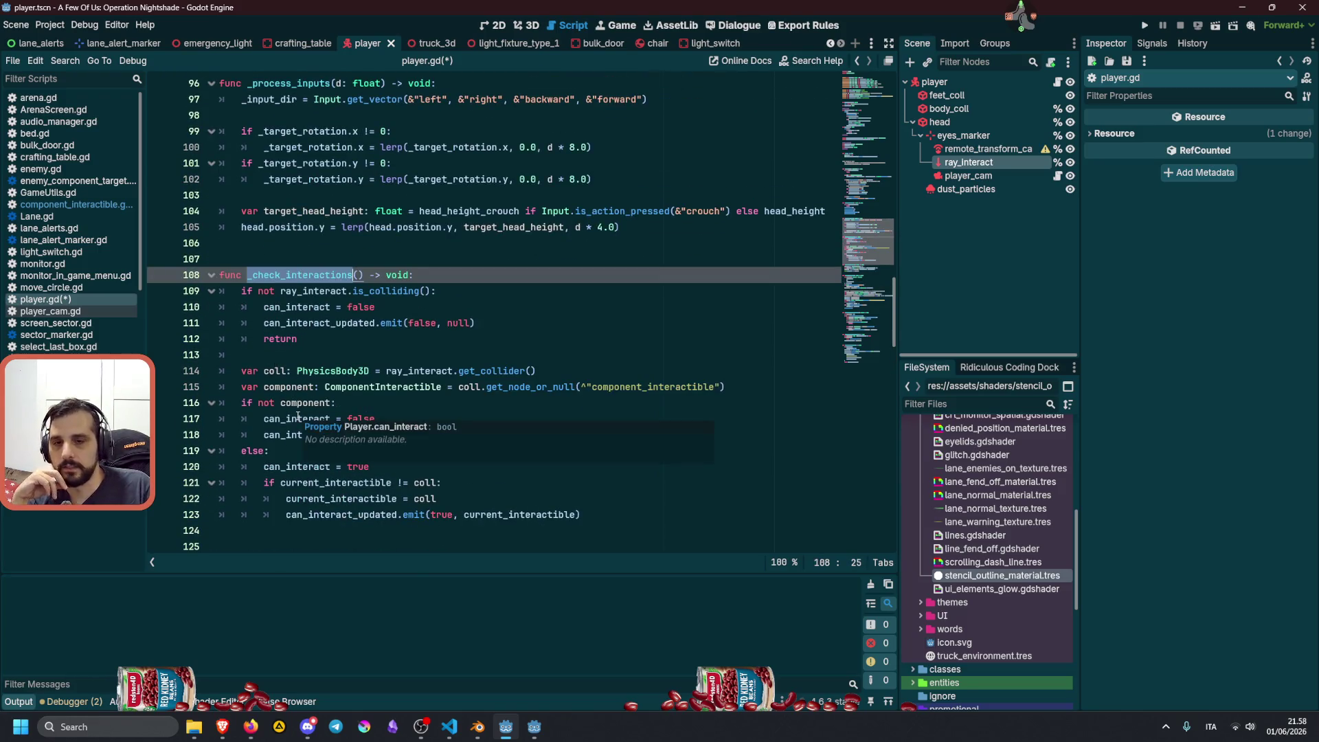
# Type 'or' after ray_interact.is_colliding() on line 109.
pyautogui.doubleClick(298, 291)
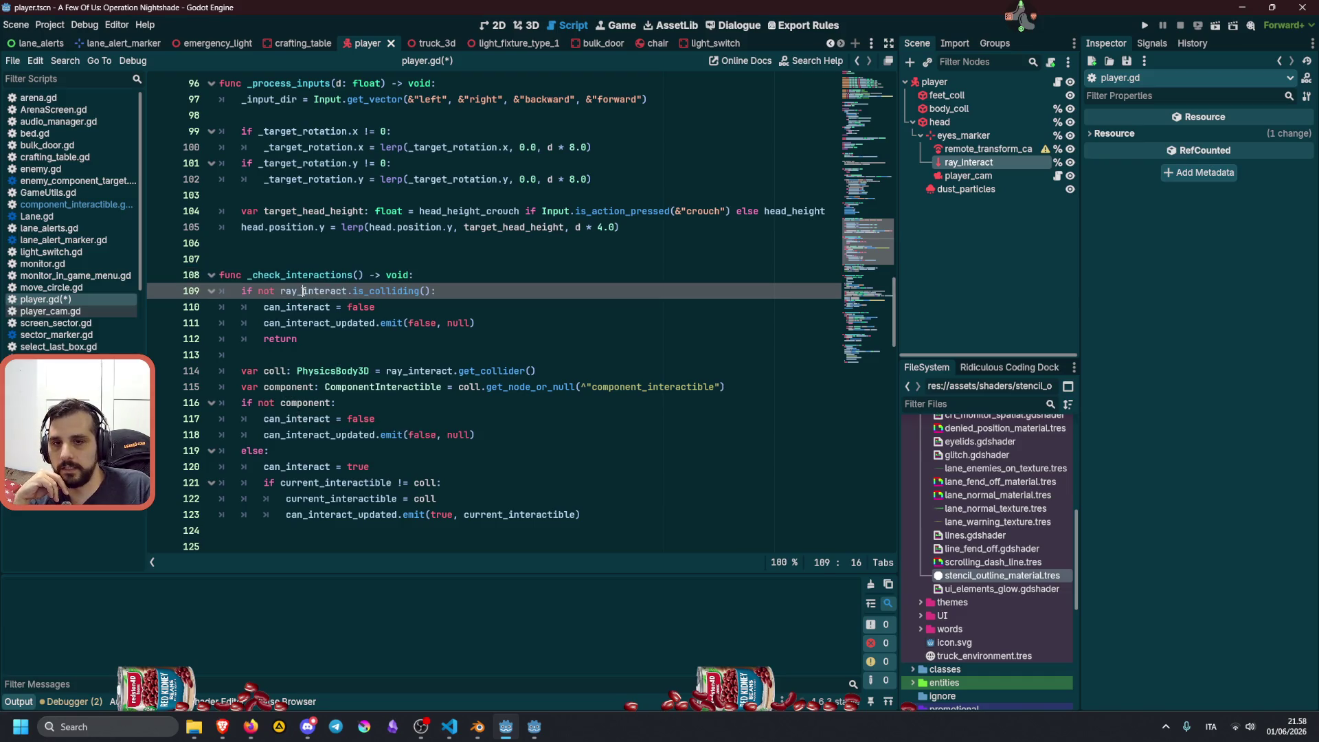
pyautogui.click(428, 291)
pyautogui.write('or')
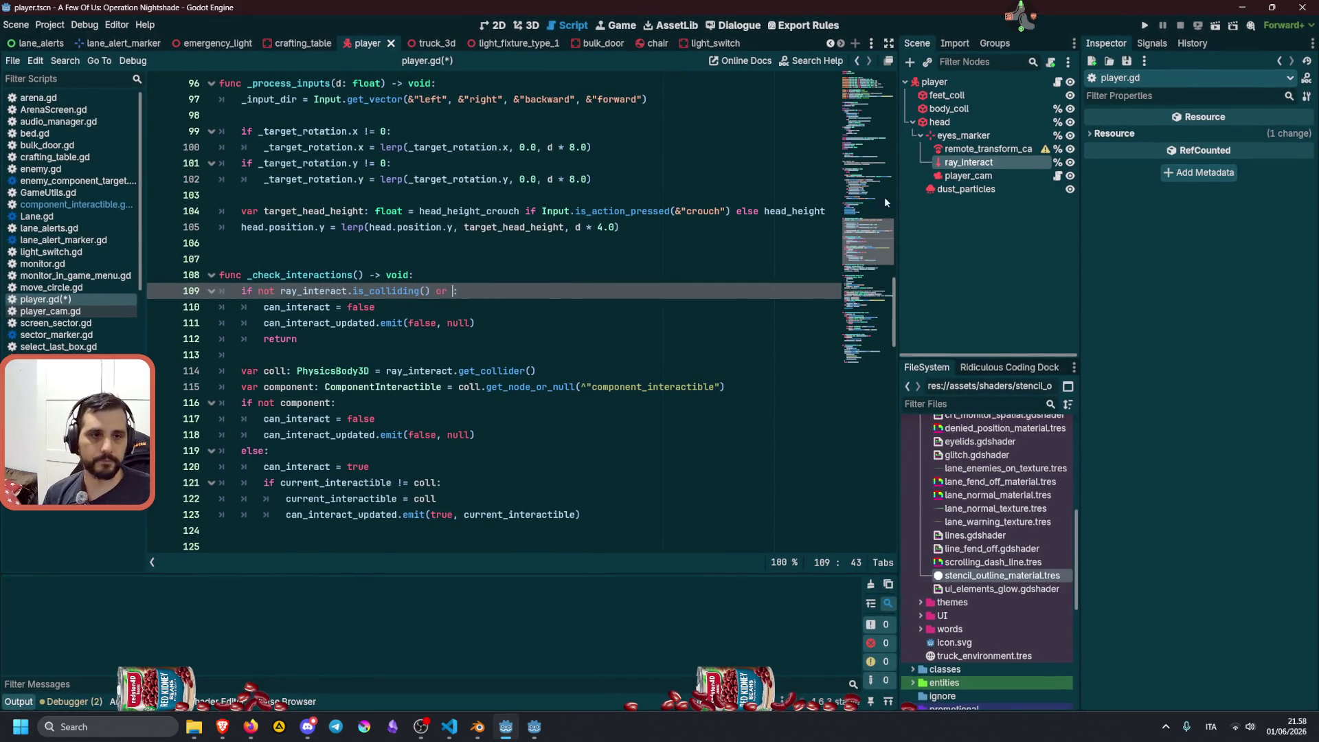
# Review the move_inputs_enabled, can_interact and current_interactible declarations near line 48.
pyautogui.scroll(20, 885, 138)
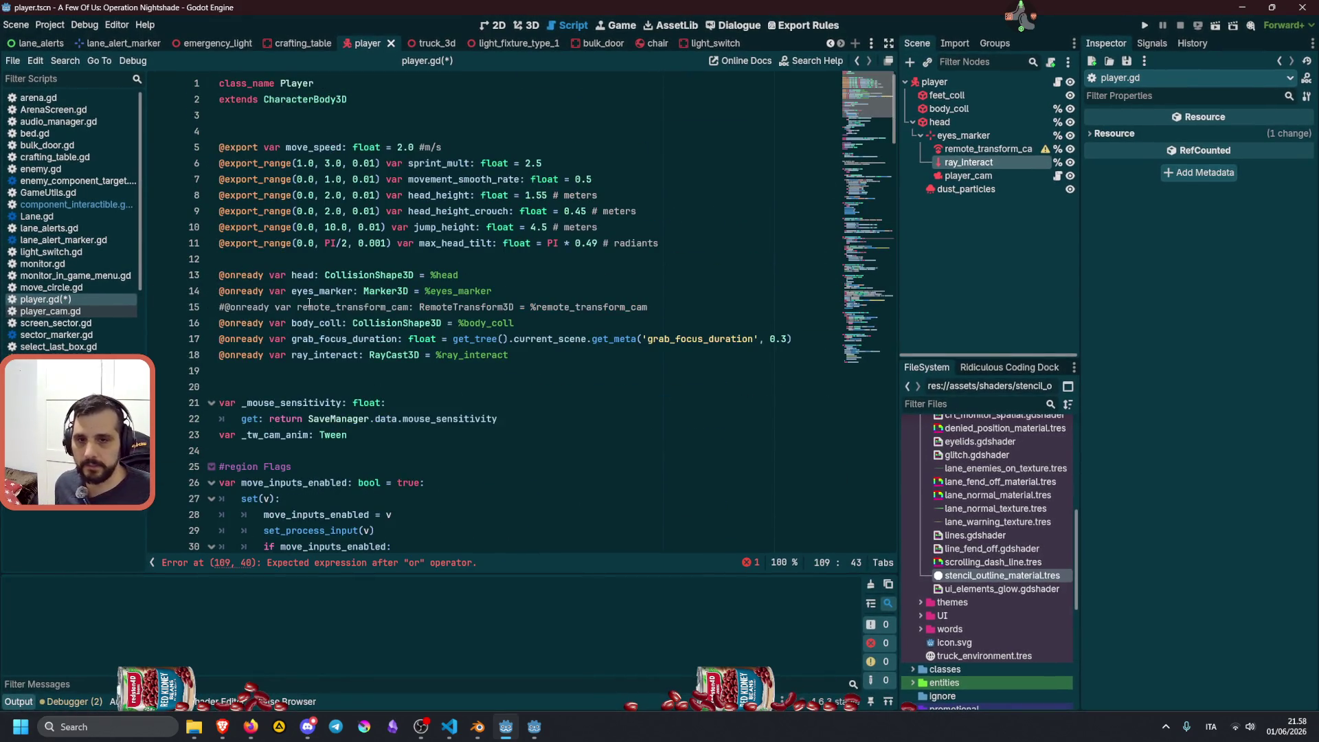
pyautogui.scroll(-3, 309, 303)
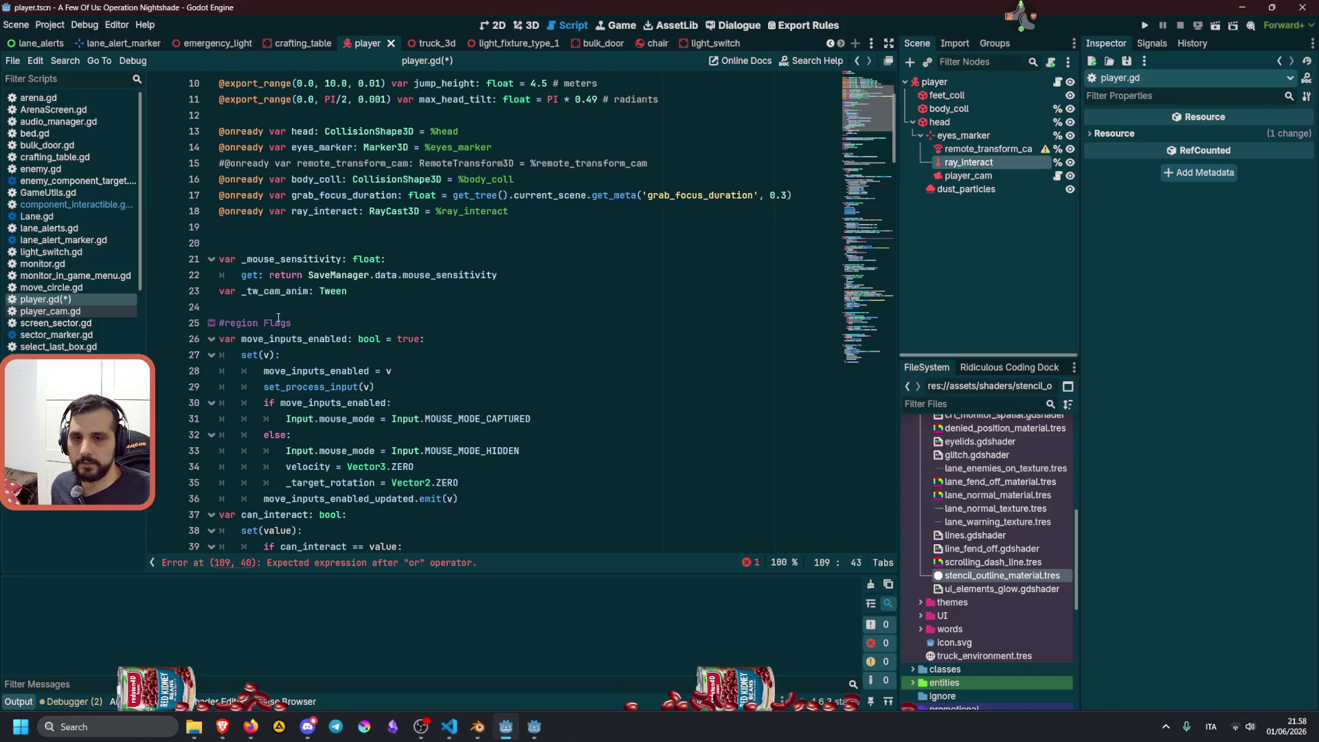
pyautogui.doubleClick(294, 344)
pyautogui.scroll(-3, 294, 347)
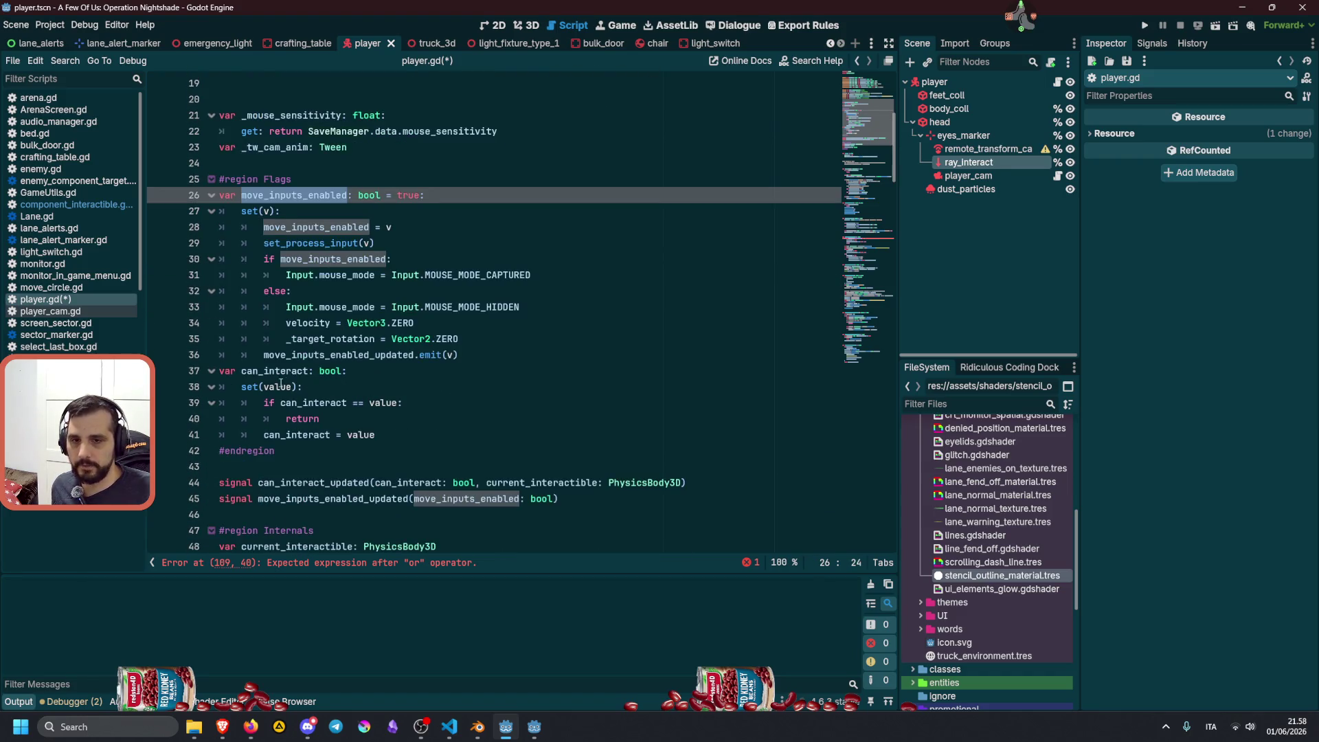
pyautogui.doubleClick(285, 370)
pyautogui.scroll(-1, 324, 383)
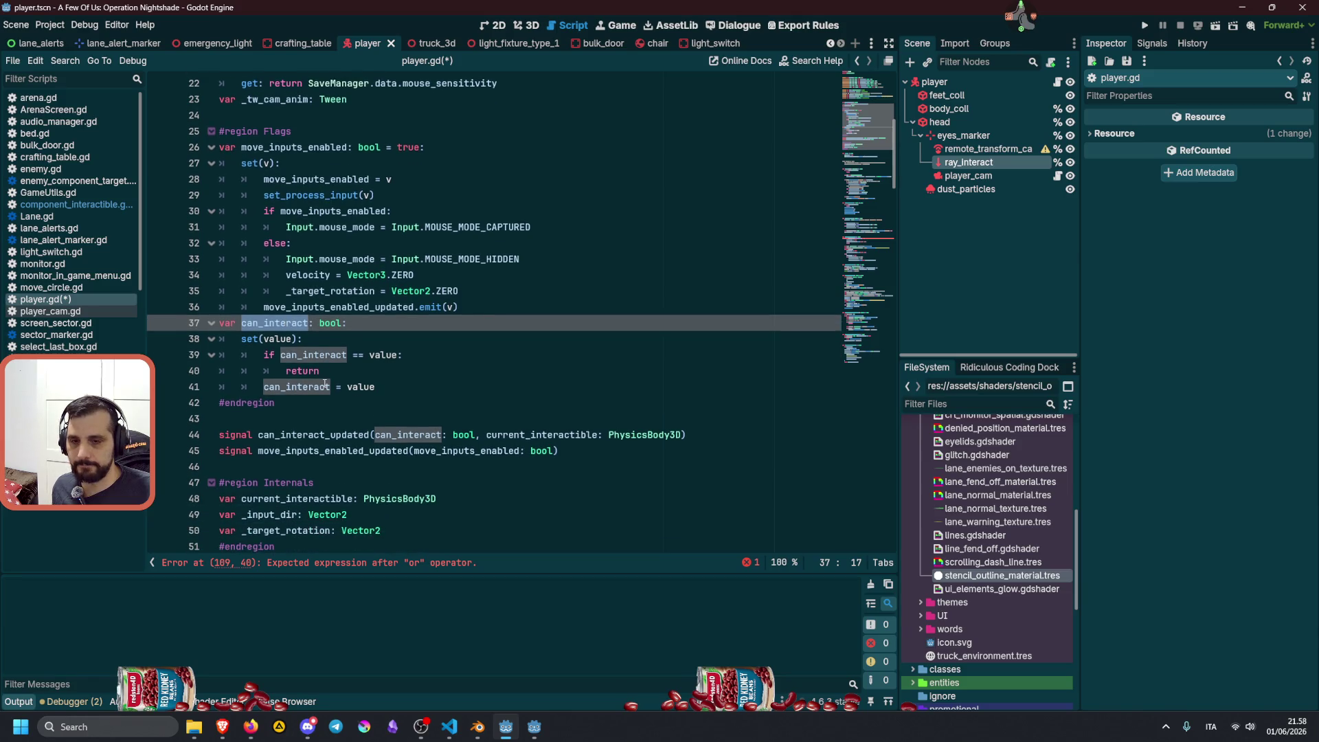
pyautogui.scroll(-2, 324, 383)
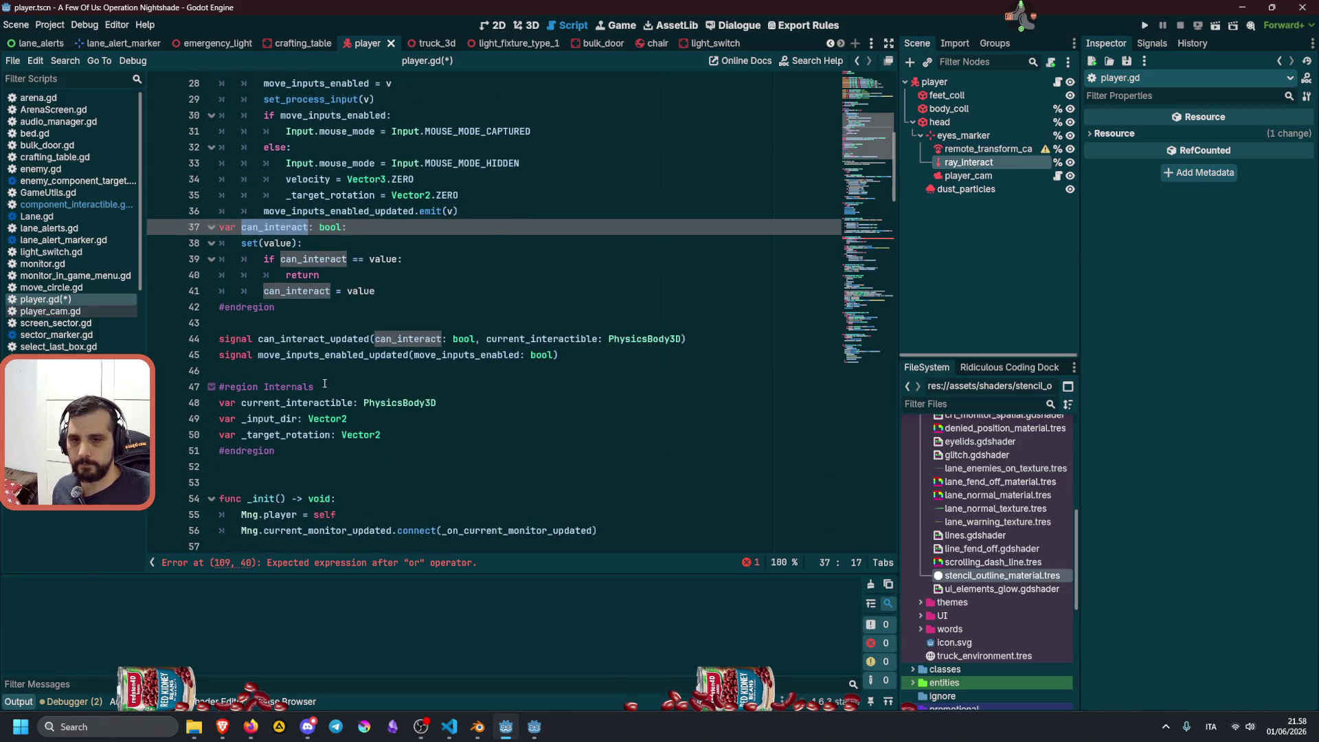
pyautogui.doubleClick(287, 403)
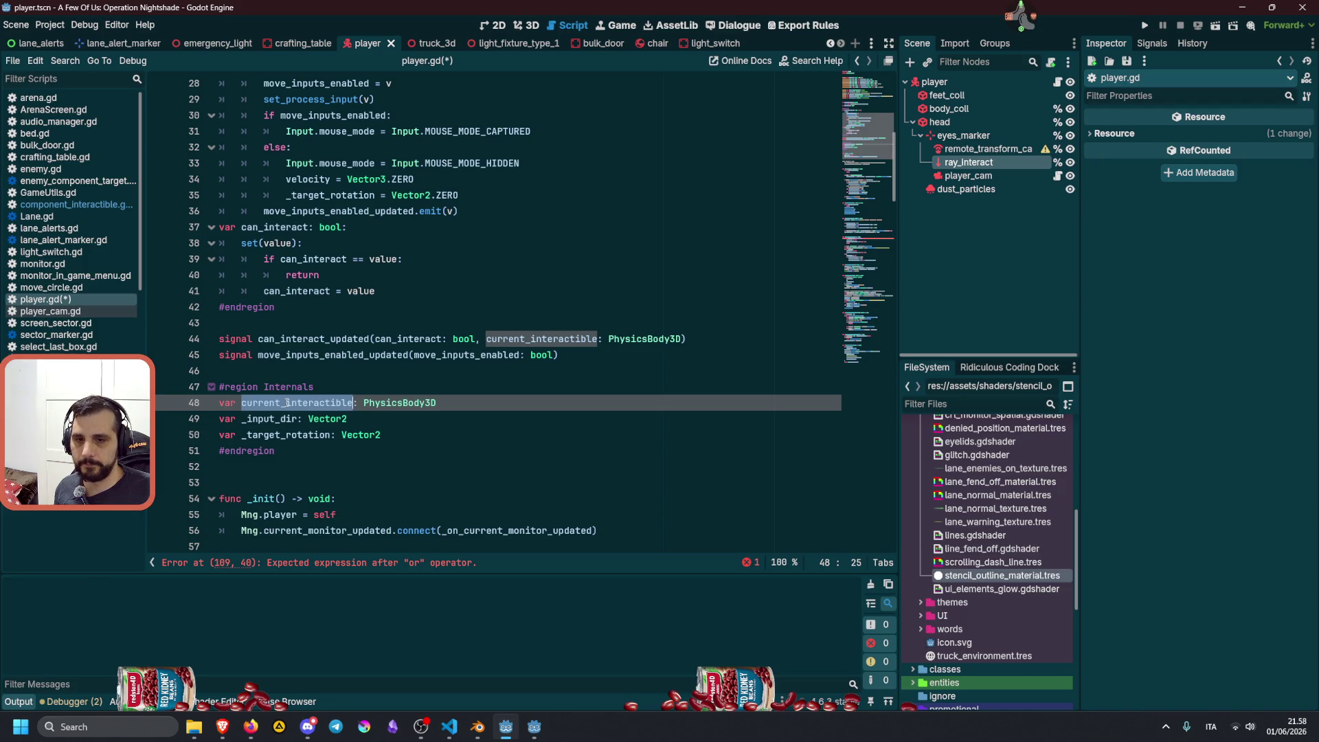
pyautogui.scroll(-1, 288, 404)
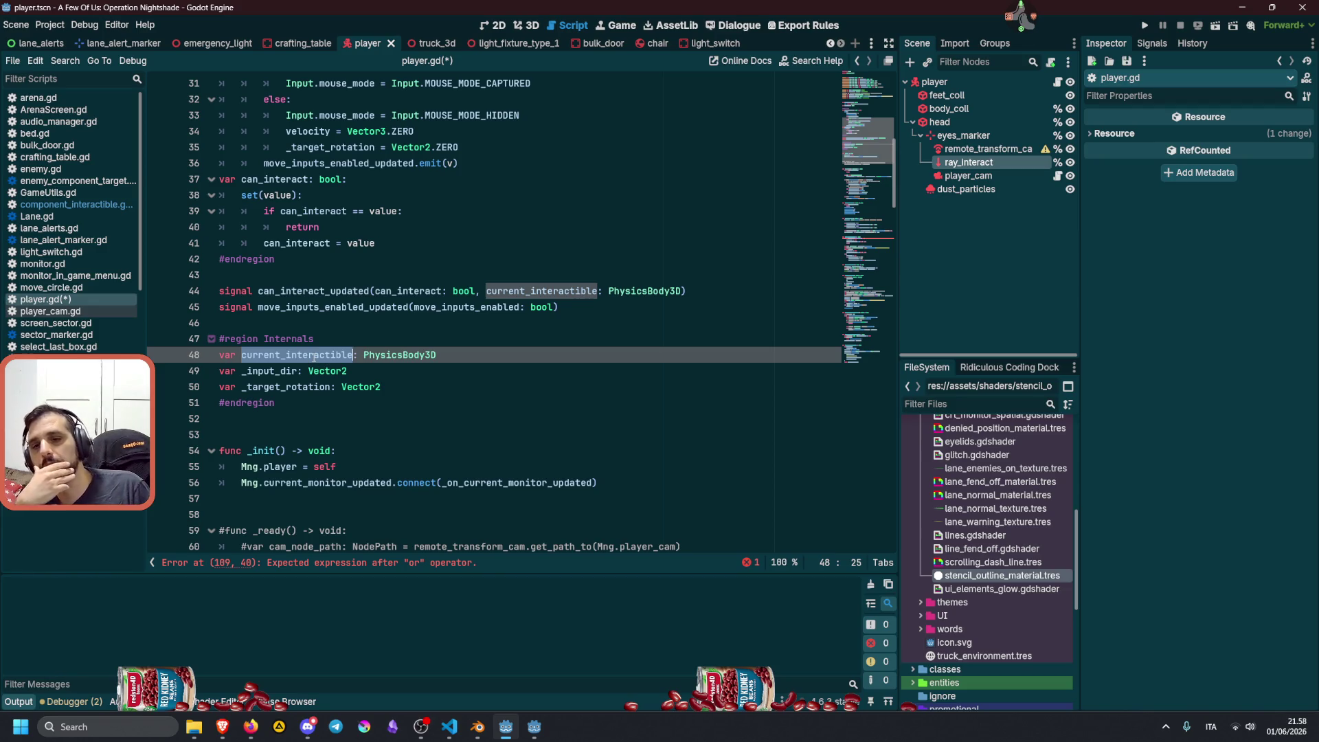
pyautogui.scroll(3, 314, 356)
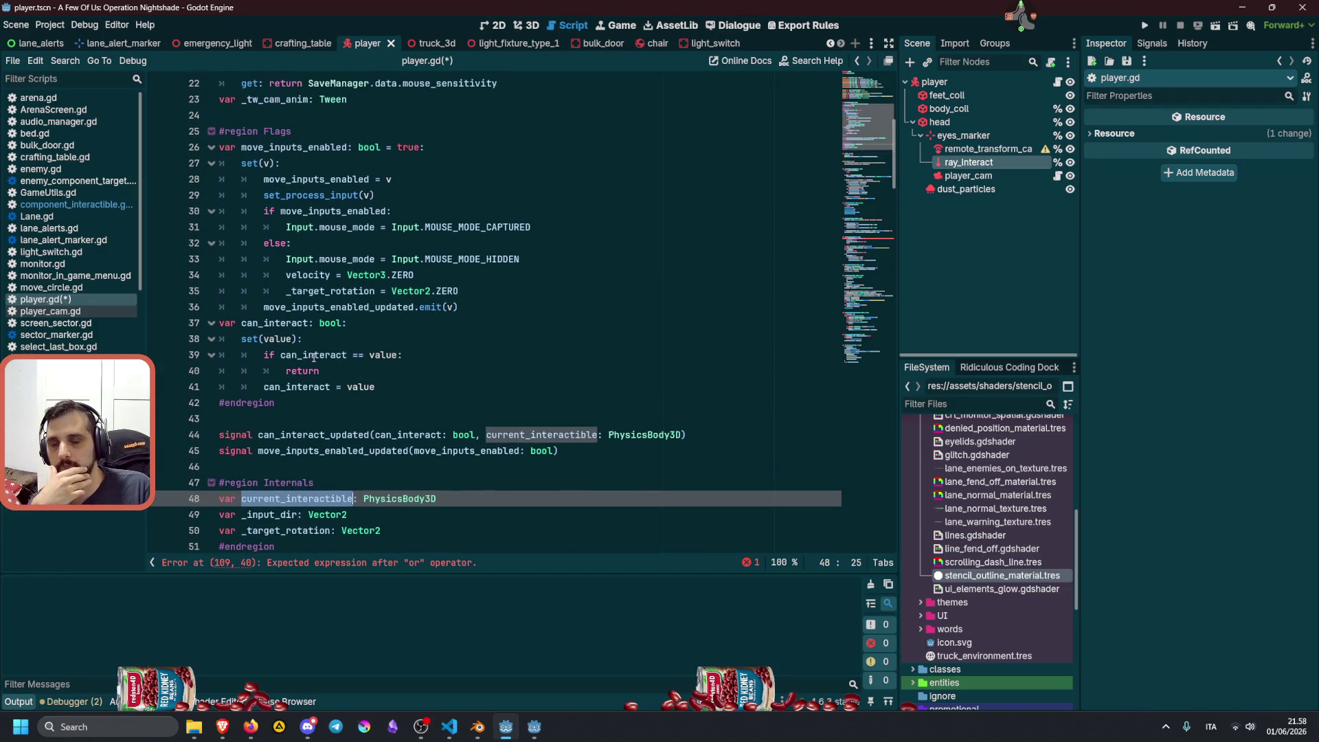
pyautogui.doubleClick(280, 324)
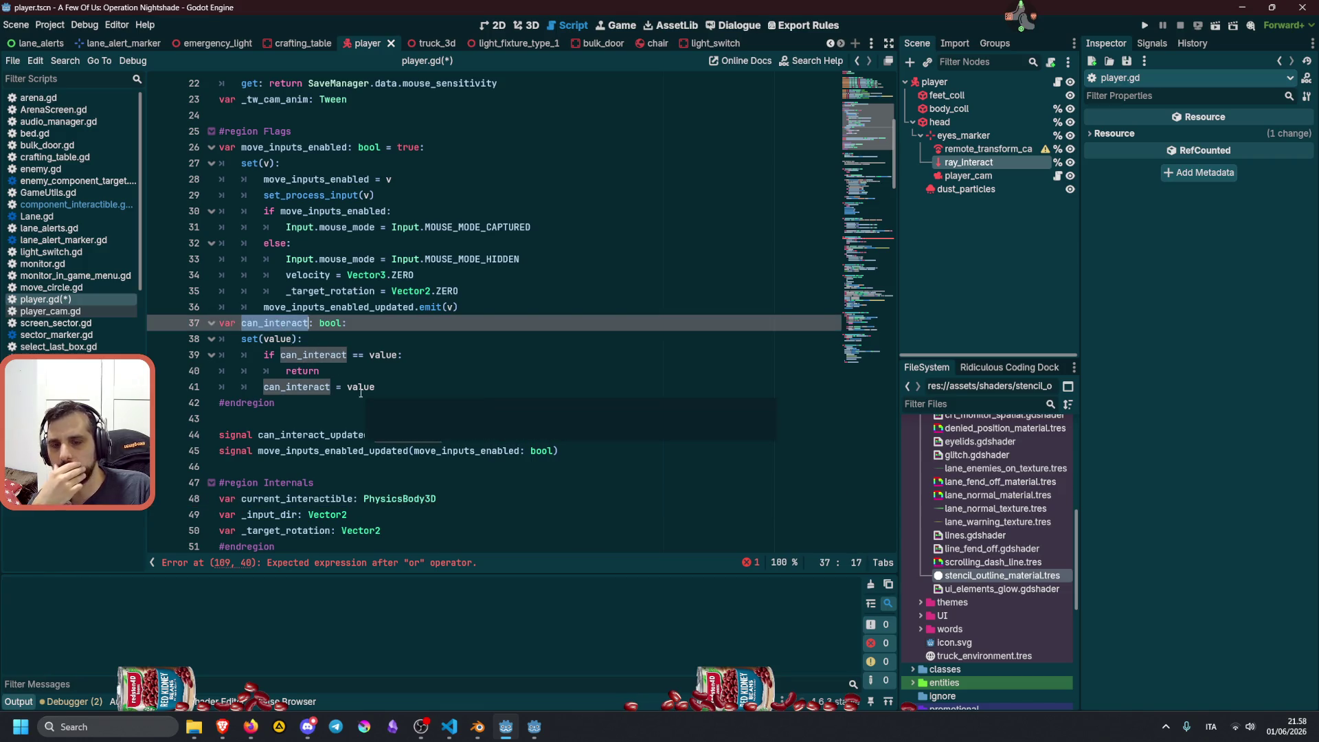
pyautogui.doubleClick(310, 497)
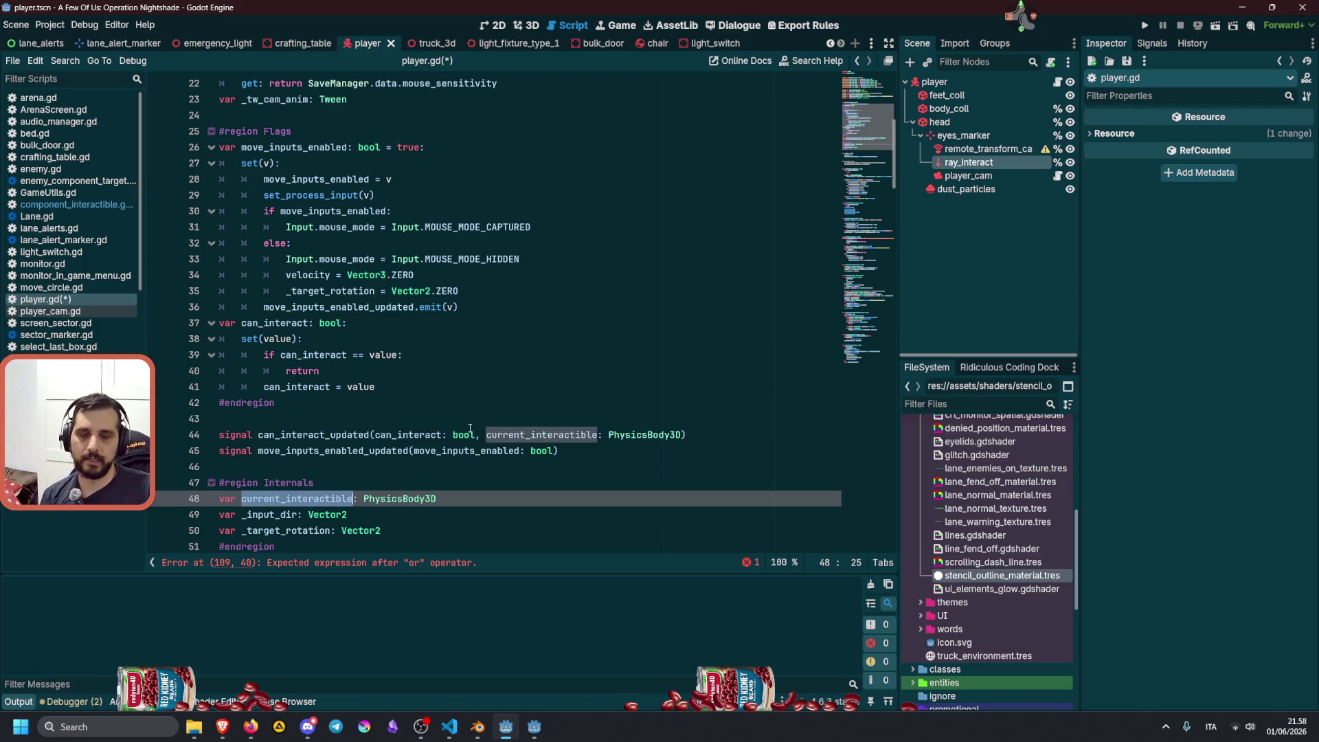
pyautogui.scroll(-5, 389, 472)
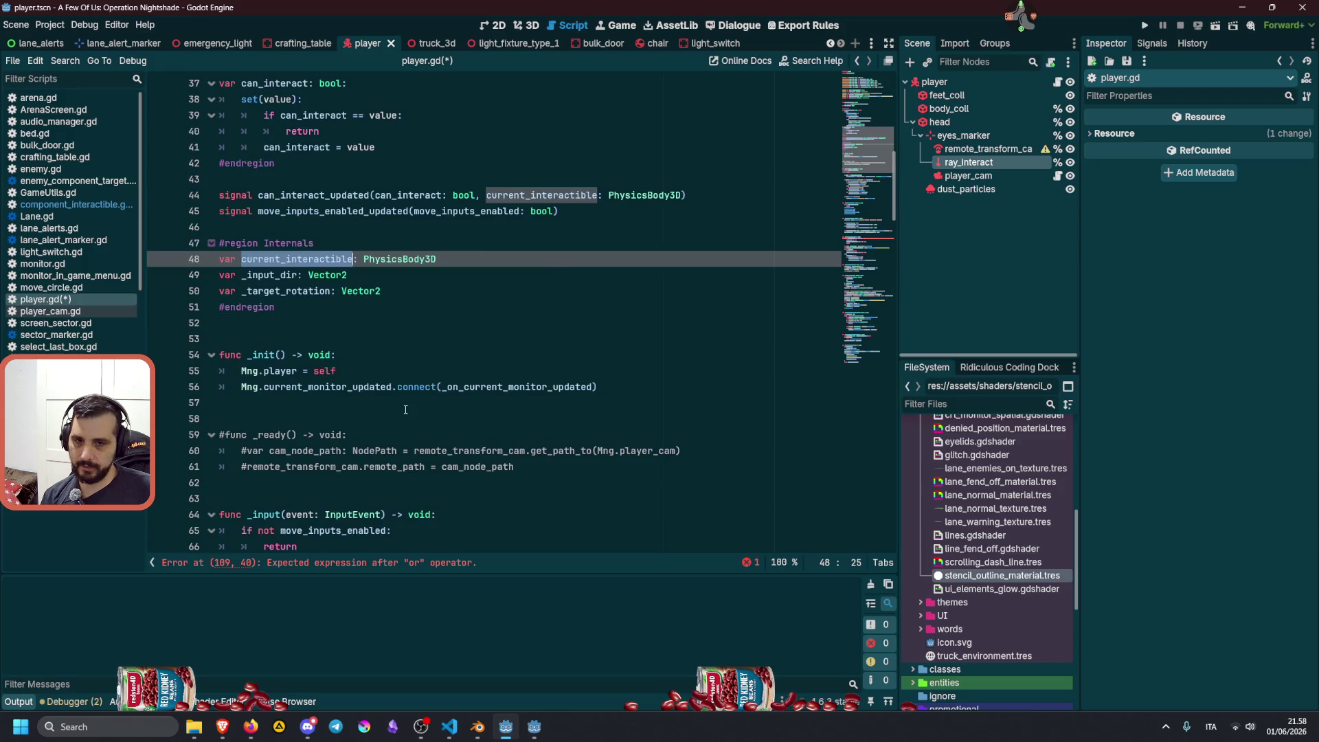
pyautogui.press('Left')
# Prefix the line 48 declaration with '_' to make _current_interactible, then check its uses.
pyautogui.write('_')
pyautogui.doubleClick(306, 259)
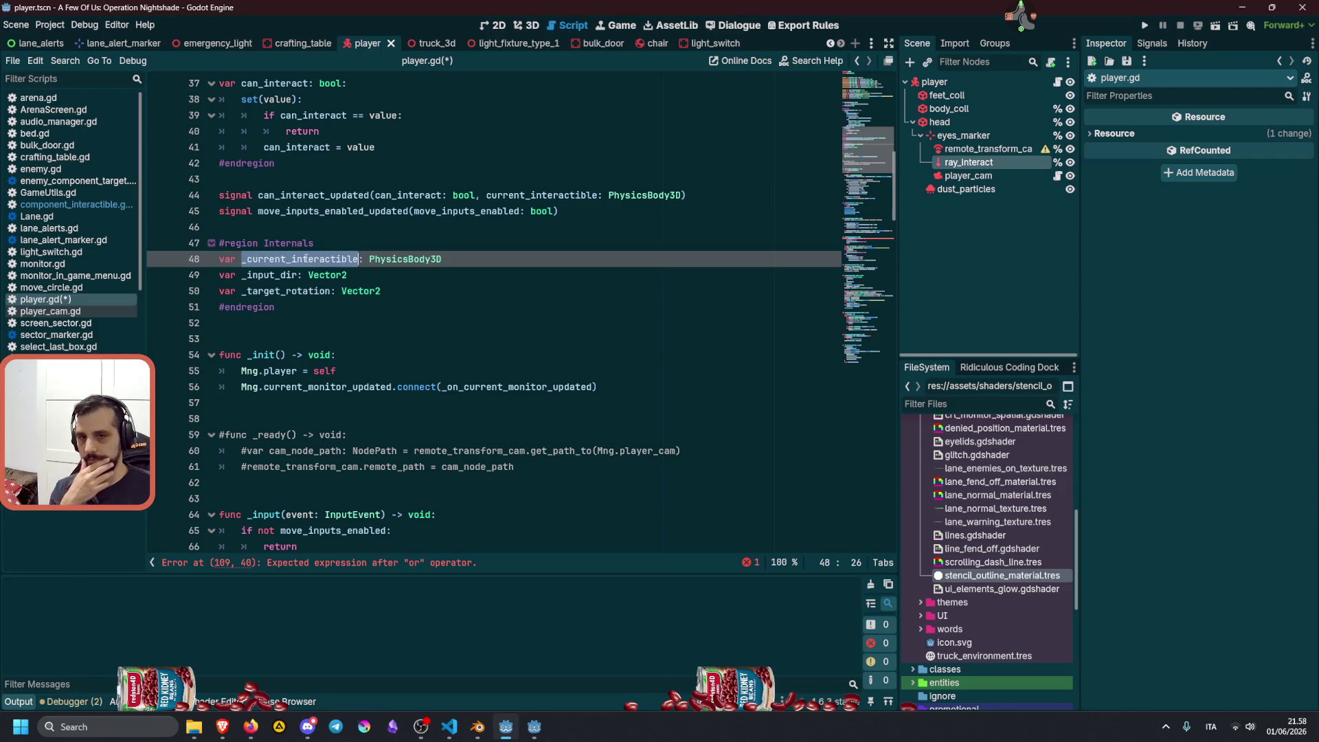
pyautogui.click(388, 349)
pyautogui.scroll(-8, 385, 371)
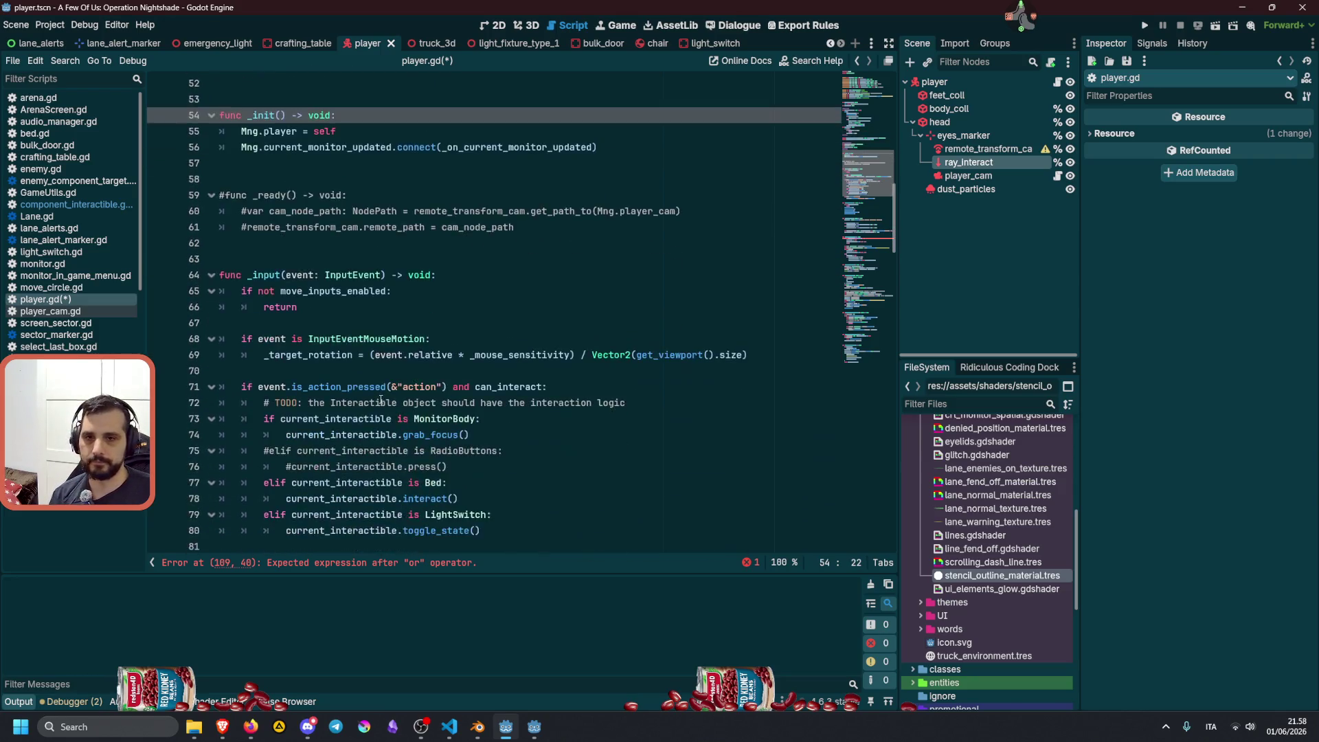
pyautogui.doubleClick(318, 276)
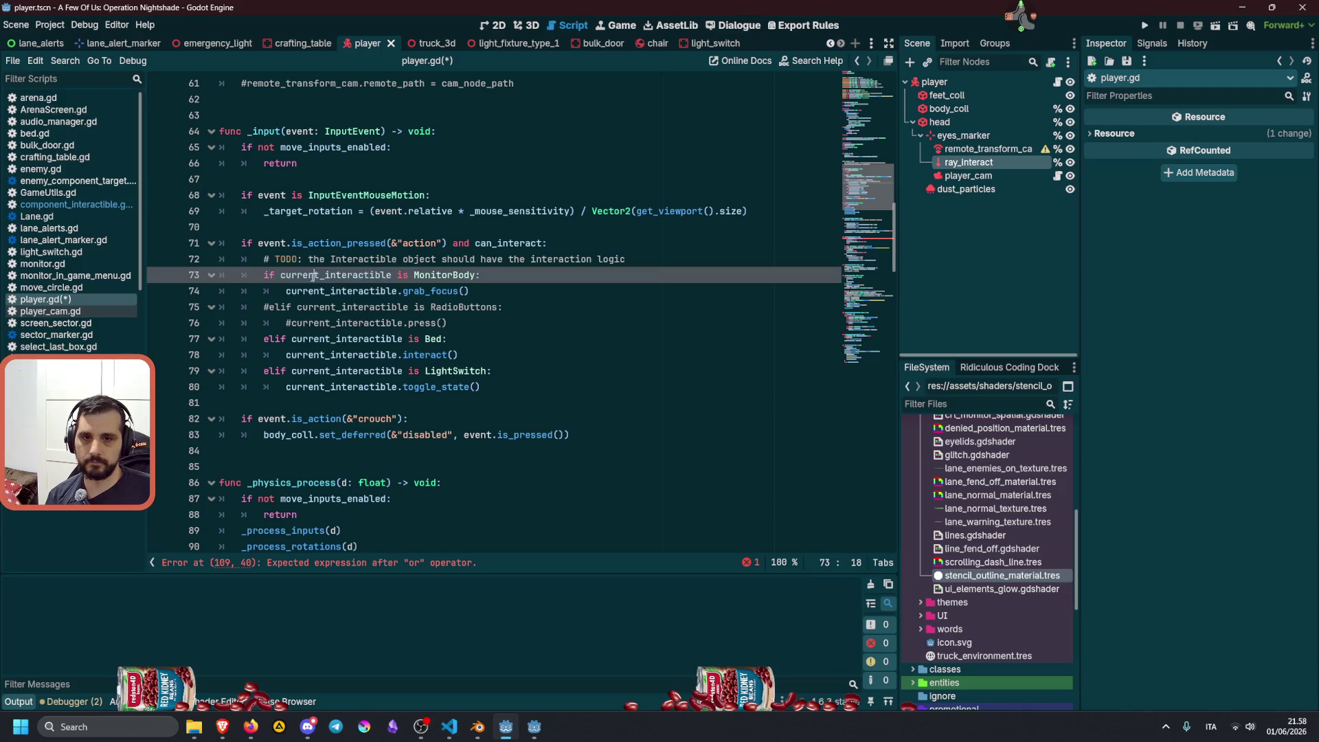
pyautogui.scroll(6, 336, 295)
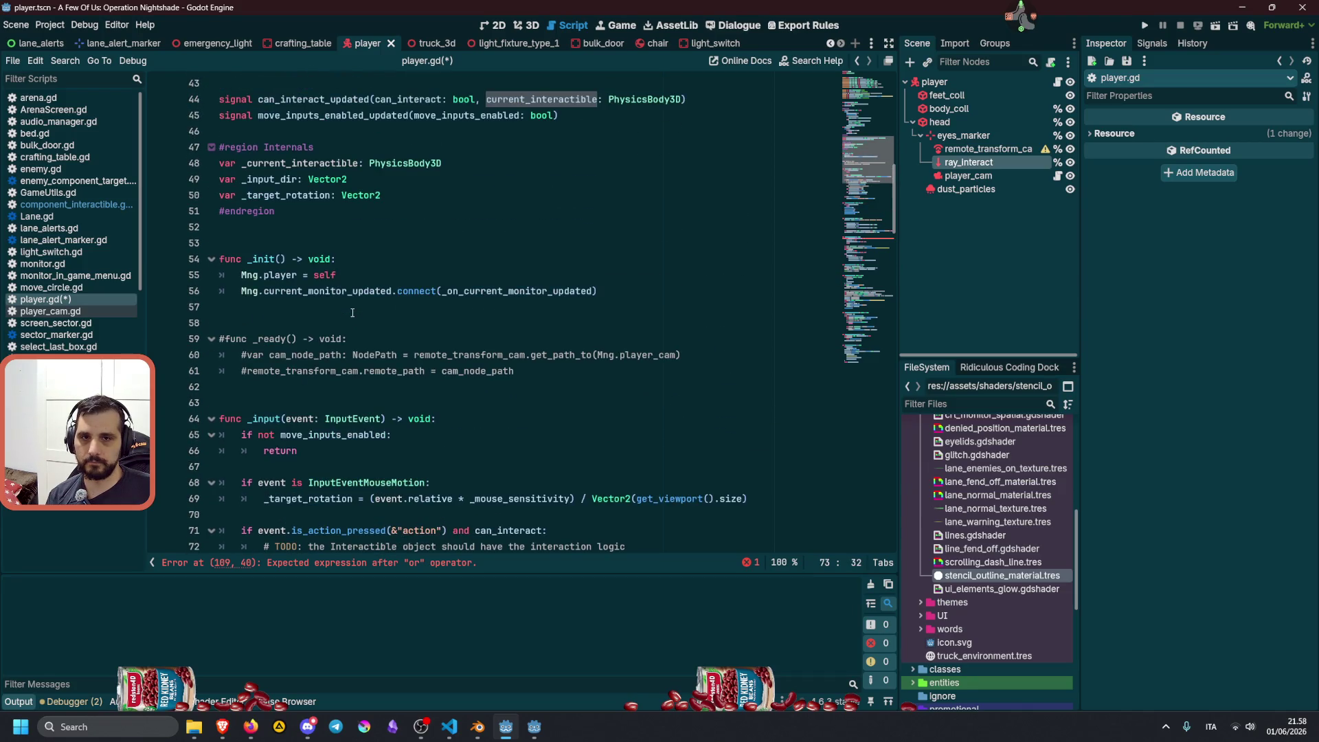
pyautogui.scroll(3, 352, 313)
pyautogui.click(358, 330)
pyautogui.scroll(-5, 371, 357)
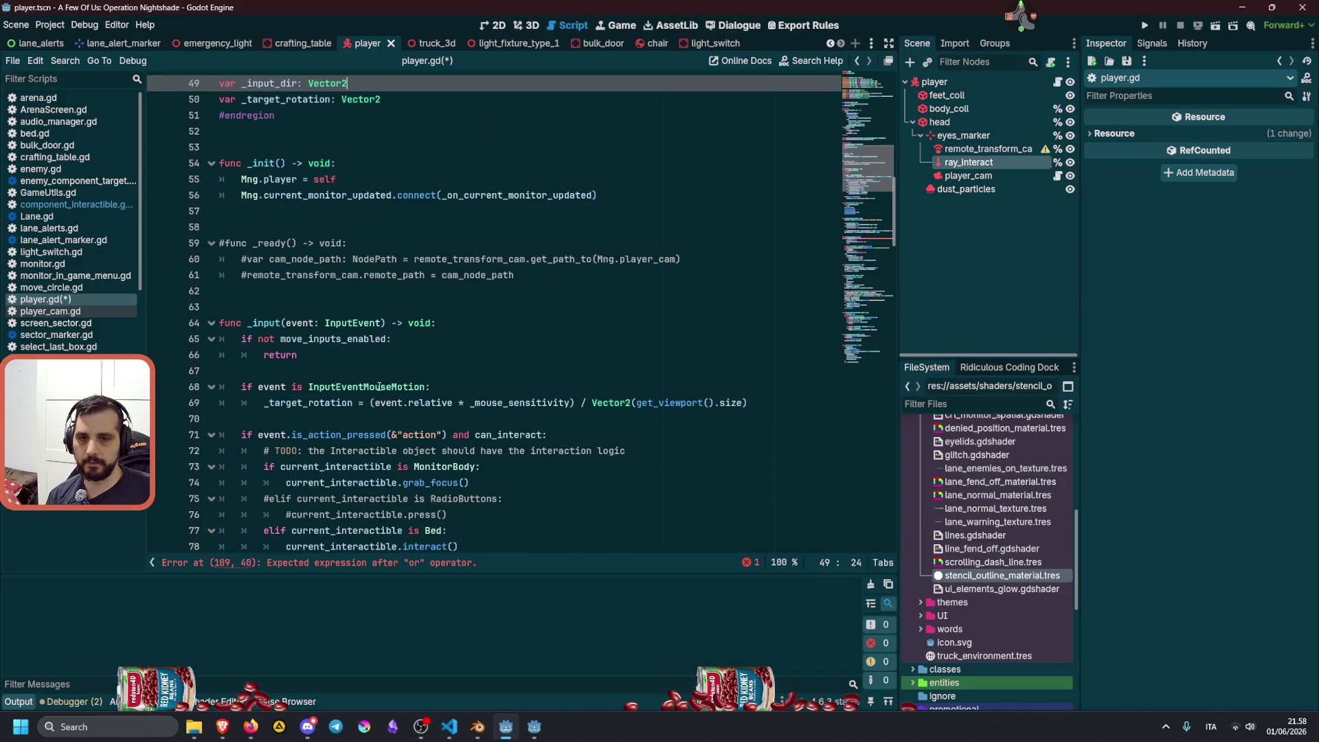
pyautogui.click(327, 466)
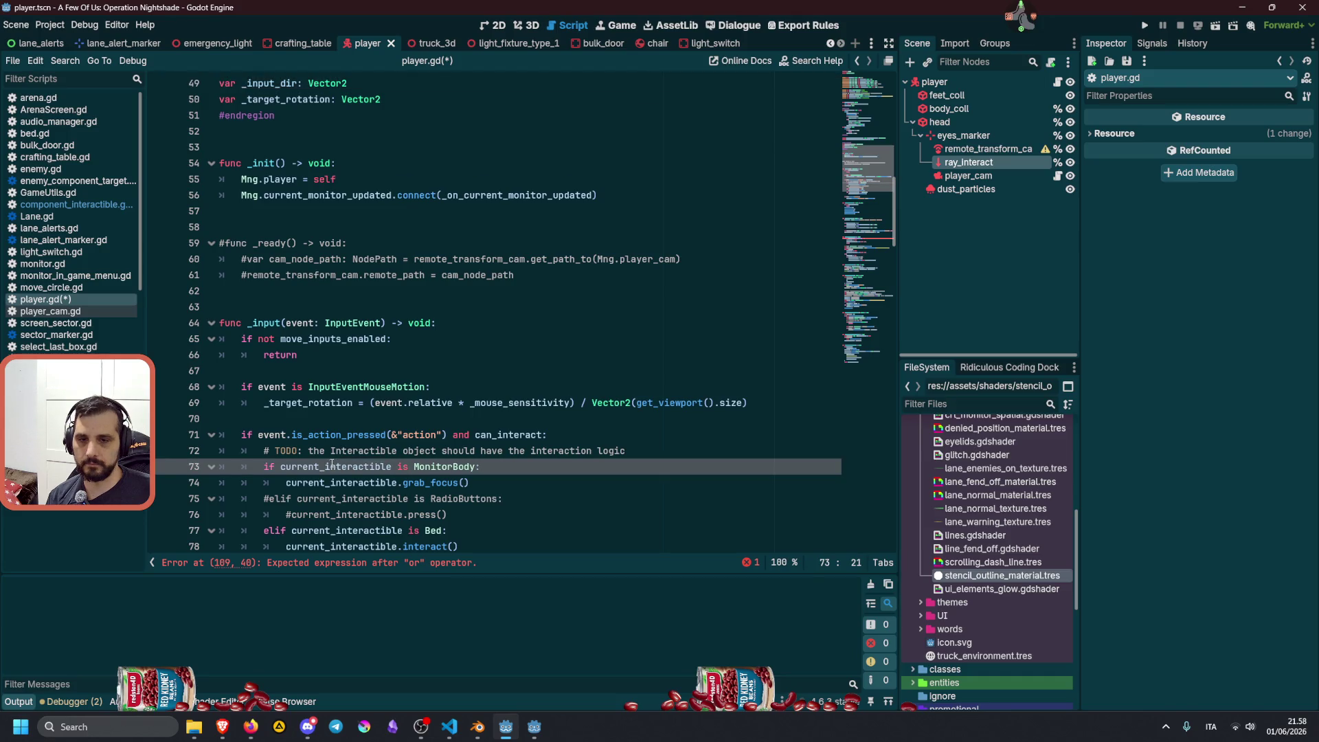
# Jump to the line 109 error, then inspect the current_monitor_updated signal and callback.
pyautogui.click(376, 562)
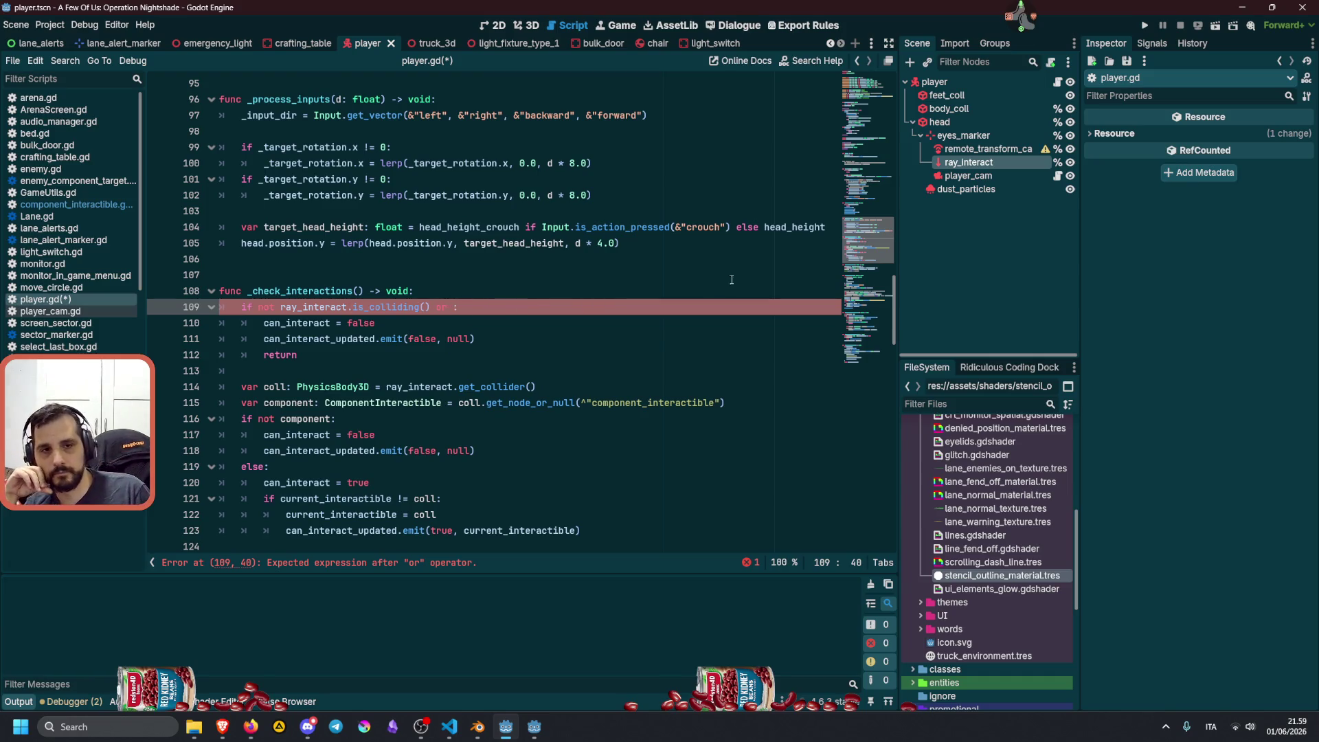
pyautogui.scroll(20, 477, 334)
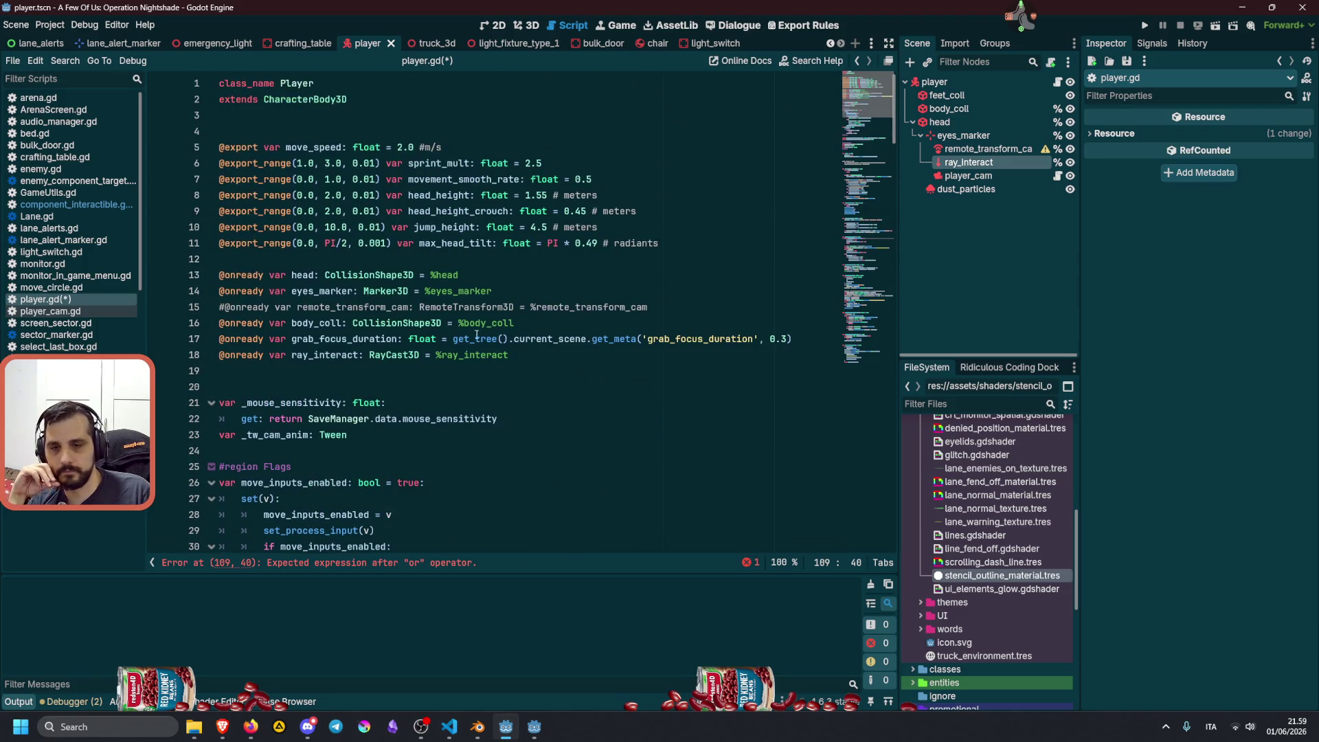
pyautogui.moveTo(471, 339)
pyautogui.scroll(-9, 405, 410)
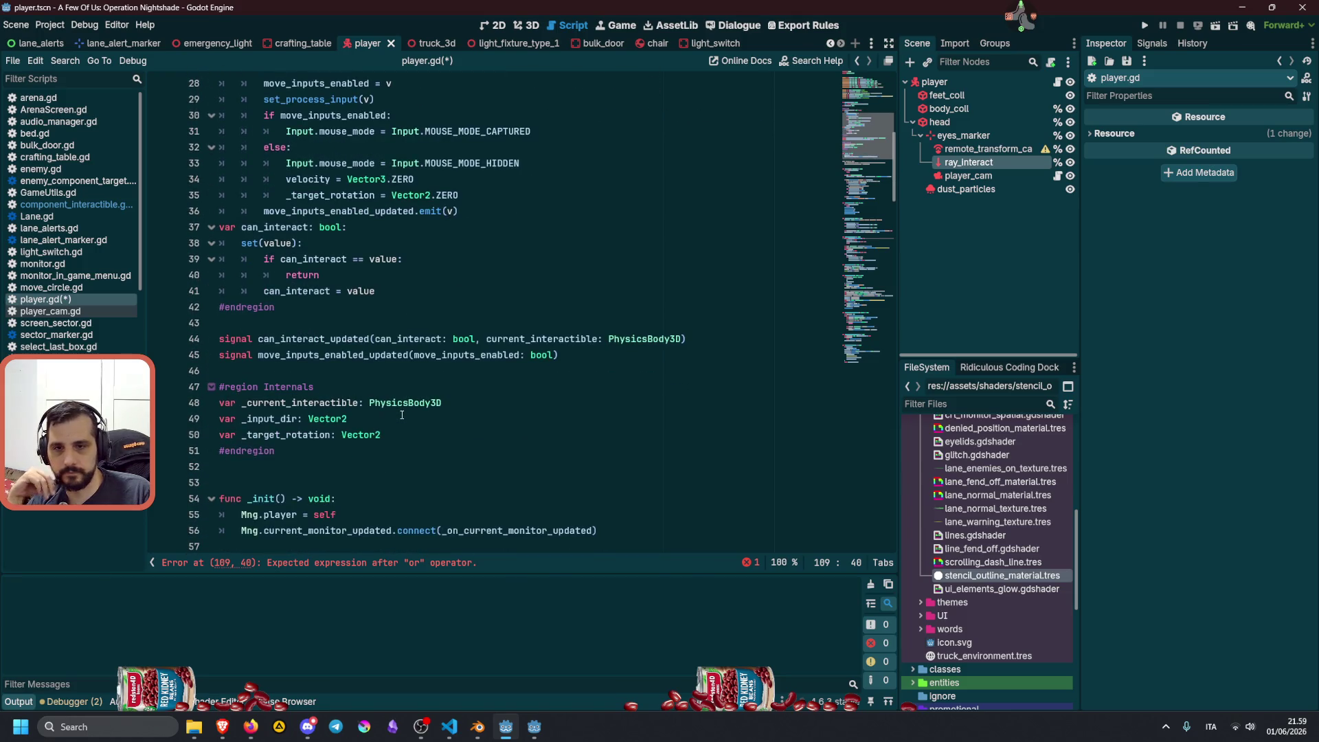
pyautogui.scroll(-2, 402, 414)
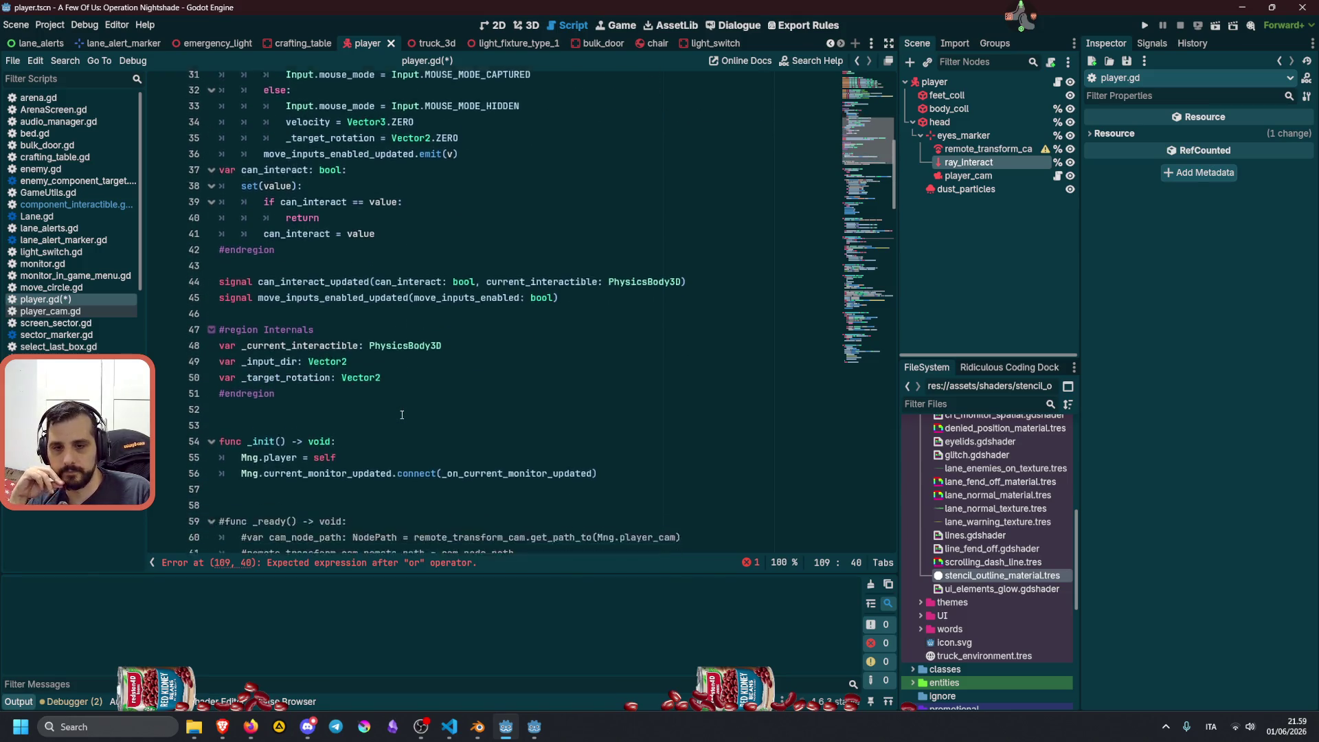
pyautogui.doubleClick(310, 435)
pyautogui.moveTo(310, 437)
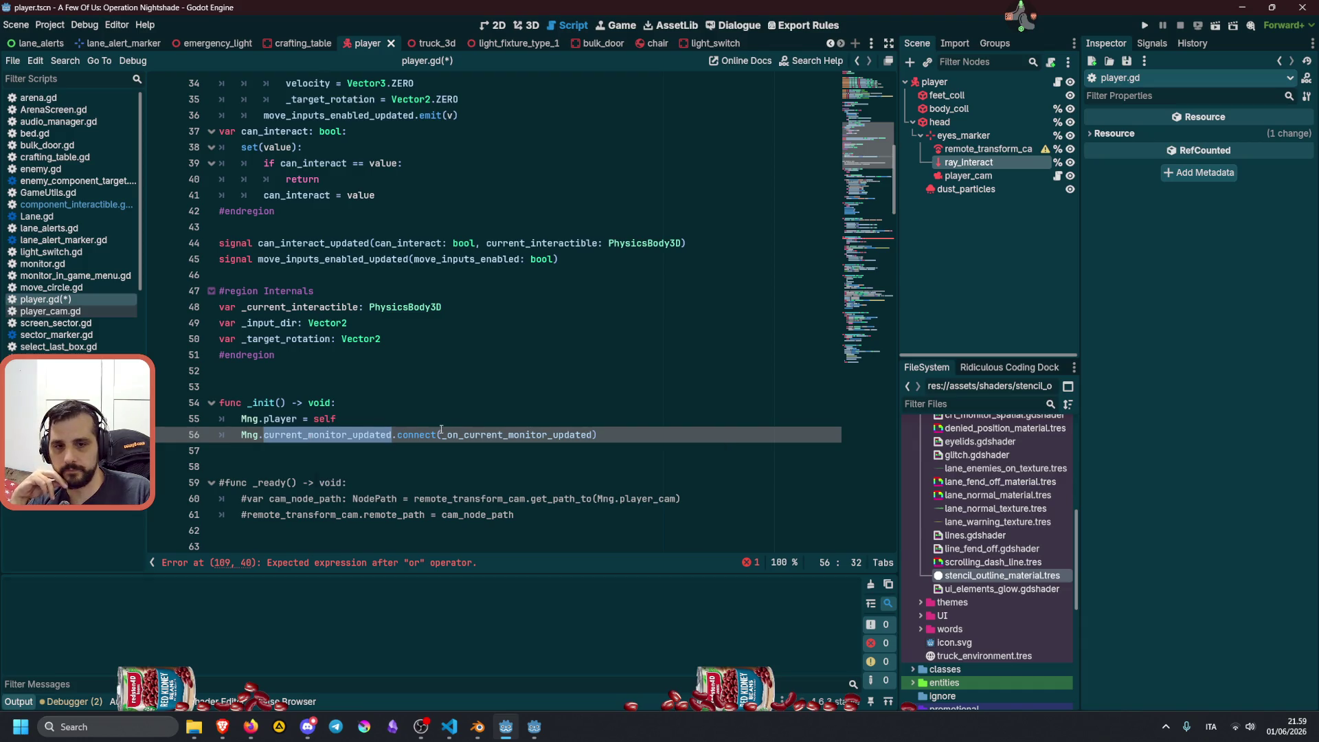
pyautogui.click(464, 434)
# Return to line 109 via the error message and place the caret after 'or'.
pyautogui.keyDown('ctrl'); pyautogui.click(463, 435); pyautogui.keyUp('ctrl')
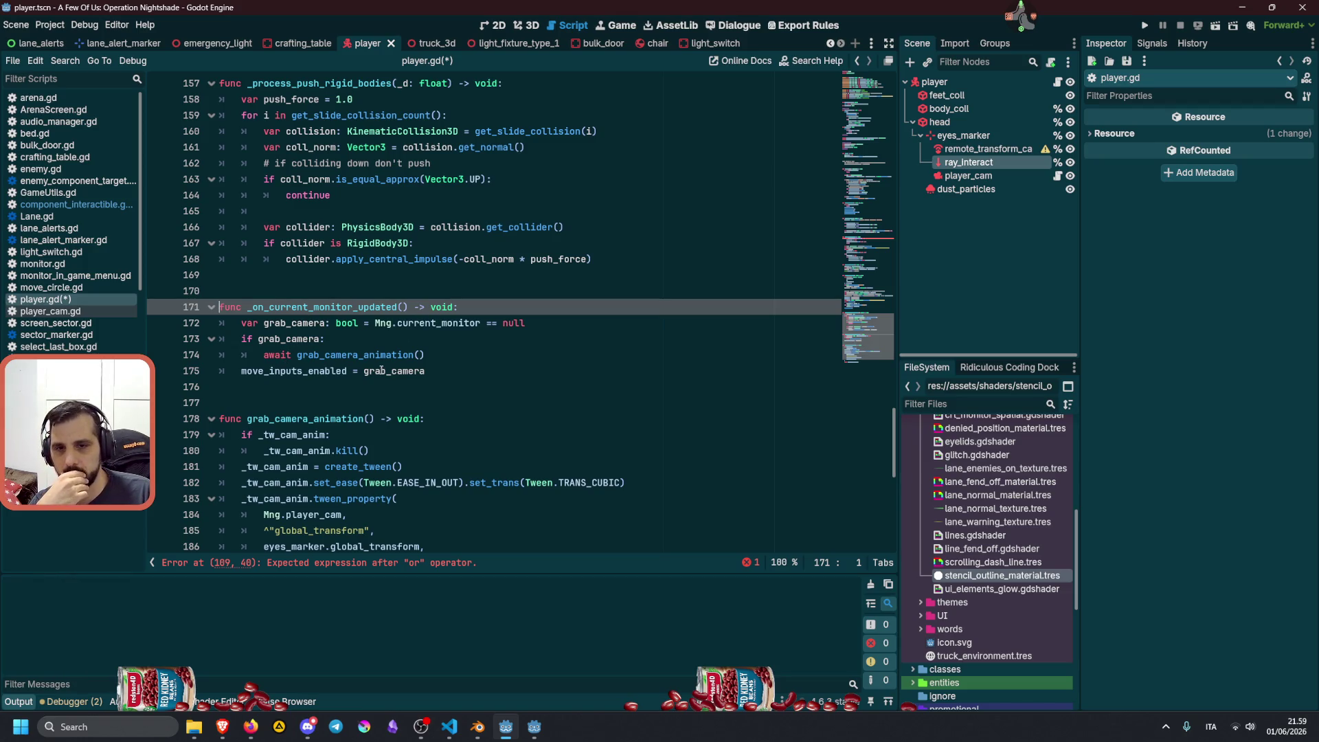
pyautogui.moveTo(382, 371)
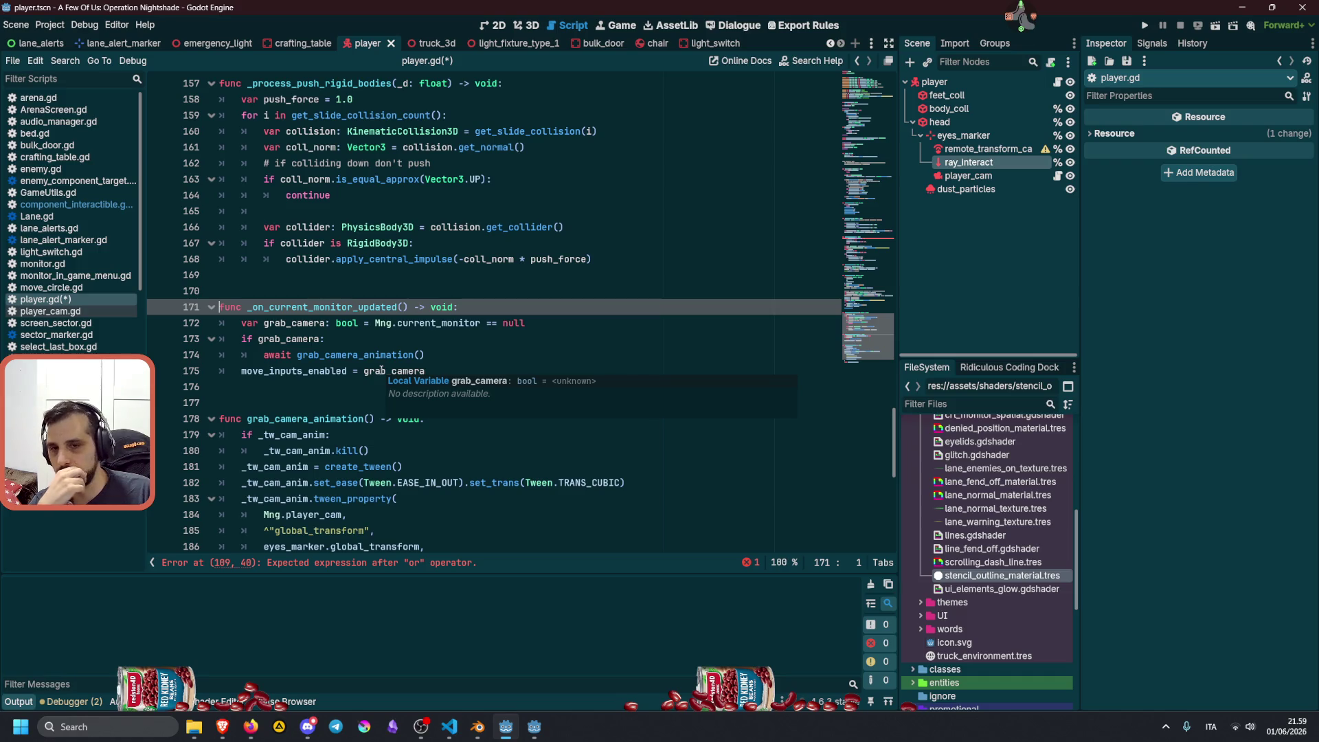
pyautogui.moveTo(296, 375)
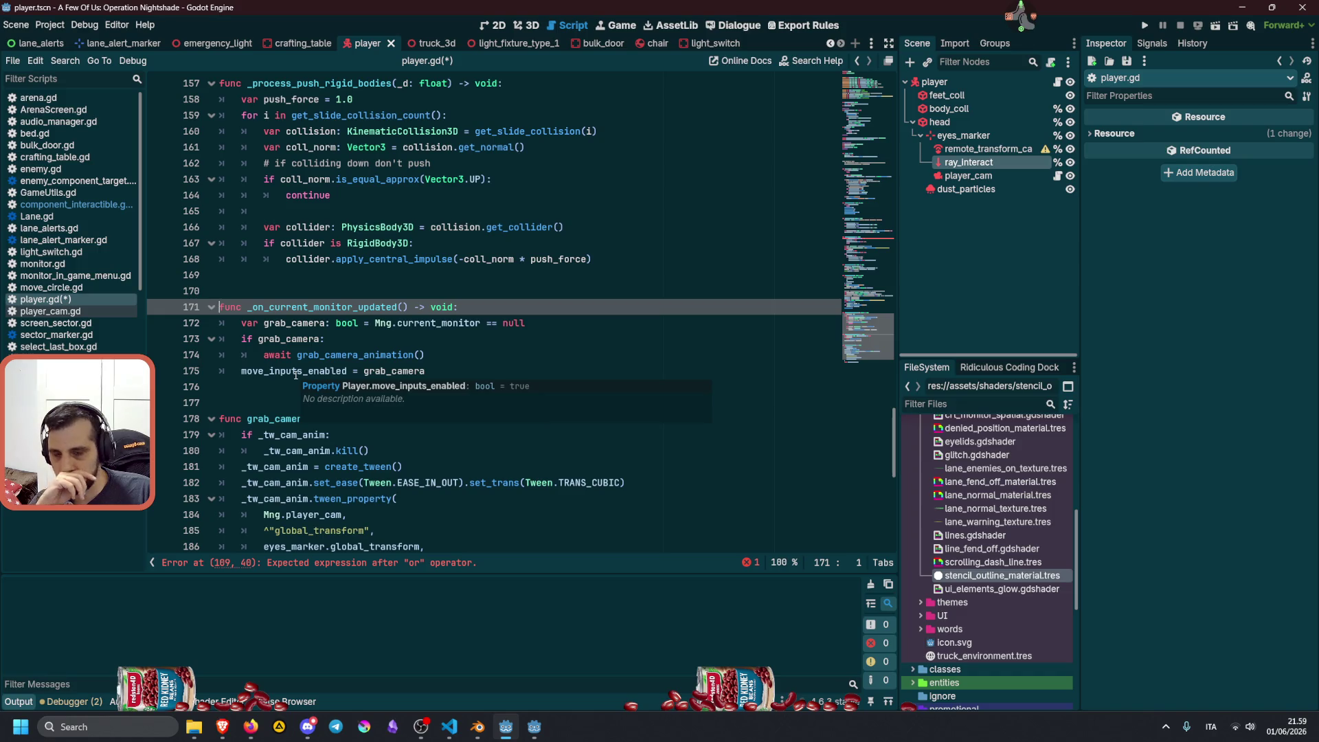
pyautogui.scroll(-2, 323, 395)
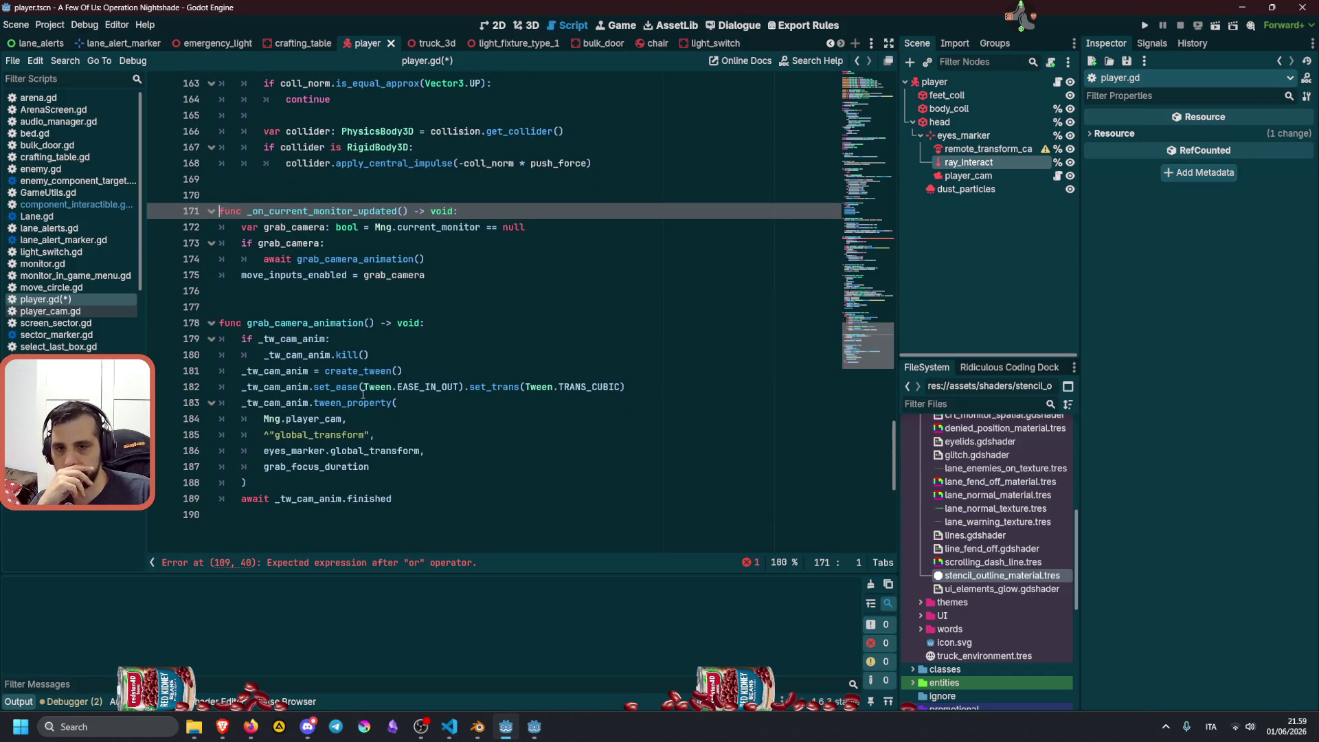
pyautogui.click(593, 297)
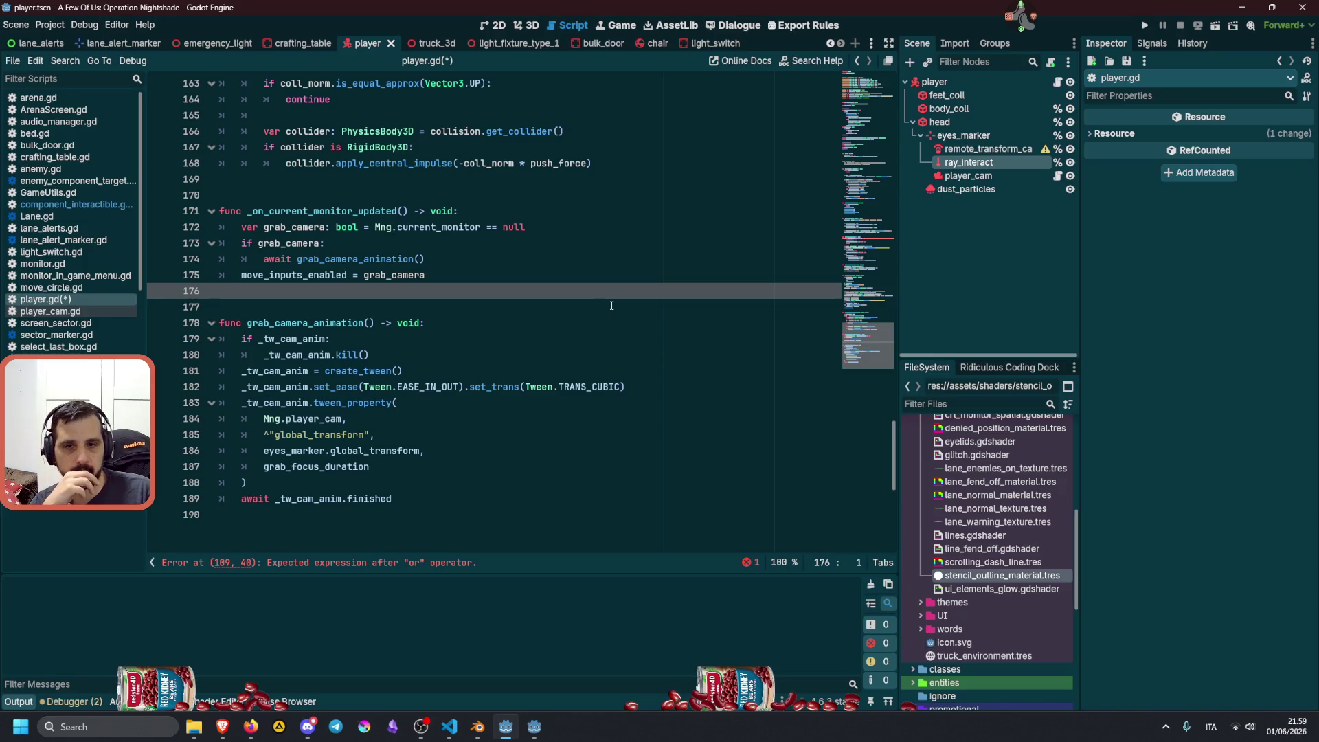
pyautogui.click(867, 262)
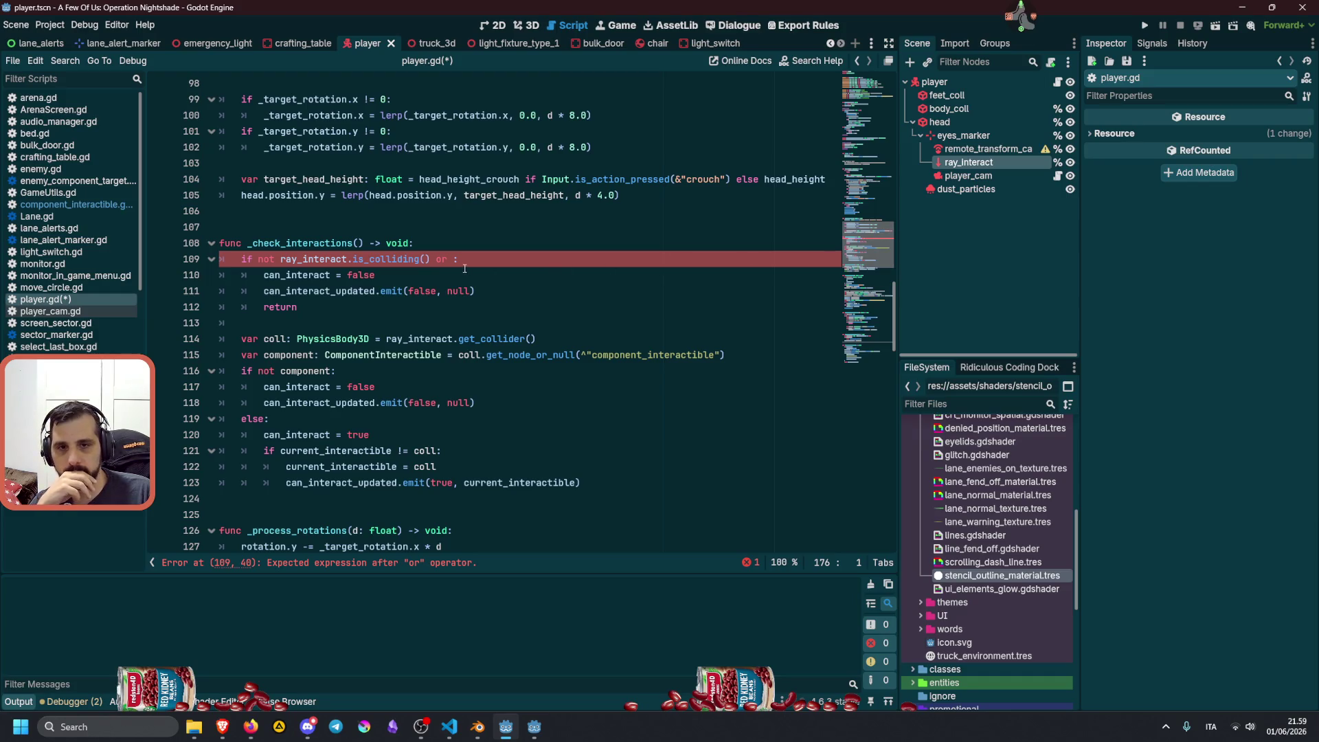
pyautogui.click(453, 259)
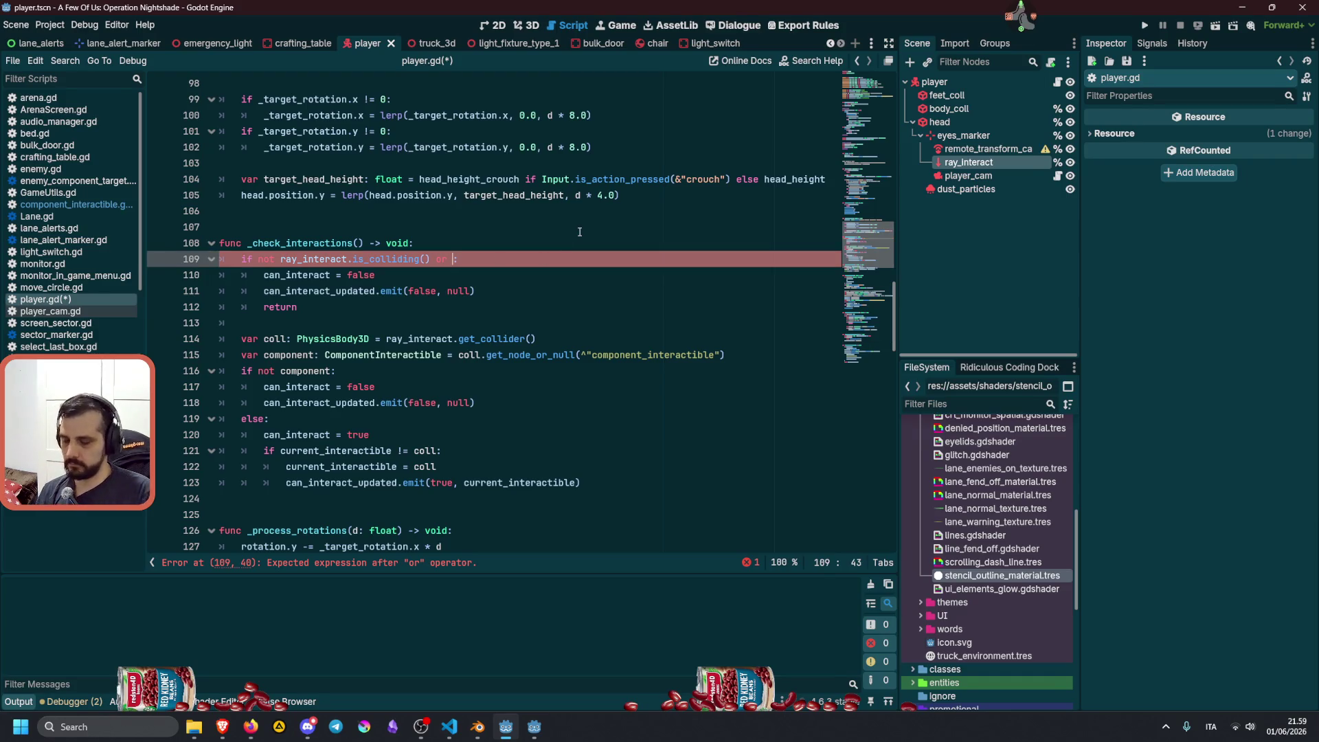
# Finish line 109 as 'if not ray_interact.is_colliding() or Mng.current_monitor != null:'.
pyautogui.write('curr')
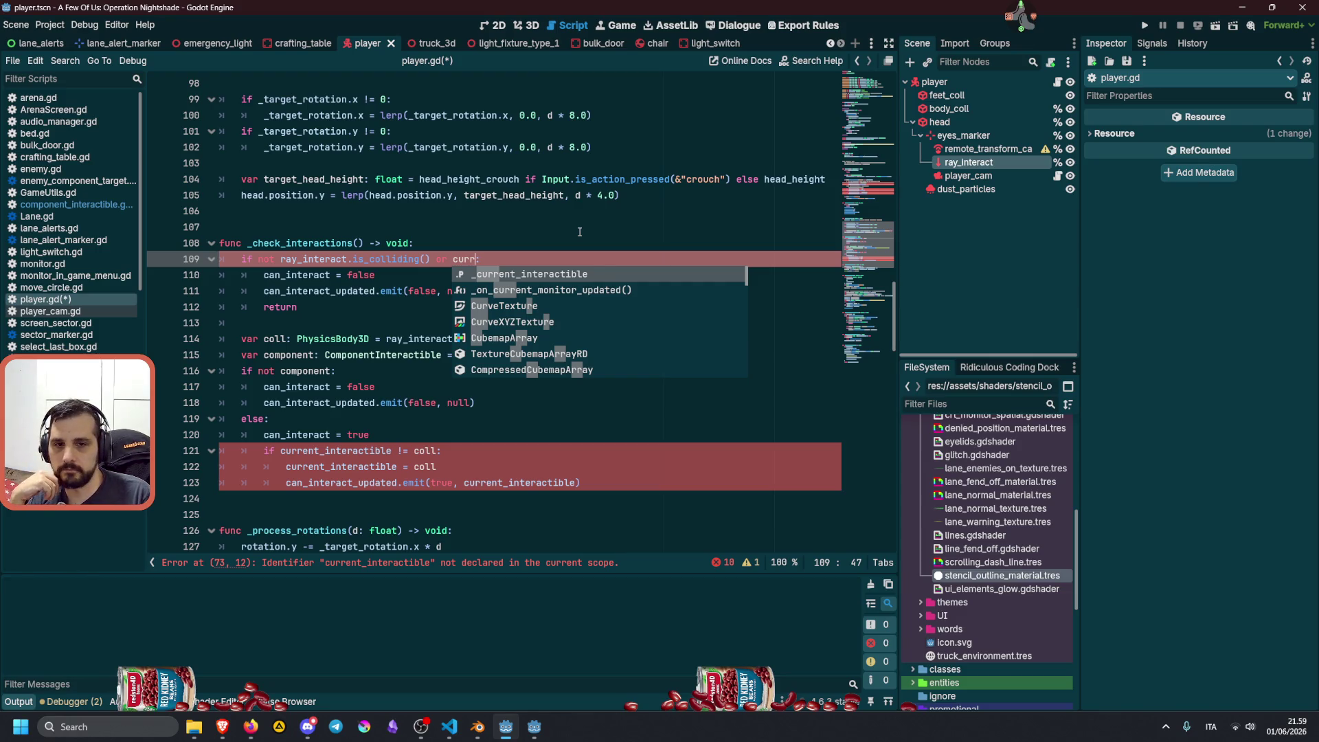
pyautogui.press('BackSpace')
pyautogui.press('BackSpace')
pyautogui.press('BackSpace')
pyautogui.write('Mng.cu')
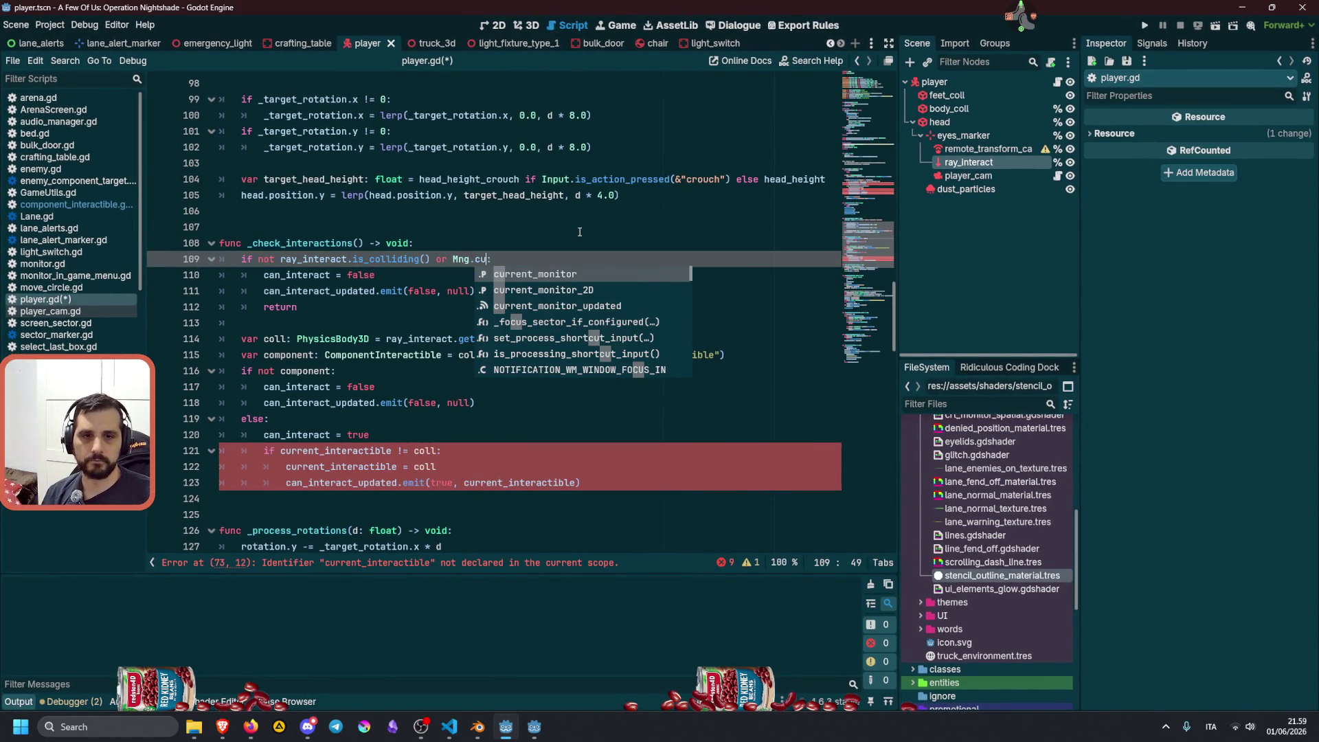
pyautogui.press('Return')
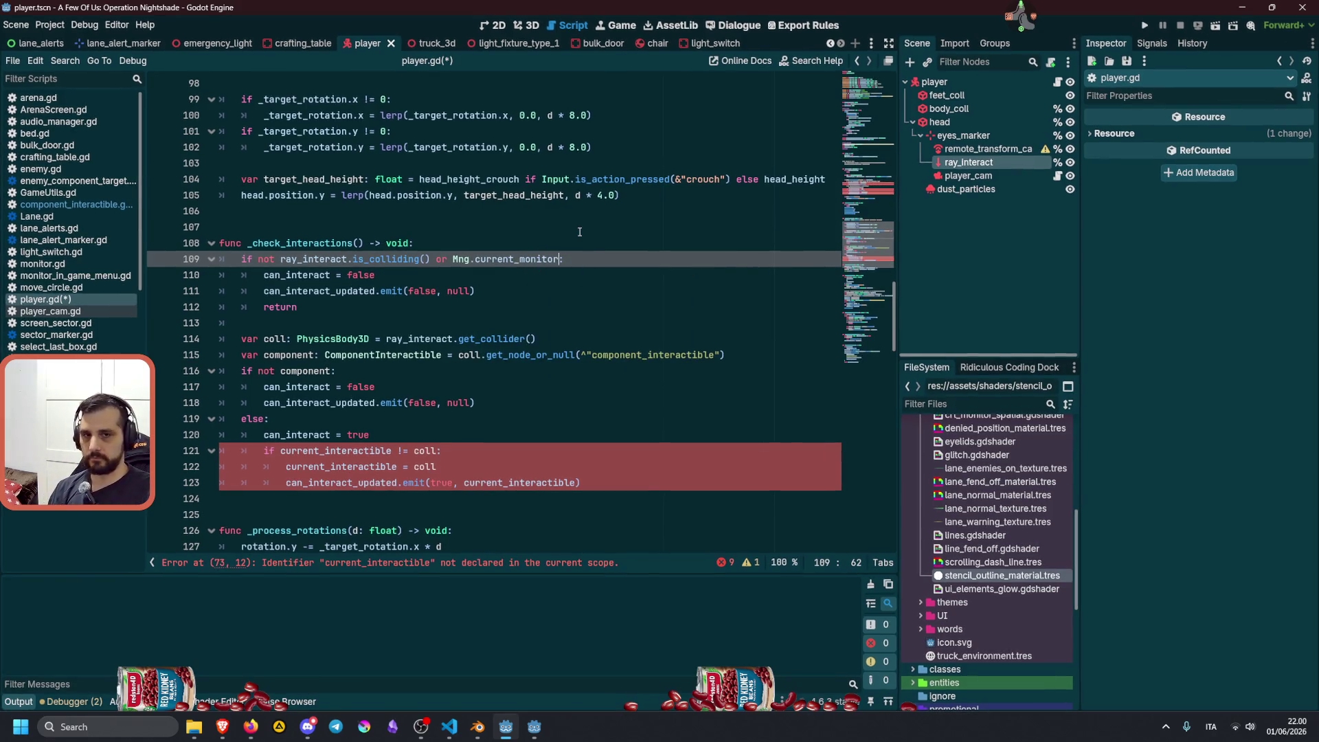
pyautogui.write('!= nul')
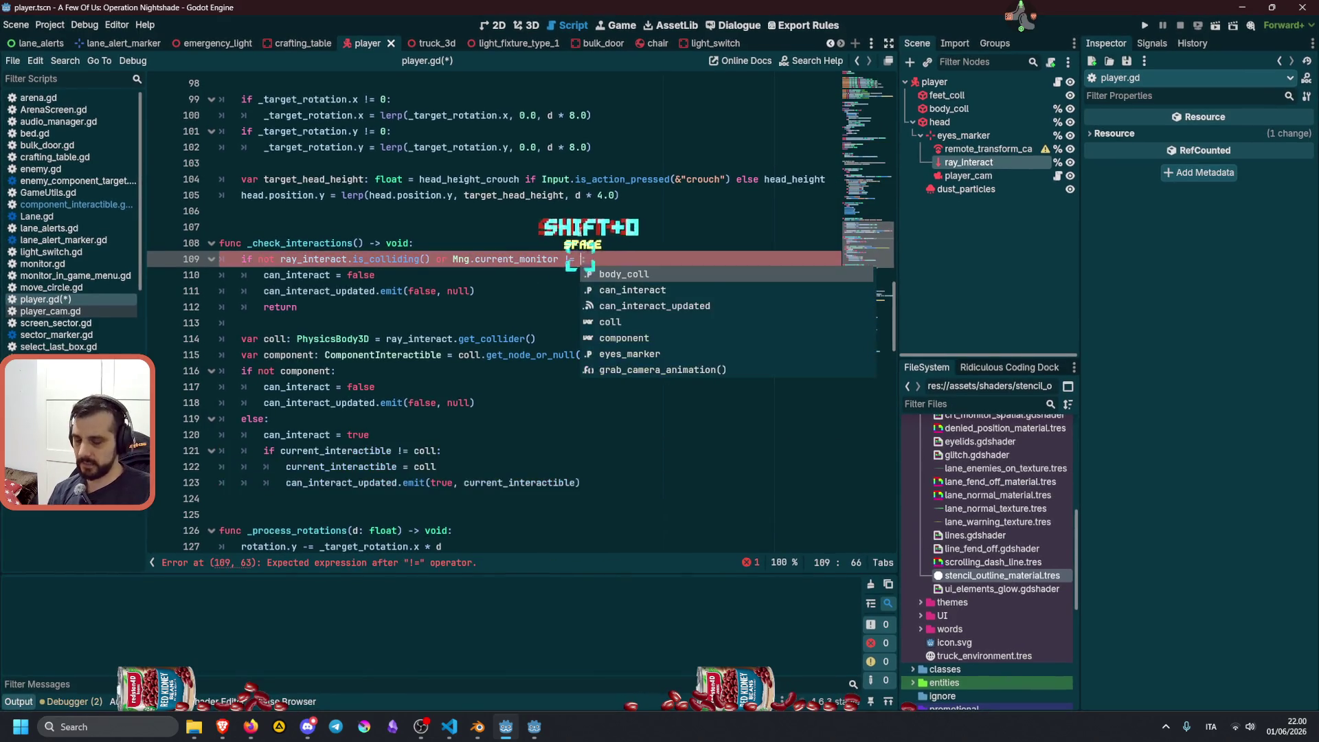
pyautogui.press('Return')
pyautogui.doubleClick(522, 257)
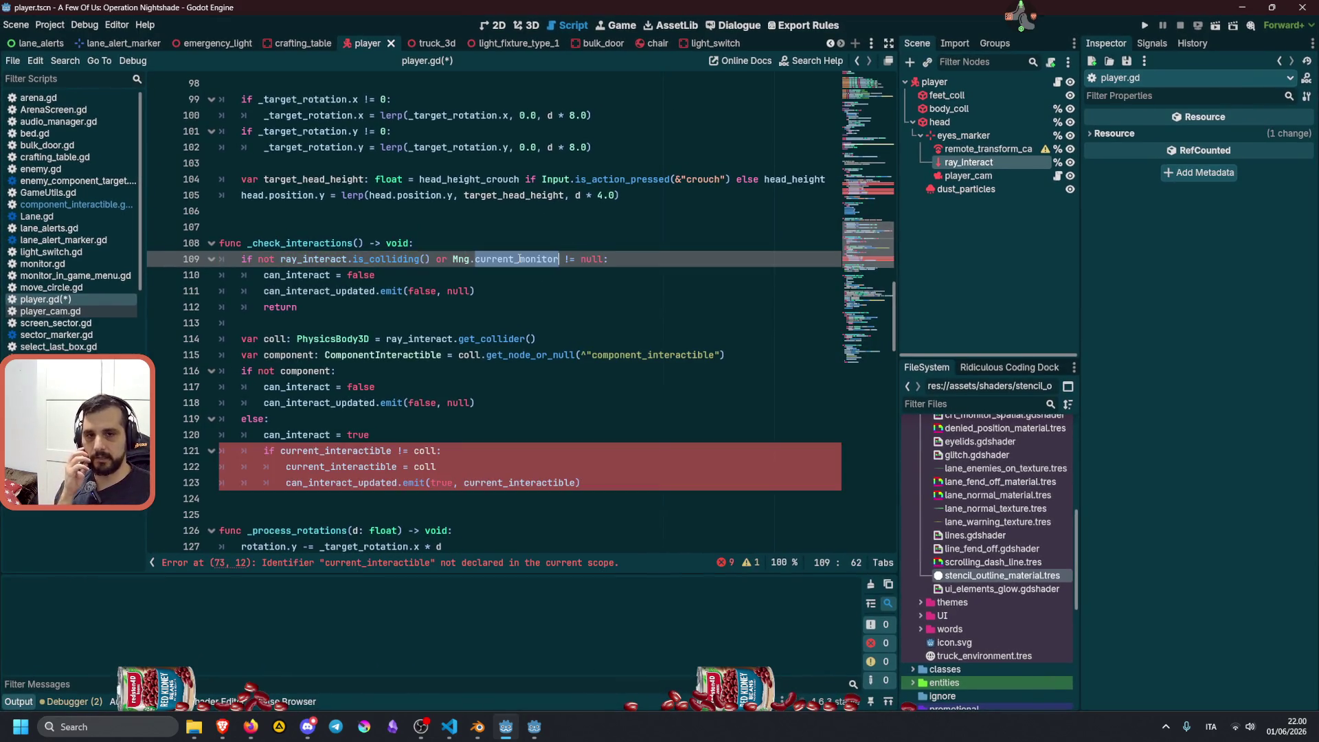
pyautogui.doubleClick(326, 451)
pyautogui.scroll(-2, 574, 325)
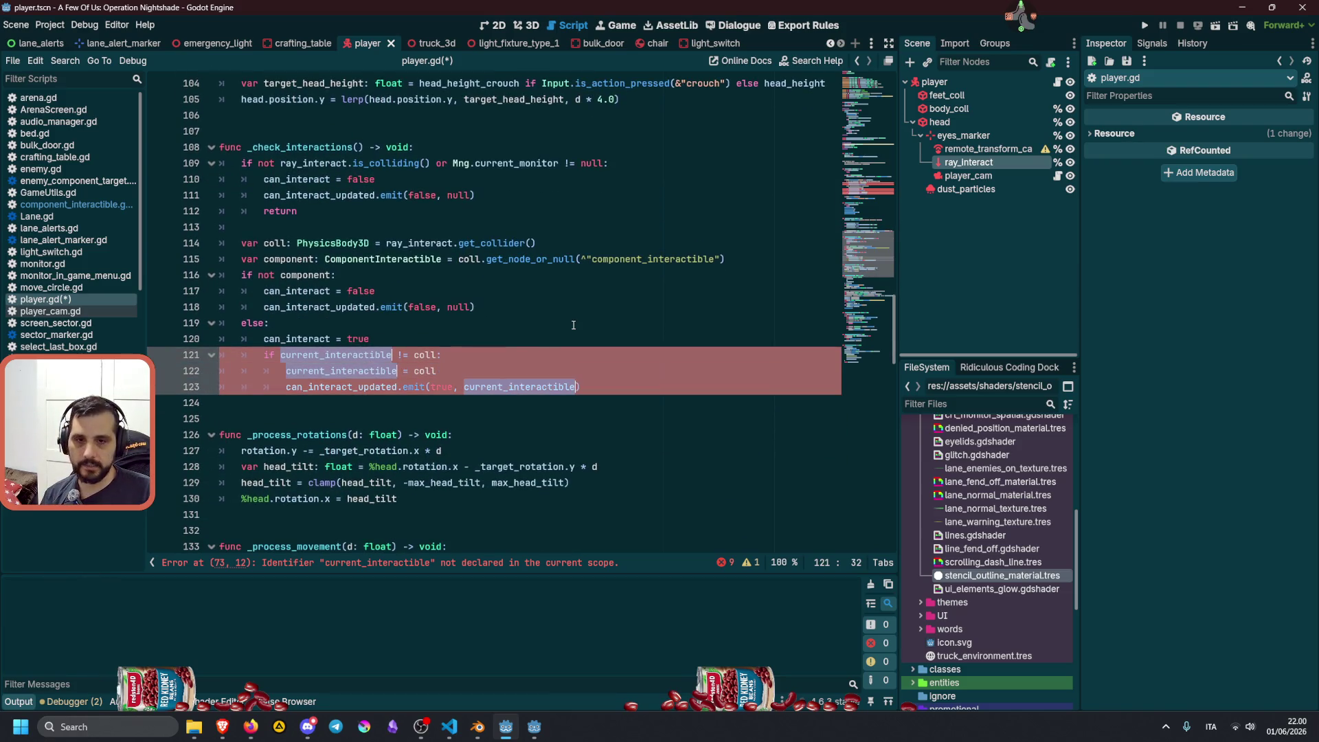
# Rename each current_interactible on lines 73–123 to _current_interactible with one multi-caret edit.
pyautogui.scroll(20, 573, 324)
pyautogui.scroll(-7, 574, 325)
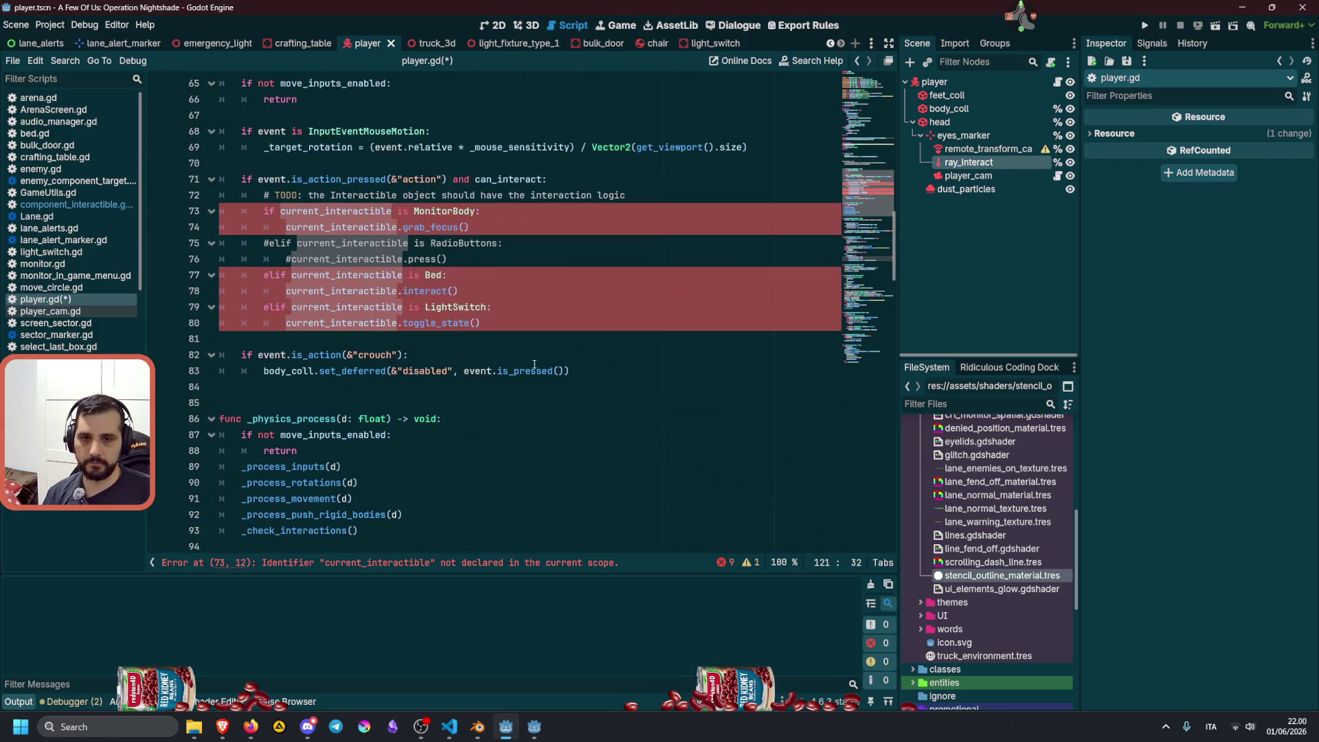
pyautogui.click(336, 211)
pyautogui.scroll(10, 364, 240)
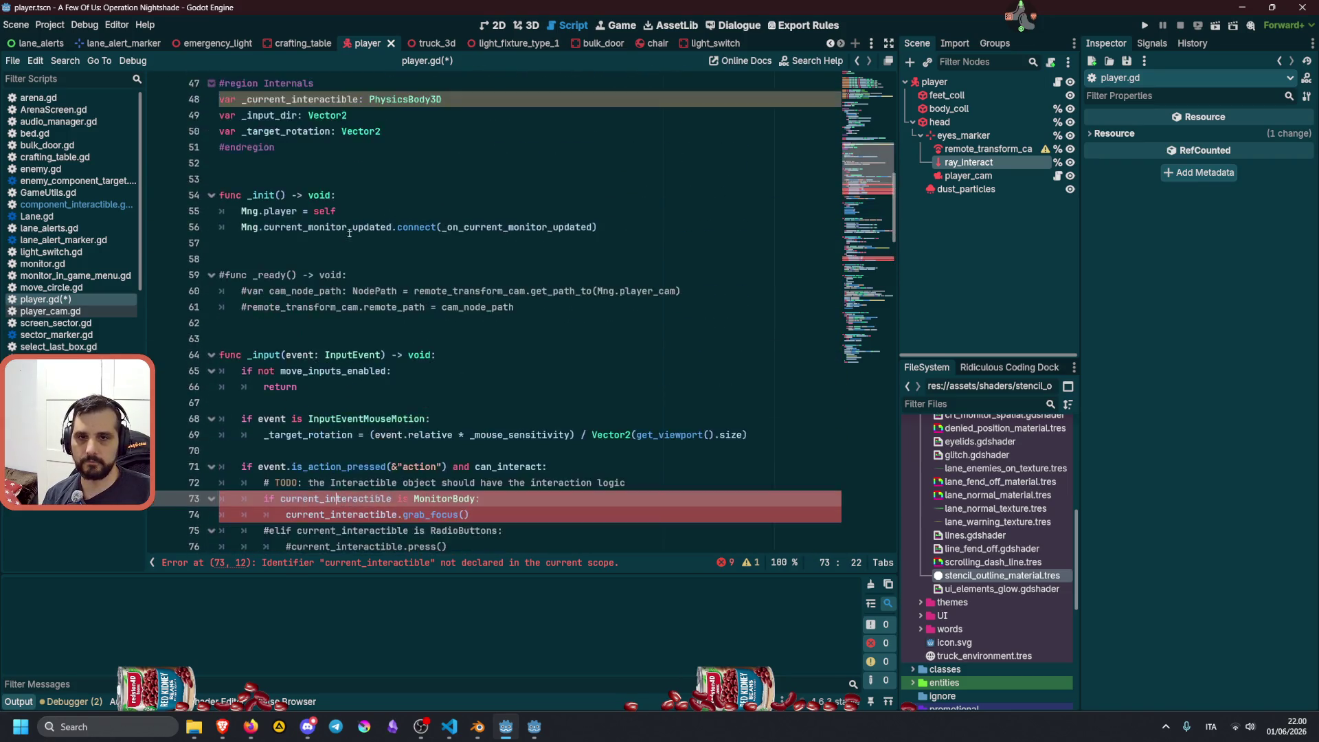
pyautogui.scroll(-8, 308, 357)
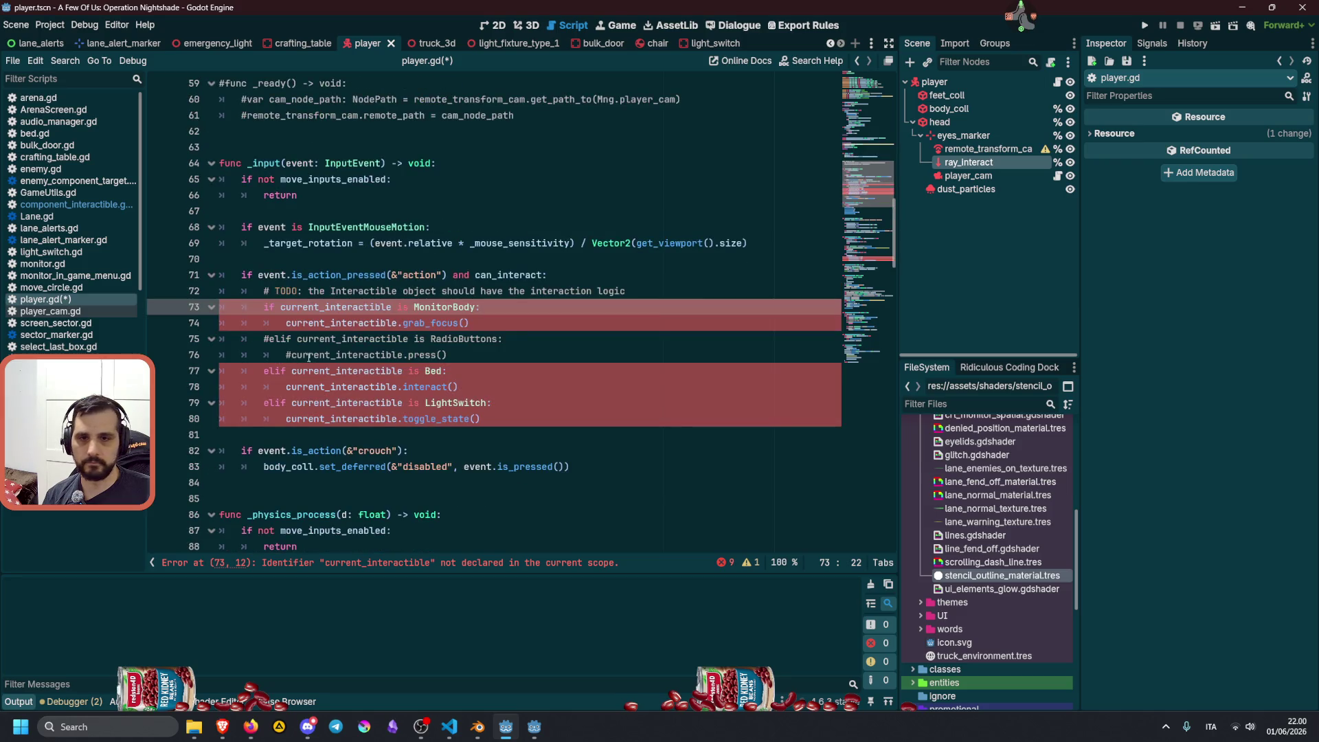
pyautogui.doubleClick(308, 306)
pyautogui.hotkey('ctrl', 'd')
pyautogui.hotkey('ctrl', 'd')
pyautogui.hotkey('ctrl', 'd')
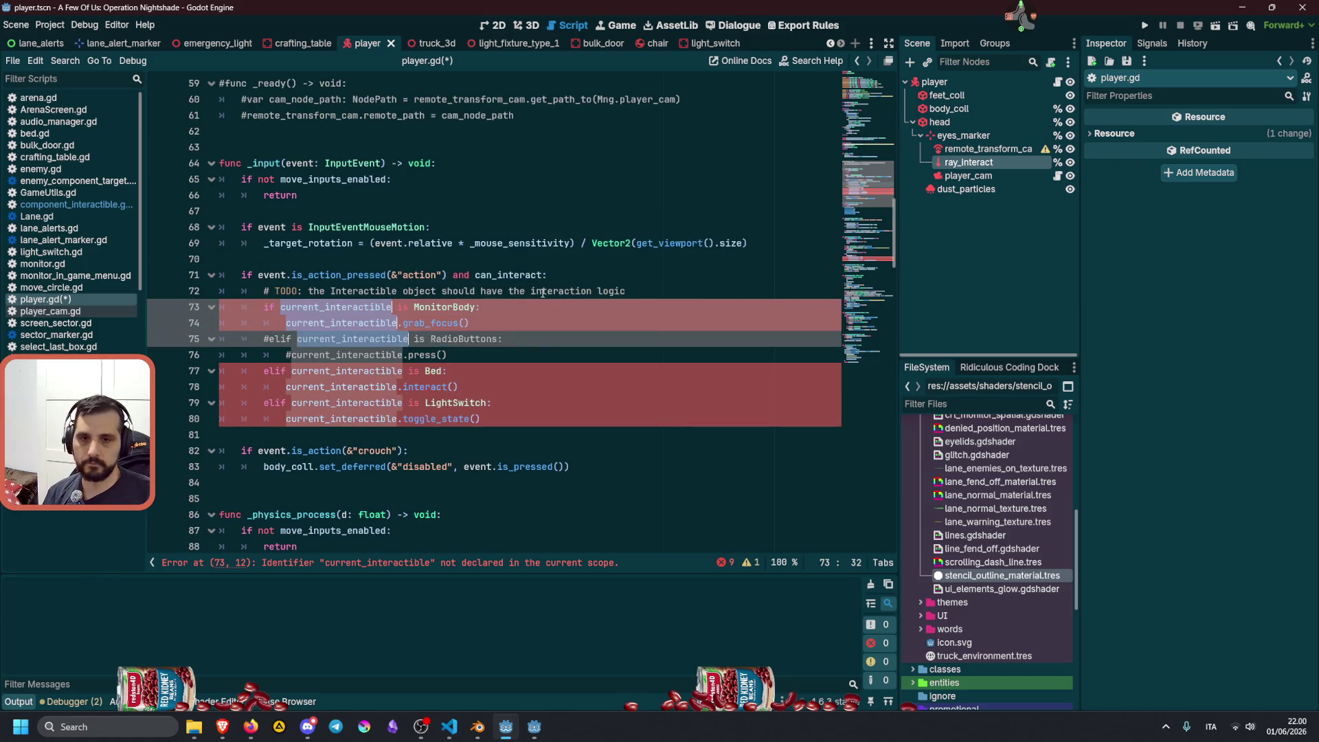
pyautogui.hotkey('ctrl', 'd')
pyautogui.hotkey('ctrl', 'd')
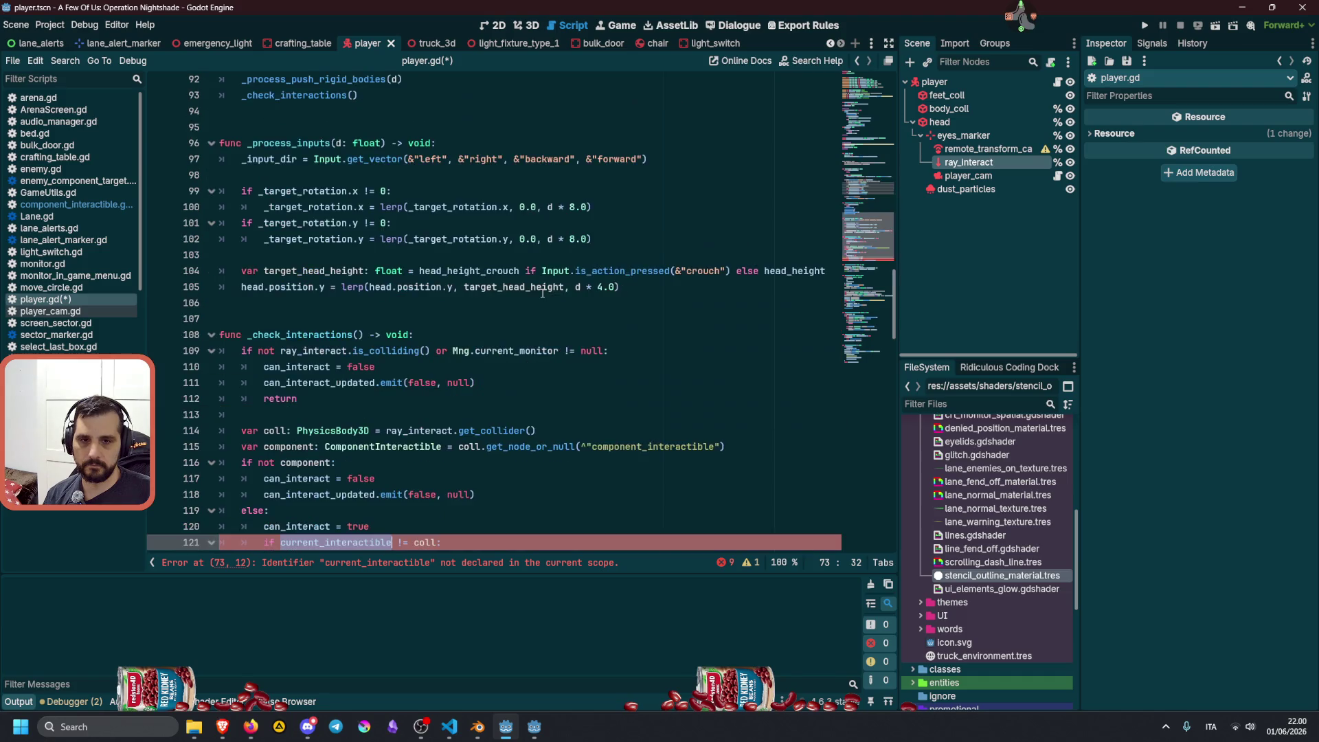
pyautogui.hotkey('ctrl', 'd')
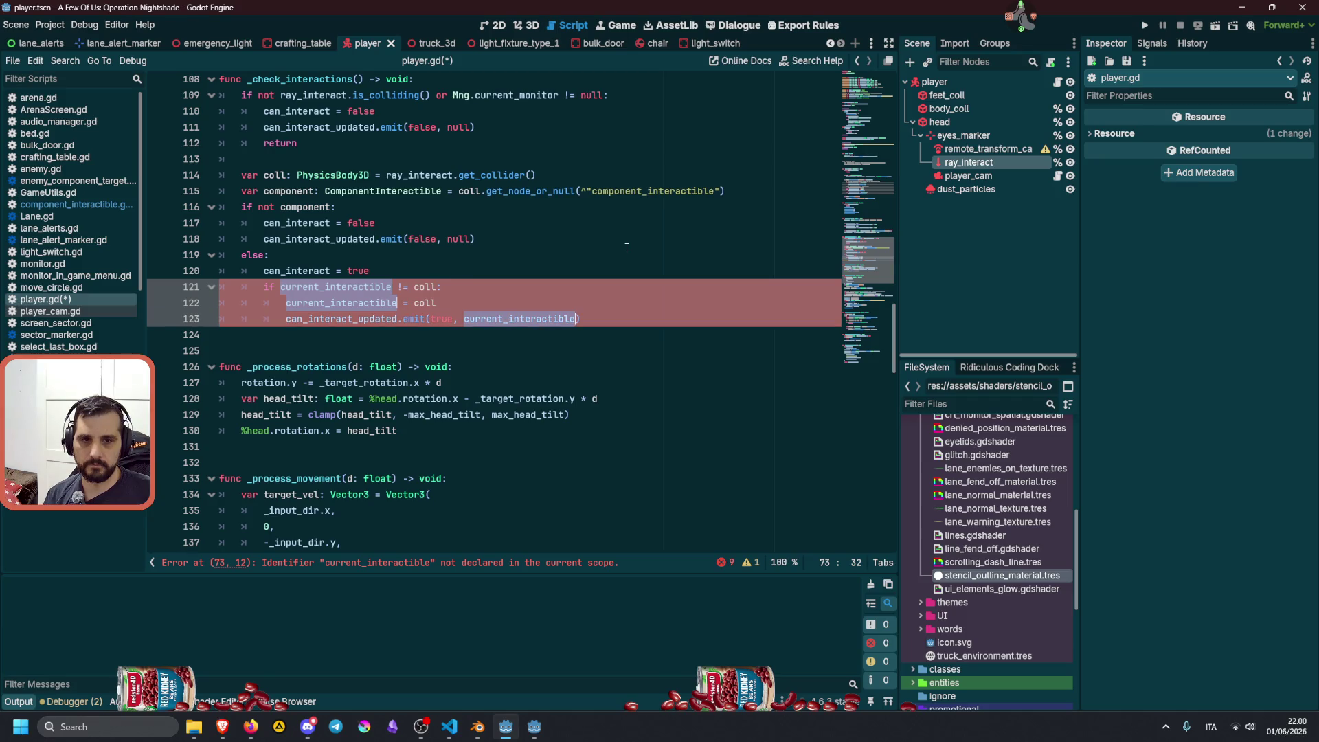
pyautogui.press('Left')
pyautogui.write('_')
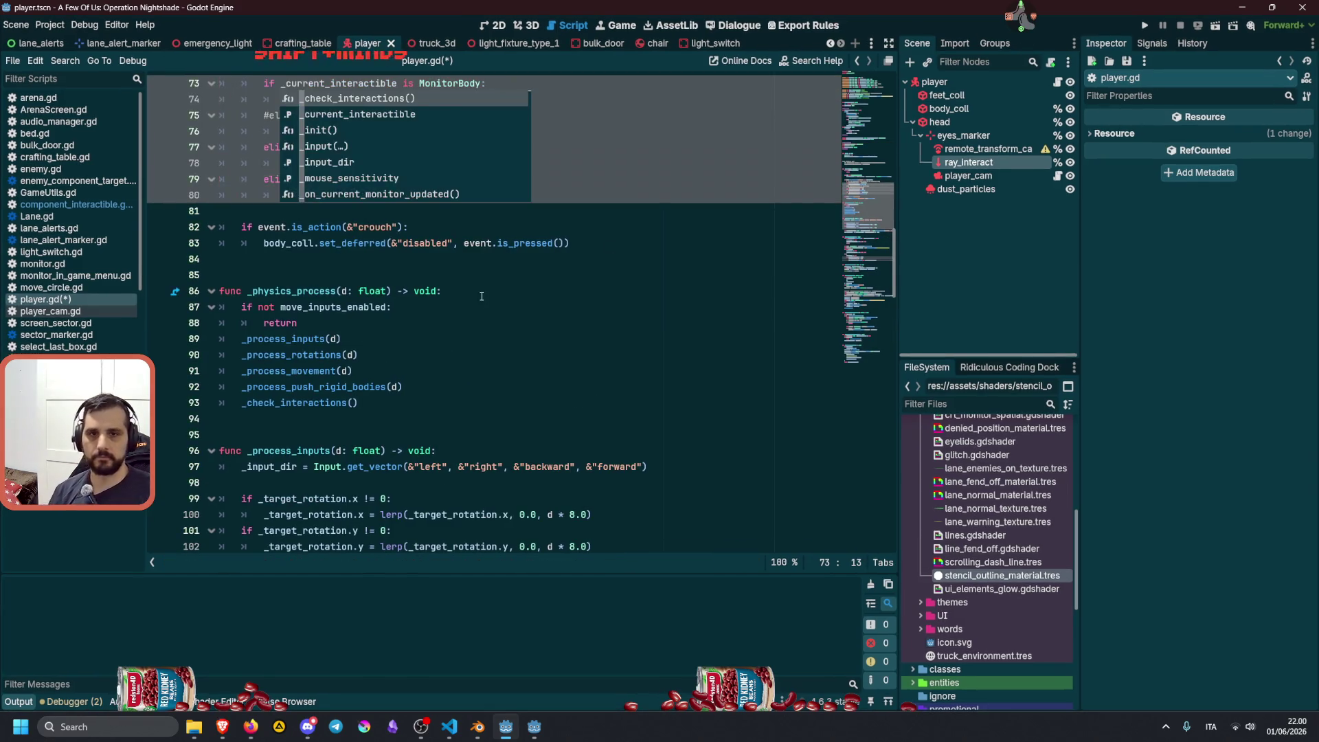
pyautogui.click(280, 323)
# Look over the rigid body push code and save player.gd.
pyautogui.scroll(-20, 524, 400)
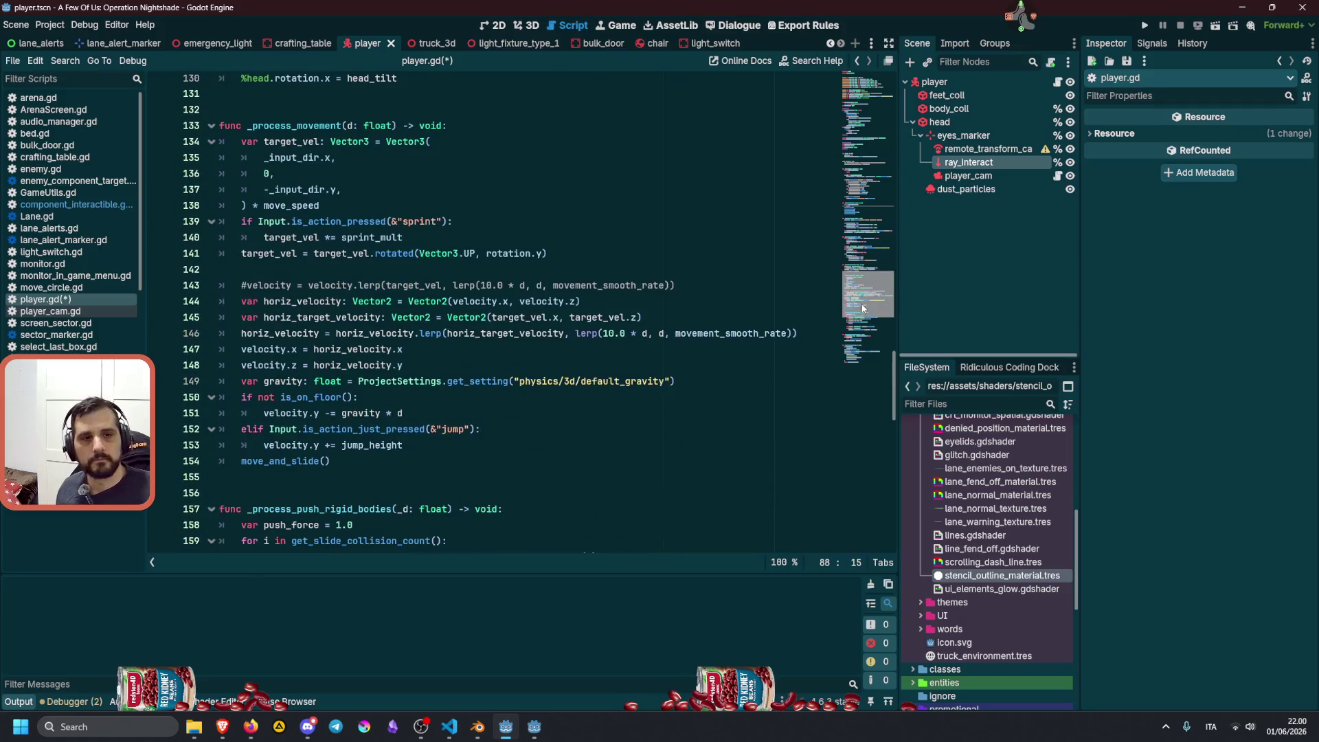
pyautogui.scroll(-5, 524, 400)
pyautogui.click(597, 333)
pyautogui.scroll(4, 494, 305)
pyautogui.click(492, 303)
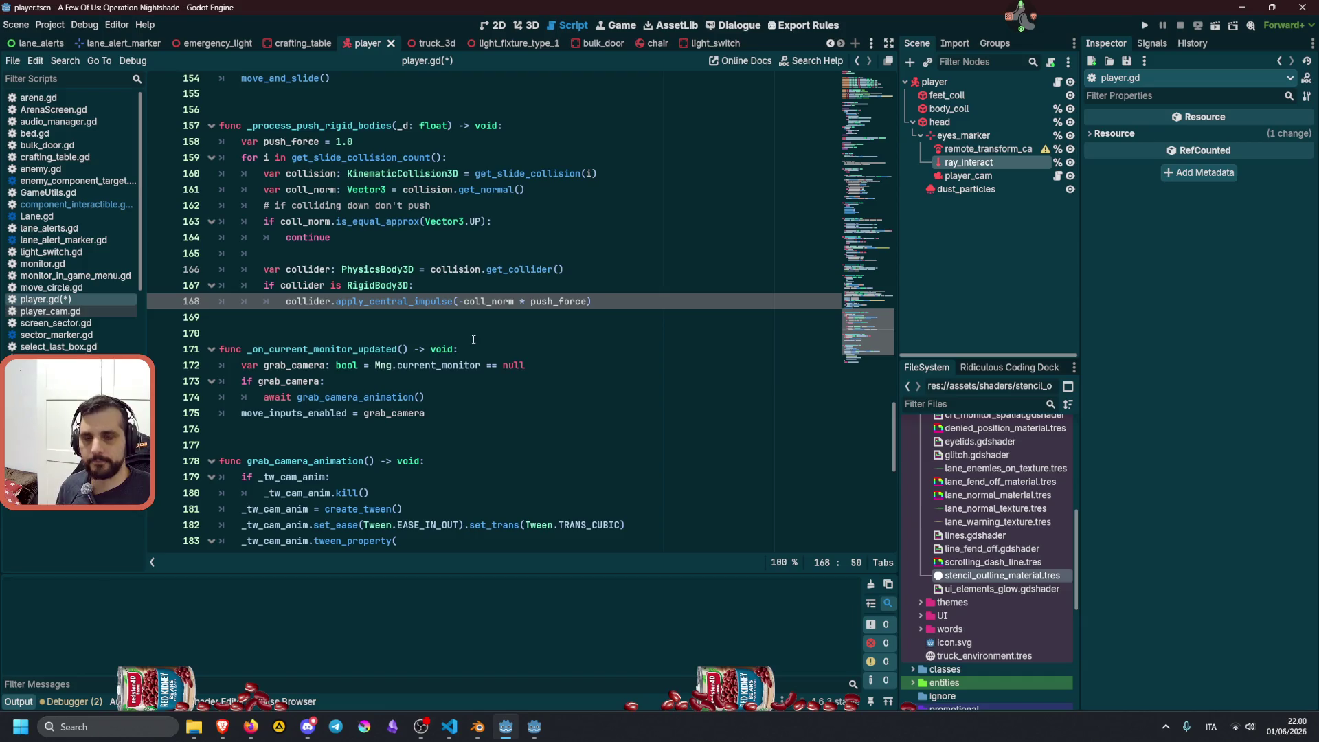
pyautogui.scroll(6, 473, 339)
pyautogui.click(460, 237)
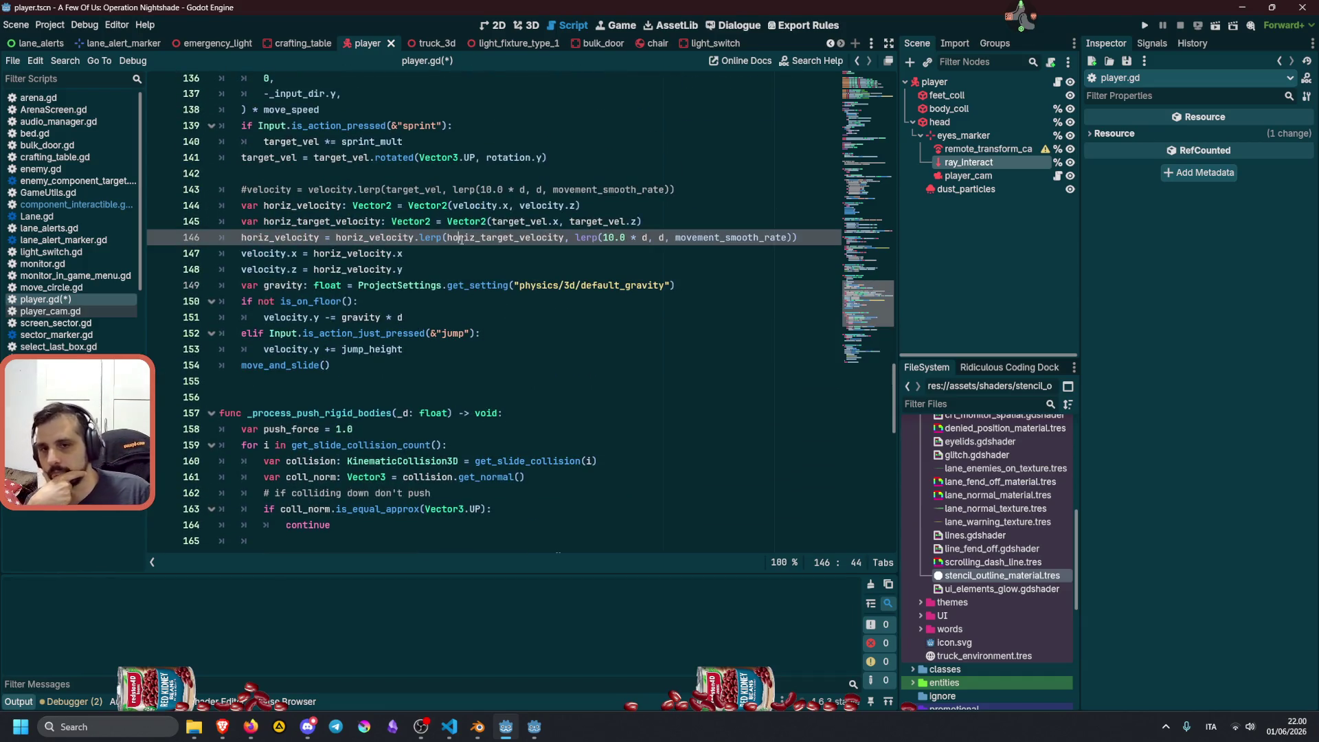
pyautogui.hotkey('ctrl', 's')
# Enable layer 1 in the ray_interact RayCast3D's collision mask.
pyautogui.click(523, 143)
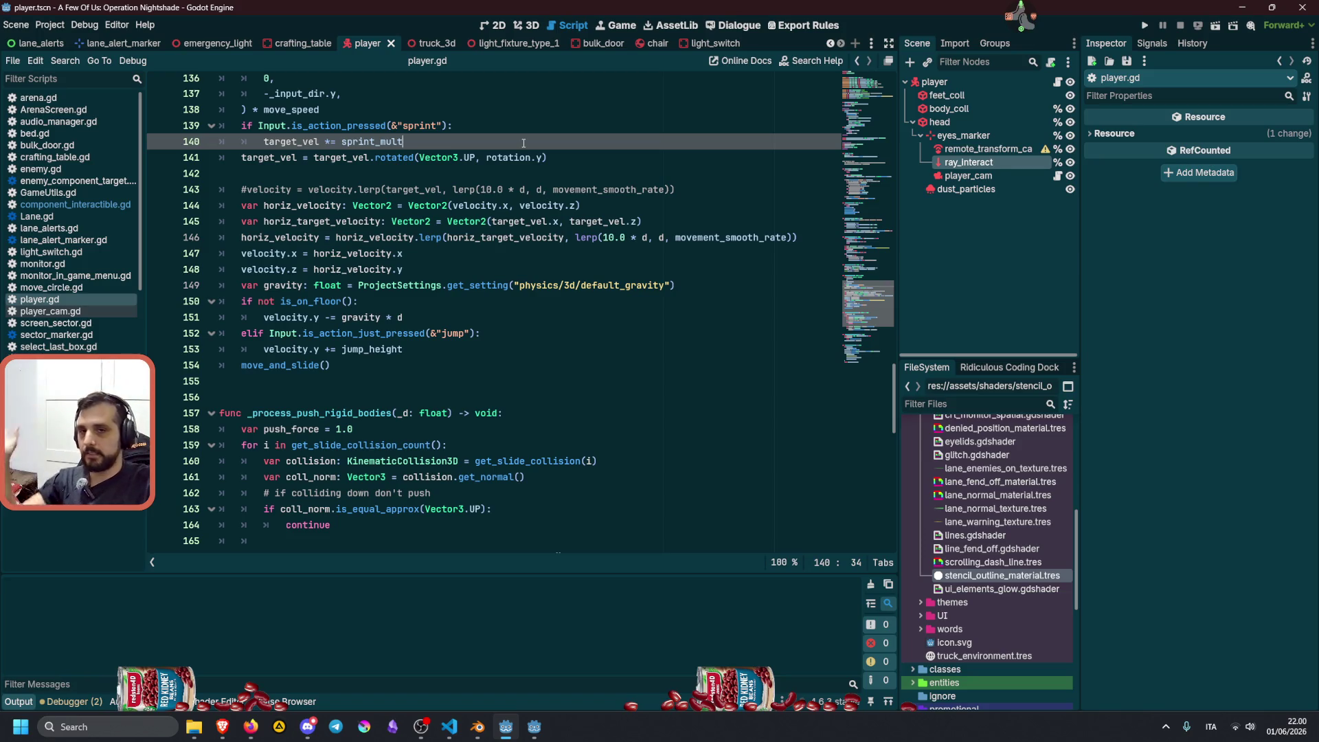
pyautogui.click(441, 204)
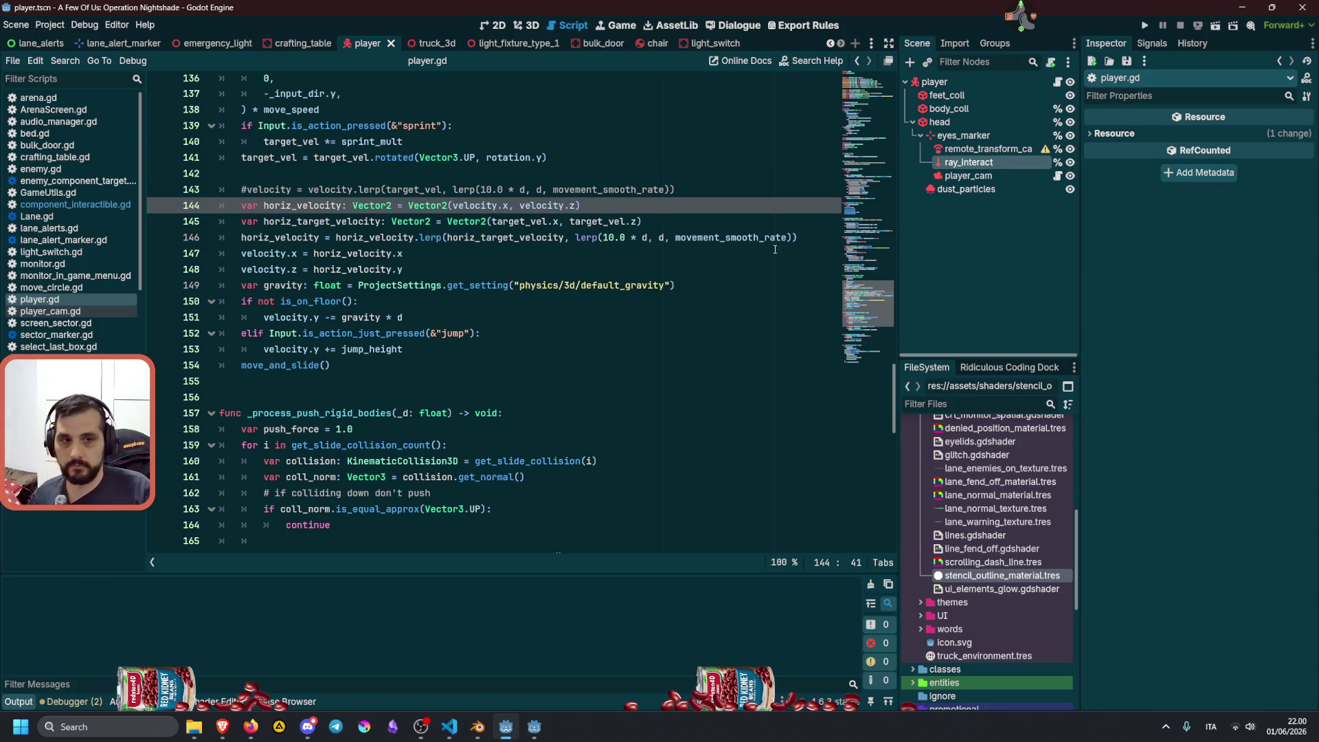
pyautogui.moveTo(866, 302); pyautogui.dragTo(906, 92)
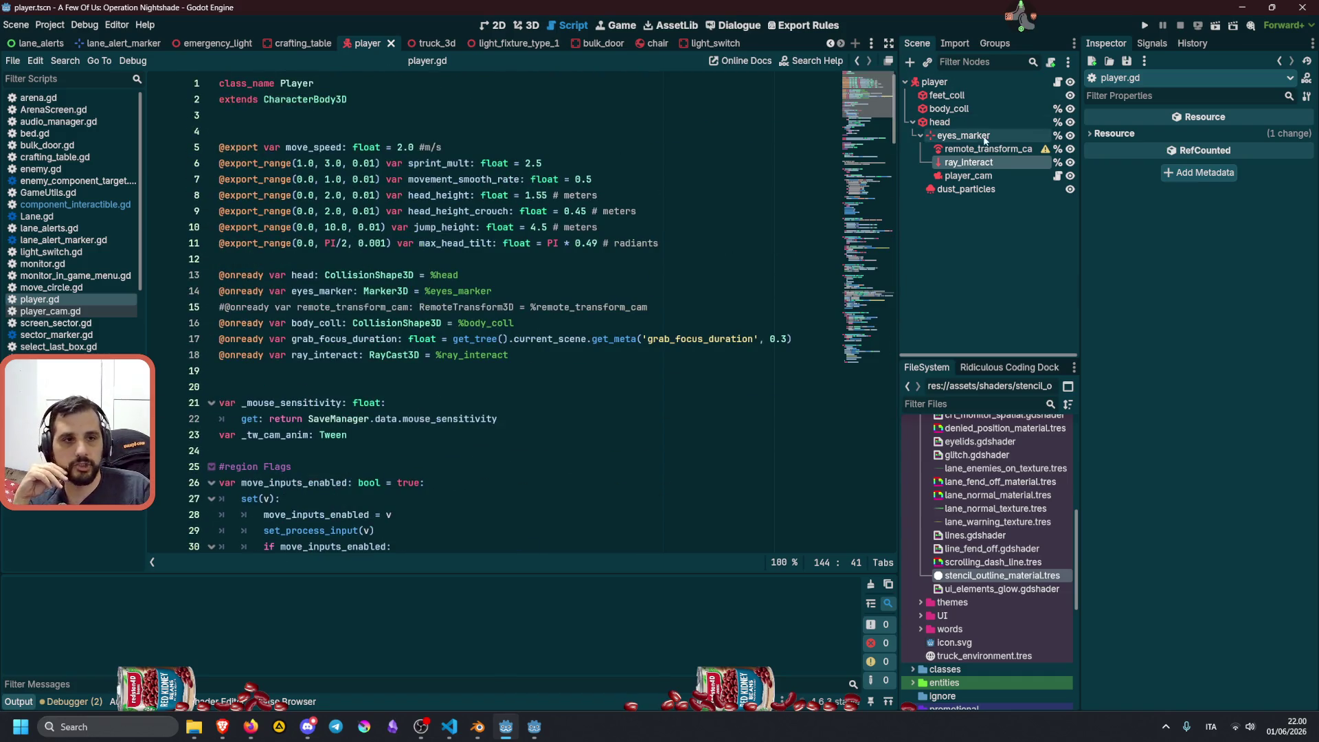
pyautogui.click(967, 164)
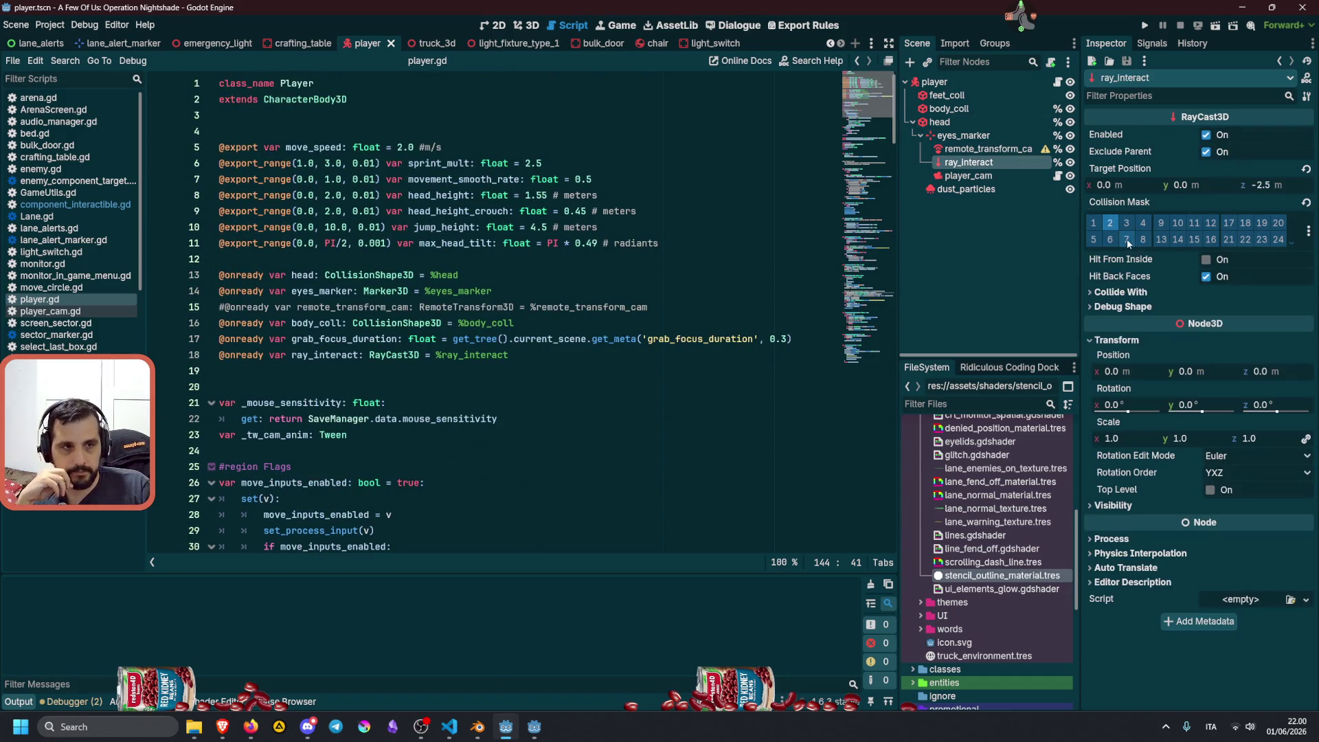
pyautogui.click(1093, 223)
pyautogui.click(409, 366)
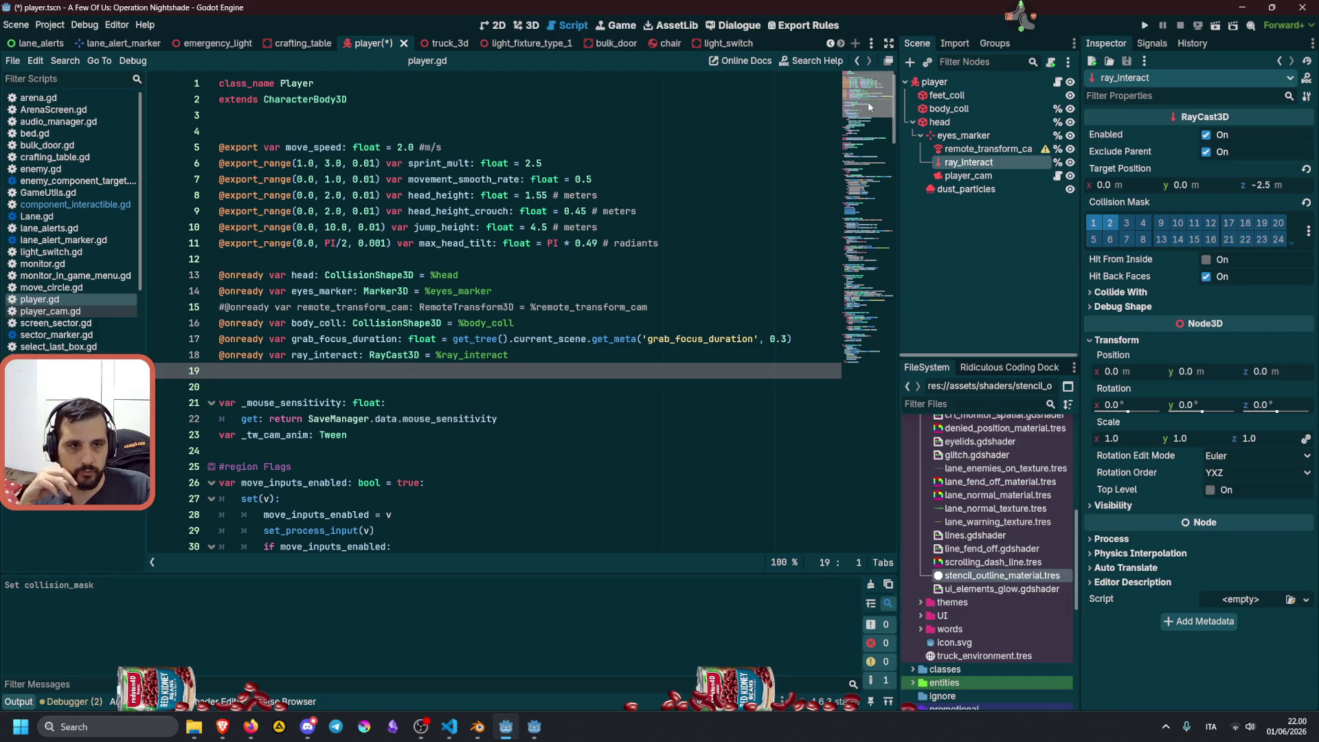
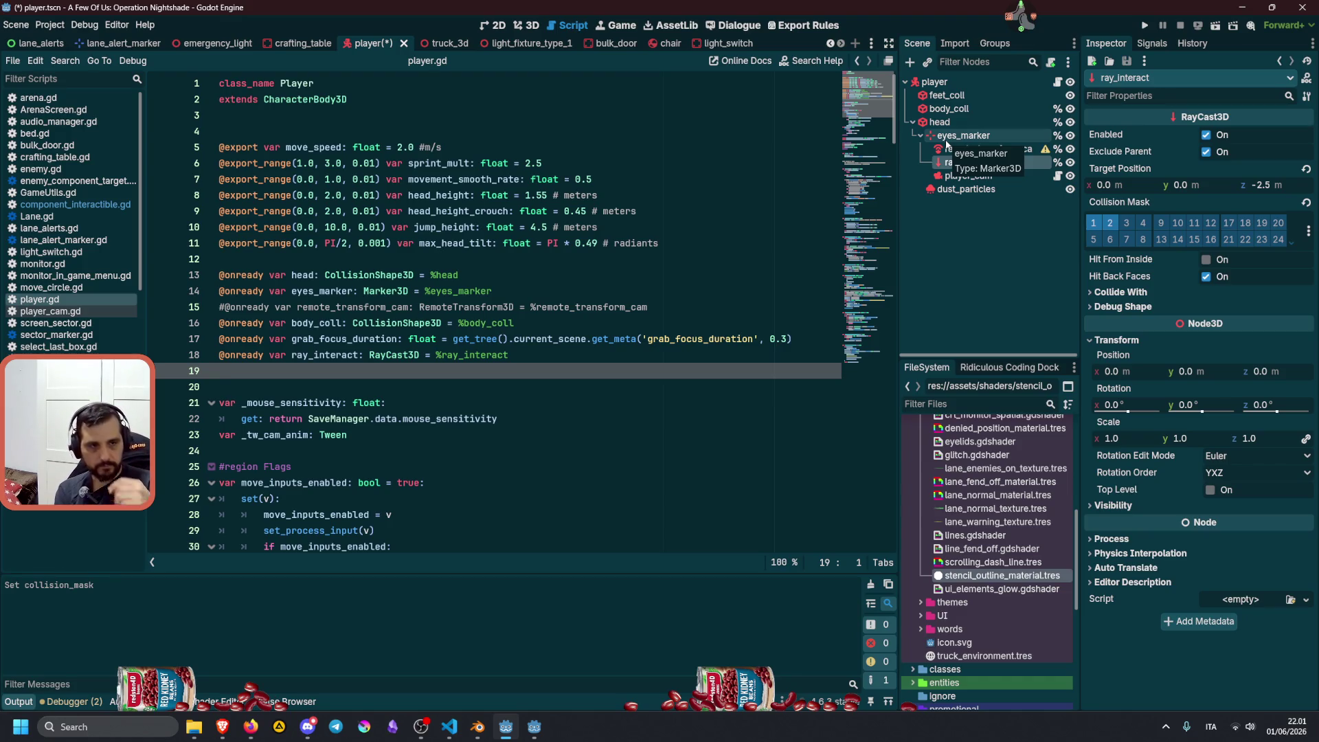
# Check ray_interact's Collide With settings in the Inspector, then save the player scene.
pyautogui.click(1130, 292)
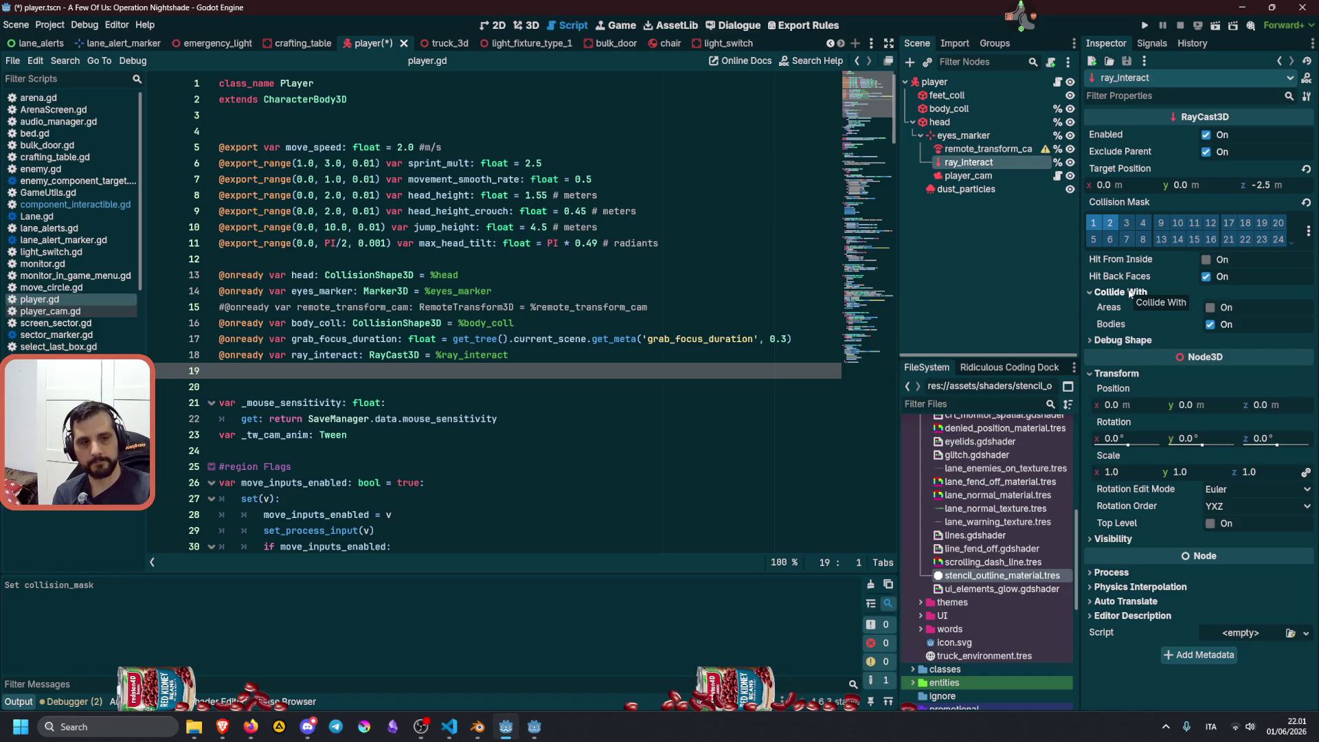
pyautogui.click(1130, 292)
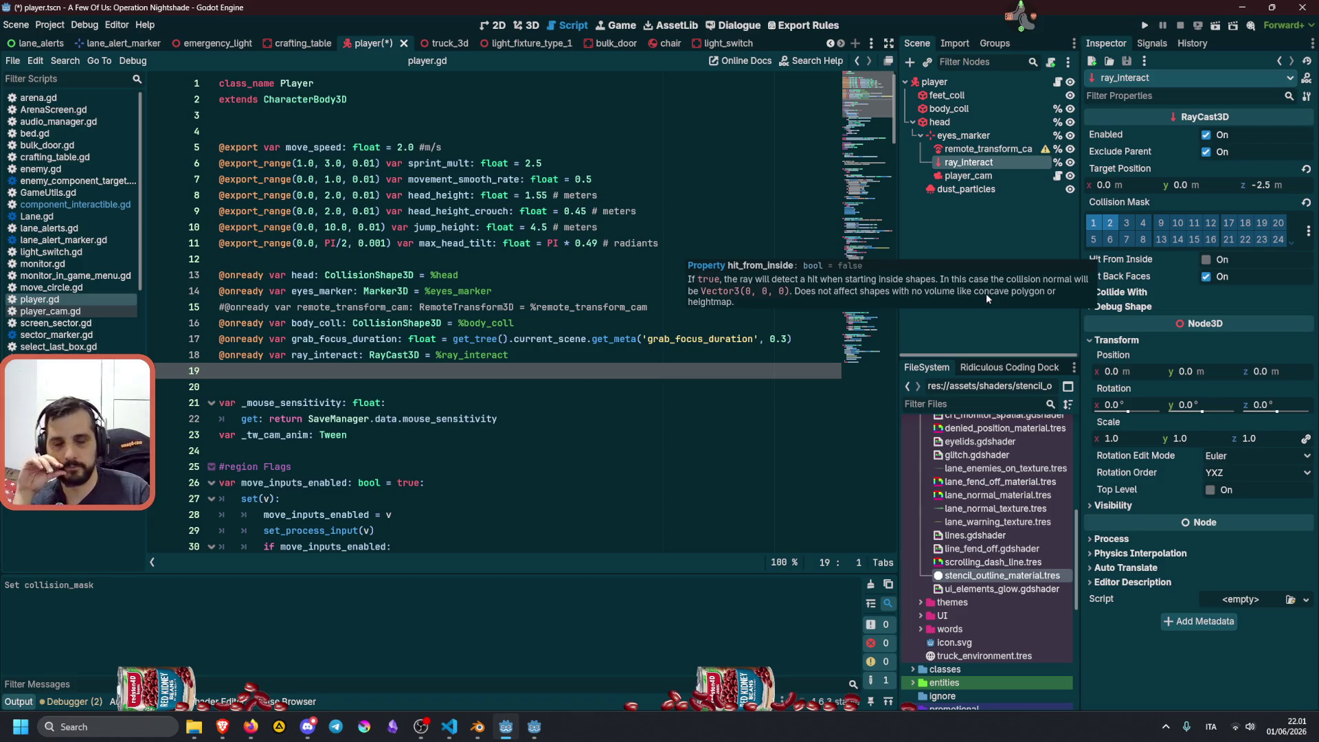
pyautogui.click(465, 354)
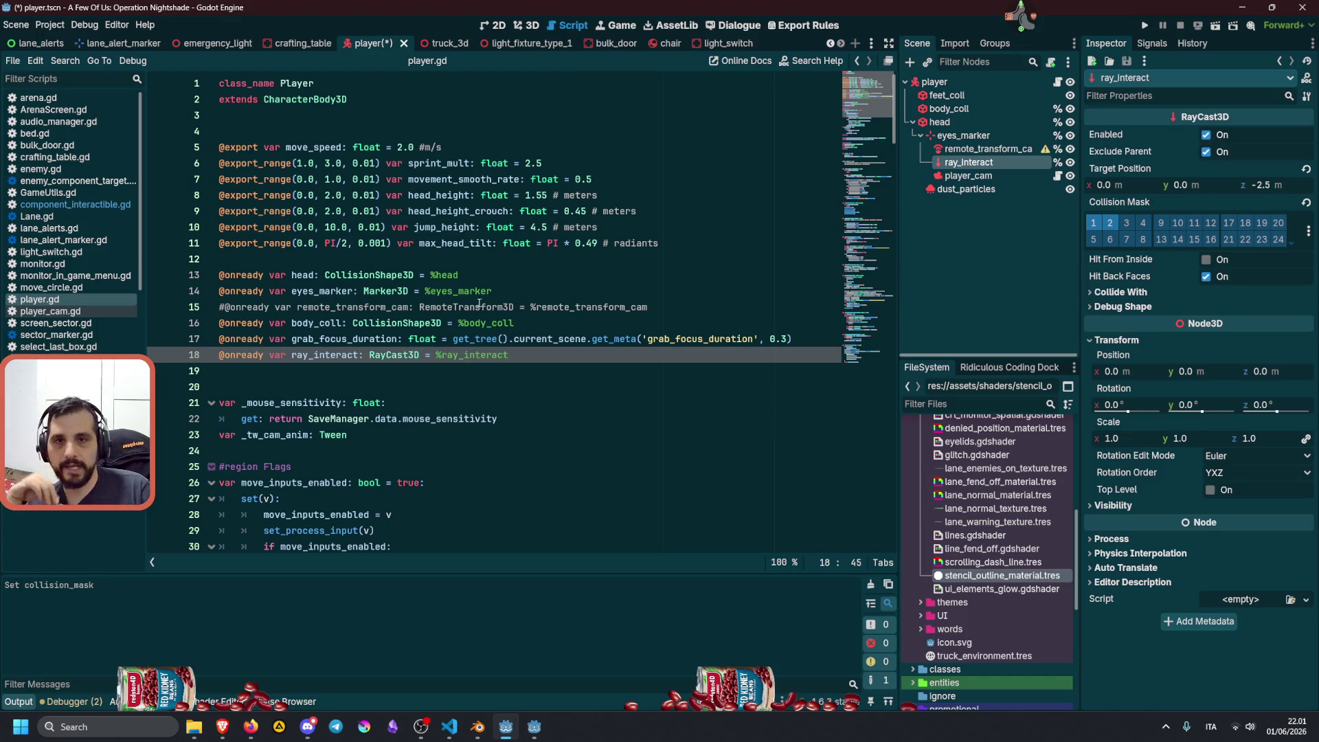
pyautogui.hotkey('ctrl', 's')
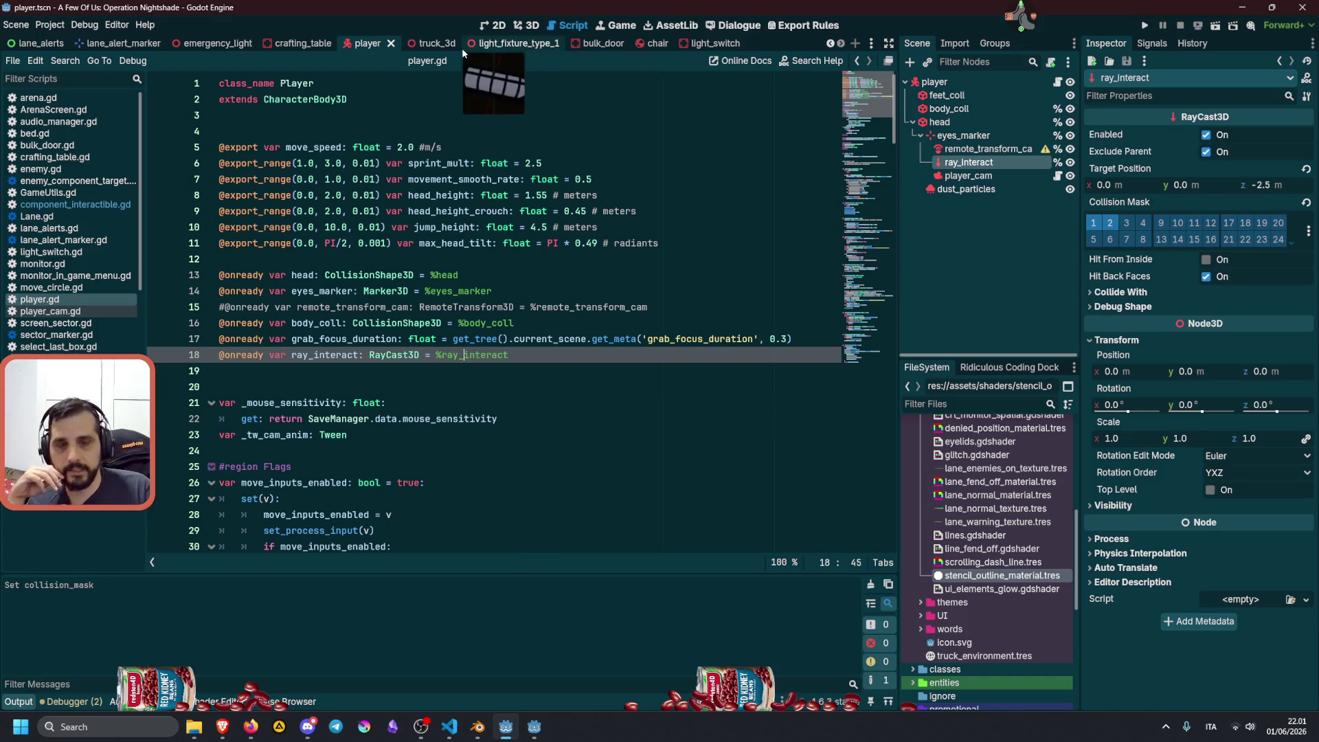
# Create a ComponentInteractible node in light_switch and drag it to be the root's first child.
pyautogui.click(711, 43)
pyautogui.click(945, 82)
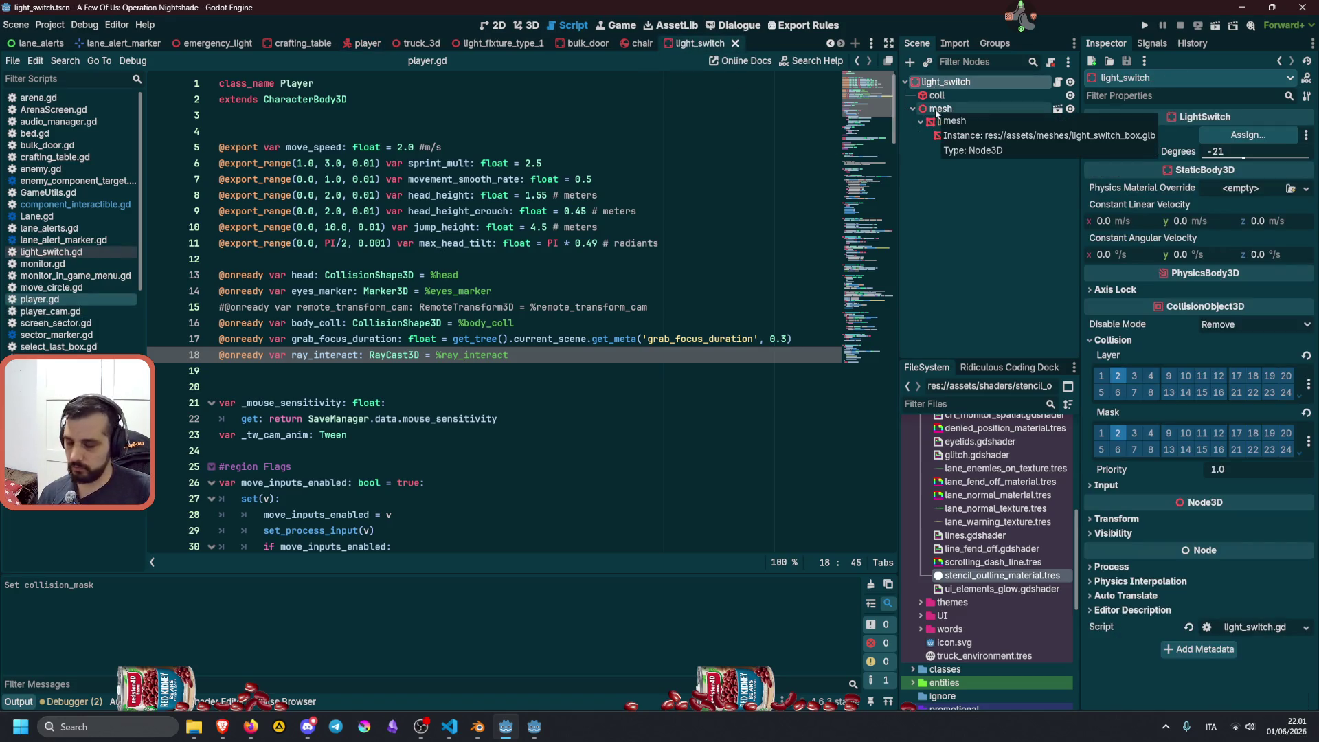
pyautogui.hotkey('ctrl', 'shift', 'a')
pyautogui.press('Escape')
pyautogui.hotkey('ctrl', 'a')
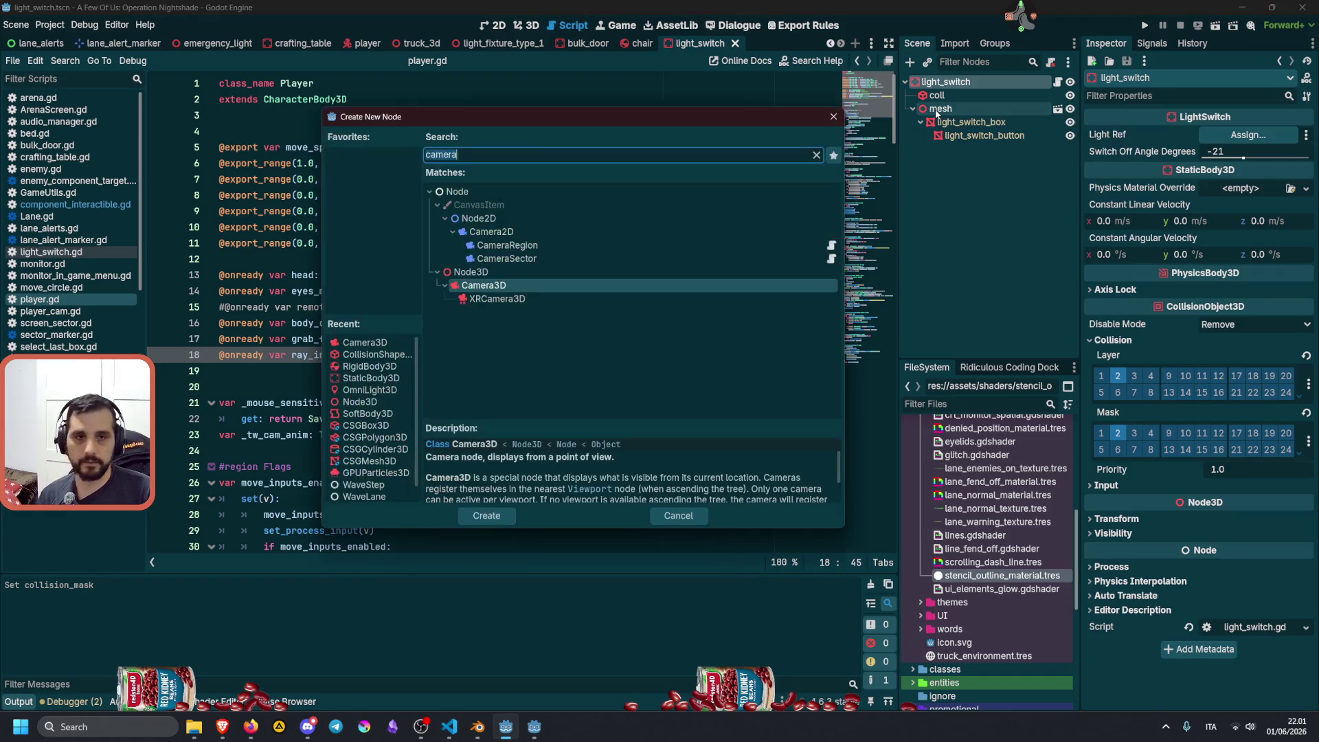
pyautogui.write('component_')
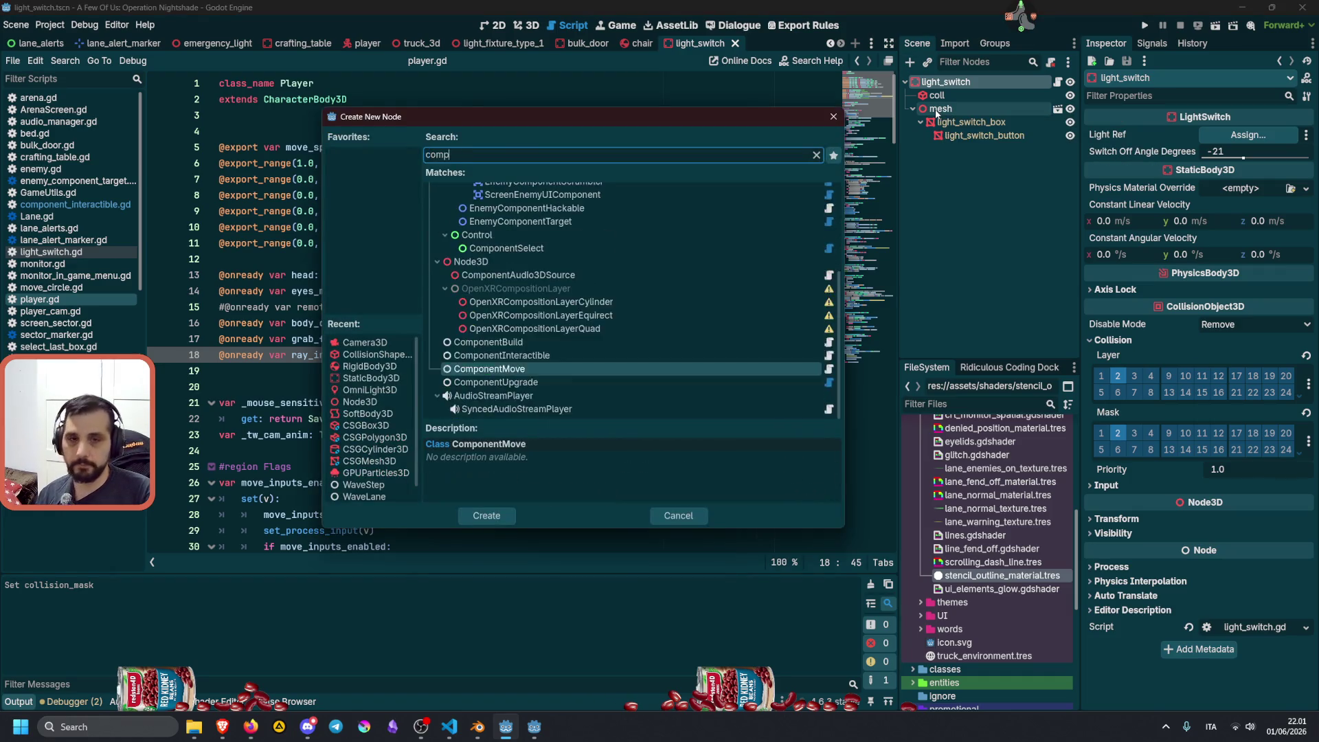
pyautogui.write('int')
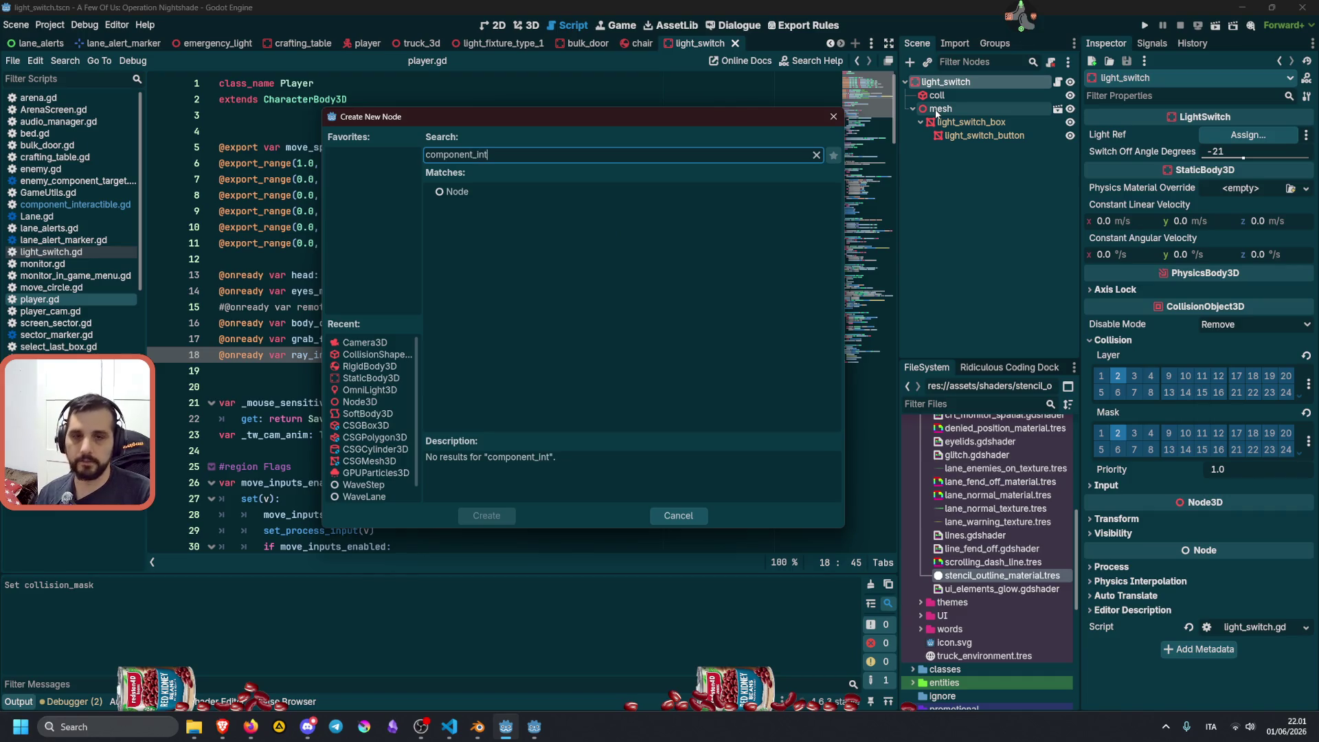
pyautogui.hotkey('ctrl', 'a')
pyautogui.press('BackSpace')
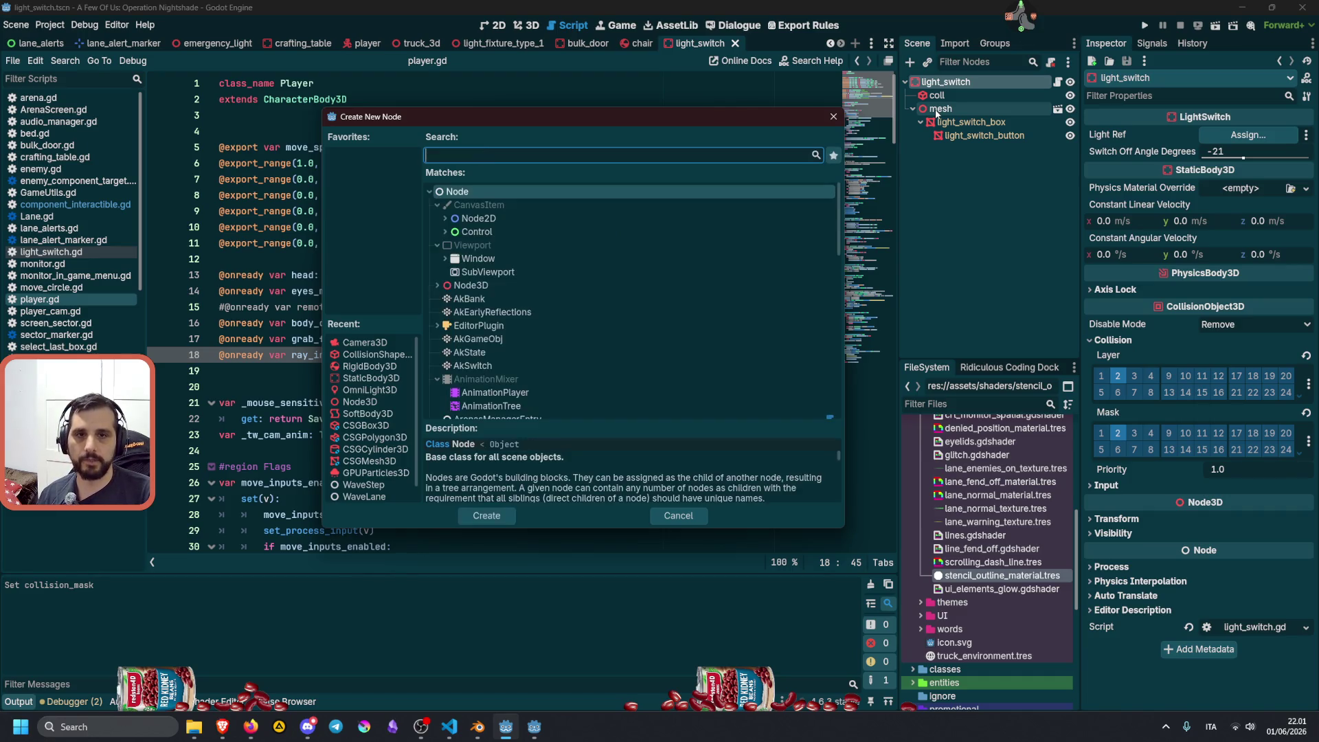
pyautogui.write('ComponentI')
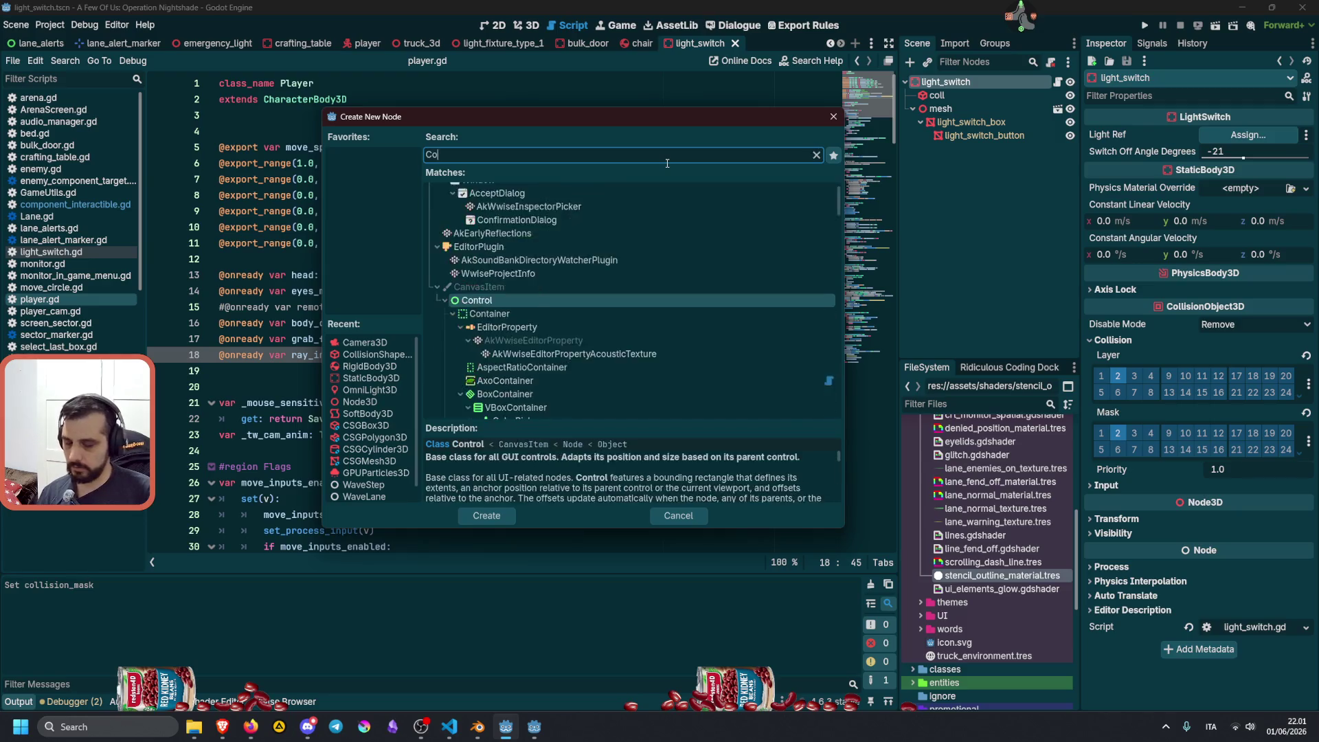
pyautogui.write('n')
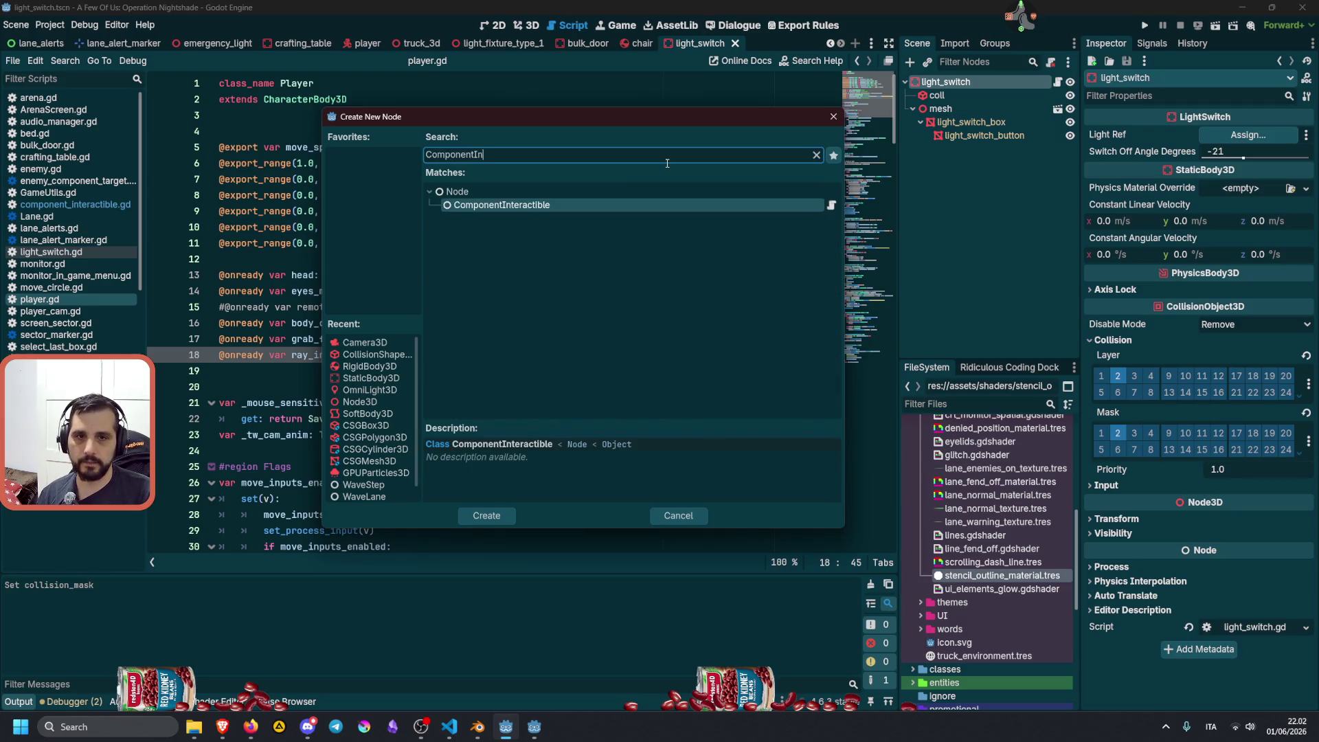
pyautogui.press('Return')
pyautogui.moveTo(944, 150); pyautogui.dragTo(960, 91)
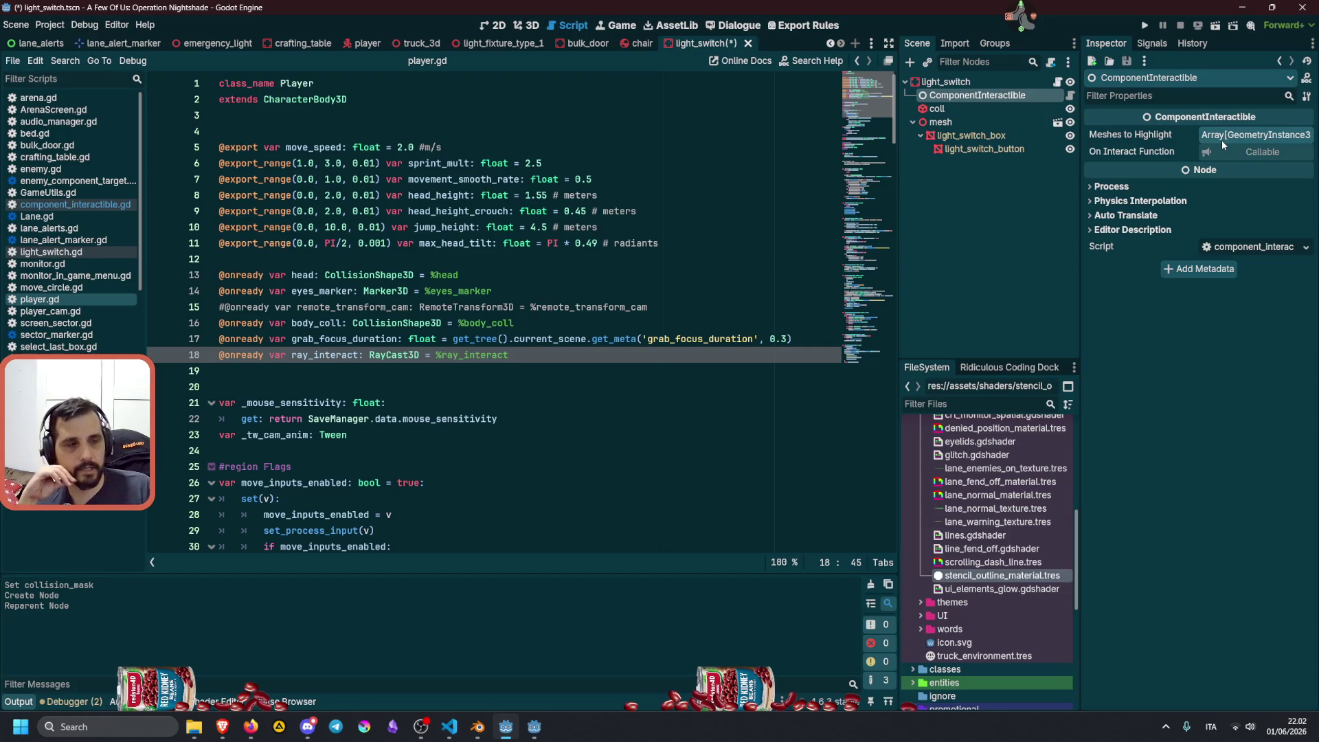
# Add light_switch_button to ComponentInteractible's Meshes to Highlight array.
pyautogui.click(1226, 137)
pyautogui.click(1226, 171)
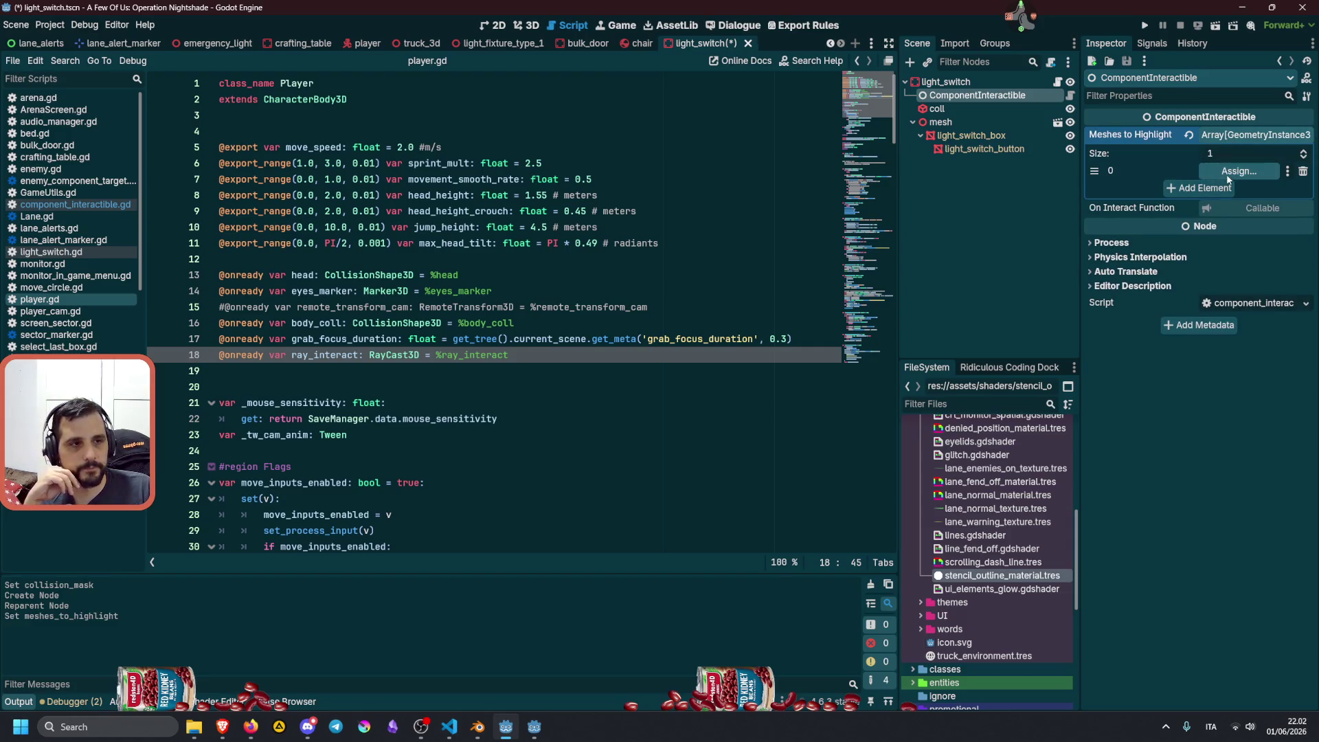
pyautogui.click(1226, 175)
pyautogui.click(622, 223)
pyautogui.doubleClick(630, 234)
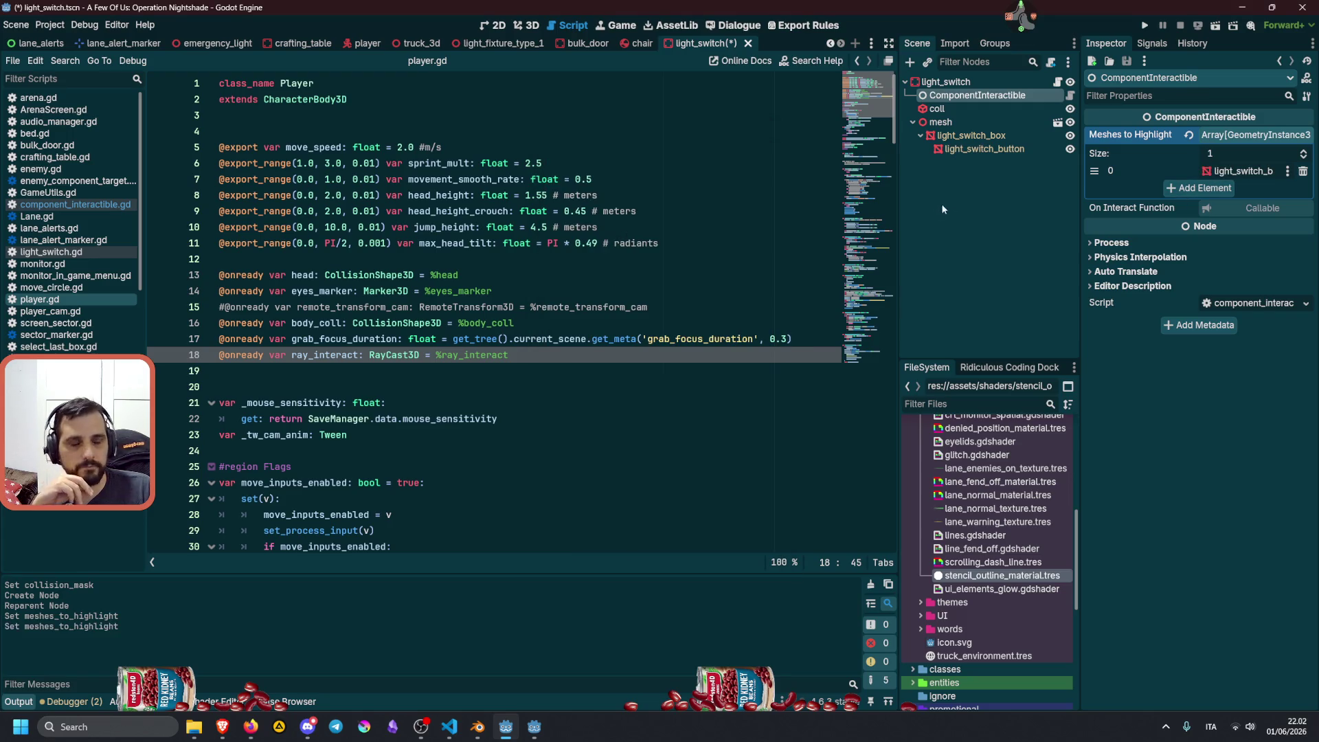
# Reselect ComponentInteractible to review its properties, then open light_switch.gd.
pyautogui.click(964, 194)
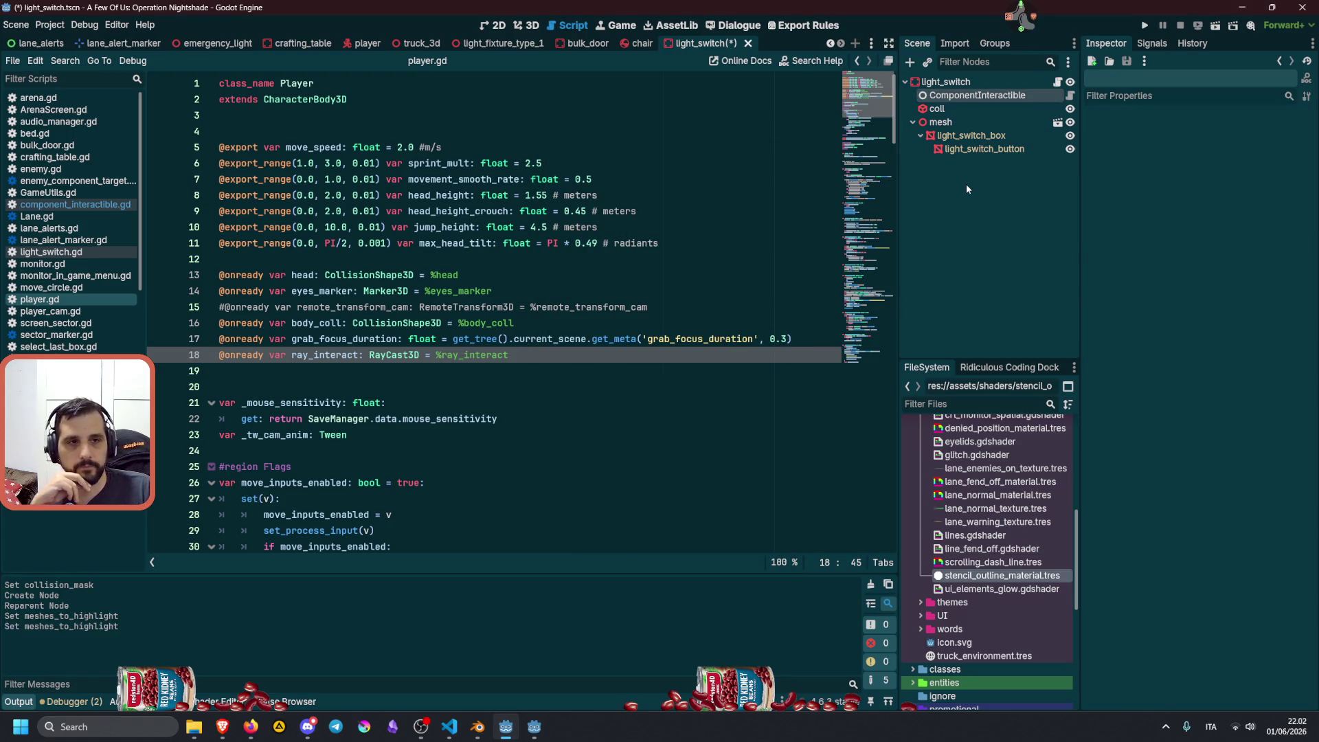
pyautogui.click(986, 100)
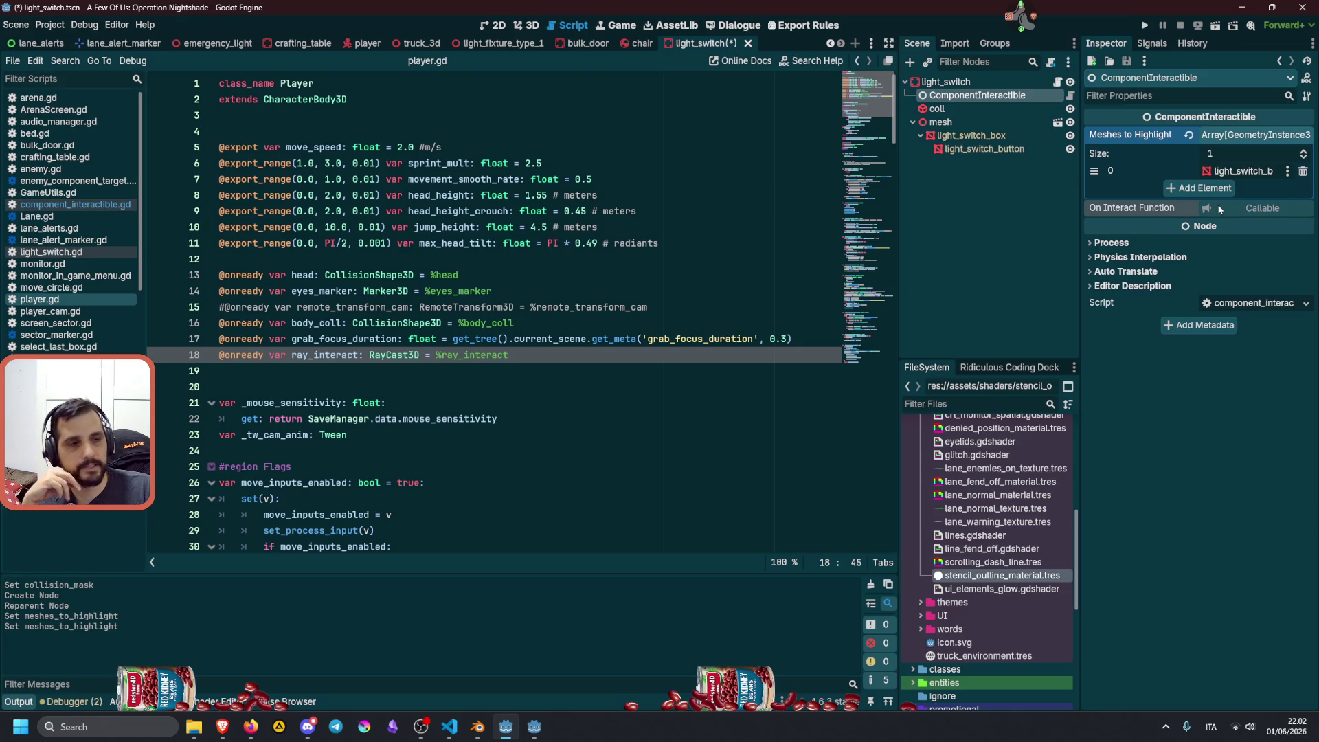
pyautogui.click(1057, 82)
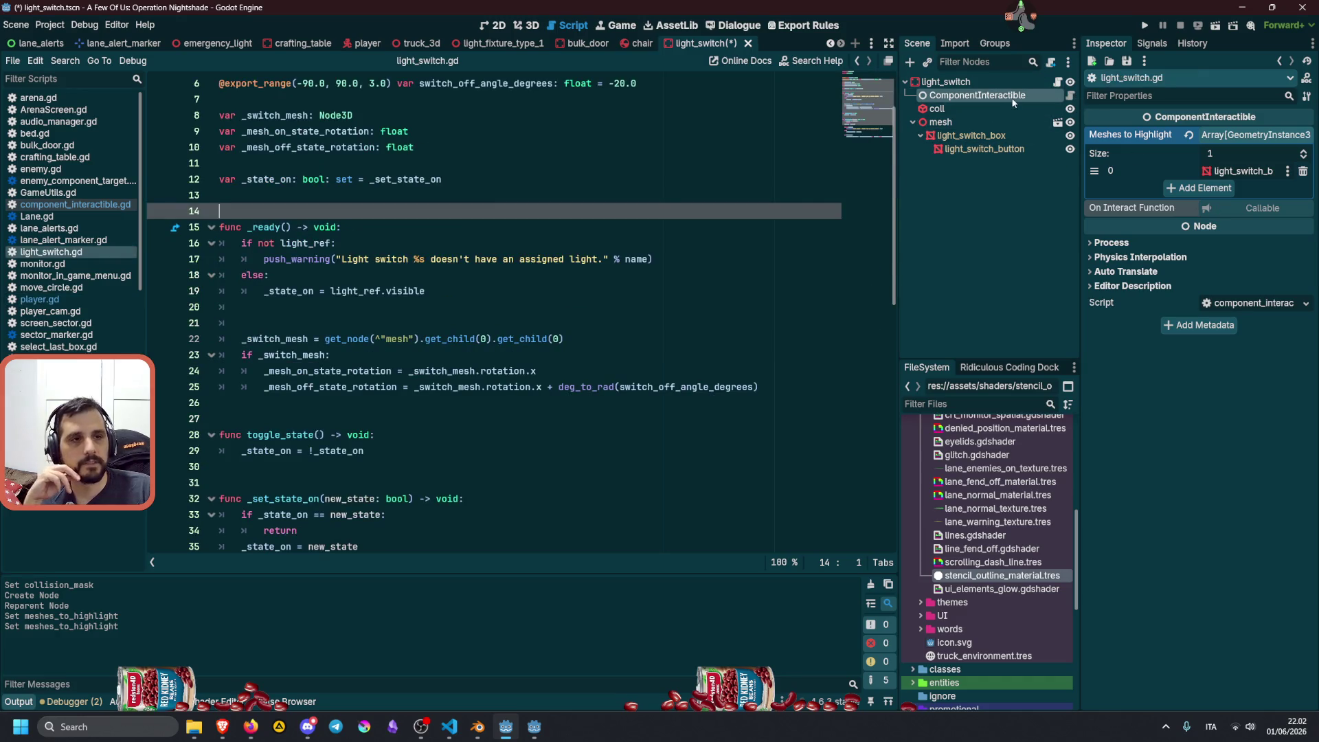
# In component_interactible.gd, change line 7's on_interact_function type from Callable to String.
pyautogui.click(1070, 99)
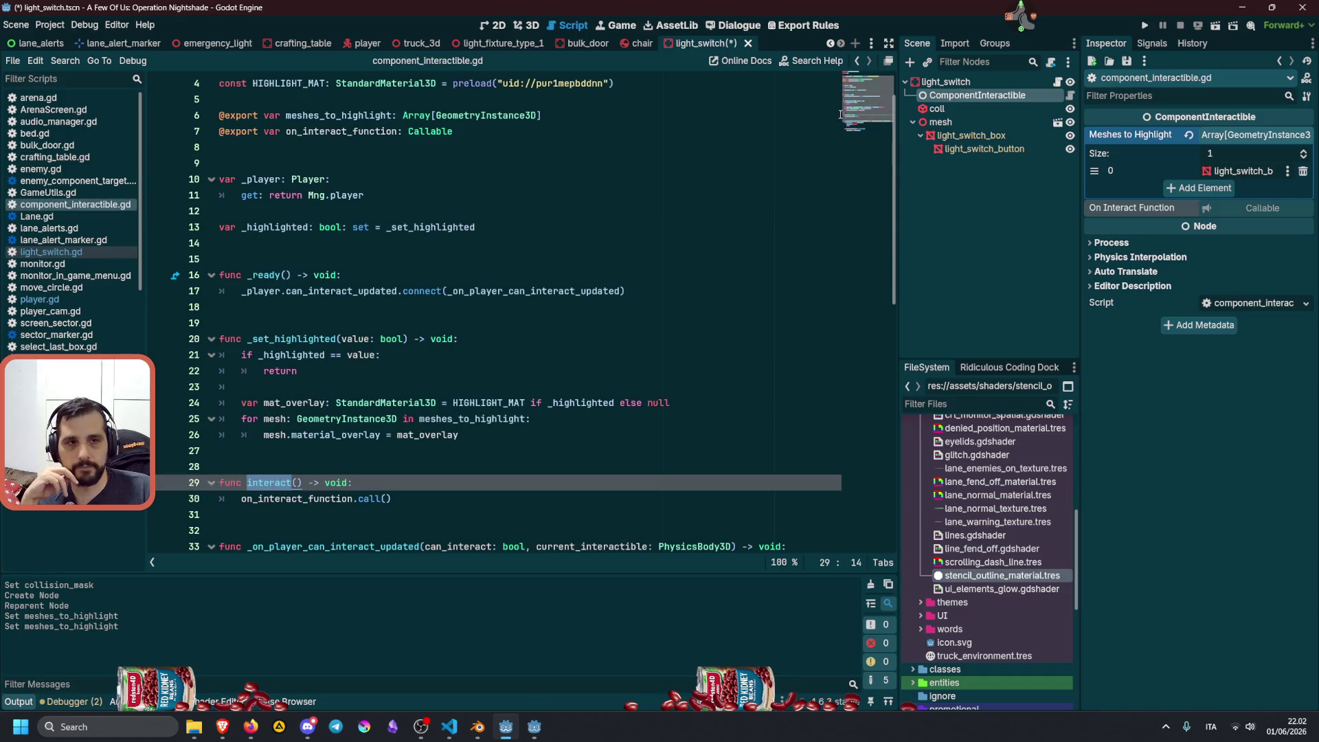
pyautogui.scroll(1, 840, 114)
pyautogui.click(395, 210)
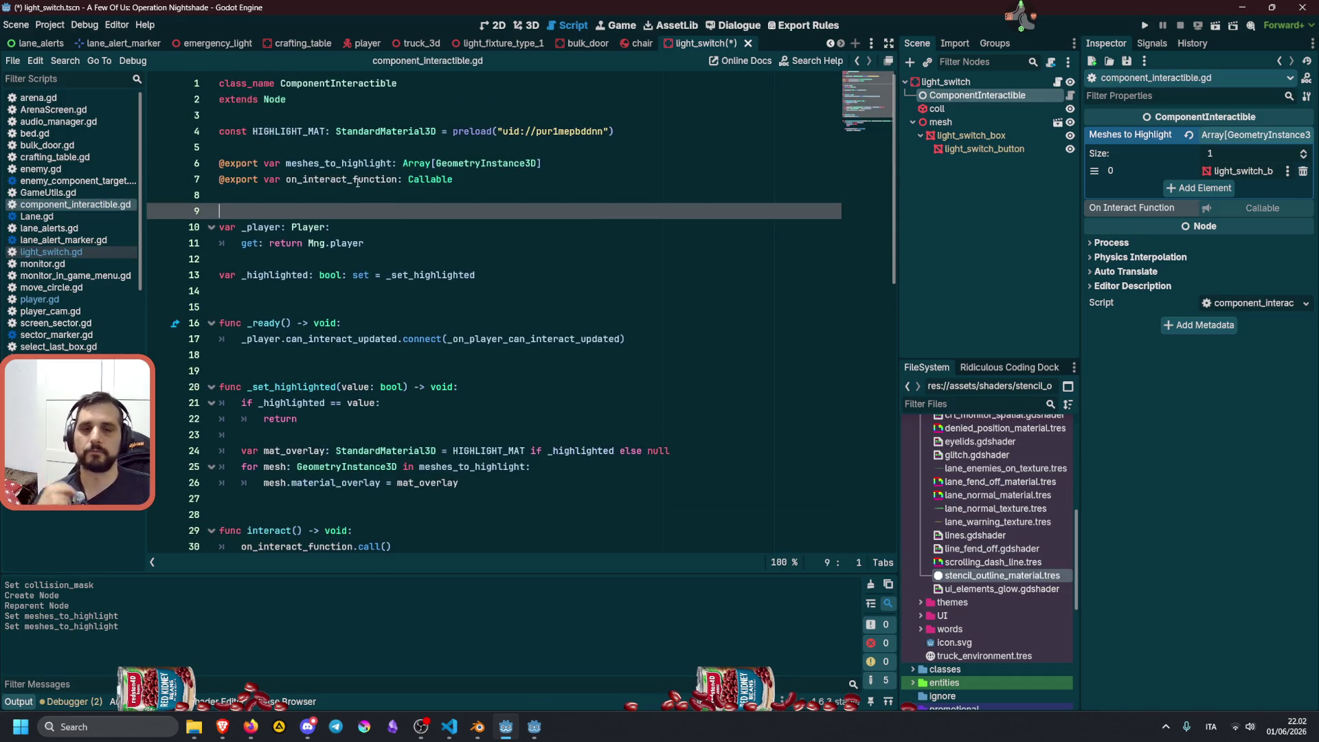
pyautogui.click(412, 179)
pyautogui.doubleClick(418, 179)
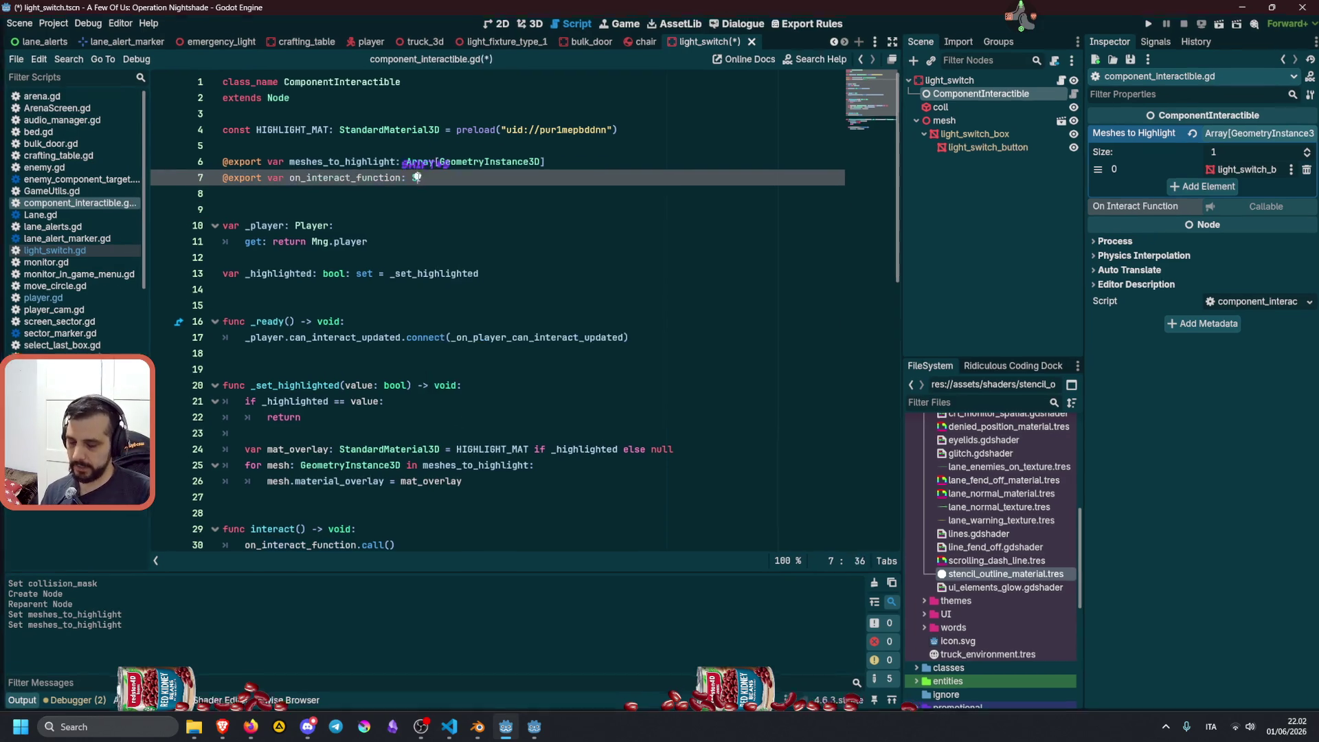
pyautogui.write('Strin')
pyautogui.press('Return')
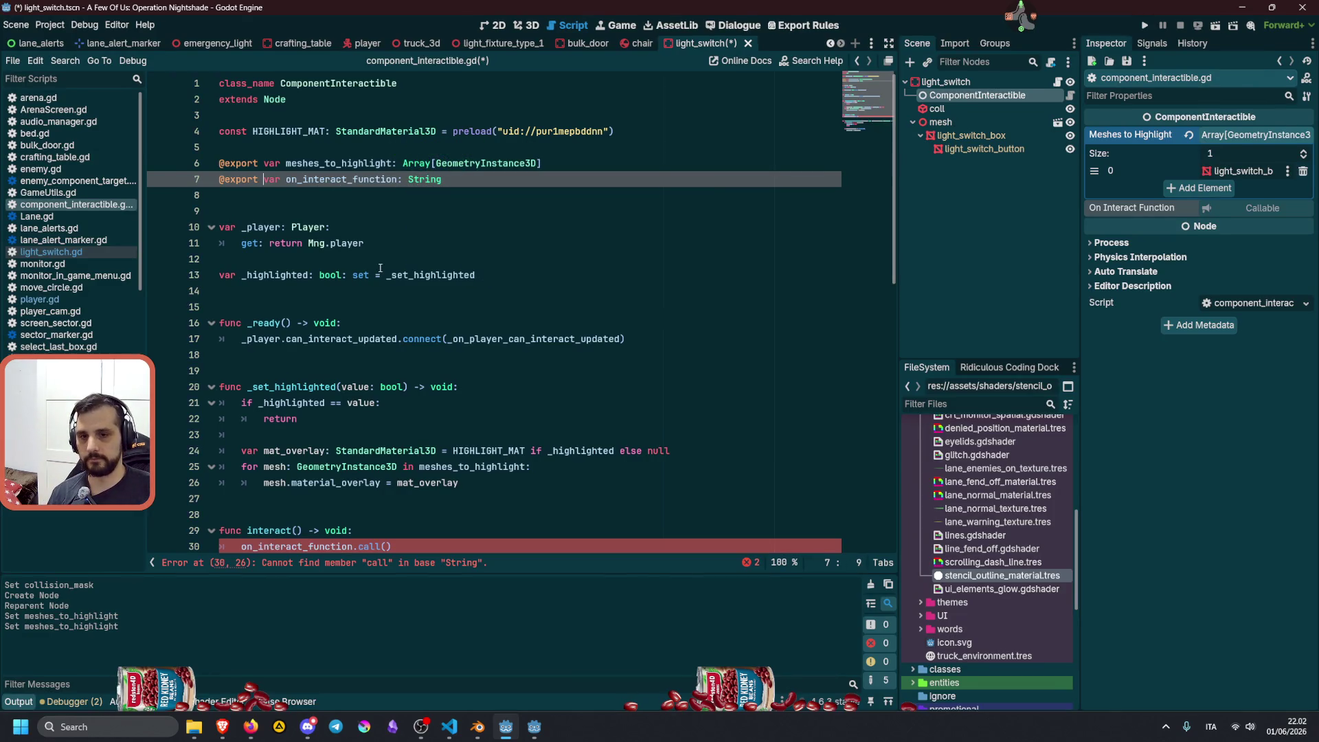
pyautogui.scroll(-2, 380, 268)
pyautogui.scroll(2, 357, 429)
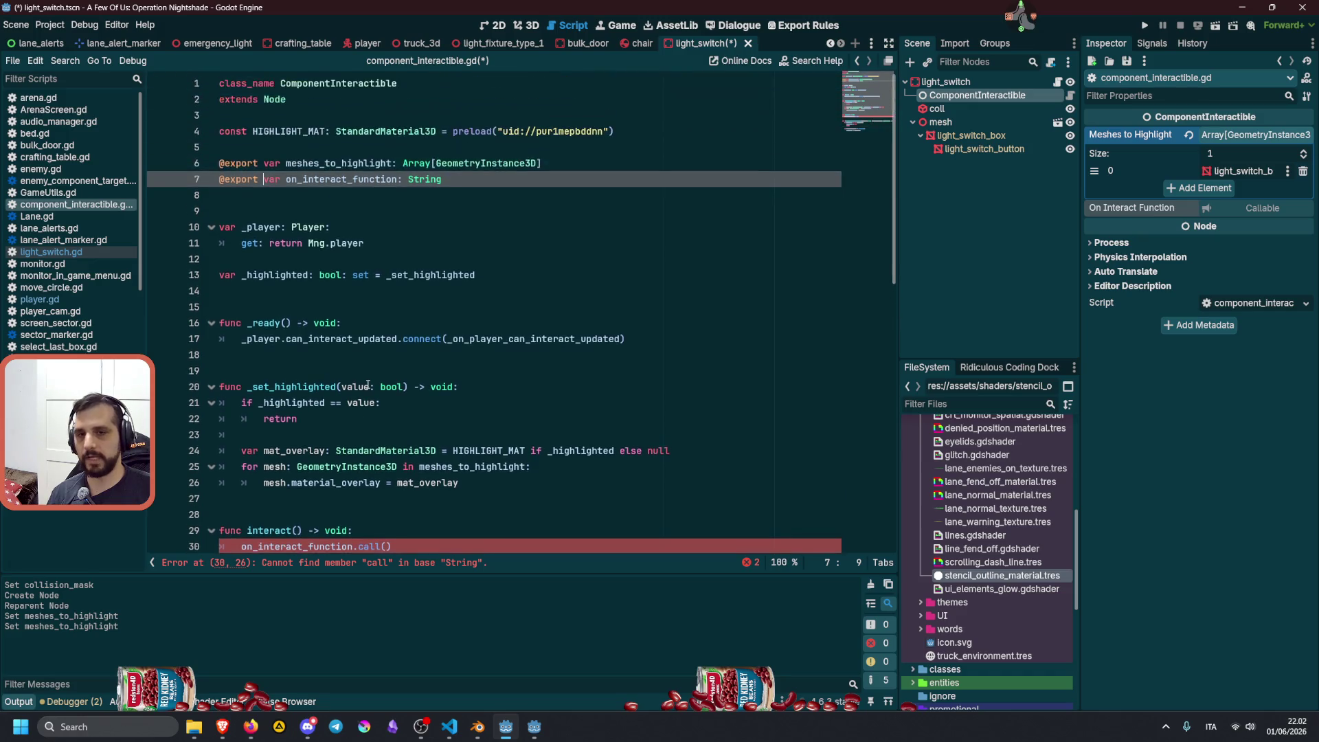
pyautogui.scroll(-3, 367, 386)
pyautogui.click(241, 404)
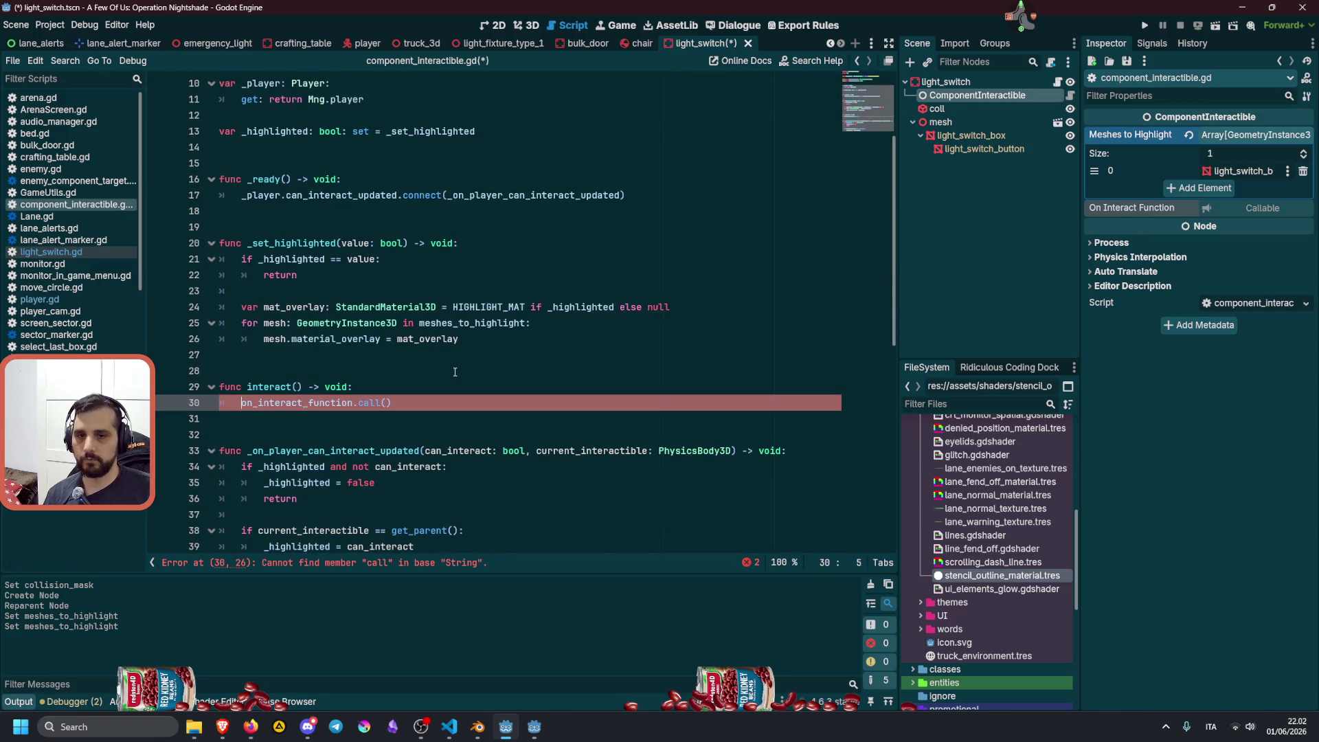
# Rewrite line 30 as get_parent().call(), deleting the old on_interact_function.call() remainder.
pyautogui.write('get_parent')
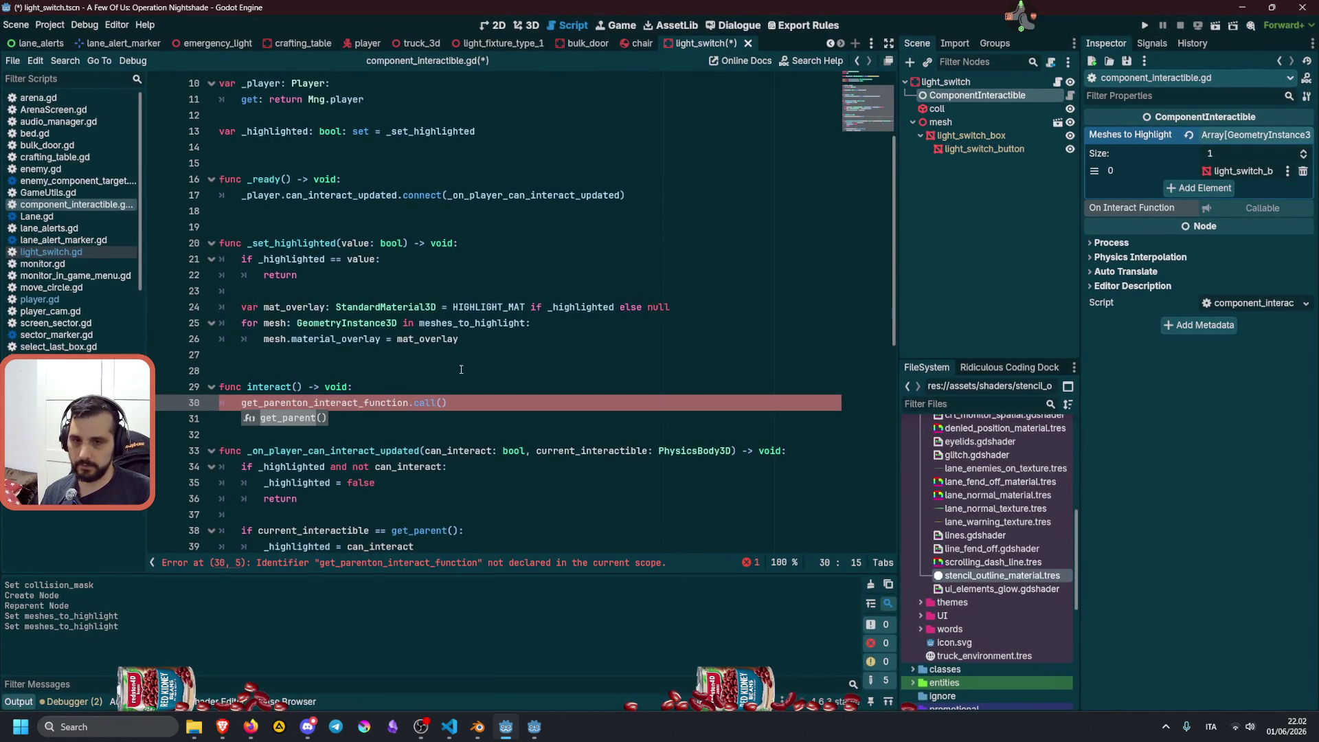
pyautogui.hotkey('ctrl', 'space')
pyautogui.press('Return')
pyautogui.write('.ca')
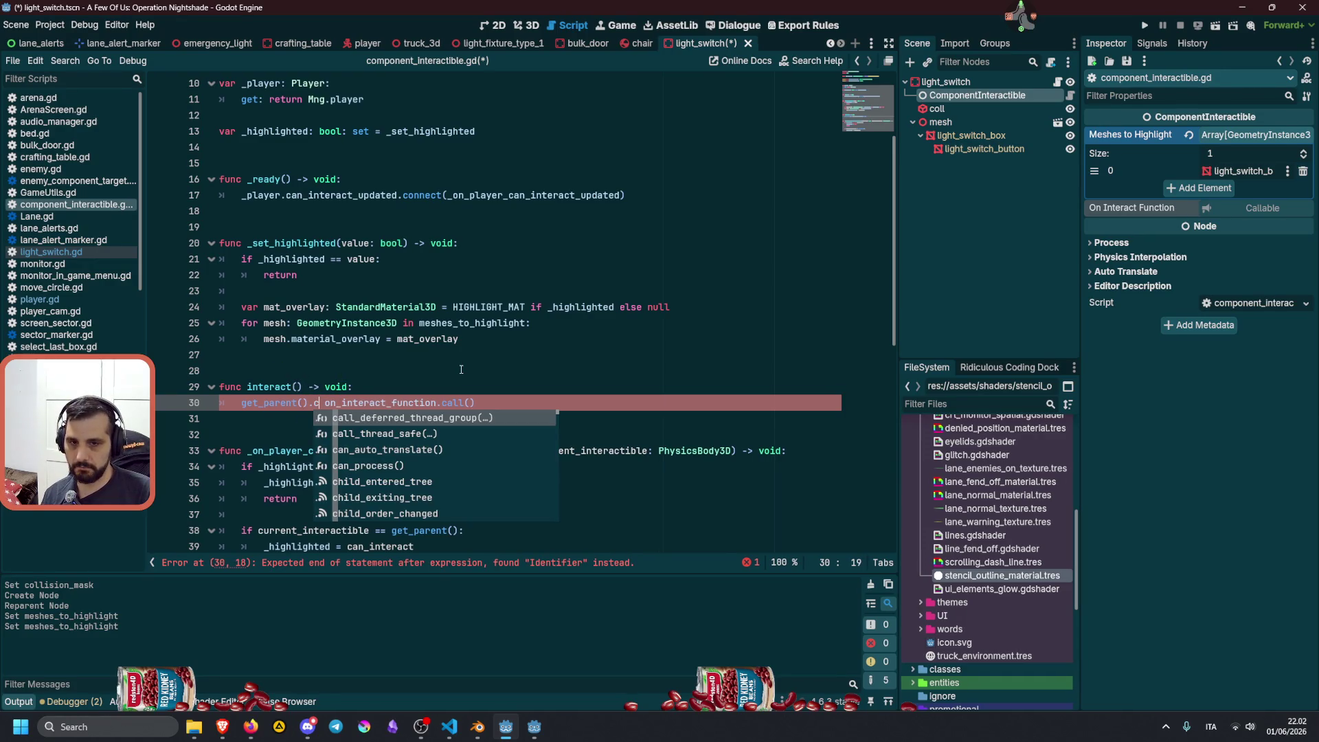
pyautogui.write('ll')
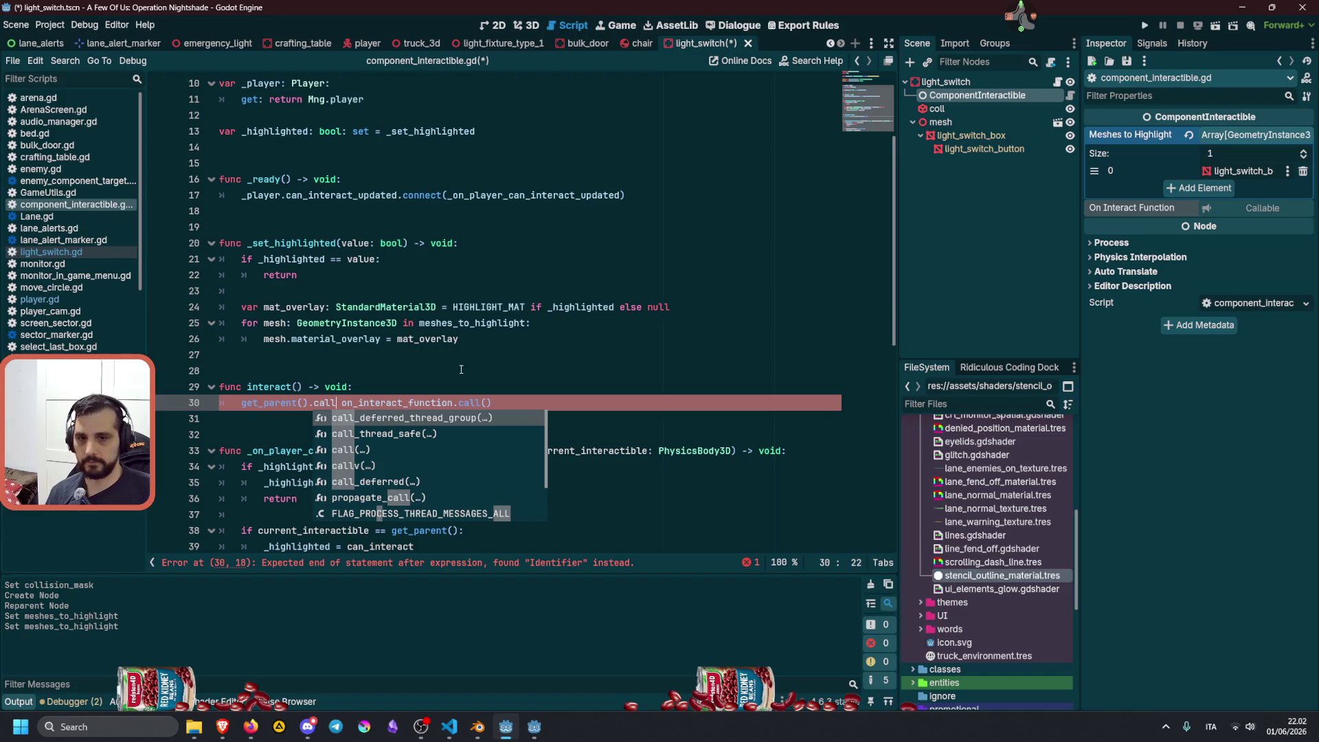
pyautogui.press('Down')
pyautogui.write('(')
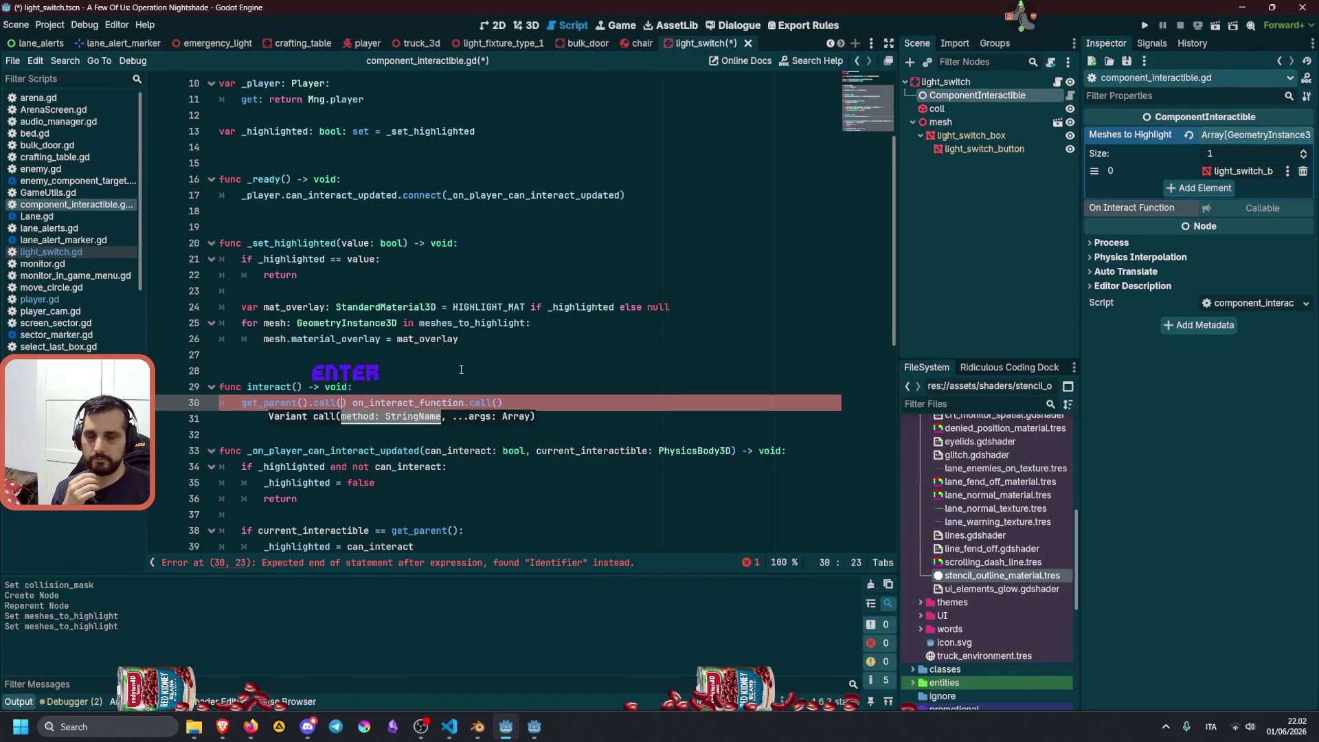
pyautogui.write('"')
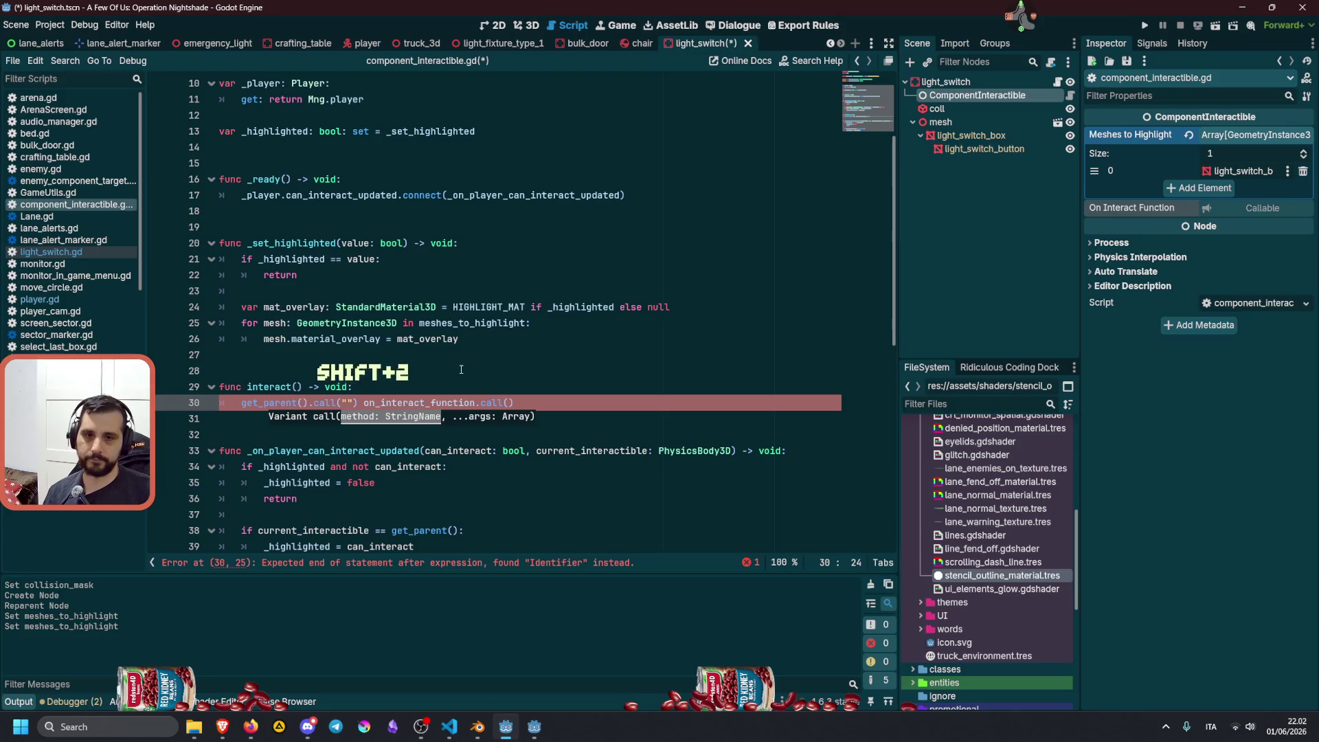
pyautogui.hotkey('shift', 'End')
pyautogui.press('Delete')
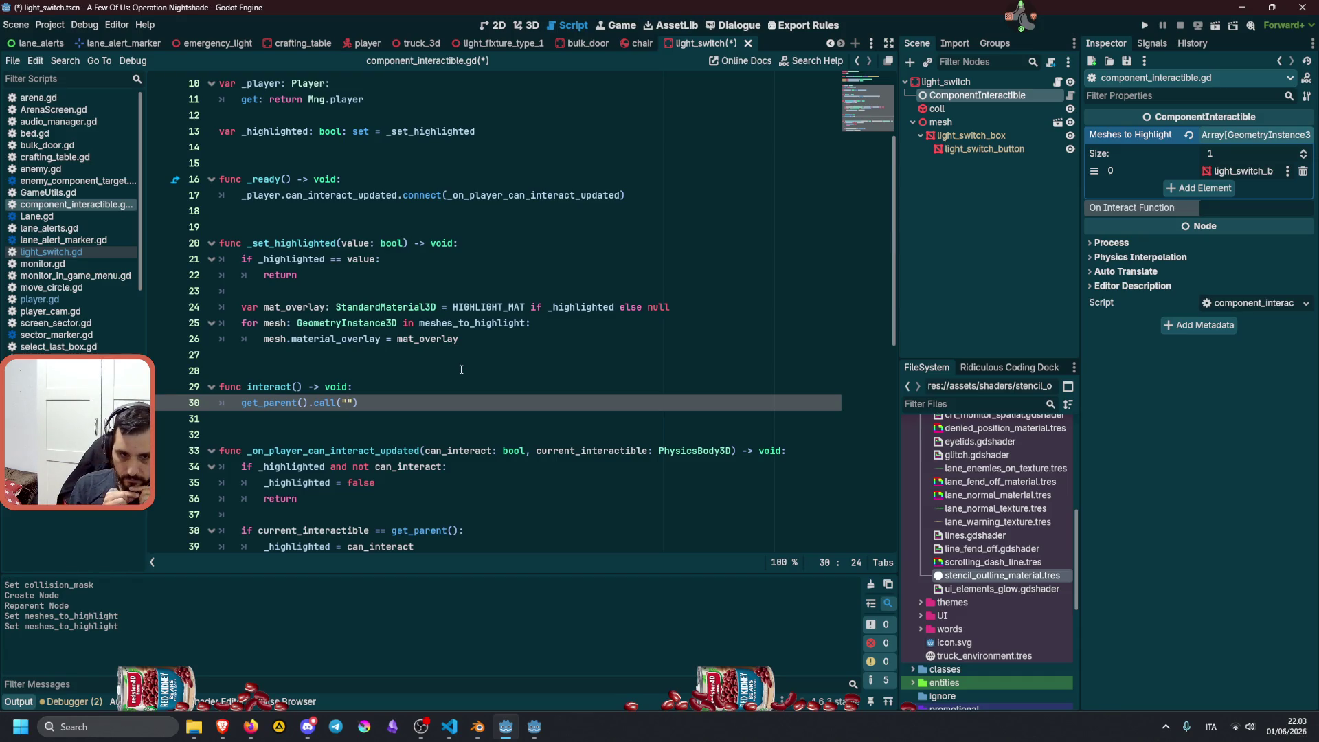
pyautogui.press('Delete')
pyautogui.press('Delete')
# Pass on_interact_function as the call() argument on line 30 and save component_interactible.gd.
pyautogui.scroll(3, 353, 194)
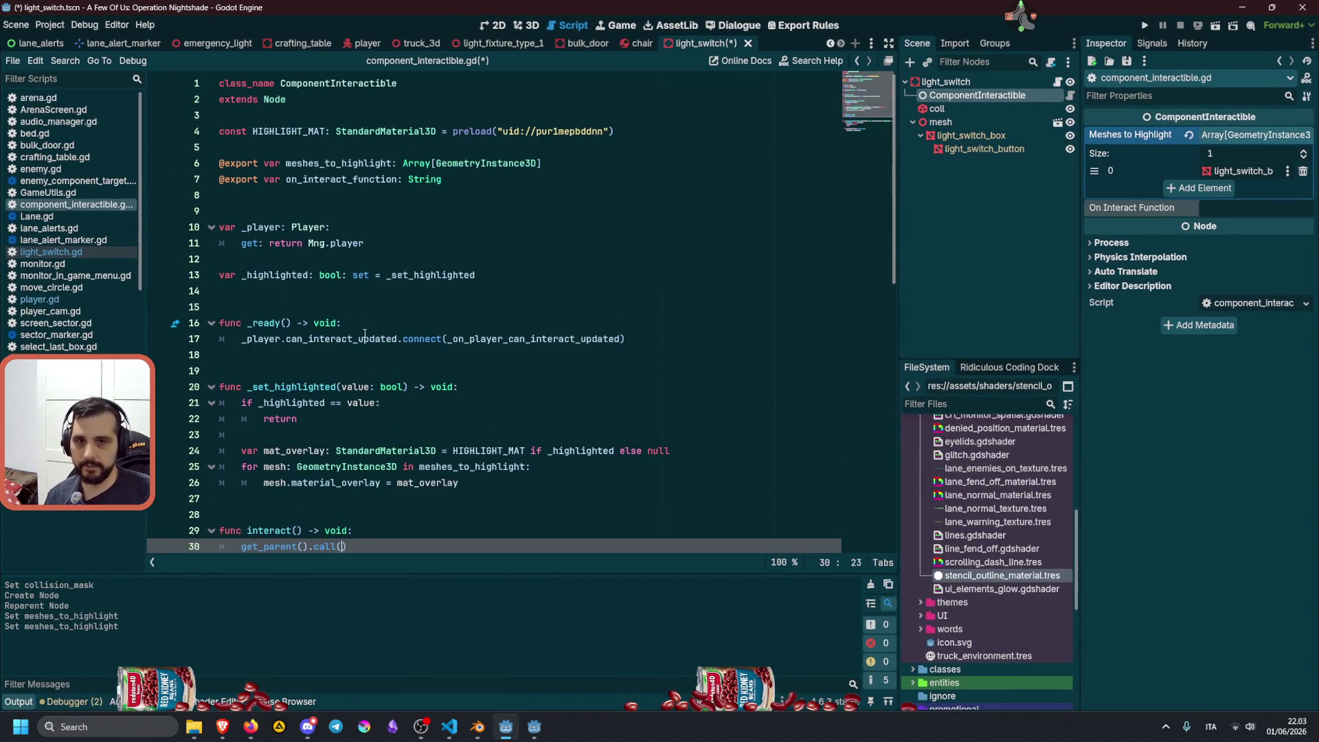
pyautogui.doubleClick(357, 179)
pyautogui.hotkey('ctrl', 'c')
pyautogui.scroll(-4, 418, 248)
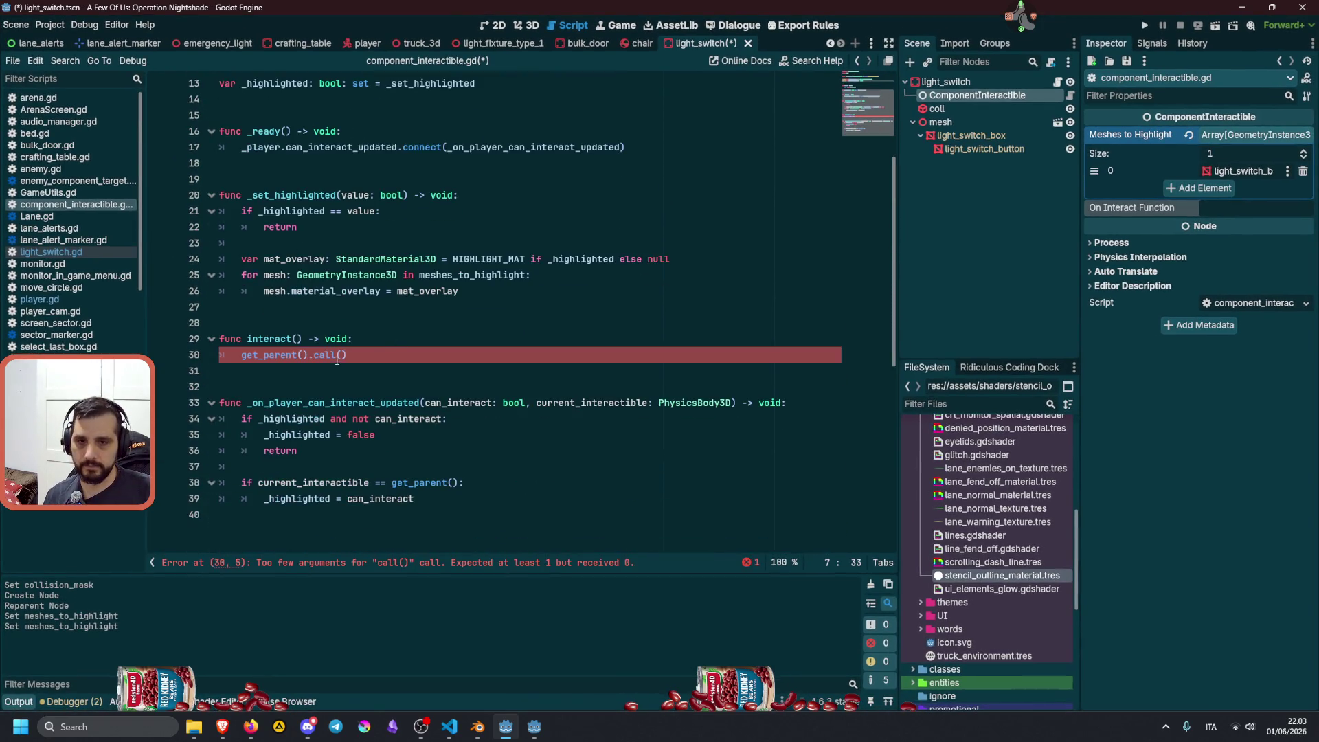
pyautogui.click(340, 354)
pyautogui.hotkey('ctrl', 'v')
pyautogui.click(451, 322)
pyautogui.hotkey('ctrl', 's')
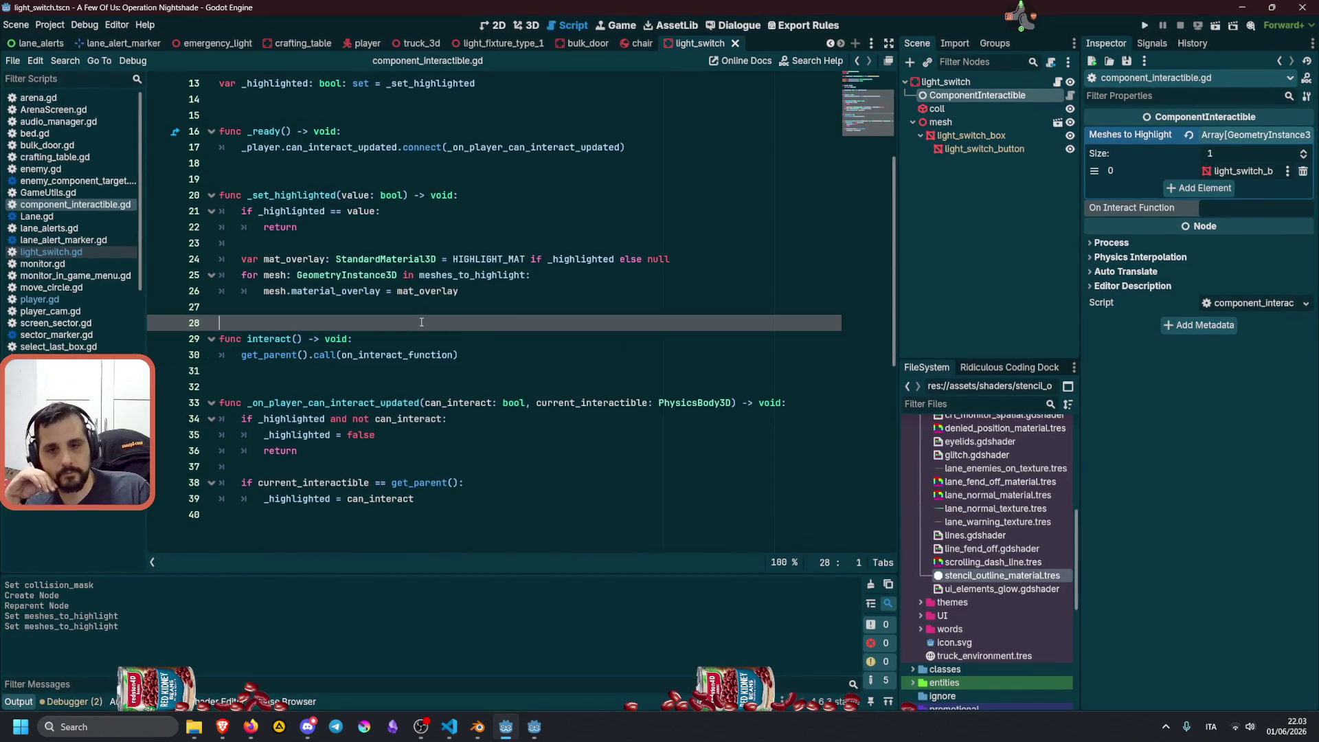
# Open the ComponentInteractible node's name for editing and leave it unchanged.
pyautogui.doubleClick(974, 96)
pyautogui.press('Escape')
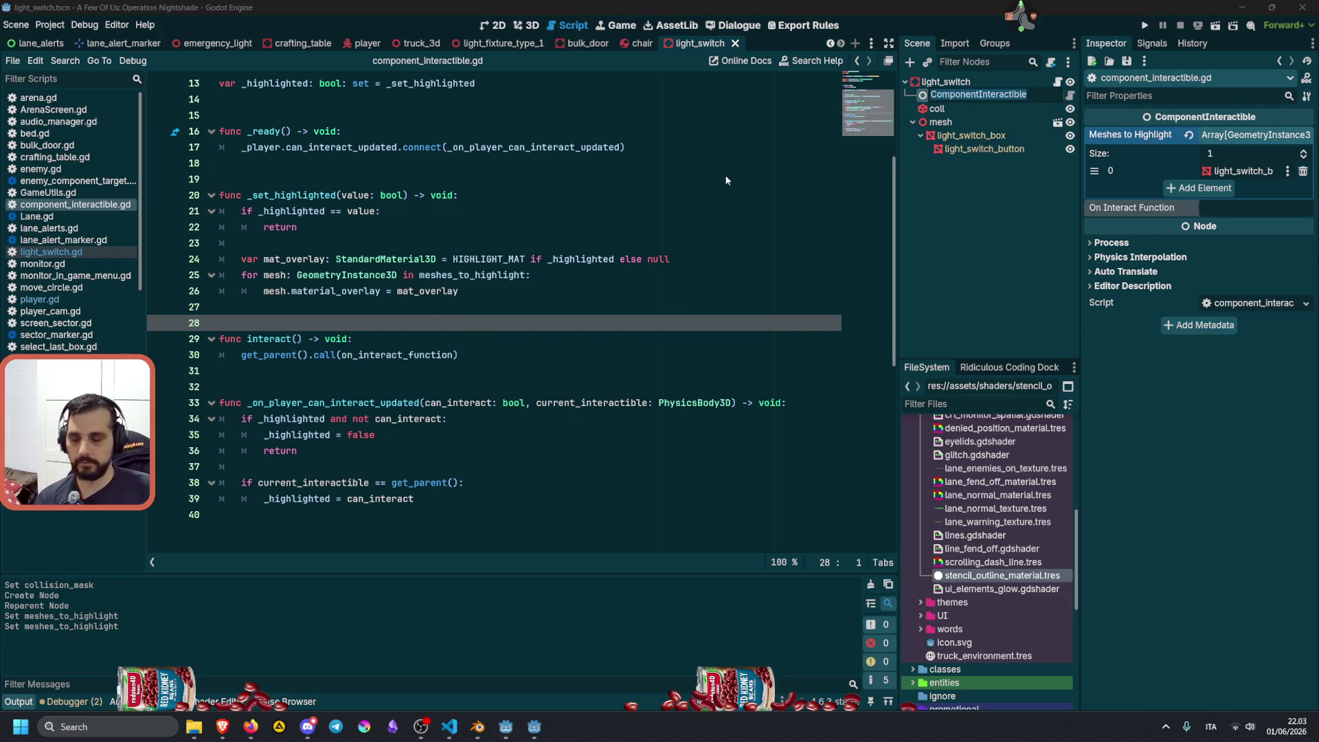
pyautogui.press('Escape')
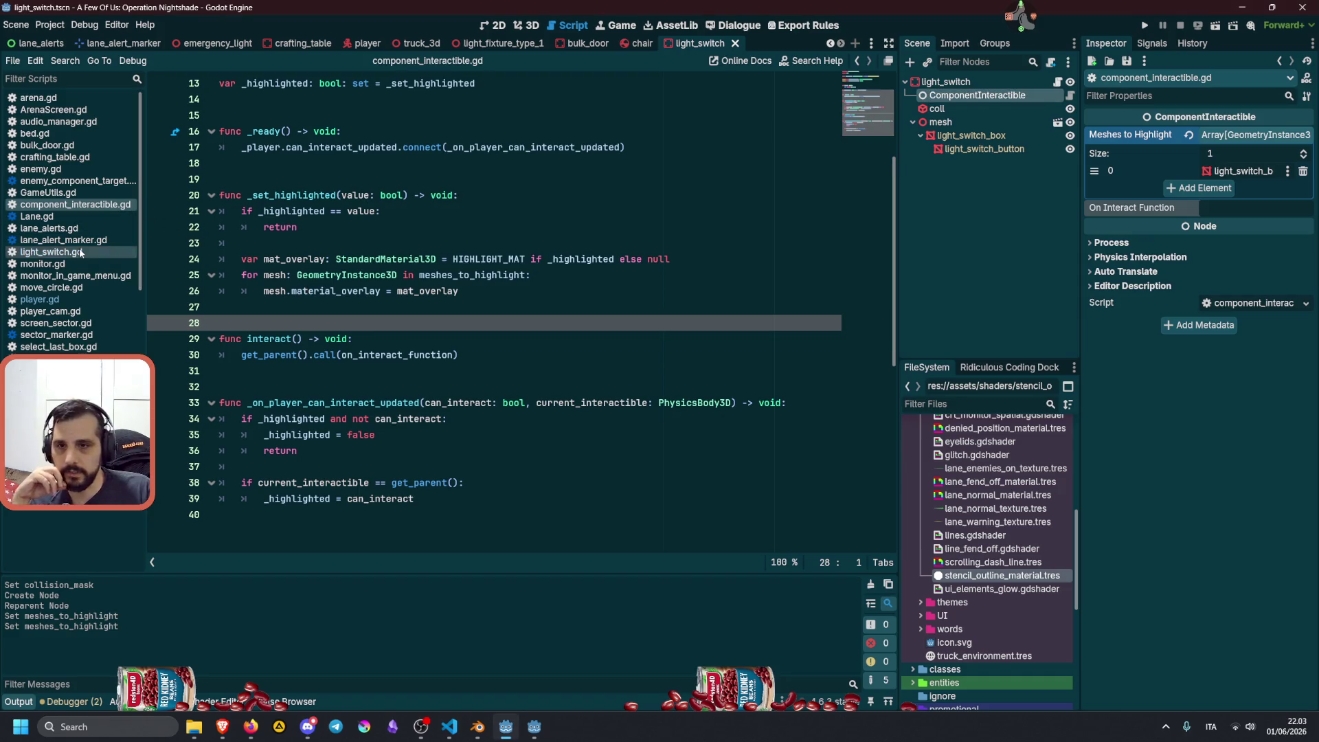
# In player.gd, search for ray_interact occurrences to locate the interaction lookup.
pyautogui.click(51, 299)
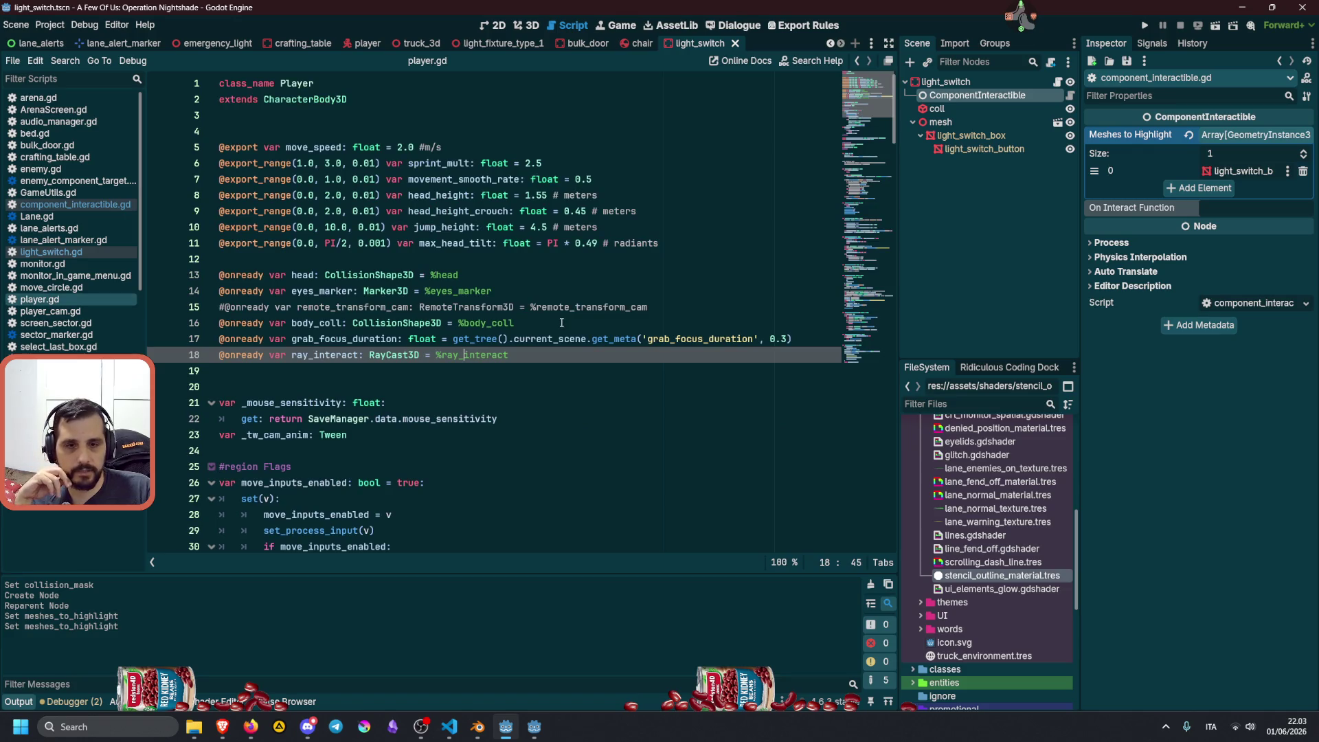
pyautogui.doubleClick(307, 356)
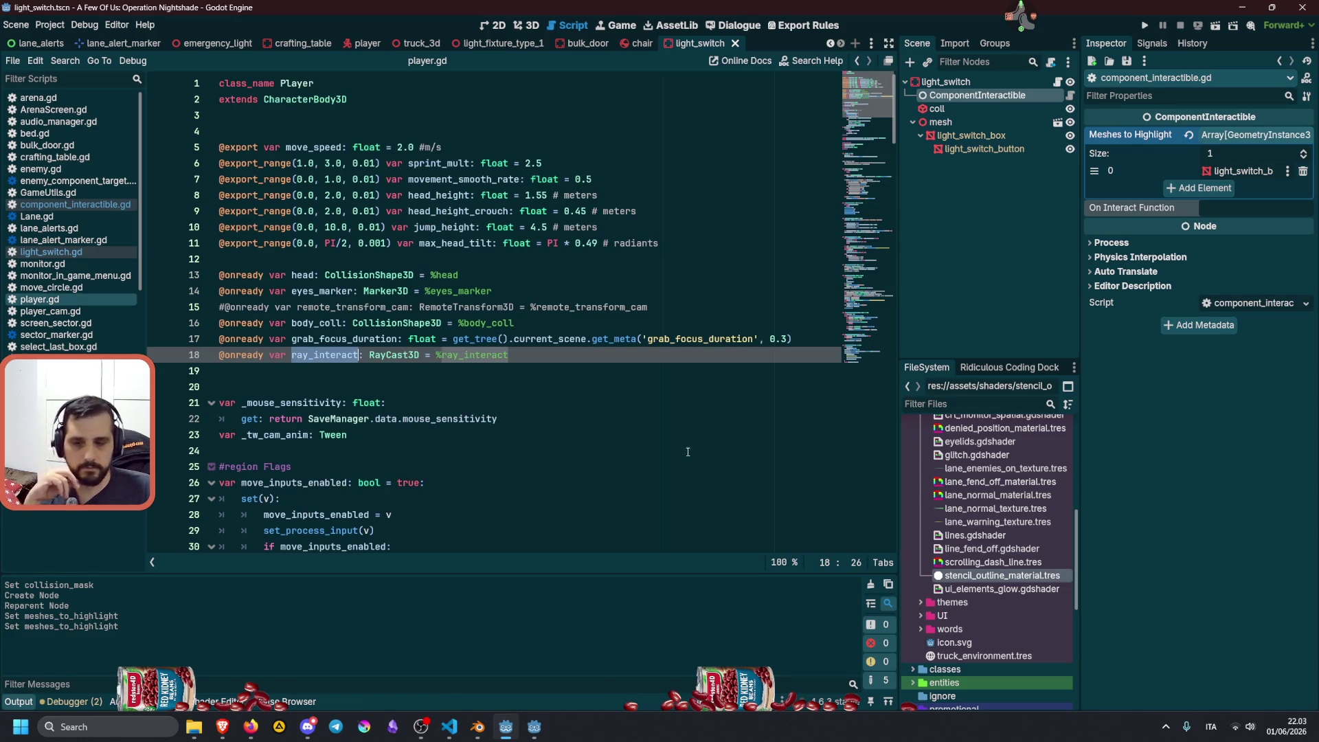
pyautogui.press('F3')
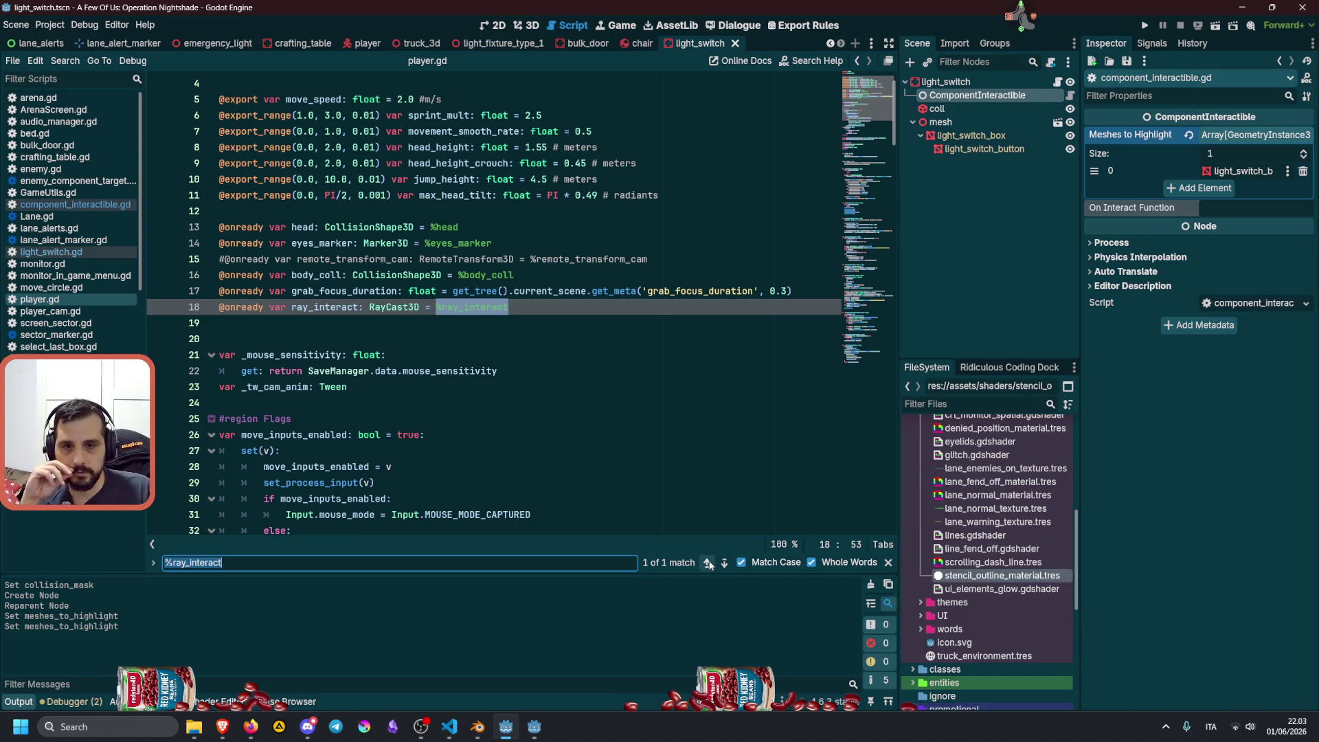
pyautogui.doubleClick(324, 307)
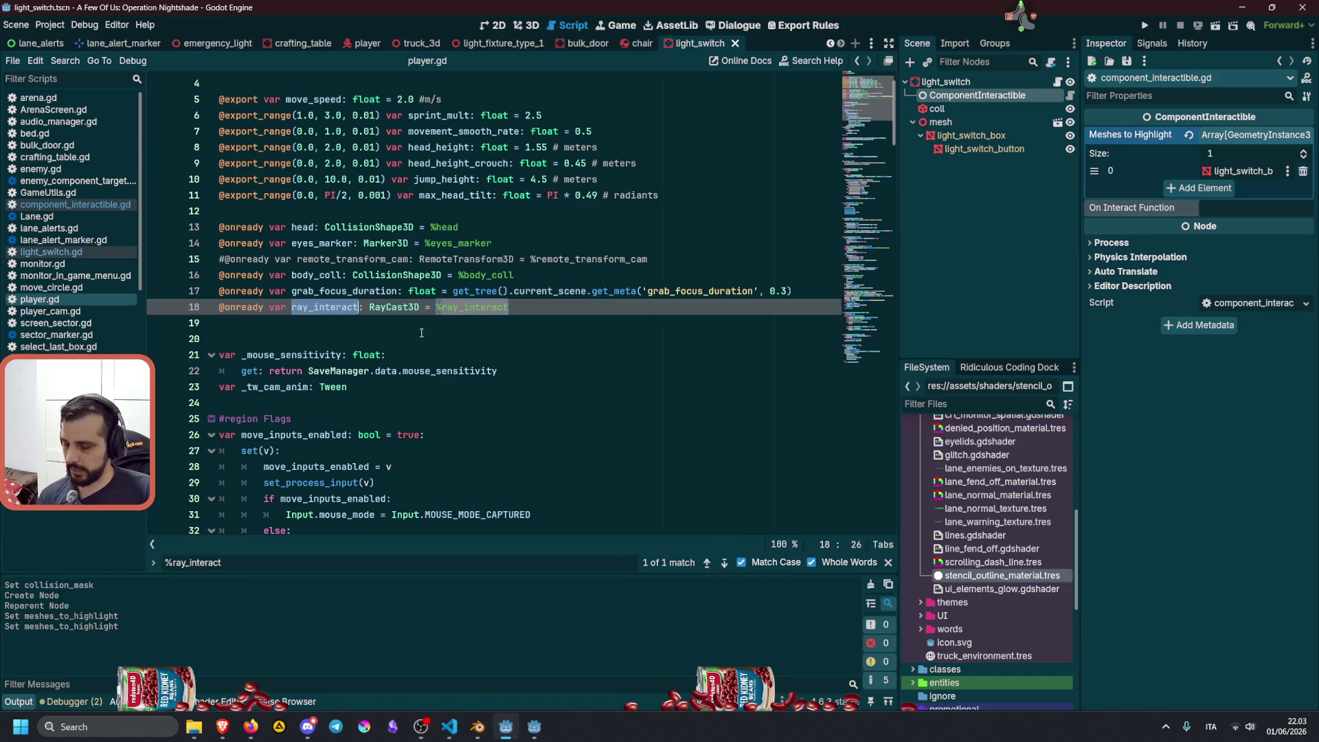
pyautogui.hotkey('ctrl', 'f')
pyautogui.click(720, 567)
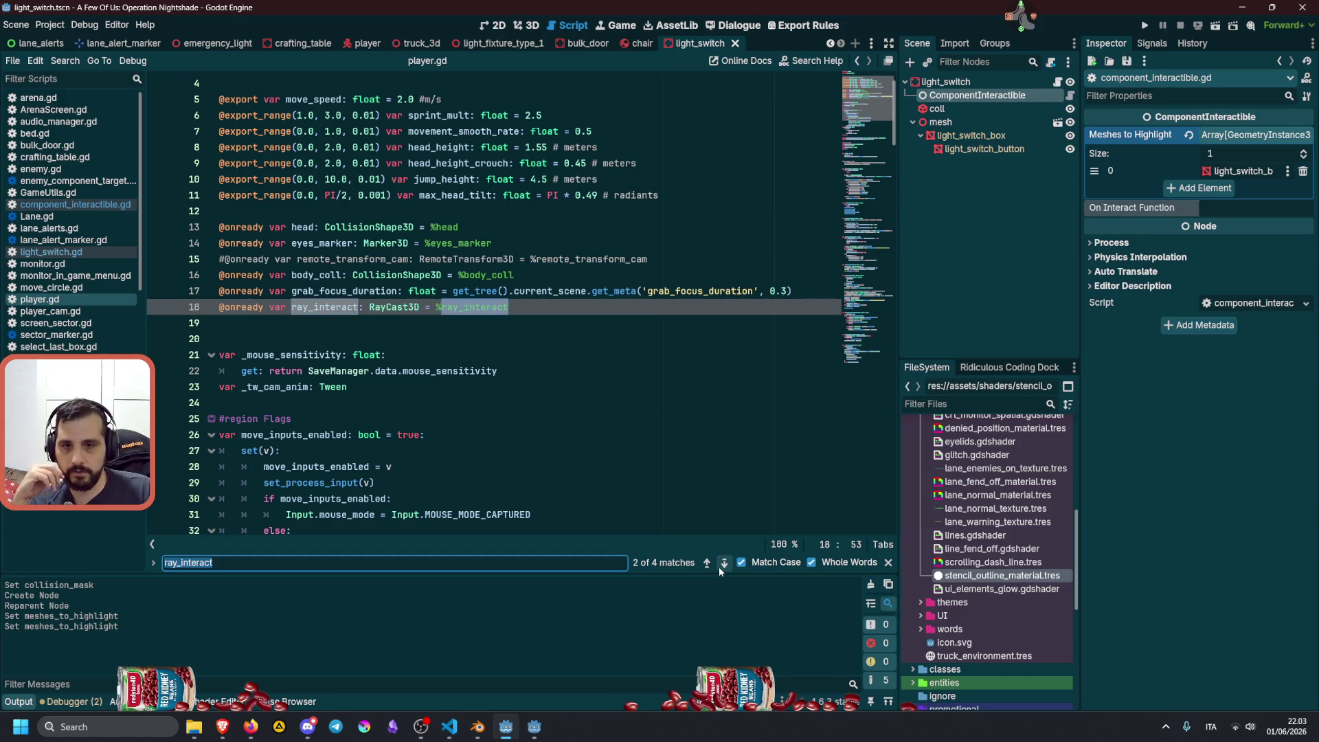
pyautogui.click(719, 568)
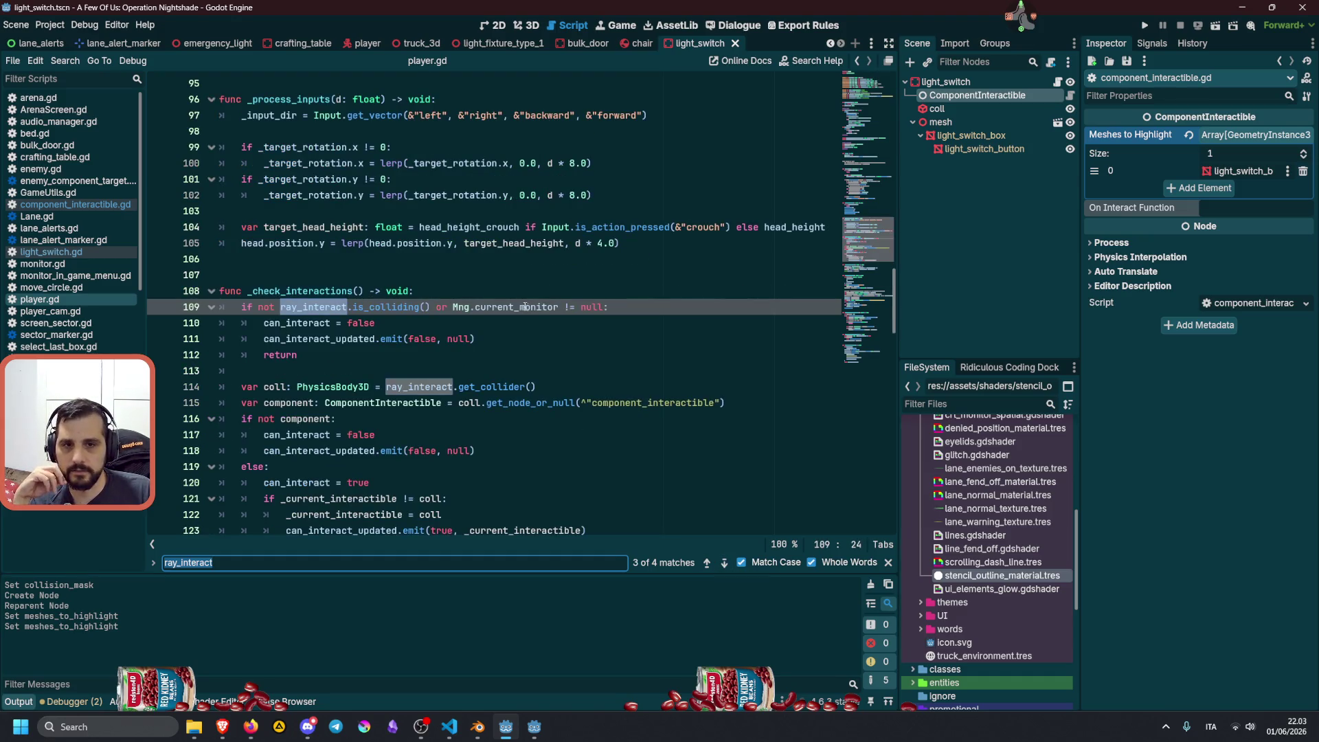
pyautogui.scroll(-1, 400, 358)
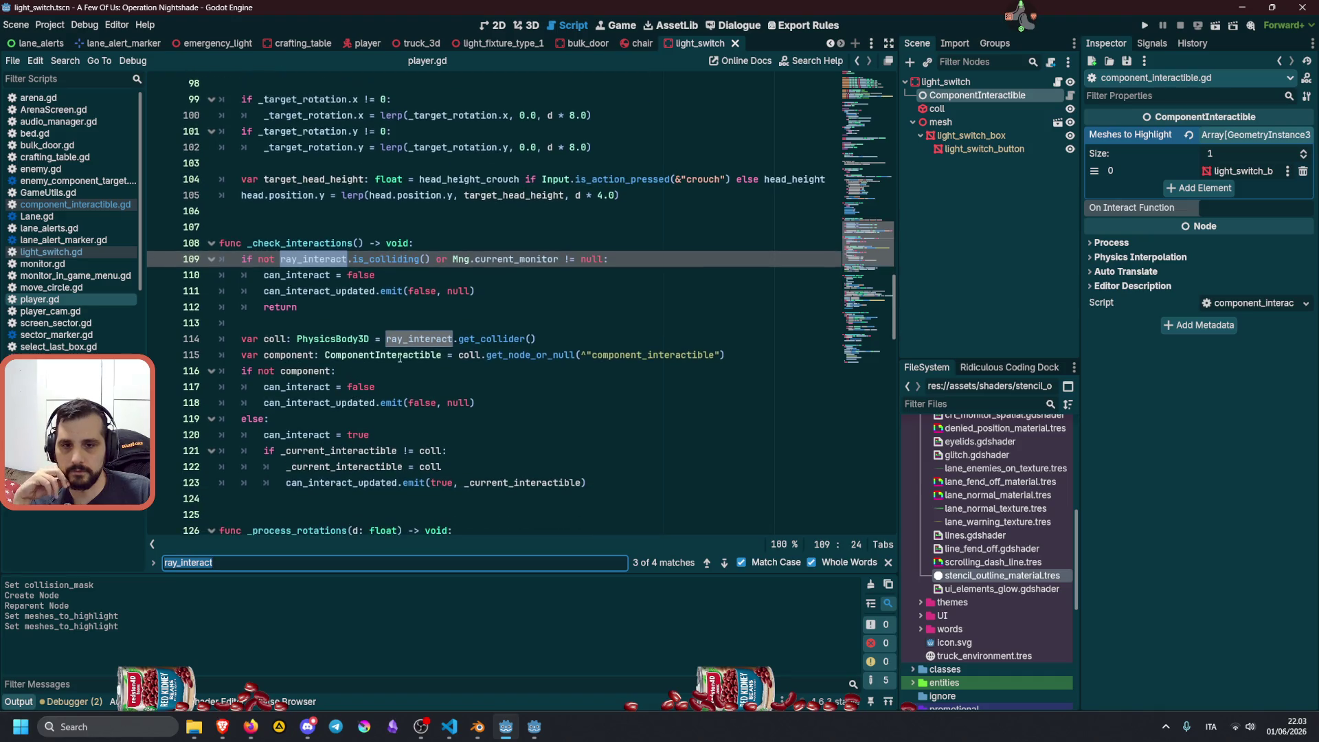
# Replace 'component_interactible' on line 115 with ComponentInteractible and save player.gd.
pyautogui.doubleClick(615, 355)
pyautogui.write('ComponentInteractible')
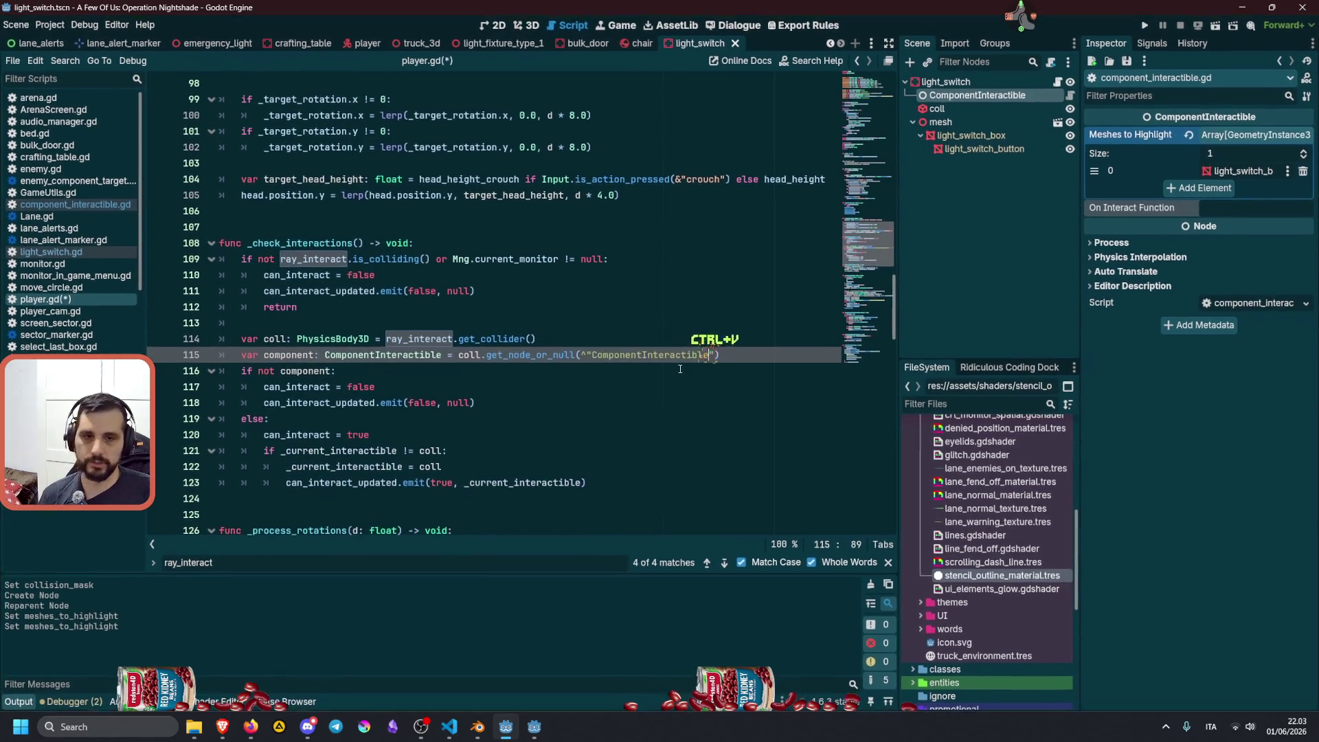
pyautogui.press('Down')
pyautogui.press('Up')
pyautogui.press('Up')
pyautogui.hotkey('ctrl', 's')
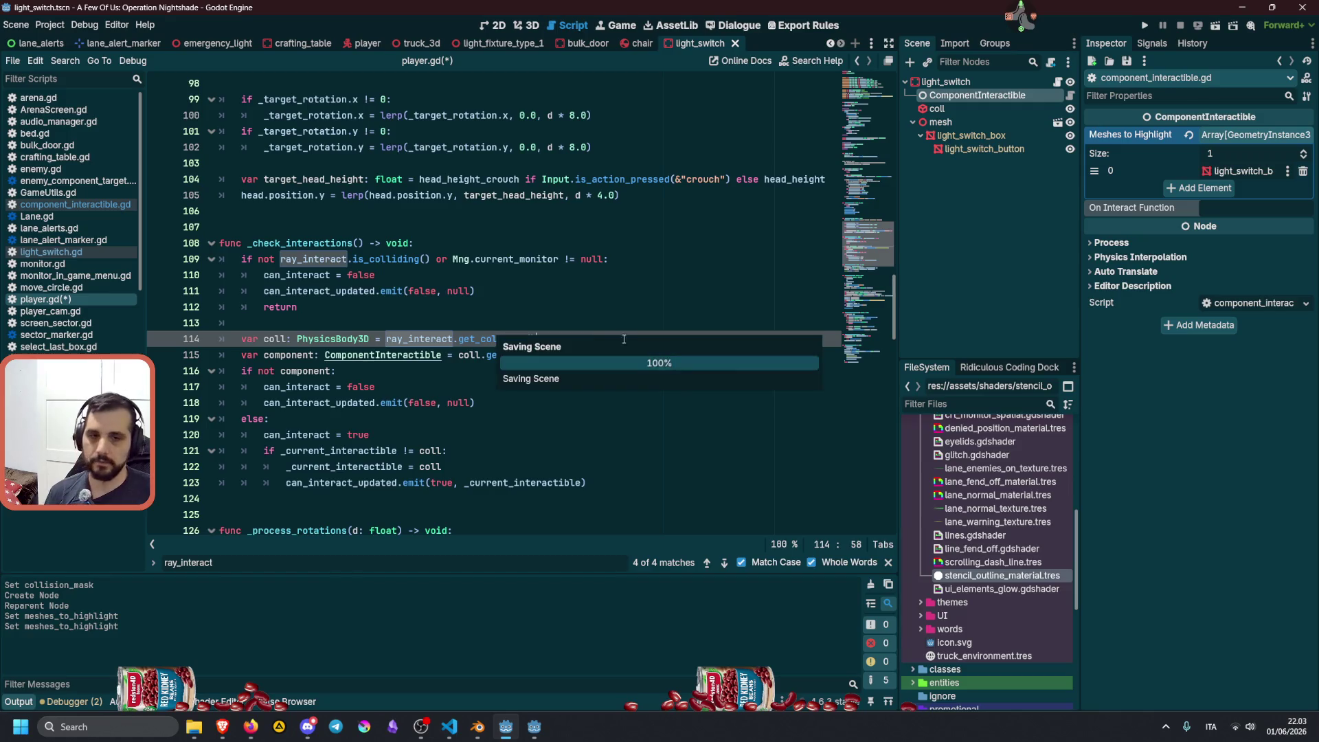
pyautogui.doubleClick(625, 355)
pyautogui.click(627, 293)
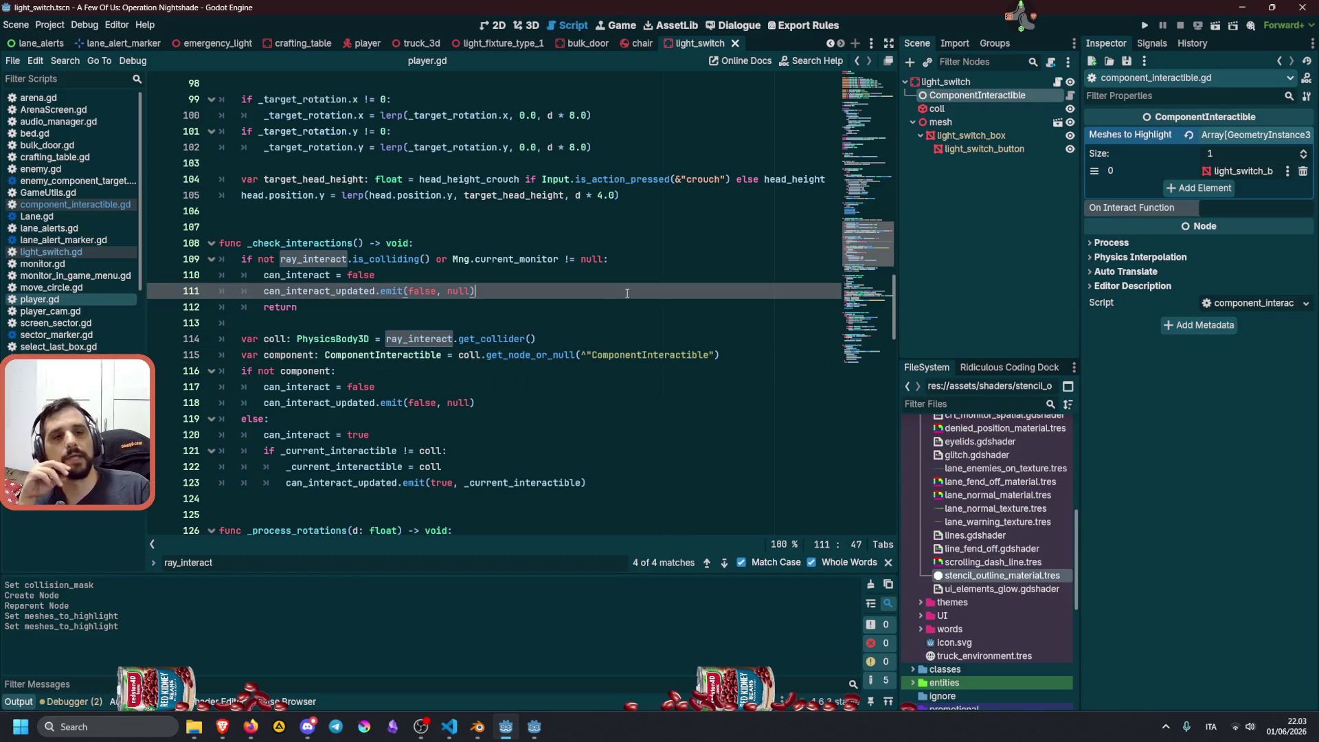
pyautogui.click(450, 302)
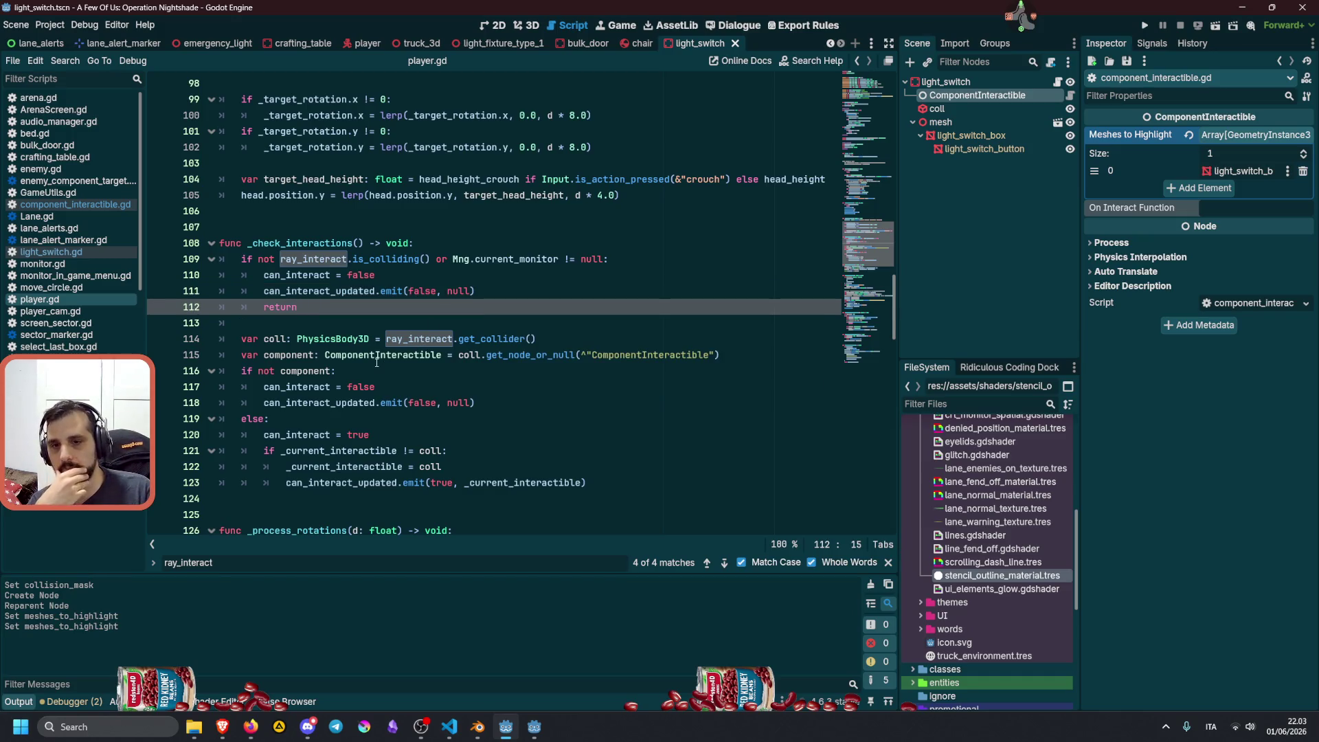
# Read through _process_inputs and line 71's is_action_pressed/can_interact check, then switch to the browser.
pyautogui.scroll(-2, 376, 362)
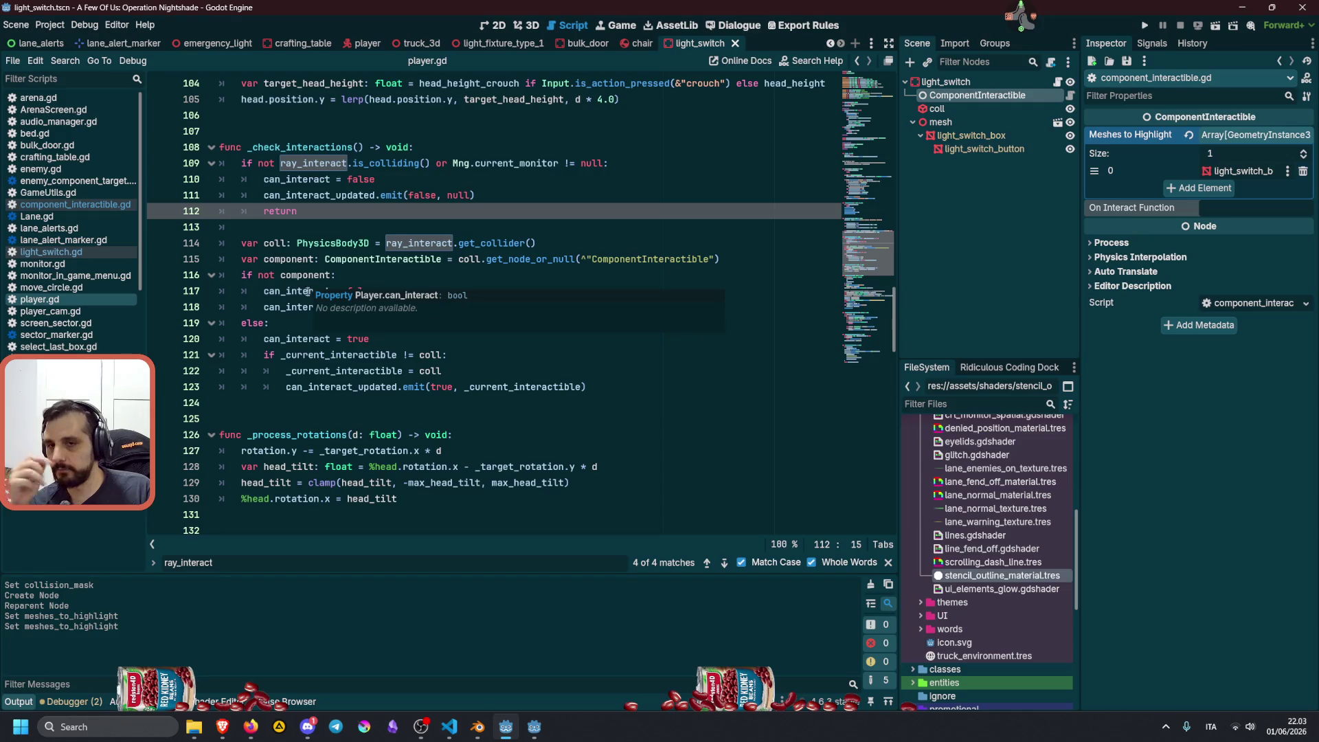
pyautogui.scroll(9, 355, 269)
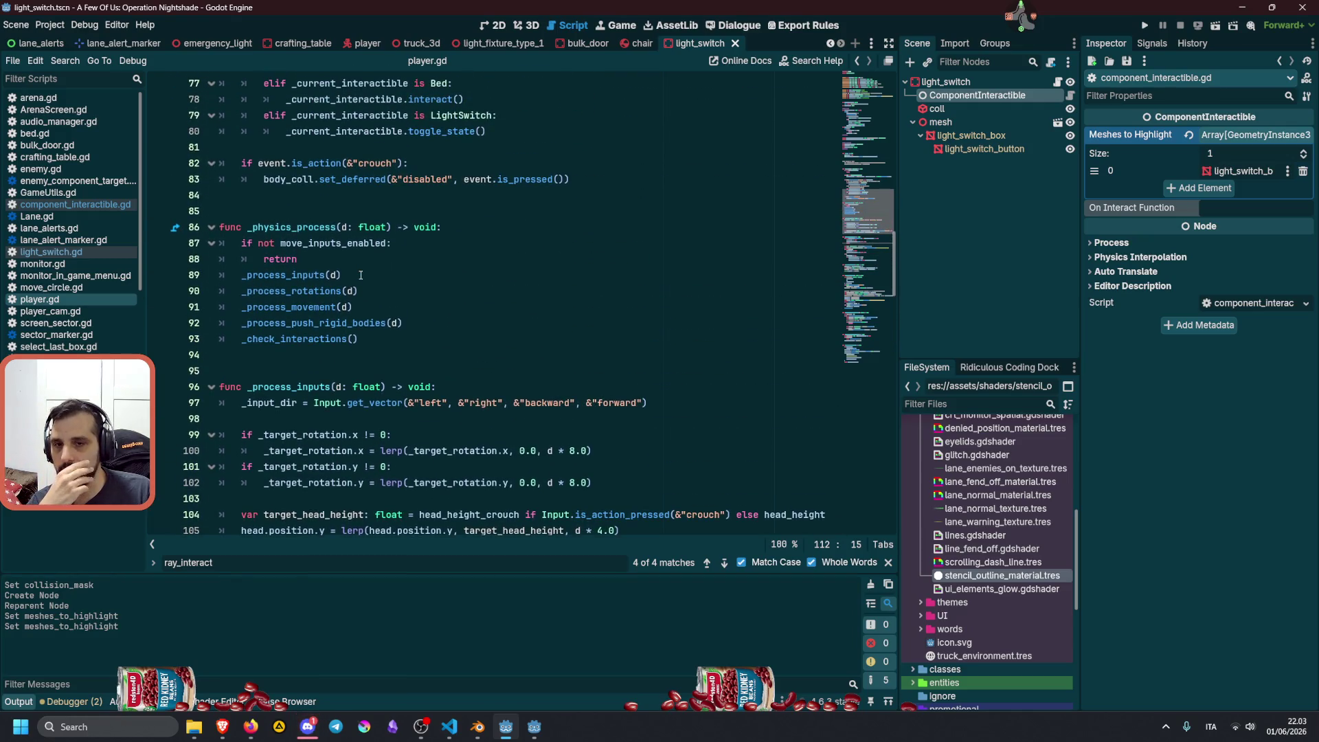
pyautogui.scroll(3, 361, 275)
pyautogui.scroll(-3, 360, 274)
pyautogui.doubleClick(285, 275)
pyautogui.scroll(-4, 368, 281)
pyautogui.click(367, 282)
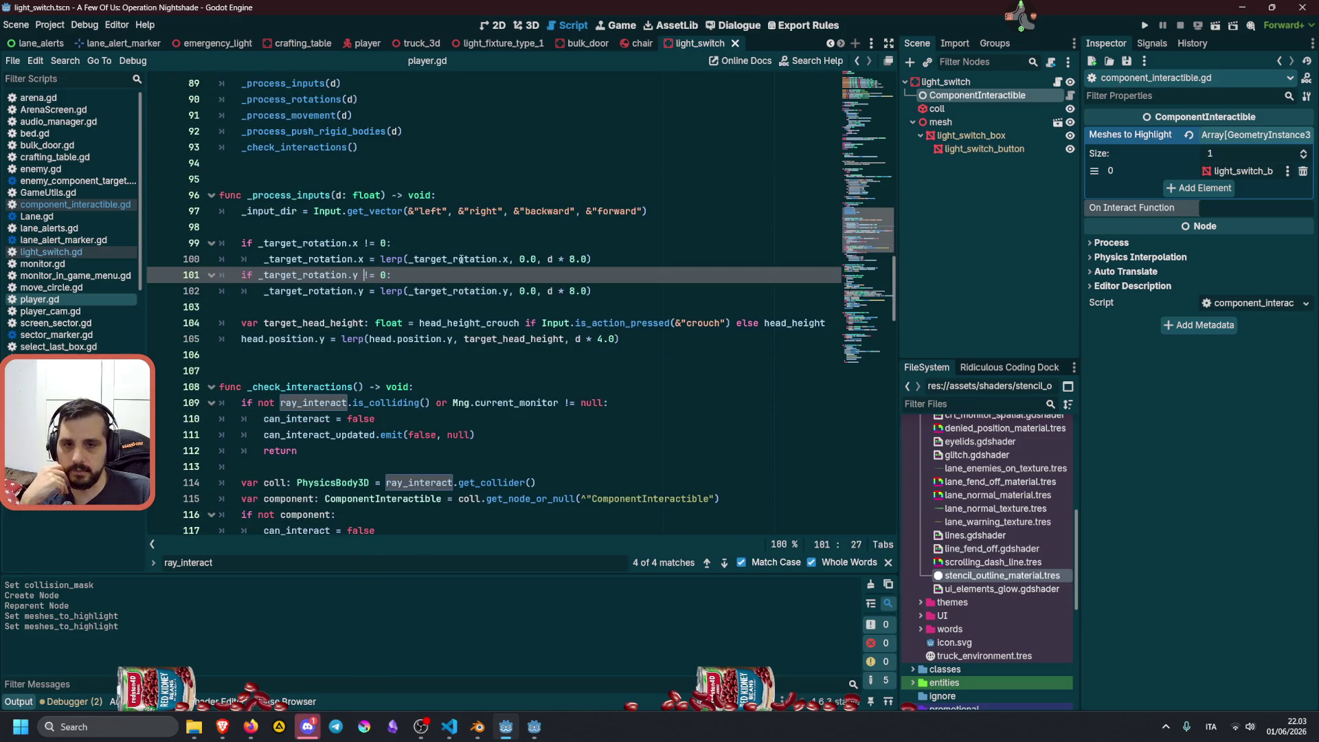
pyautogui.scroll(9, 365, 261)
pyautogui.scroll(2, 364, 235)
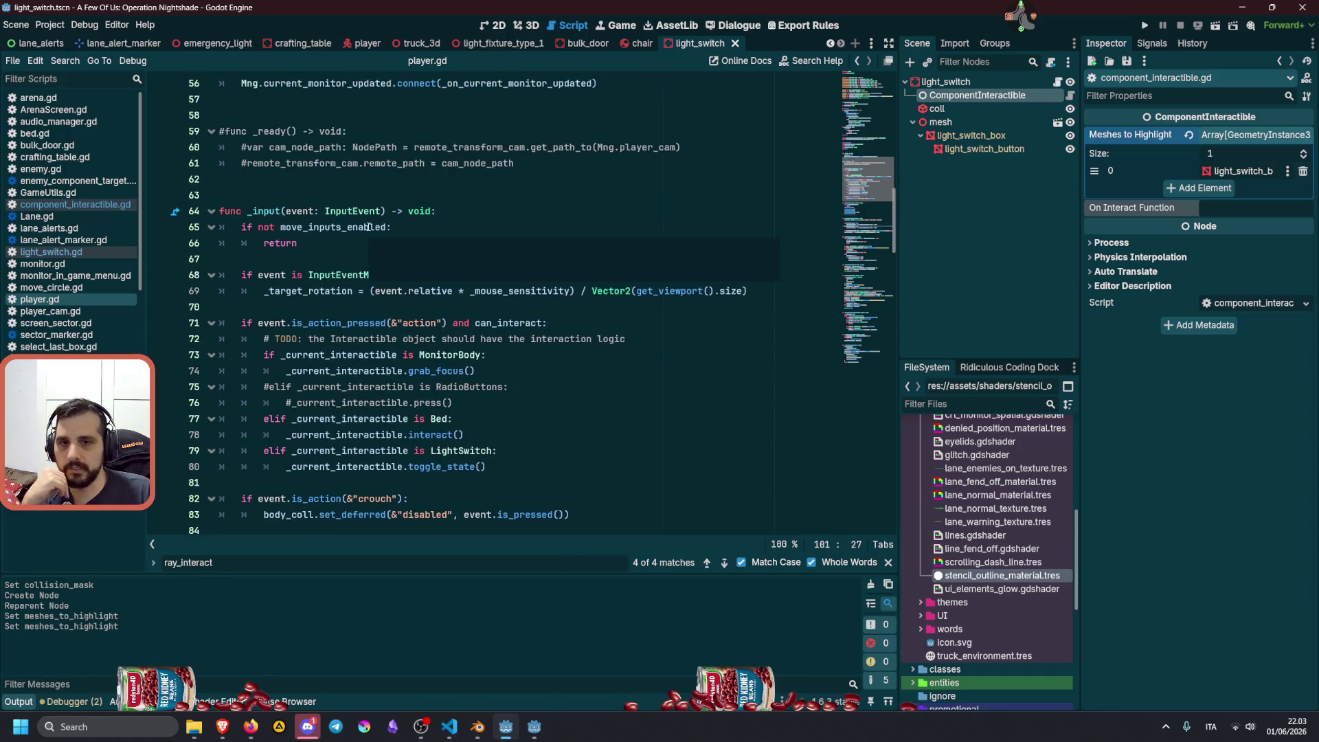
pyautogui.doubleClick(375, 323)
pyautogui.doubleClick(415, 323)
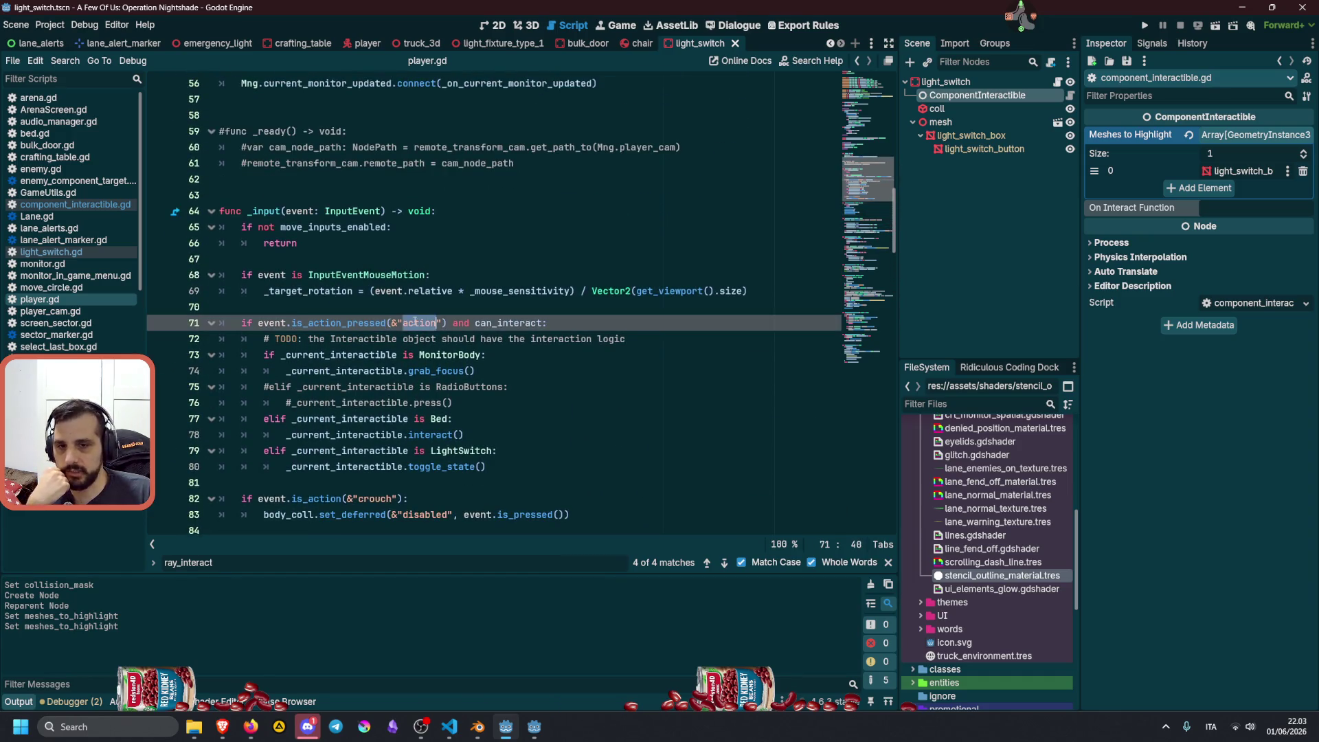
pyautogui.doubleClick(502, 323)
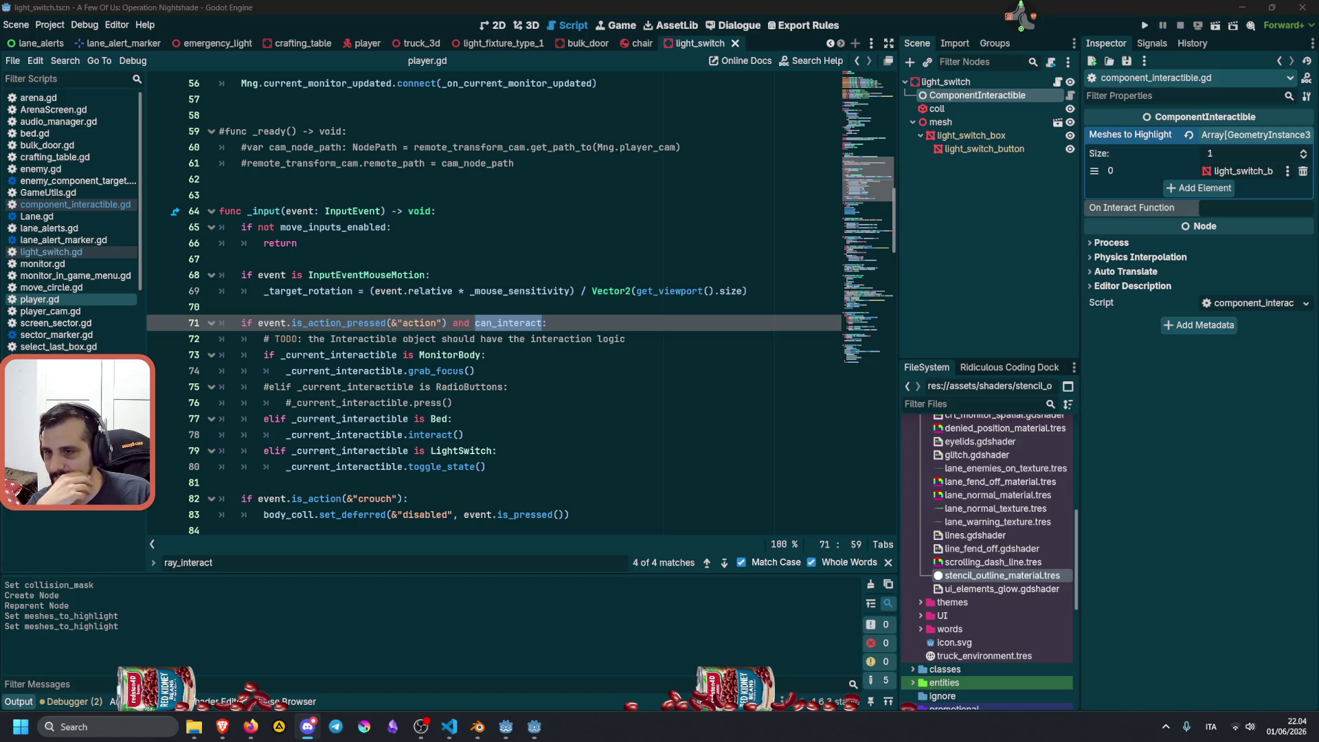
pyautogui.hotkey('alt', 'Tab')
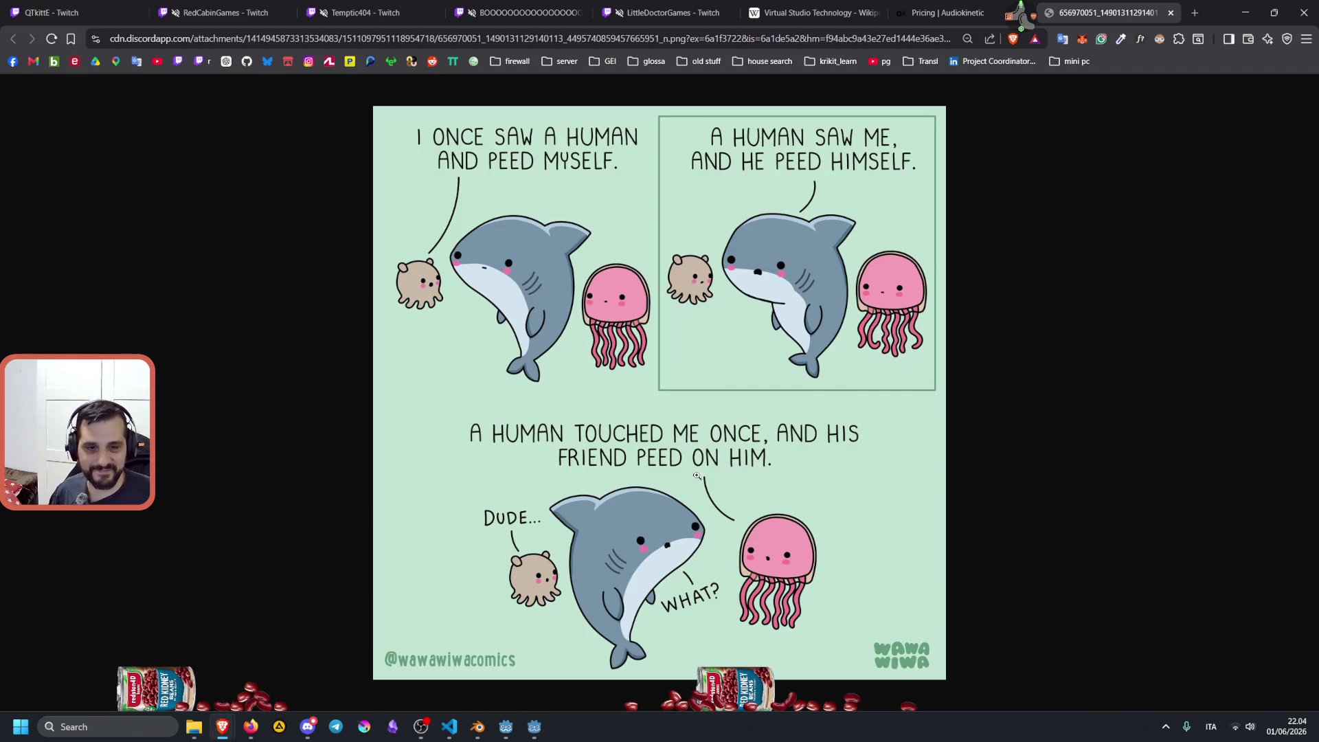
# Close the Discord comic, Audiokinetic Pricing and Wikipedia VST tabs, then bring Godot back.
pyautogui.middleClick(1135, 4)
pyautogui.click(984, 6)
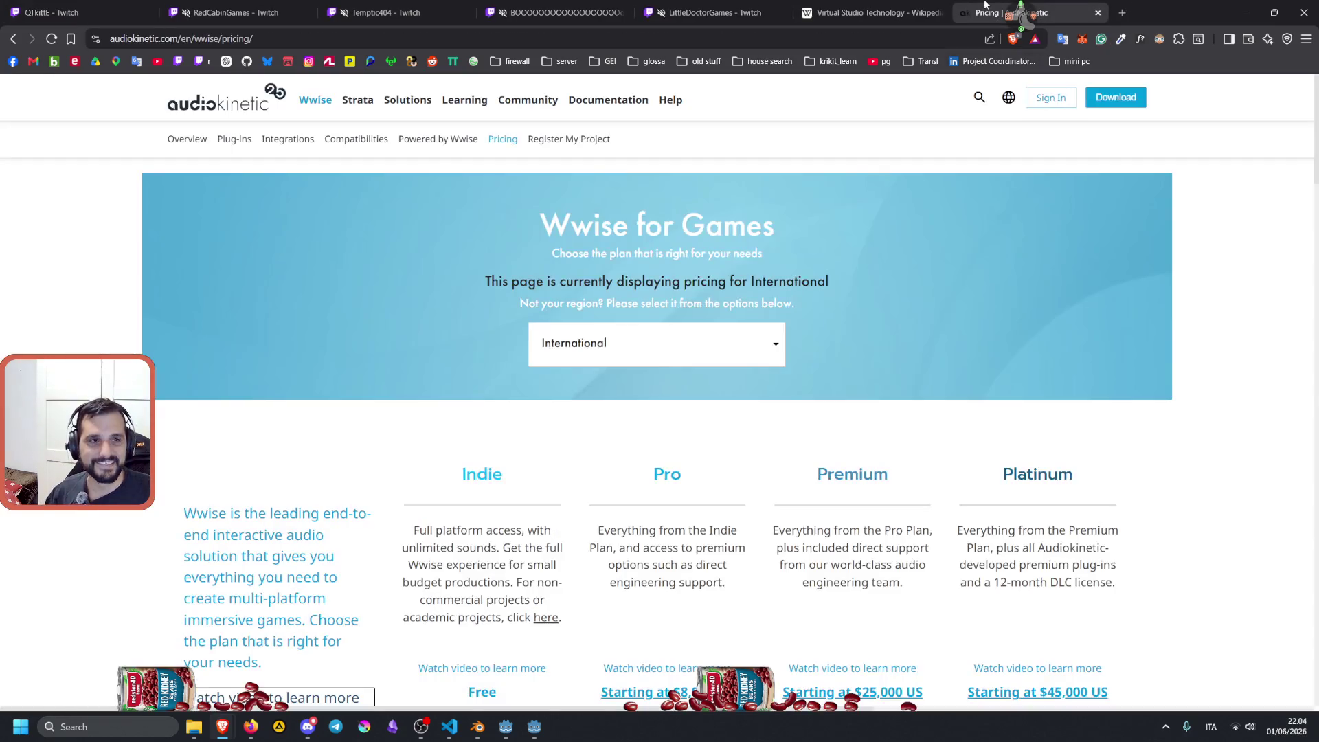
pyautogui.middleClick(984, 5)
pyautogui.middleClick(873, 12)
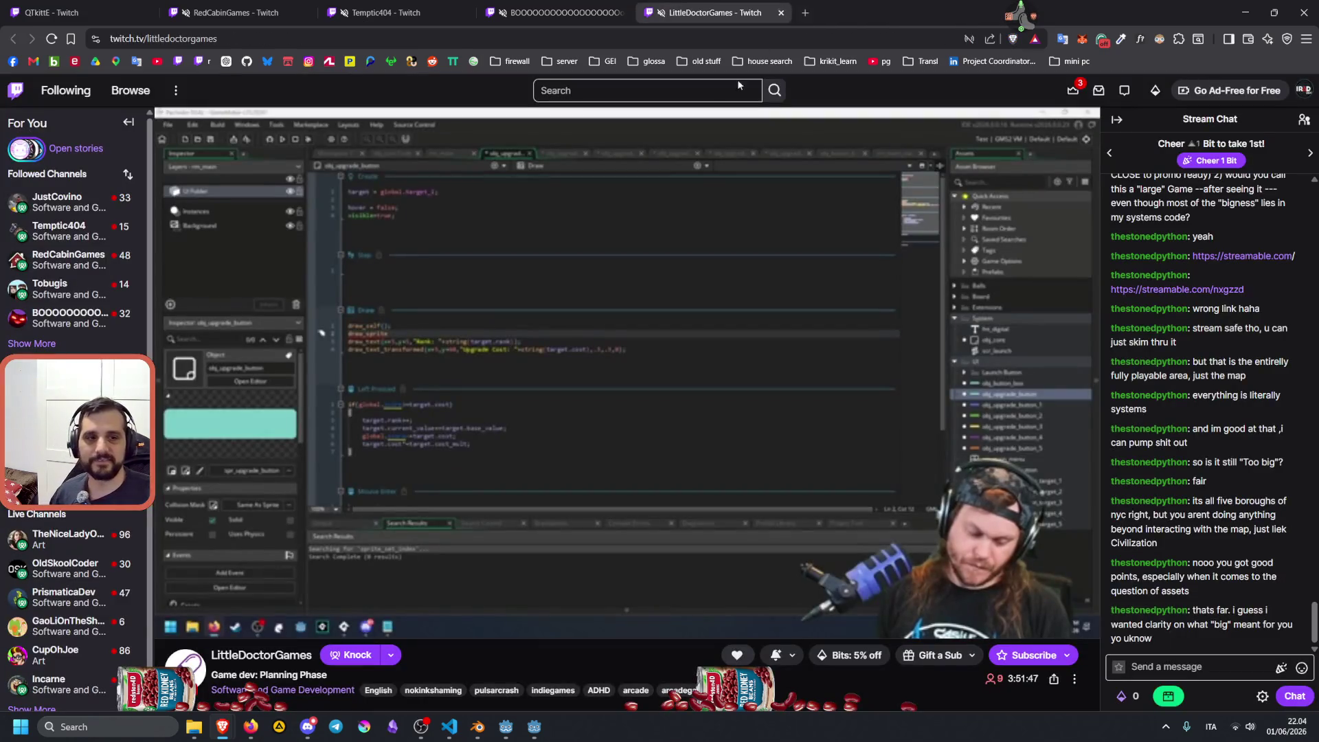
pyautogui.hotkey('ctrl', 'Tab')
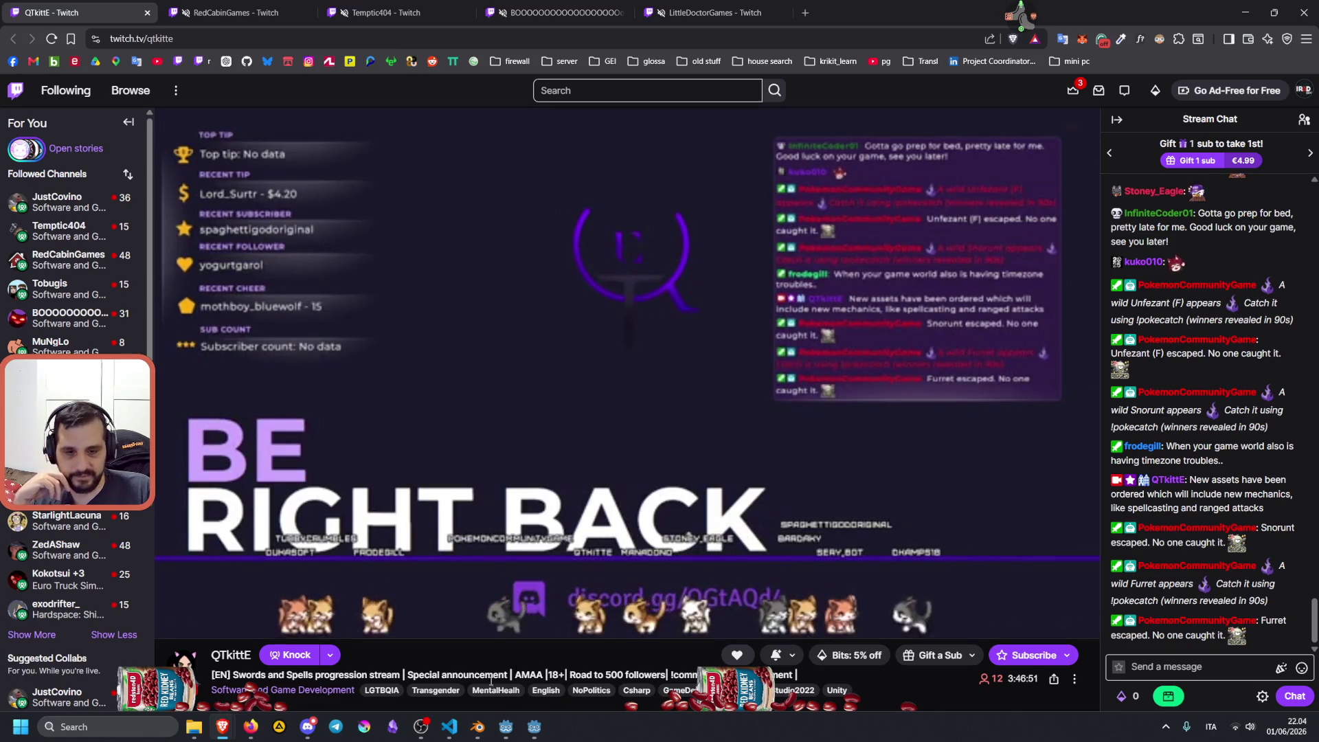
pyautogui.click(506, 727)
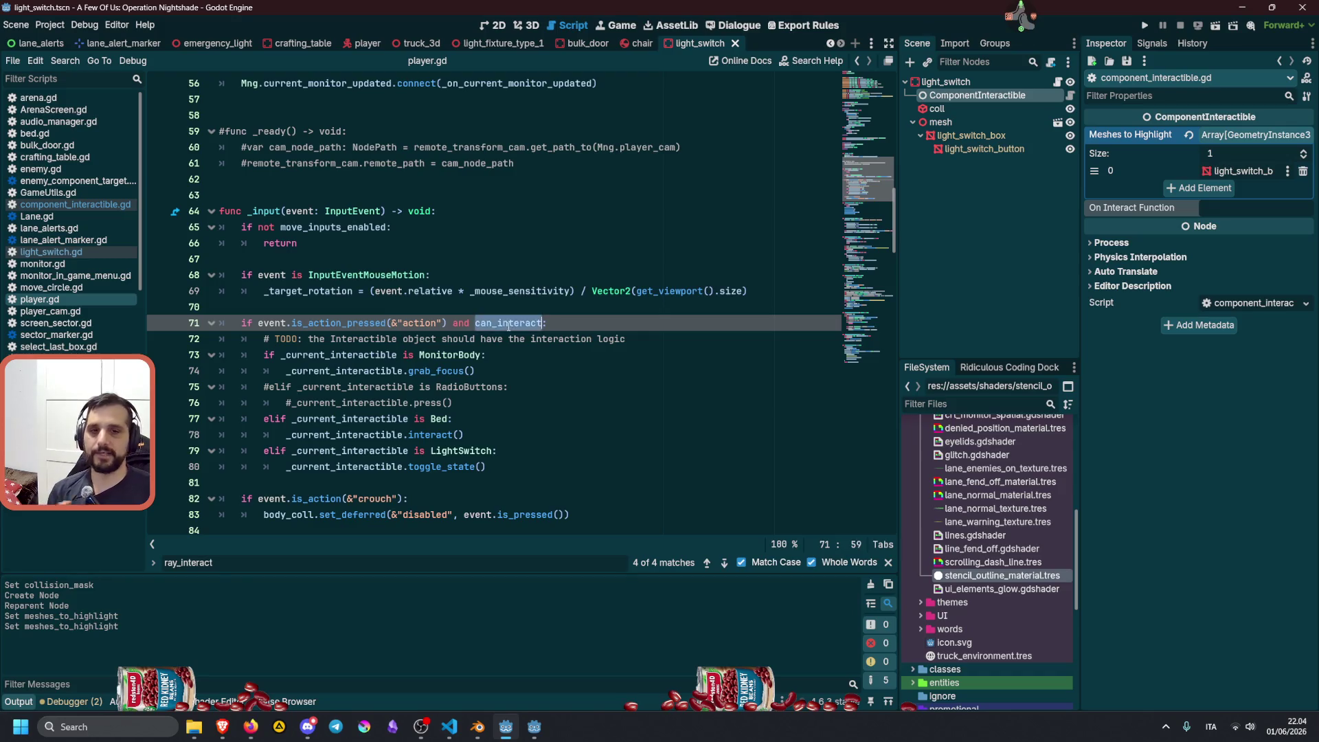
# Add a new line 72 inside line 71's if block starting with _current_interactible.
pyautogui.tripleClick(470, 323)
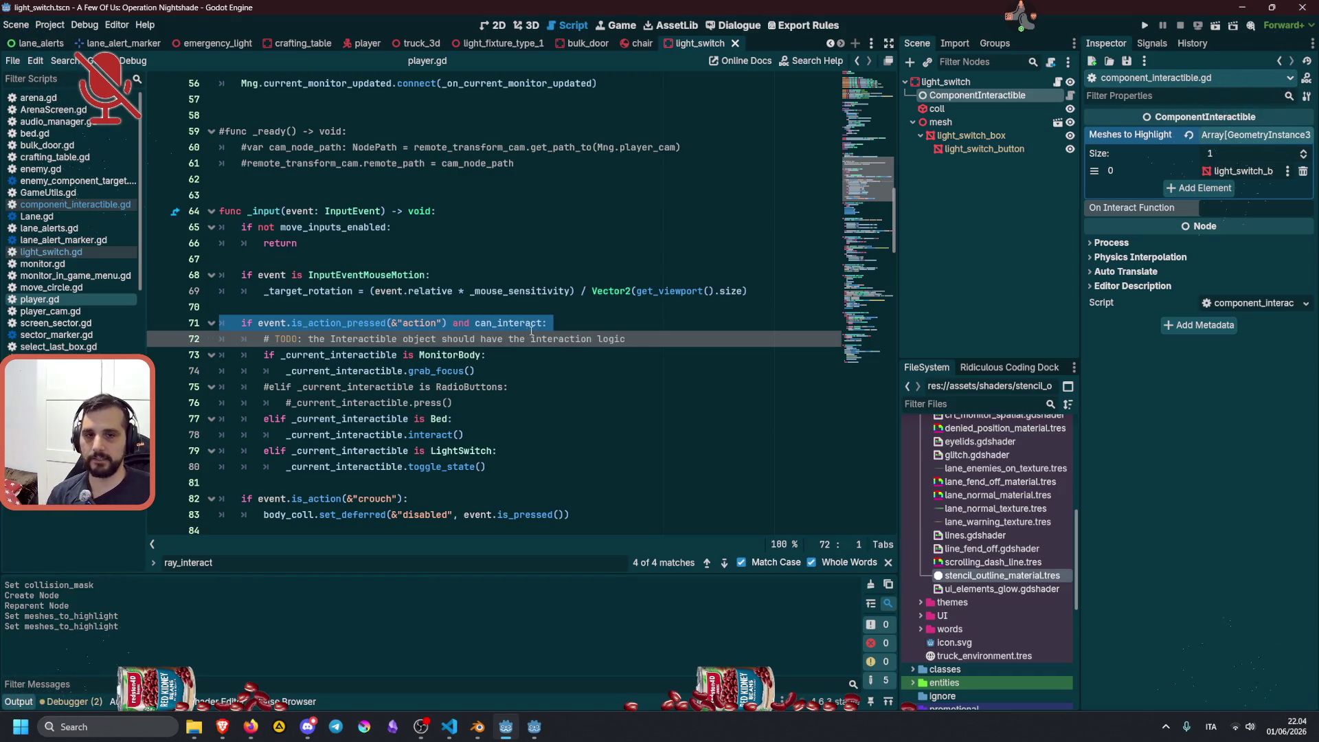
pyautogui.press('Home')
pyautogui.press('Return')
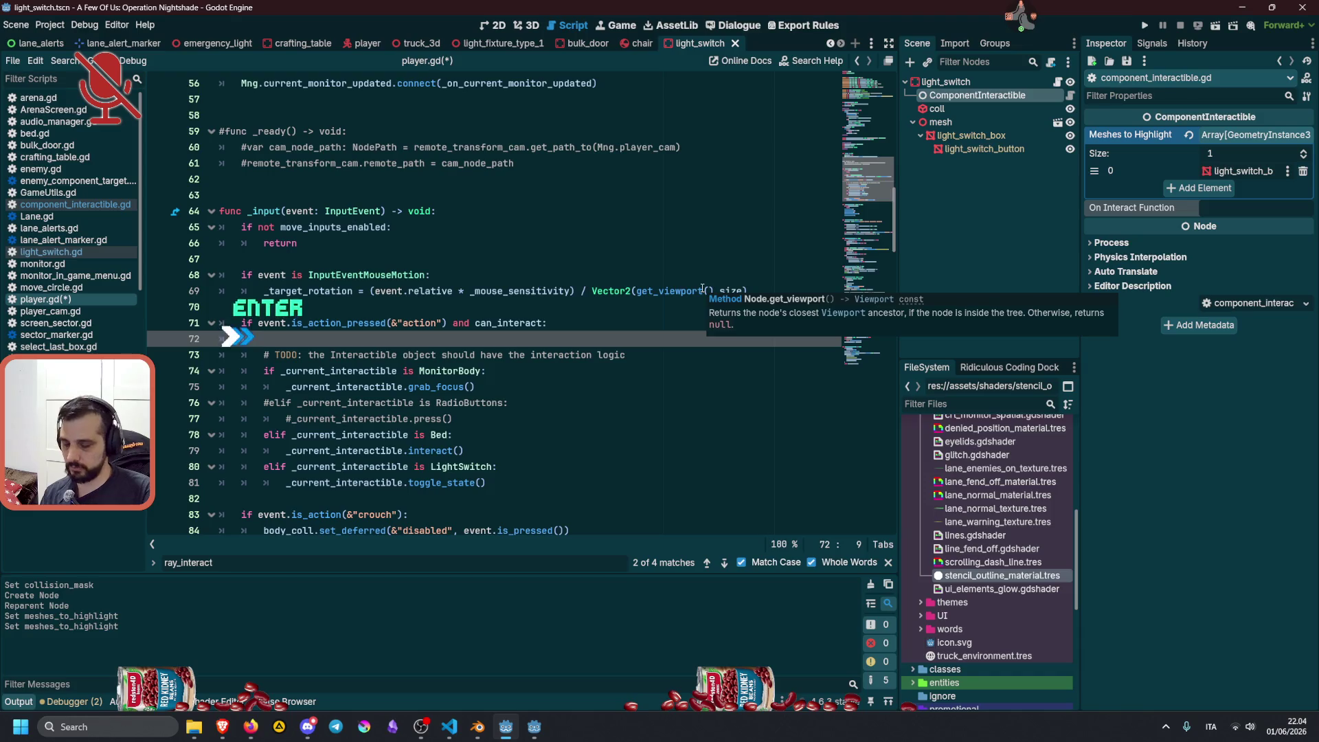
pyautogui.write('curr')
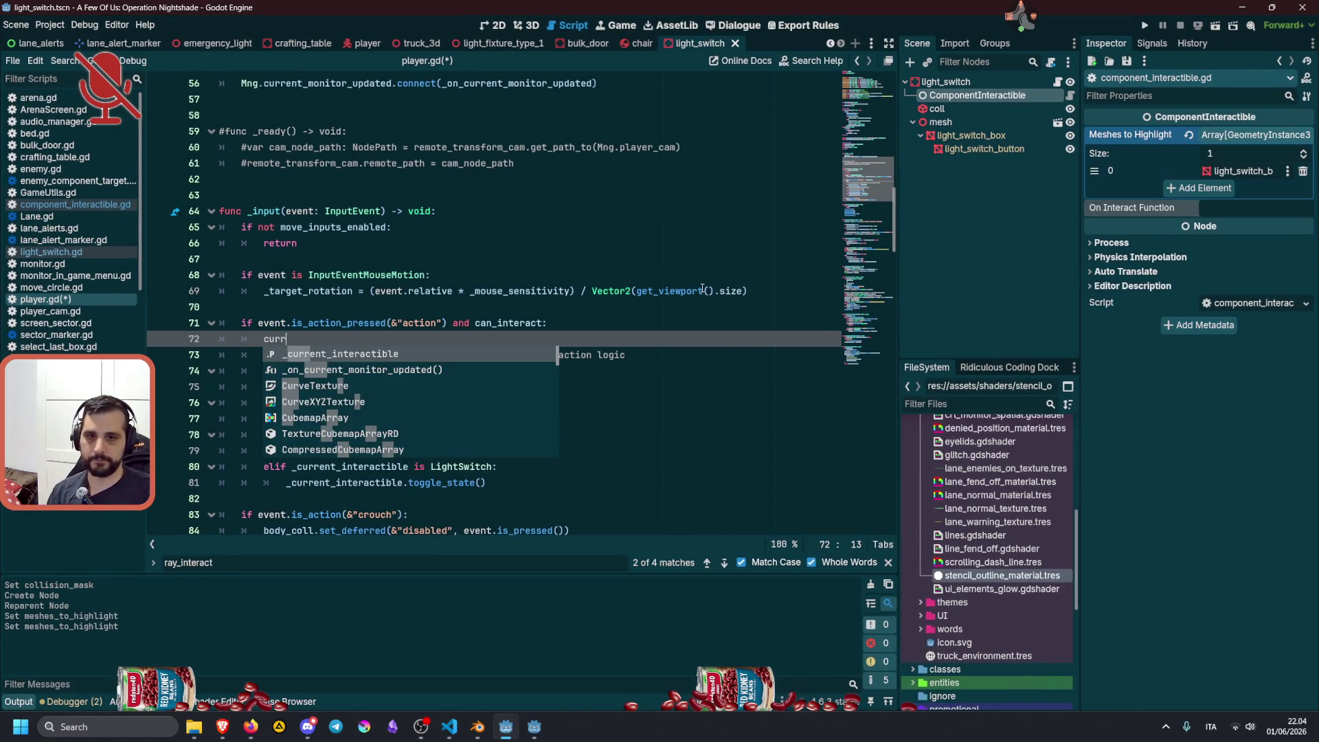
pyautogui.press('Return')
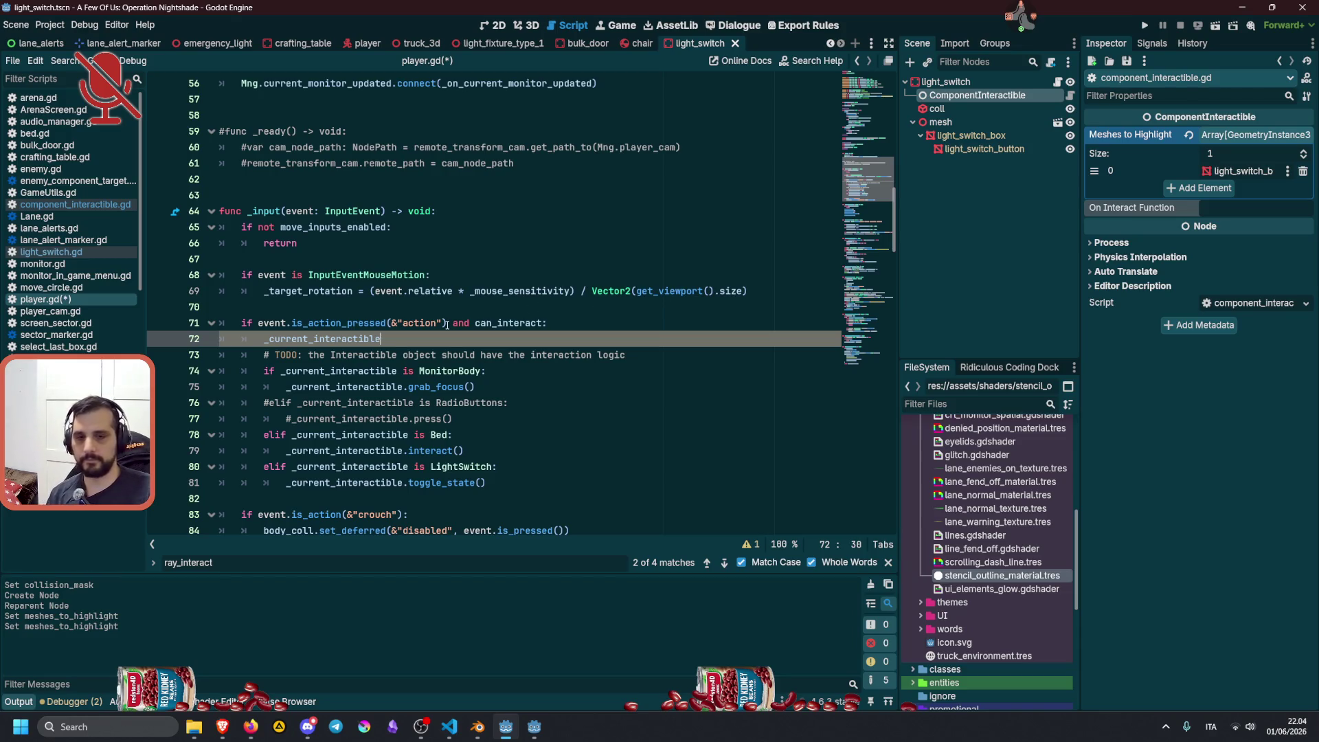
# Append the get_node_or_null(^"ComponentInteractible") lookup from line 116 onto line 72.
pyautogui.scroll(-10, 448, 325)
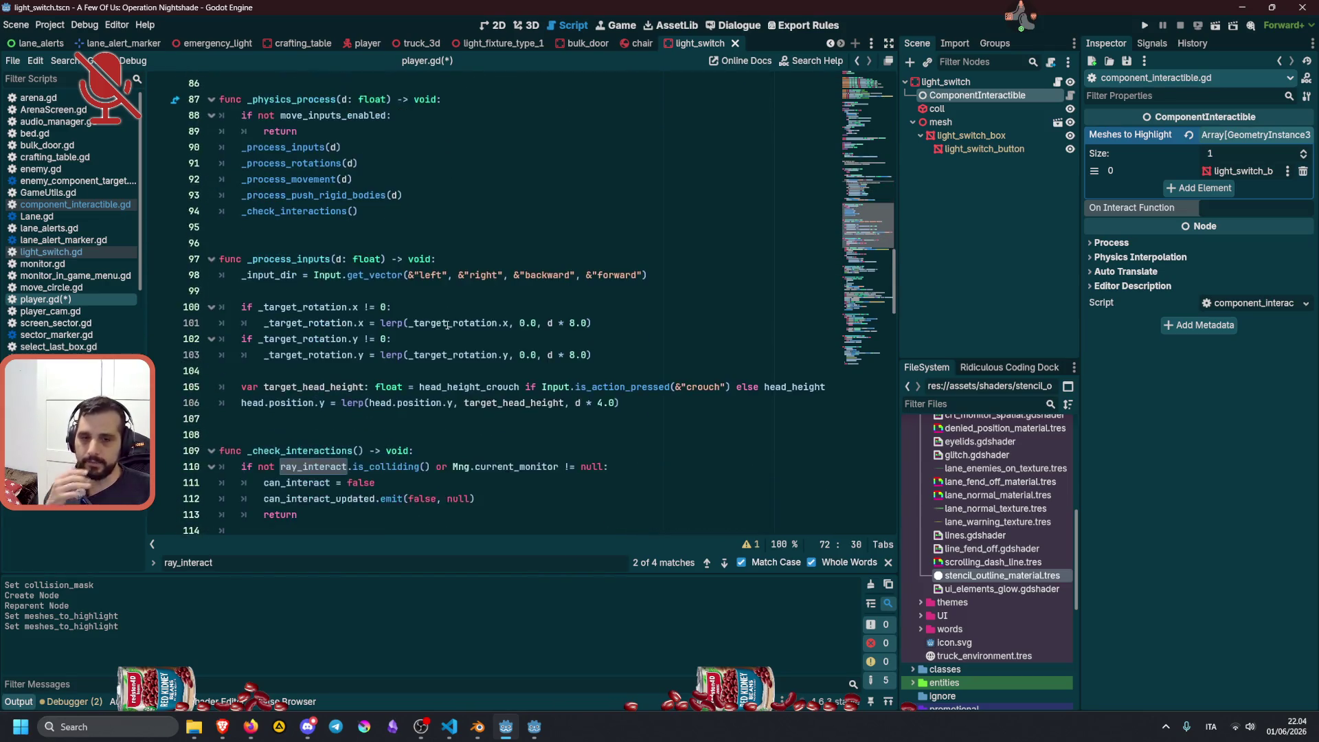
pyautogui.scroll(-2, 447, 324)
pyautogui.scroll(-2, 447, 325)
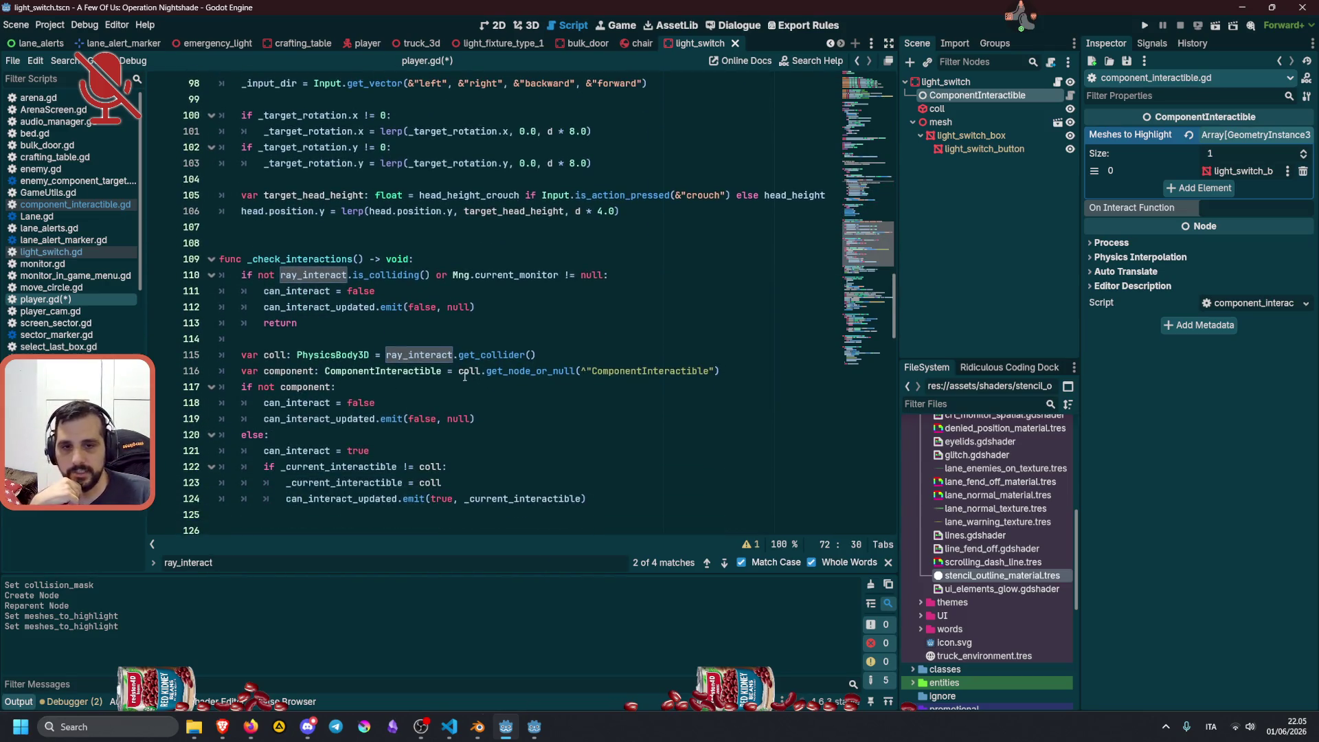
pyautogui.click(465, 376)
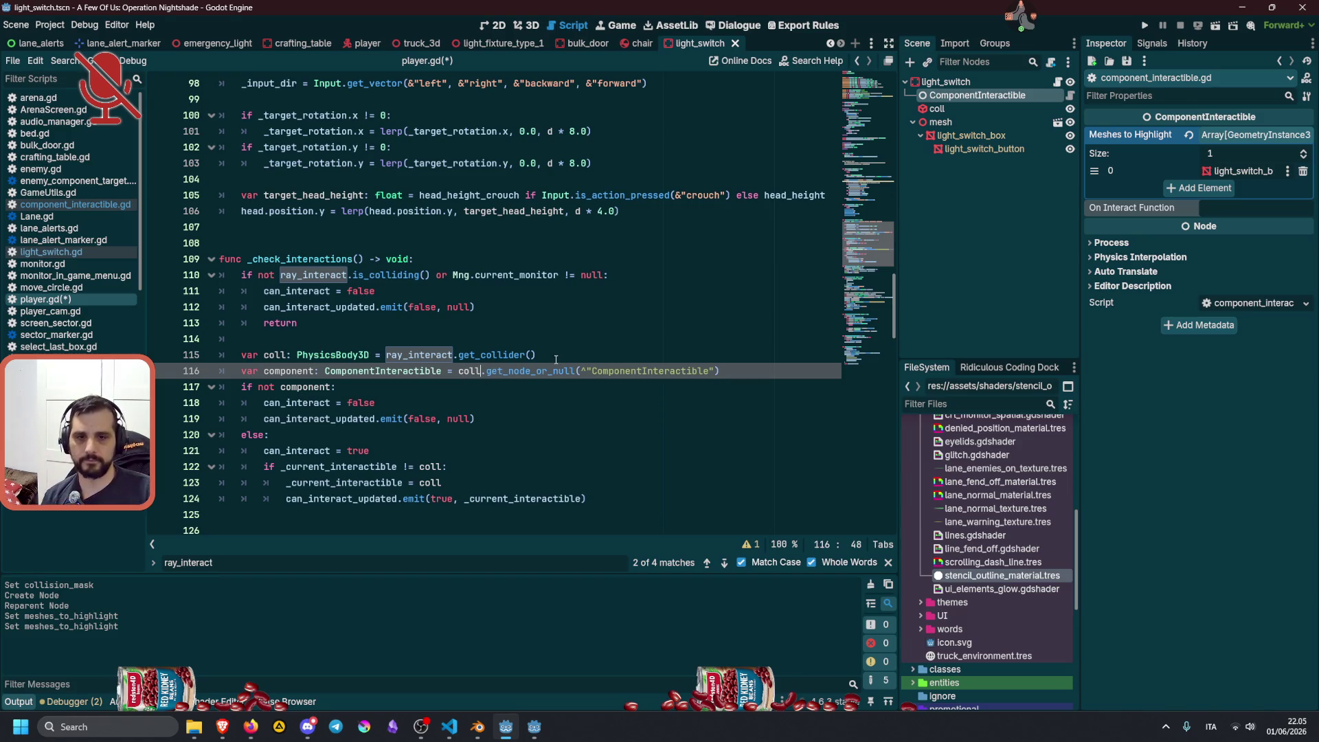
pyautogui.hotkey('shift', 'End')
pyautogui.scroll(11, 447, 340)
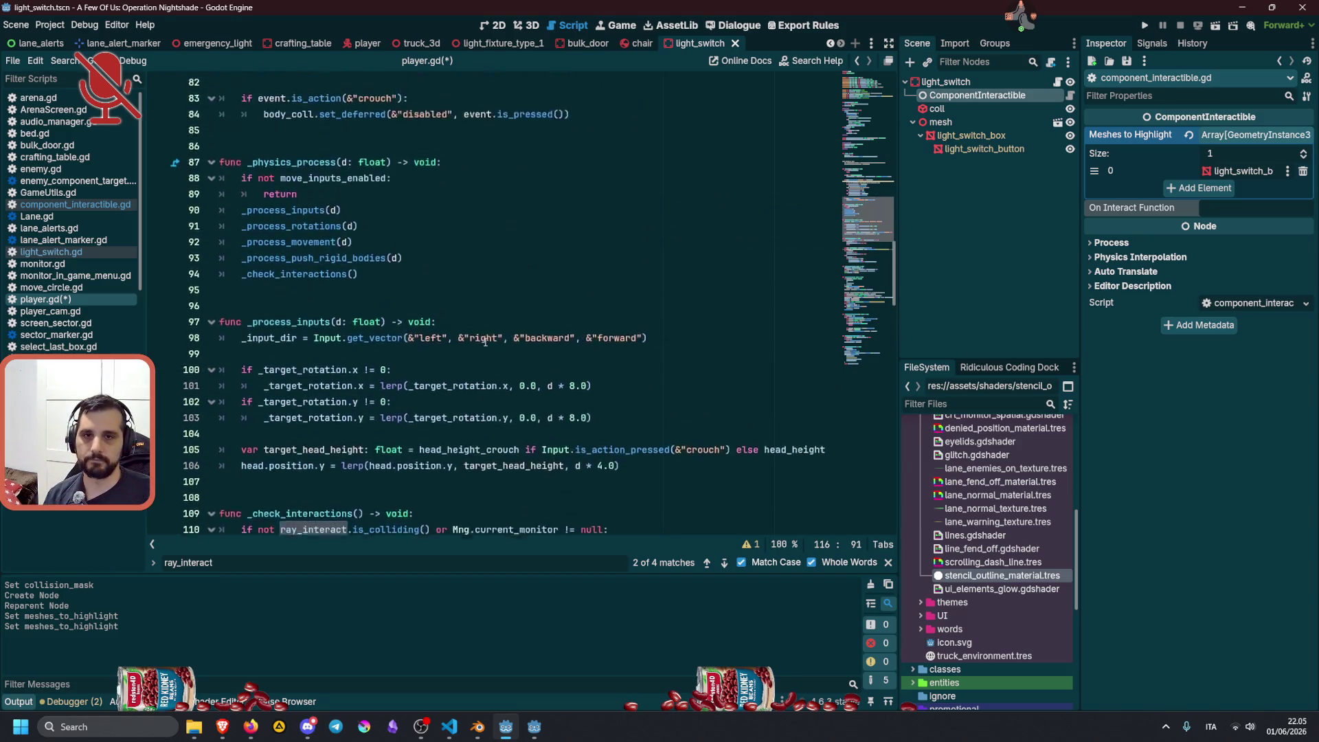
pyautogui.hotkey('ctrl', 'v')
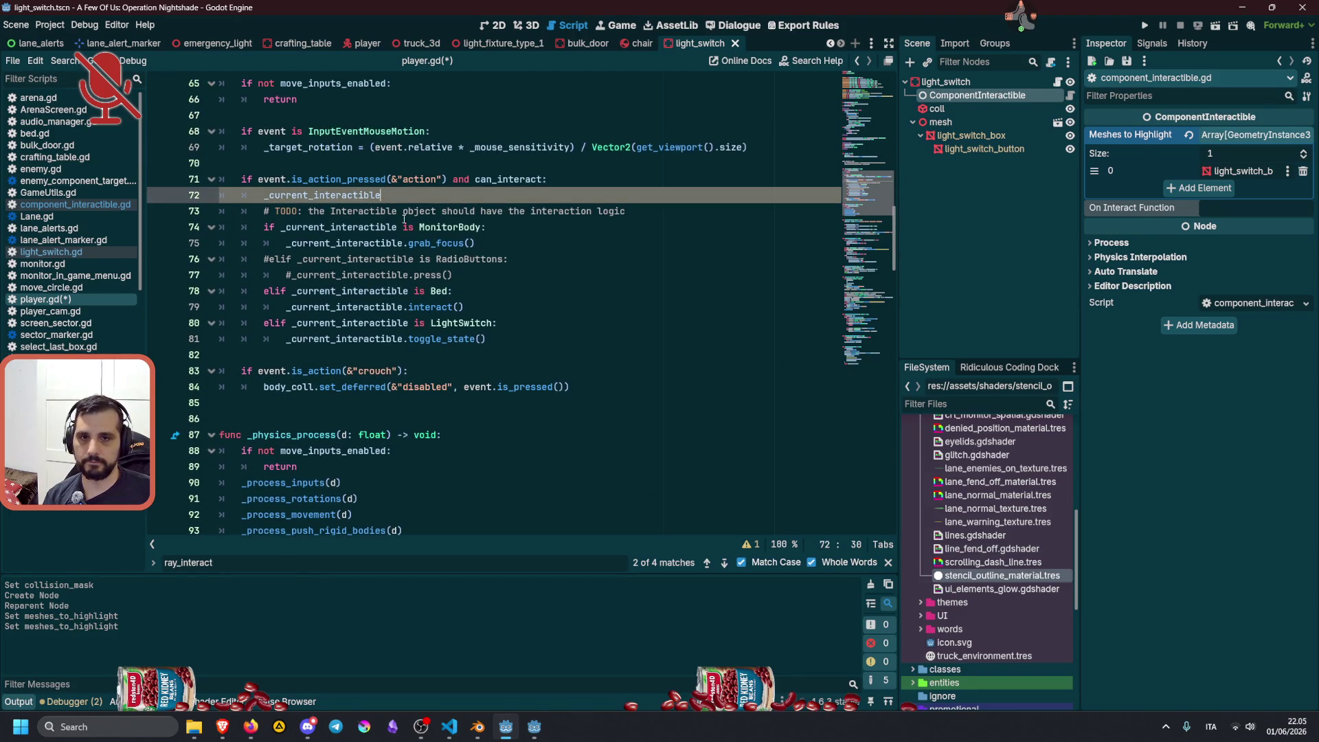
pyautogui.press('Home')
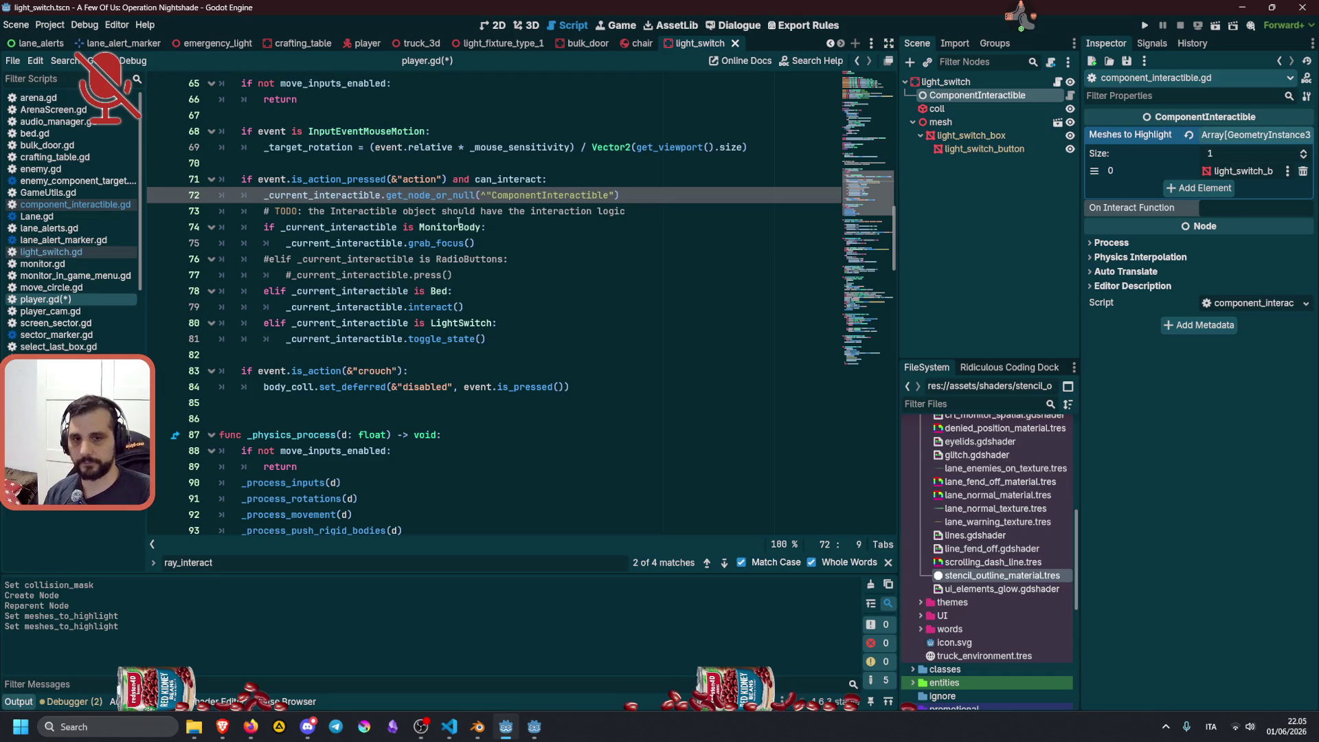
# Insert a blank line below line 72.
pyautogui.click(412, 307)
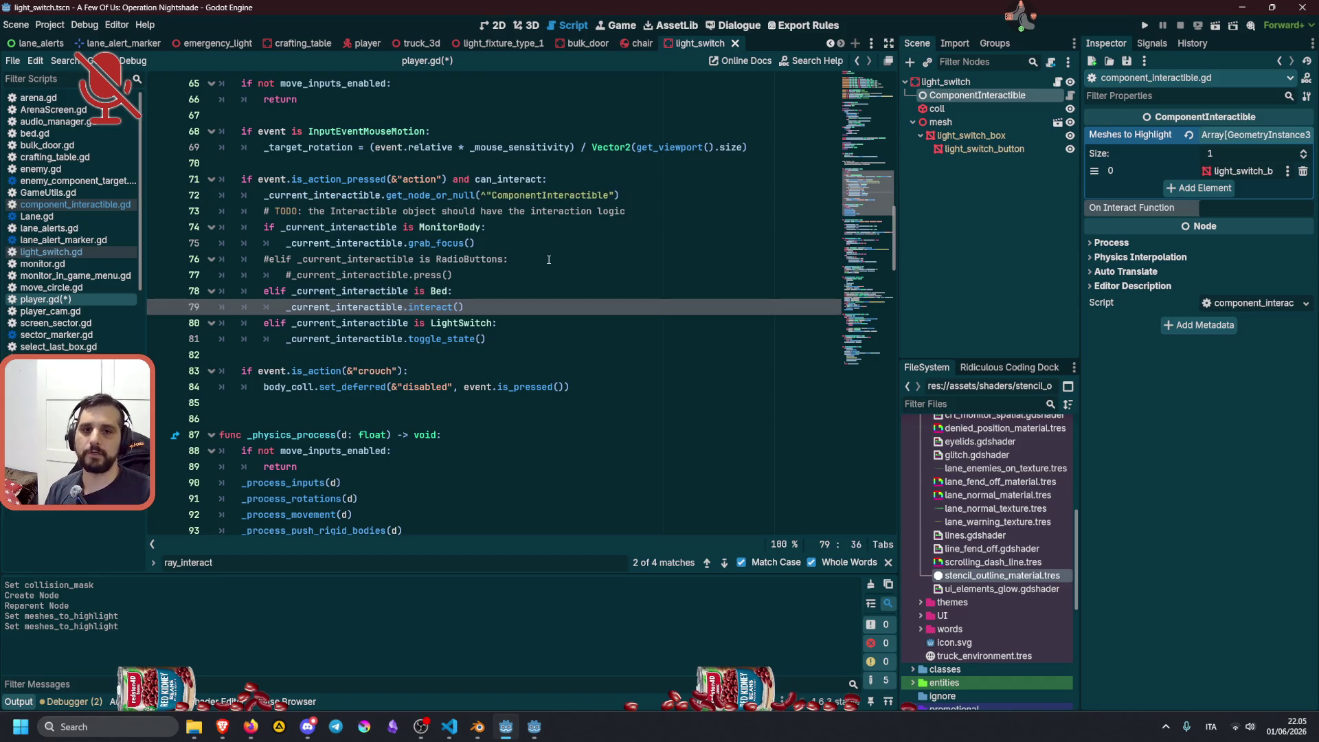
pyautogui.hotkey('shift', 'End')
pyautogui.press('Up')
pyautogui.press('Up')
pyautogui.press('Up')
pyautogui.press('Up')
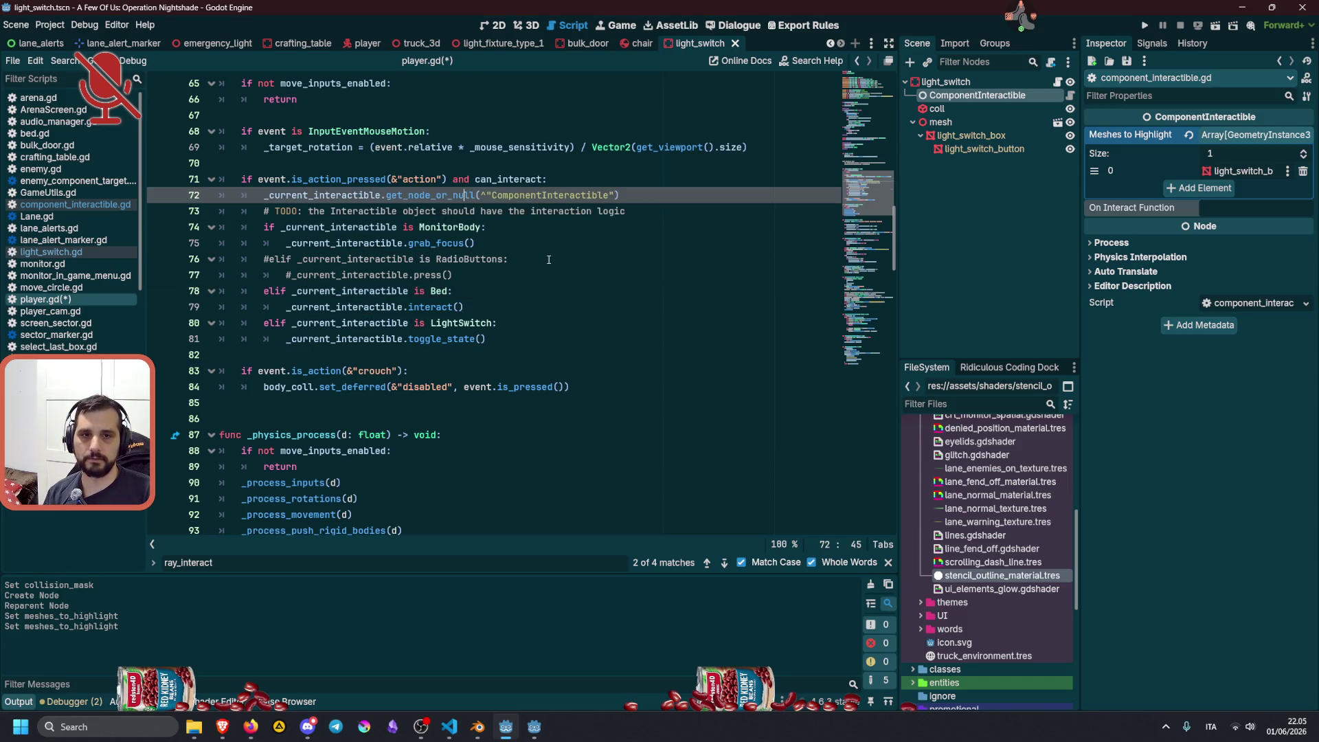
pyautogui.press('End')
pyautogui.press('Return')
# Prefix line 72 with the 'var component: ComponentInteractible =' declaration copied from line 117.
pyautogui.scroll(-10, 426, 421)
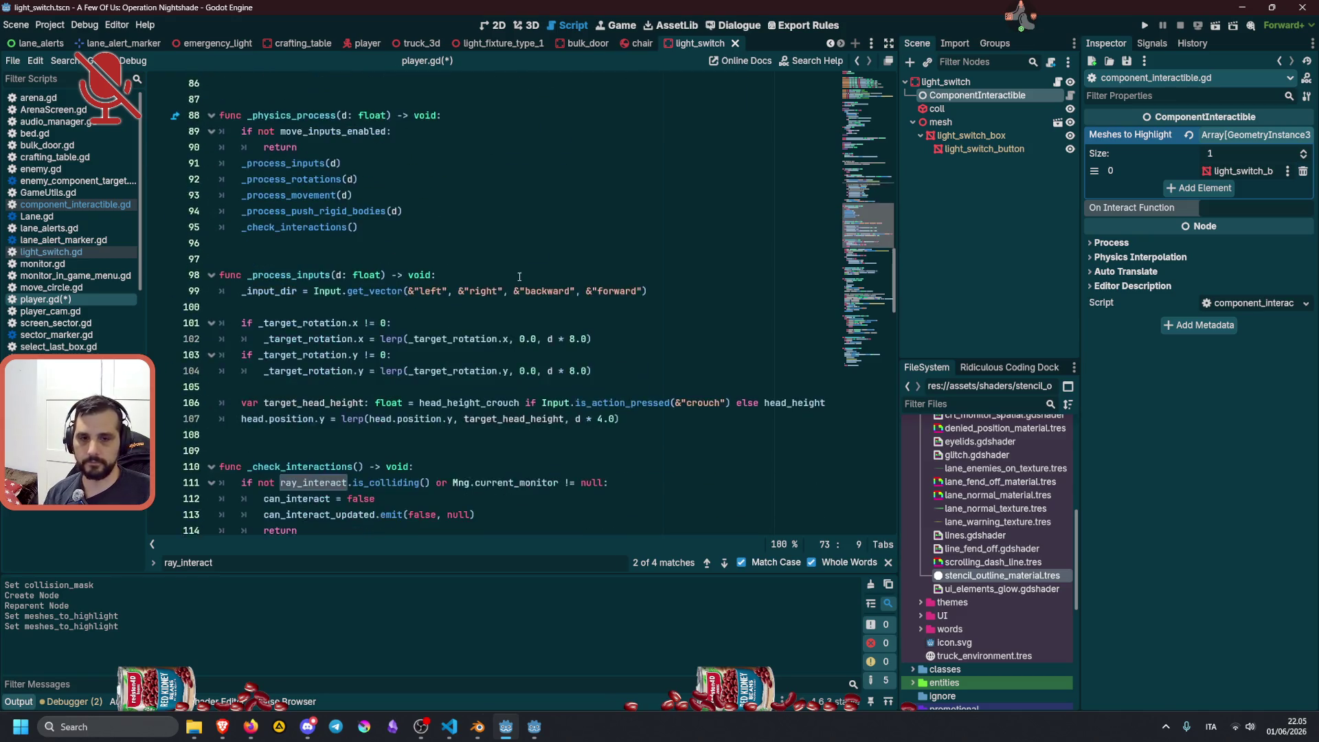
pyautogui.click(518, 386)
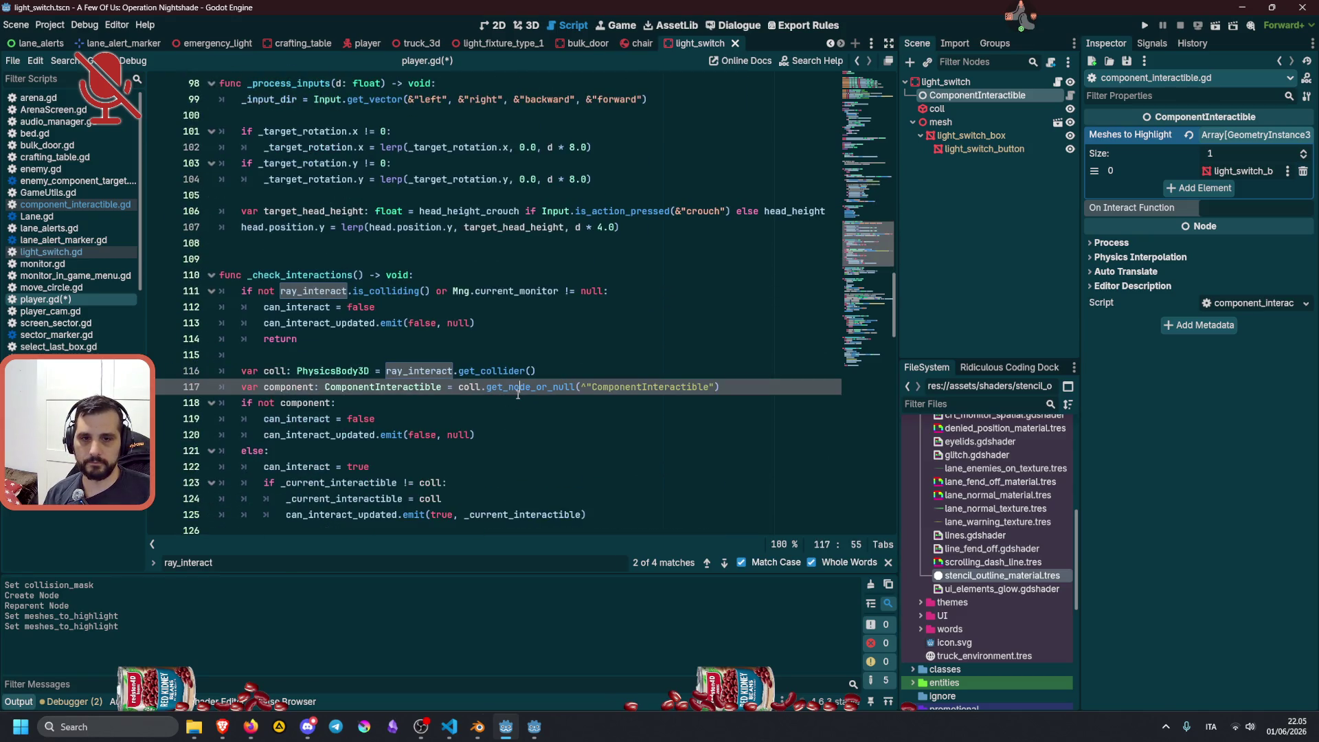
pyautogui.moveTo(246, 389); pyautogui.dragTo(458, 387)
pyautogui.hotkey('ctrl', 'c')
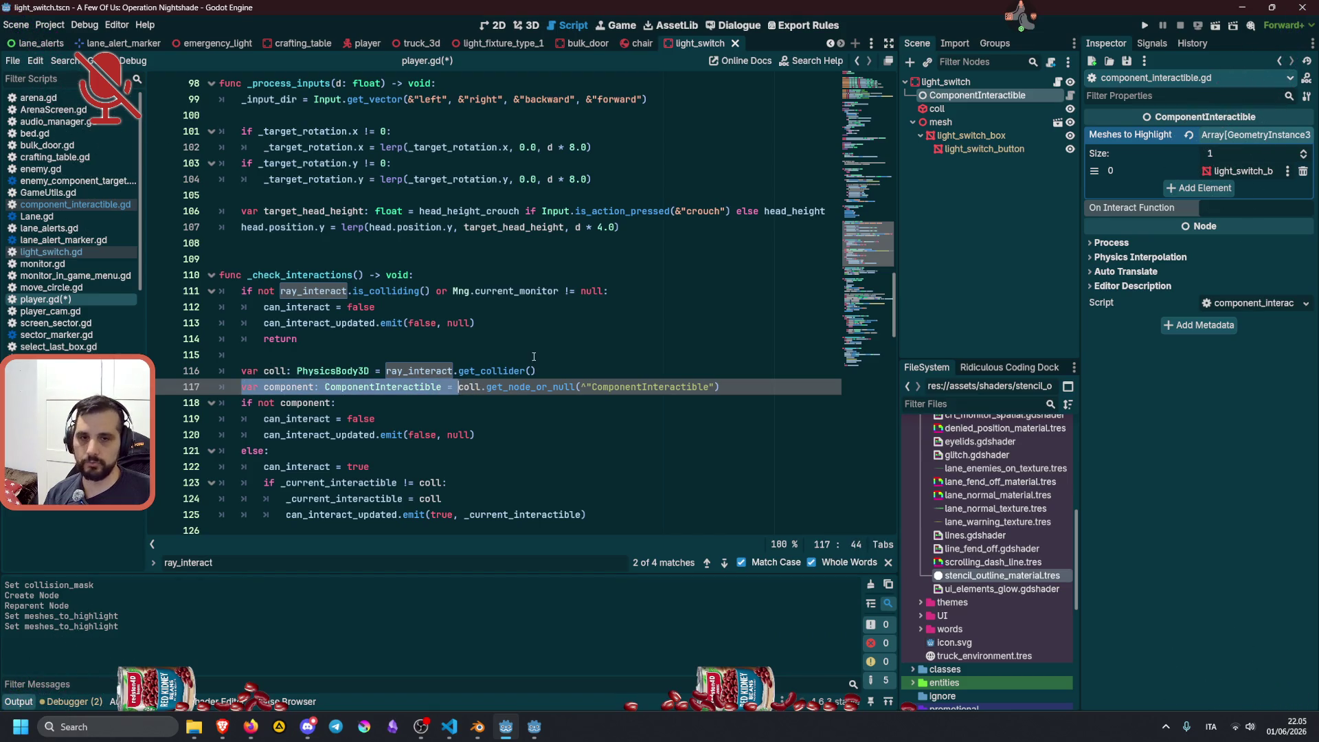
pyautogui.scroll(10, 555, 360)
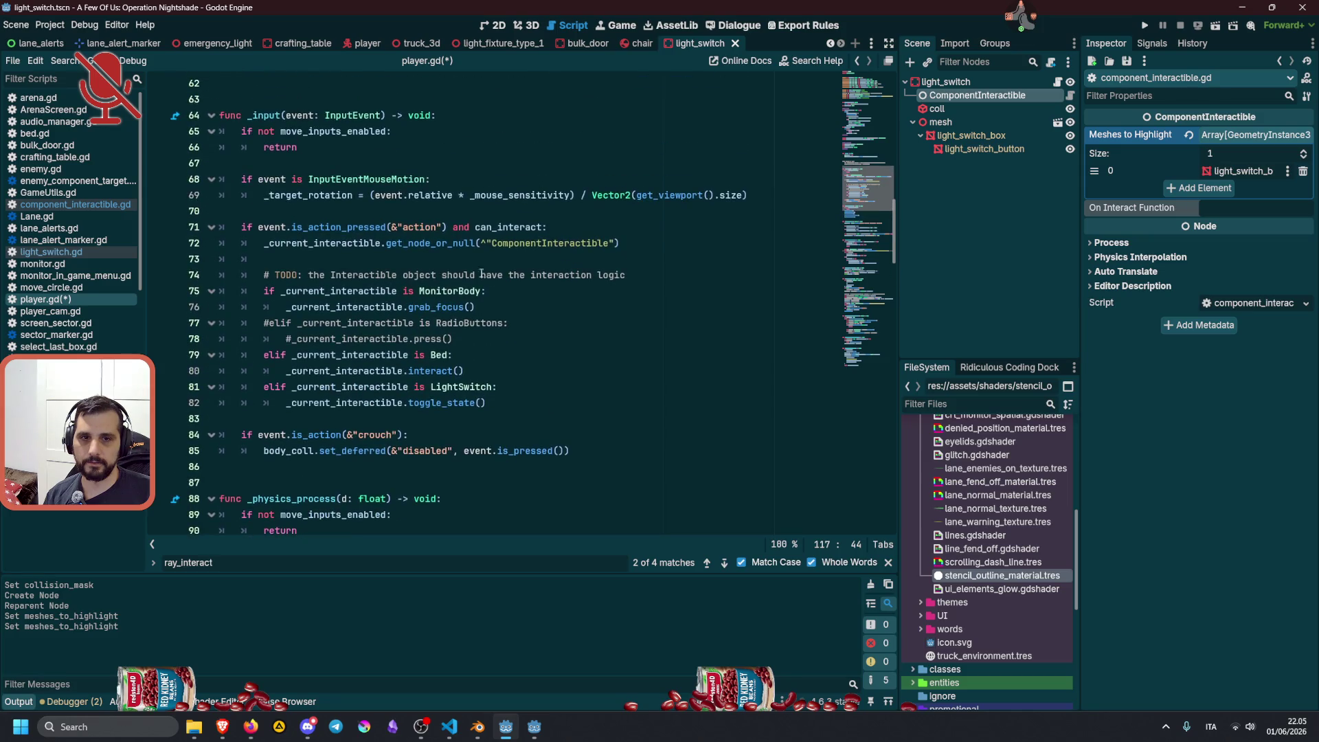
pyautogui.click(262, 246)
pyautogui.hotkey('ctrl', 'v')
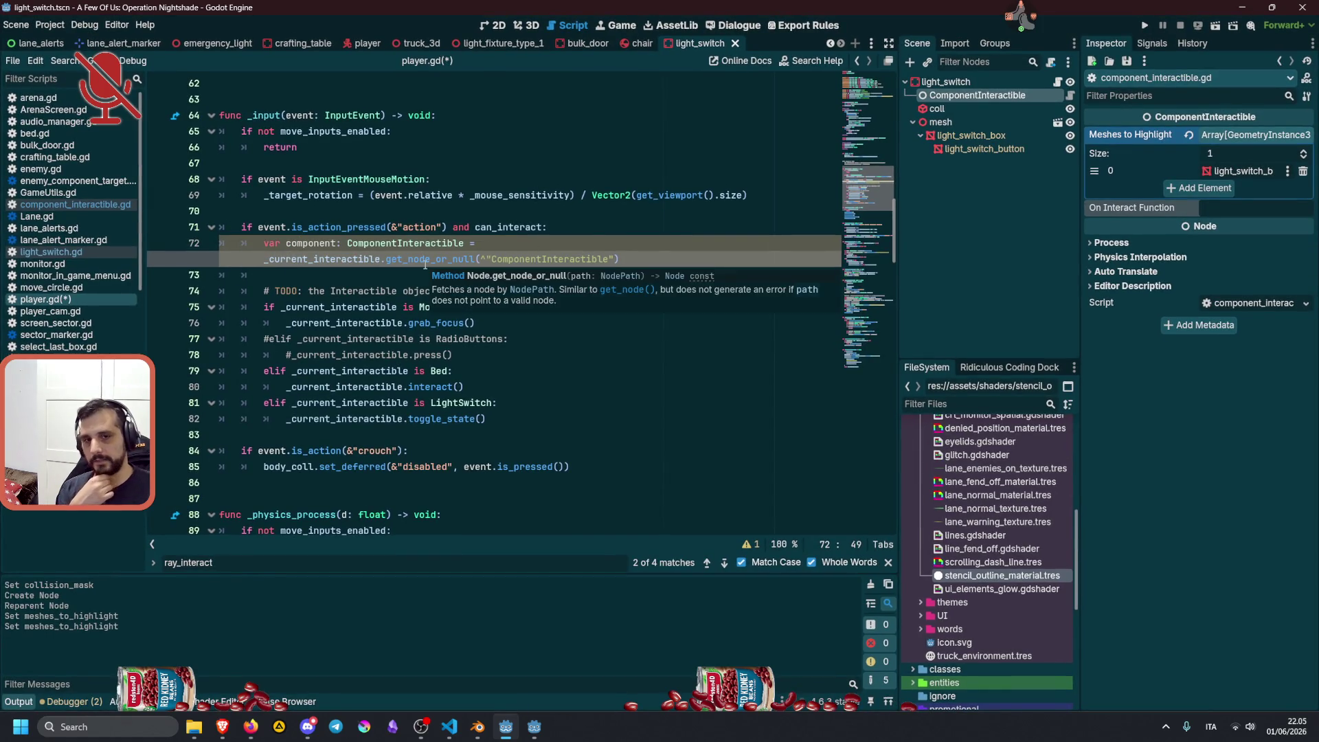
# Write component.interact() on line 73, then select the Bed and LightSwitch elif branches.
pyautogui.click(315, 243)
pyautogui.doubleClick(316, 243)
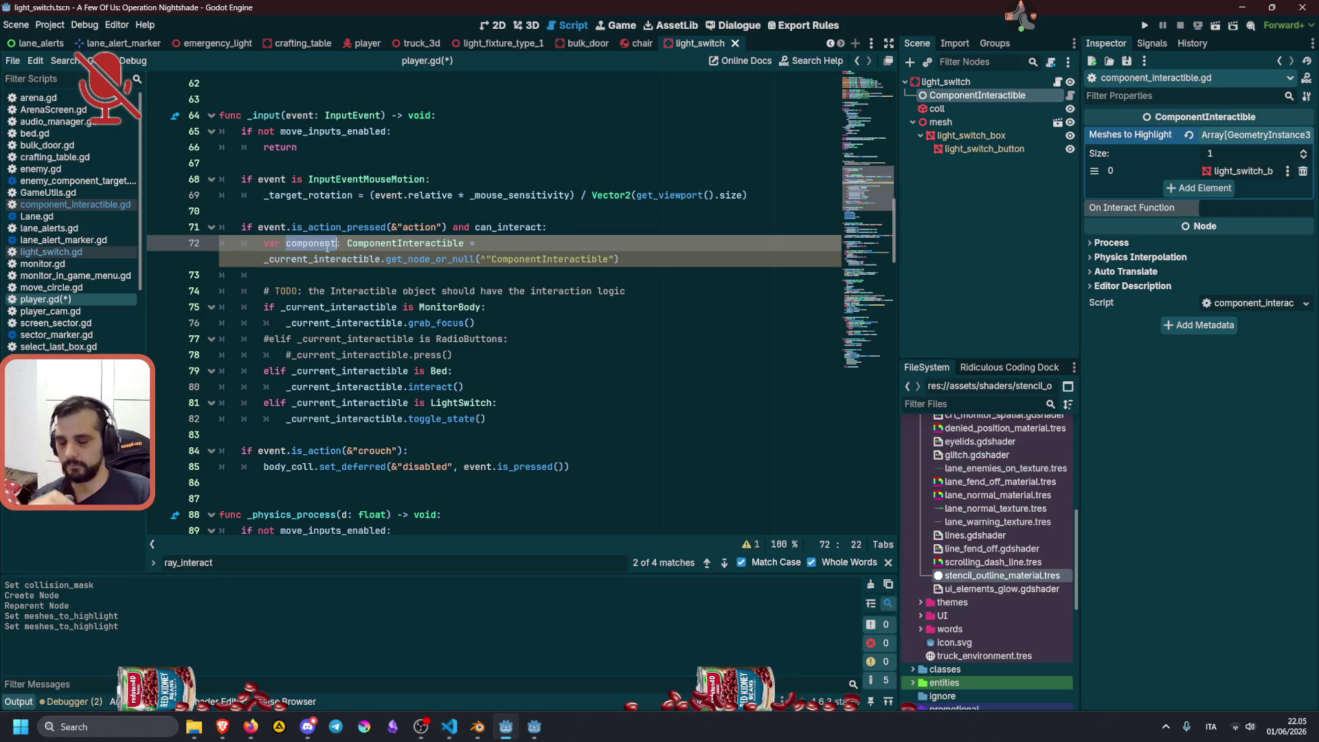
pyautogui.hotkey('ctrl', 'c')
pyautogui.click(311, 274)
pyautogui.hotkey('ctrl', 'v')
pyautogui.write('.in')
pyautogui.press('Return')
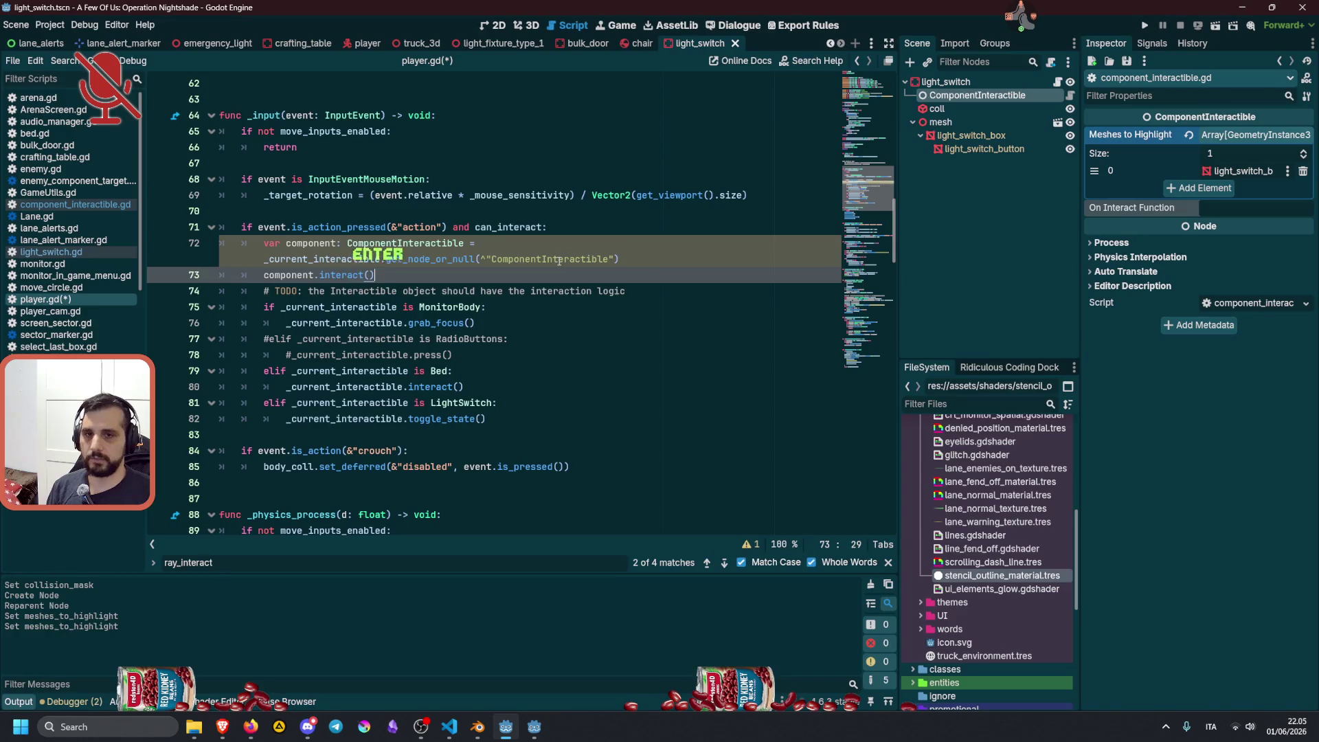
pyautogui.moveTo(420, 416)
pyautogui.mouseDown()
pyautogui.moveTo(381, 402)
pyautogui.moveTo(371, 371)
pyautogui.mouseUp()
# Comment out the Bed, LightSwitch and MonitorBody branches in player.gd.
pyautogui.hotkey('ctrl', 'k')
pyautogui.press('Up')
pyautogui.press('Up')
pyautogui.press('Up')
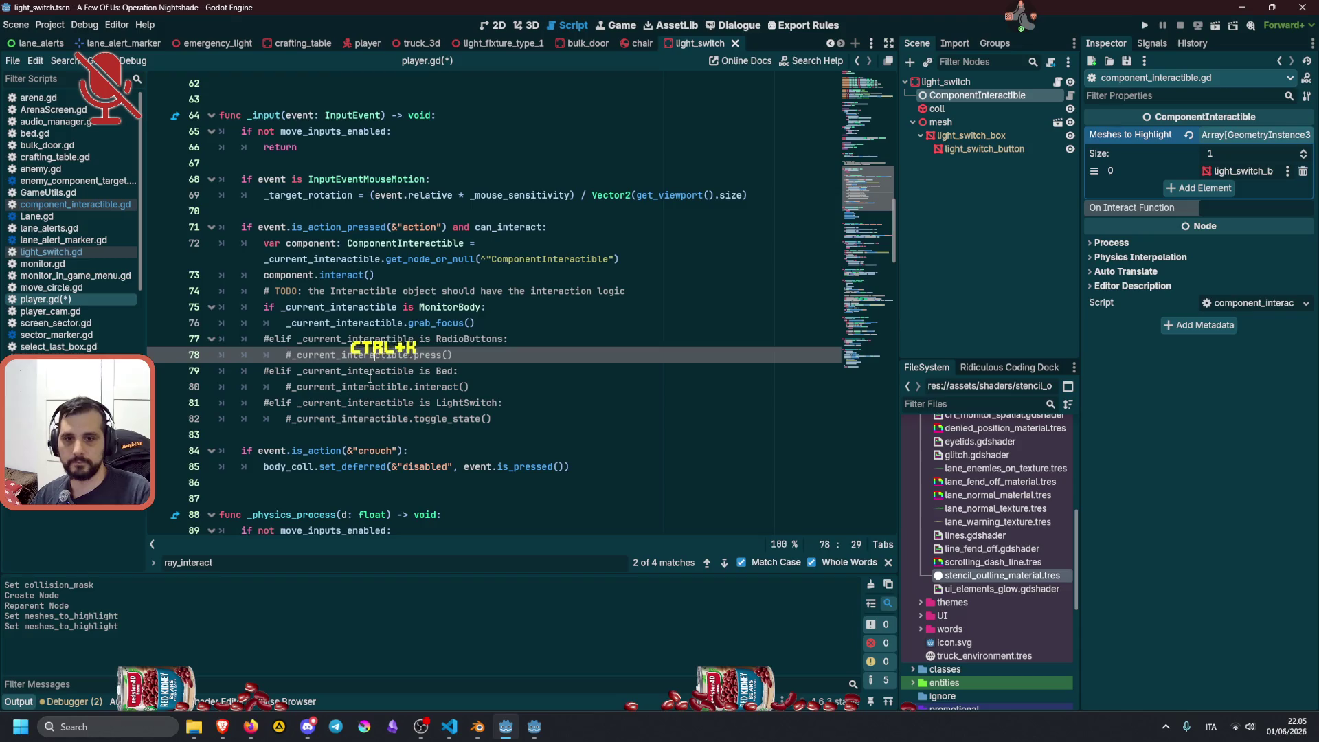
pyautogui.hotkey('shift', 'Up')
pyautogui.hotkey('ctrl', 'k')
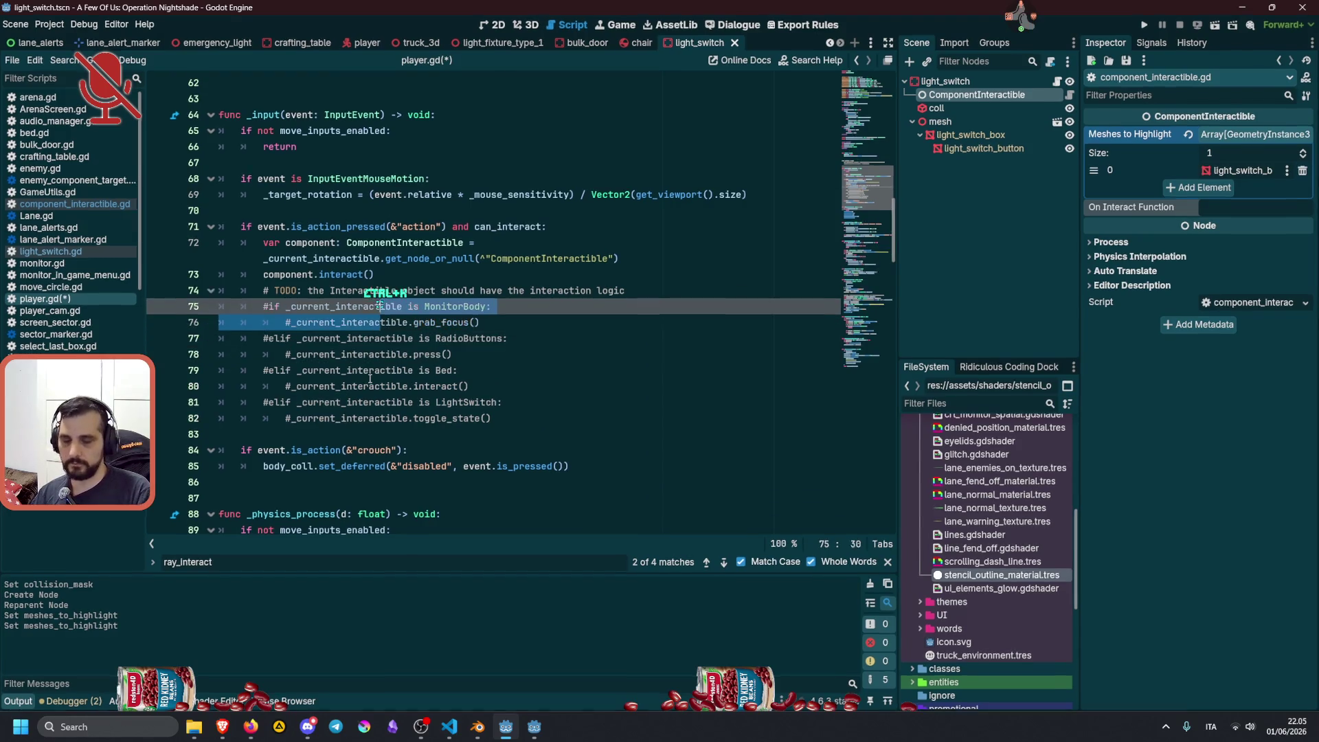
pyautogui.press('Down')
pyautogui.press('Down')
pyautogui.press('Down')
pyautogui.press('End')
pyautogui.doubleClick(474, 311)
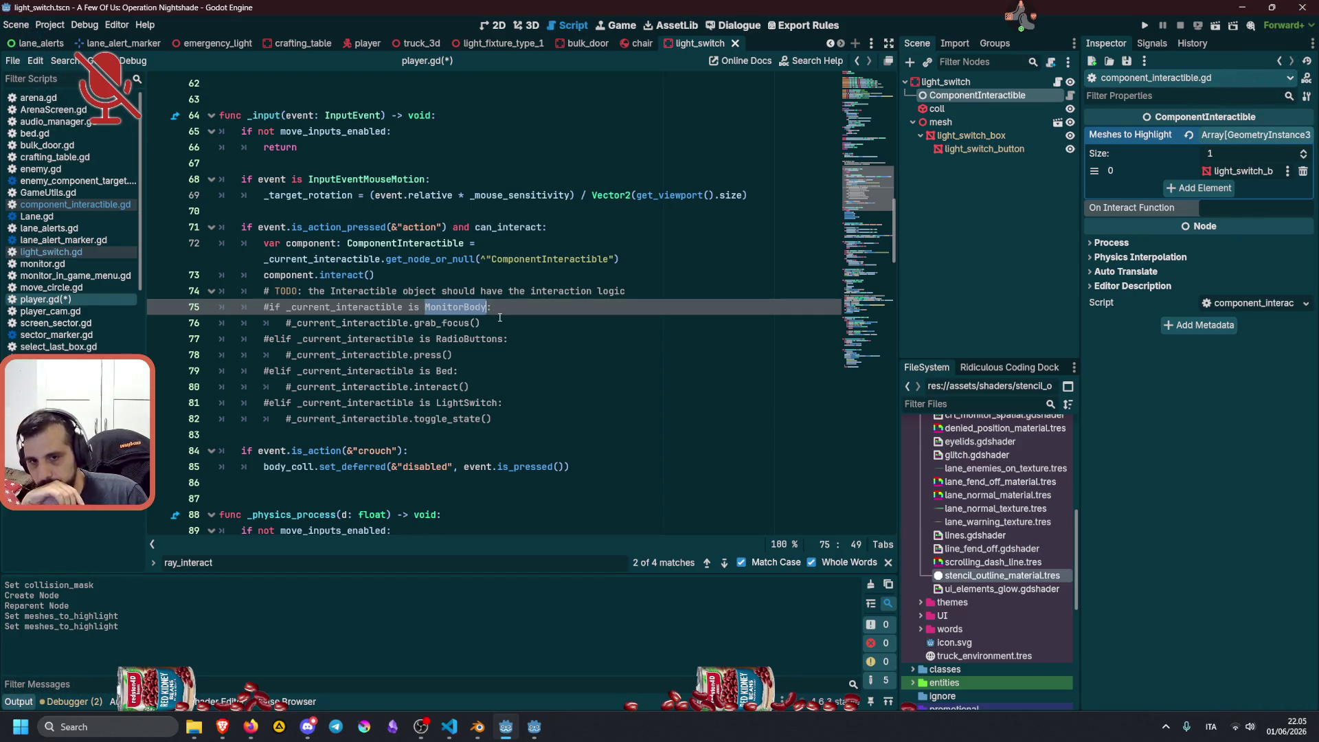
# Look over the commented-out branches and save player.gd.
pyautogui.doubleClick(444, 371)
pyautogui.doubleClick(469, 403)
pyautogui.click(509, 355)
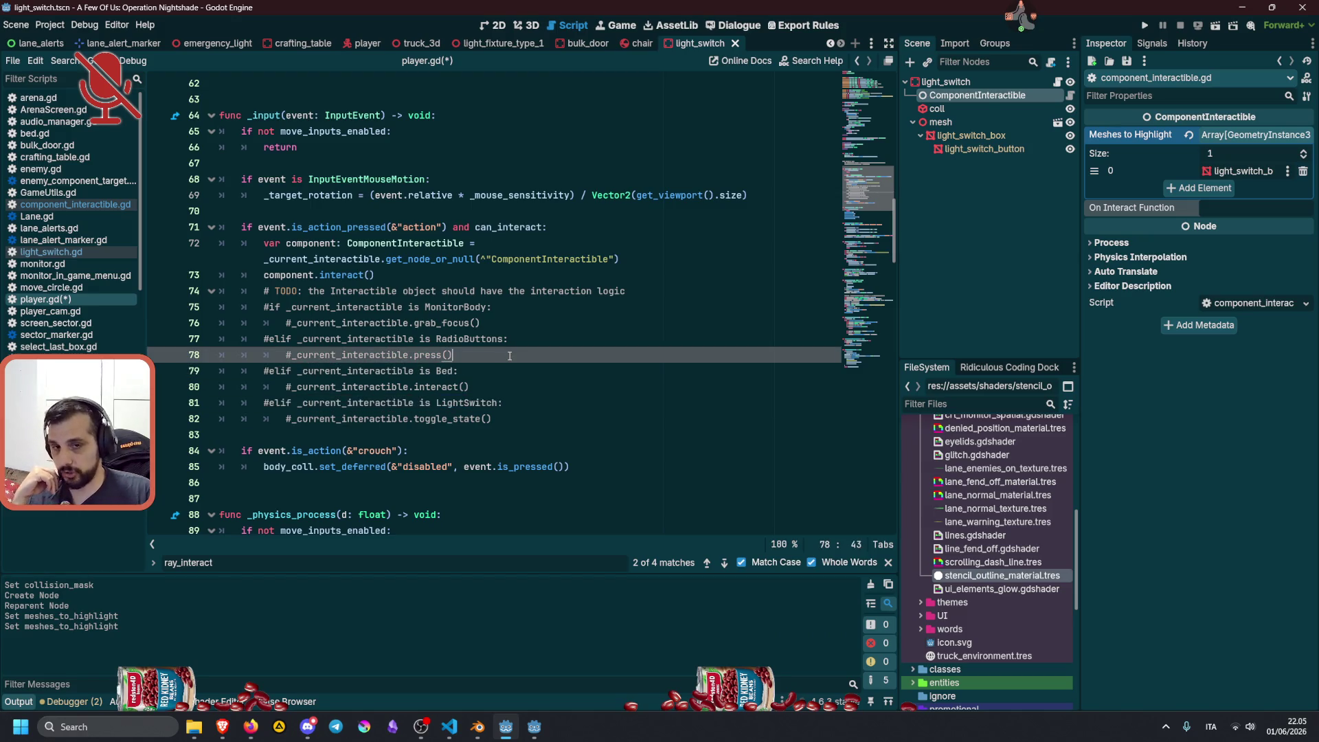
pyautogui.hotkey('ctrl', 's')
pyautogui.click(416, 271)
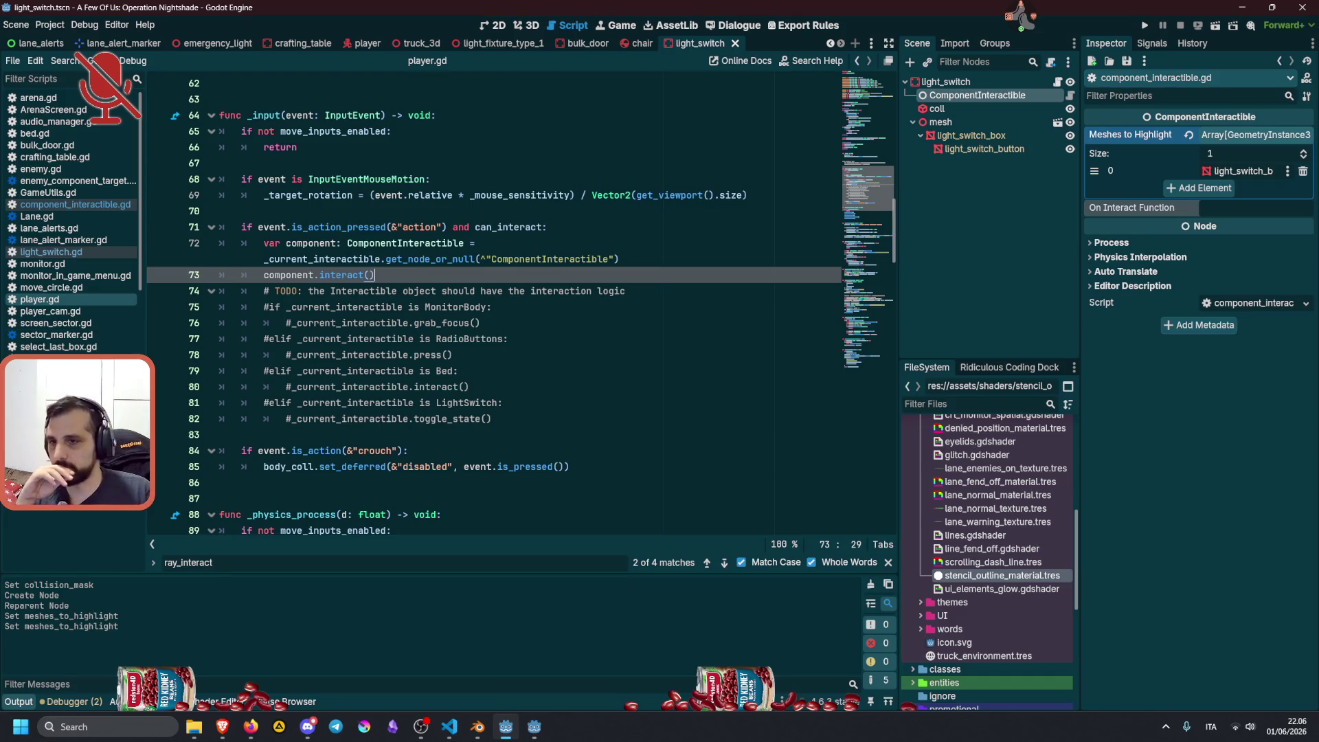
# Review the commented-out MonitorBody, RadioButtons and Bed branches beneath the TODO note.
pyautogui.hotkey('alt', 'Tab')
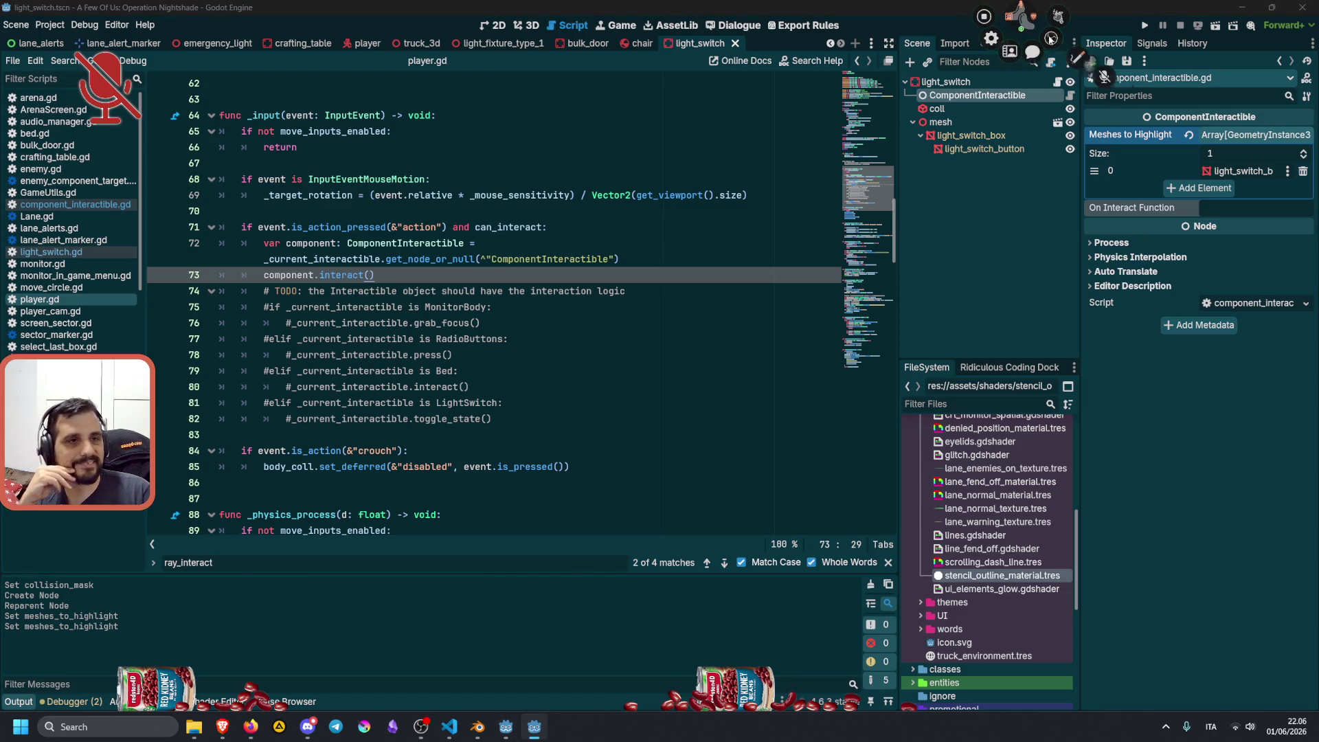
pyautogui.click(1104, 76)
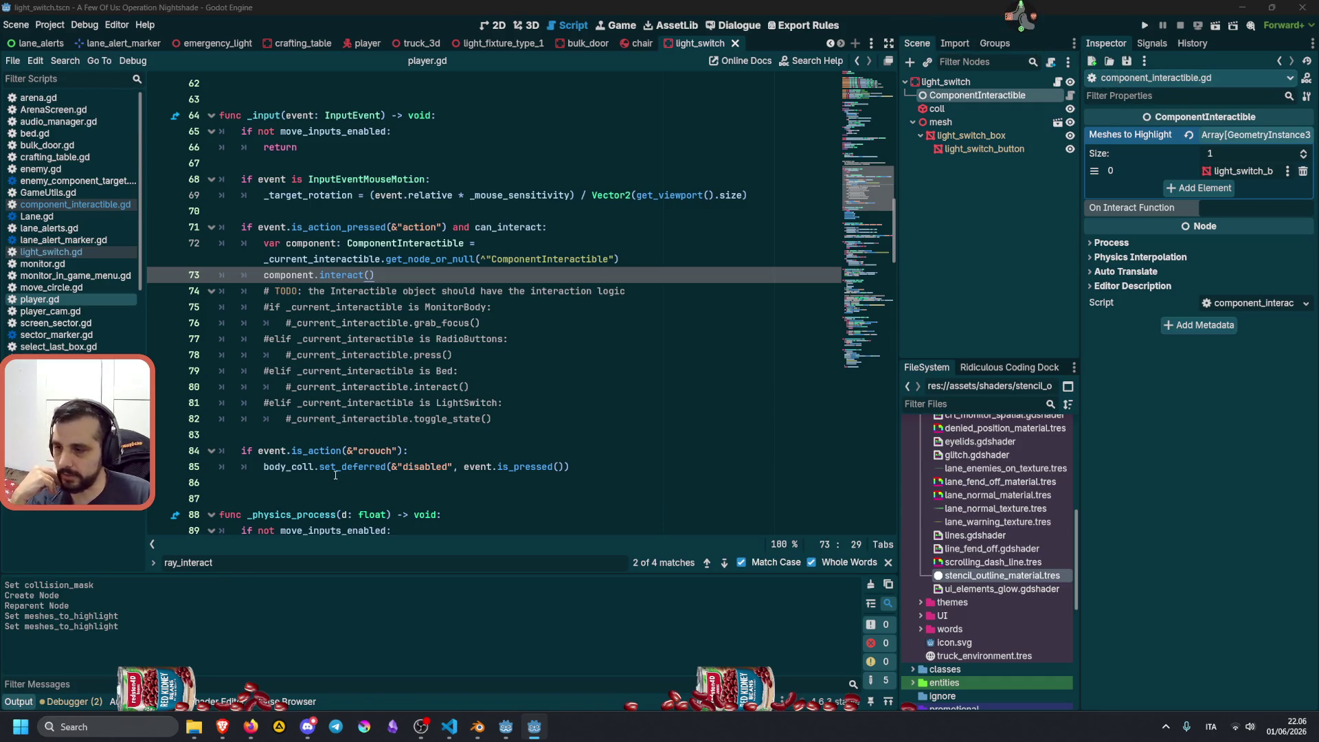
pyautogui.moveTo(335, 474)
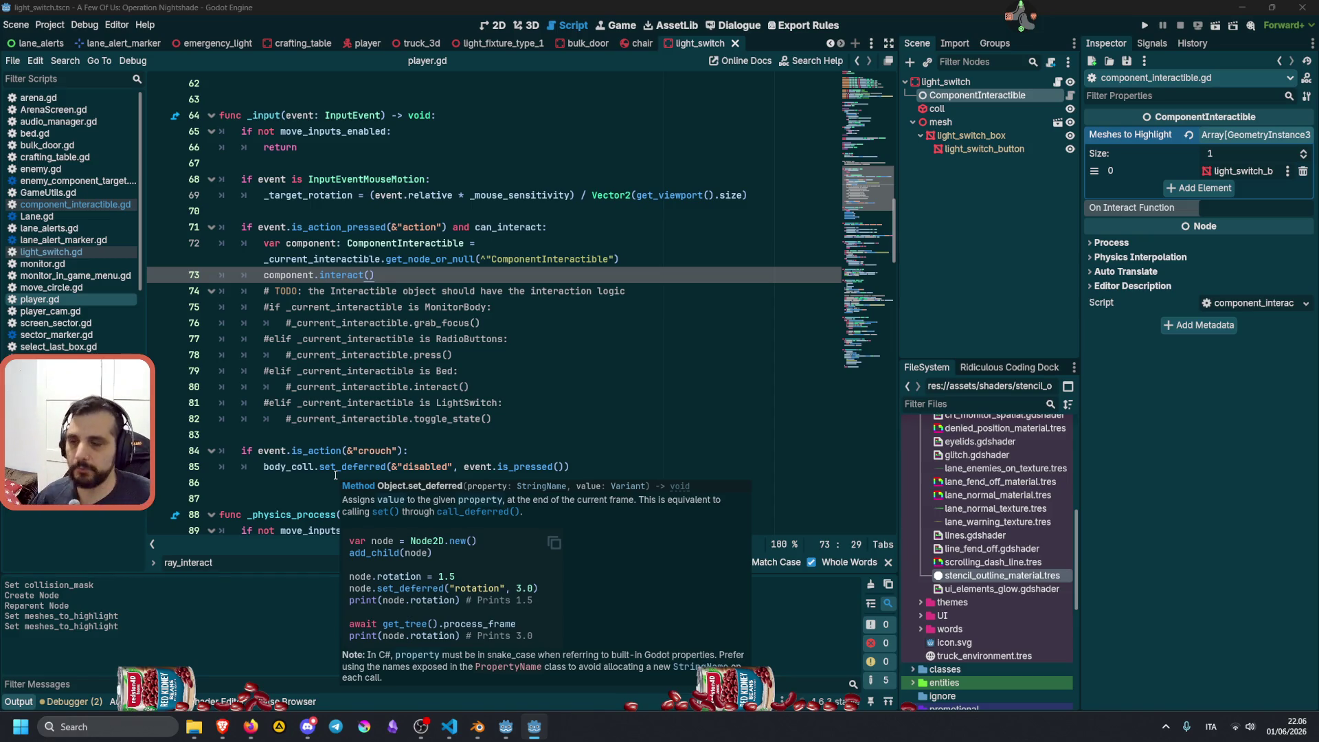
pyautogui.click(465, 292)
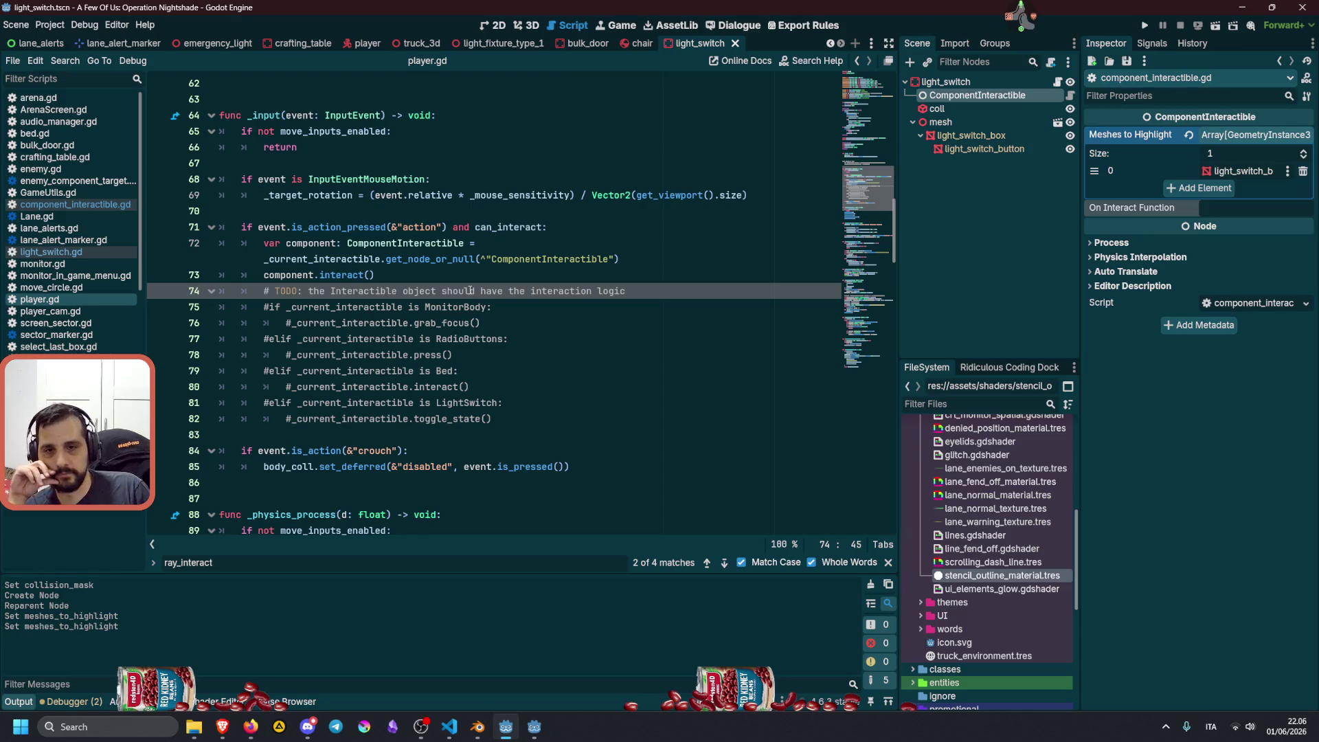
pyautogui.click(351, 323)
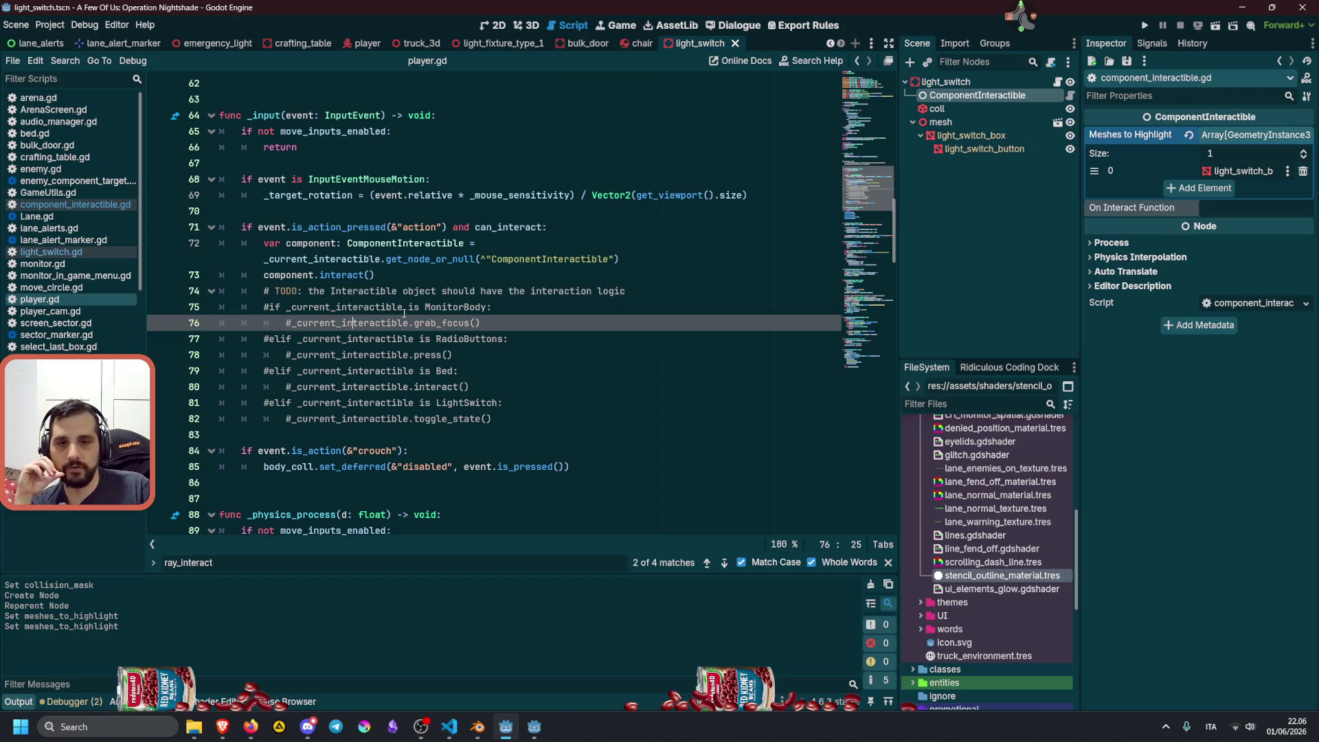
pyautogui.doubleClick(436, 307)
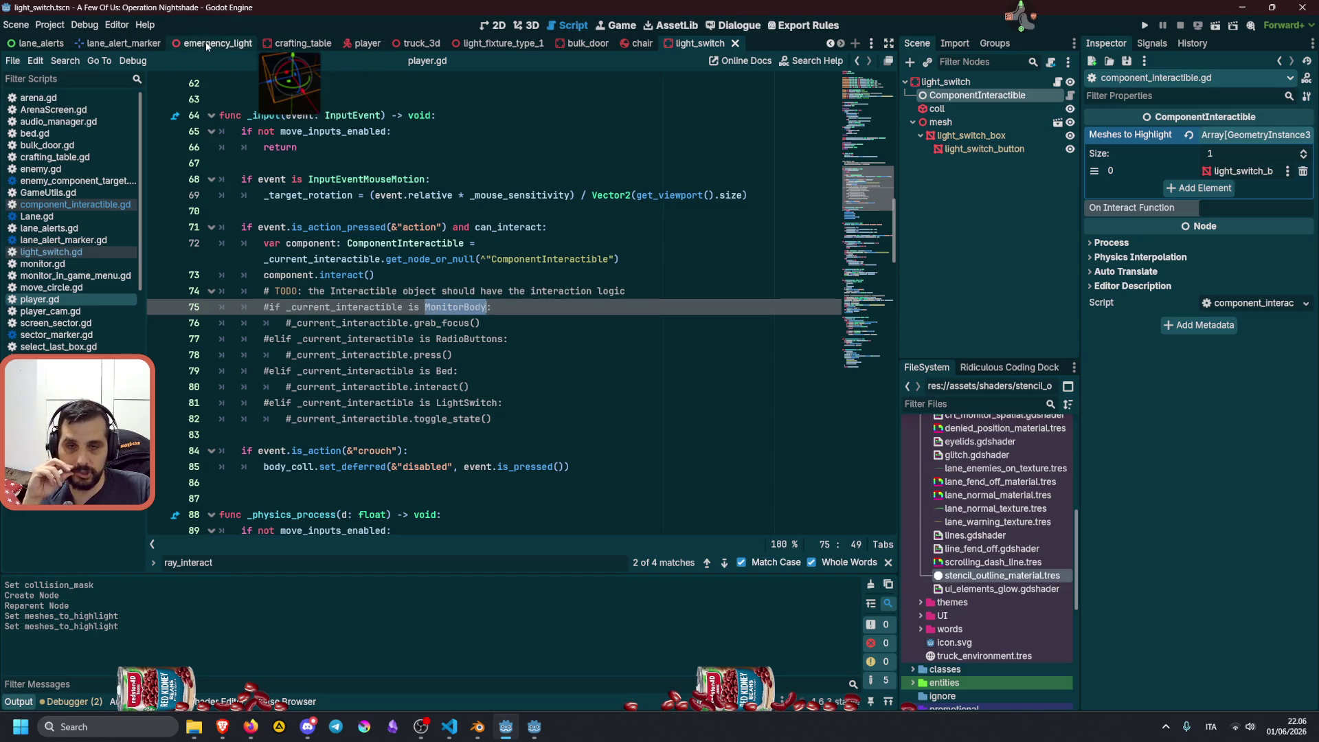
pyautogui.click(442, 307)
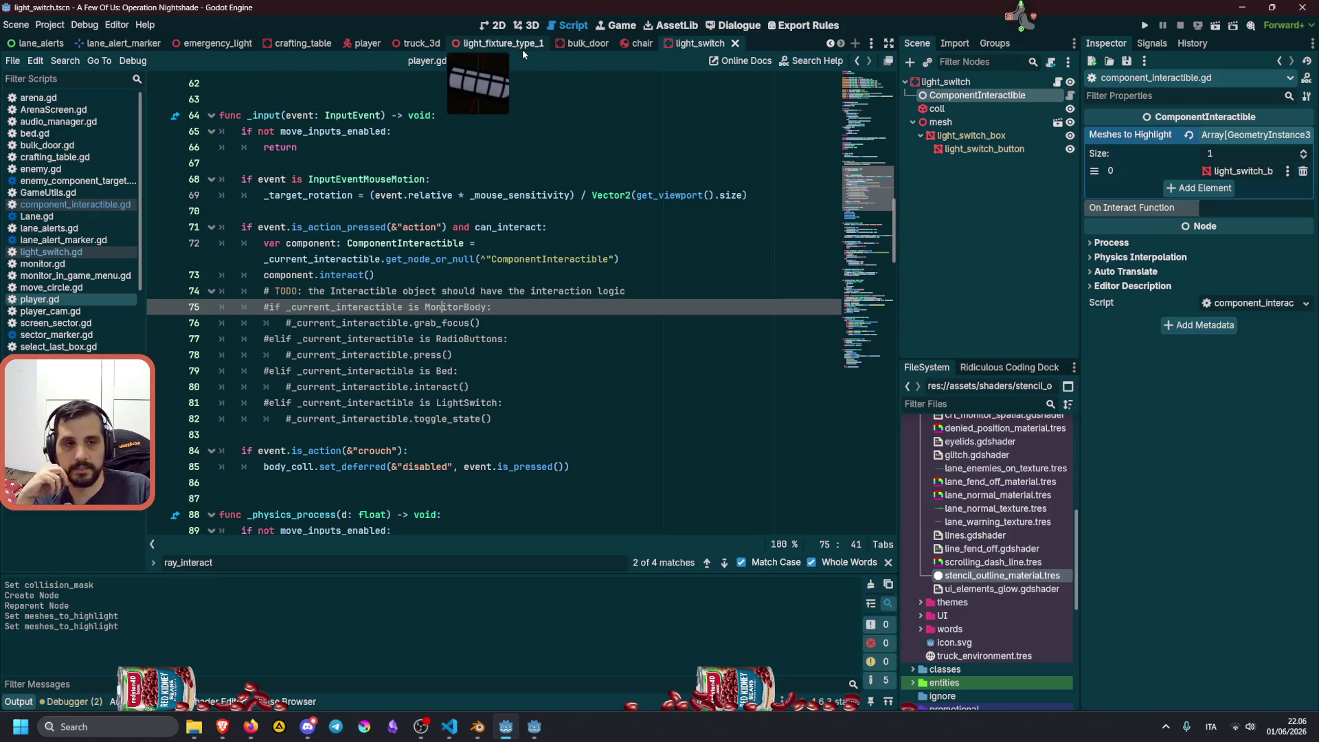
pyautogui.doubleClick(449, 307)
pyautogui.doubleClick(450, 338)
pyautogui.click(445, 371)
pyautogui.doubleClick(446, 371)
pyautogui.click(444, 275)
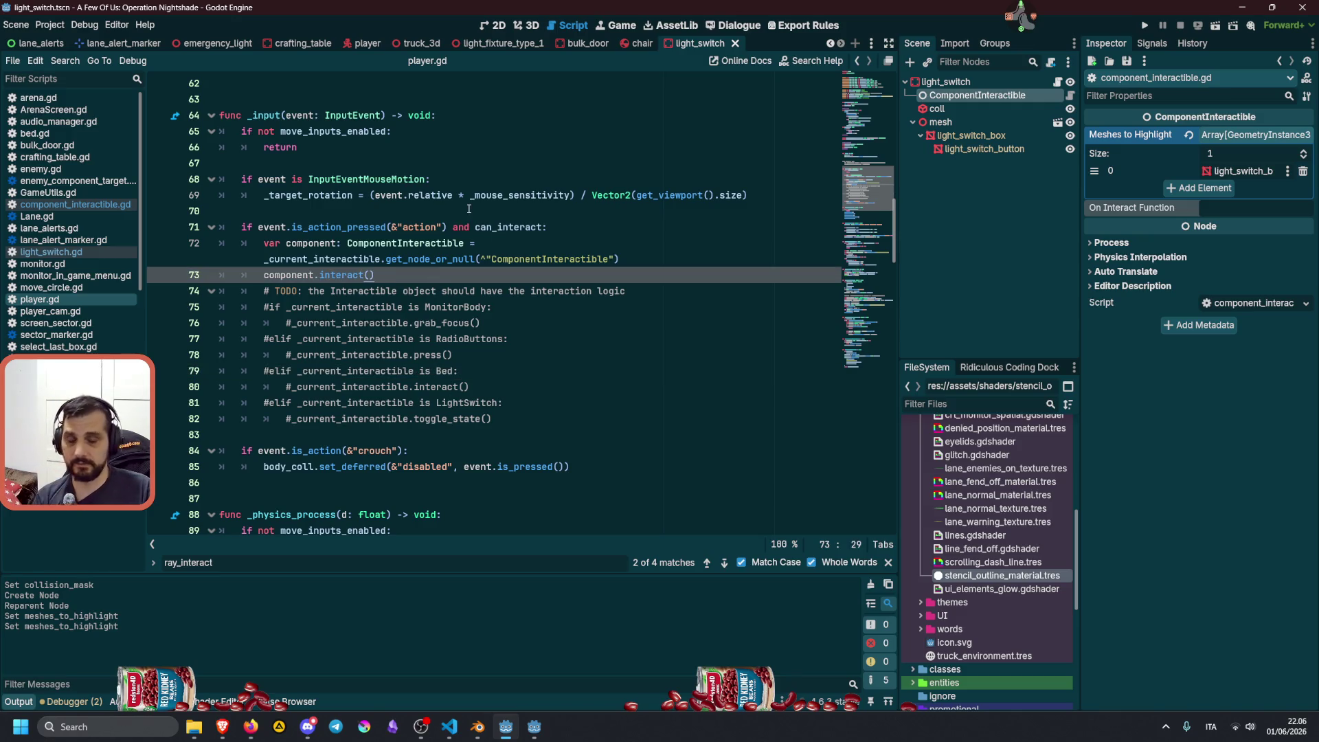
# Open the bed scene and add a ComponentInteractible as bed's first child.
pyautogui.hotkey('shift', 'alt', 'o')
pyautogui.write('bed')
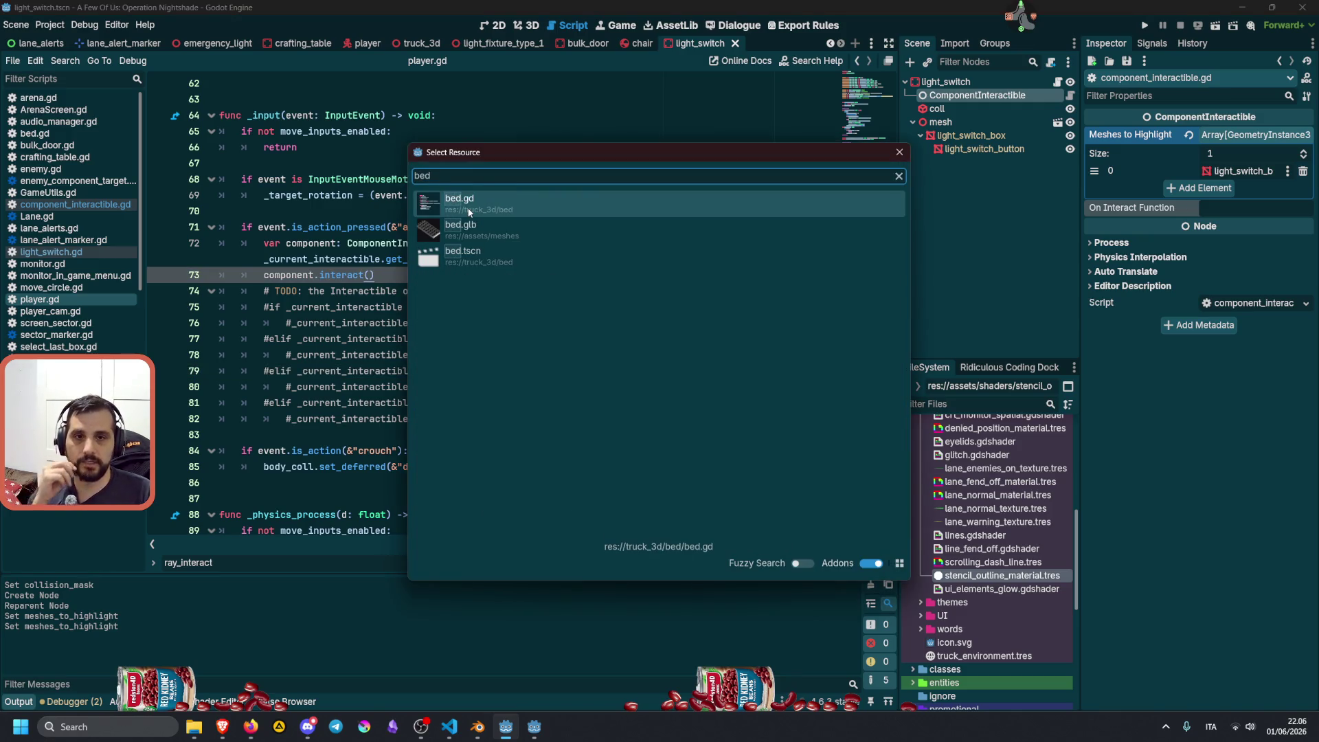
pyautogui.doubleClick(497, 253)
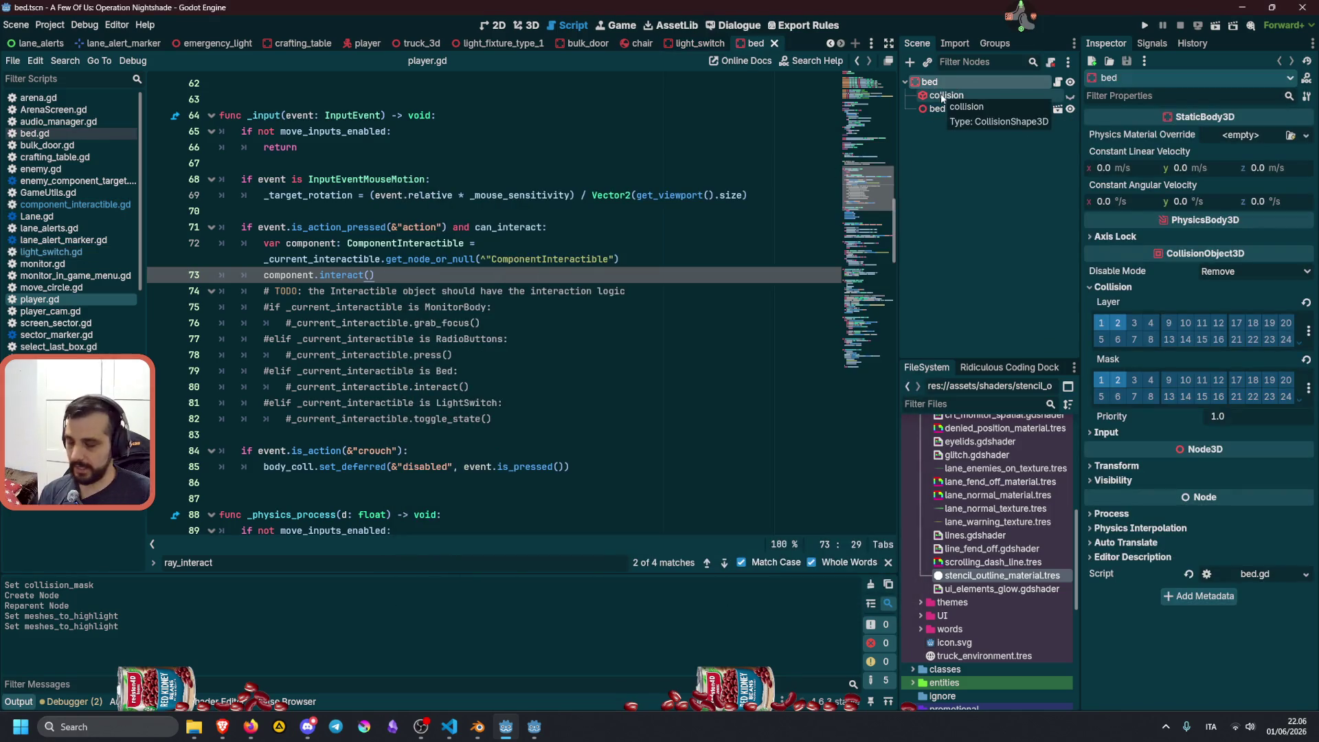
pyautogui.hotkey('ctrl', 'a')
pyautogui.press('Return')
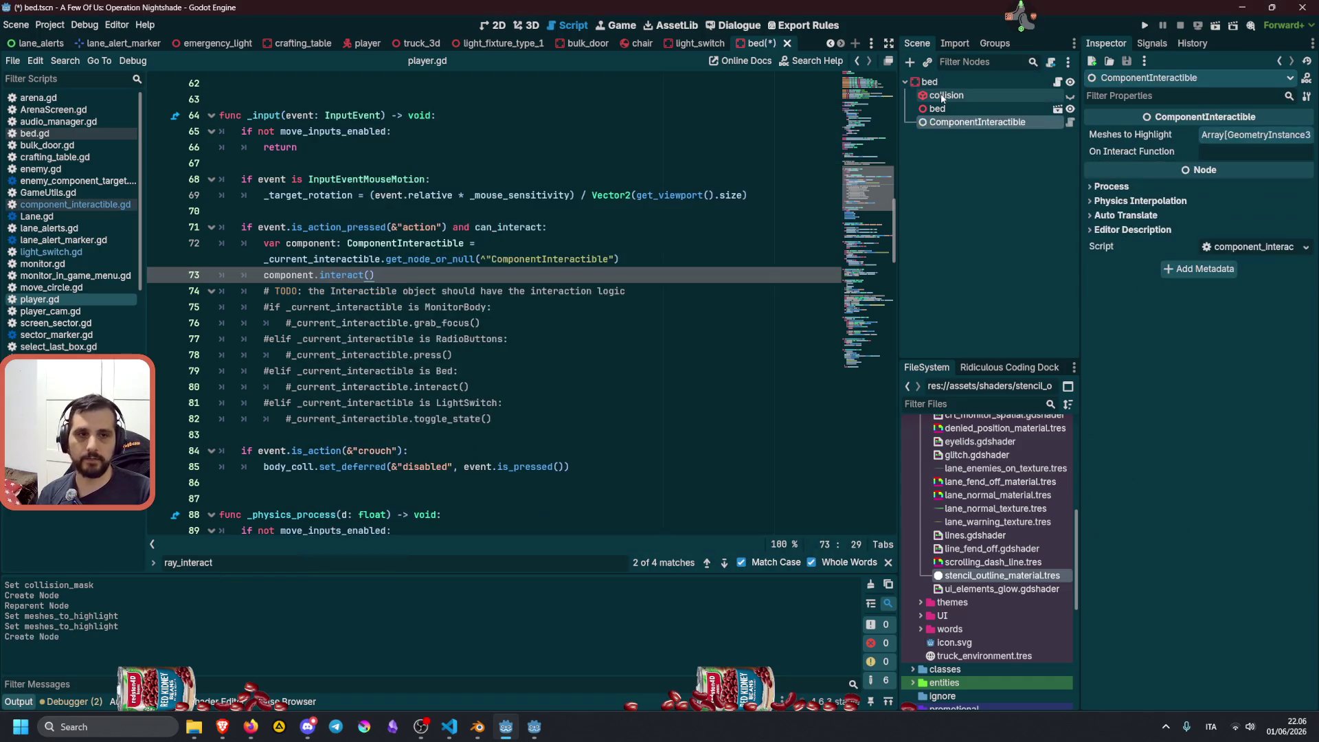
pyautogui.moveTo(975, 121); pyautogui.dragTo(962, 90)
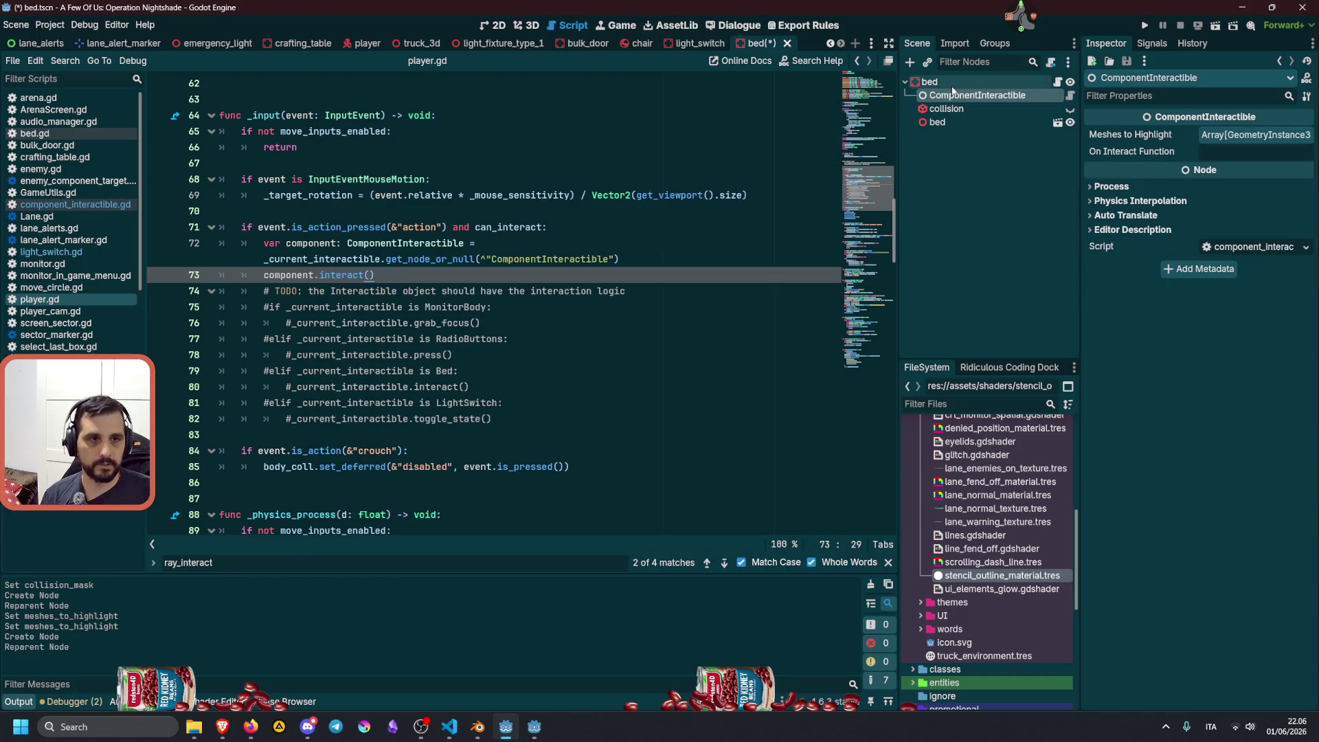
# Enable Editable Children on the bed and add matress to the component's Meshes to Highlight.
pyautogui.rightClick(933, 122)
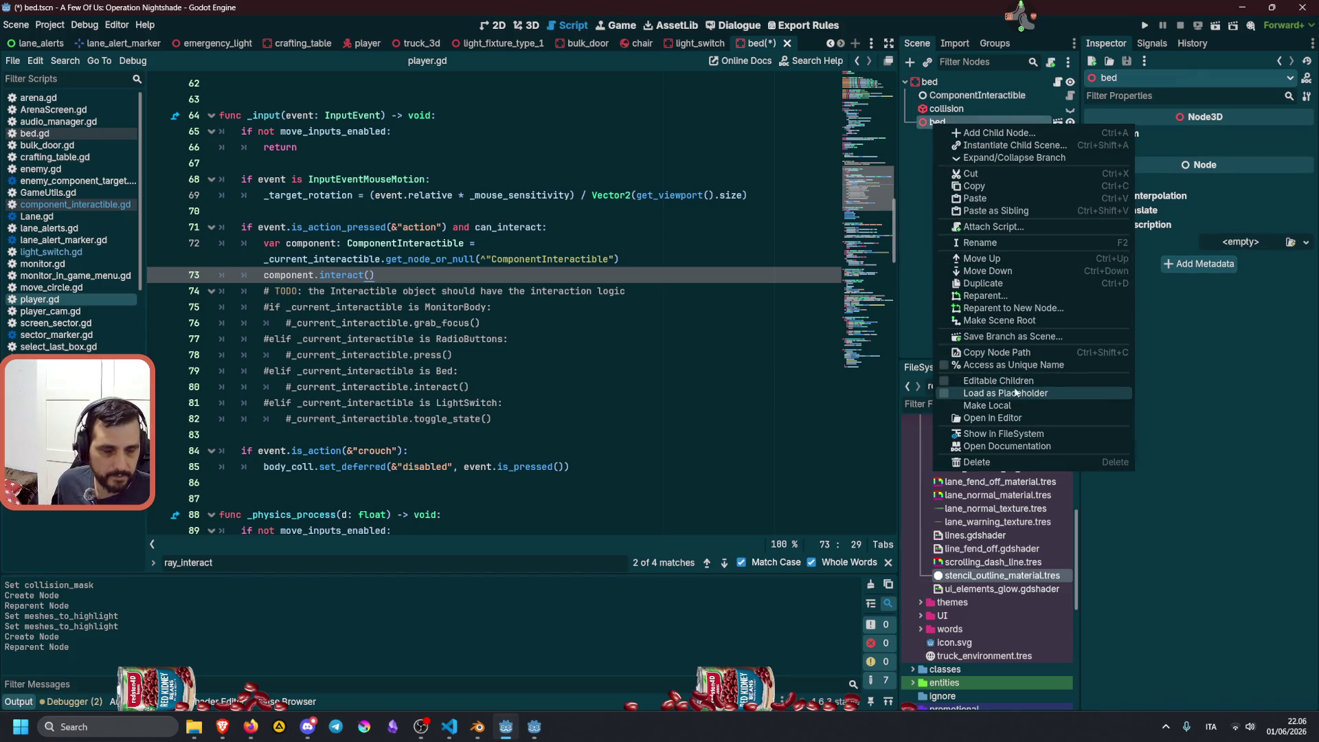
pyautogui.click(1005, 381)
pyautogui.click(965, 136)
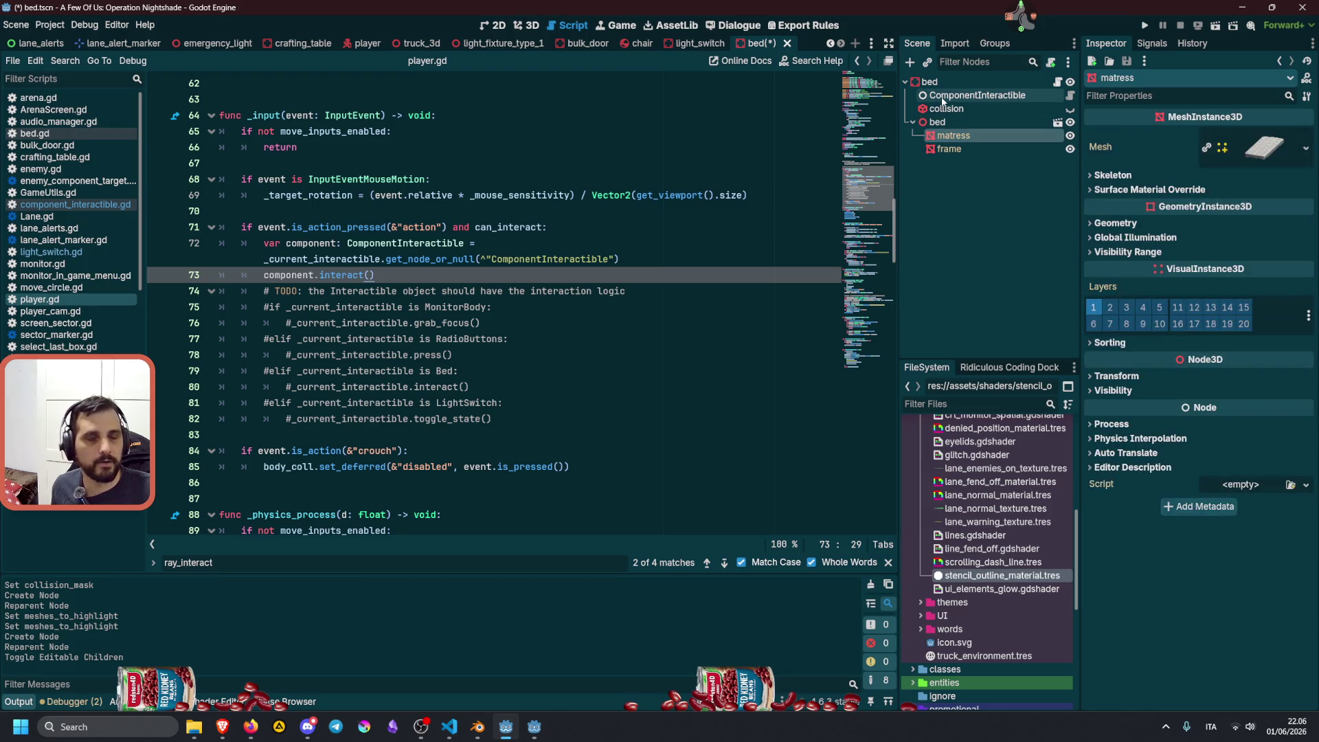
pyautogui.click(975, 94)
pyautogui.click(1266, 136)
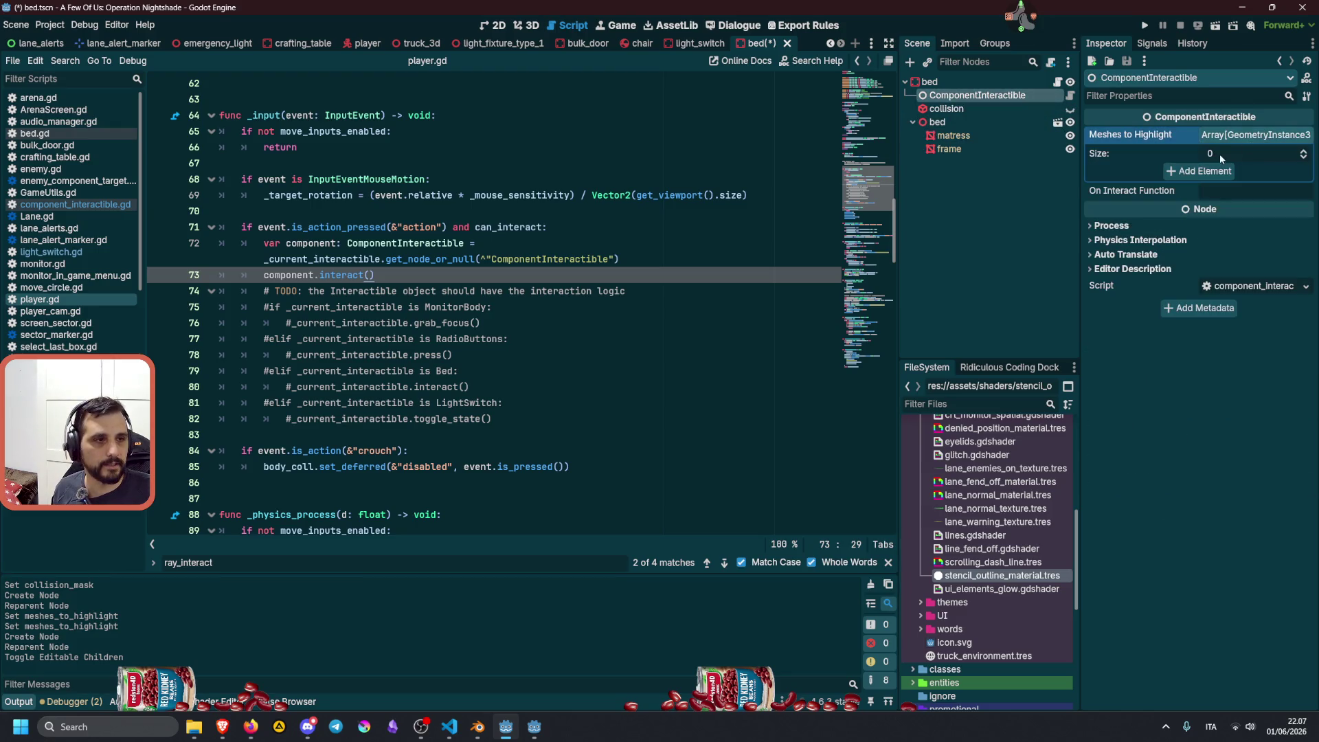
pyautogui.click(1199, 170)
pyautogui.click(1238, 171)
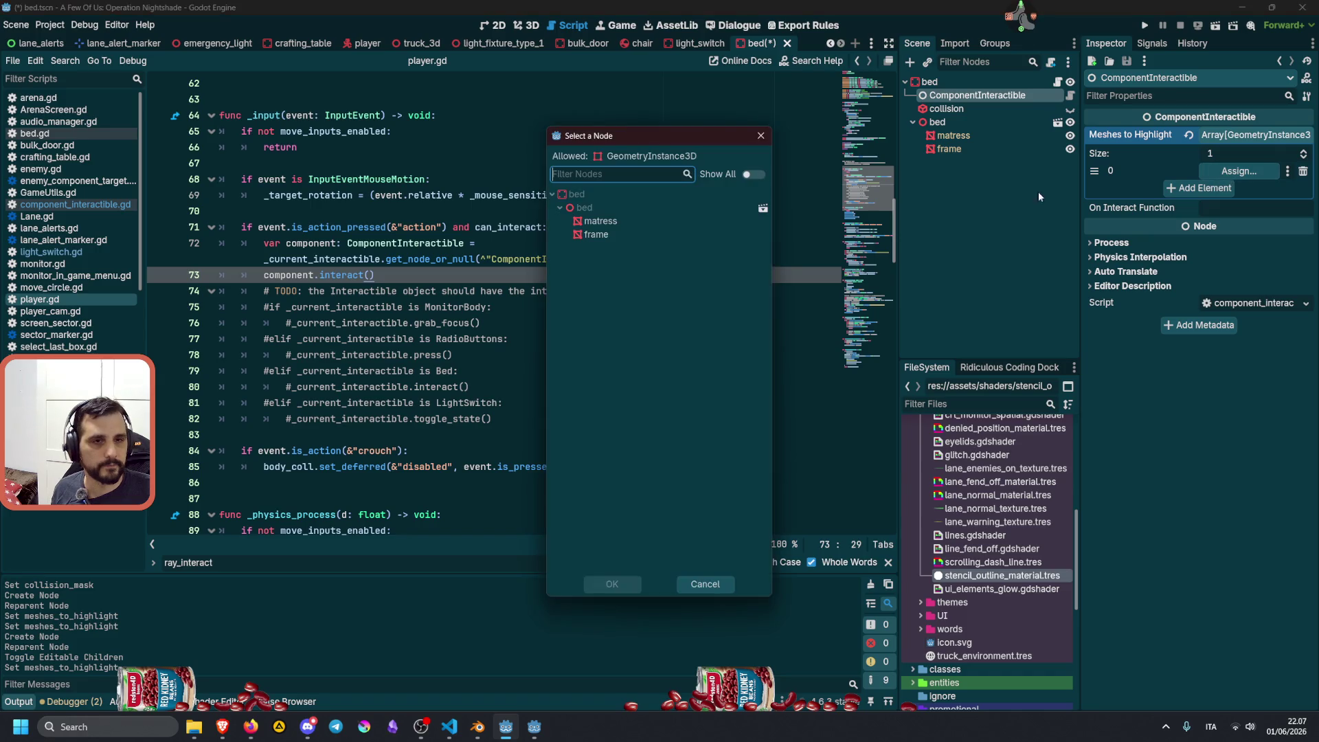
pyautogui.doubleClick(619, 221)
# Recheck the ComponentInteractible settings and open bed.gd.
pyautogui.click(997, 185)
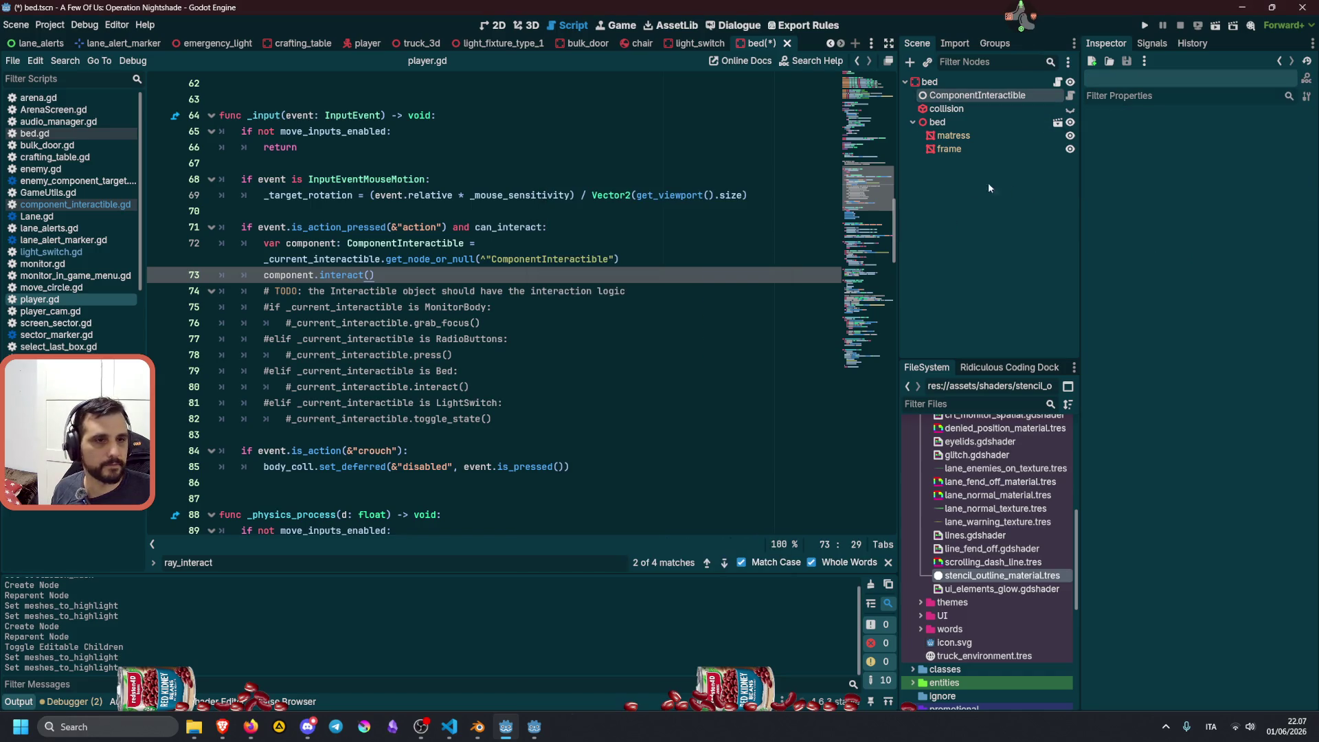
pyautogui.click(965, 99)
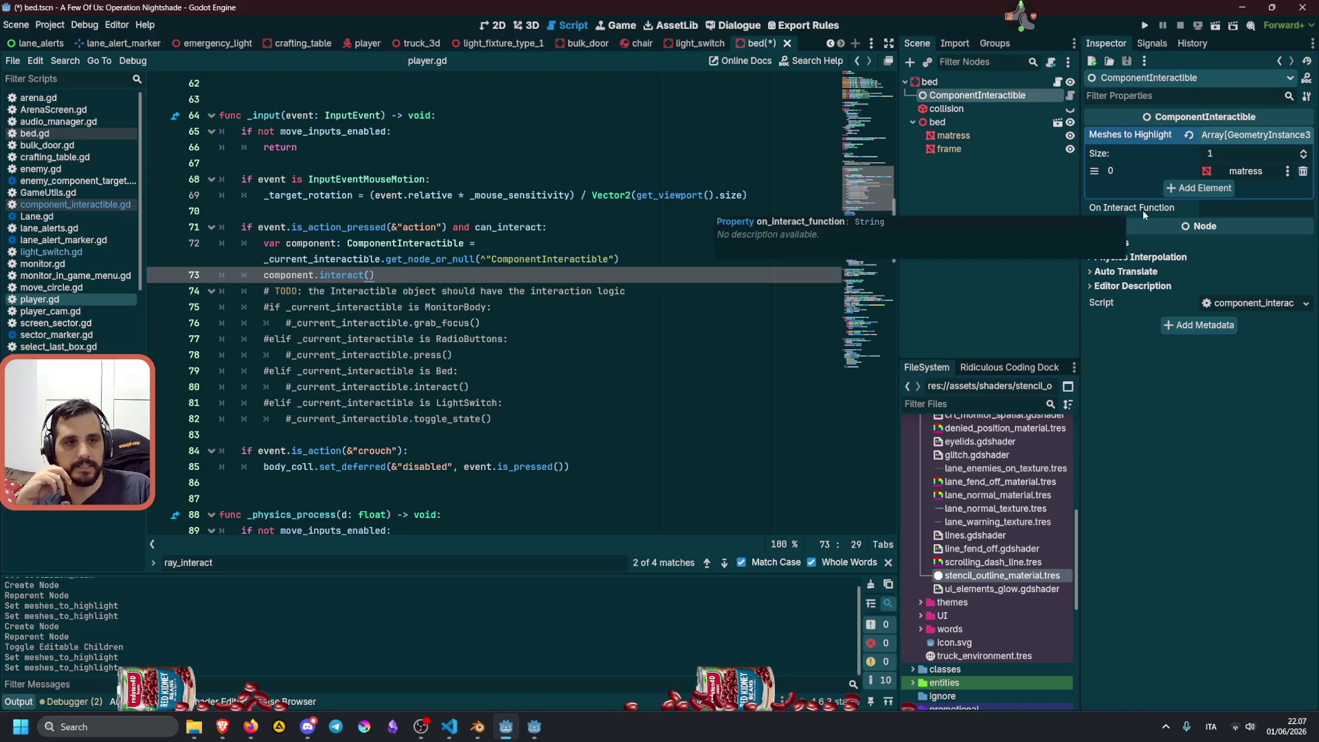
pyautogui.click(1058, 82)
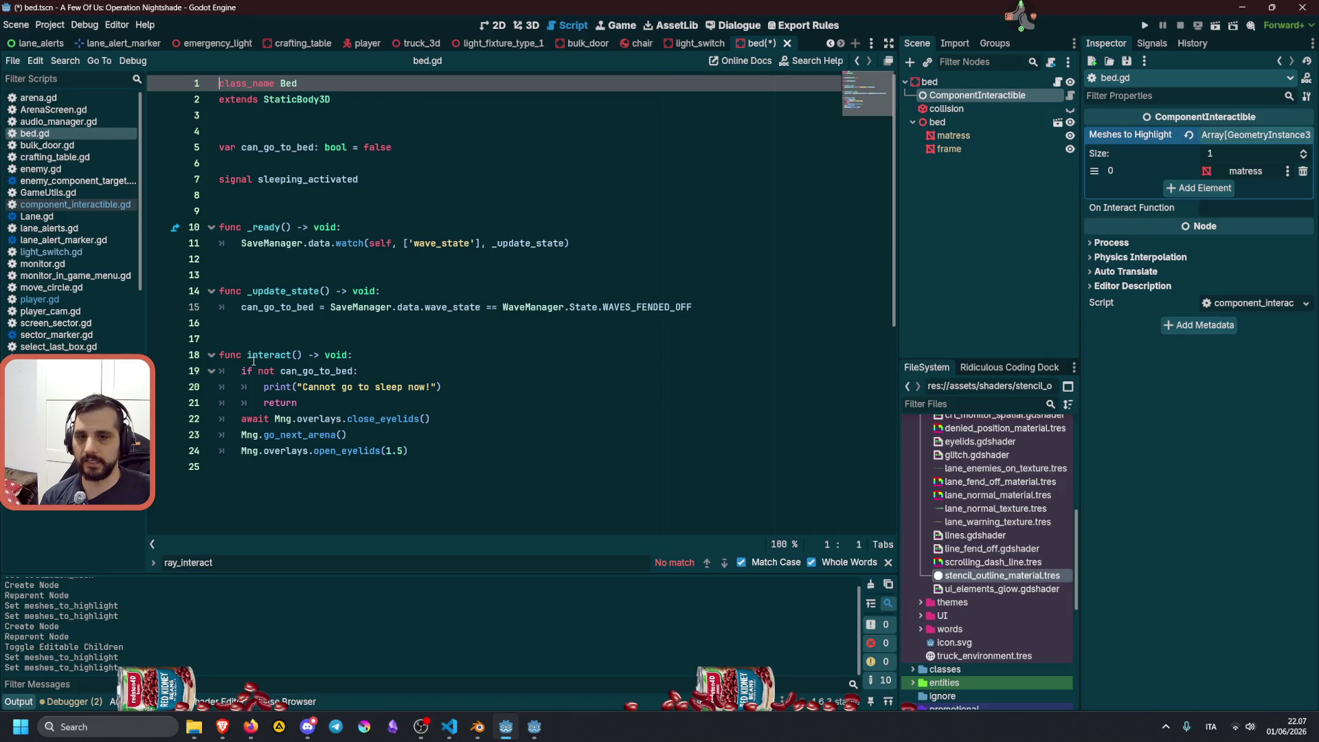
# Rename the interact function in bed.gd to try_sleep.
pyautogui.doubleClick(255, 356)
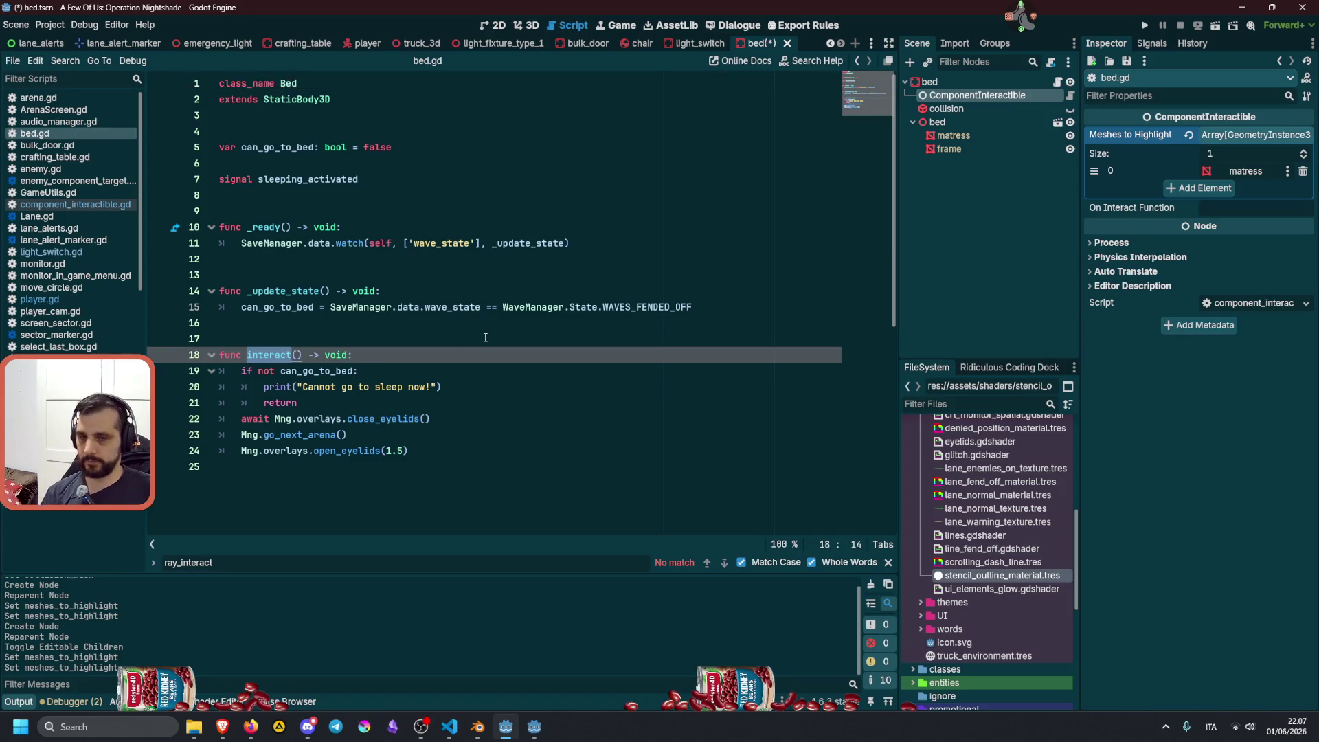
pyautogui.write('try_')
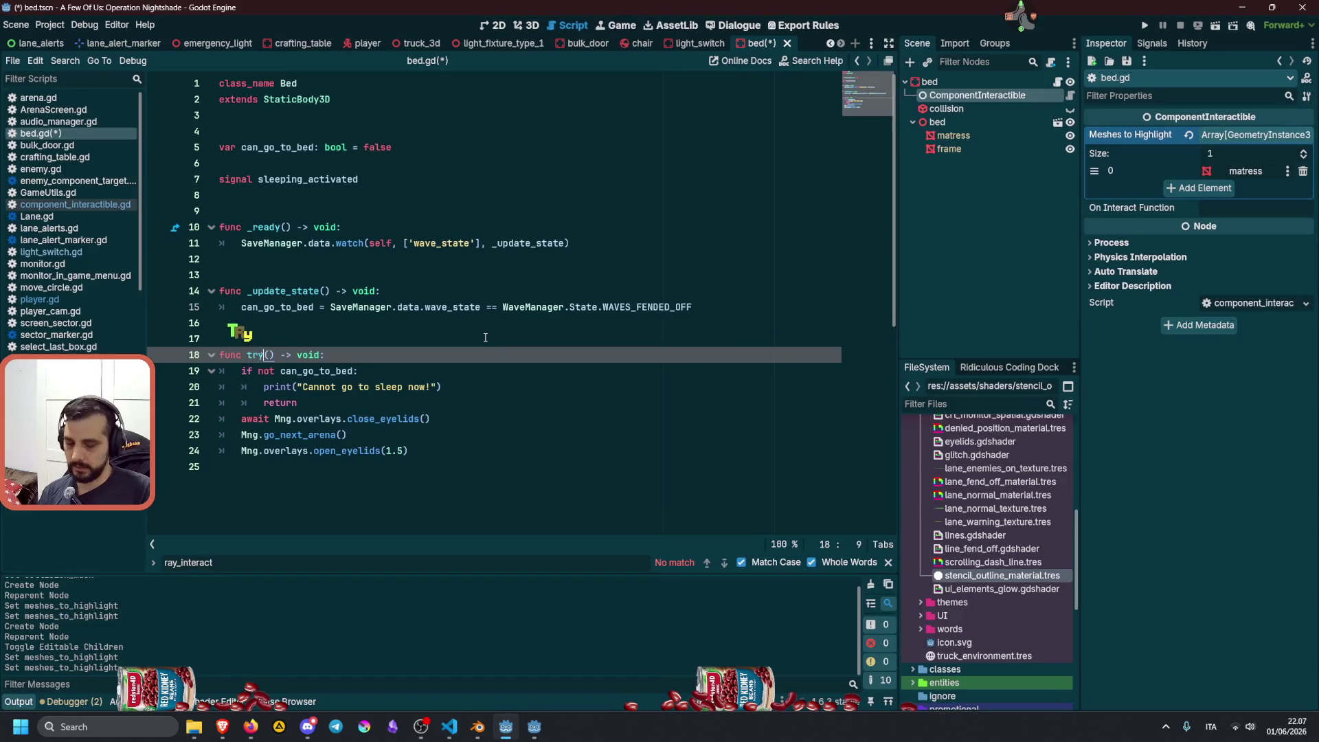
pyautogui.write('sleep')
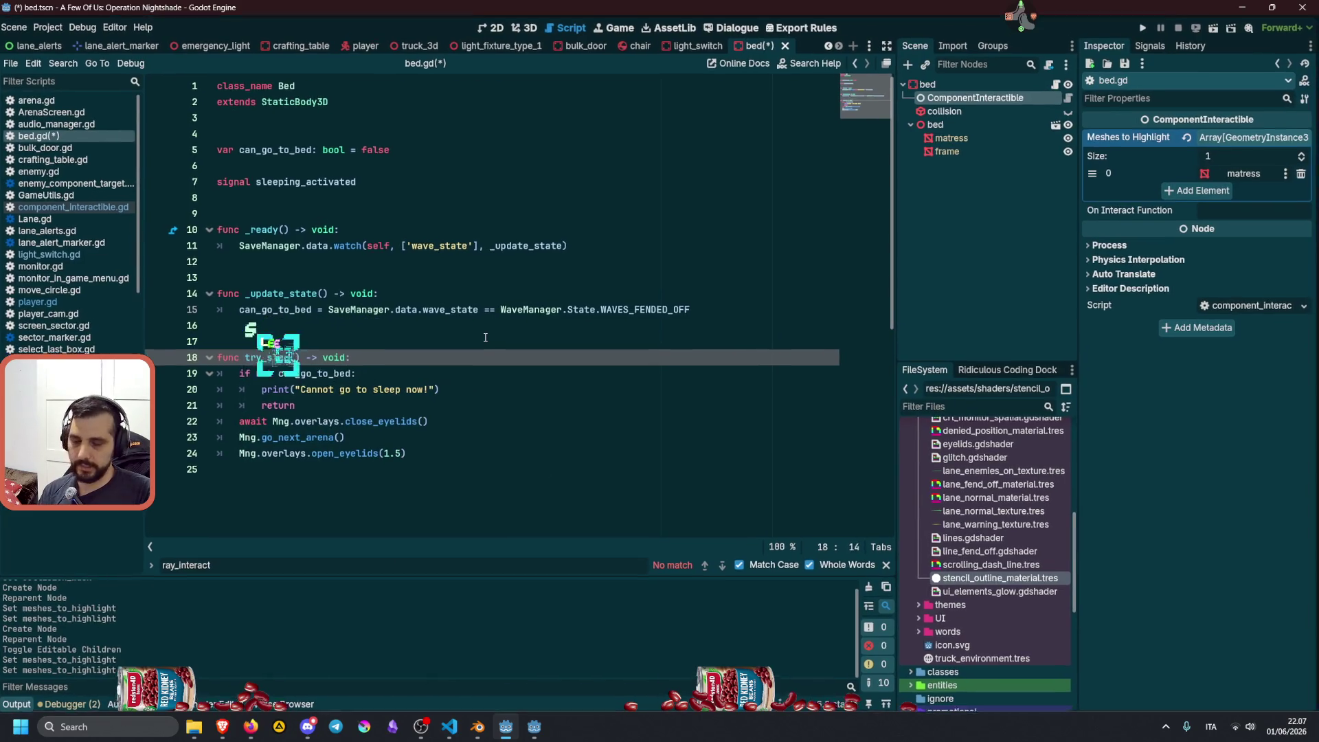
pyautogui.click(485, 337)
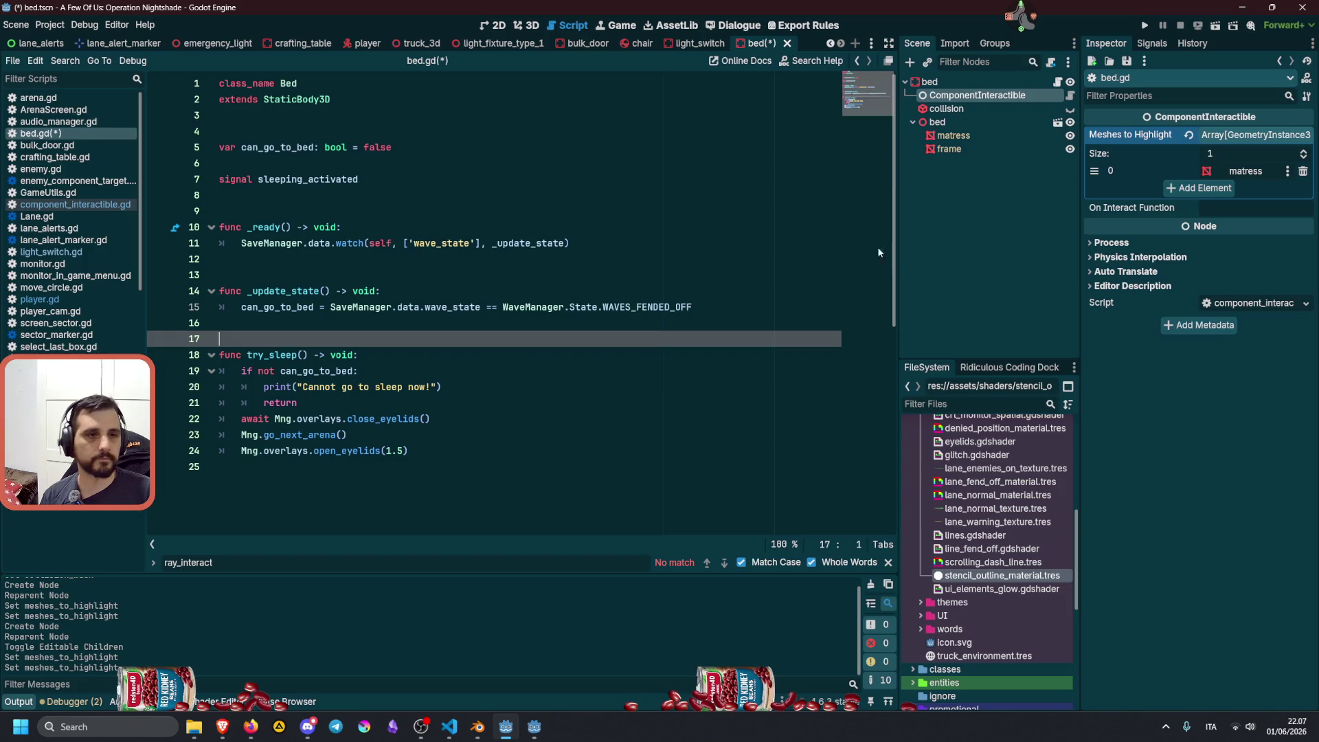
# Set the component's On Interact Function to try_sleep, save, and switch to light_switch.
pyautogui.click(1256, 207)
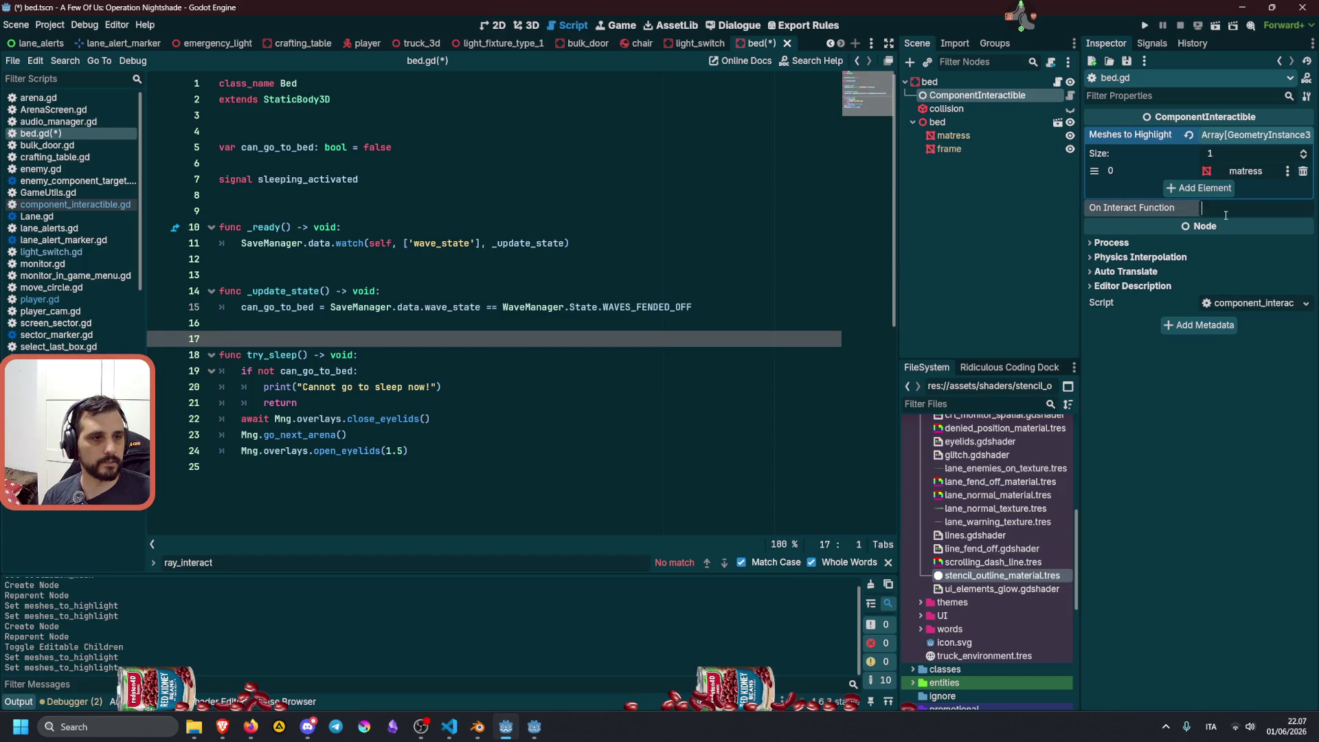
pyautogui.write('try_sleep')
pyautogui.click(653, 269)
pyautogui.hotkey('ctrl', 's')
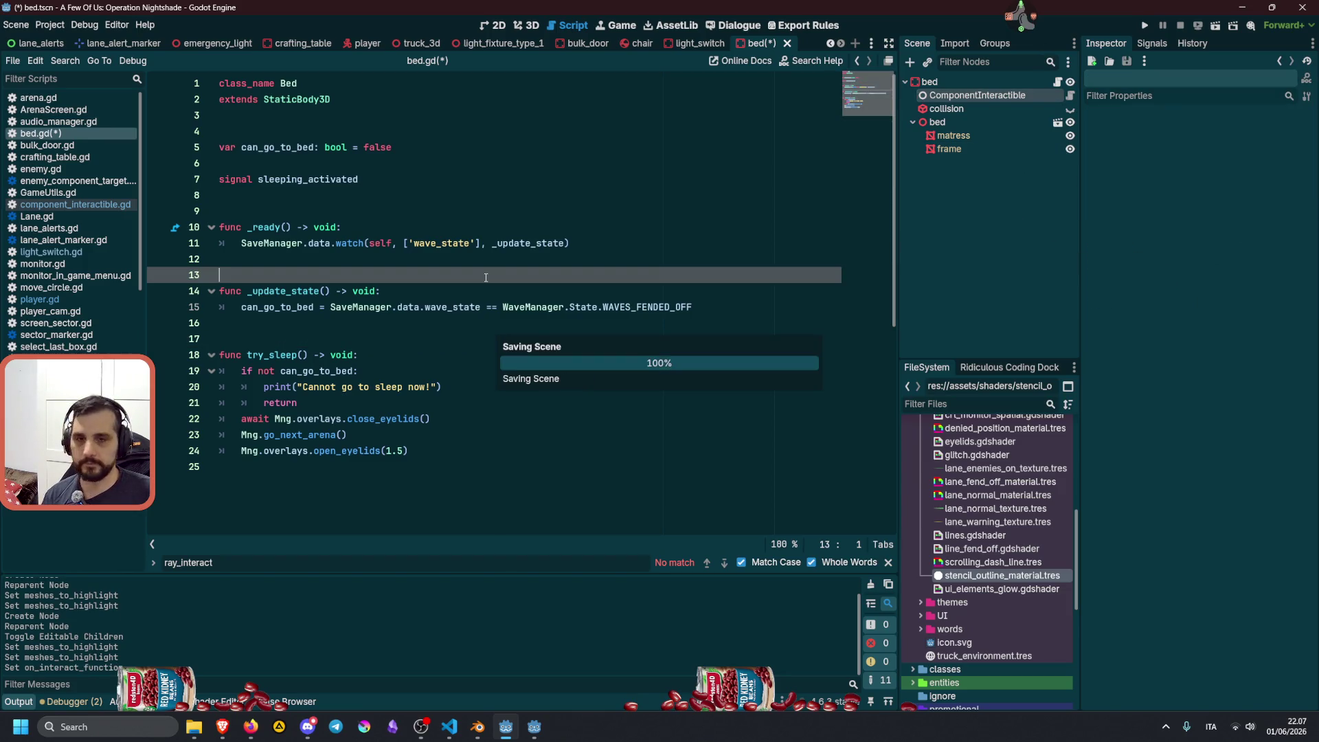
pyautogui.click(469, 190)
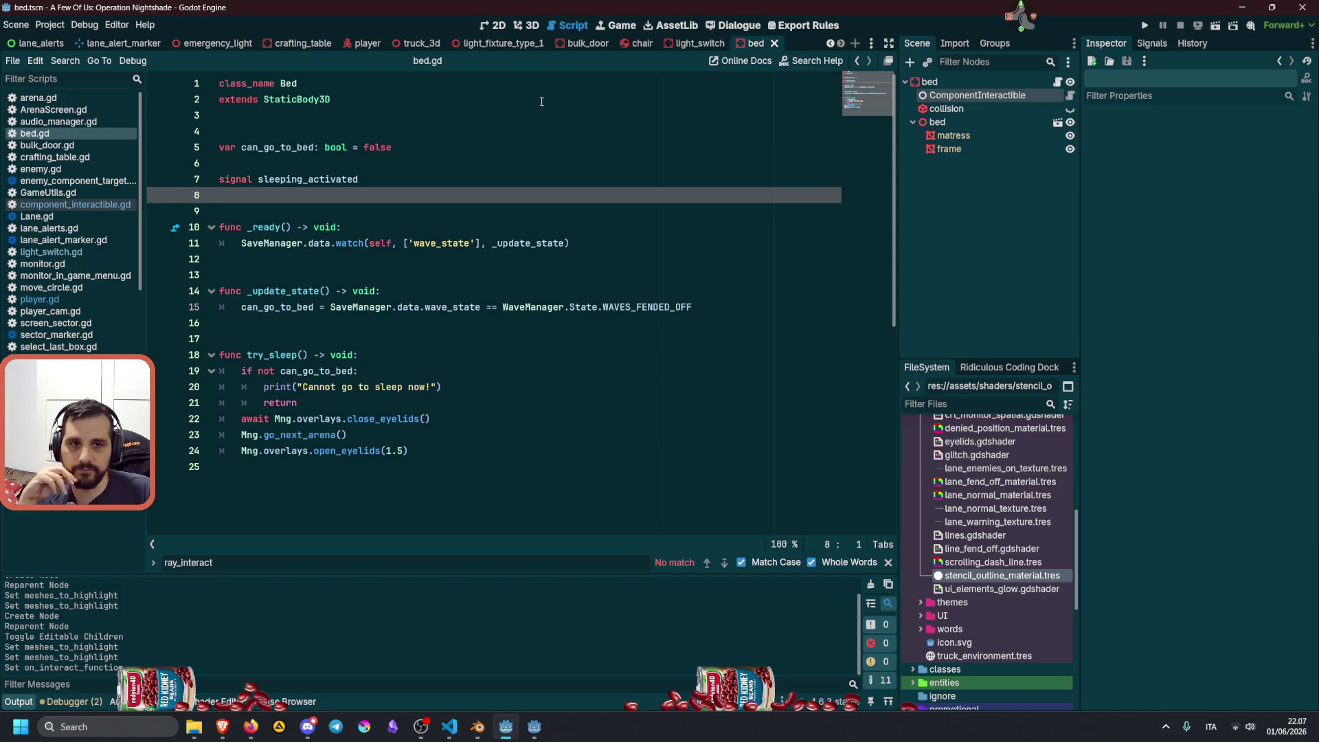
pyautogui.click(699, 43)
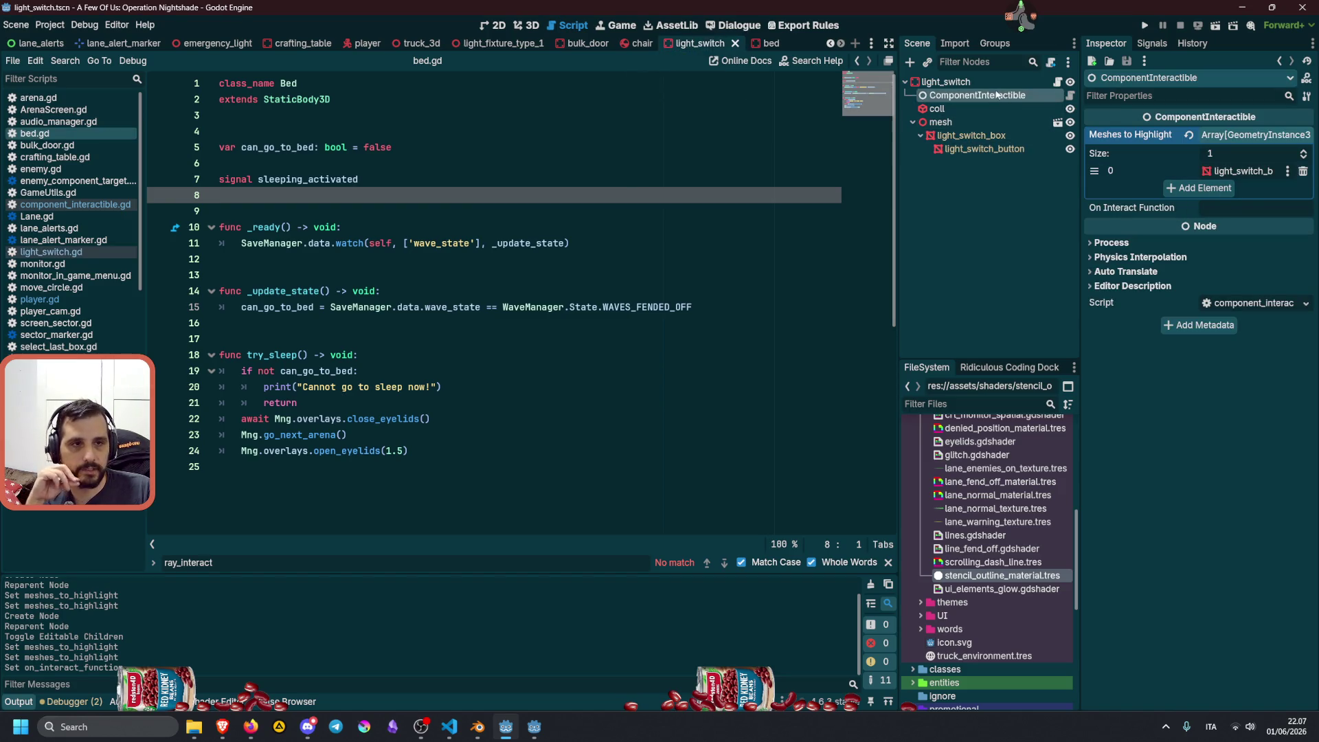
# Copy toggle_state from light_switch.gd into the ComponentInteractible's On Interact Function.
pyautogui.click(1020, 81)
pyautogui.click(1050, 82)
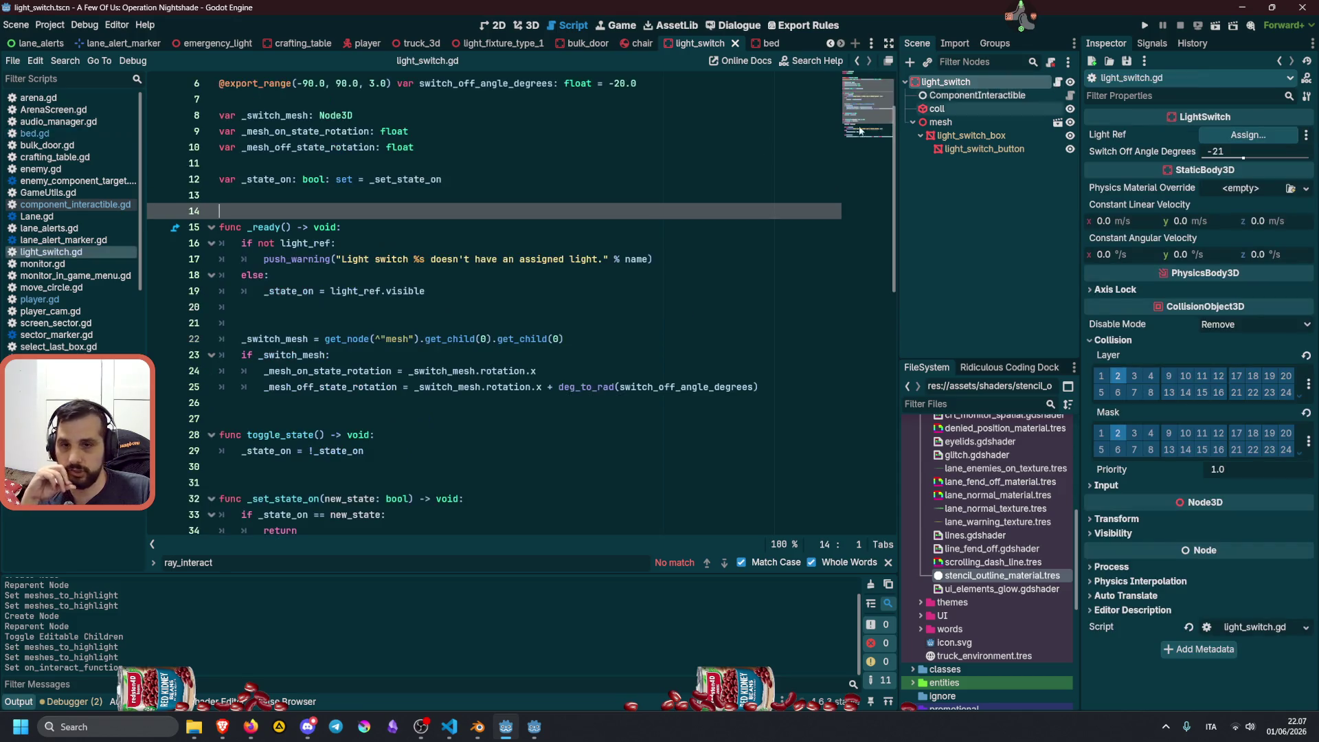
pyautogui.doubleClick(313, 336)
pyautogui.hotkey('ctrl', 'c')
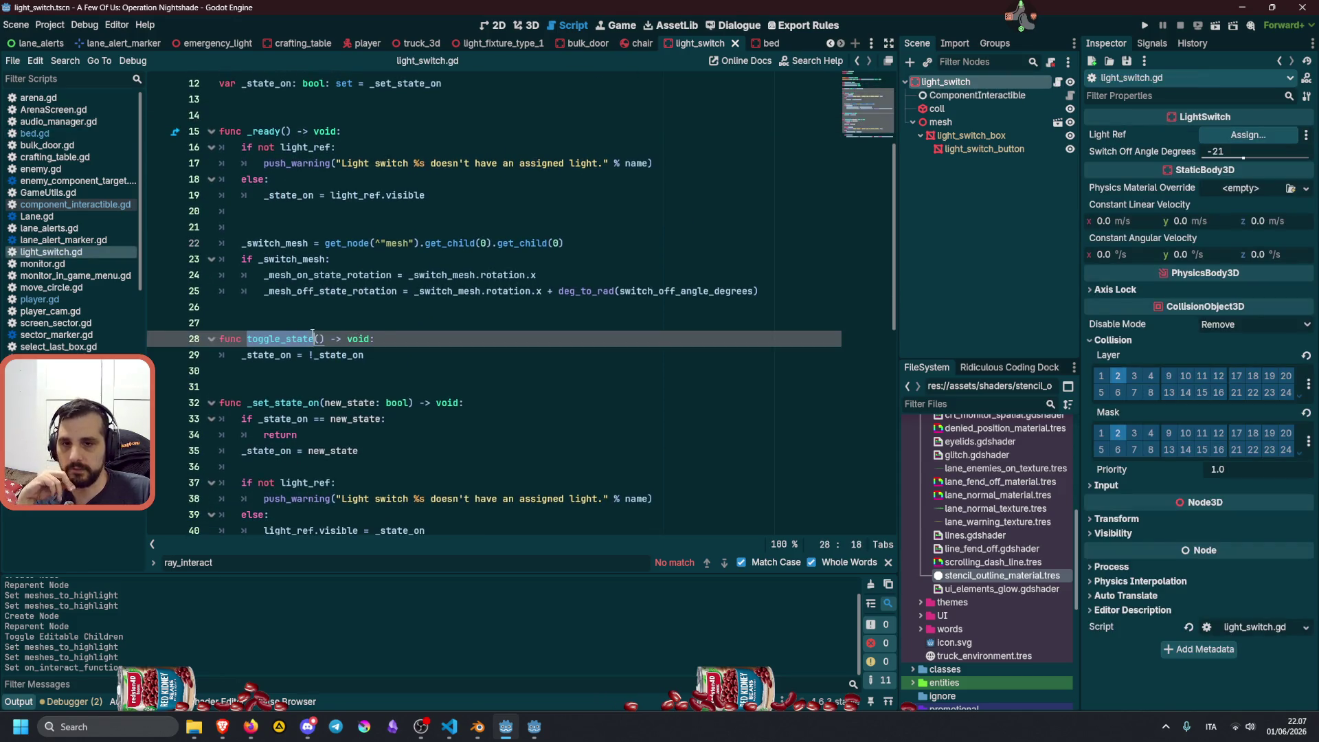
pyautogui.click(977, 95)
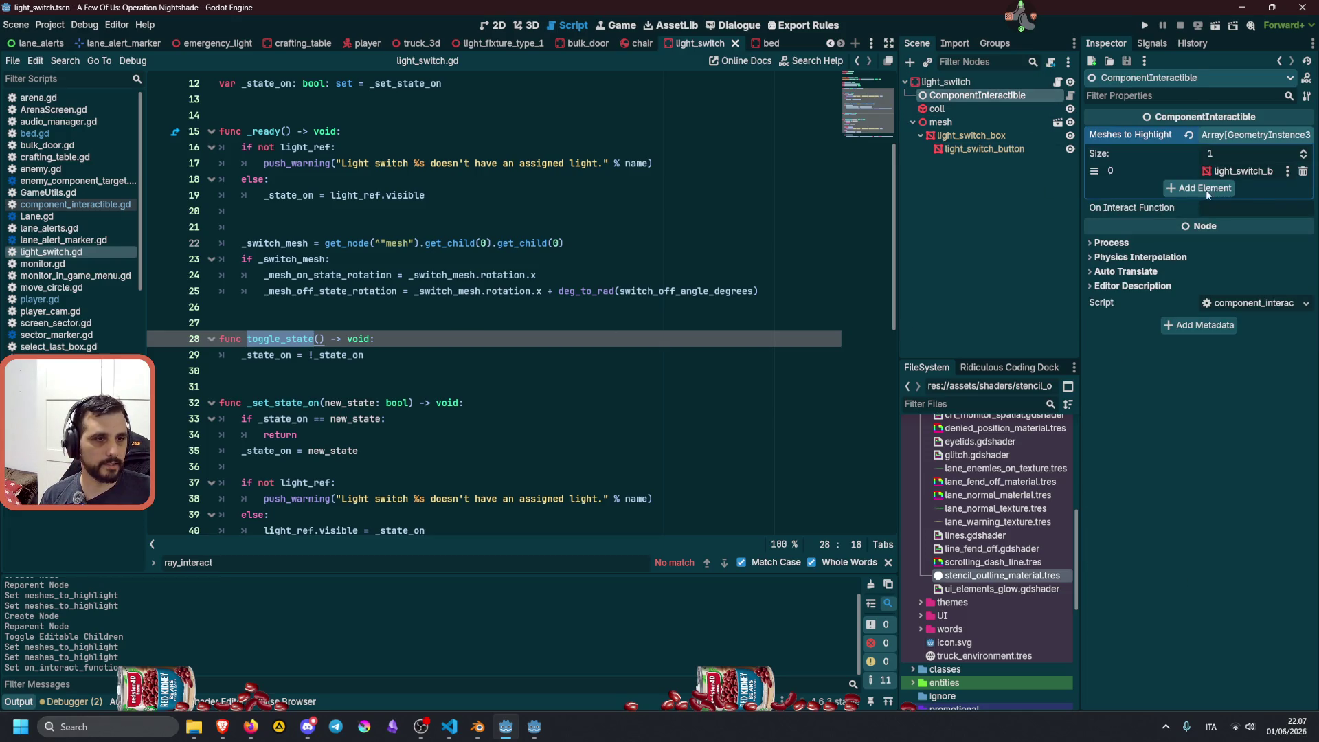
pyautogui.click(1236, 204)
pyautogui.hotkey('ctrl', 'v')
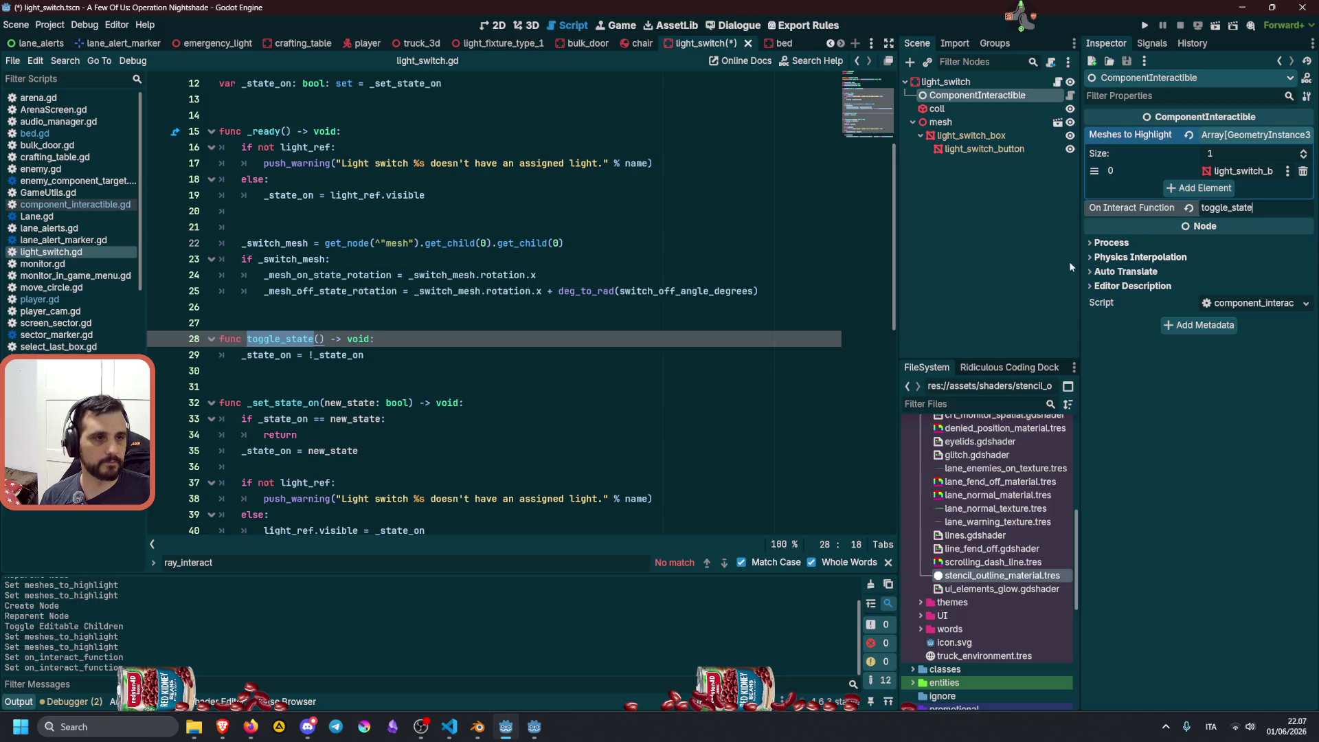
pyautogui.click(631, 239)
pyautogui.click(945, 82)
pyautogui.click(527, 25)
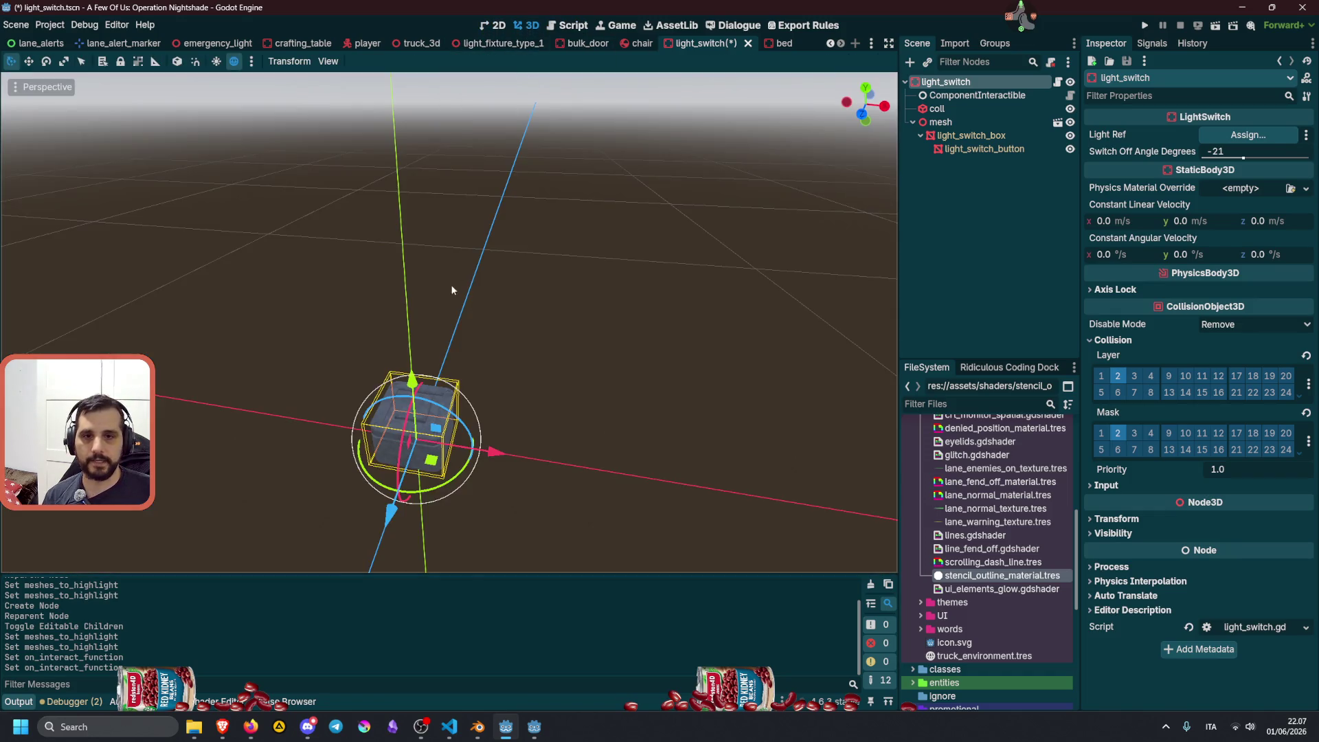
# From the top view, stretch the coll box shape's top, bottom and right edges.
pyautogui.moveTo(451, 290); pyautogui.dragTo(618, 282)
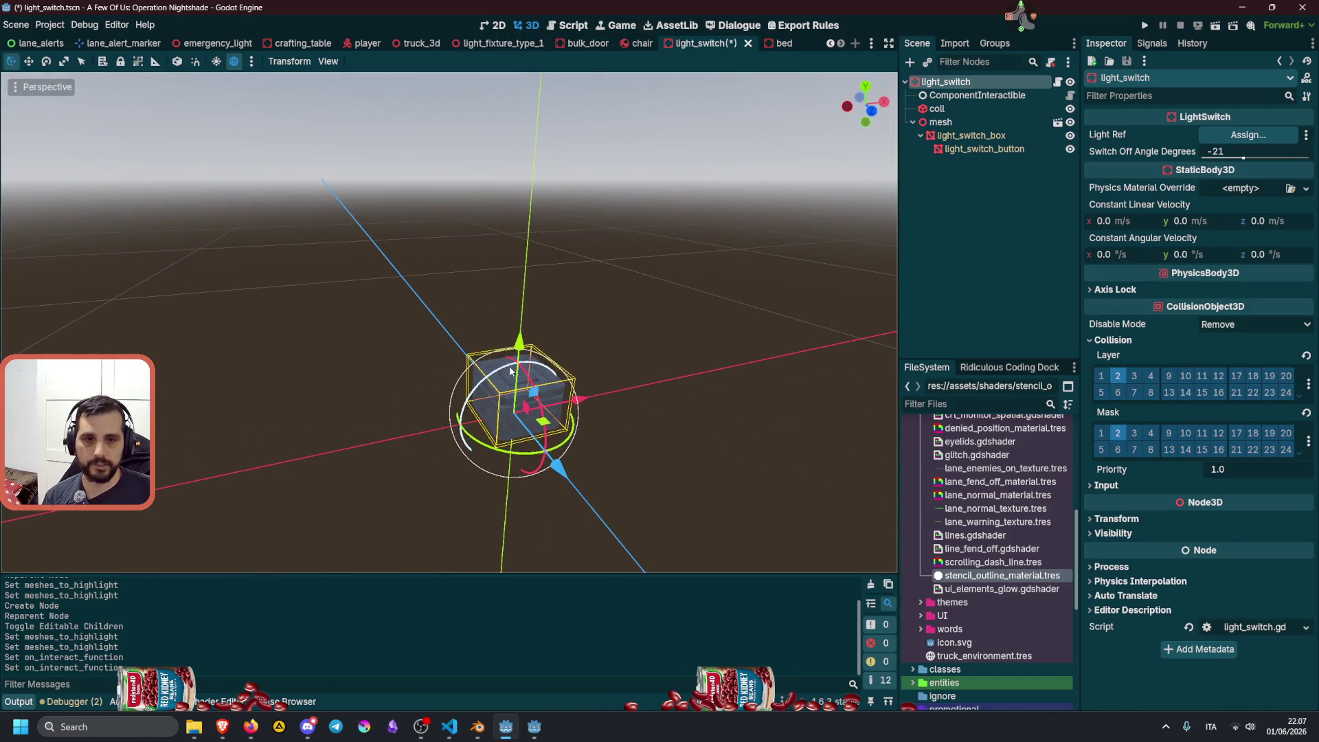
pyautogui.click(1030, 109)
pyautogui.moveTo(656, 347); pyautogui.dragTo(635, 388)
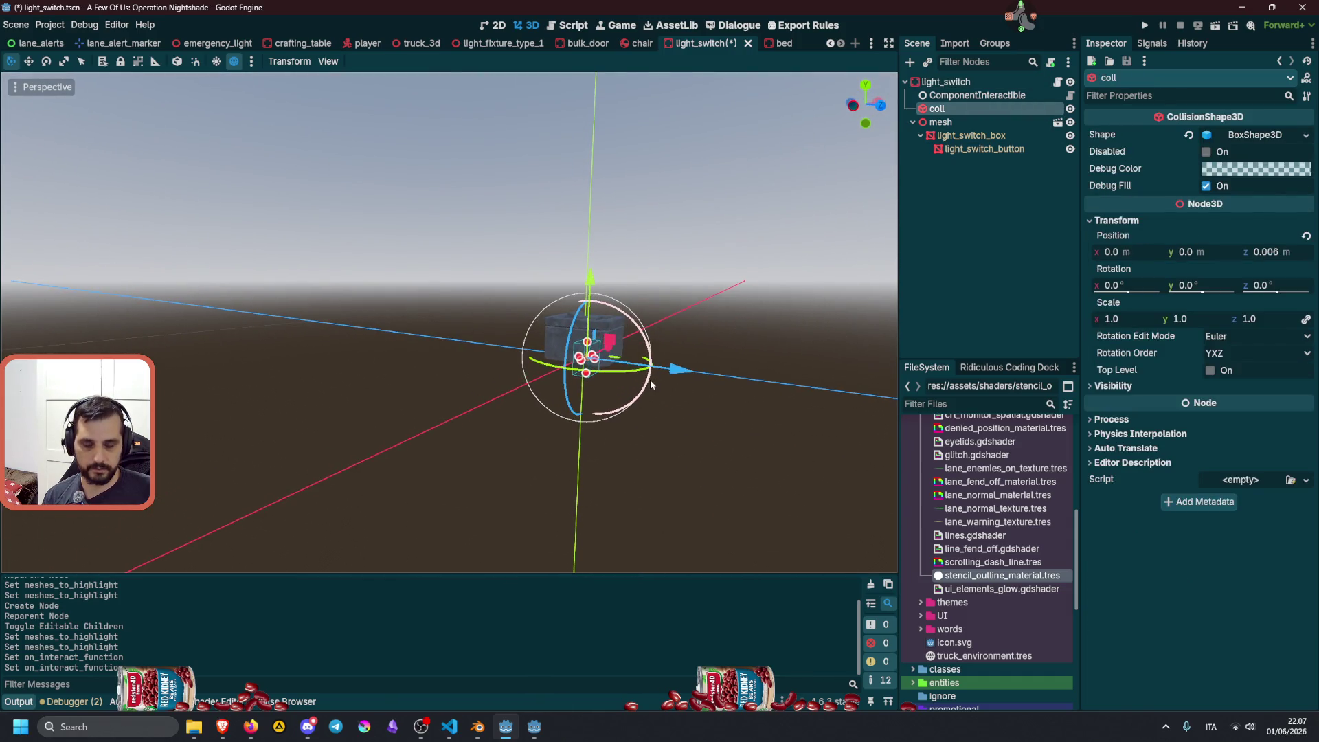
pyautogui.press('KP_7')
pyautogui.scroll(4, 467, 468)
pyautogui.moveTo(467, 469)
pyautogui.mouseDown()
pyautogui.moveTo(496, 262)
pyautogui.moveTo(494, 103)
pyautogui.mouseUp()
pyautogui.scroll(2, 505, 307)
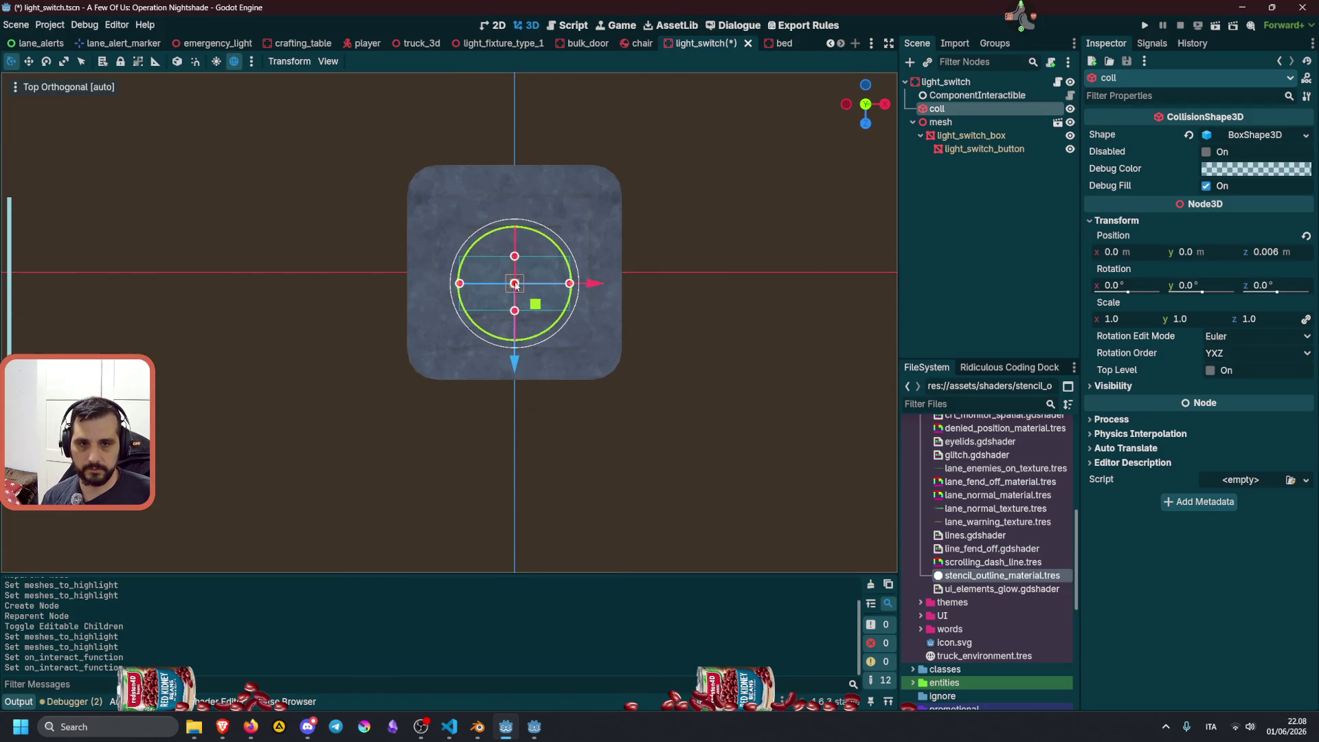
pyautogui.moveTo(514, 259); pyautogui.dragTo(524, 169)
pyautogui.moveTo(514, 311); pyautogui.dragTo(514, 382)
pyautogui.moveTo(569, 273); pyautogui.dragTo(622, 277)
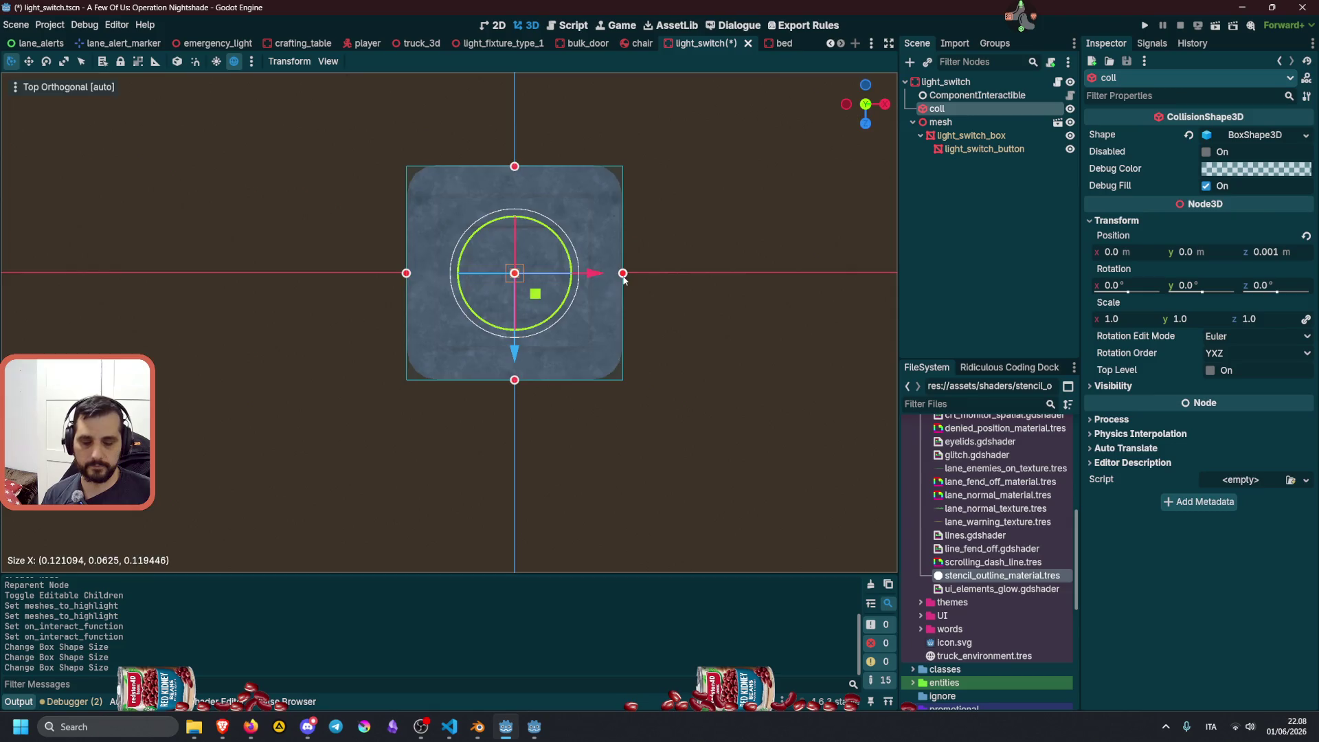
# From the front view, fit the collision box's bottom and top edges, then save the scene.
pyautogui.press('KP_1')
pyautogui.moveTo(515, 457); pyautogui.dragTo(516, 403)
pyautogui.moveTo(514, 345); pyautogui.dragTo(529, 261)
pyautogui.click(672, 303)
pyautogui.moveTo(471, 320)
pyautogui.mouseDown()
pyautogui.moveTo(662, 436)
pyautogui.moveTo(524, 392)
pyautogui.moveTo(654, 281)
pyautogui.mouseUp()
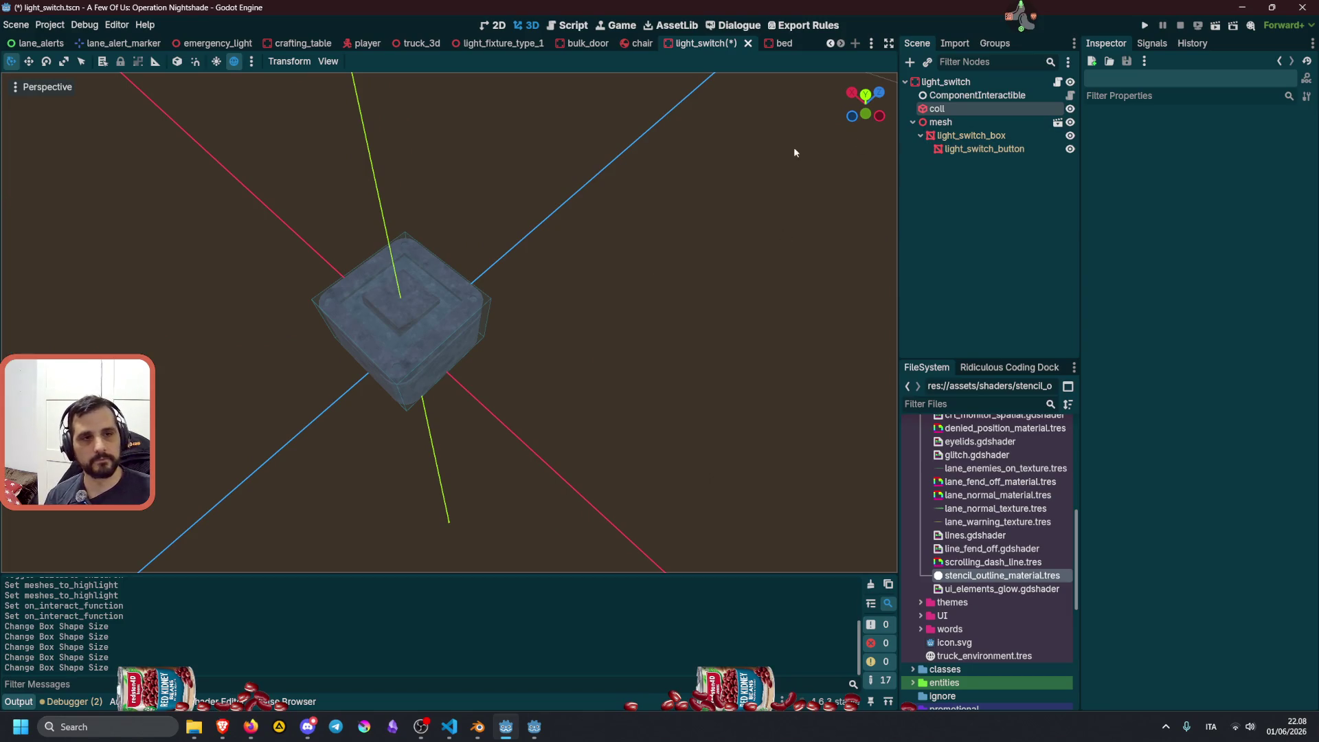
pyautogui.hotkey('ctrl', 's')
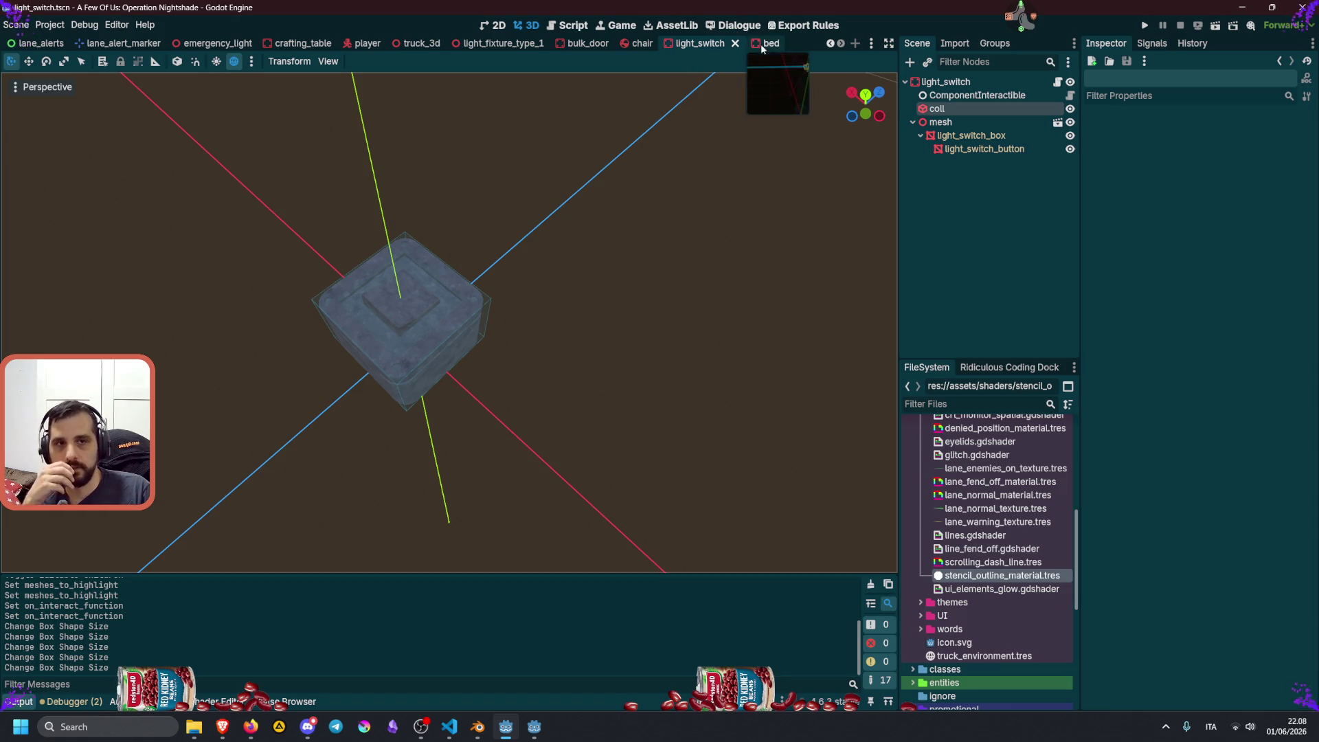
# Check the light switch's nodes, then open bed.gd from the bed scene's component.
pyautogui.click(997, 105)
pyautogui.click(999, 98)
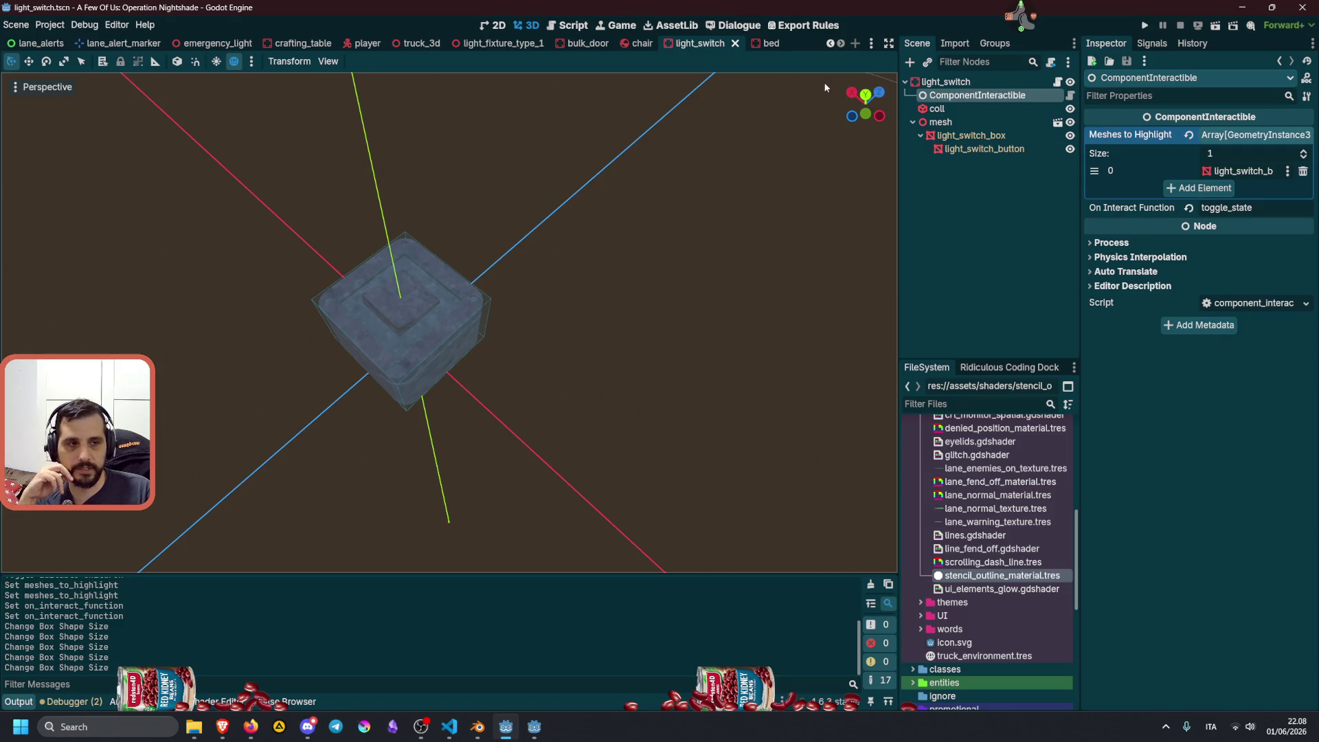
pyautogui.click(768, 44)
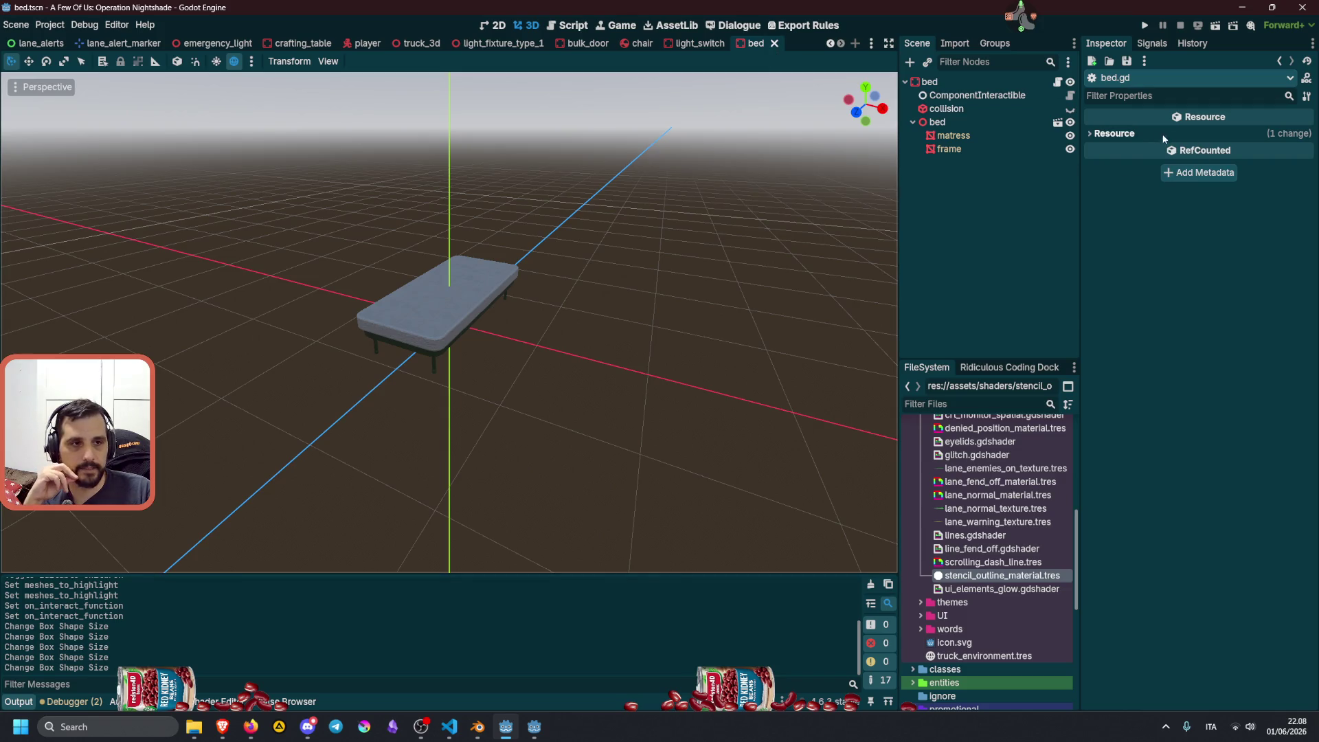
pyautogui.click(976, 96)
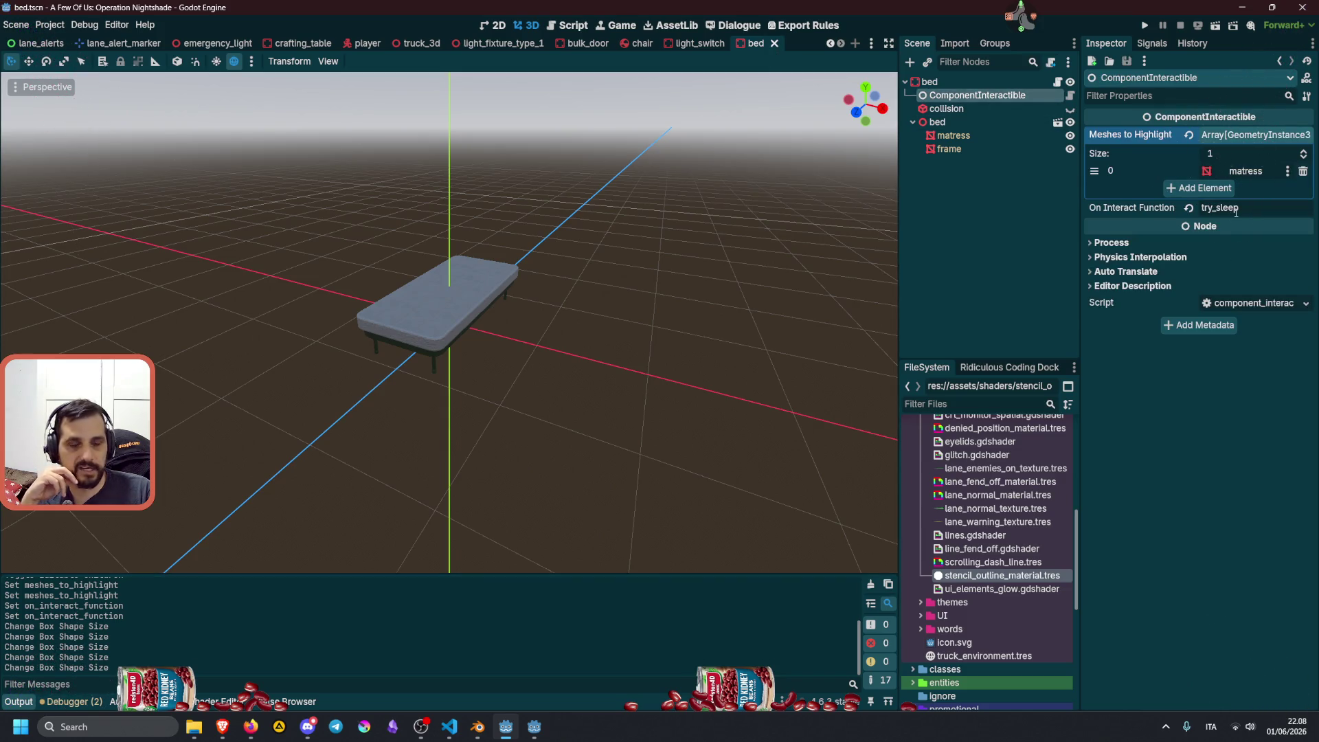
pyautogui.click(1057, 82)
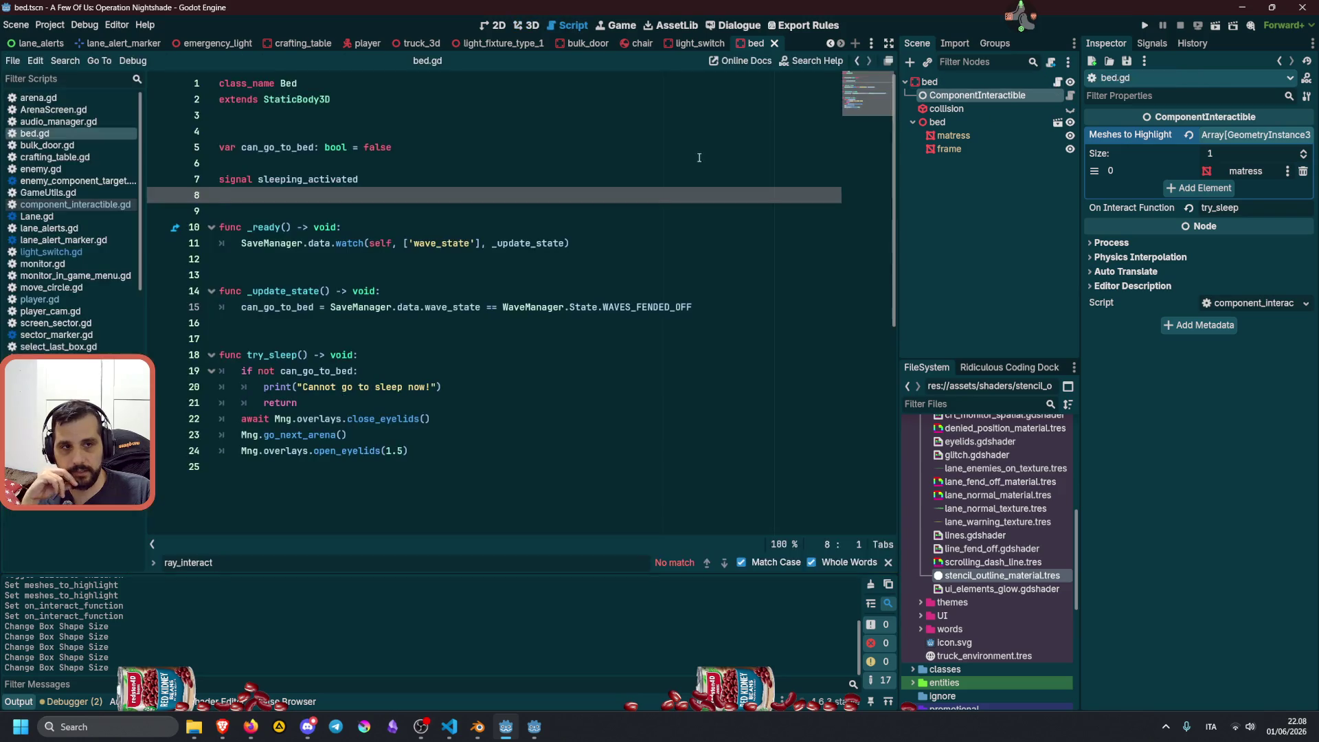
# Close the ray_interact search in bed.gd and show the debugger's error list.
pyautogui.click(274, 343)
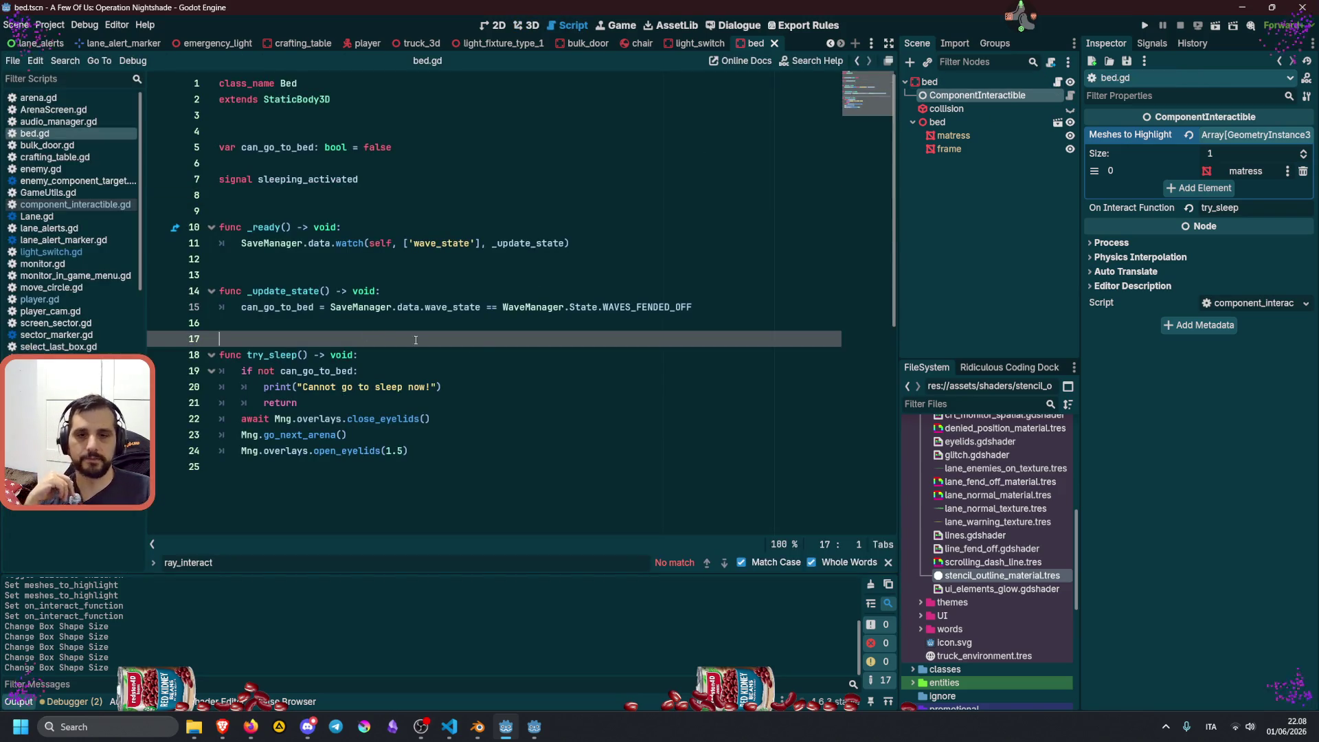
pyautogui.click(467, 369)
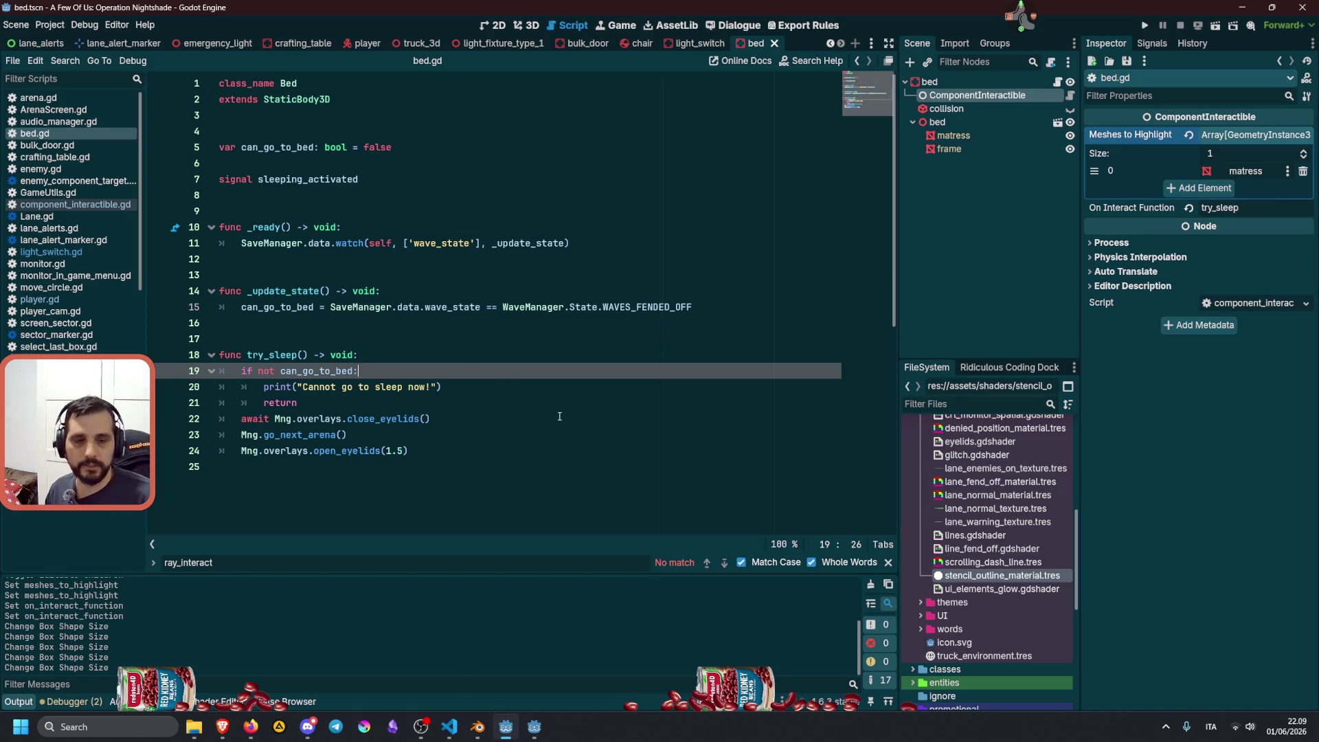
pyautogui.click(888, 561)
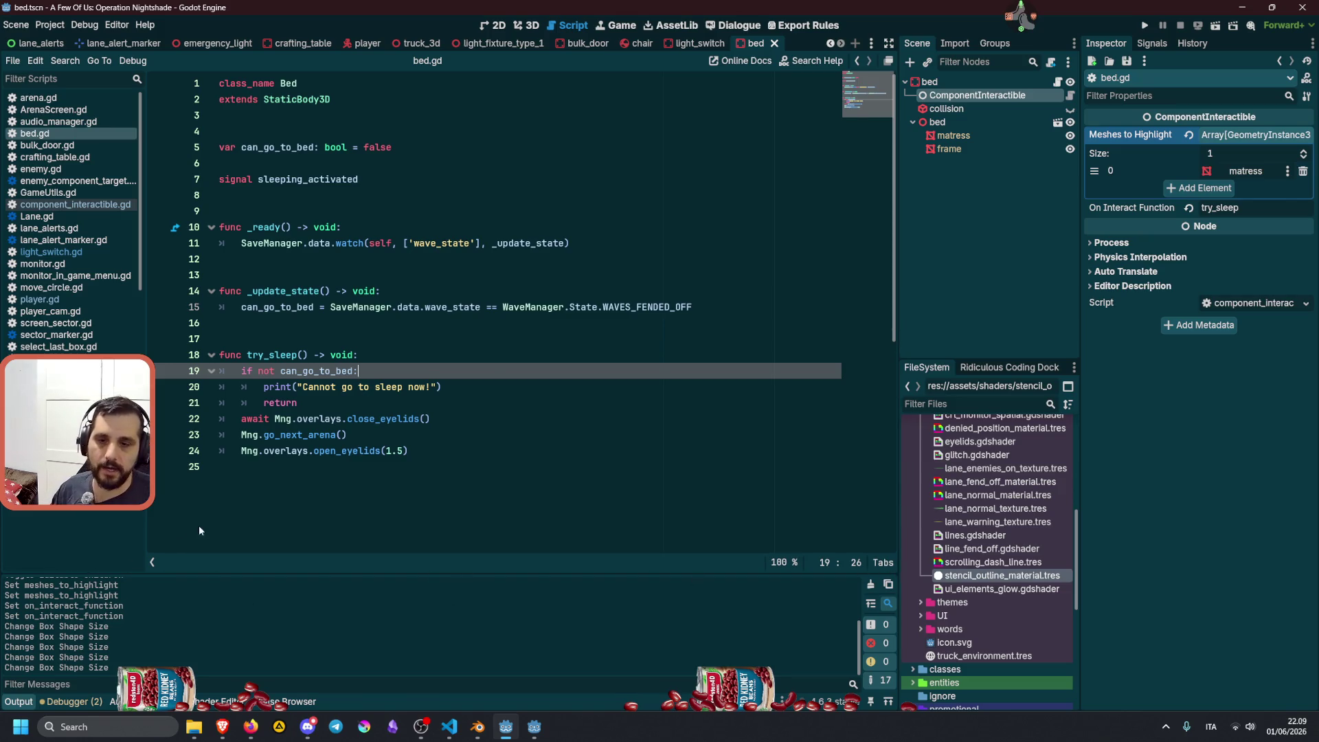
pyautogui.click(57, 701)
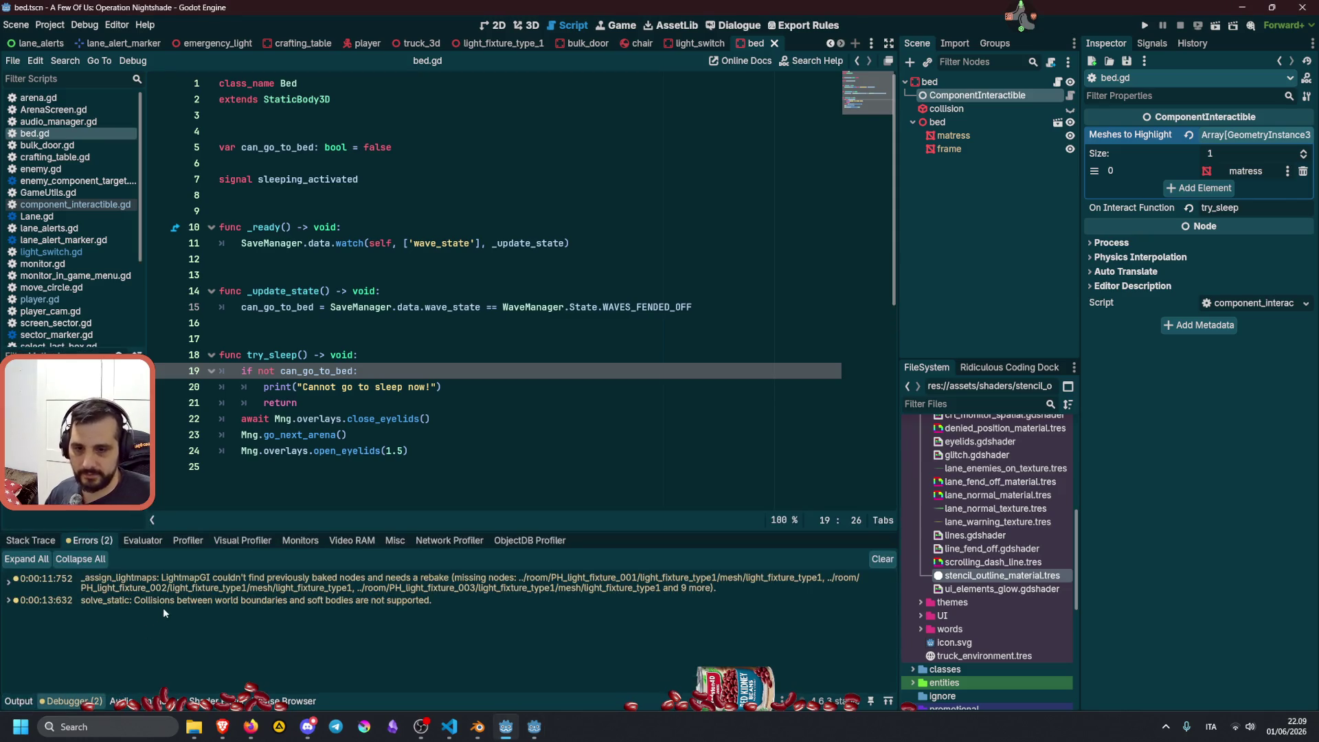
# Clear the LightmapGI and soft-body errors and look up uses of can_go_to_bed.
pyautogui.click(882, 558)
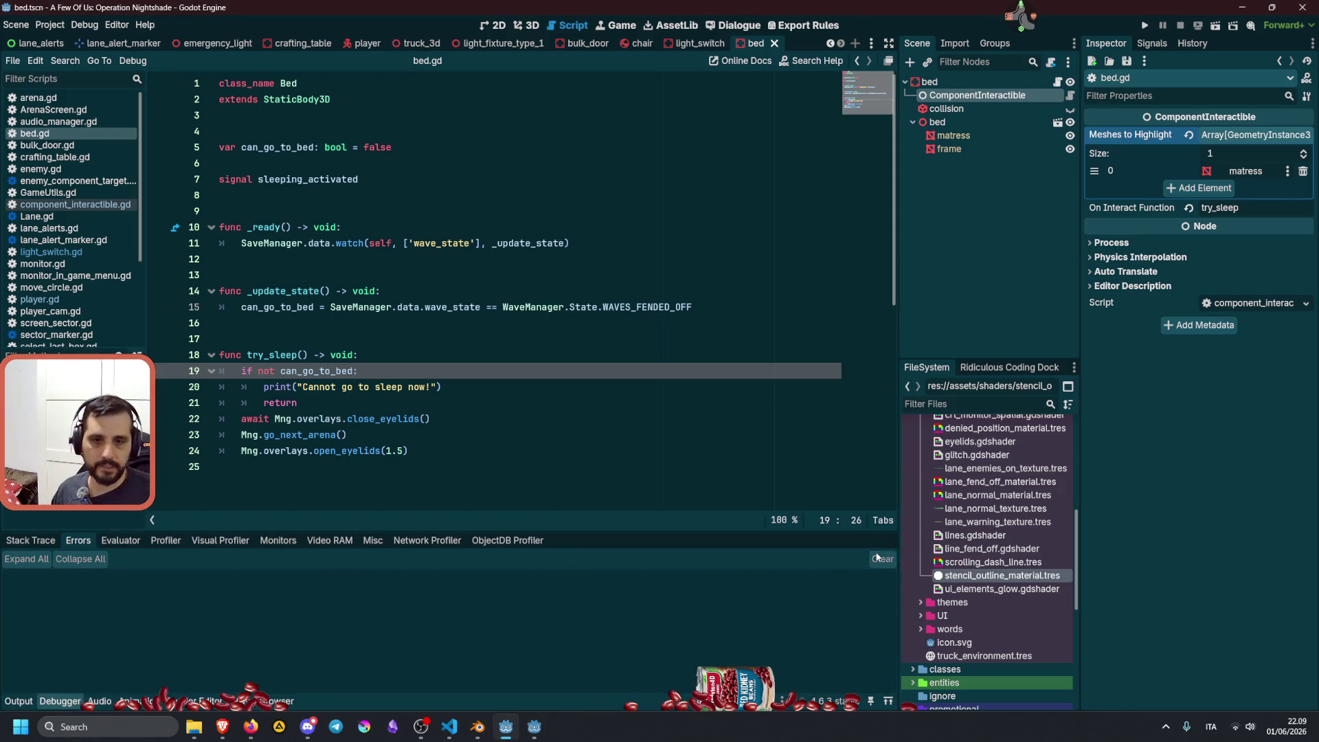
pyautogui.click(526, 308)
pyautogui.doubleClick(306, 372)
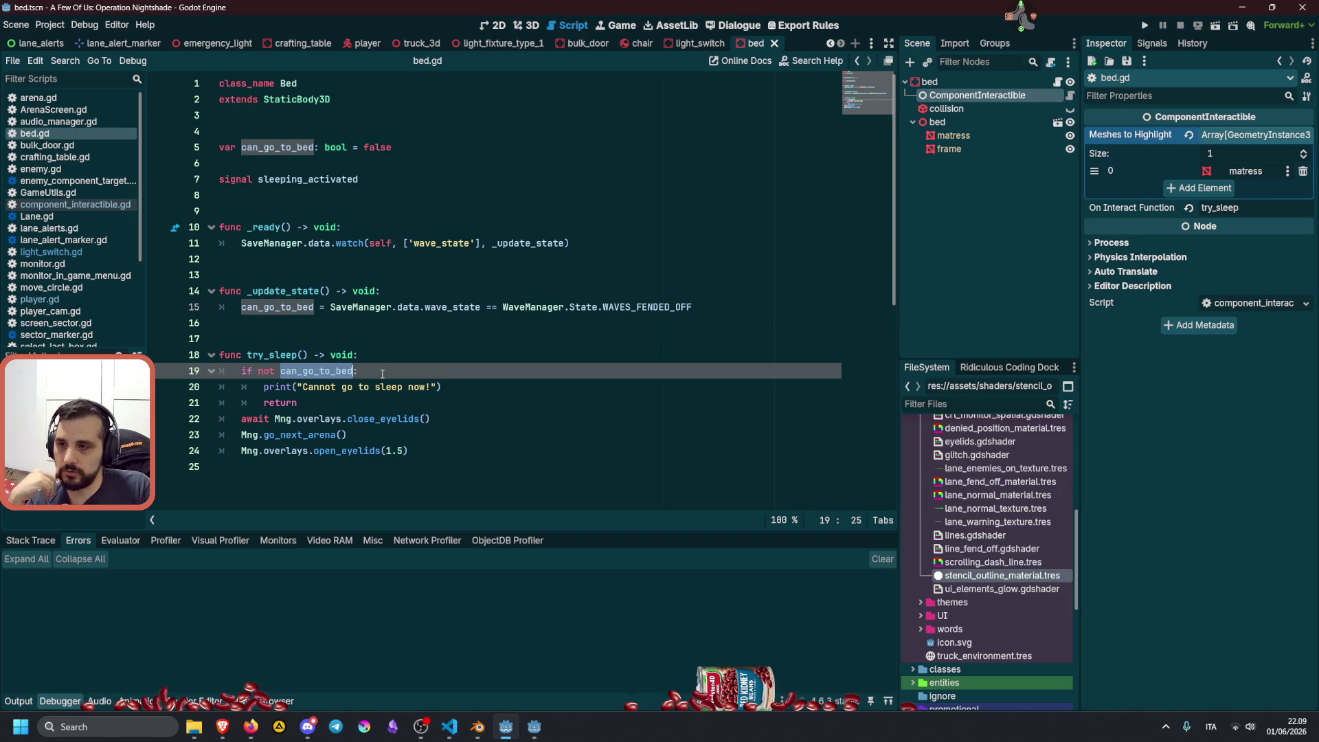
pyautogui.click(401, 361)
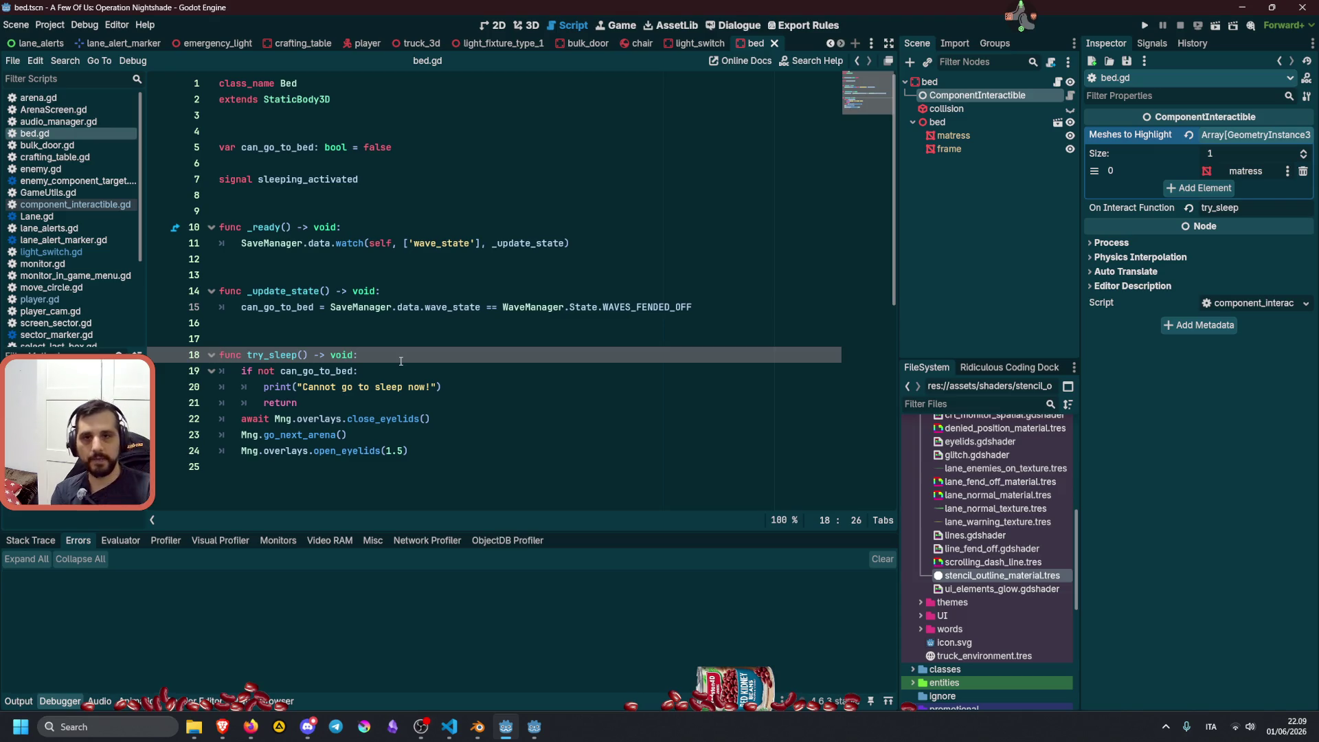
pyautogui.click(420, 43)
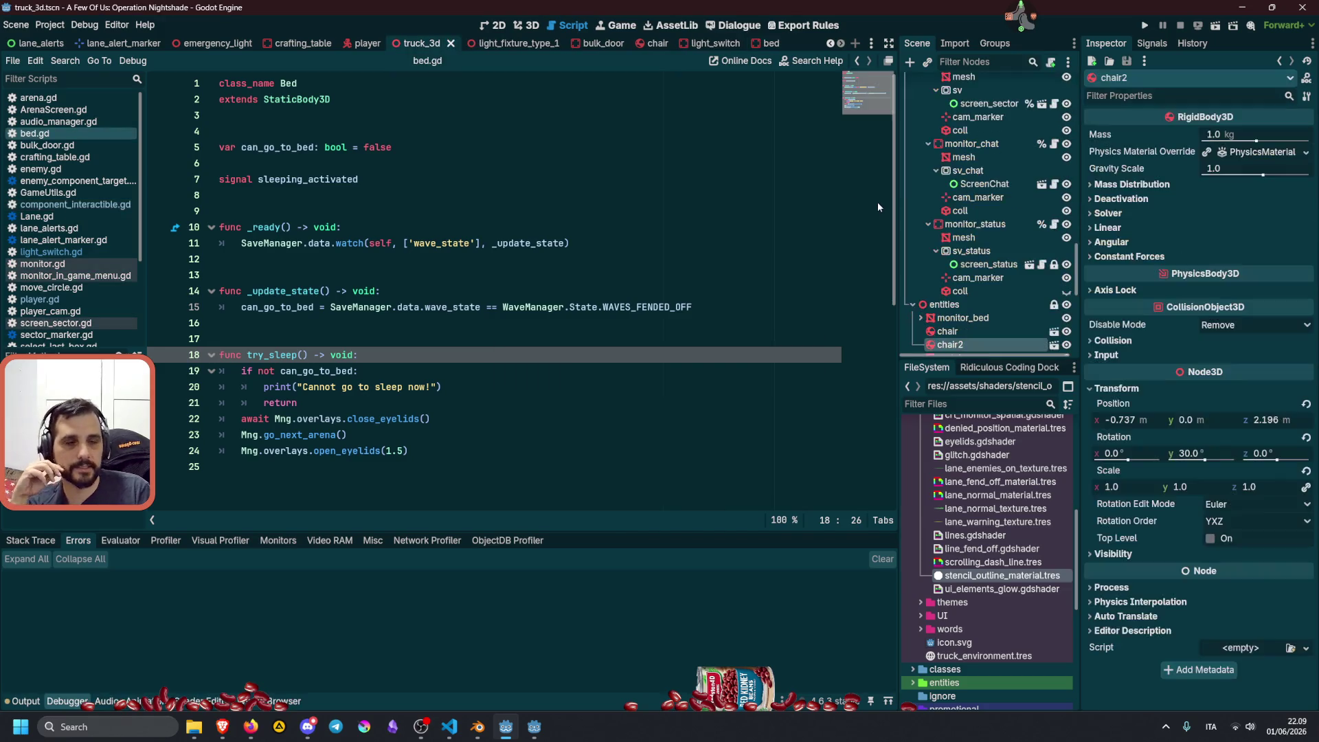
# Enlarge the Scene dock, open monitor.gd from monitor_chat, and inspect the other monitor nodes.
pyautogui.scroll(2, 939, 186)
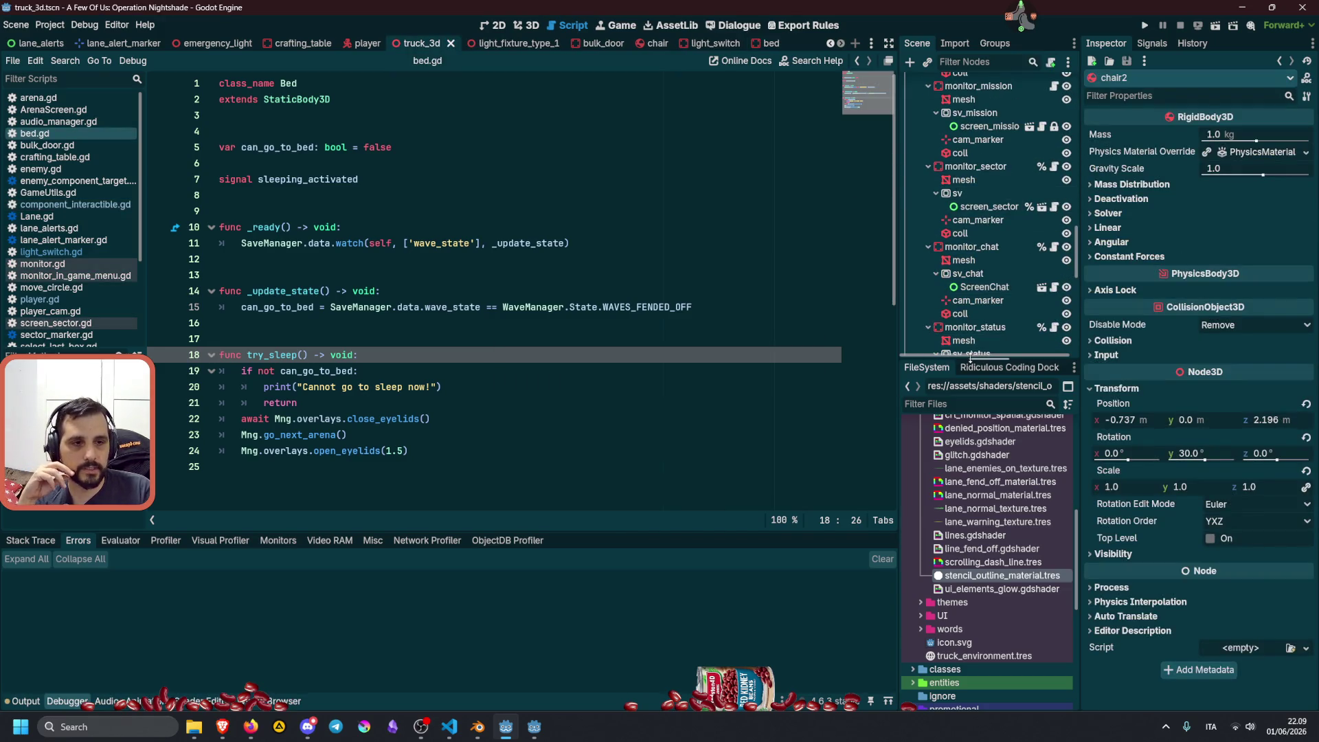
pyautogui.moveTo(986, 360); pyautogui.dragTo(986, 542)
pyautogui.click(984, 247)
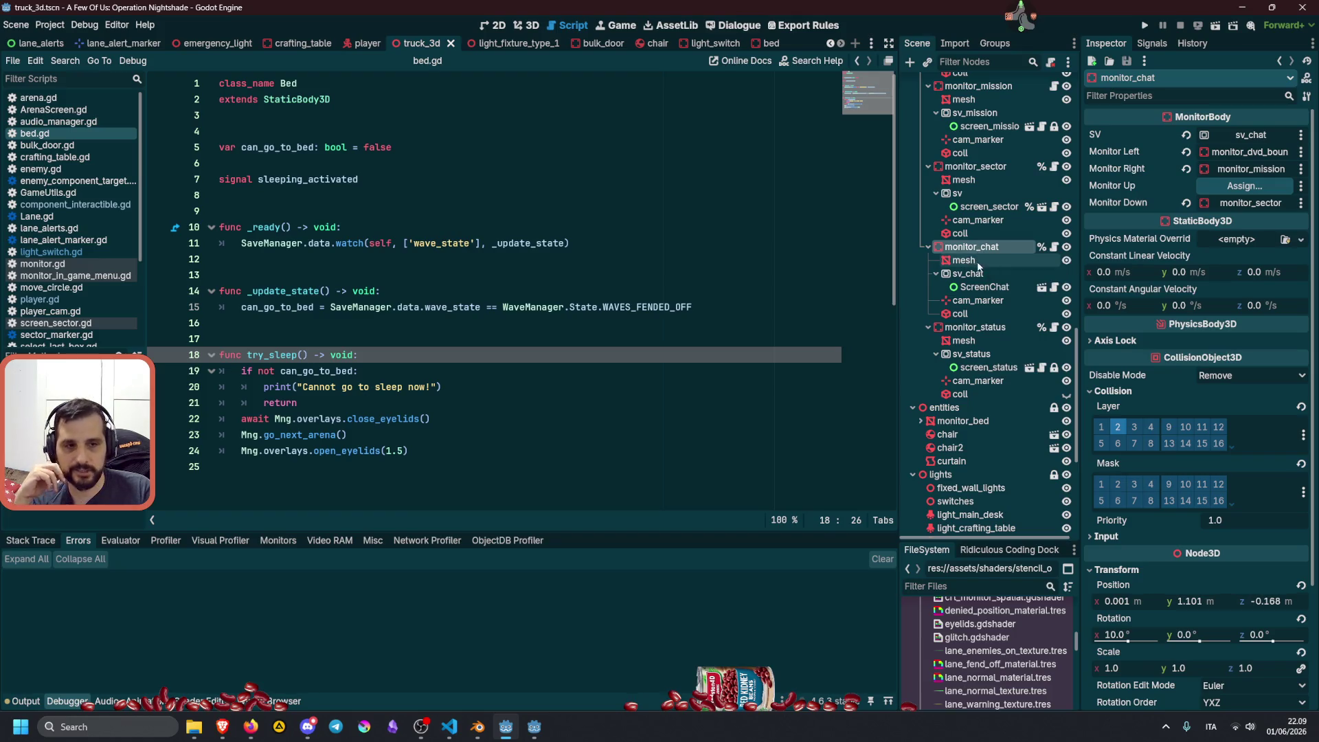
pyautogui.click(1055, 246)
pyautogui.scroll(-7, 592, 271)
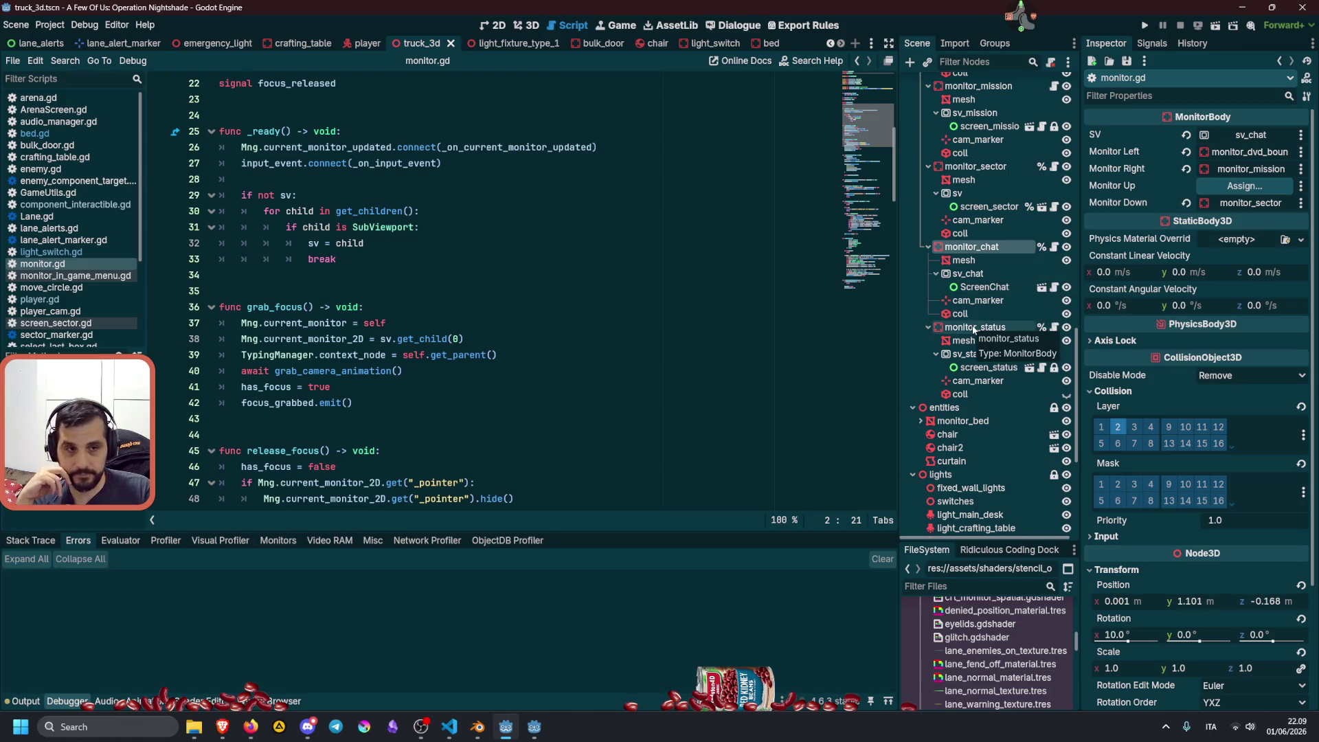
pyautogui.click(975, 167)
pyautogui.scroll(3, 989, 206)
pyautogui.scroll(3, 989, 206)
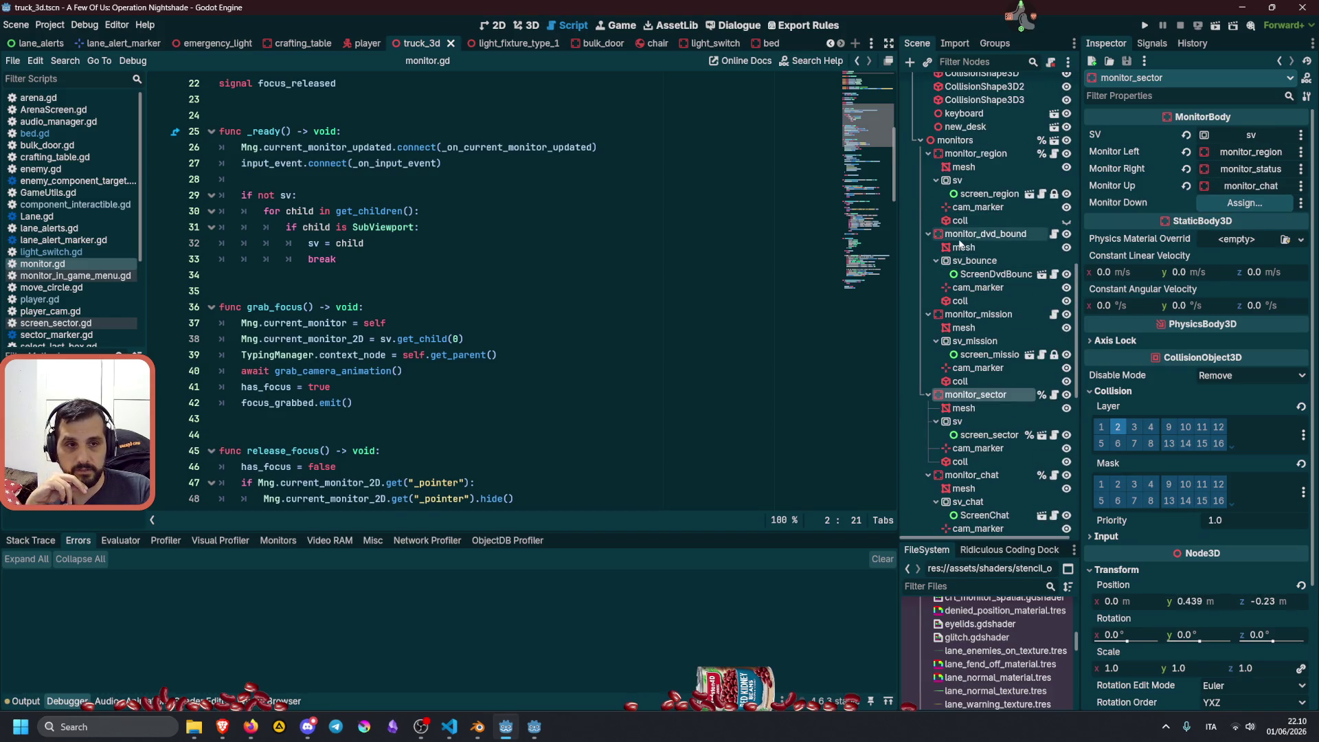
pyautogui.click(985, 234)
pyautogui.click(972, 154)
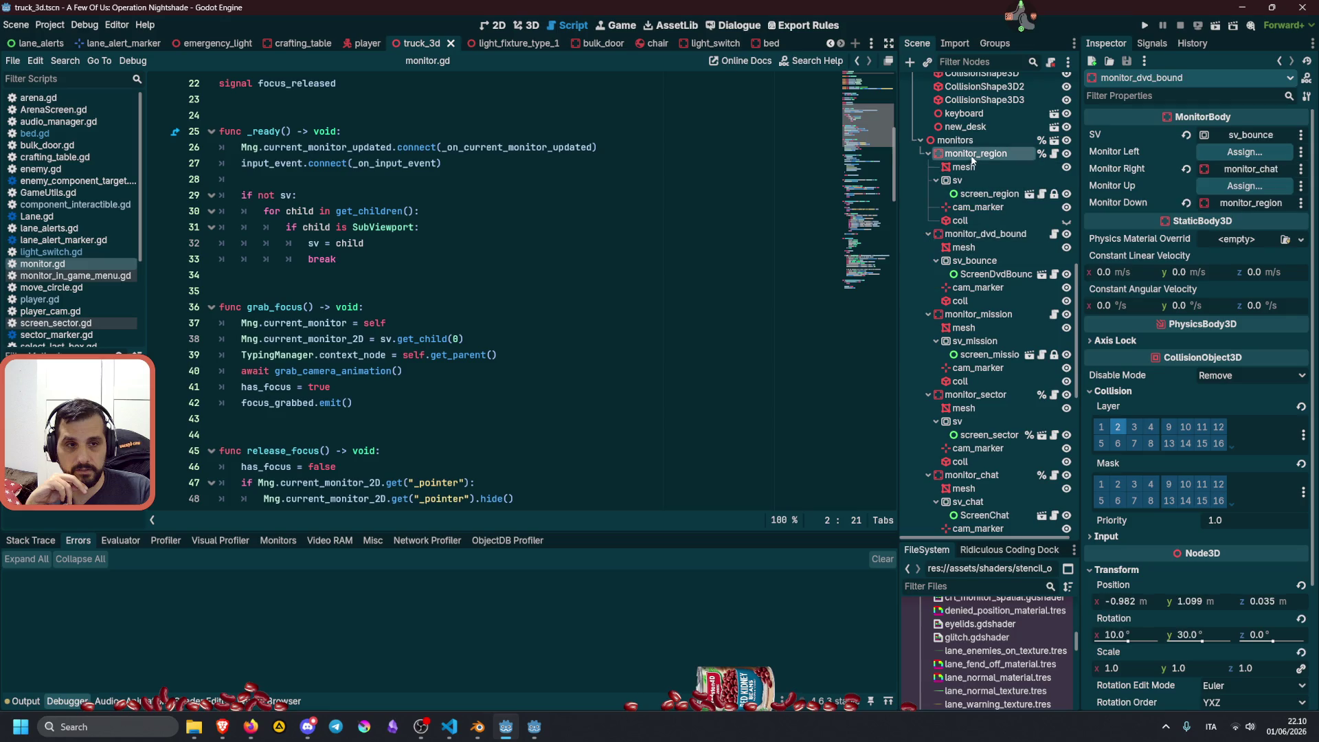
# Filter the tree for 'monitor' and add a ComponentInteractible under monitor_in_game_menu.
pyautogui.click(975, 60)
pyautogui.write('monitor')
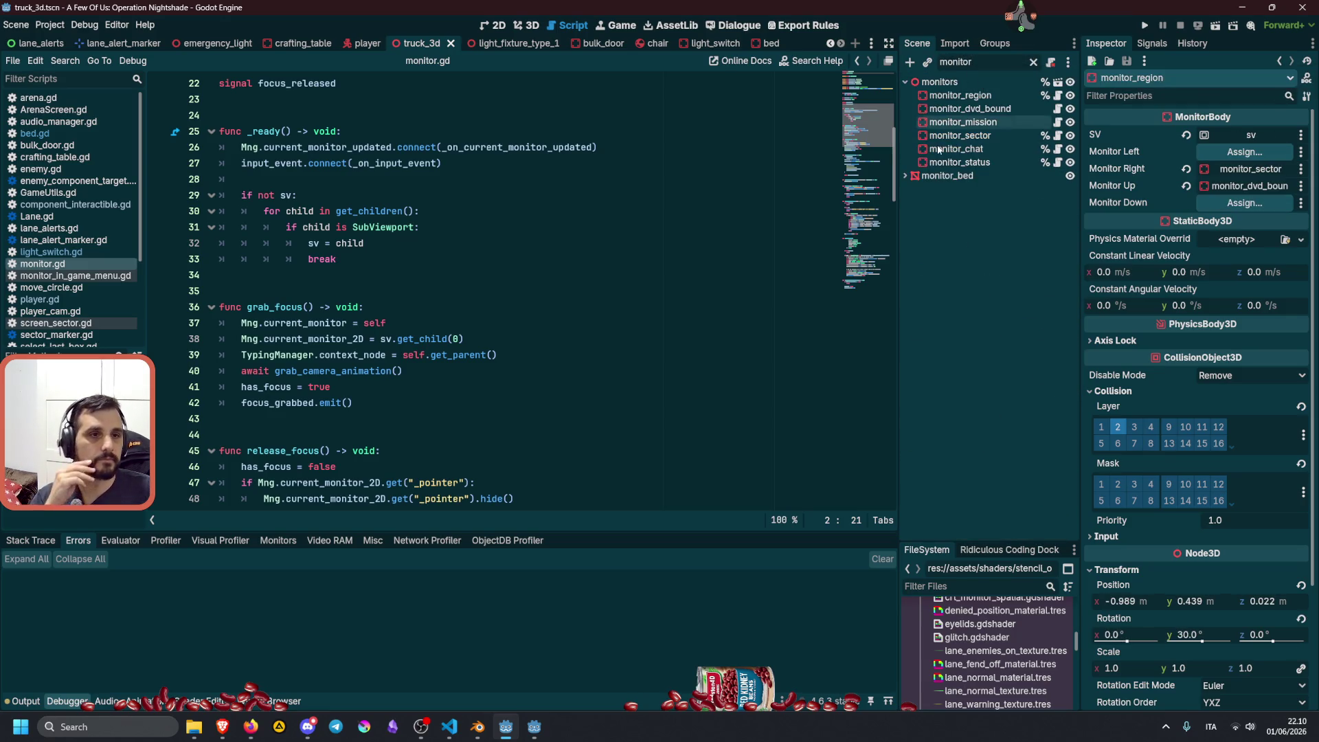
pyautogui.click(906, 176)
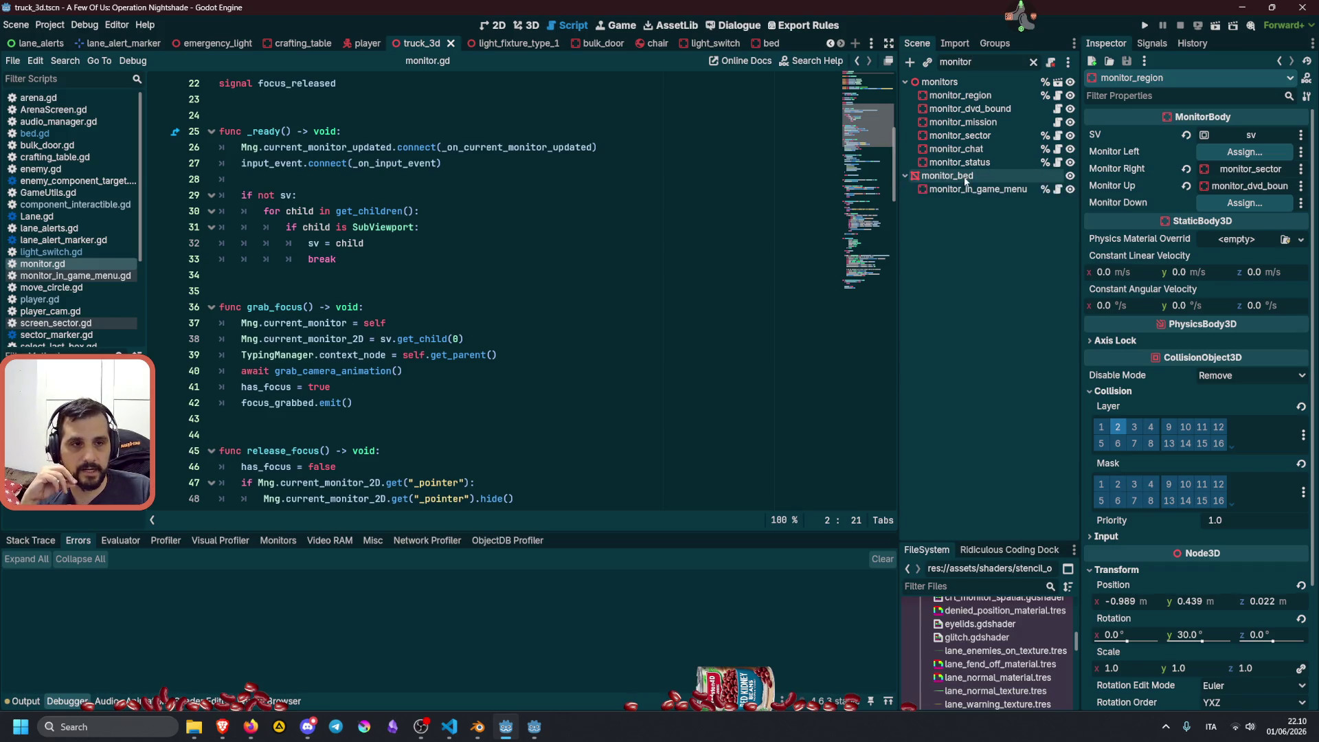
pyautogui.click(963, 191)
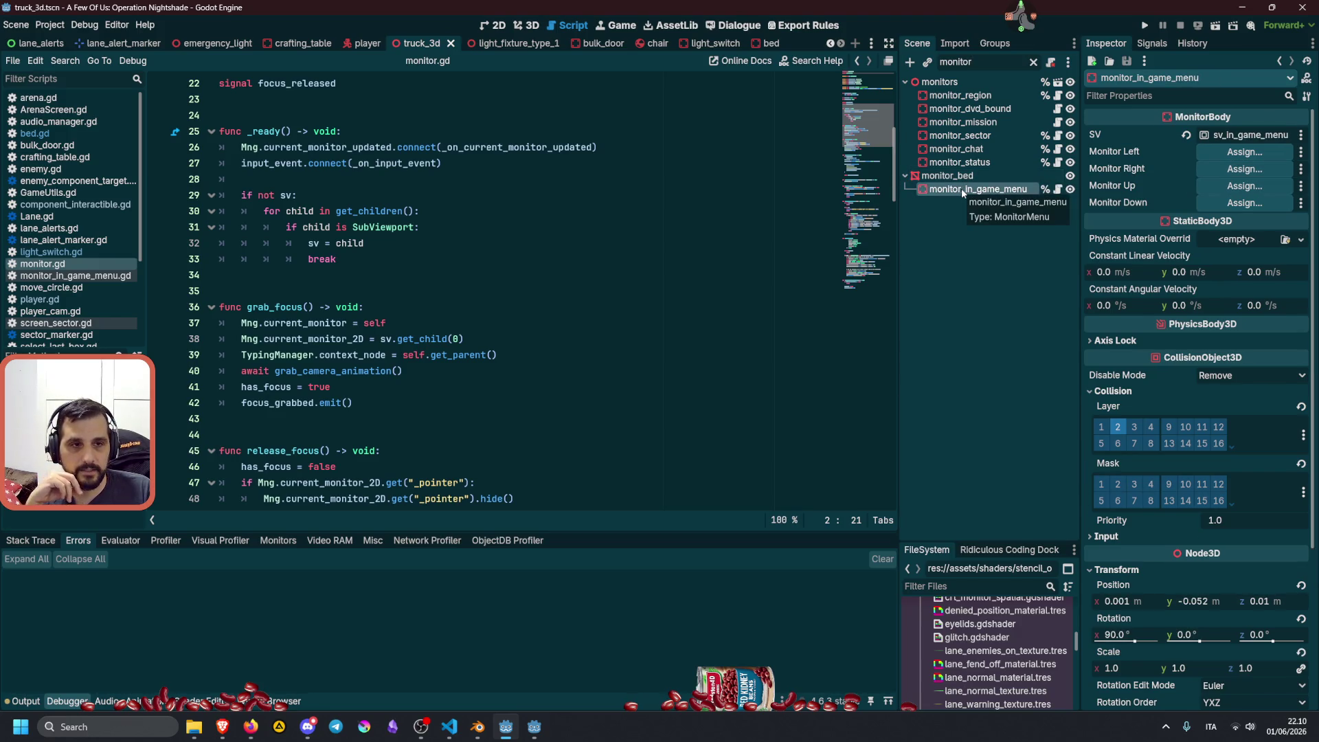
pyautogui.click(951, 176)
pyautogui.click(951, 190)
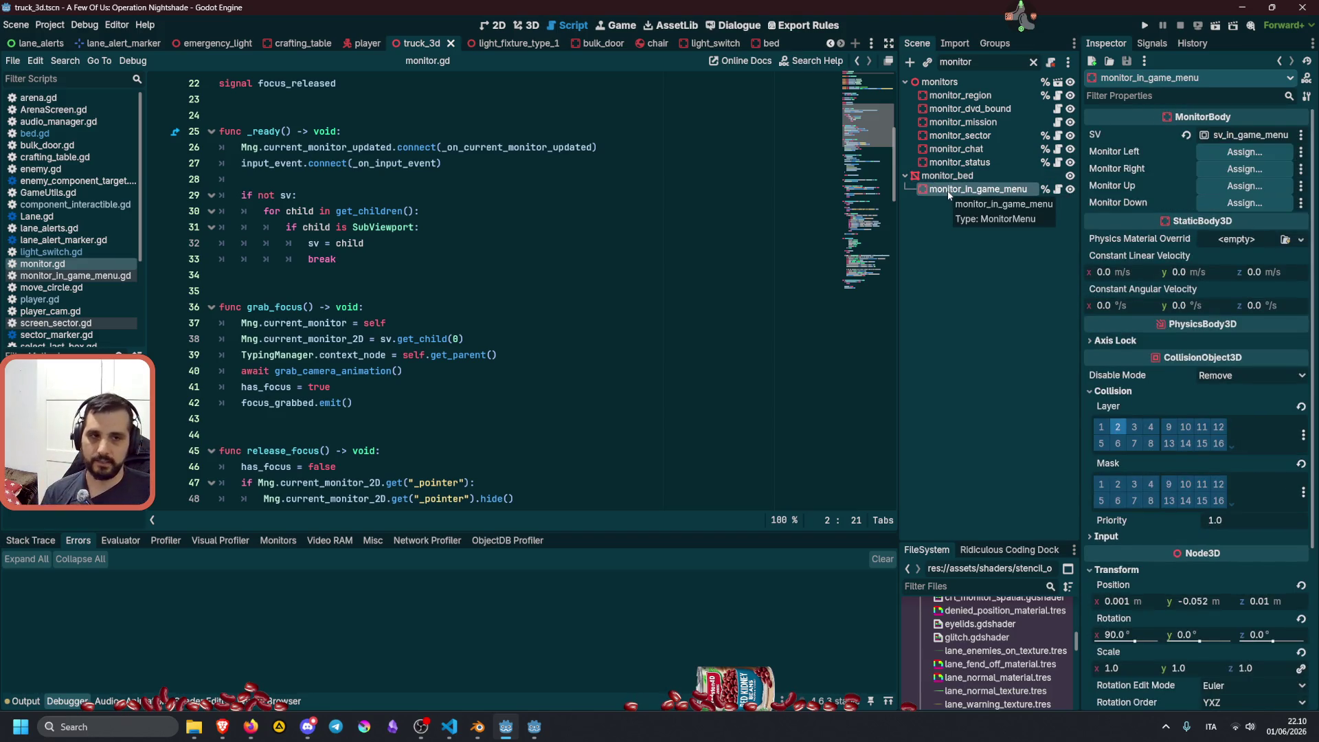
pyautogui.hotkey('ctrl', 'a')
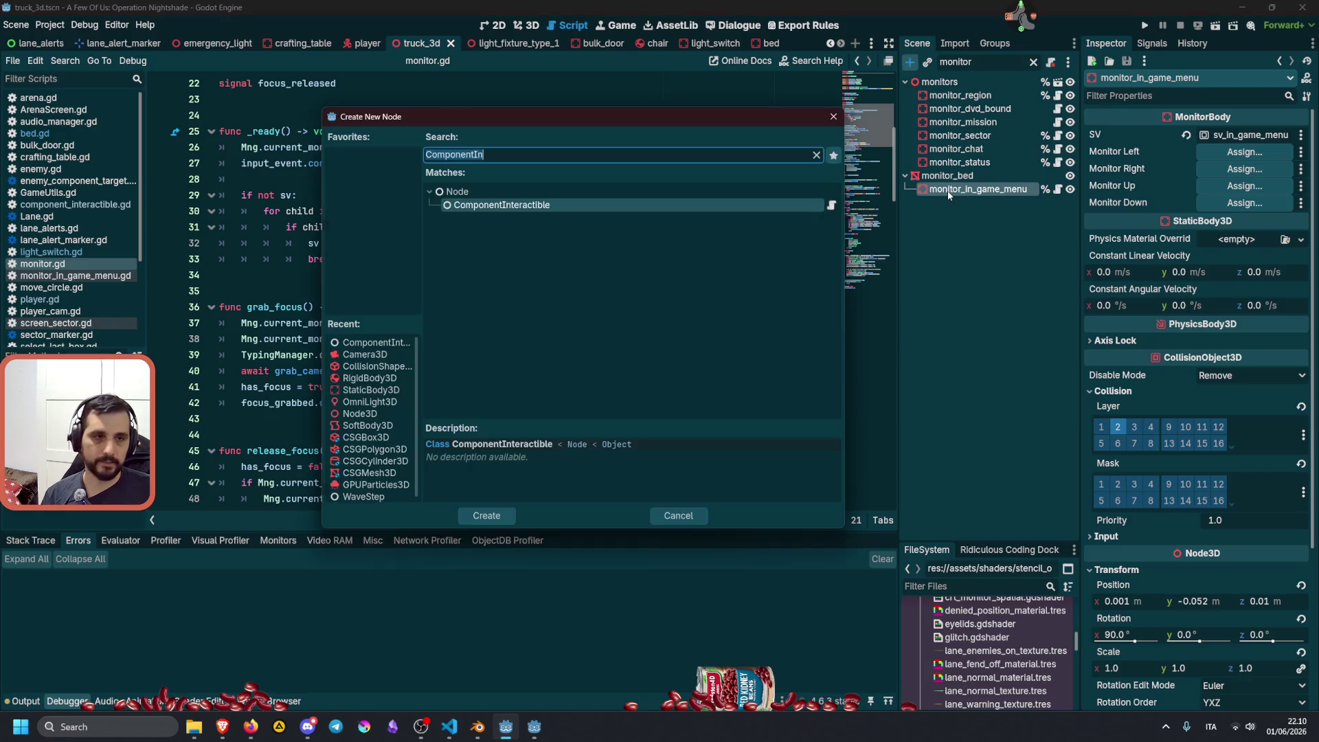
pyautogui.click(486, 515)
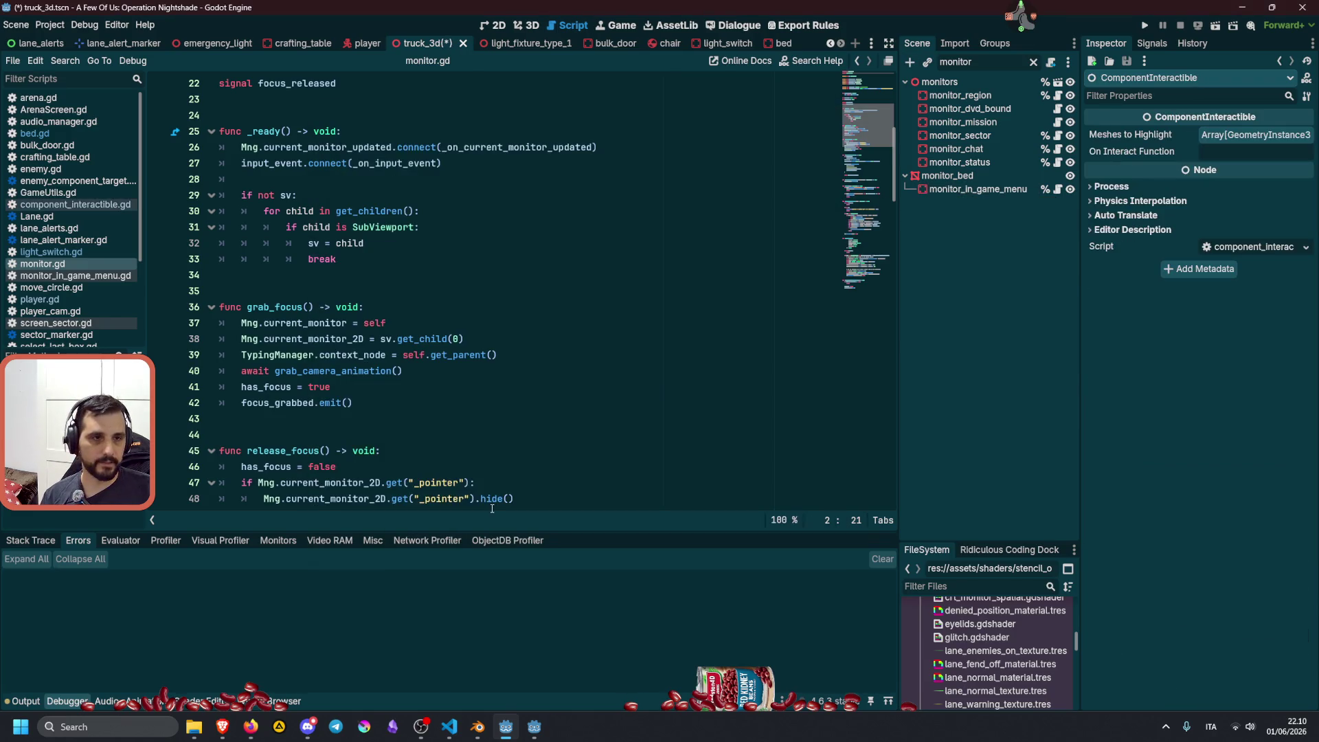
# Add ComponentInteractible children to monitor_region, monitor_dvd_bound and monitor_mission.
pyautogui.click(956, 98)
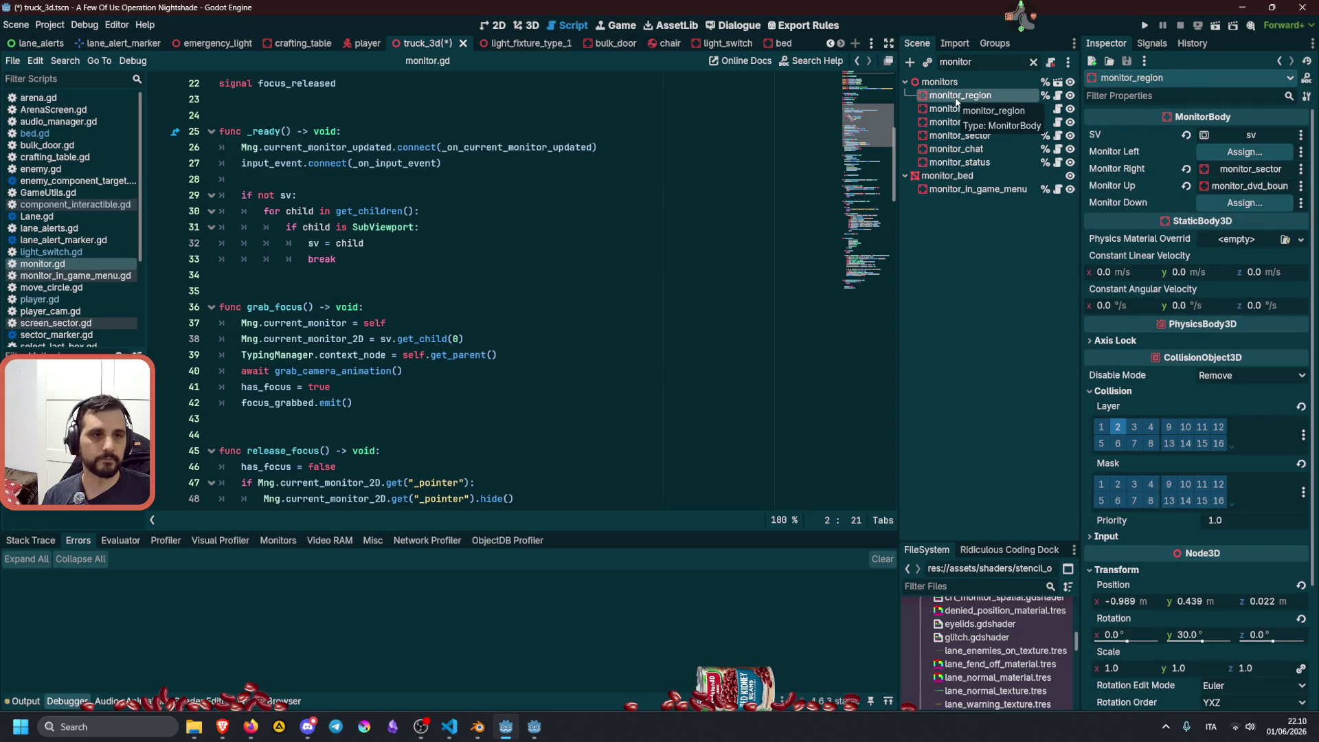
pyautogui.hotkey('ctrl', 'a')
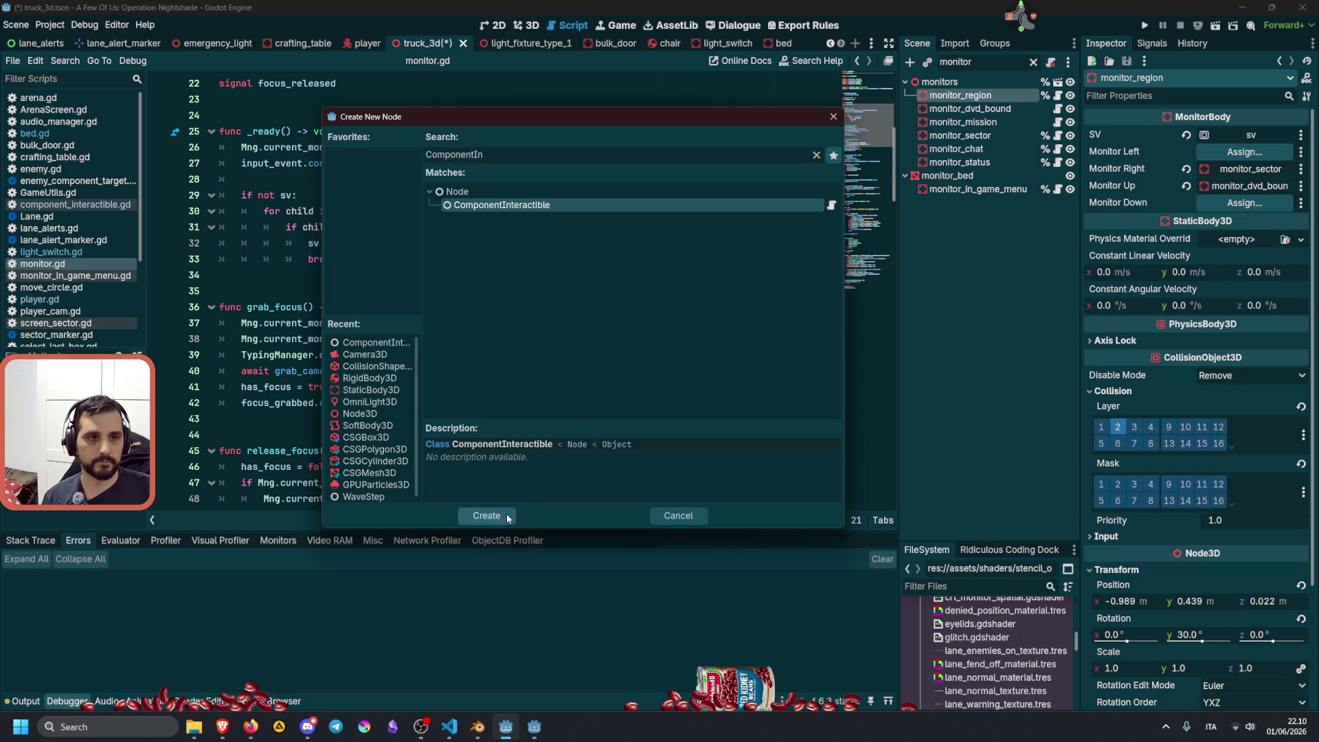
pyautogui.click(508, 517)
pyautogui.click(988, 110)
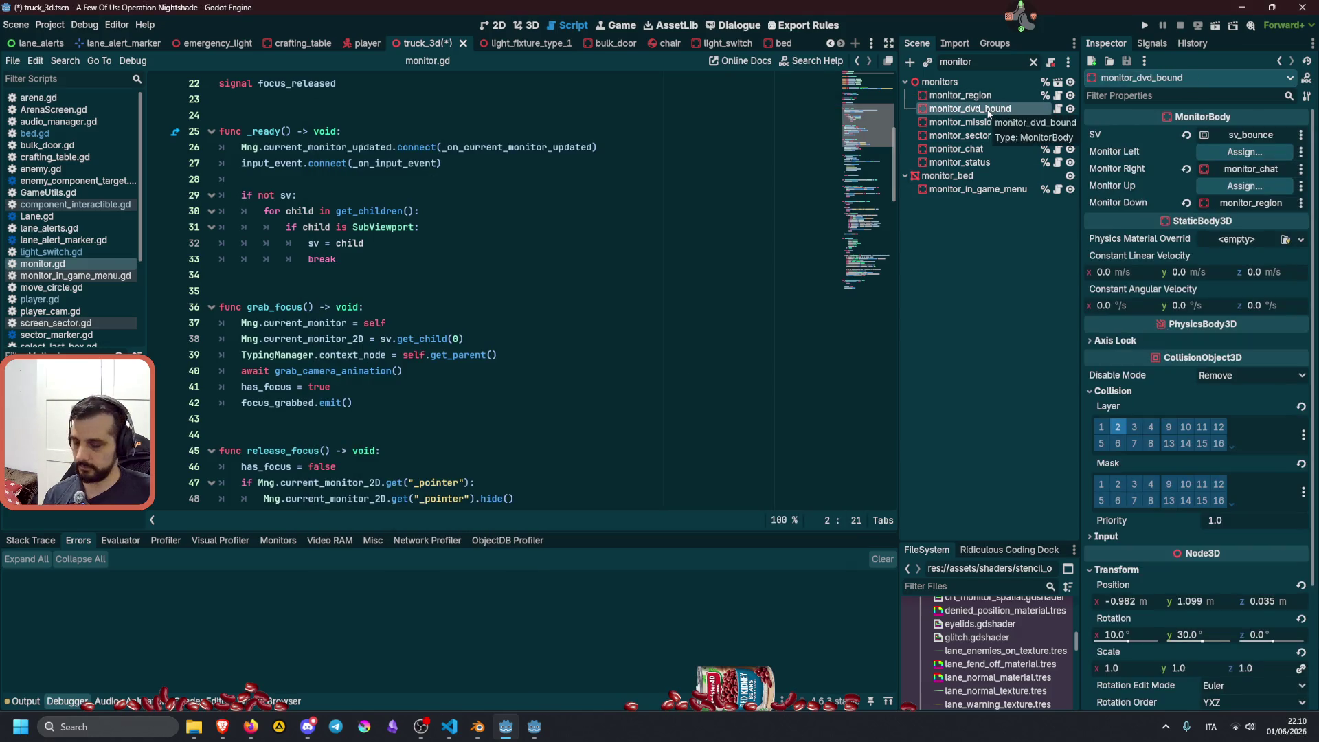
pyautogui.hotkey('ctrl', 'a')
pyautogui.click(486, 519)
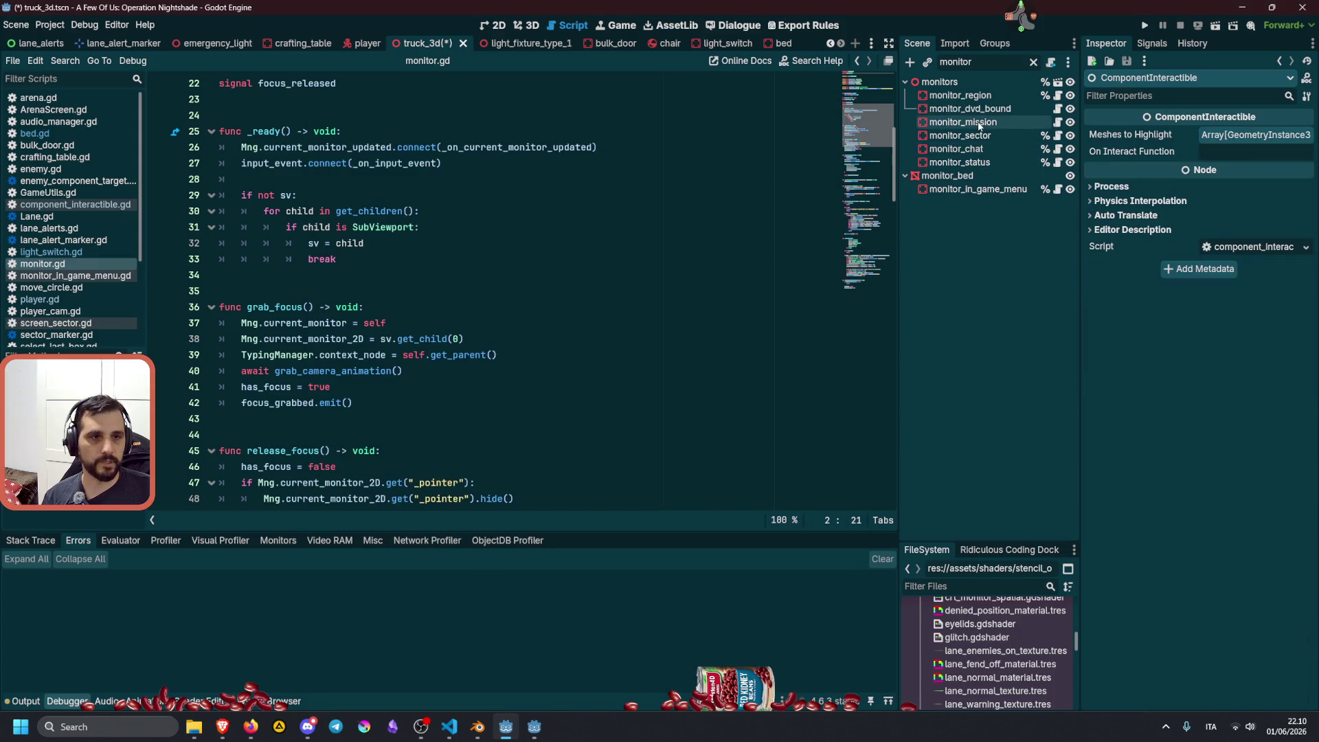
pyautogui.click(979, 124)
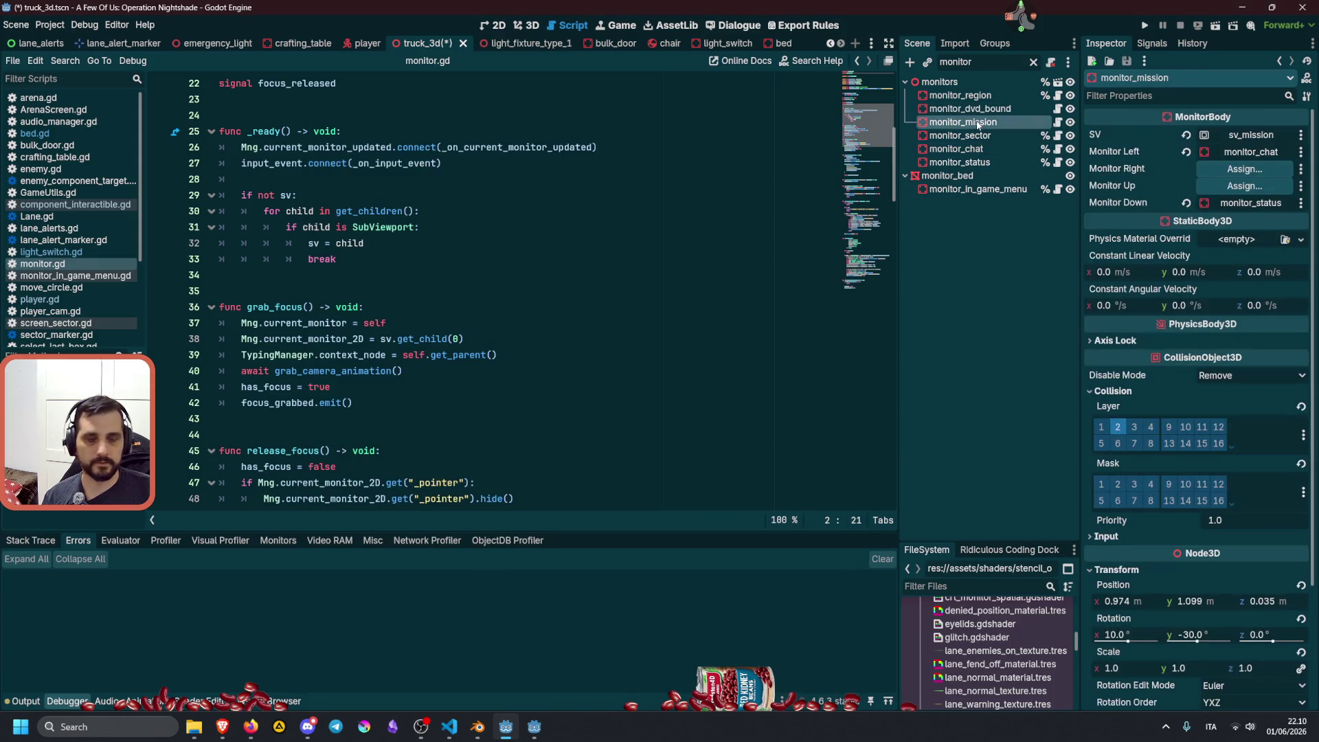
pyautogui.hotkey('ctrl', 'a')
pyautogui.click(487, 517)
# Add ComponentInteractible children to monitor_sector, monitor_chat and monitor_status.
pyautogui.click(975, 136)
pyautogui.hotkey('ctrl', 'a')
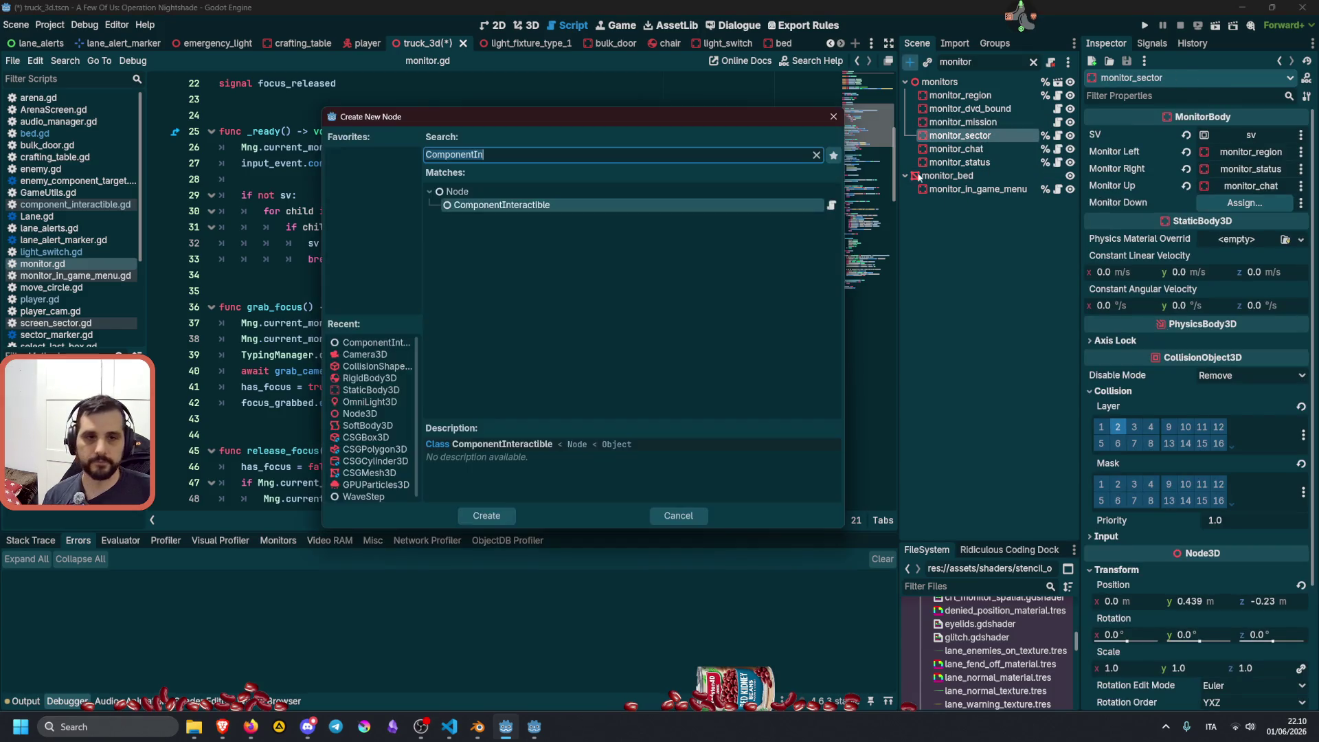
pyautogui.click(487, 515)
pyautogui.click(976, 149)
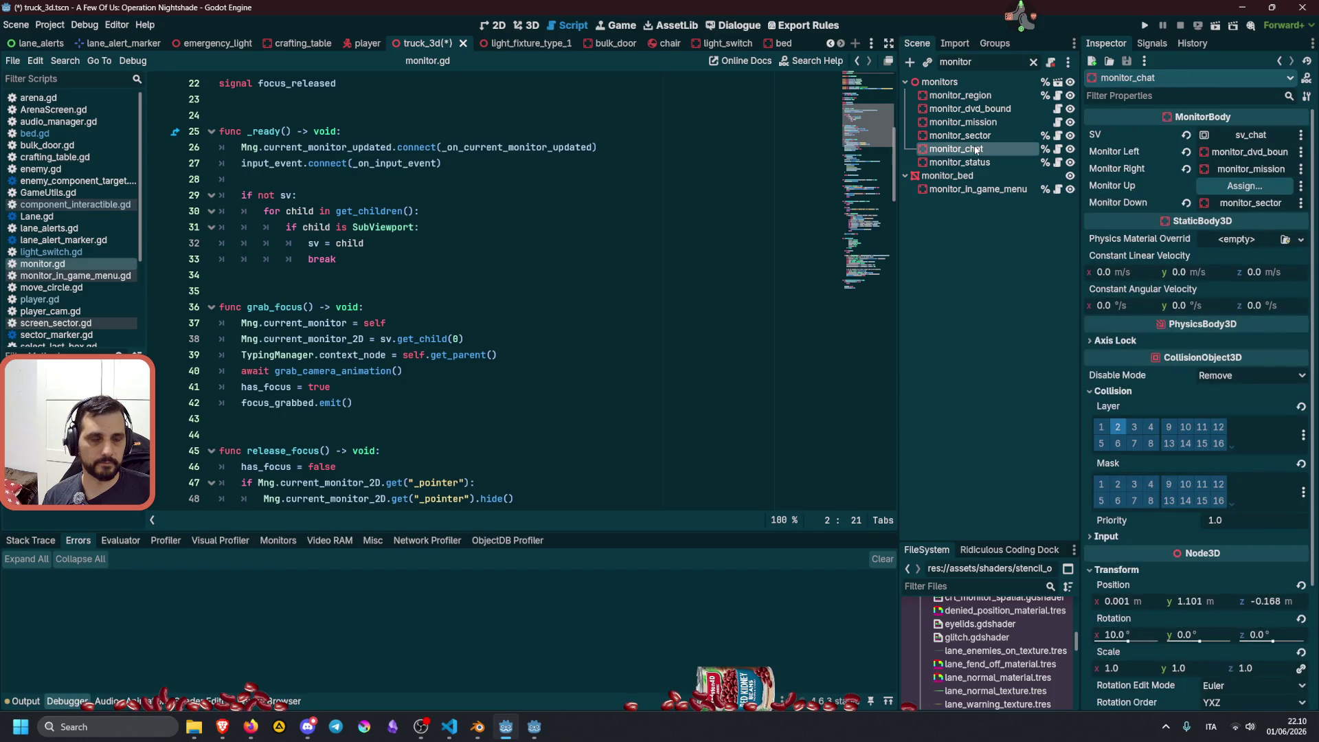
pyautogui.hotkey('ctrl', 'a')
pyautogui.click(486, 515)
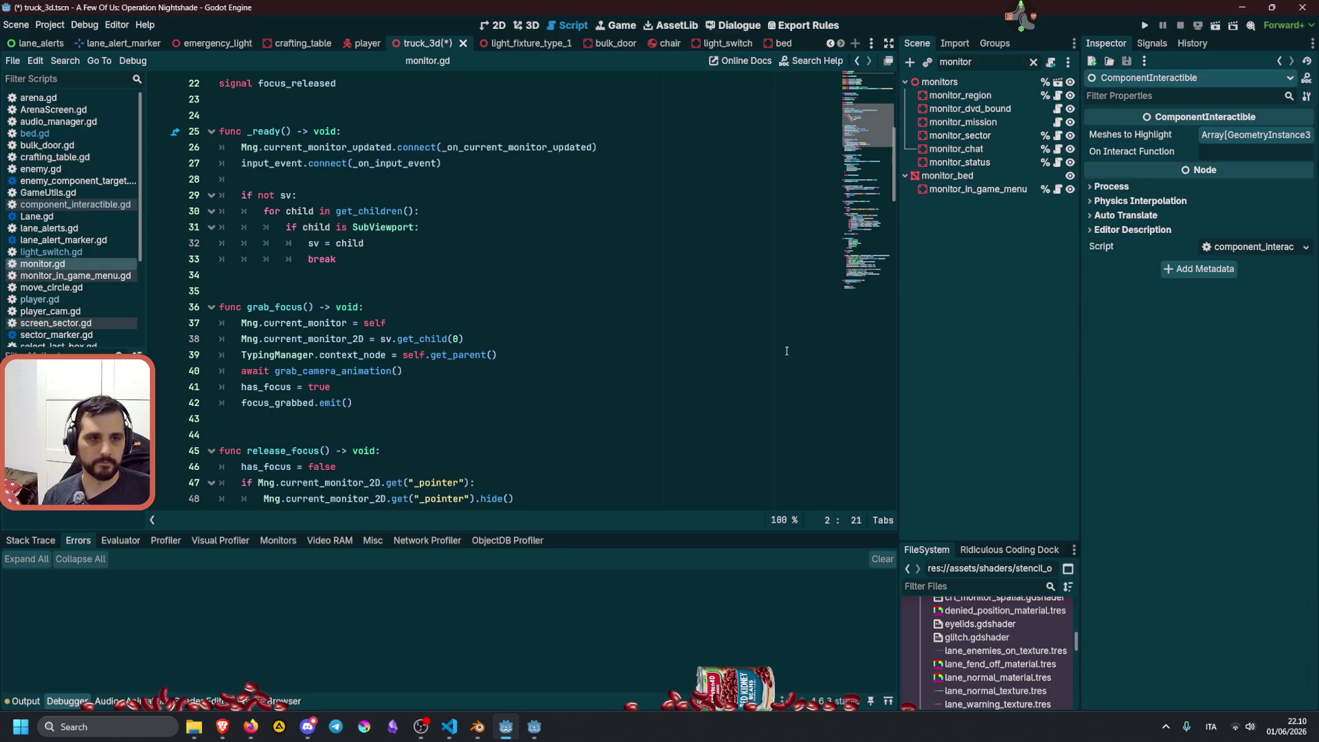
pyautogui.click(983, 162)
pyautogui.hotkey('ctrl', 'a')
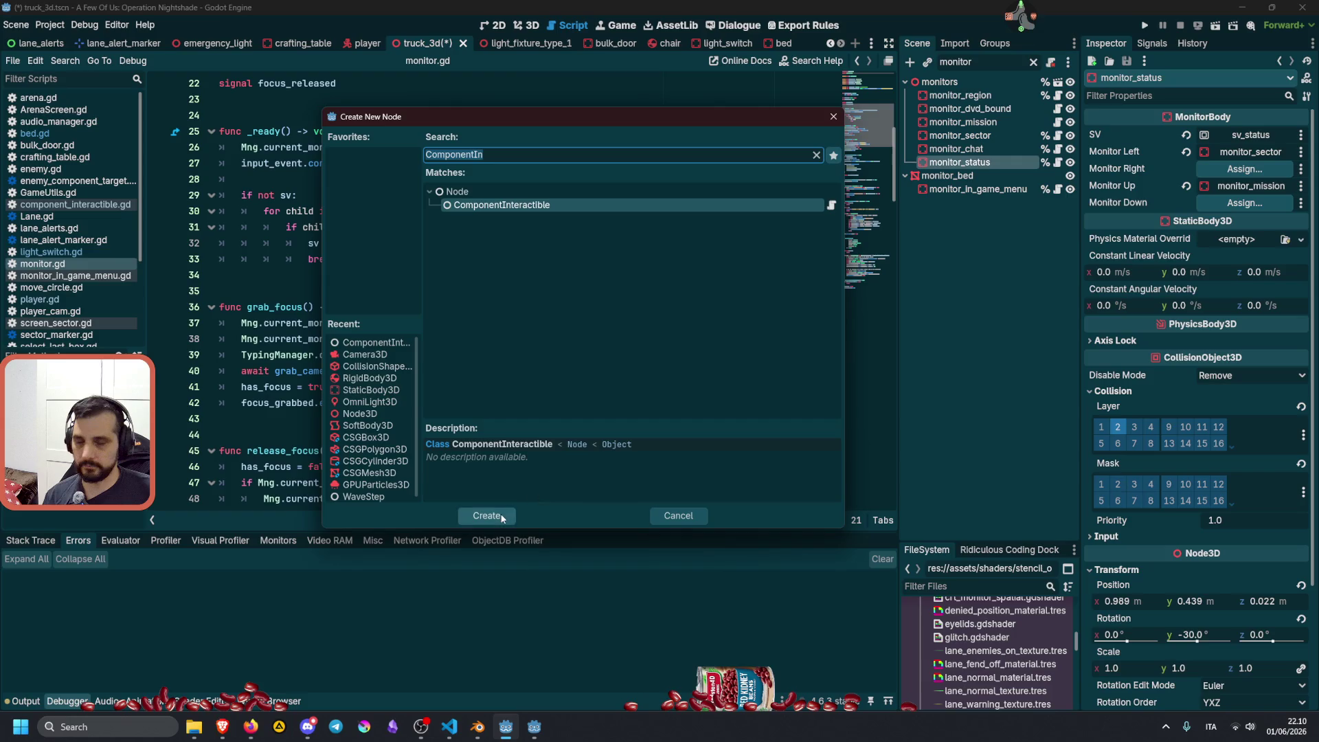
pyautogui.click(500, 516)
pyautogui.click(951, 224)
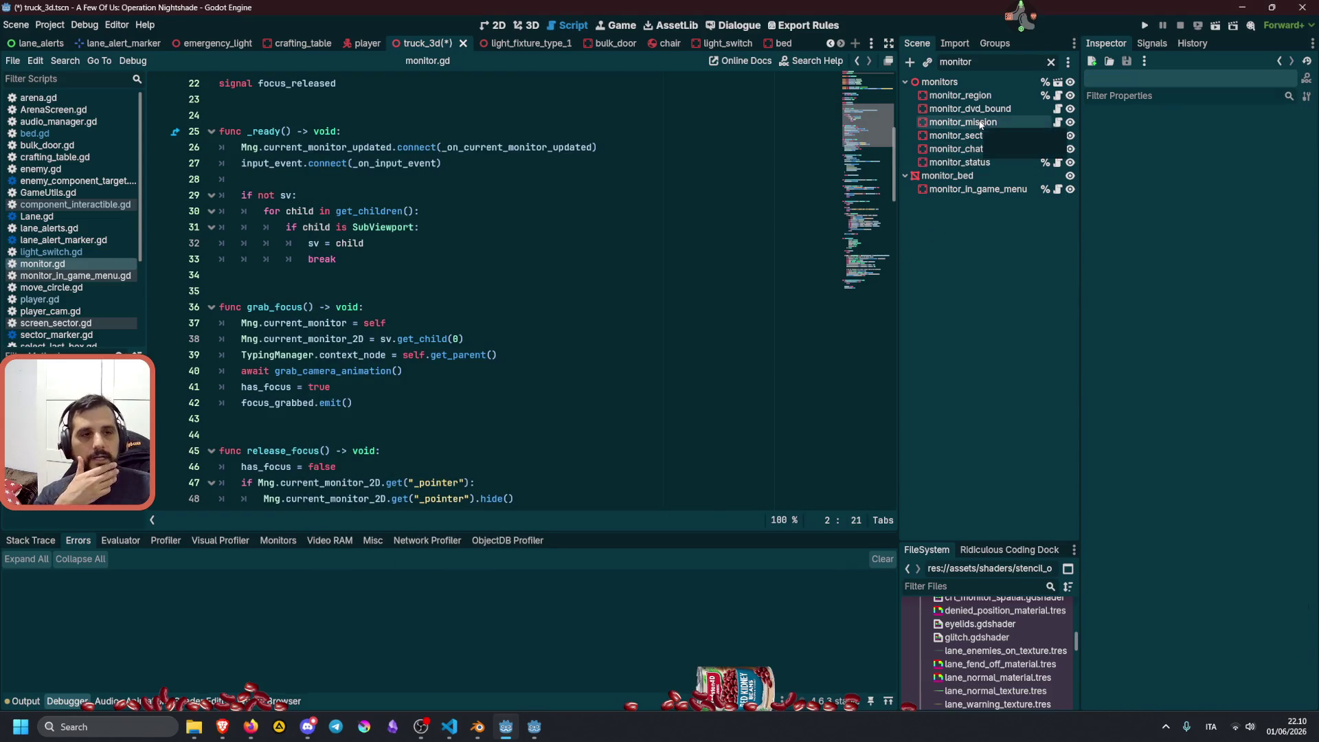
pyautogui.click(962, 96)
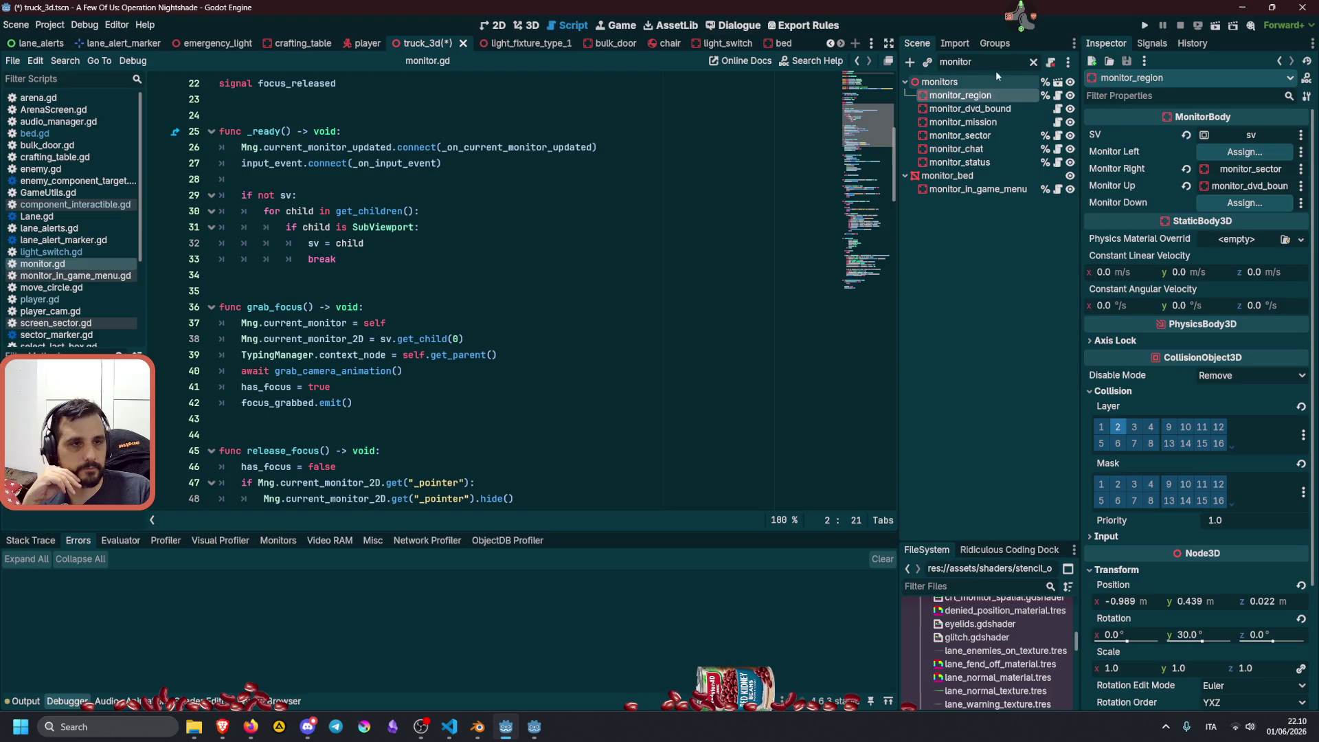
pyautogui.click(1033, 62)
# Filter for 'componen', then select the ComponentInteractible under monitor_region in the full tree.
pyautogui.write('componen')
pyautogui.click(1003, 82)
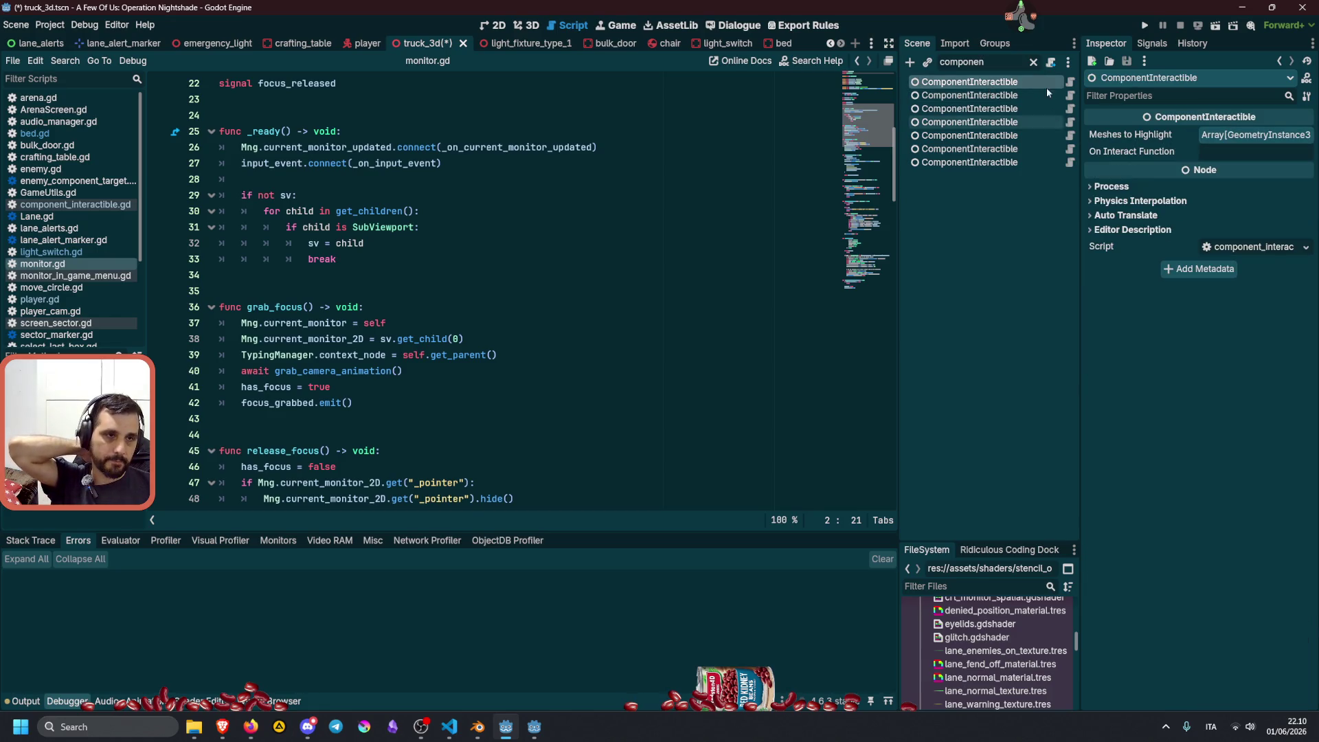
pyautogui.click(1034, 62)
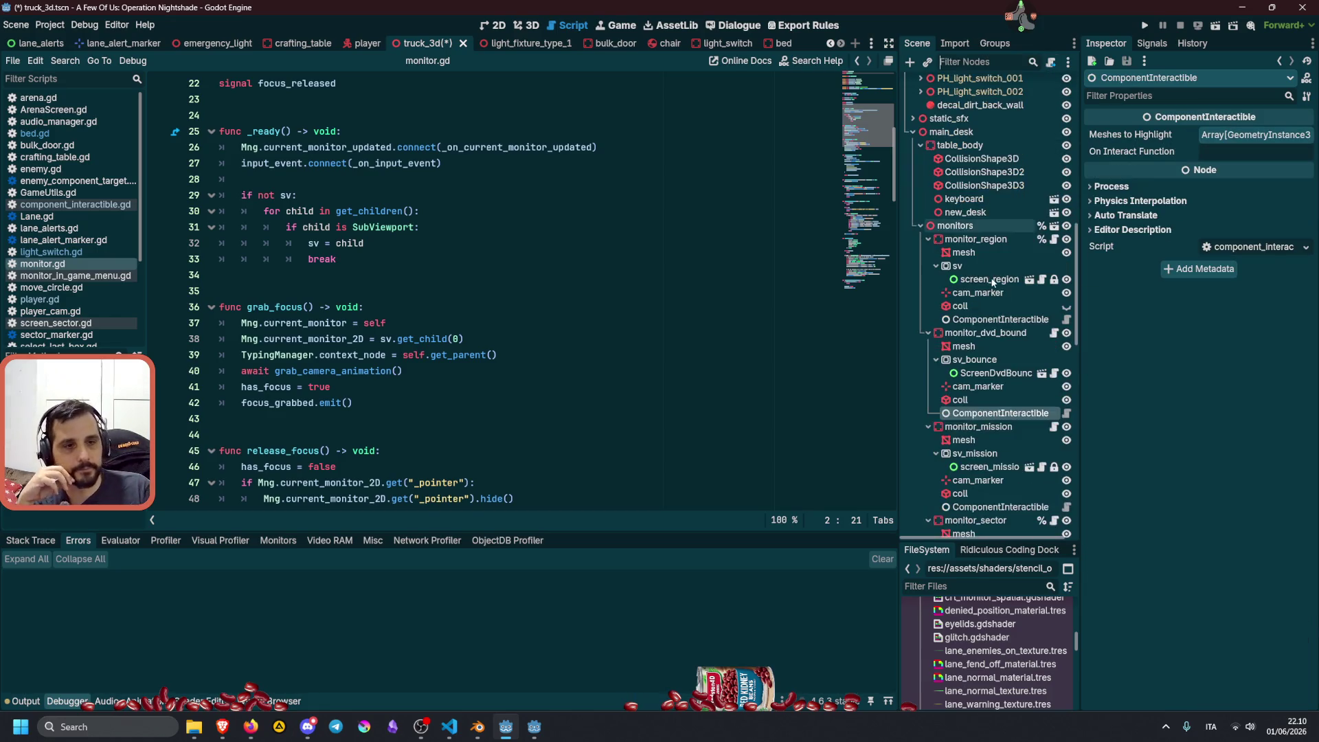
pyautogui.scroll(5, 977, 234)
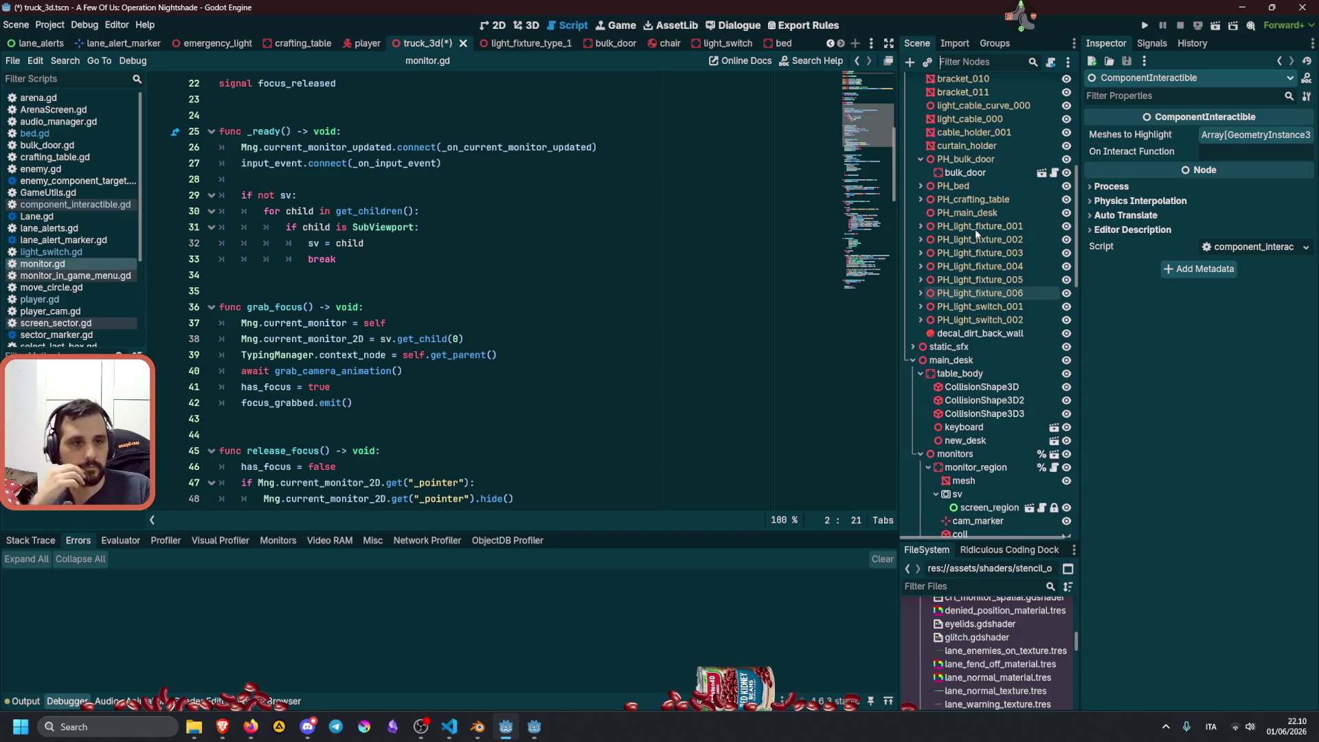
pyautogui.scroll(-3, 975, 230)
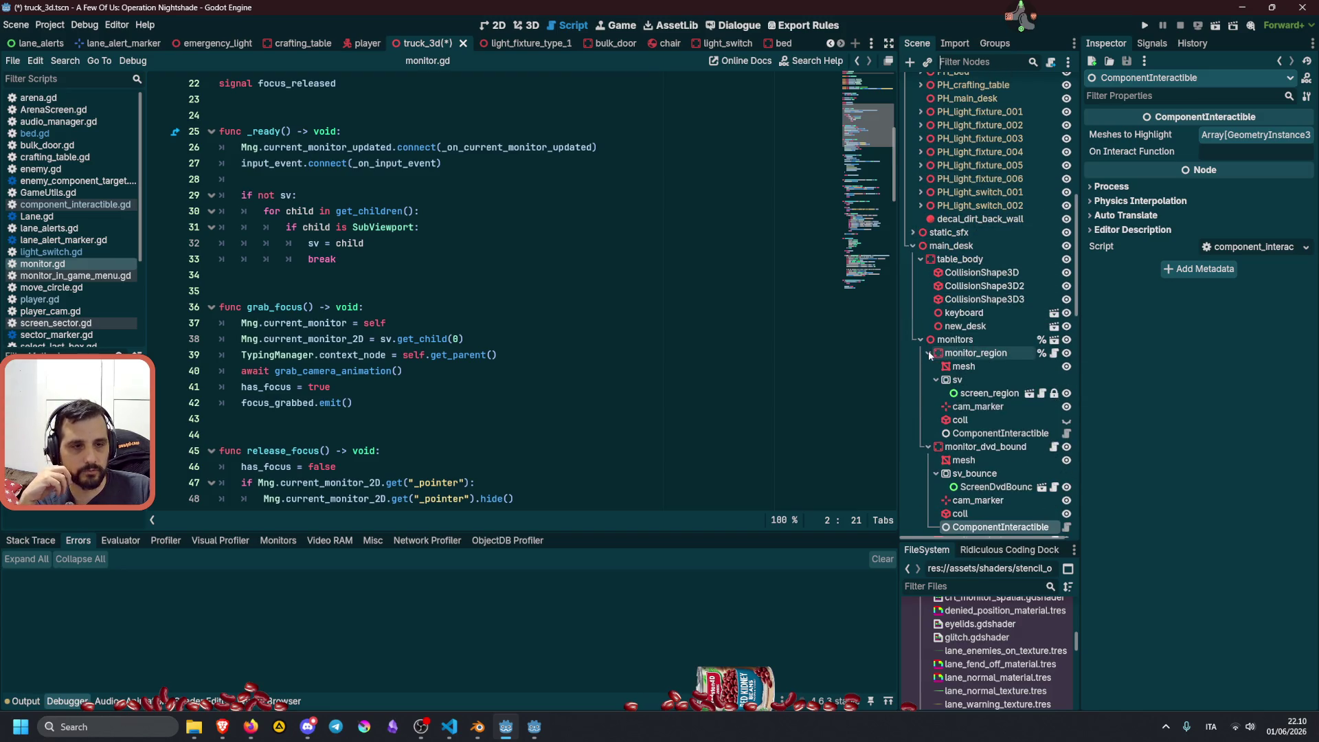
pyautogui.click(1000, 433)
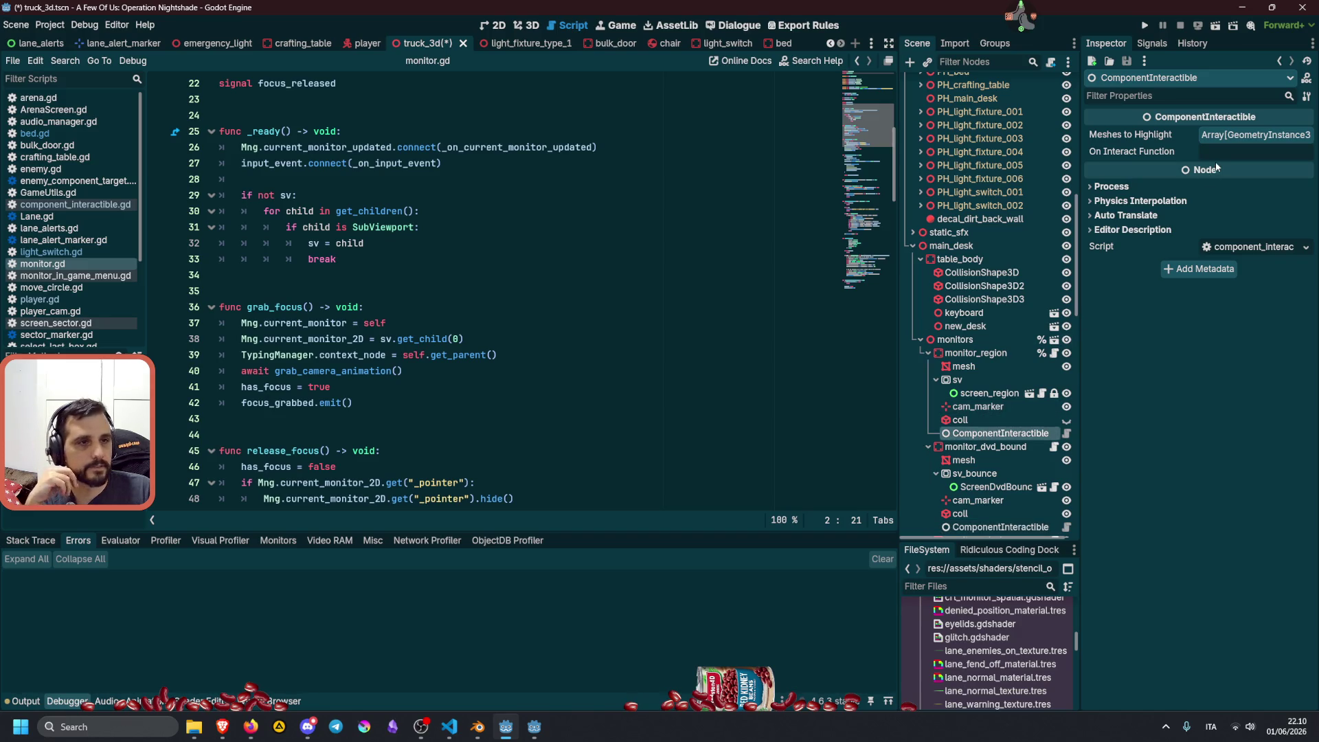
# Assign monitor_region's mesh node to the ComponentInteractible's Meshes to Highlight list.
pyautogui.click(1247, 137)
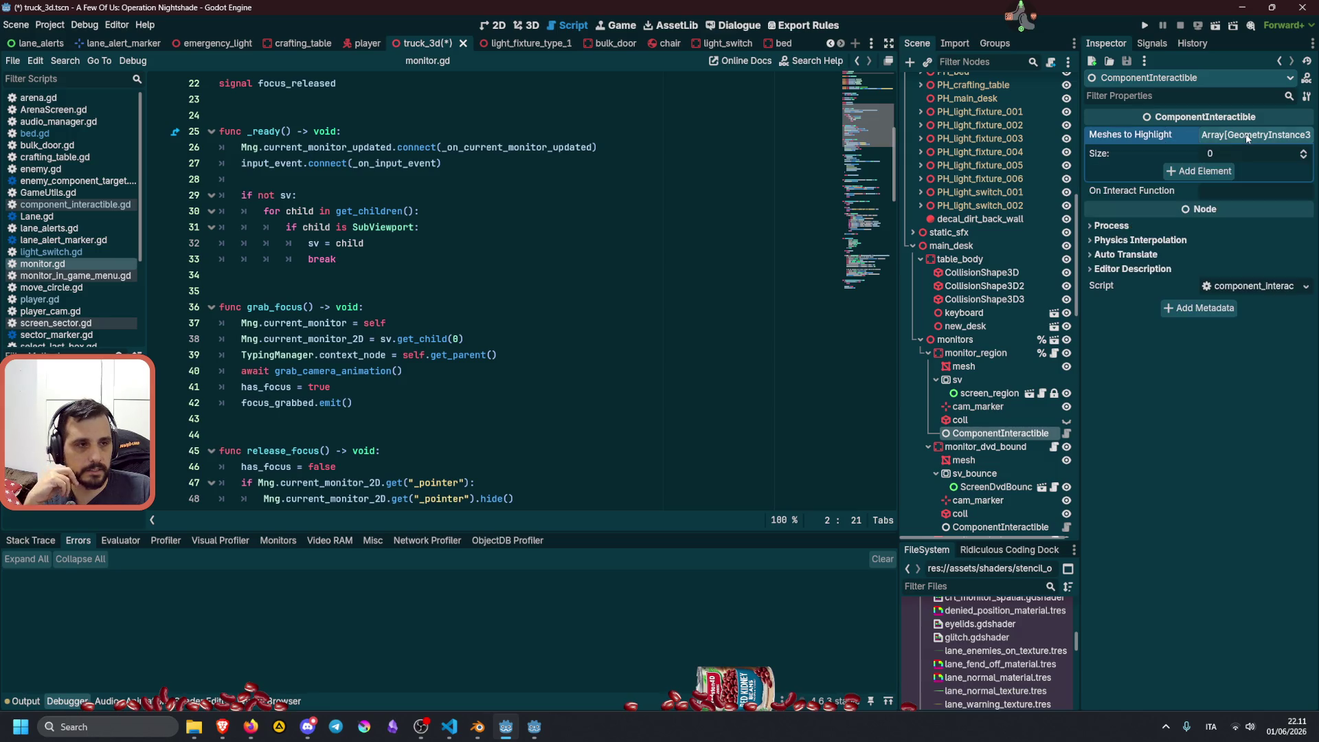
pyautogui.click(1227, 172)
pyautogui.click(1227, 171)
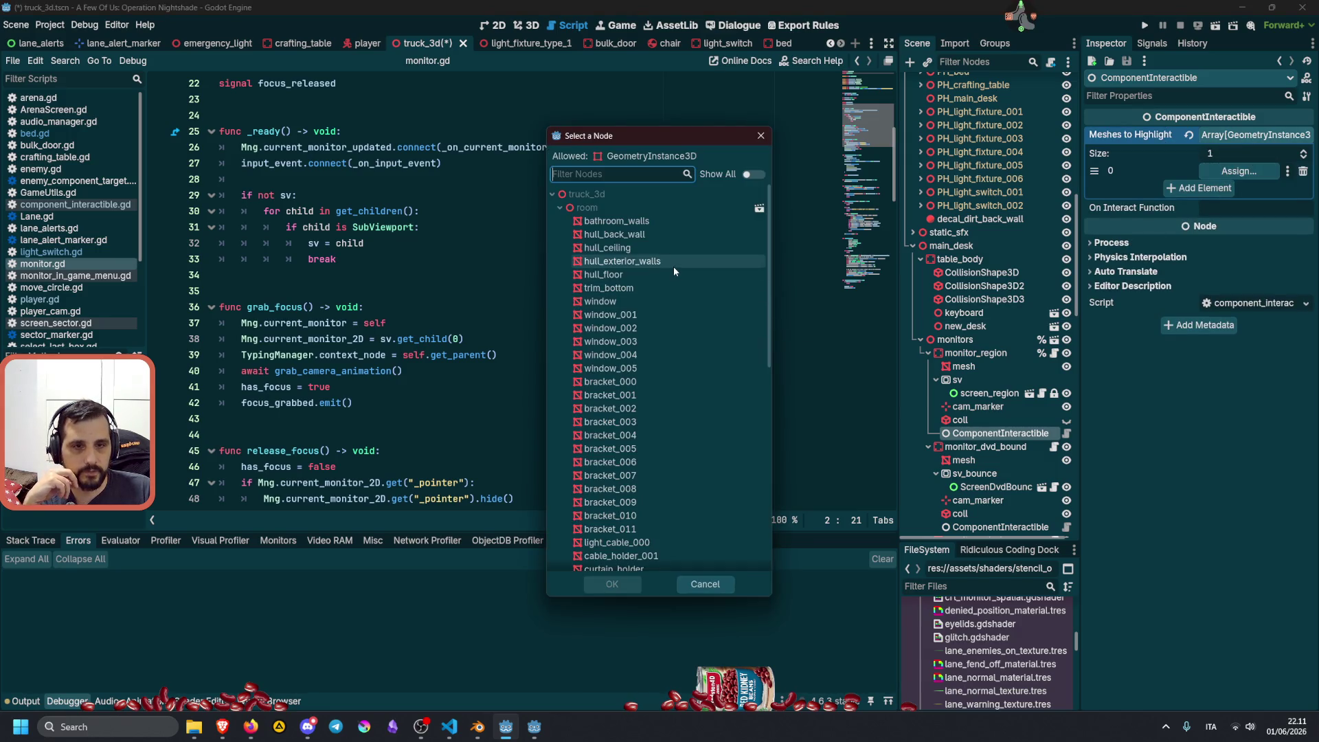
pyautogui.click(760, 136)
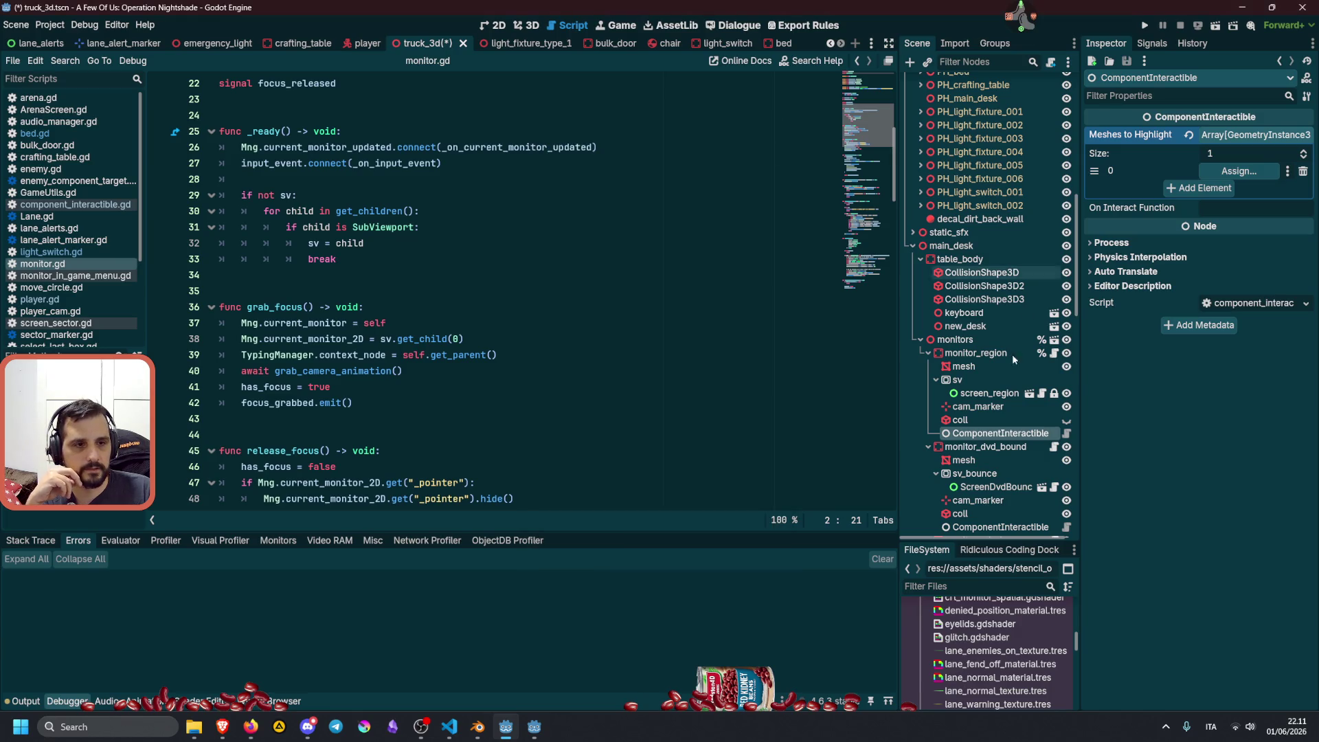
pyautogui.click(963, 366)
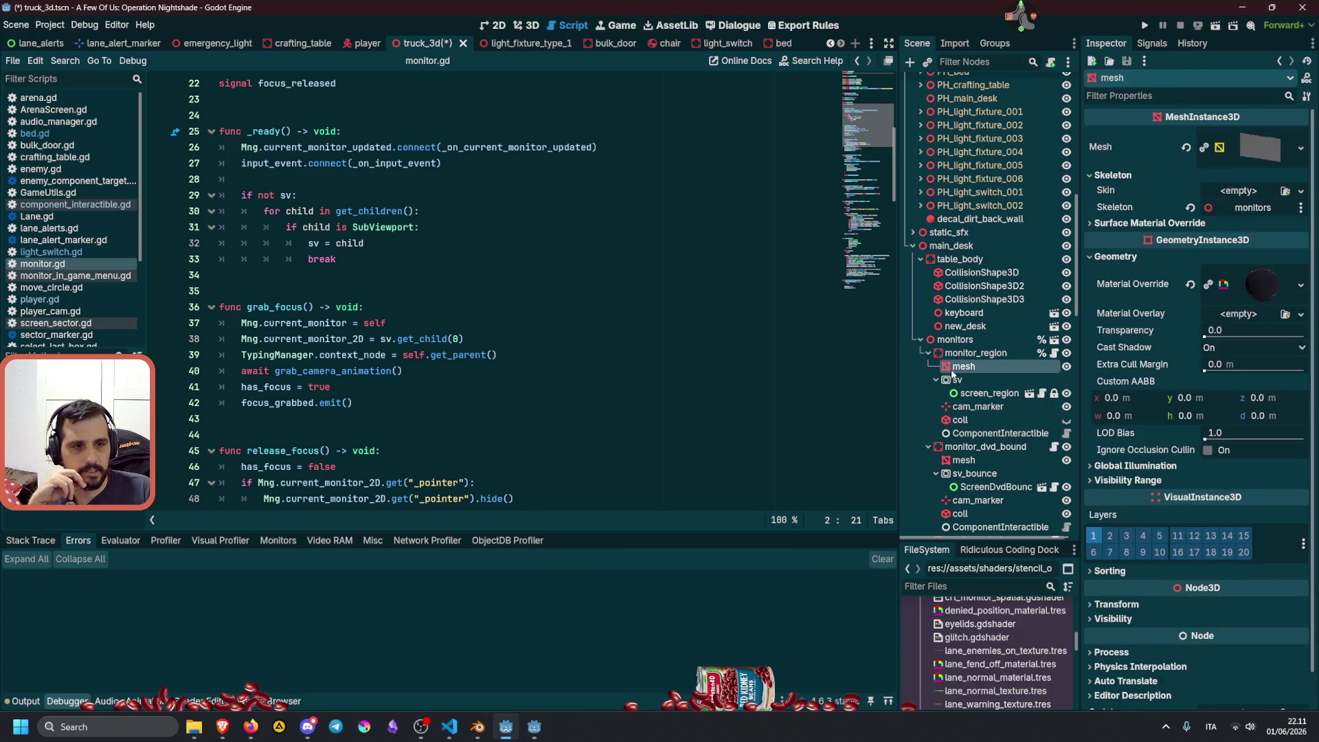
pyautogui.click(1000, 433)
pyautogui.moveTo(964, 366)
pyautogui.mouseDown()
pyautogui.moveTo(1160, 206)
pyautogui.moveTo(1255, 172)
pyautogui.mouseUp()
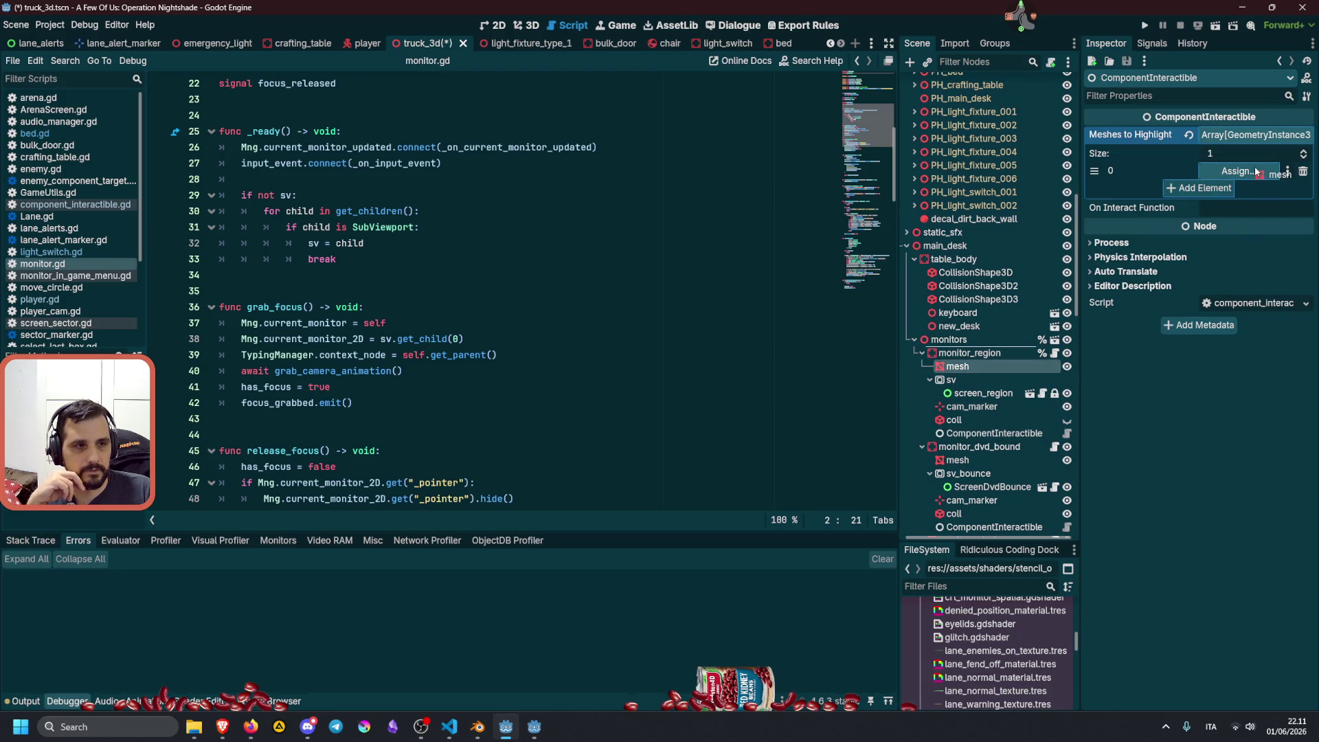
pyautogui.moveTo(1255, 171); pyautogui.dragTo(1256, 171)
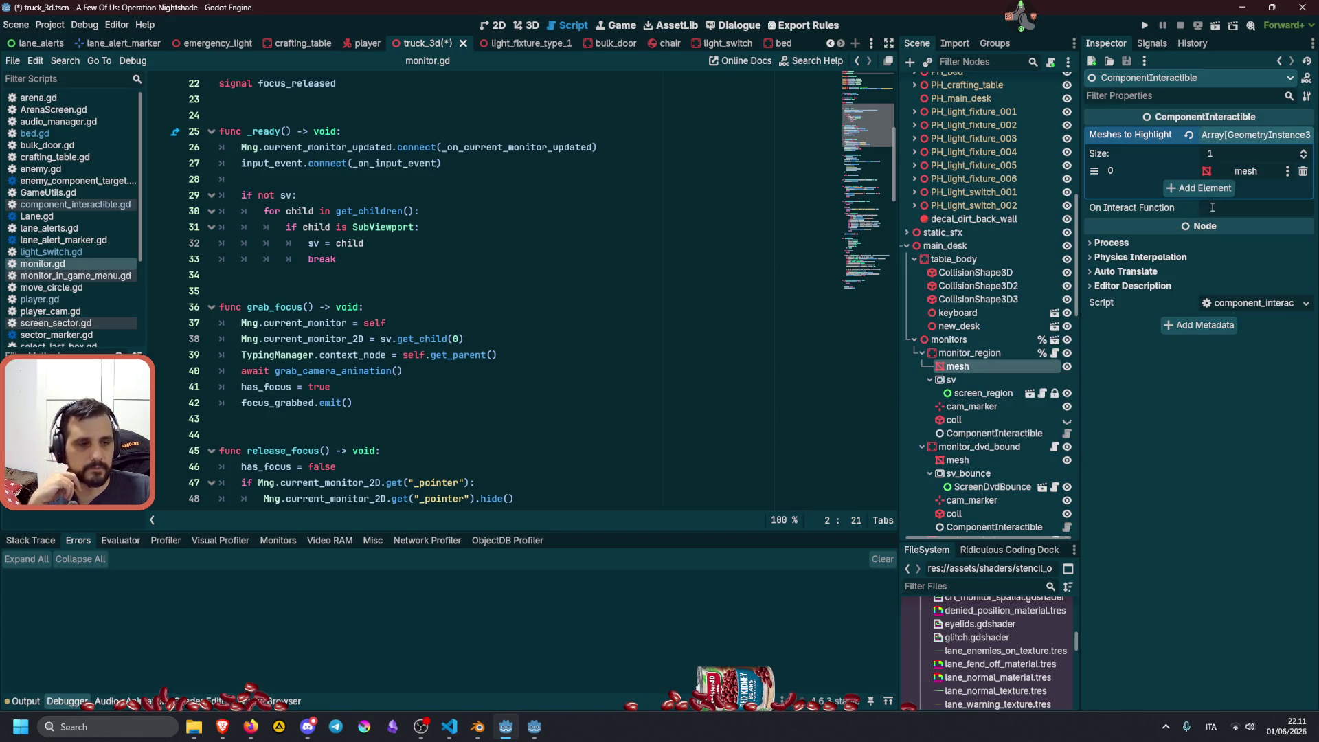
# Set On Interact Function to grab_focus, checking the function name in monitor.gd.
pyautogui.click(1212, 207)
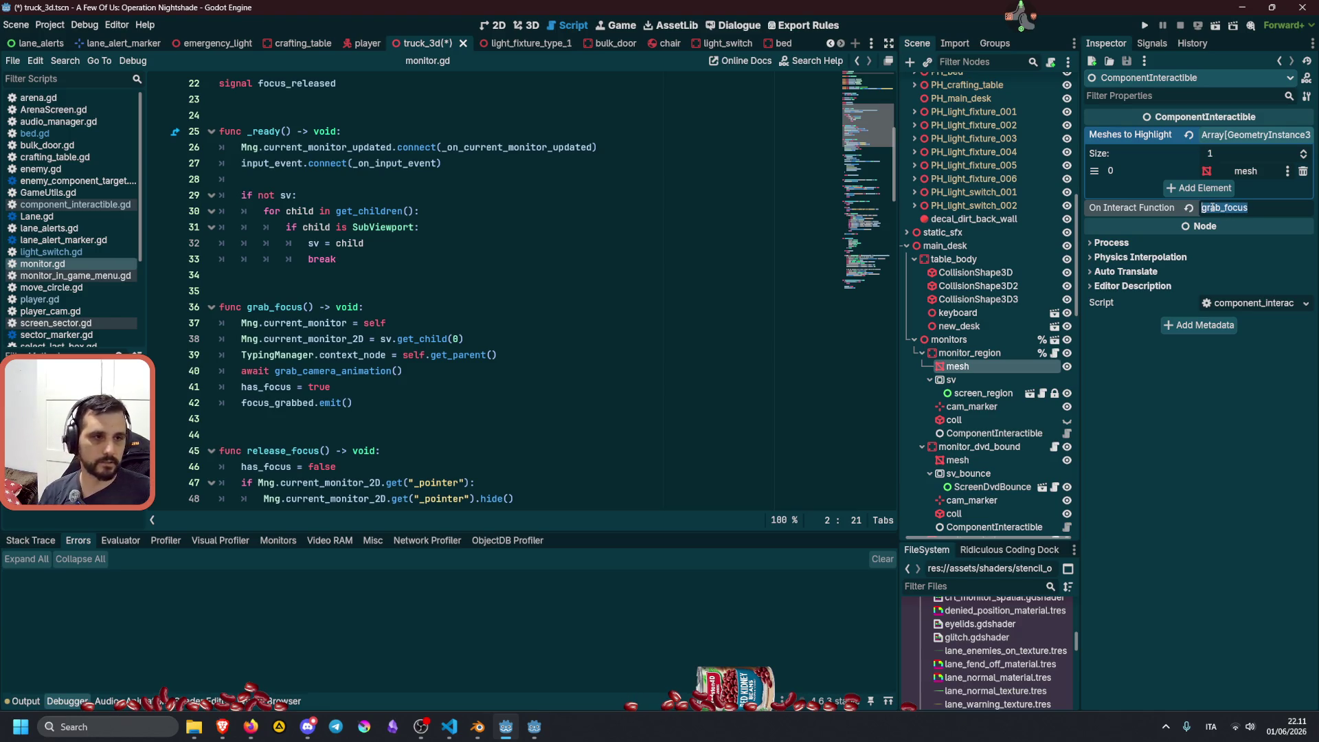
pyautogui.click(969, 353)
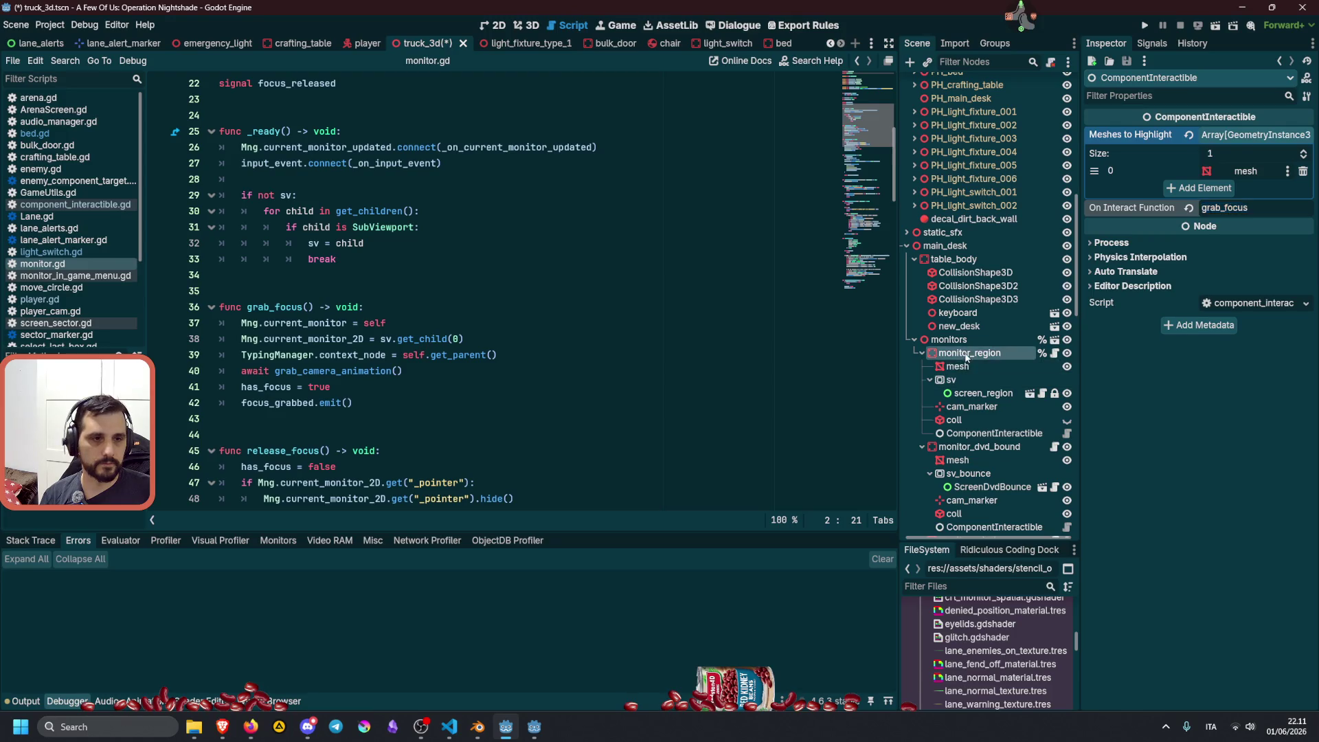
pyautogui.click(965, 367)
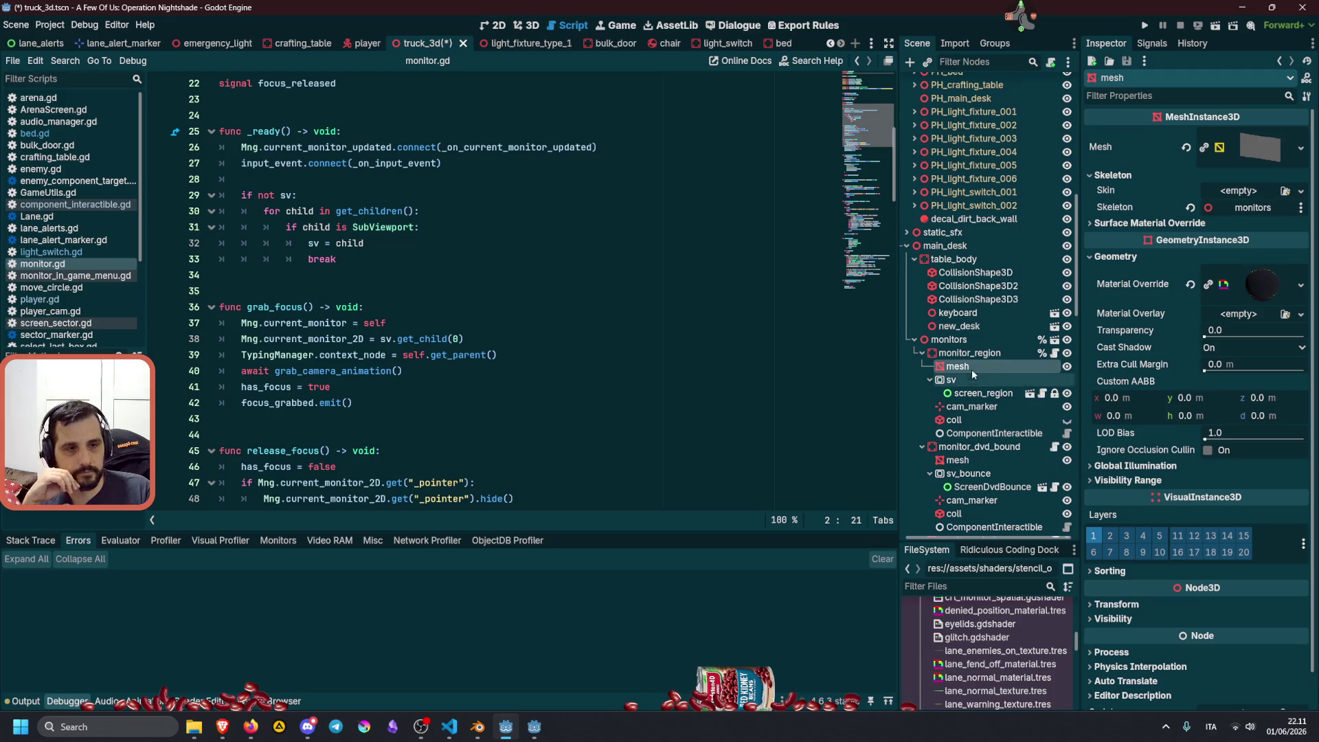
pyautogui.click(994, 434)
pyautogui.doubleClick(1240, 206)
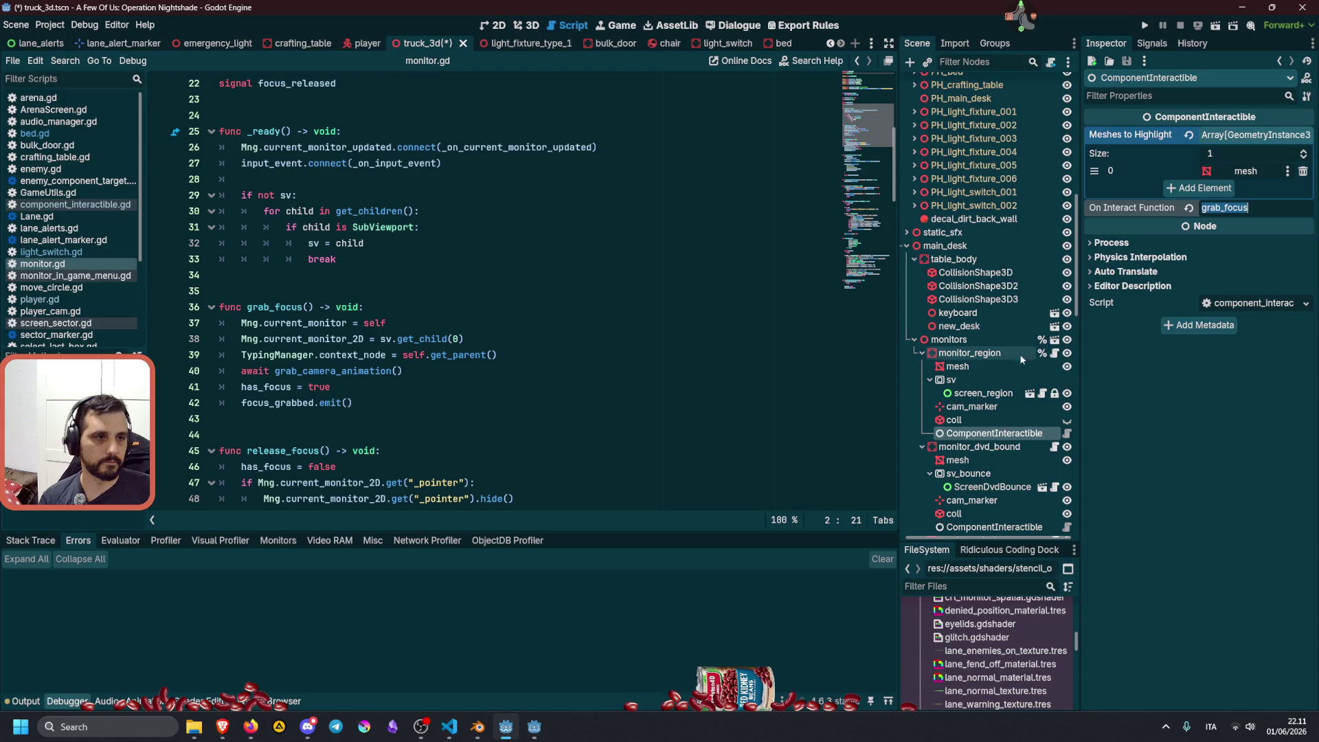
pyautogui.doubleClick(275, 307)
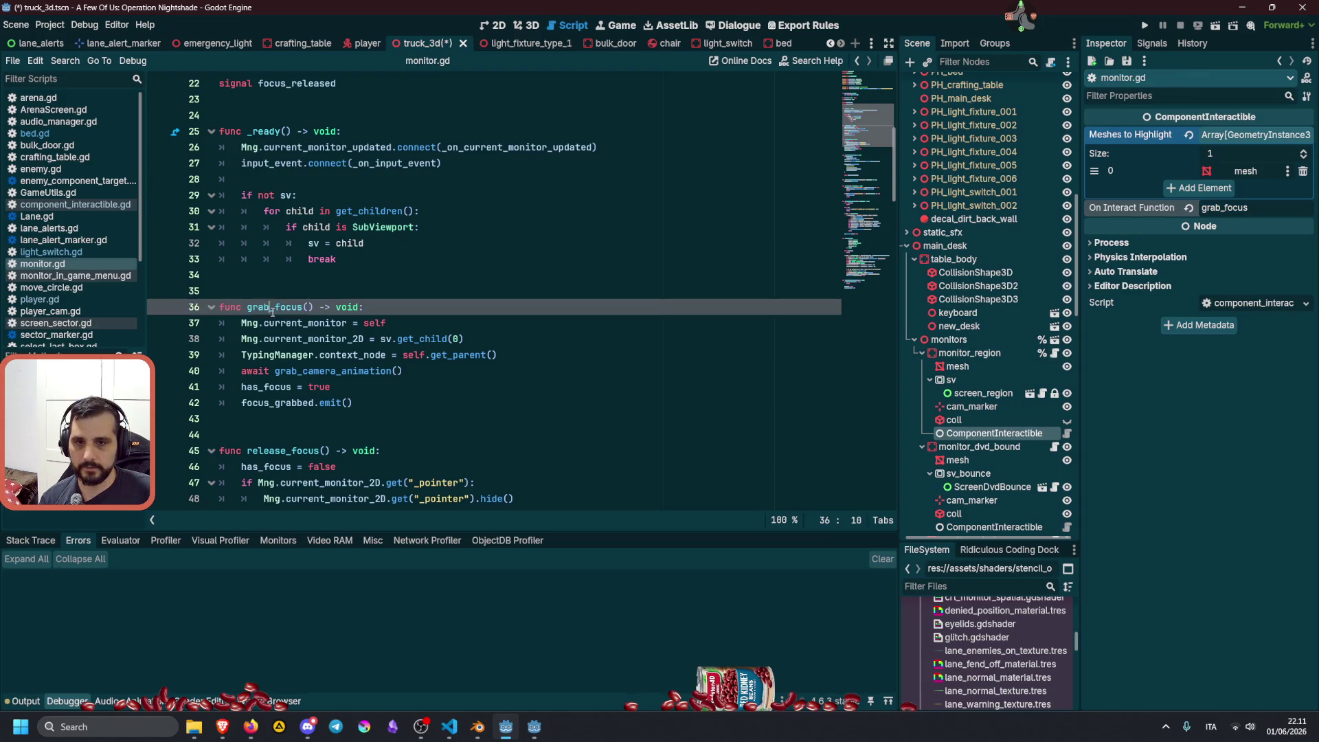
pyautogui.click(711, 324)
pyautogui.hotkey('alt', 'Left')
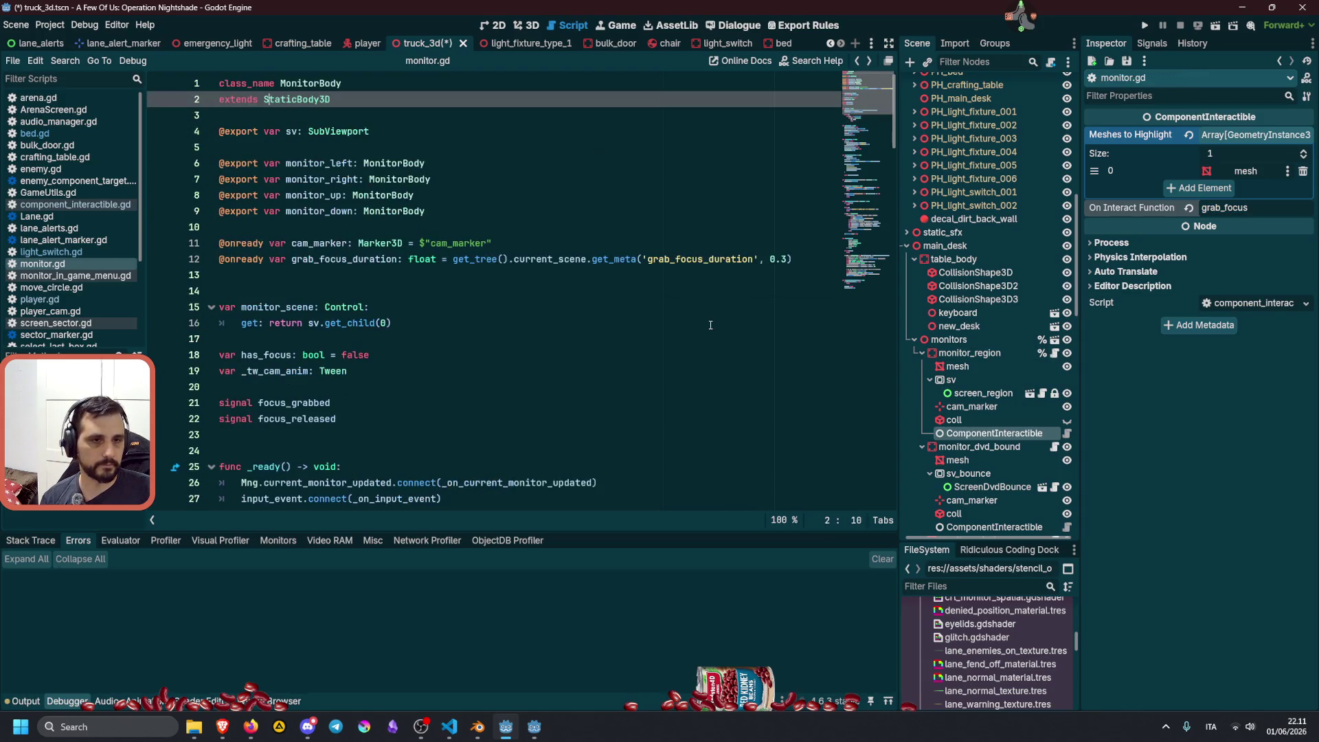
pyautogui.hotkey('alt', 'Left')
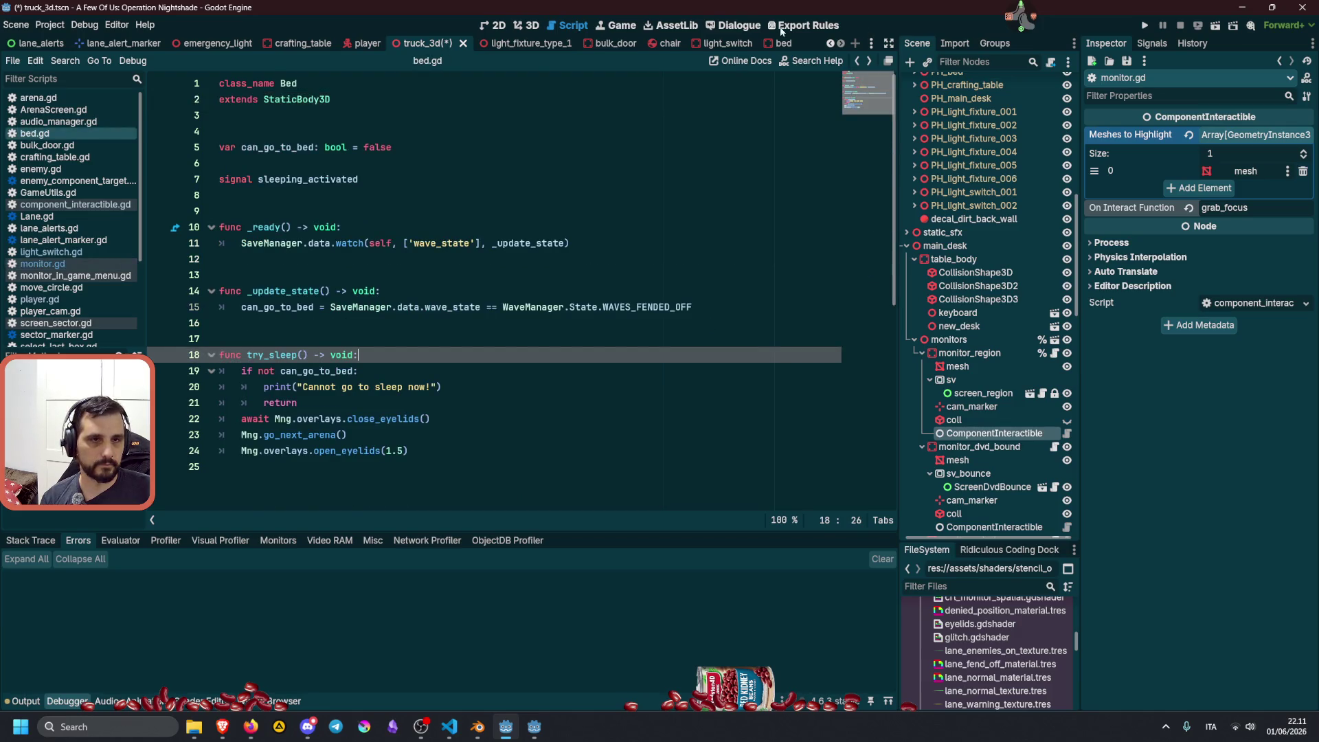
pyautogui.click(527, 25)
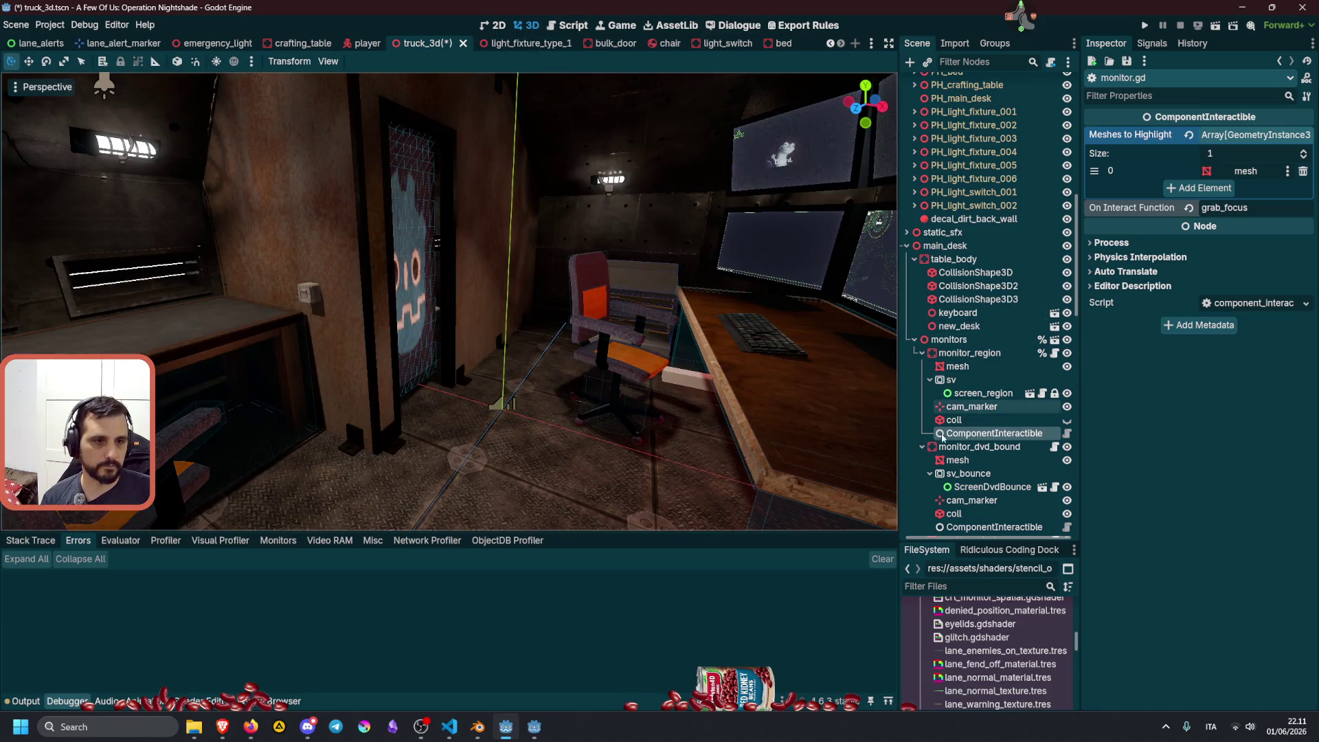
# Move the ComponentInteractible above mesh so it is monitor_region's first child, keeping grab_focus.
pyautogui.moveTo(945, 434)
pyautogui.mouseDown()
pyautogui.moveTo(956, 436)
pyautogui.moveTo(964, 368)
pyautogui.mouseUp()
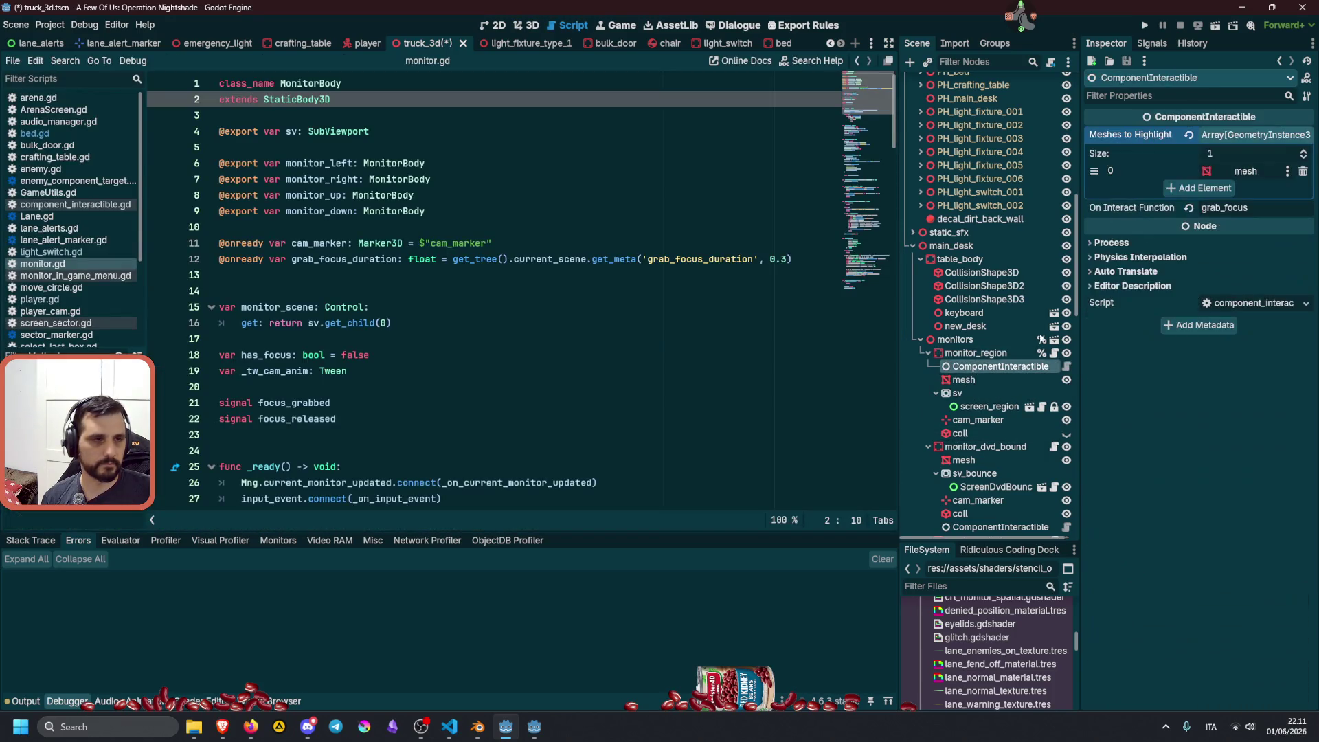
pyautogui.click(1223, 207)
pyautogui.press('End')
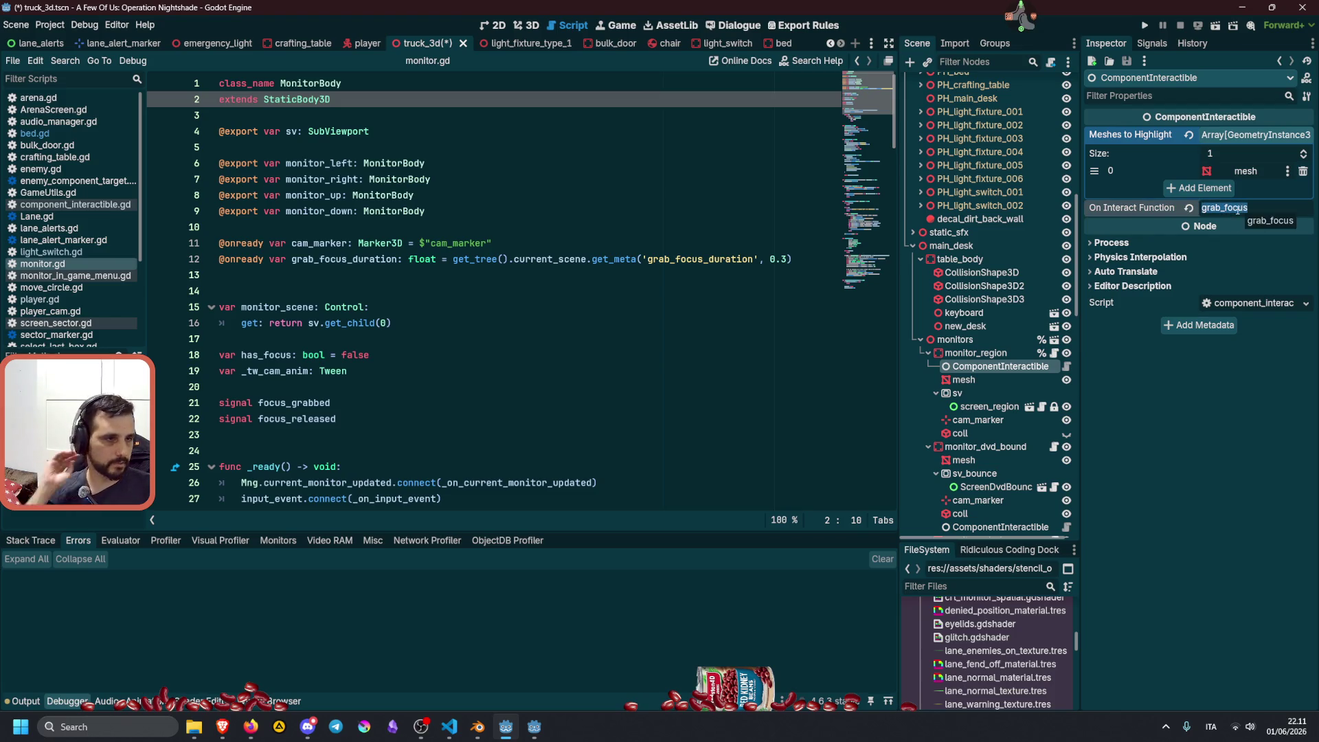
pyautogui.click(925, 353)
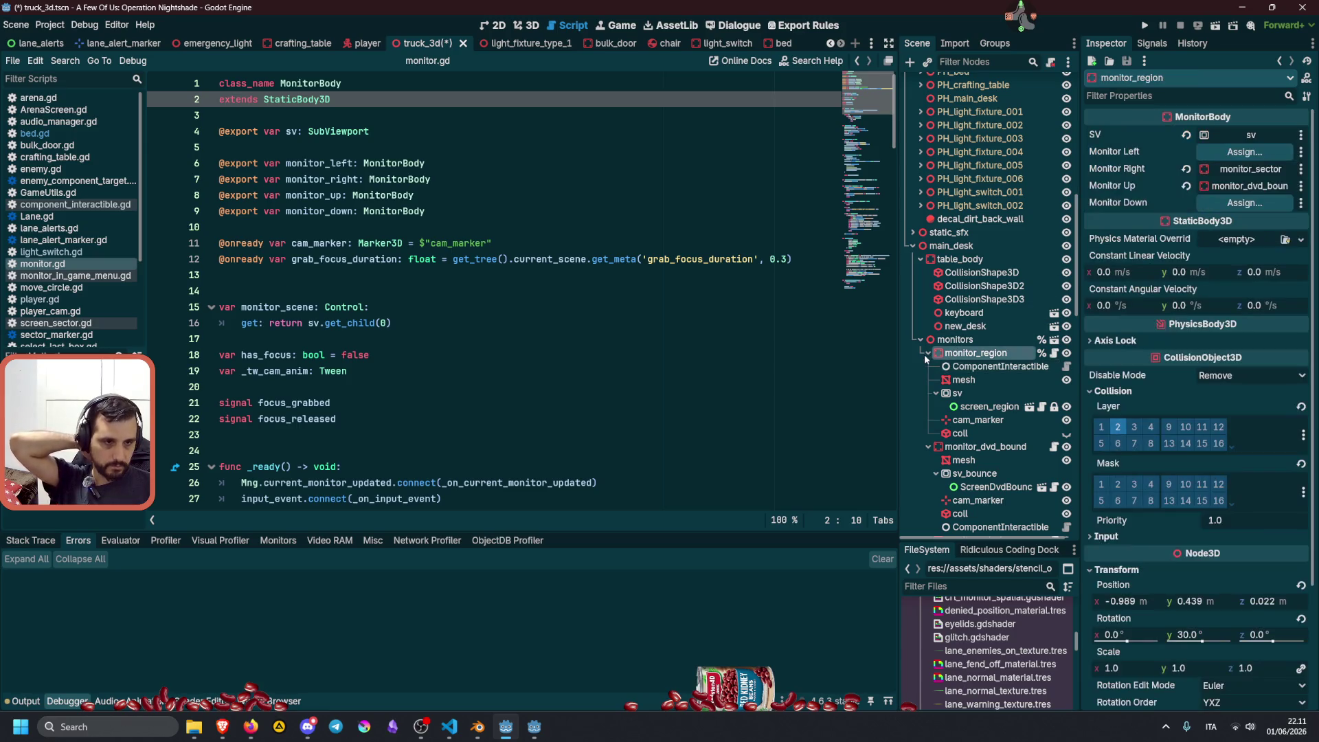
# Put monitor_dvd_bound's ComponentInteractible first, set its callback, and assign its mesh to highlight.
pyautogui.click(927, 353)
pyautogui.click(983, 366)
pyautogui.moveTo(976, 445); pyautogui.dragTo(987, 375)
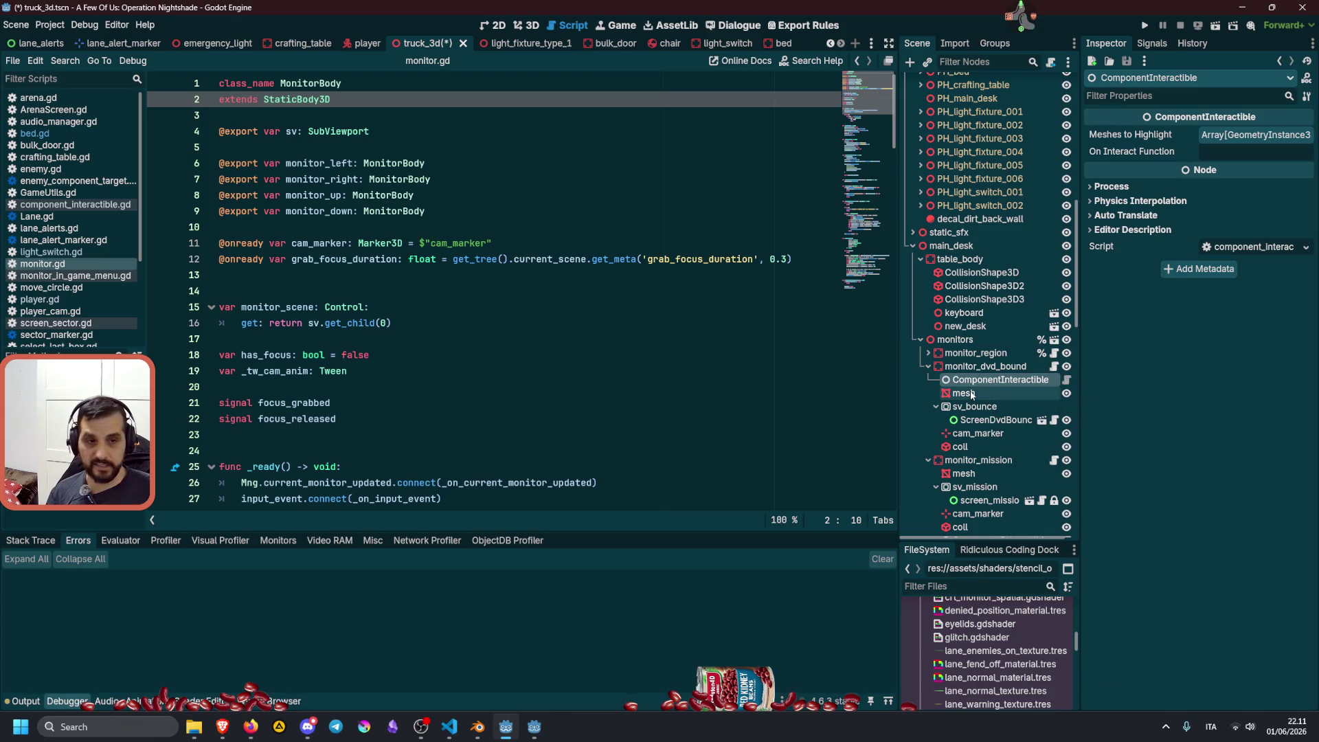
pyautogui.click(1202, 152)
pyautogui.click(1240, 136)
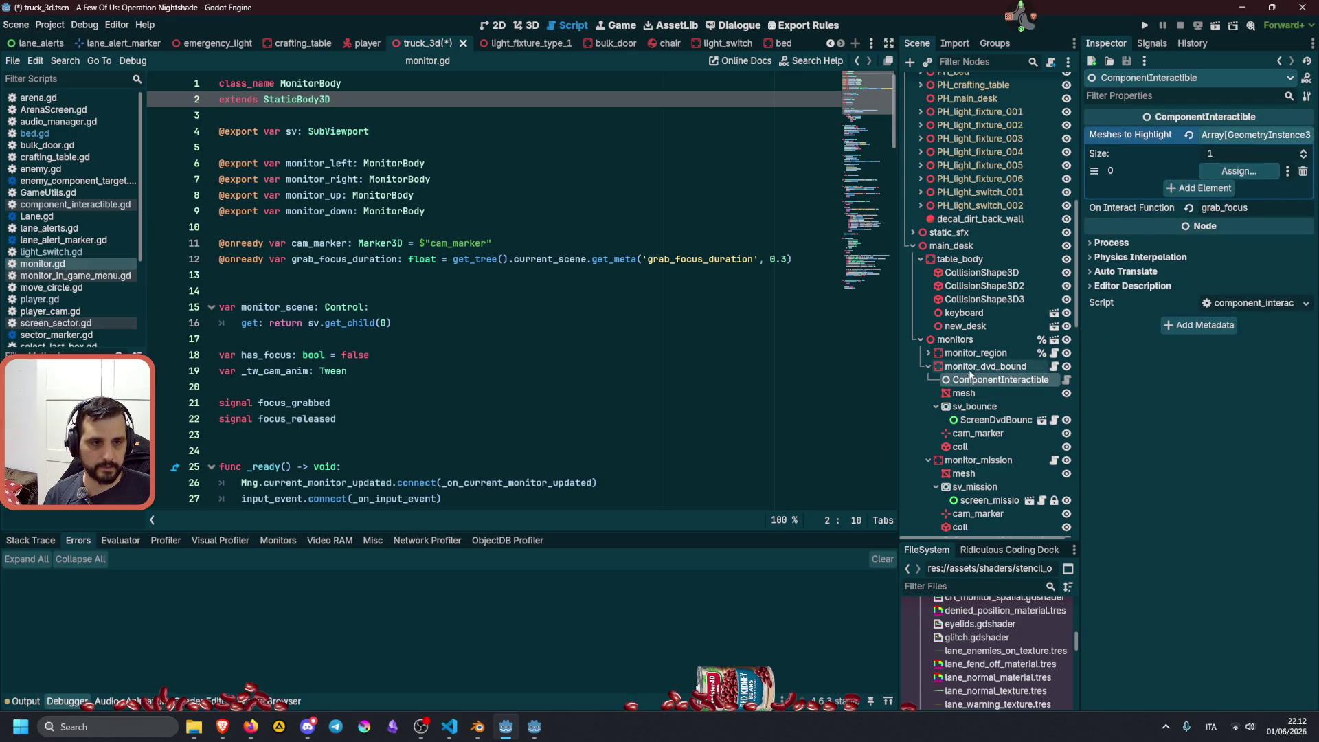
pyautogui.click(959, 393)
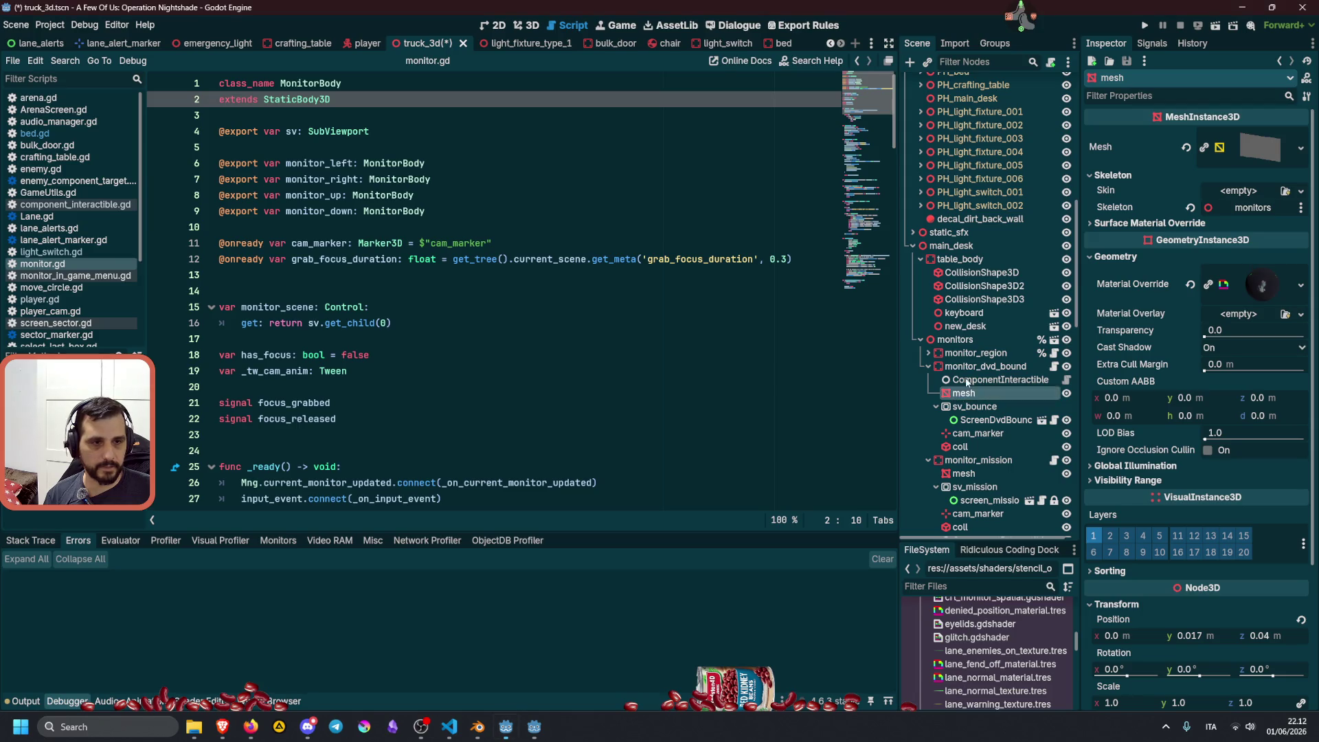
pyautogui.click(996, 380)
pyautogui.moveTo(961, 393)
pyautogui.mouseDown()
pyautogui.moveTo(1070, 365)
pyautogui.moveTo(1245, 175)
pyautogui.mouseUp()
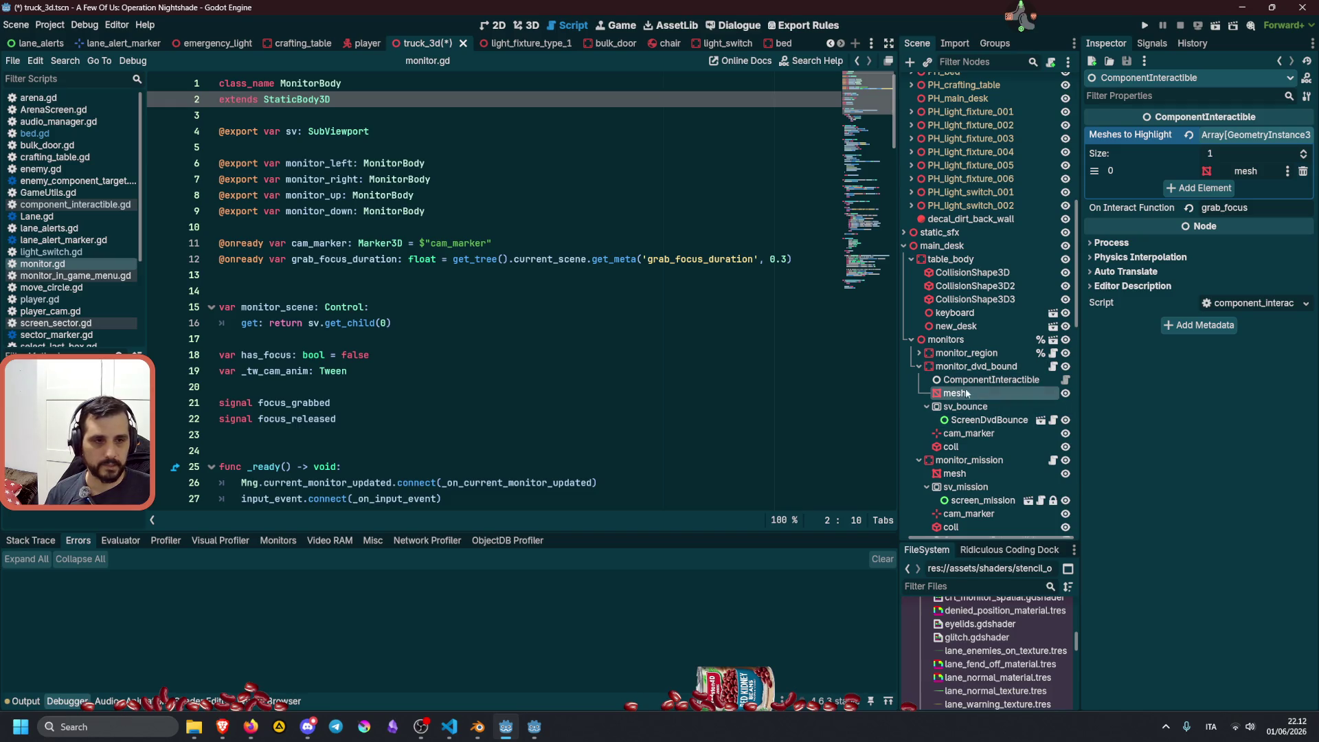
pyautogui.click(917, 367)
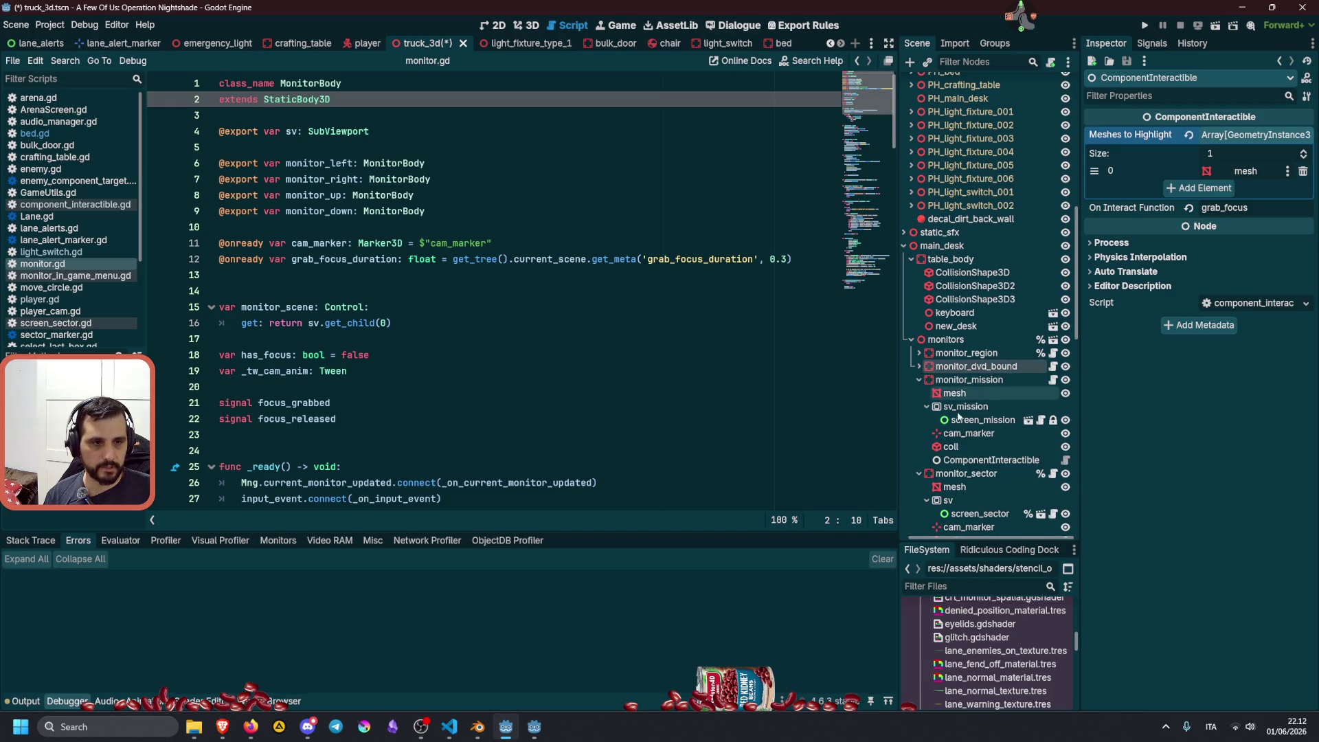
# Put monitor_mission's ComponentInteractible first, set its callback, and assign its mesh to highlight.
pyautogui.click(981, 460)
pyautogui.moveTo(981, 460); pyautogui.dragTo(971, 388)
pyautogui.click(1225, 158)
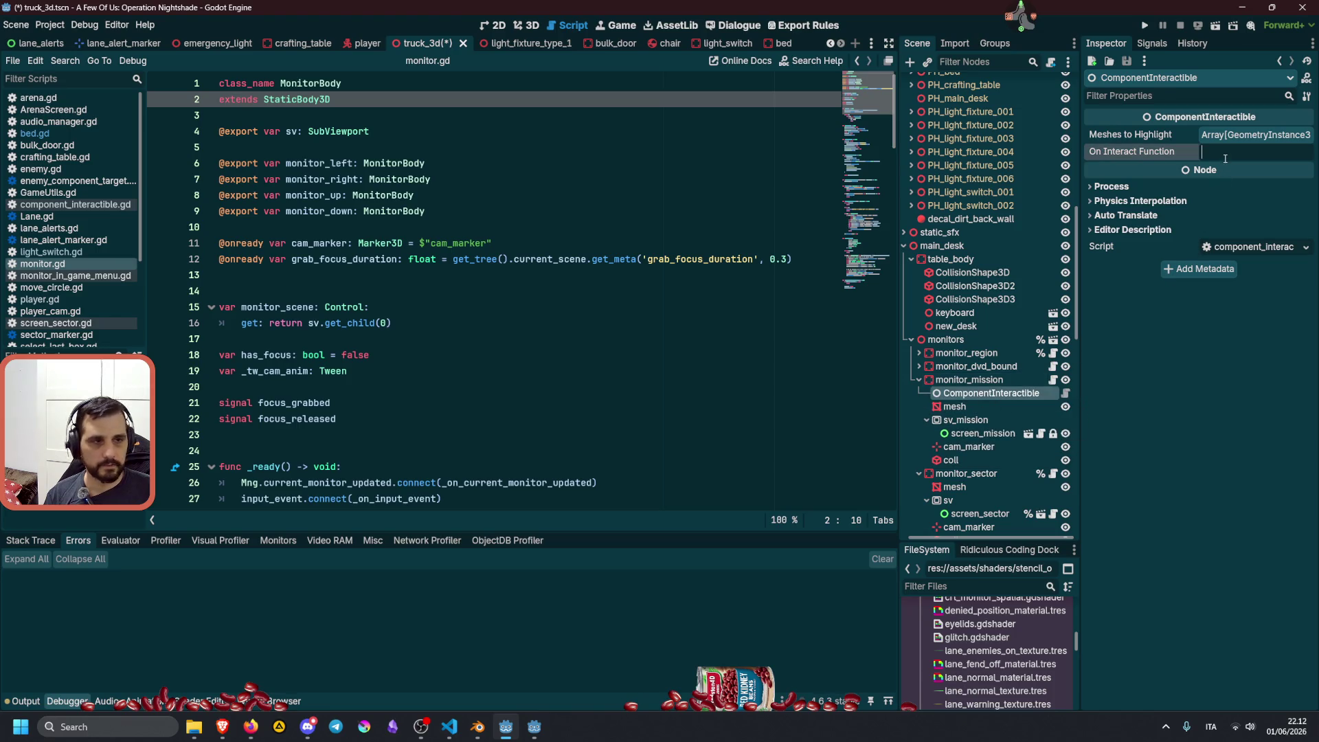
pyautogui.click(954, 406)
pyautogui.click(961, 393)
pyautogui.moveTo(954, 411)
pyautogui.mouseDown()
pyautogui.moveTo(1206, 269)
pyautogui.moveTo(1226, 137)
pyautogui.mouseUp()
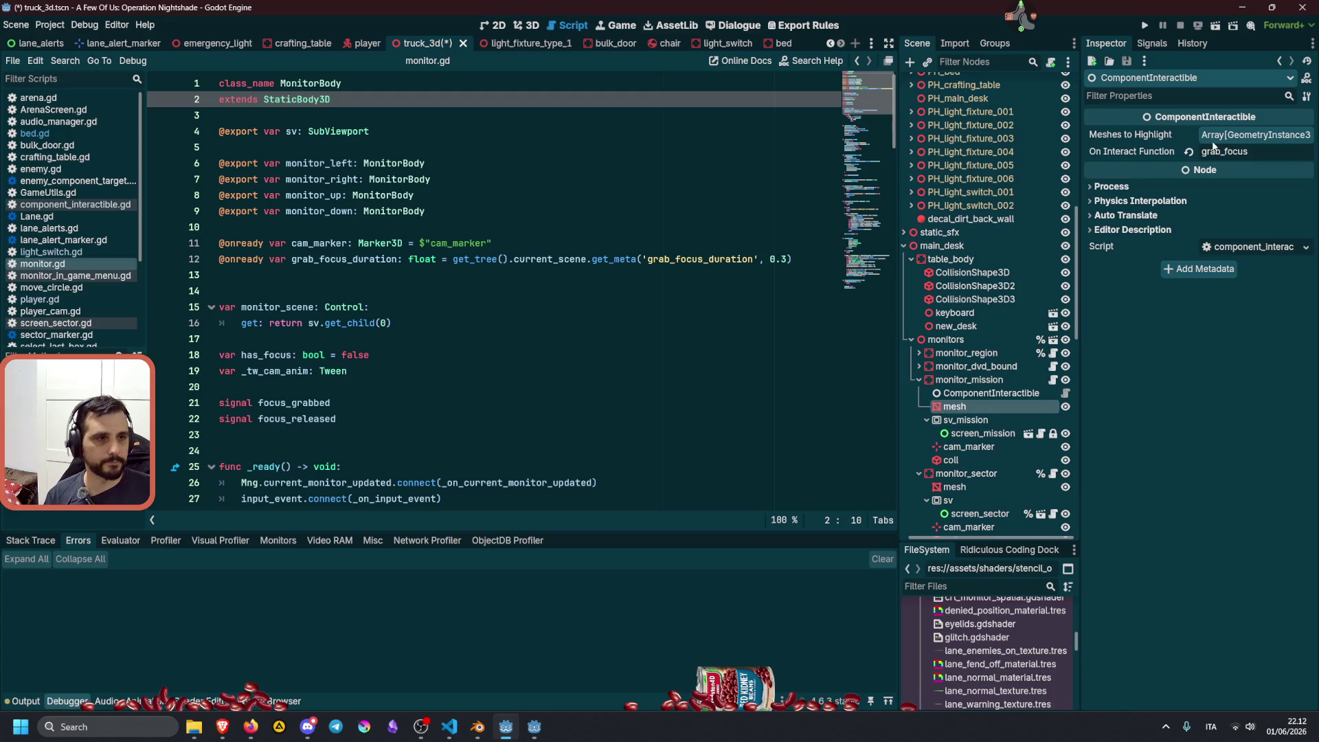
pyautogui.click(1241, 135)
pyautogui.moveTo(958, 408)
pyautogui.mouseDown()
pyautogui.moveTo(1017, 393)
pyautogui.moveTo(1278, 132)
pyautogui.moveTo(1244, 137)
pyautogui.mouseUp()
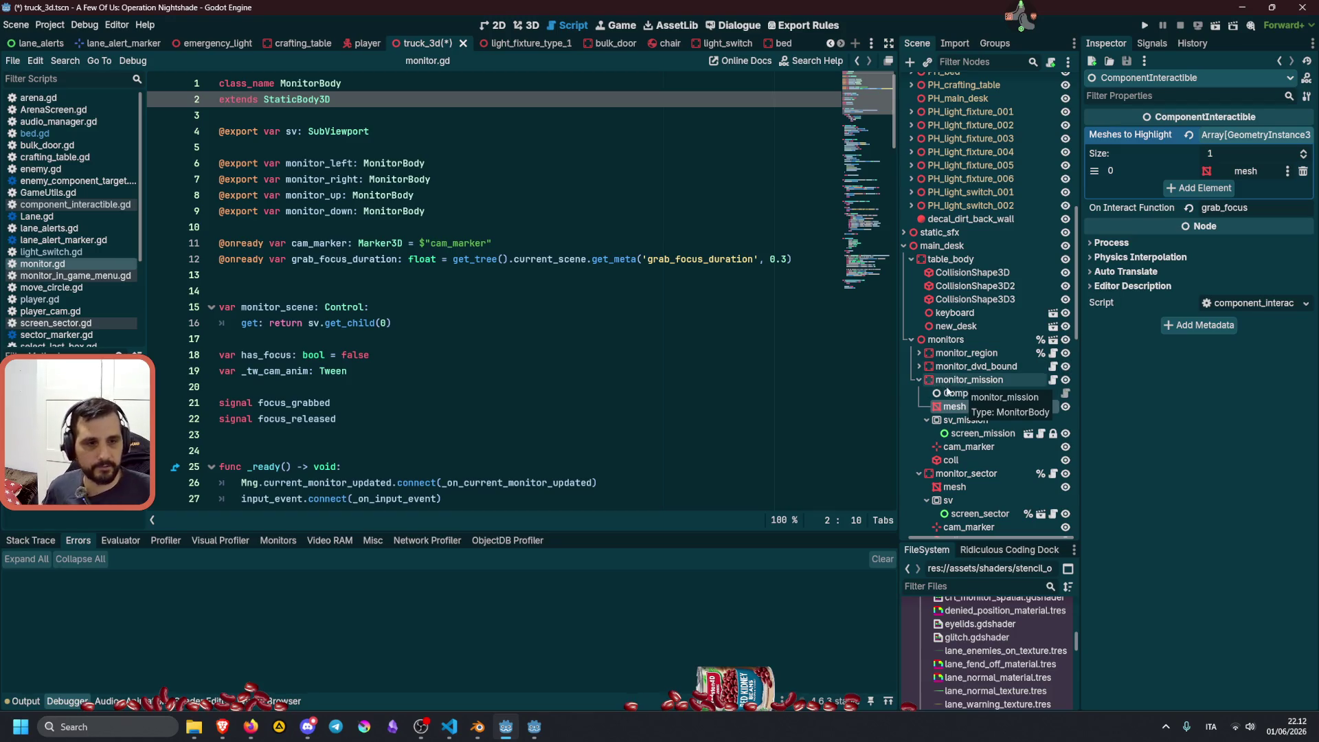
pyautogui.click(918, 379)
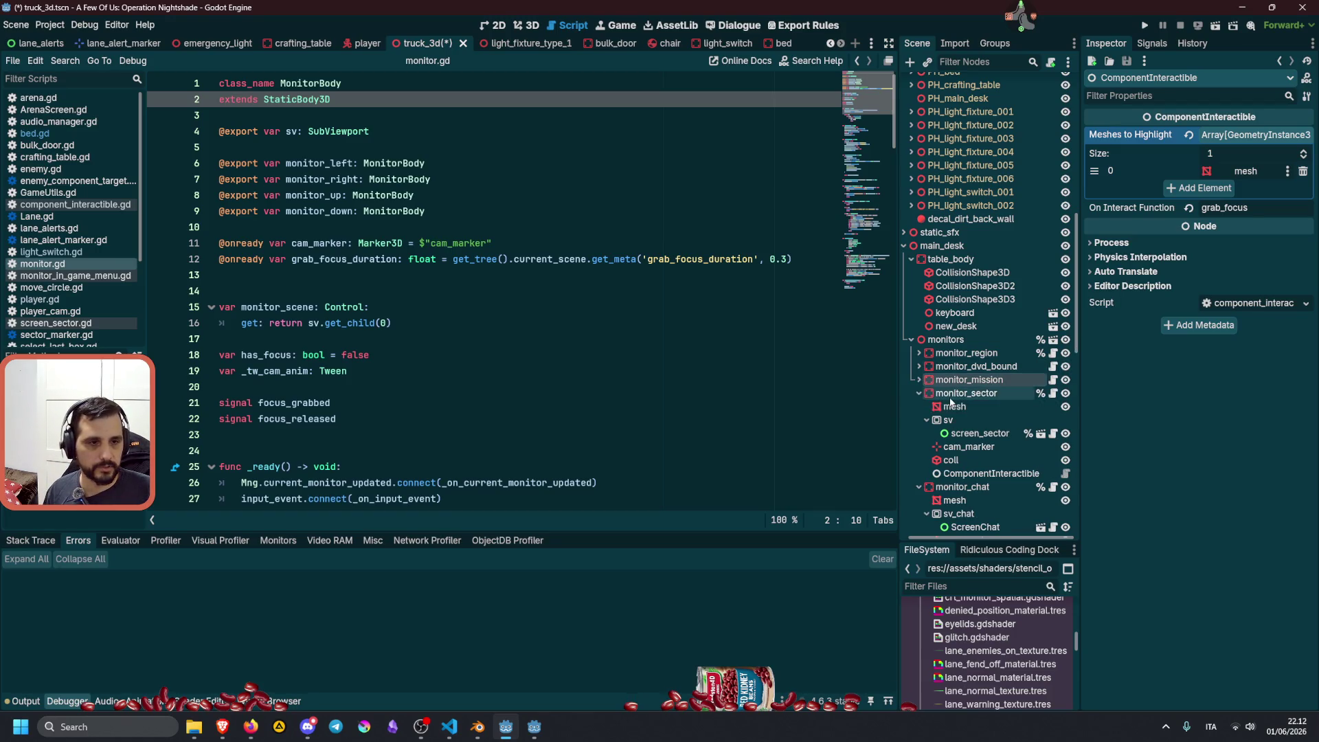
# Move monitor_sector's ComponentInteractible up and set its On Interact Function to grab_focus.
pyautogui.moveTo(983, 473)
pyautogui.mouseDown()
pyautogui.moveTo(984, 406)
pyautogui.moveTo(1225, 139)
pyautogui.mouseUp()
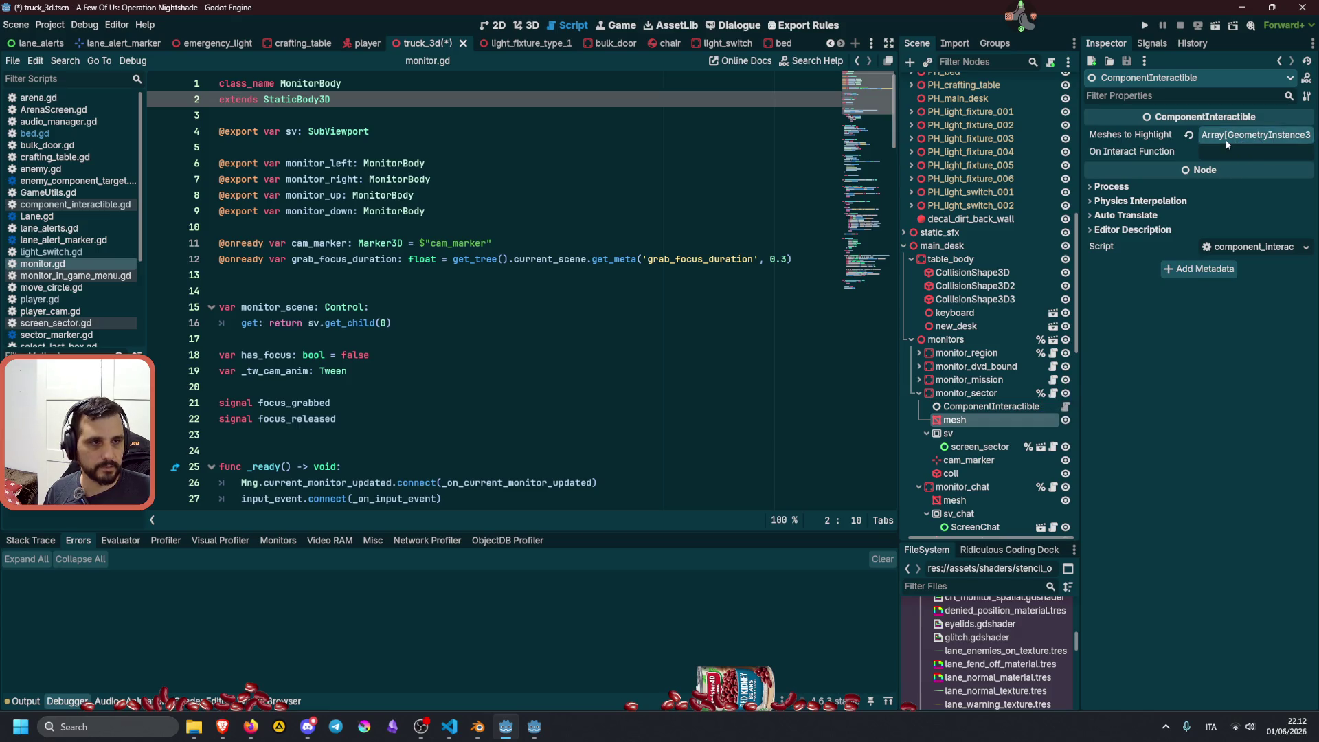
pyautogui.click(1225, 139)
pyautogui.click(1225, 138)
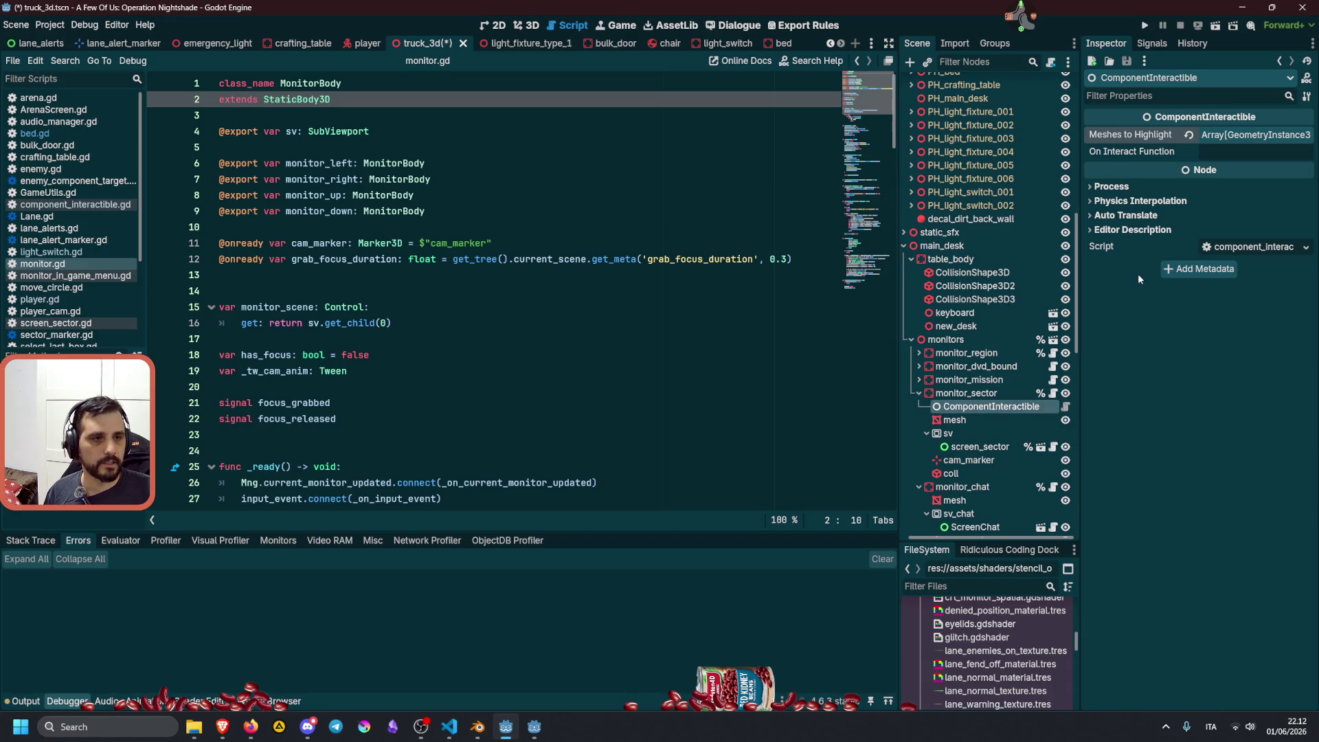
pyautogui.click(1234, 152)
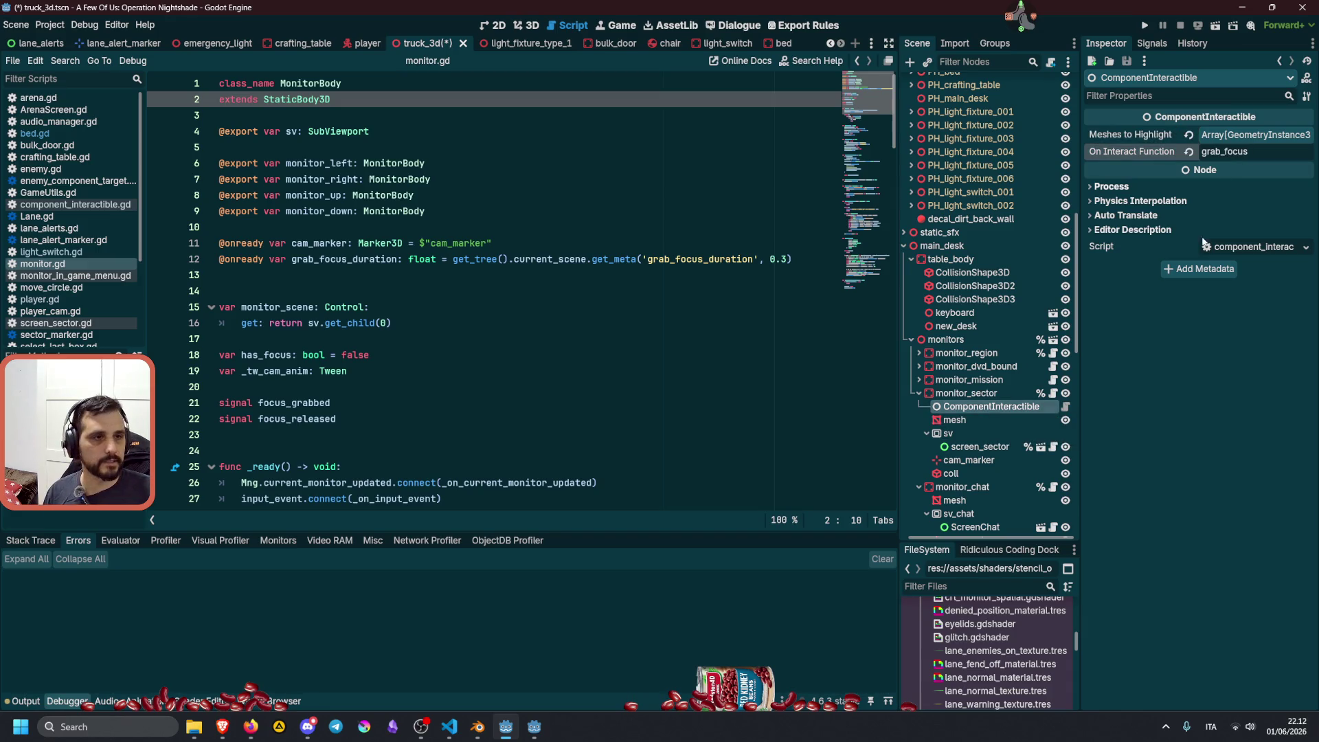
# Move monitor_chat's and monitor_status's ComponentInteractibles to the top and set both to grab_focus.
pyautogui.click(919, 393)
pyautogui.click(962, 407)
pyautogui.moveTo(989, 487)
pyautogui.mouseDown()
pyautogui.moveTo(996, 419)
pyautogui.moveTo(978, 440)
pyautogui.moveTo(1168, 336)
pyautogui.moveTo(1243, 142)
pyautogui.mouseUp()
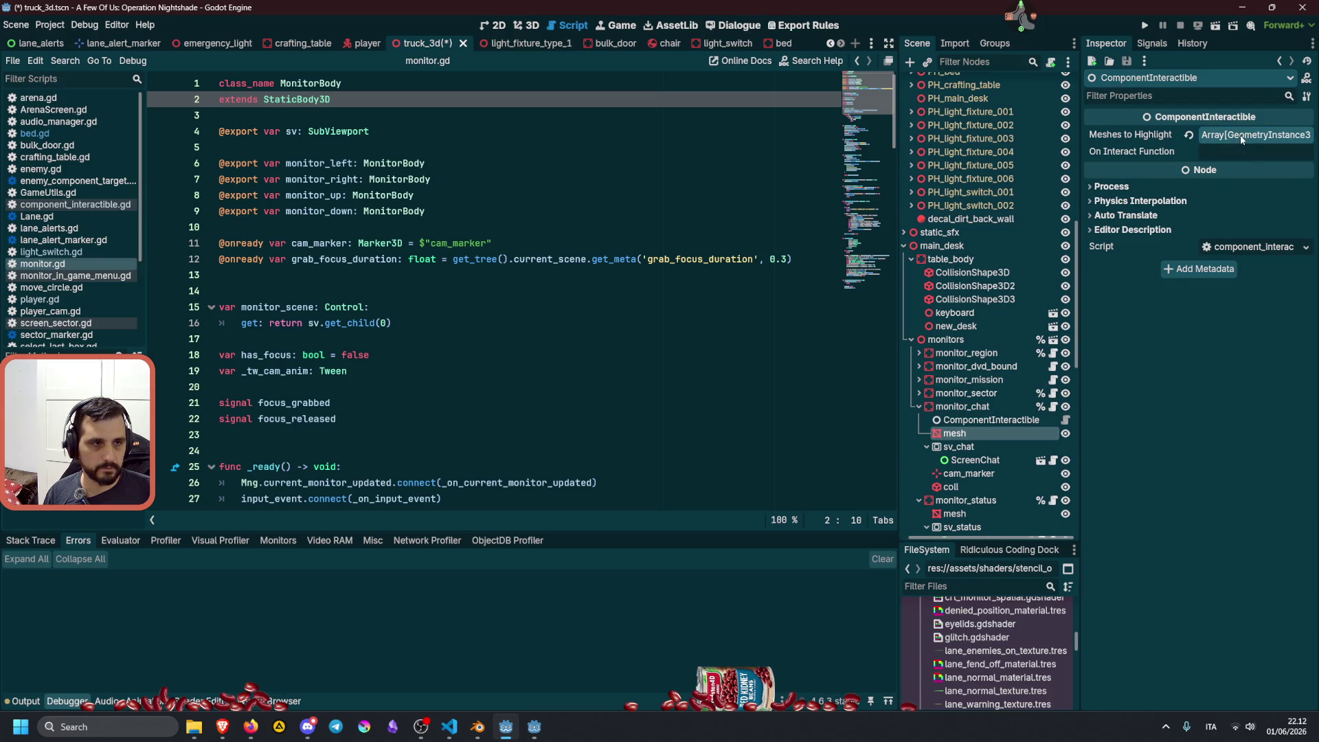
pyautogui.click(1234, 153)
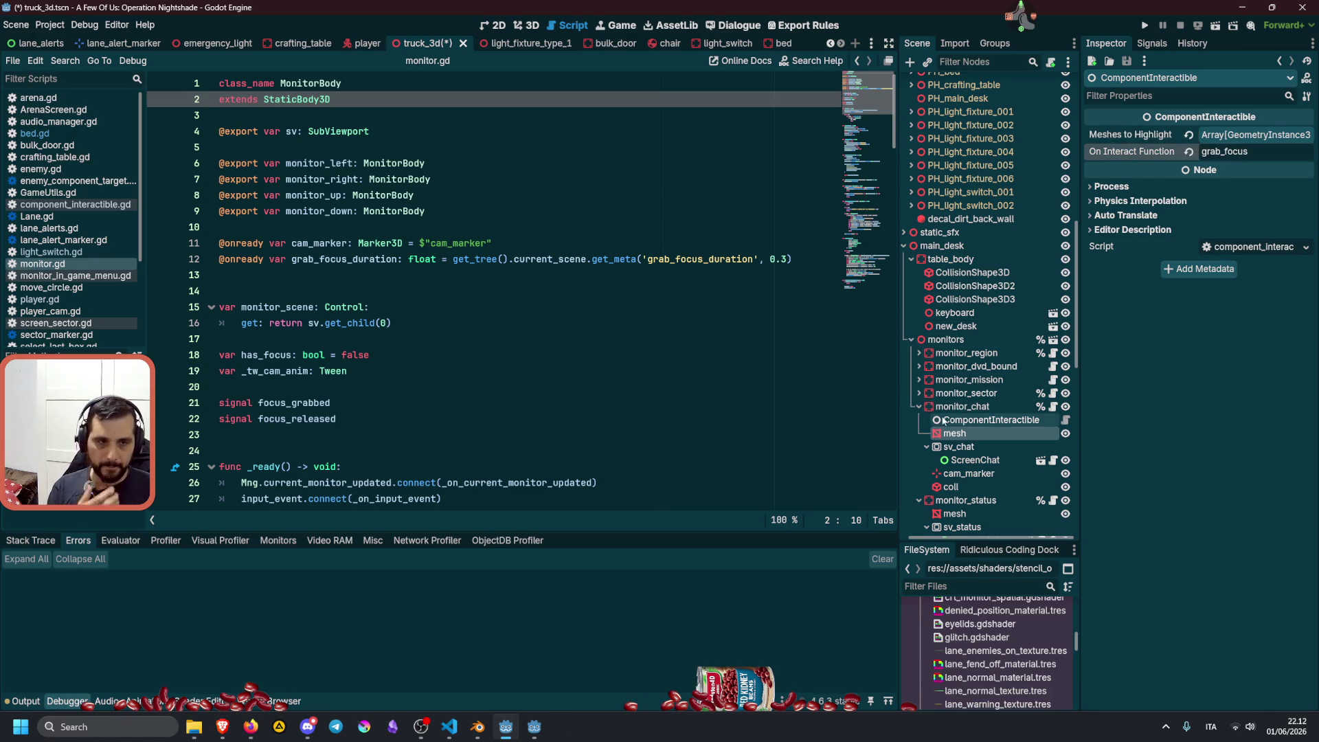
pyautogui.click(917, 406)
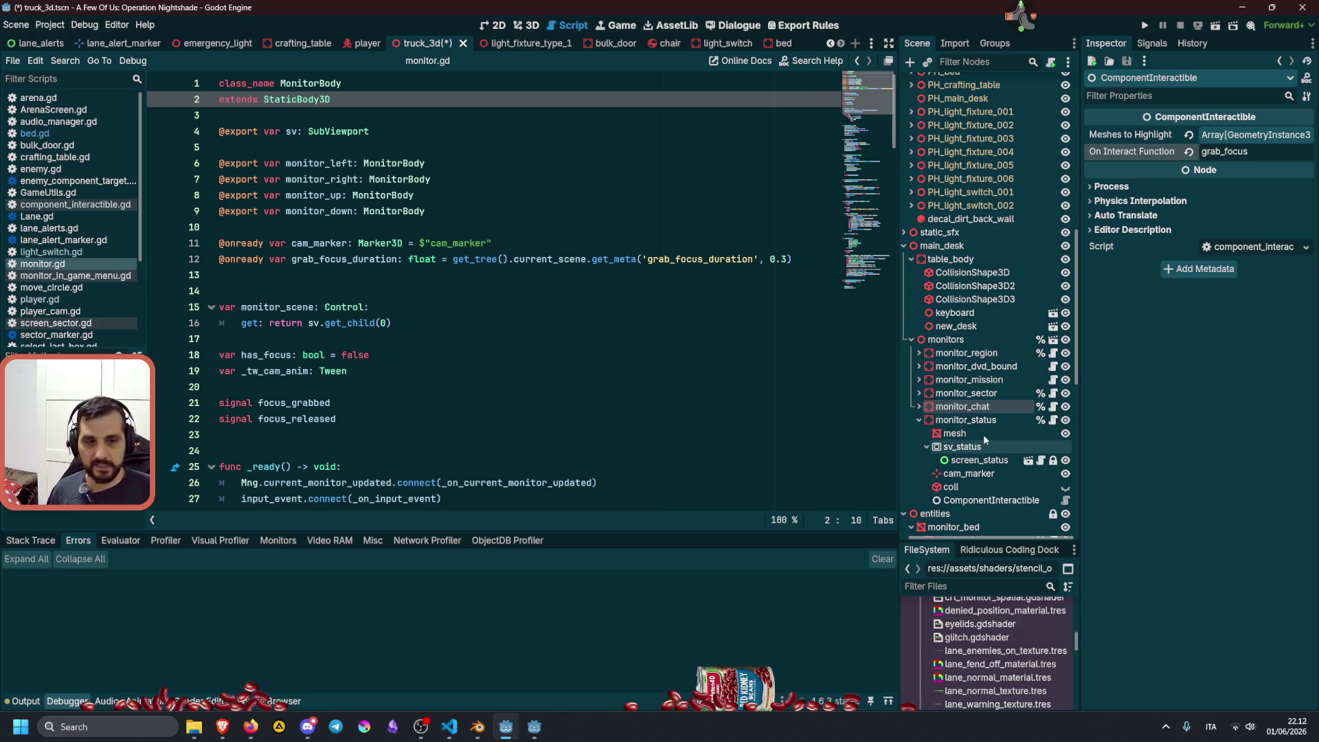
pyautogui.moveTo(969, 499)
pyautogui.mouseDown()
pyautogui.moveTo(963, 437)
pyautogui.moveTo(1071, 357)
pyautogui.moveTo(1230, 178)
pyautogui.moveTo(1250, 136)
pyautogui.mouseUp()
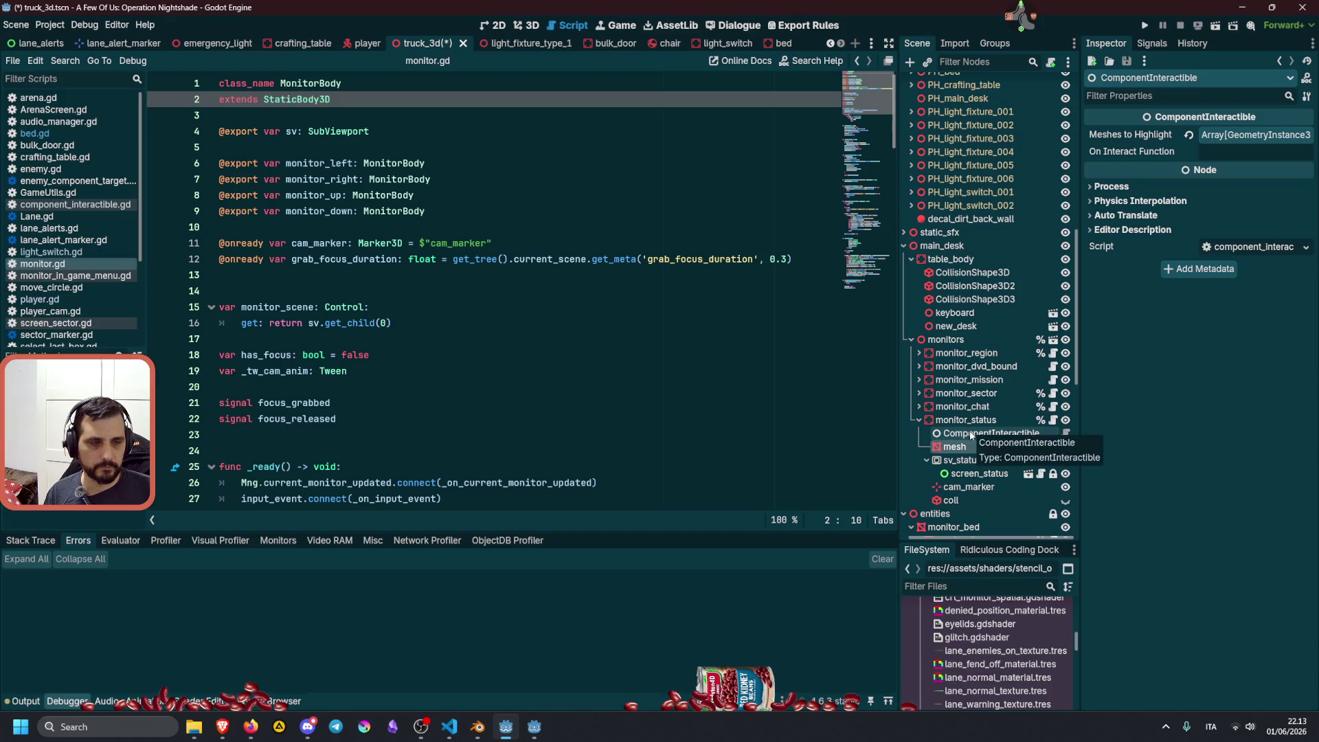
pyautogui.click(1237, 149)
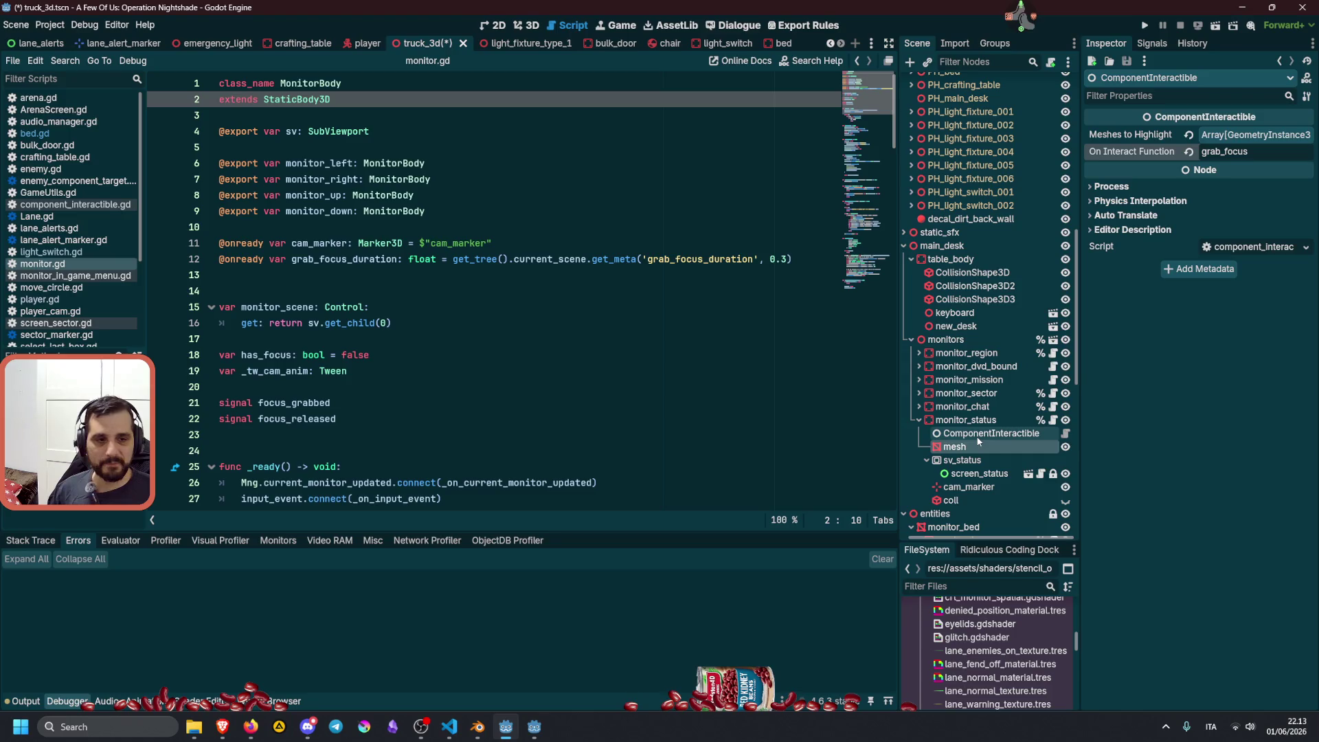
pyautogui.click(919, 419)
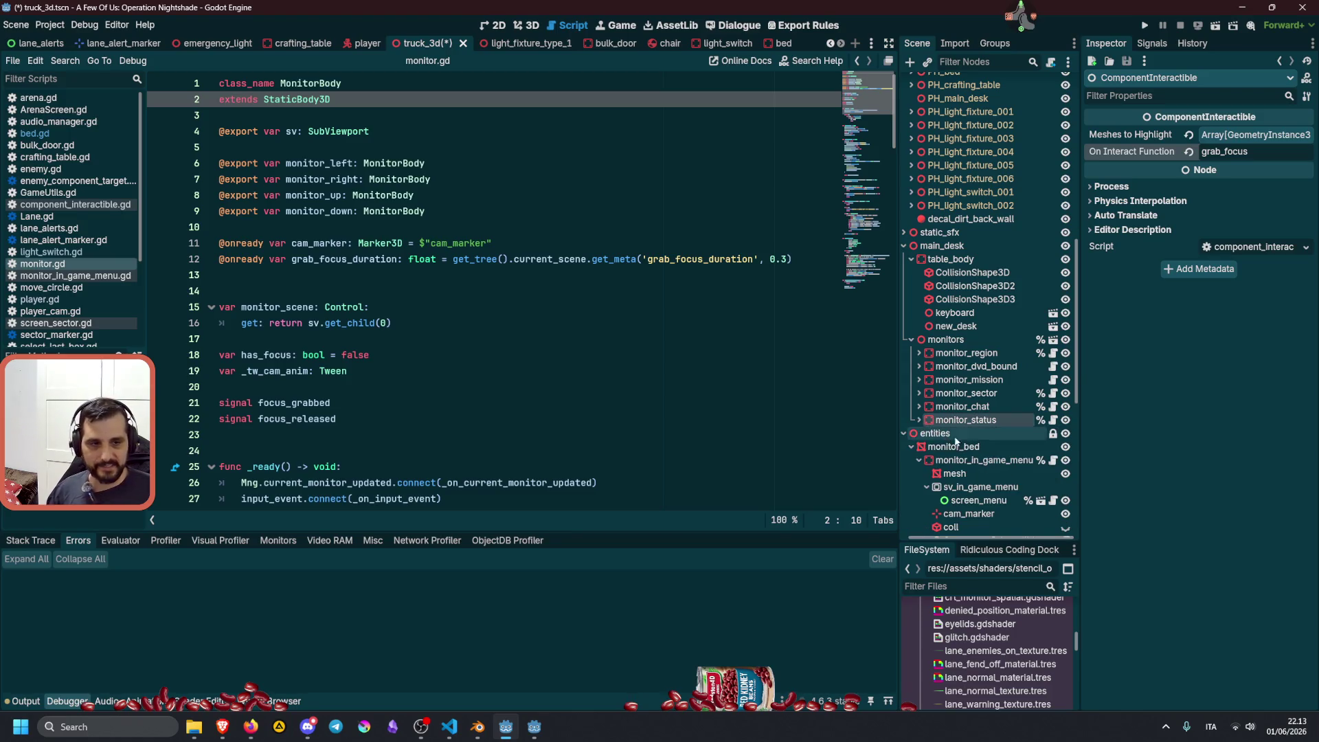
# Give monitor_in_game_menu's ComponentInteractible first place, grab_focus and its mesh, then open the chair scene.
pyautogui.click(982, 460)
pyautogui.scroll(-3, 984, 412)
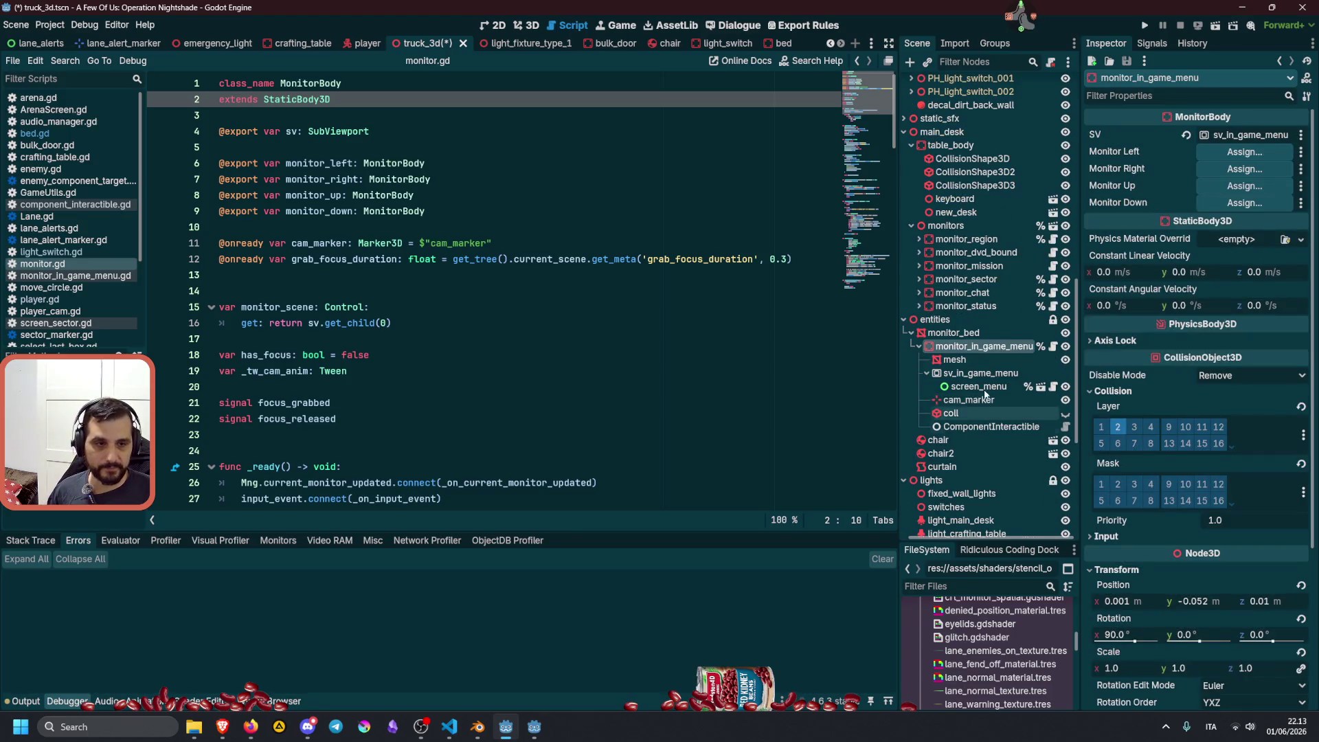
pyautogui.click(969, 426)
pyautogui.moveTo(967, 427); pyautogui.dragTo(966, 367)
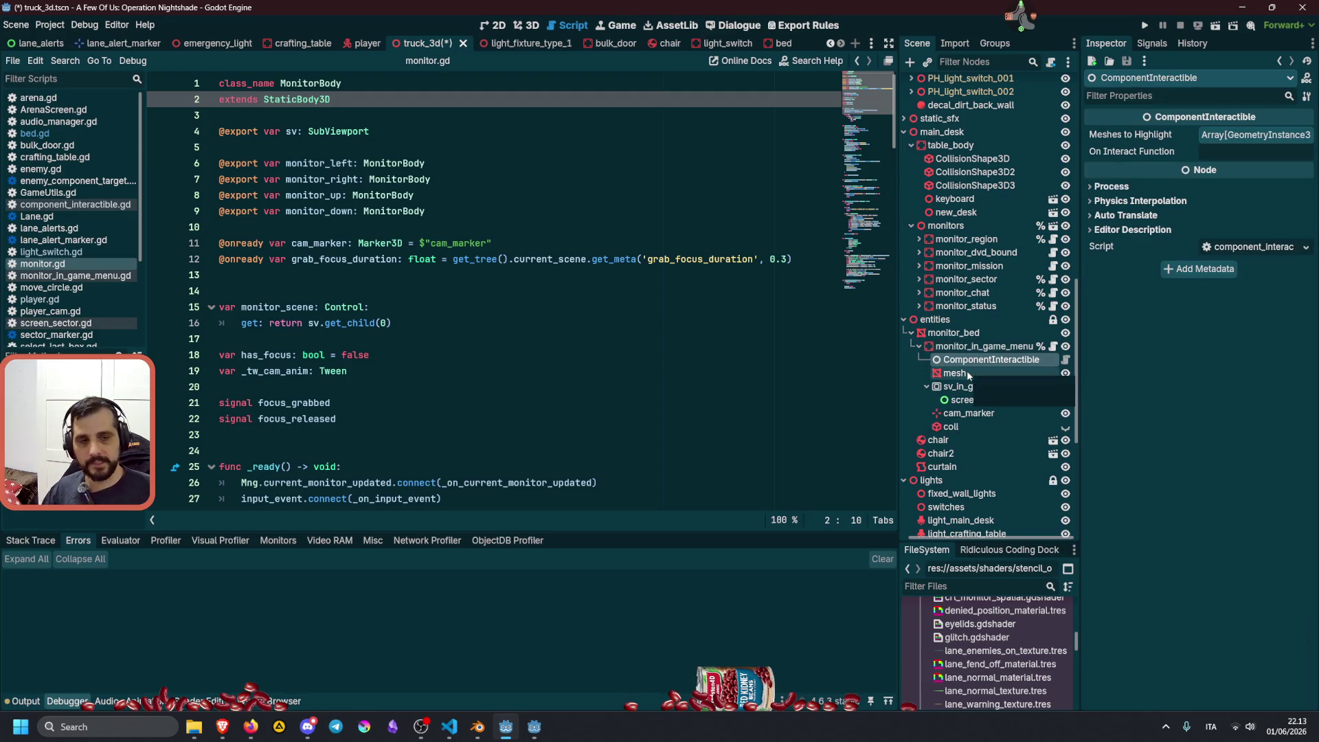
pyautogui.click(1220, 150)
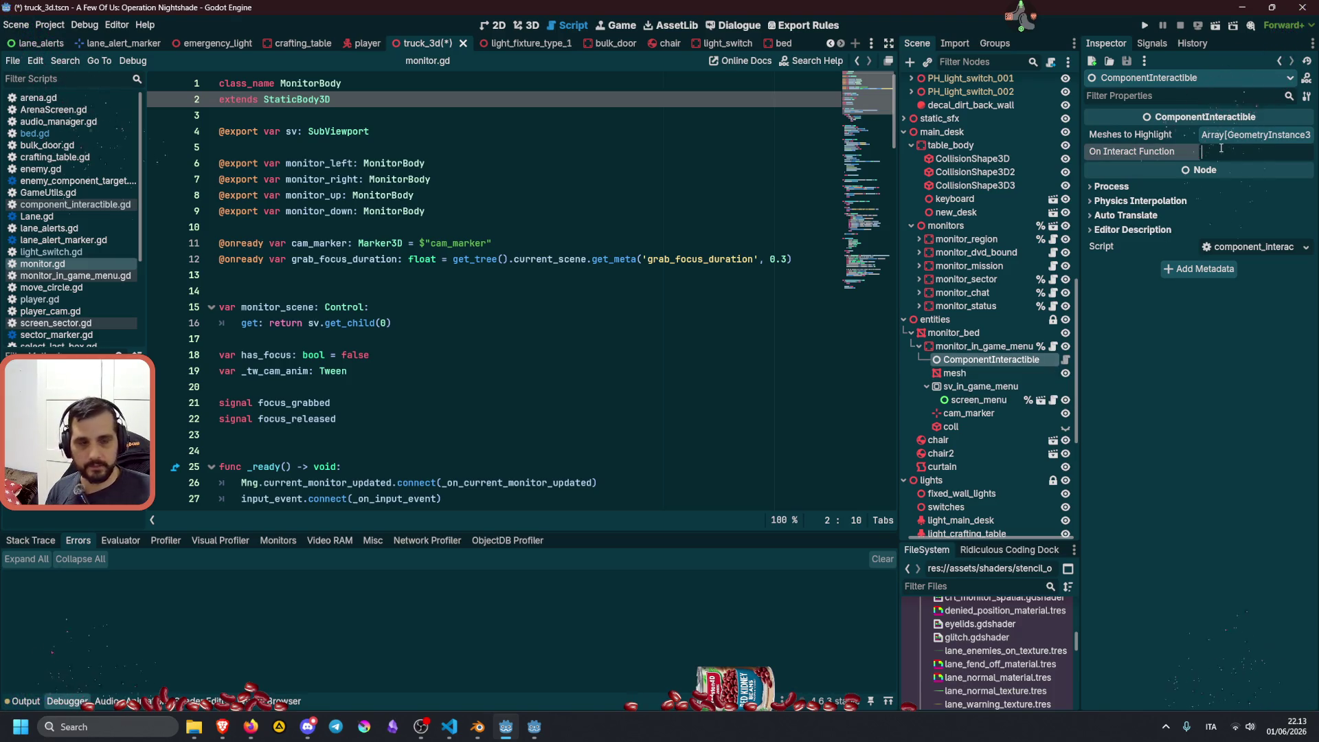
pyautogui.moveTo(954, 373)
pyautogui.mouseDown()
pyautogui.moveTo(1074, 375)
pyautogui.moveTo(1247, 134)
pyautogui.mouseUp()
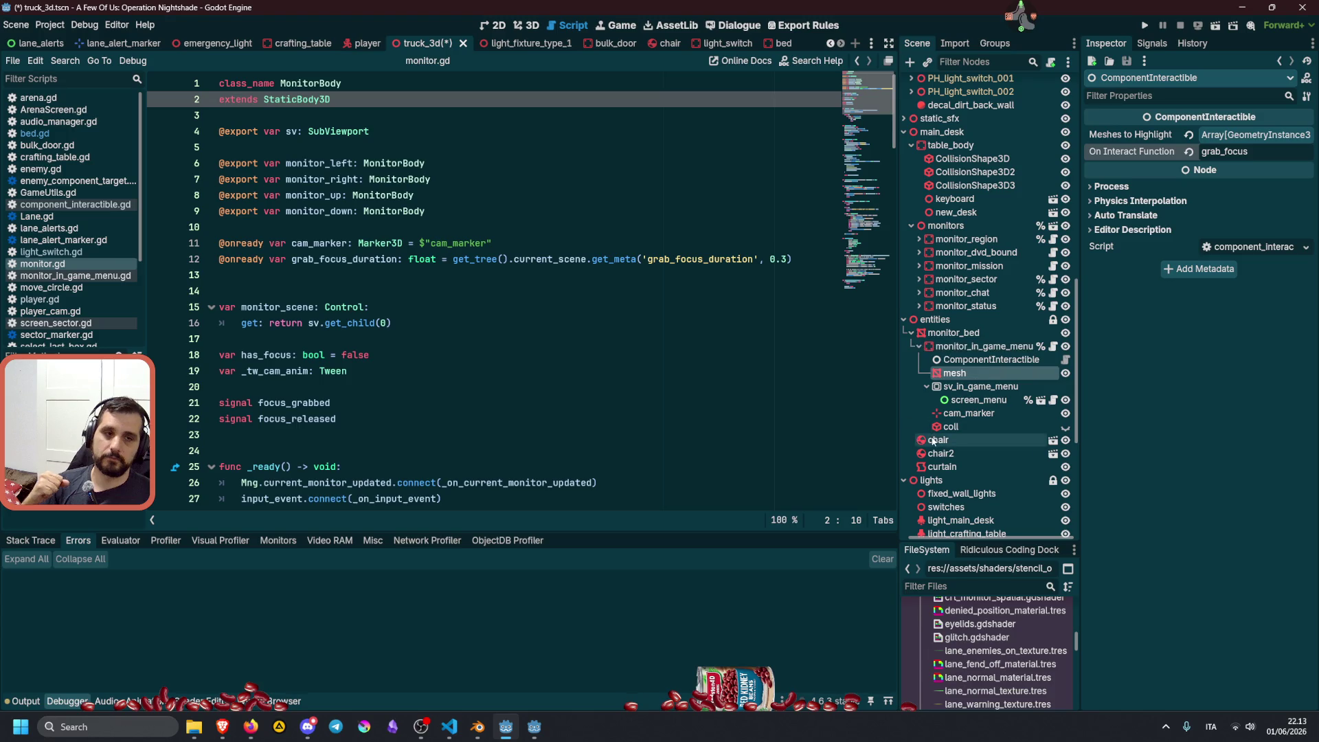
pyautogui.click(1052, 438)
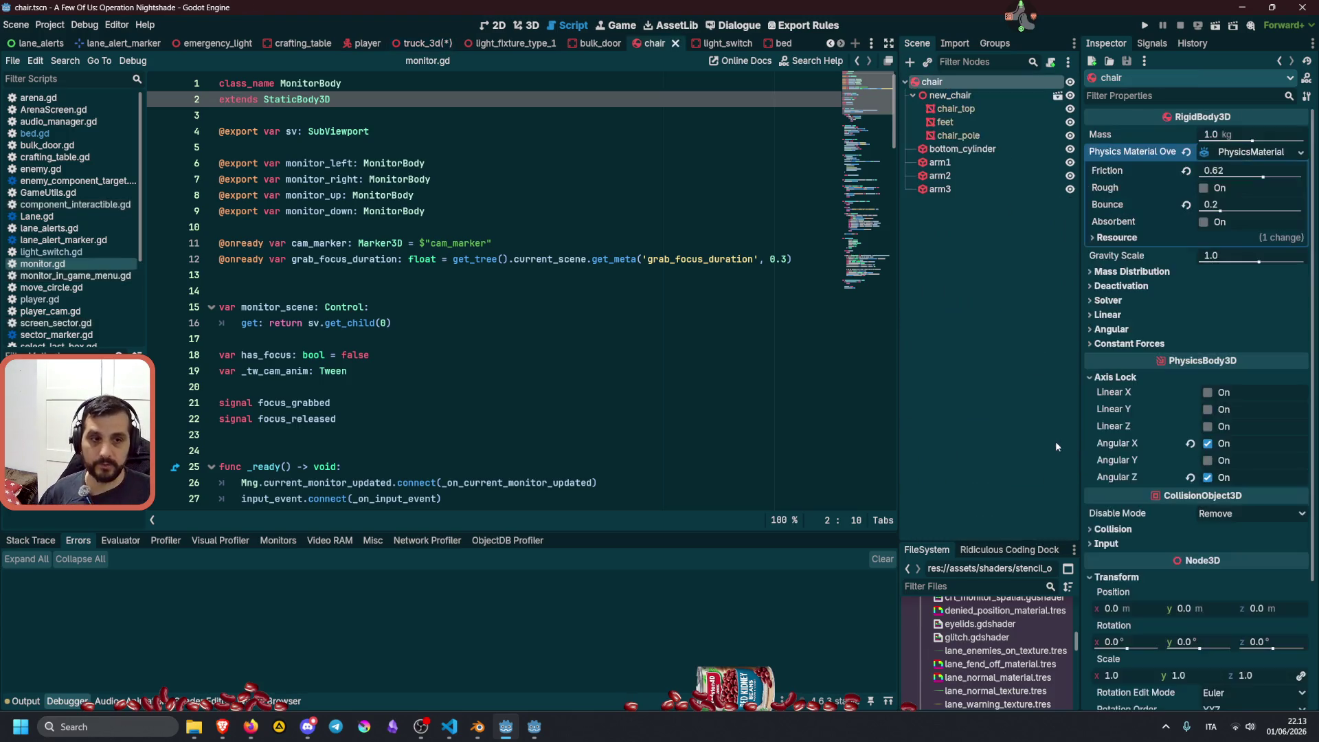
# Add a ComponentInteractible node as chair's first child, undoing an accidental light fixture paste.
pyautogui.click(950, 233)
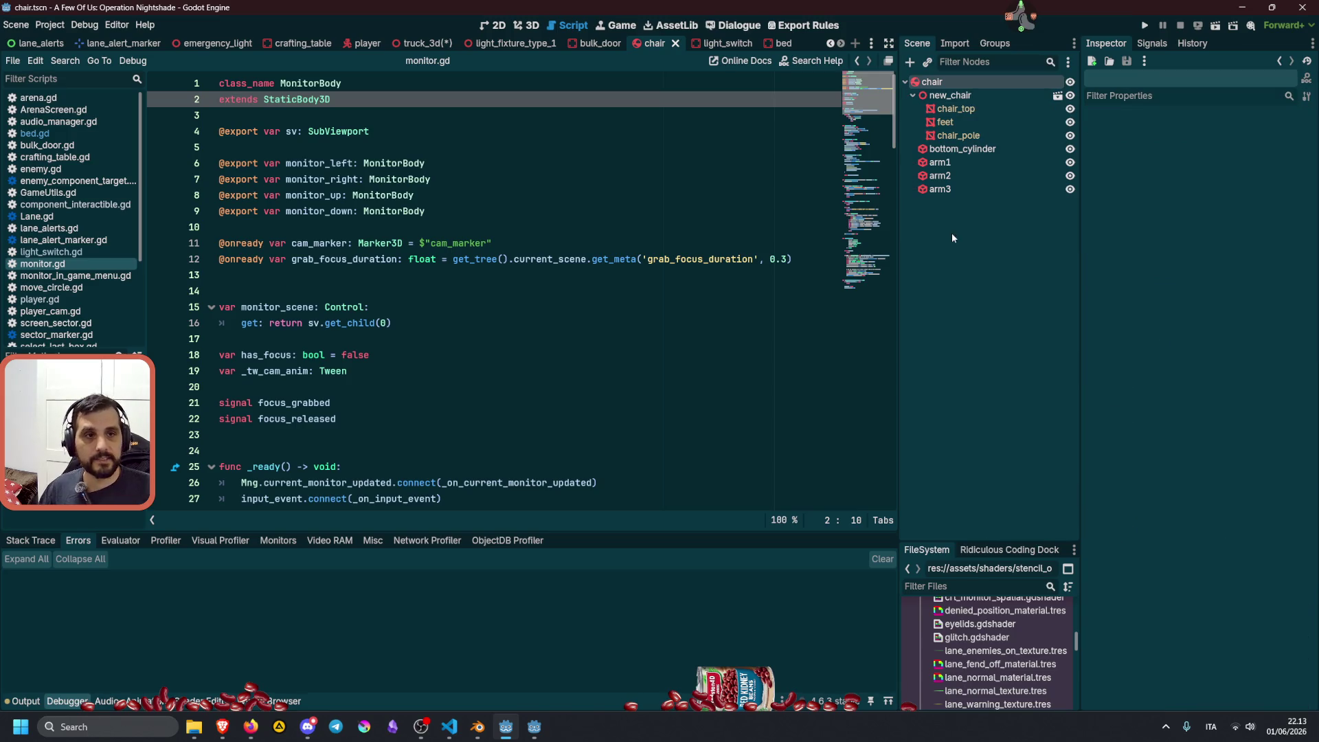
pyautogui.click(969, 84)
pyautogui.hotkey('ctrl', 'v')
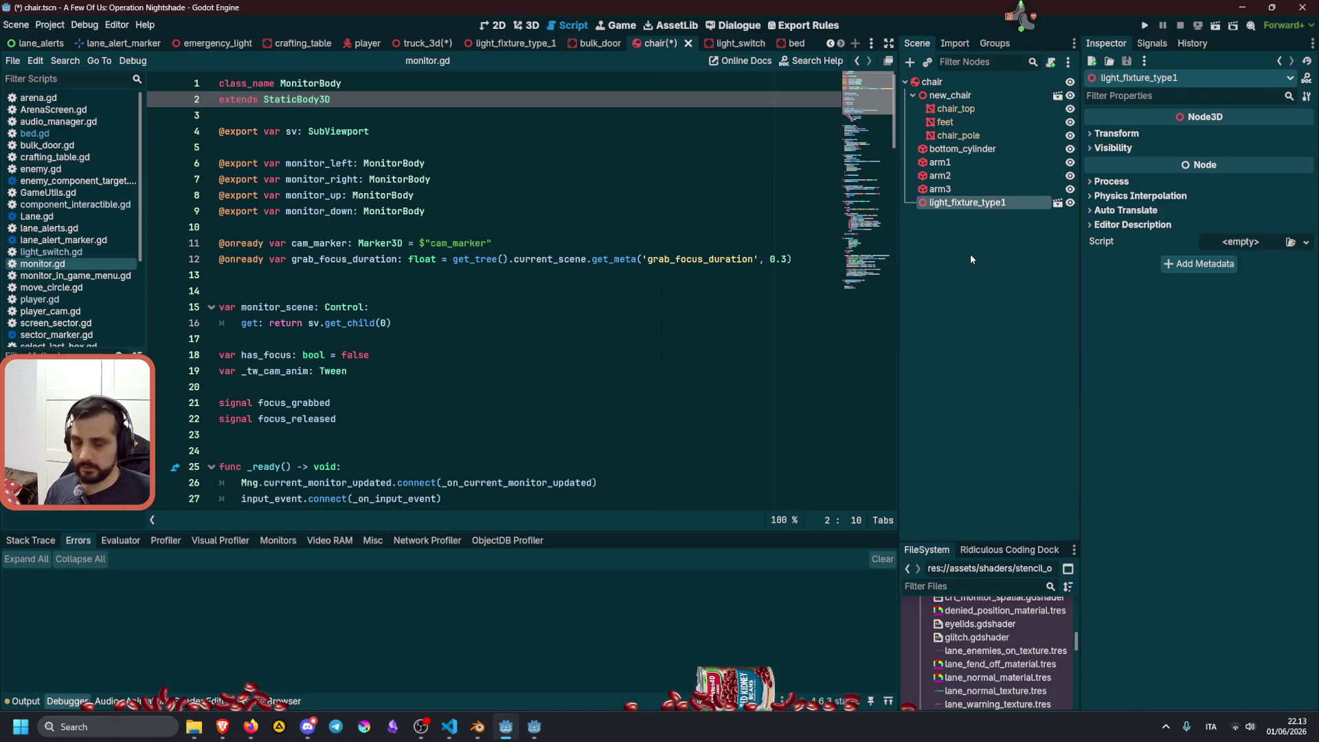
pyautogui.hotkey('ctrl', 'z')
pyautogui.click(946, 83)
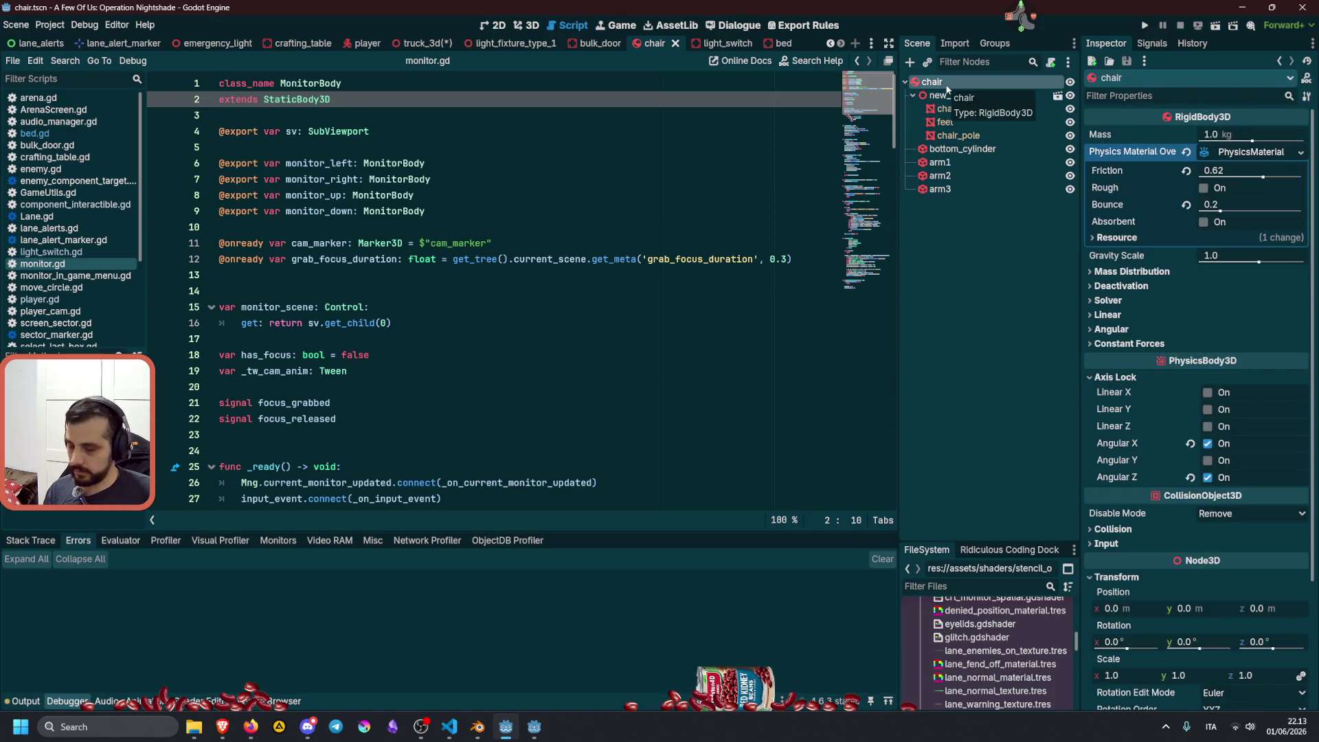
pyautogui.hotkey('ctrl', 'a')
pyautogui.press('Return')
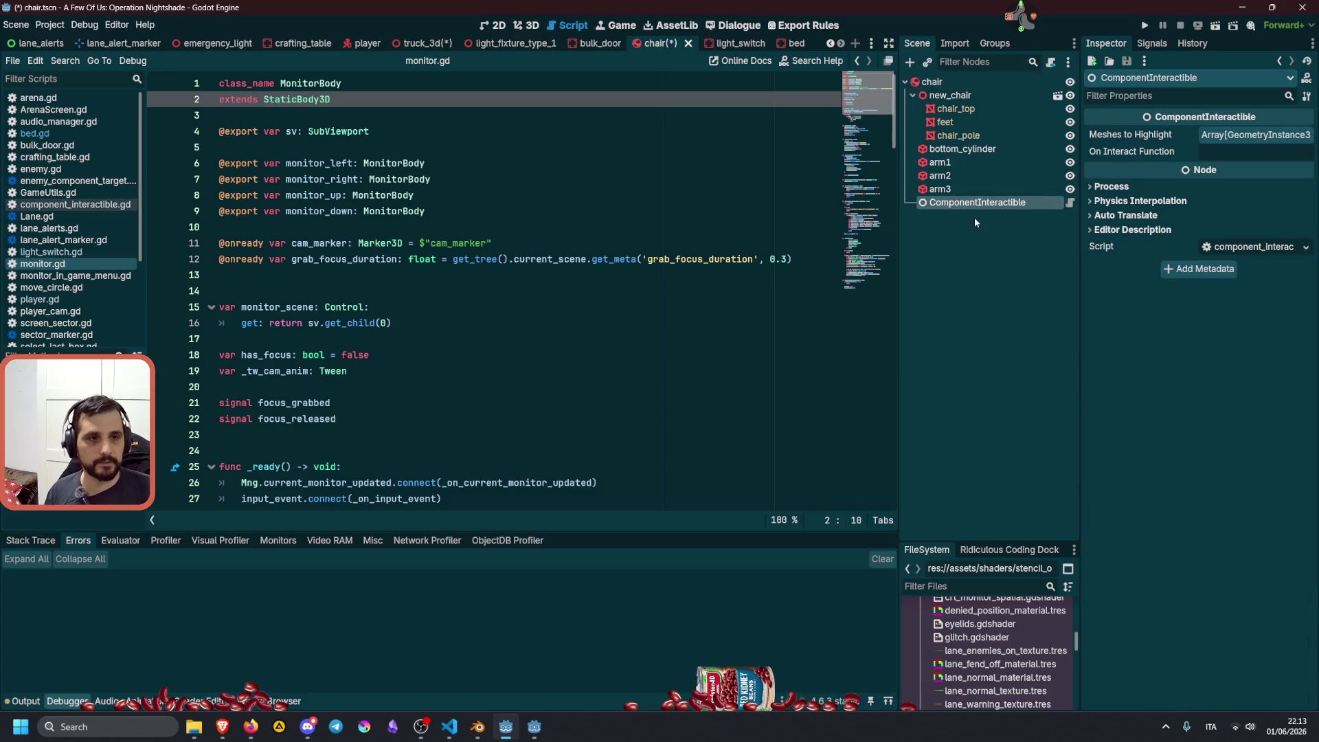
pyautogui.moveTo(967, 204); pyautogui.dragTo(960, 92)
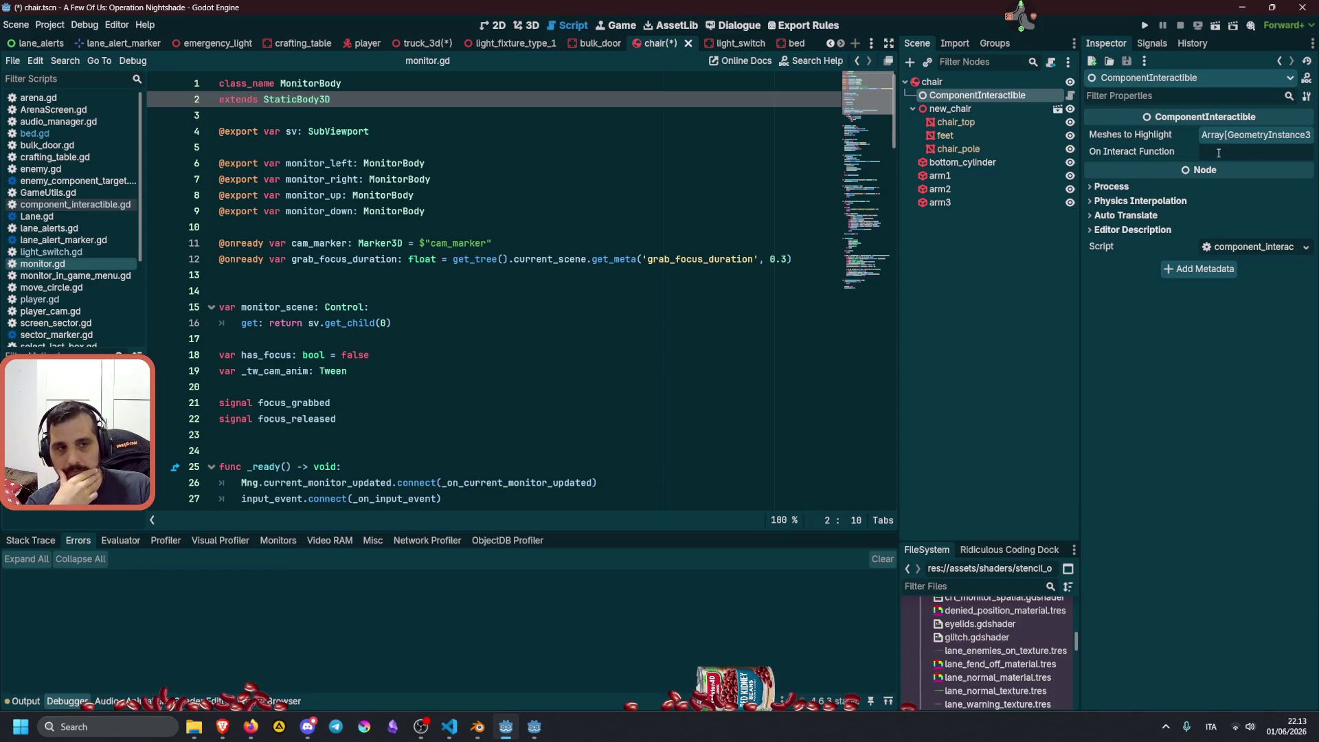
# In component_interactible.gd, wrap the get_parent().call line in 'if on_interact_function:'.
pyautogui.click(1070, 95)
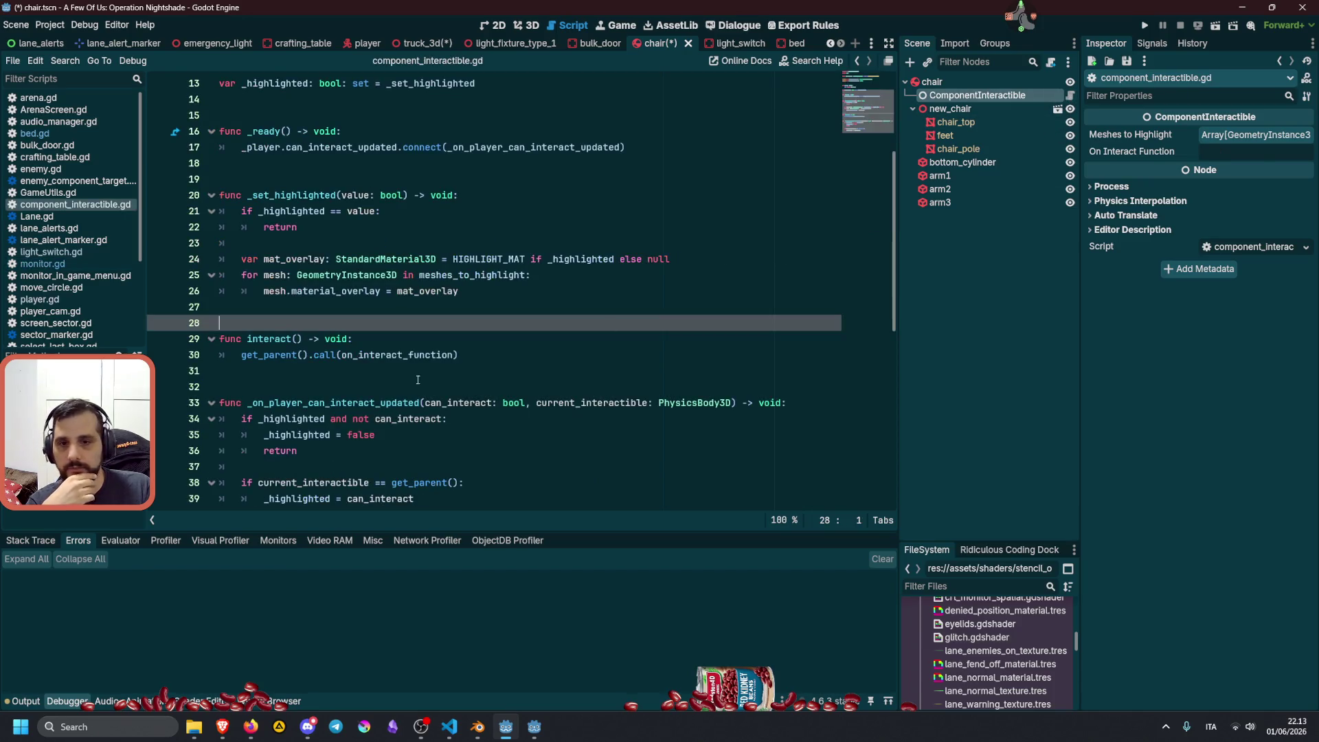
pyautogui.click(241, 354)
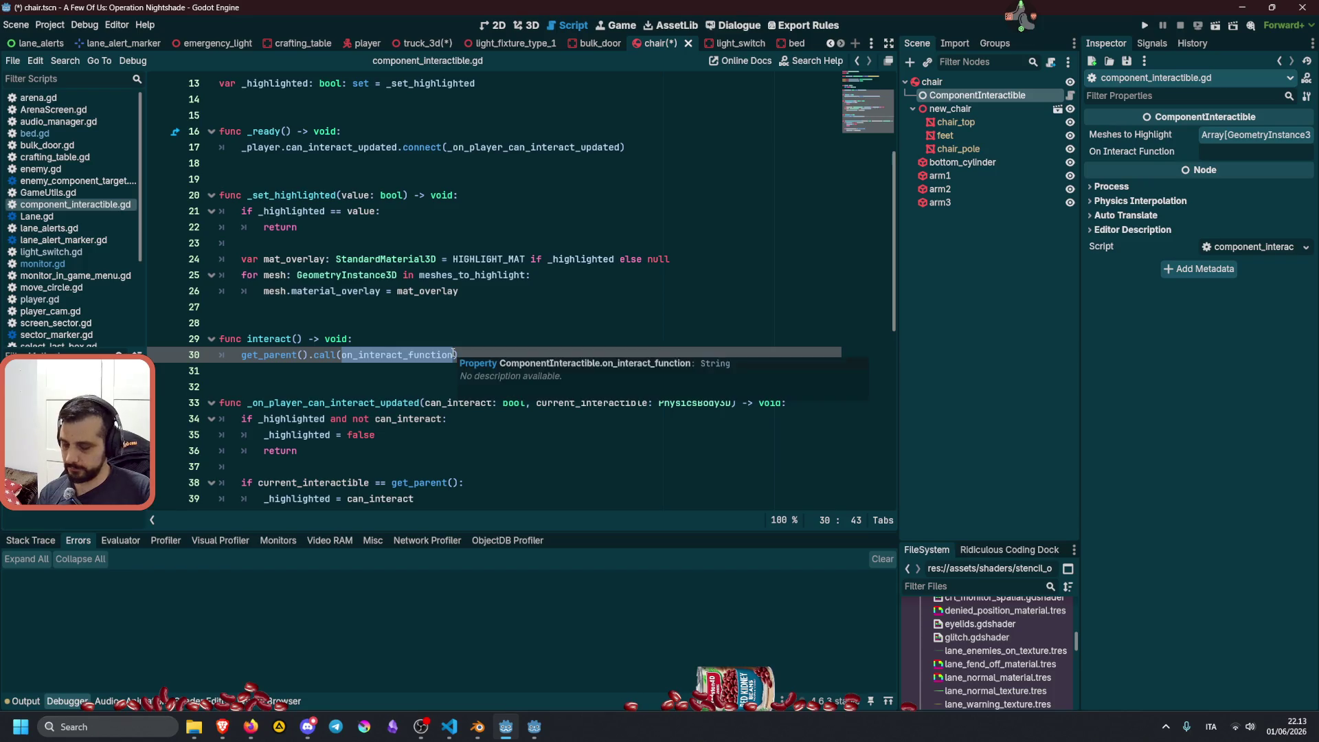
pyautogui.press('Return')
pyautogui.press('Up')
pyautogui.write('if')
pyautogui.write('on_interact_function')
pyautogui.write(':')
pyautogui.press('Down')
pyautogui.press('Home')
pyautogui.press('Tab')
pyautogui.press('End')
# Save, then add an else: branch after the guarded callback call in interact().
pyautogui.hotkey('ctrl', 's')
pyautogui.press('Return')
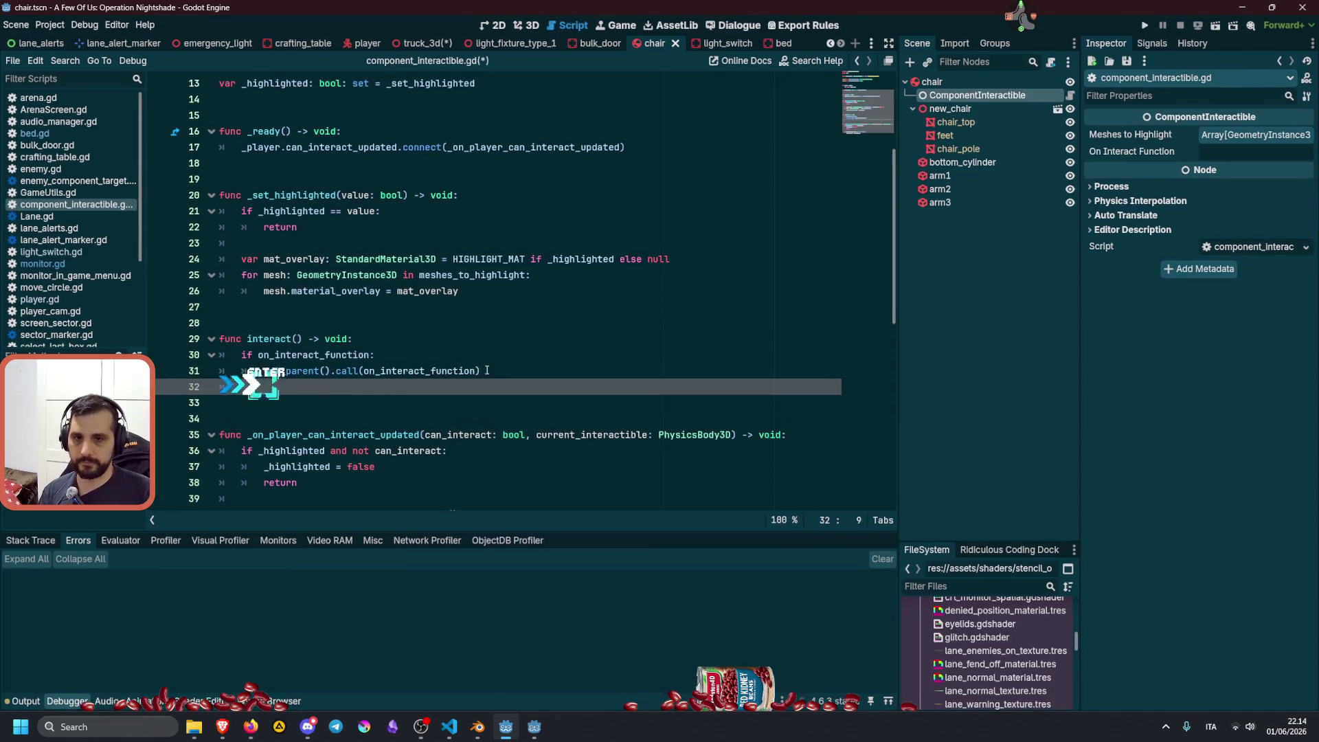
pyautogui.press('BackSpace')
pyautogui.write('else:')
pyautogui.press('Return')
# Start a push_warning(" call inside the else branch.
pyautogui.write('pru')
pyautogui.press('BackSpace')
pyautogui.press('BackSpace')
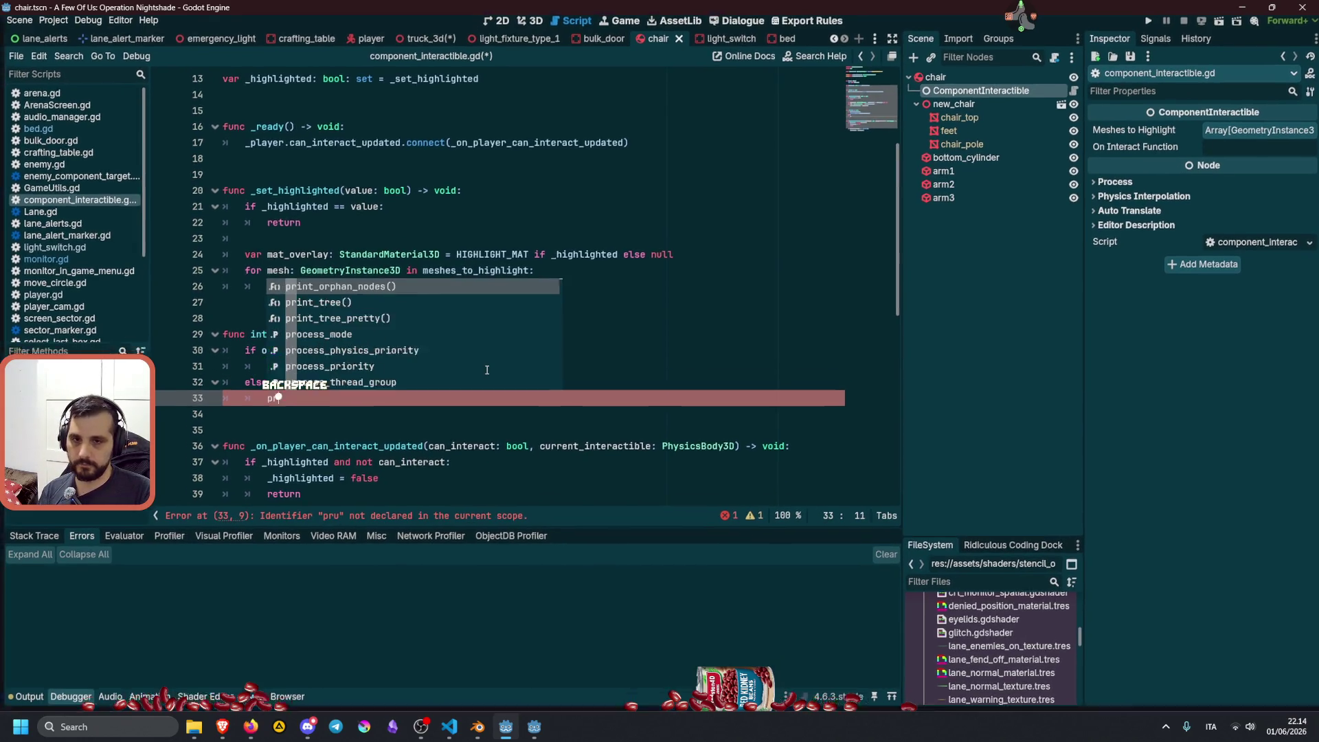
pyautogui.write('rinte')
pyautogui.press('BackSpace')
pyautogui.write('_')
pyautogui.hotkey('shift', 'Home')
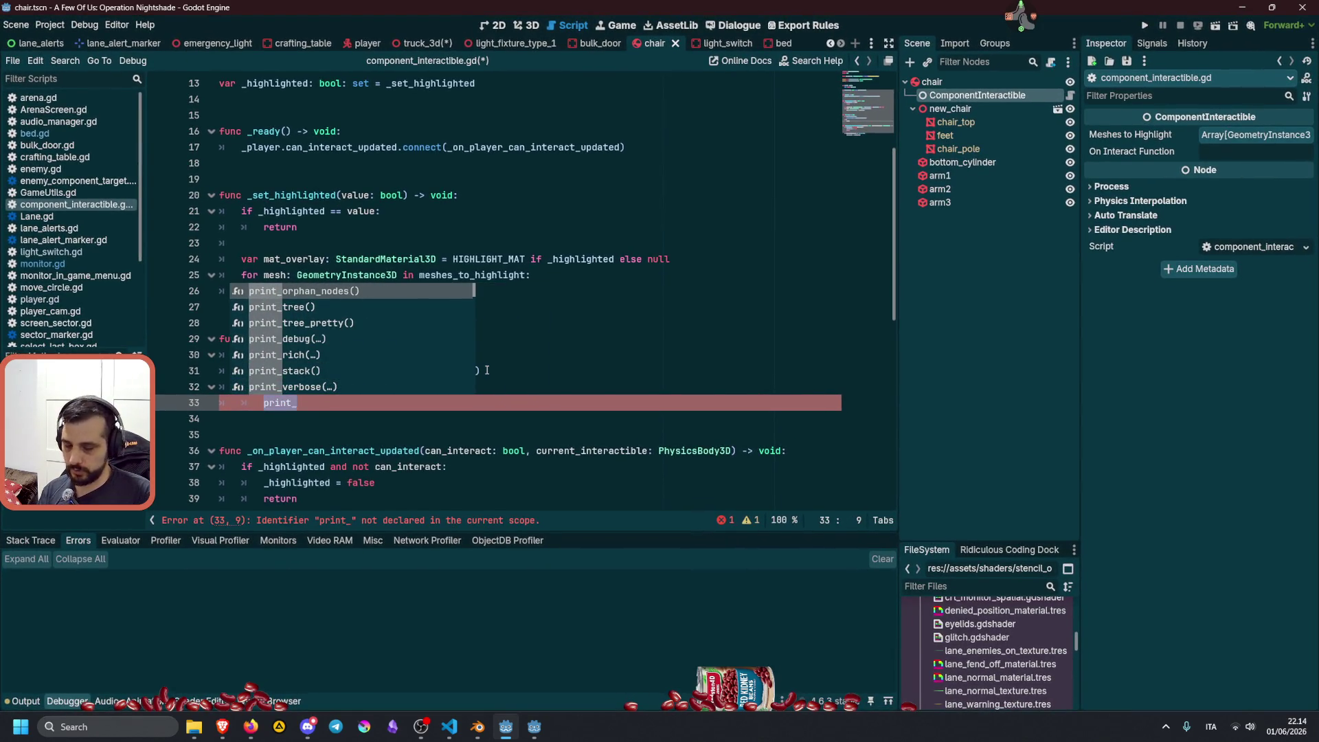
pyautogui.write('push_wa')
pyautogui.press('Return')
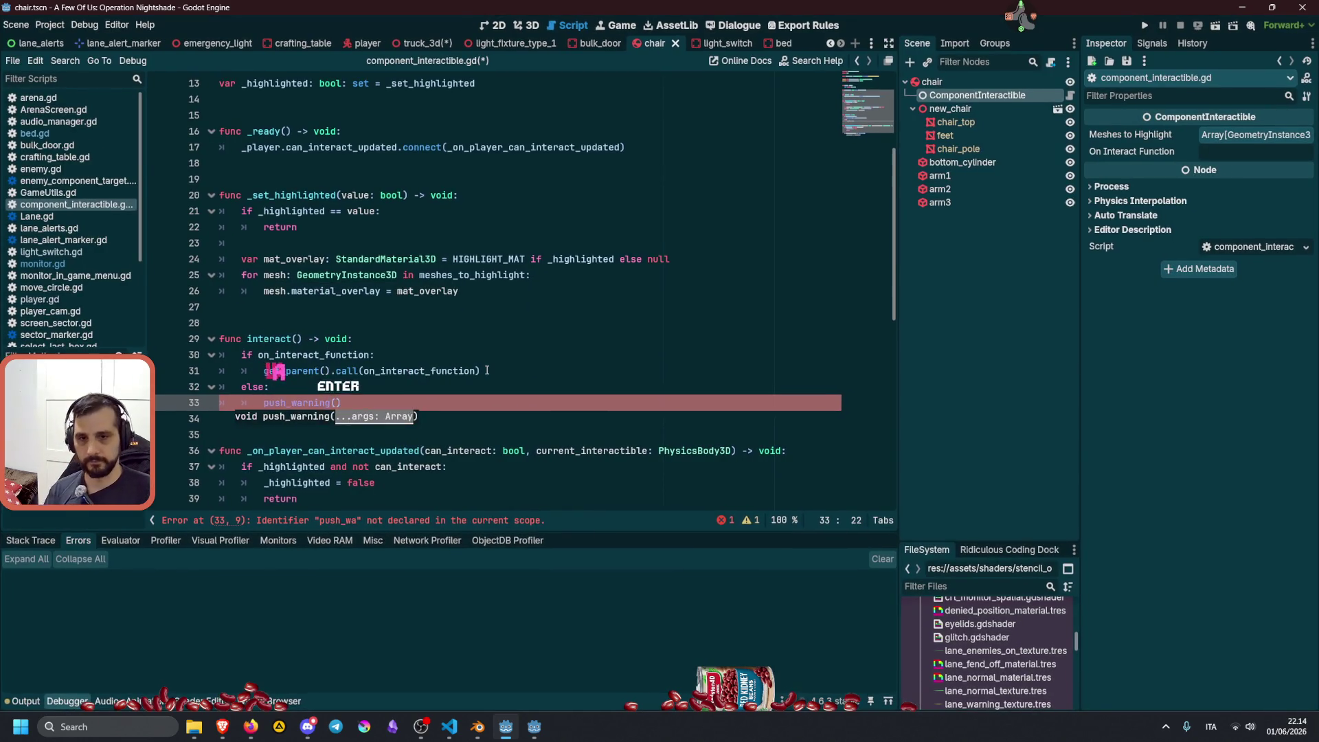
pyautogui.write('"')
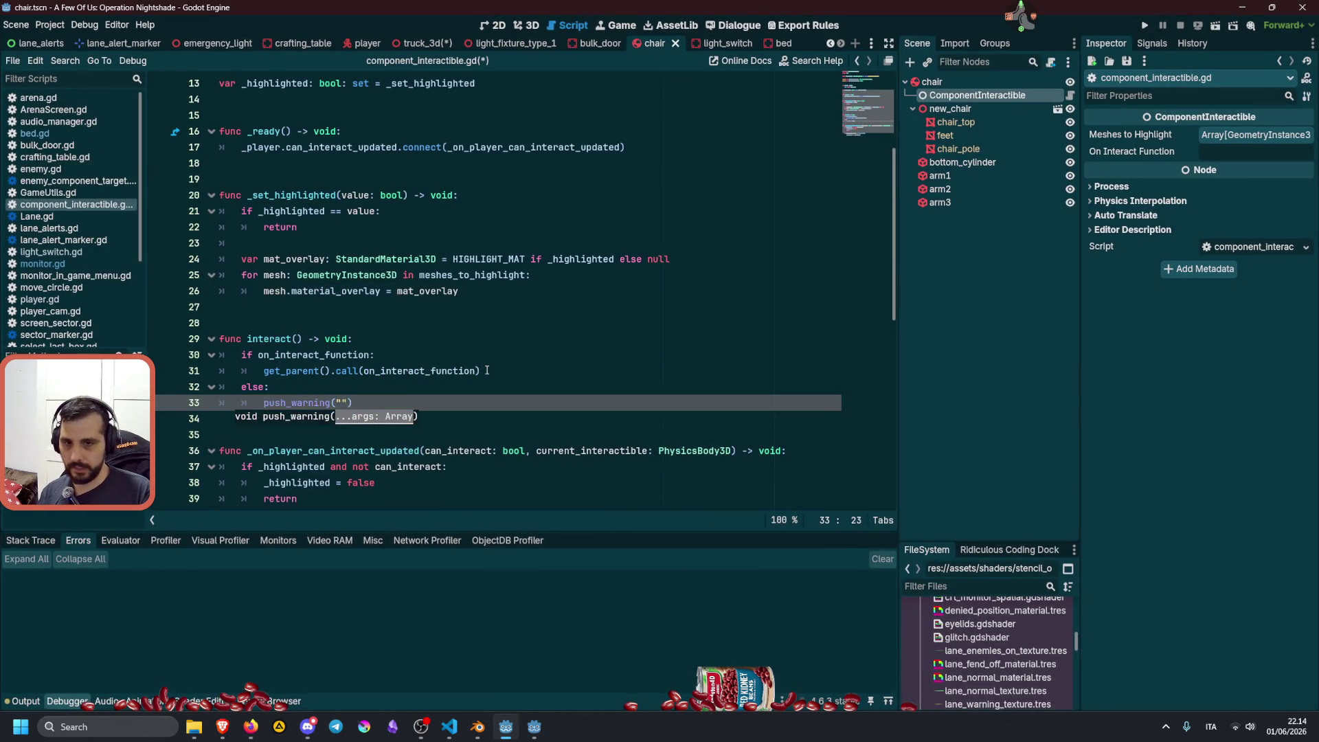
# Write the warning '%s interactible doesn't have a set callable name.' % get_parent().name.
pyautogui.write('%s')
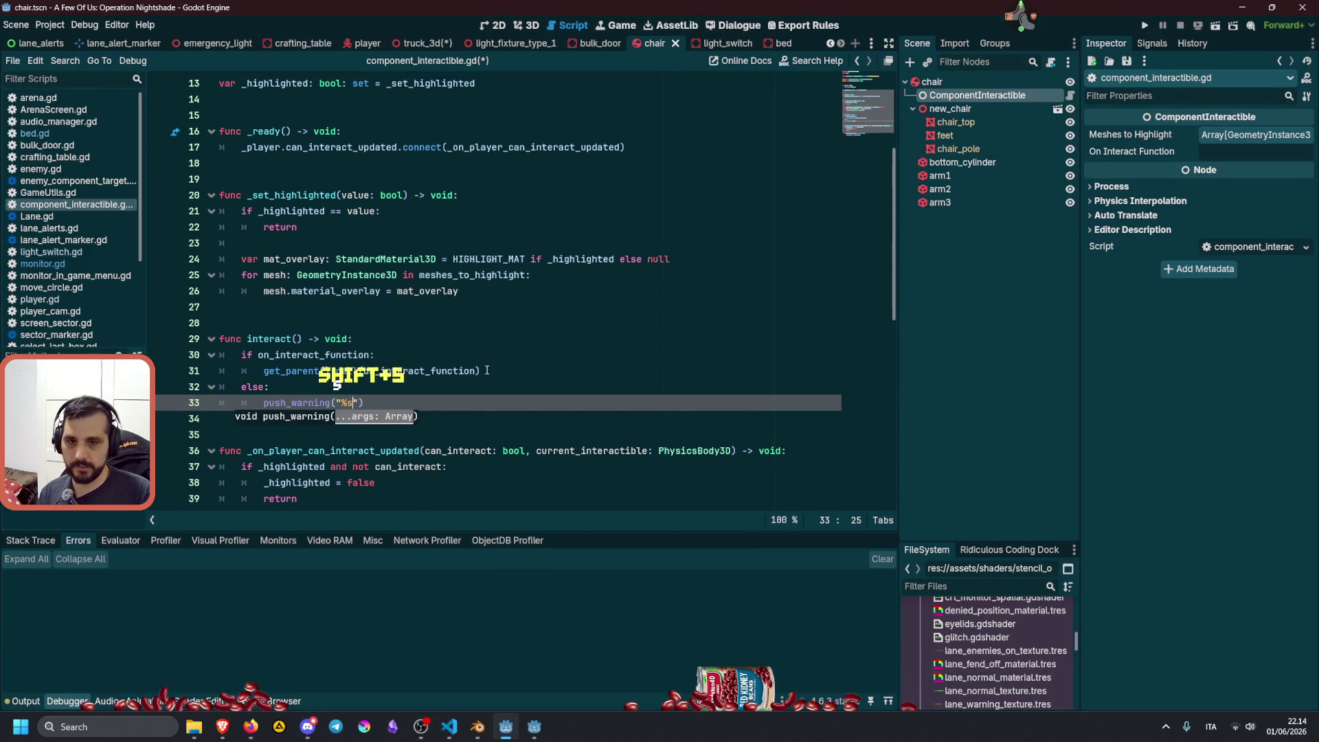
pyautogui.write(' inte')
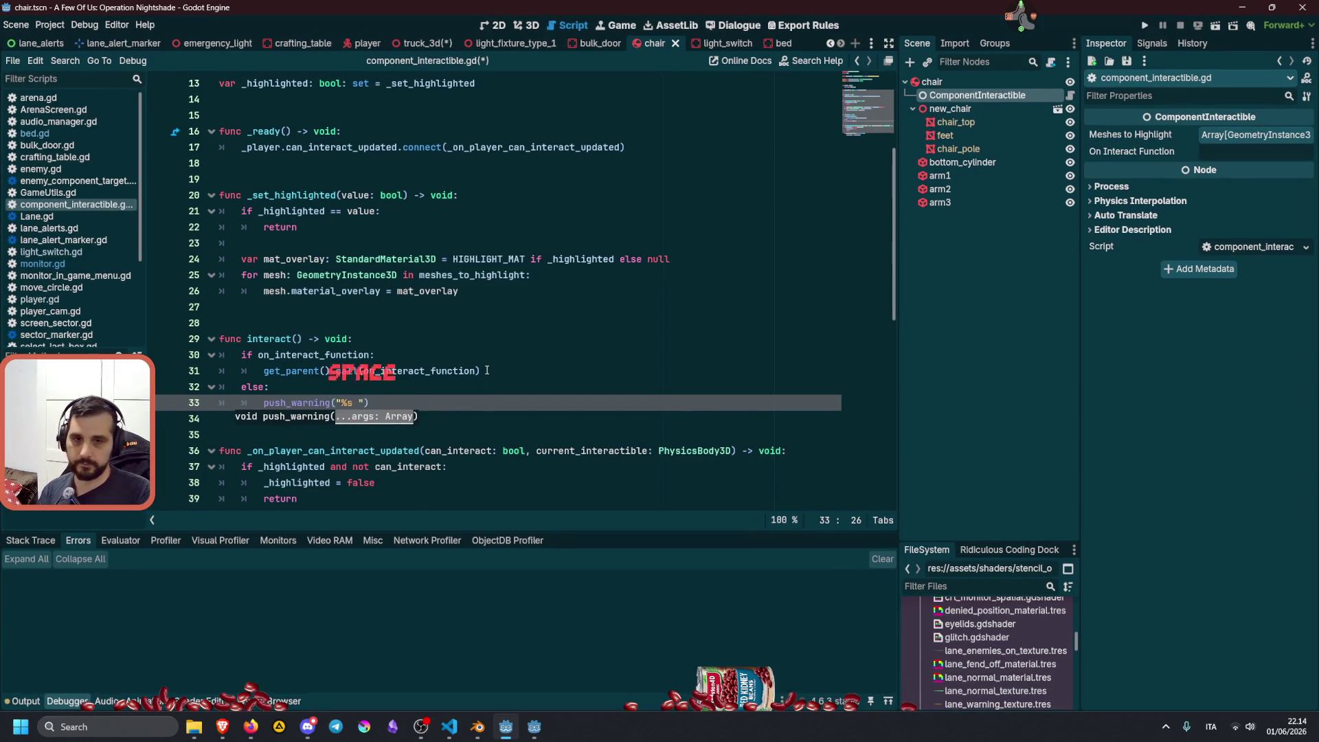
pyautogui.write('ractible')
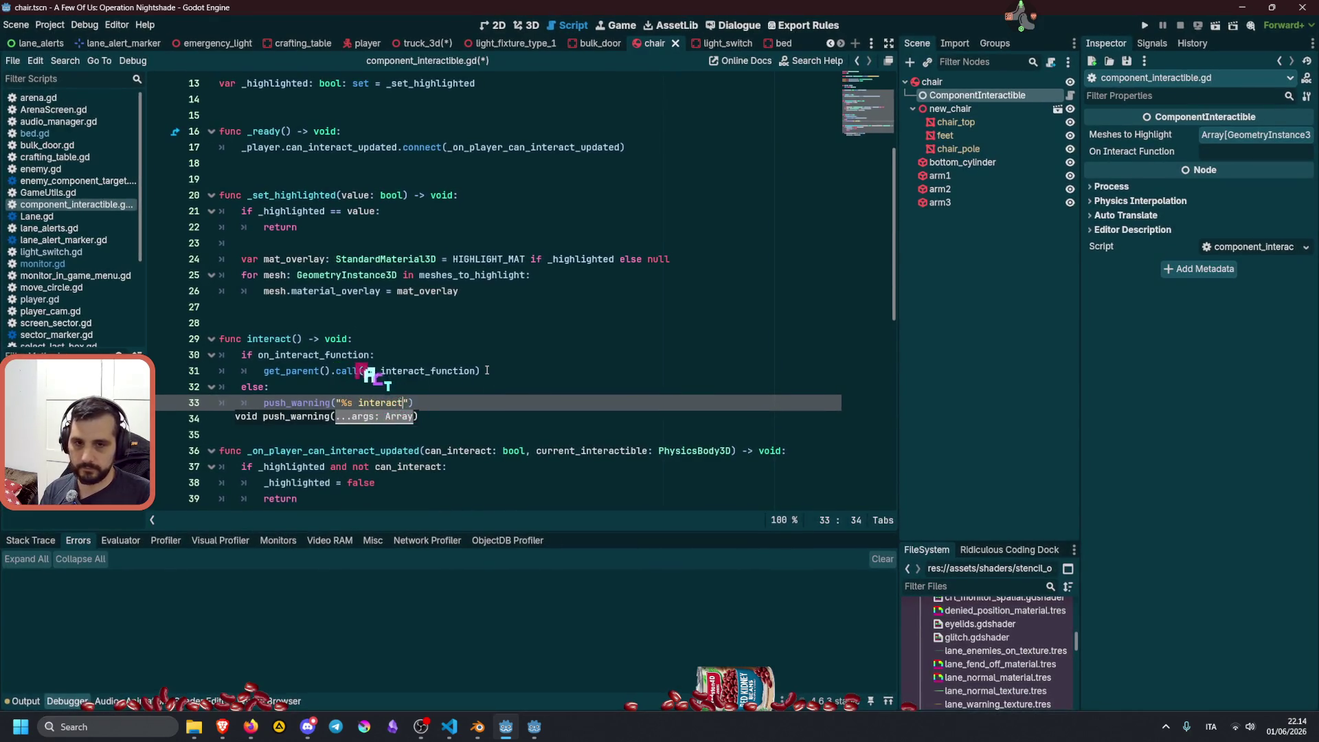
pyautogui.write(' does')
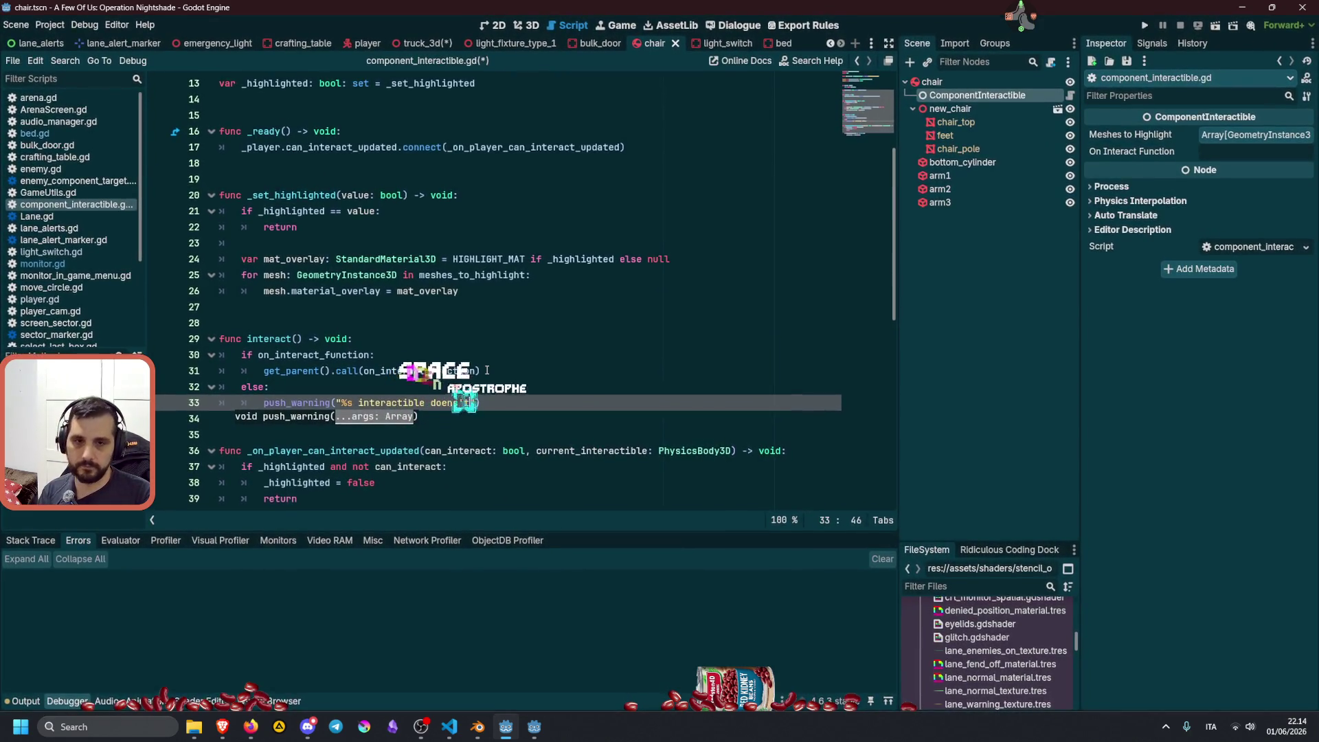
pyautogui.write('t')
pyautogui.press('BackSpace')
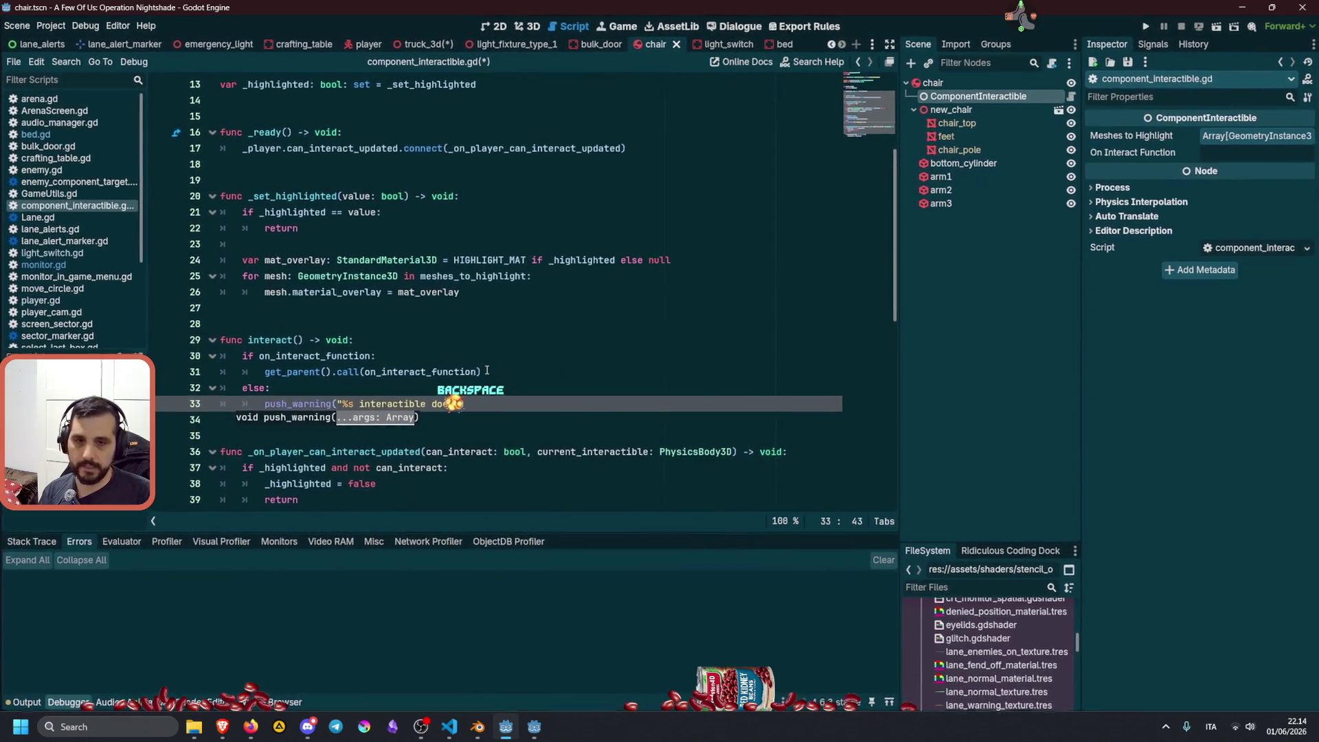
pyautogui.write("'t have ")
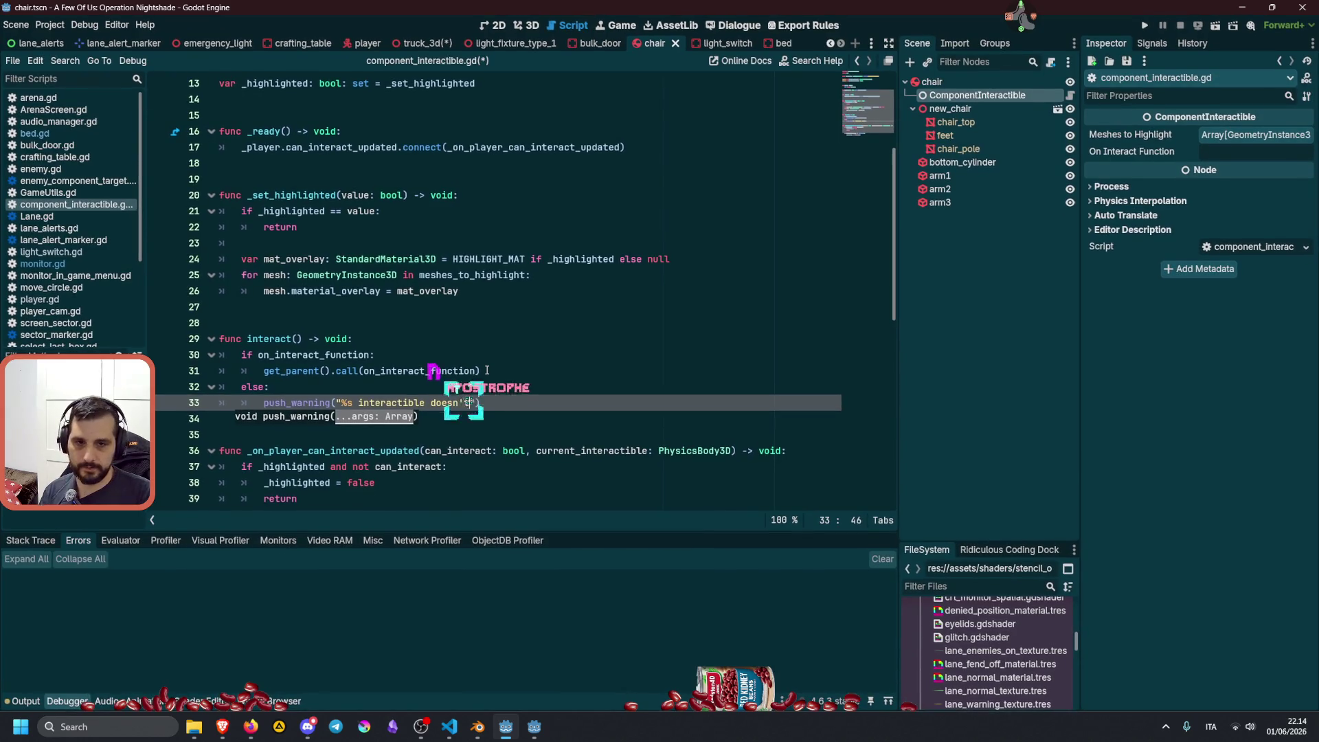
pyautogui.write('a set c')
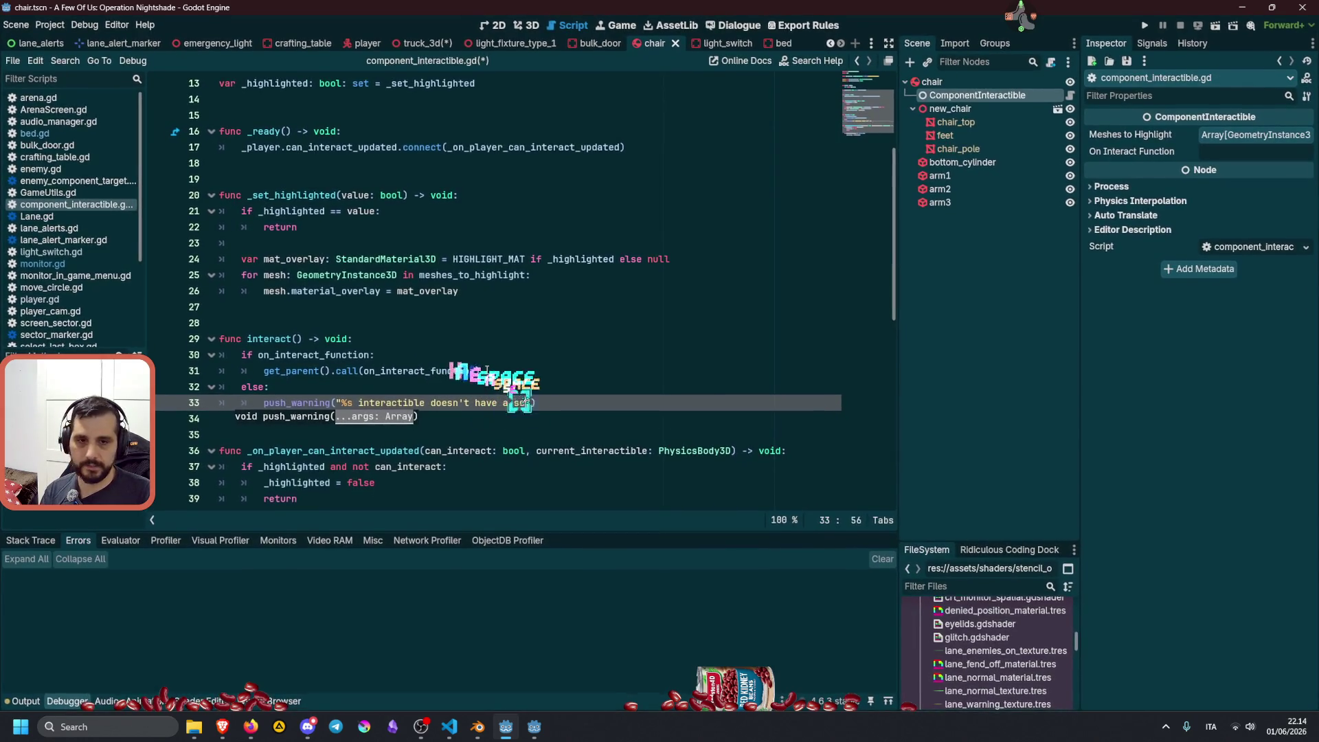
pyautogui.write('allba')
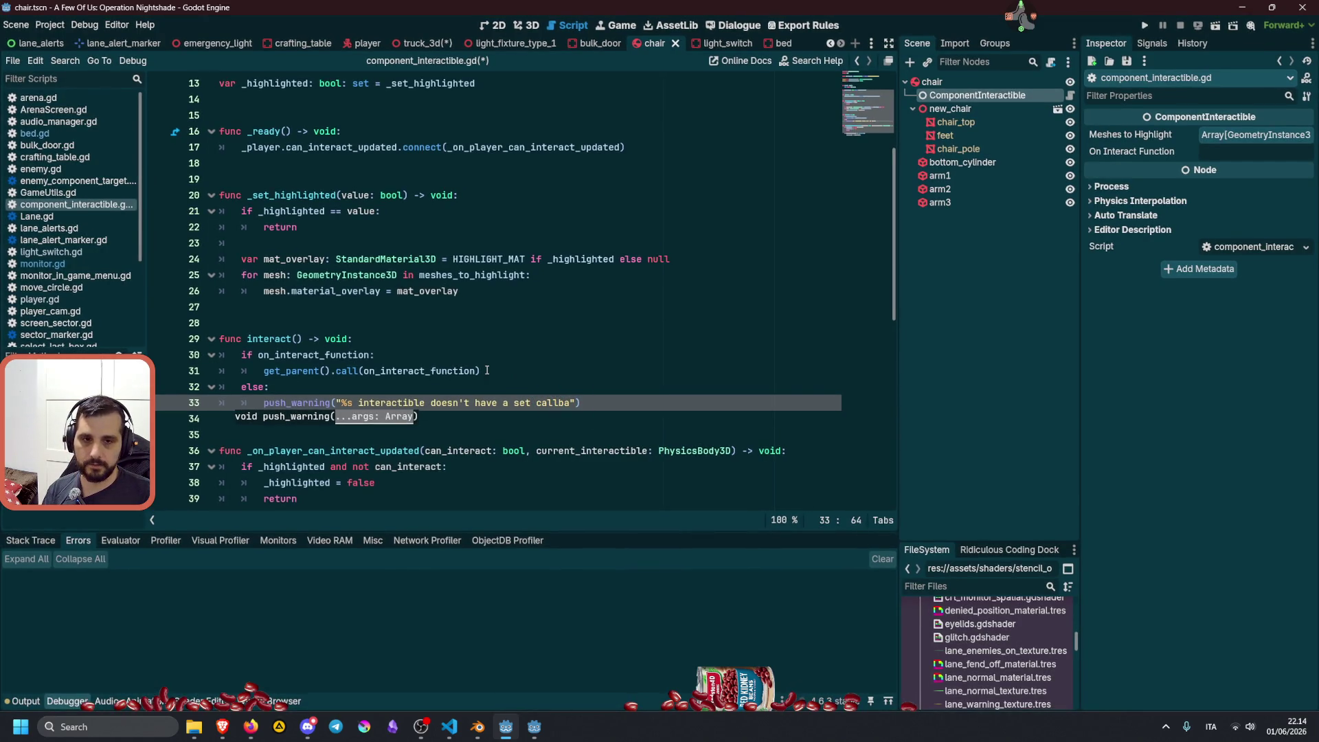
pyautogui.press('BackSpace')
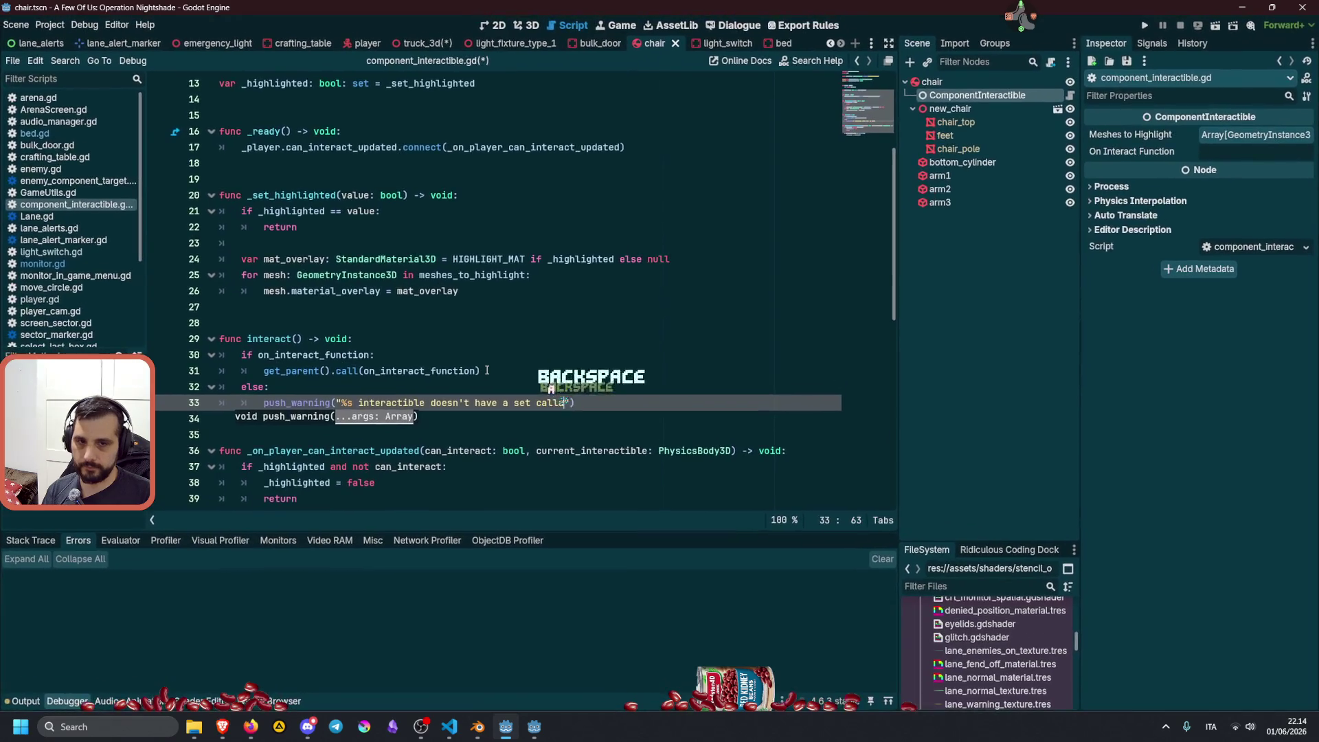
pyautogui.write('le name')
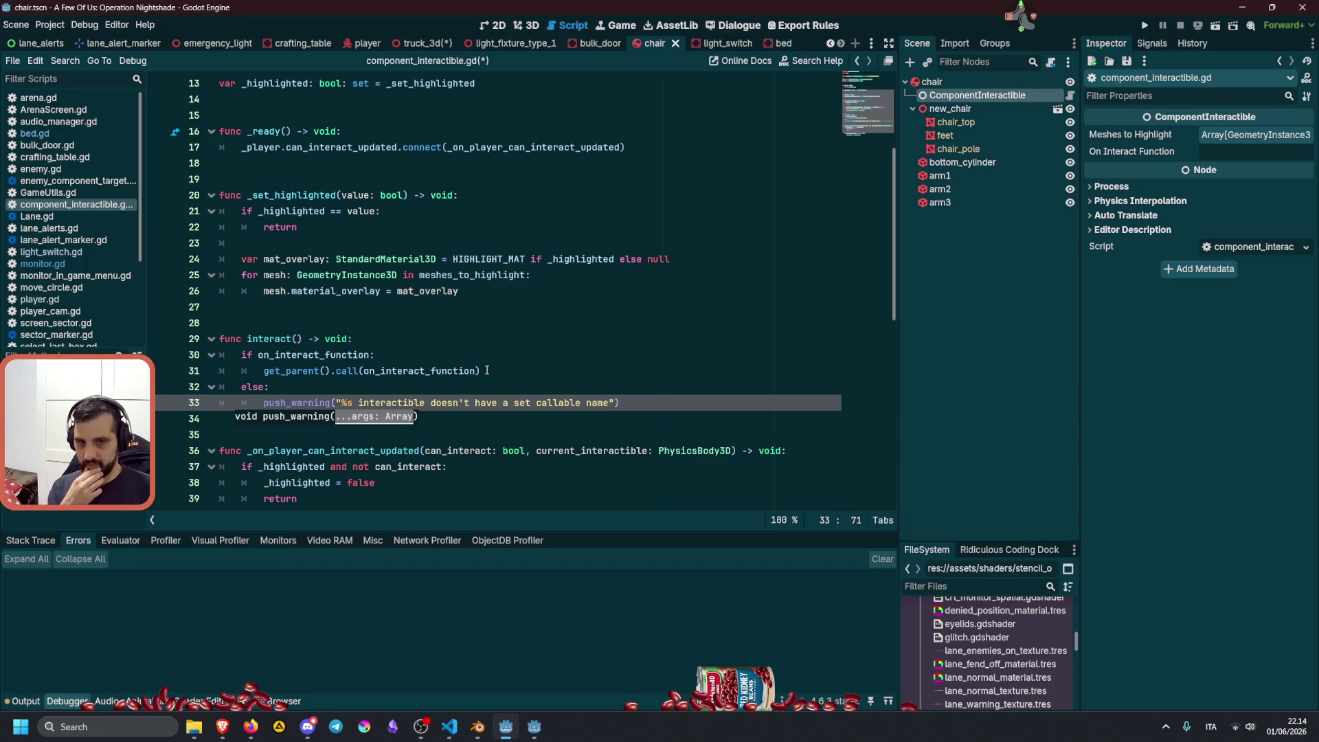
pyautogui.write('\\." % get_')
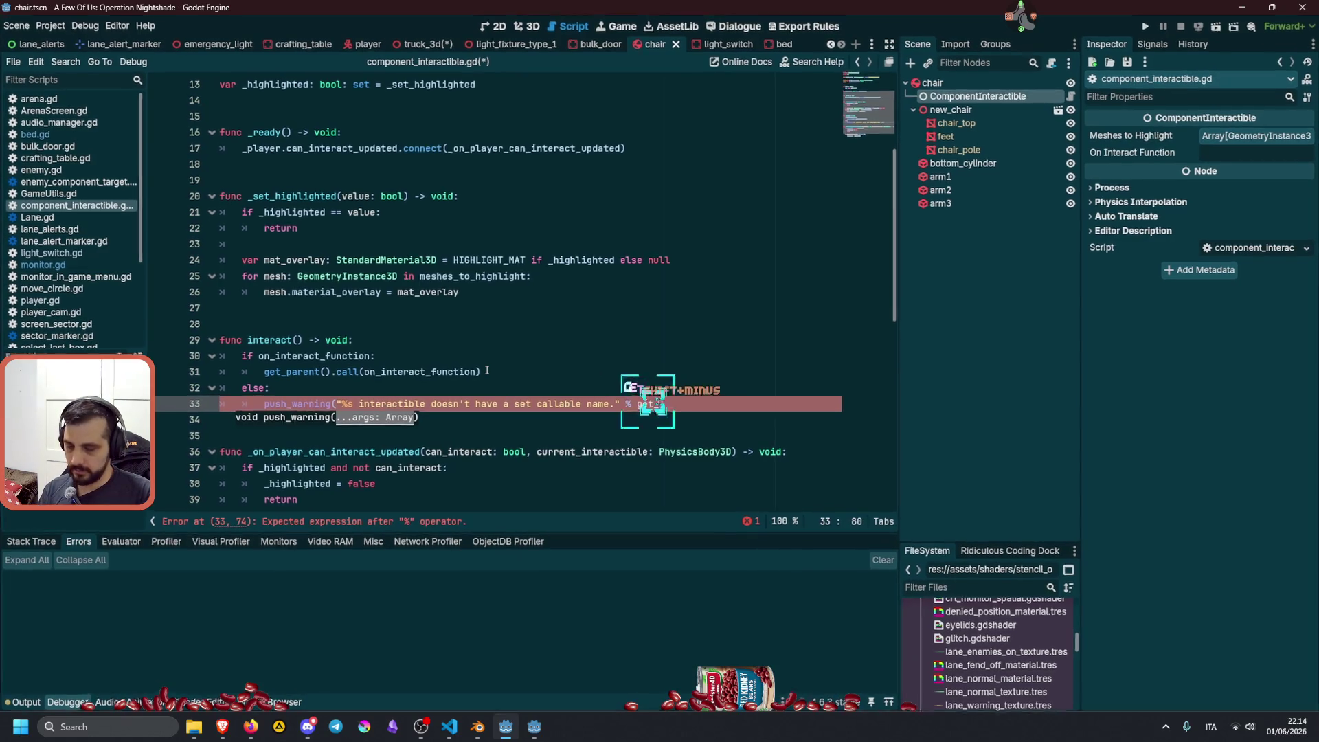
pyautogui.write('pa')
pyautogui.press('Return')
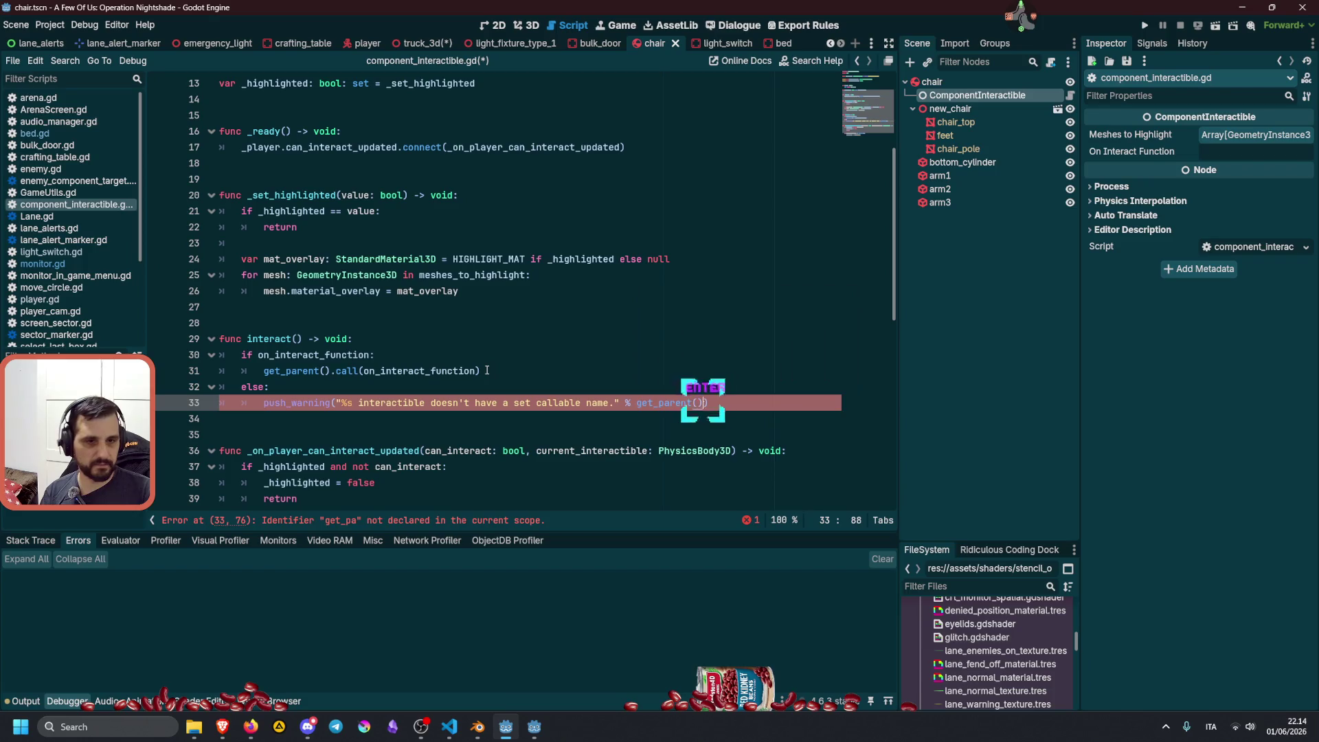
pyautogui.write('.name')
pyautogui.scroll(1, 181, 476)
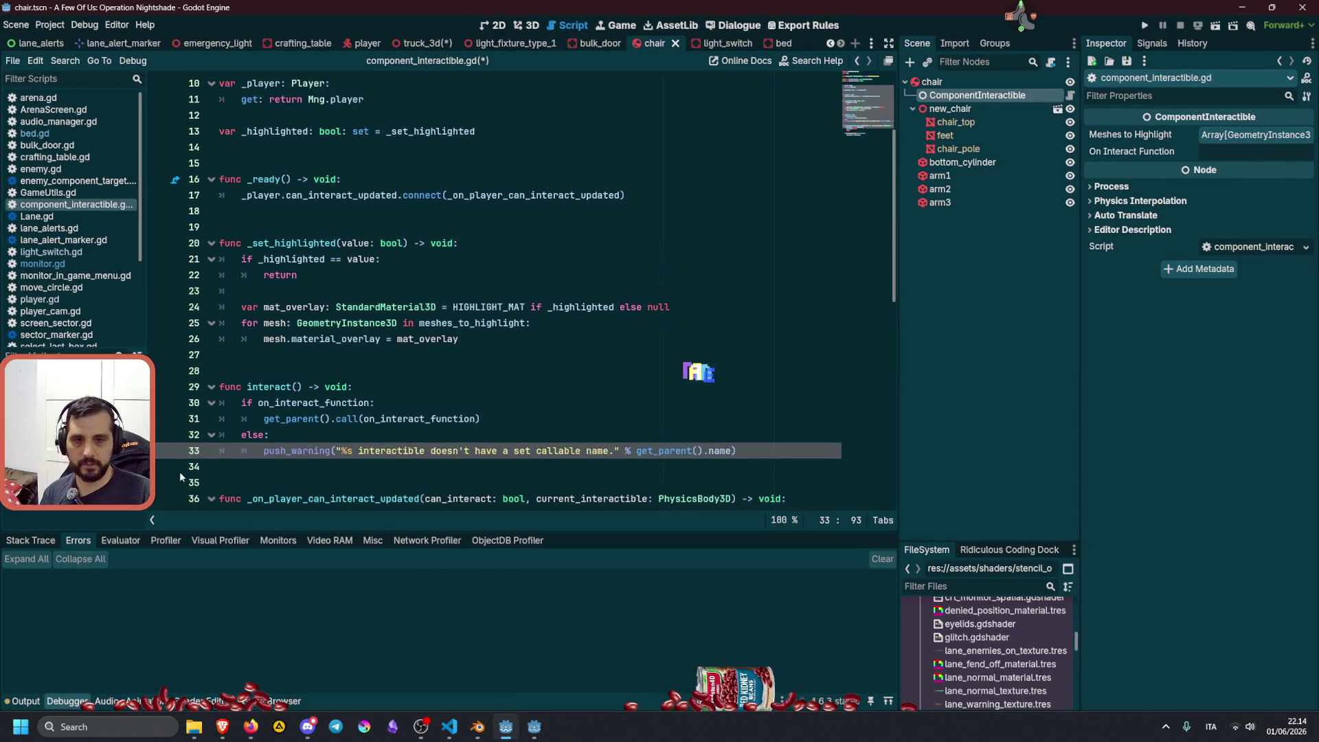
pyautogui.click(371, 388)
# Save the script and add chair_top to the chair ComponentInteractible's Meshes to Highlight.
pyautogui.hotkey('ctrl', 's')
pyautogui.click(457, 350)
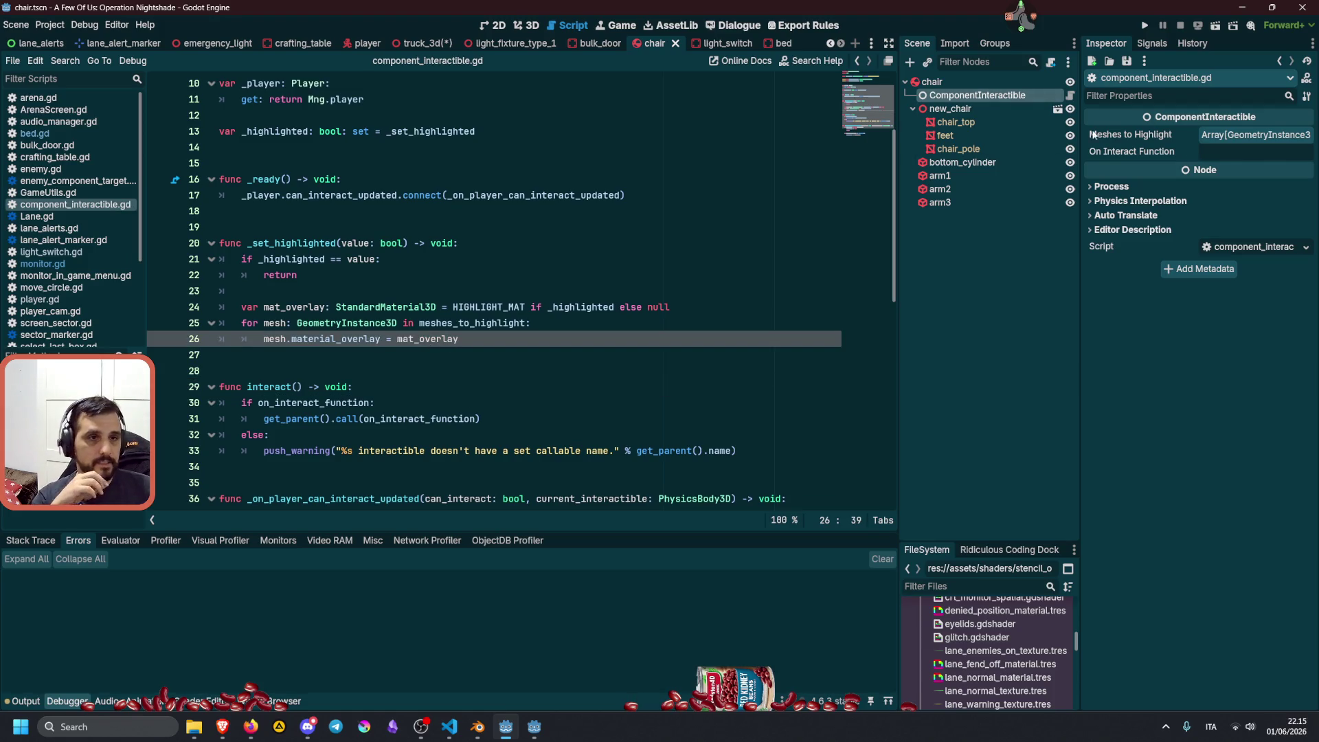
pyautogui.click(973, 123)
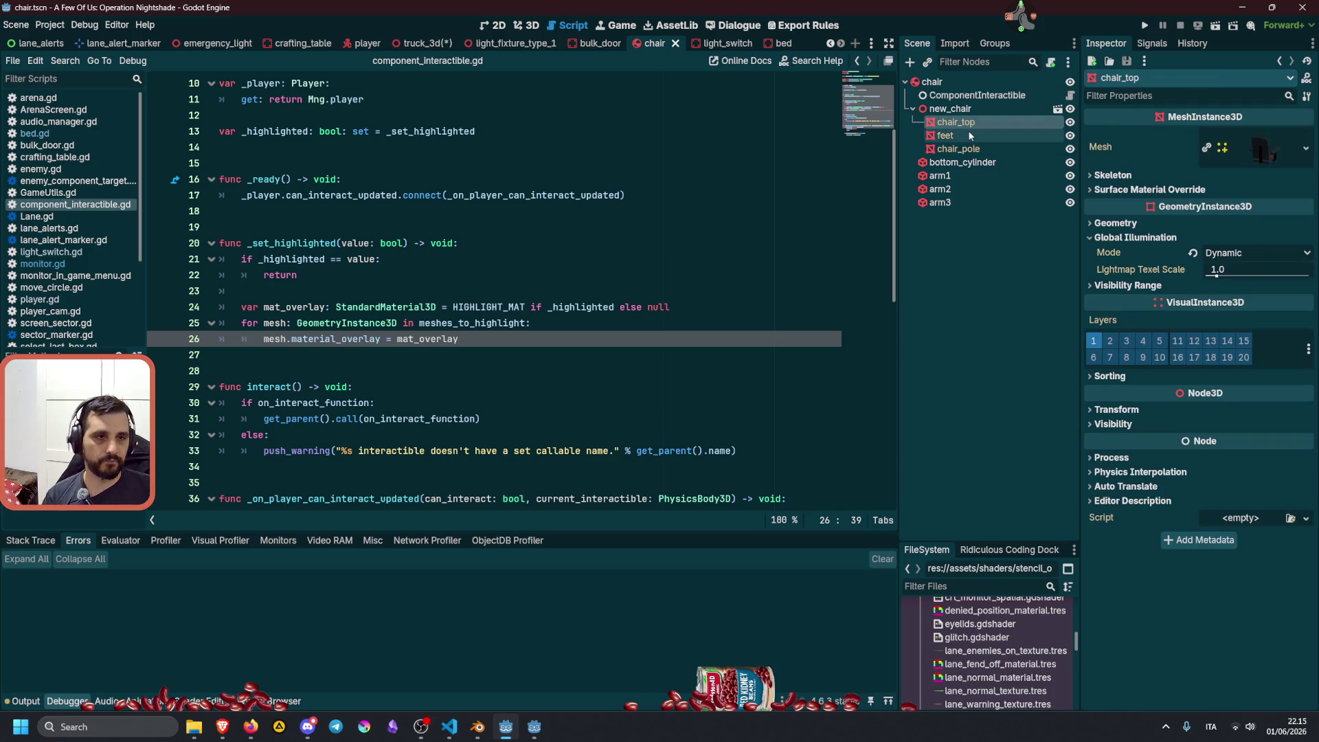
pyautogui.keyDown('ctrl'); pyautogui.click(971, 135); pyautogui.keyUp('ctrl')
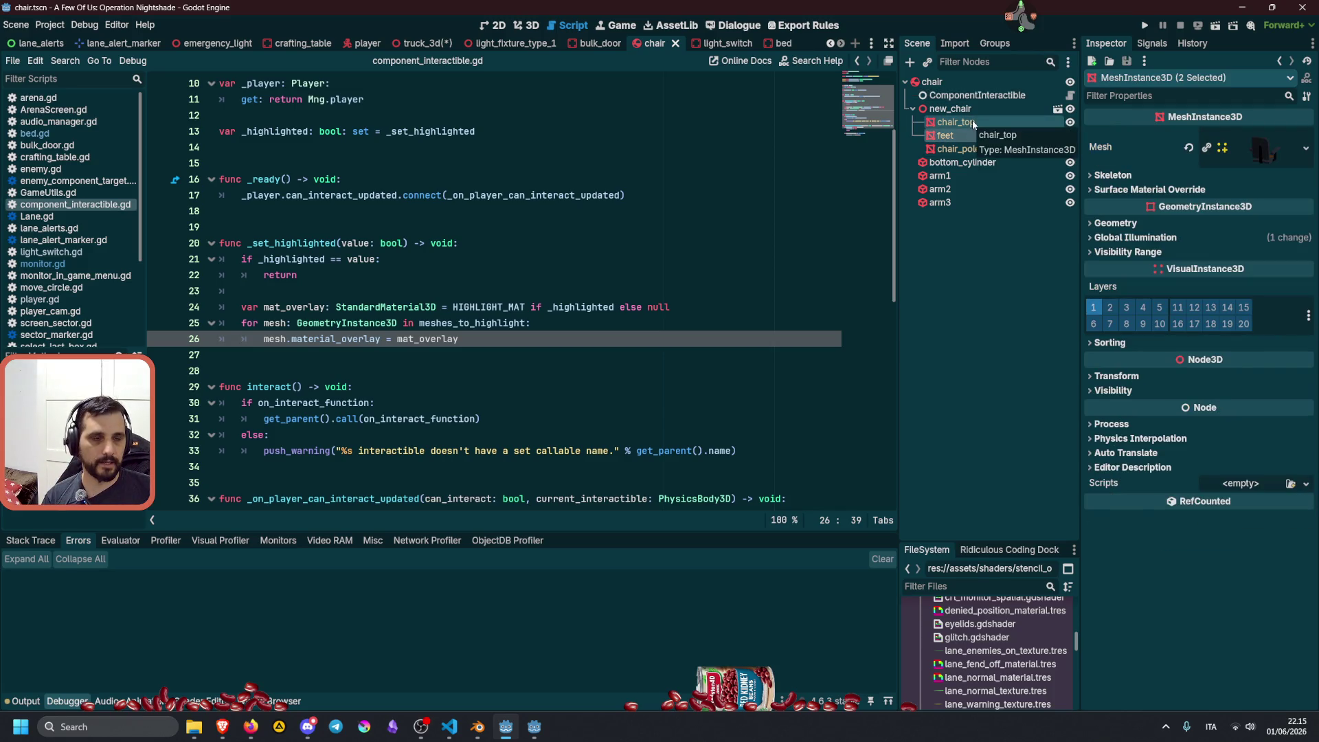
pyautogui.keyDown('ctrl'); pyautogui.click(972, 123); pyautogui.keyUp('ctrl')
pyautogui.click(965, 125)
pyautogui.moveTo(960, 124)
pyautogui.mouseDown()
pyautogui.moveTo(976, 100)
pyautogui.moveTo(962, 125)
pyautogui.moveTo(1247, 136)
pyautogui.mouseUp()
pyautogui.click(975, 99)
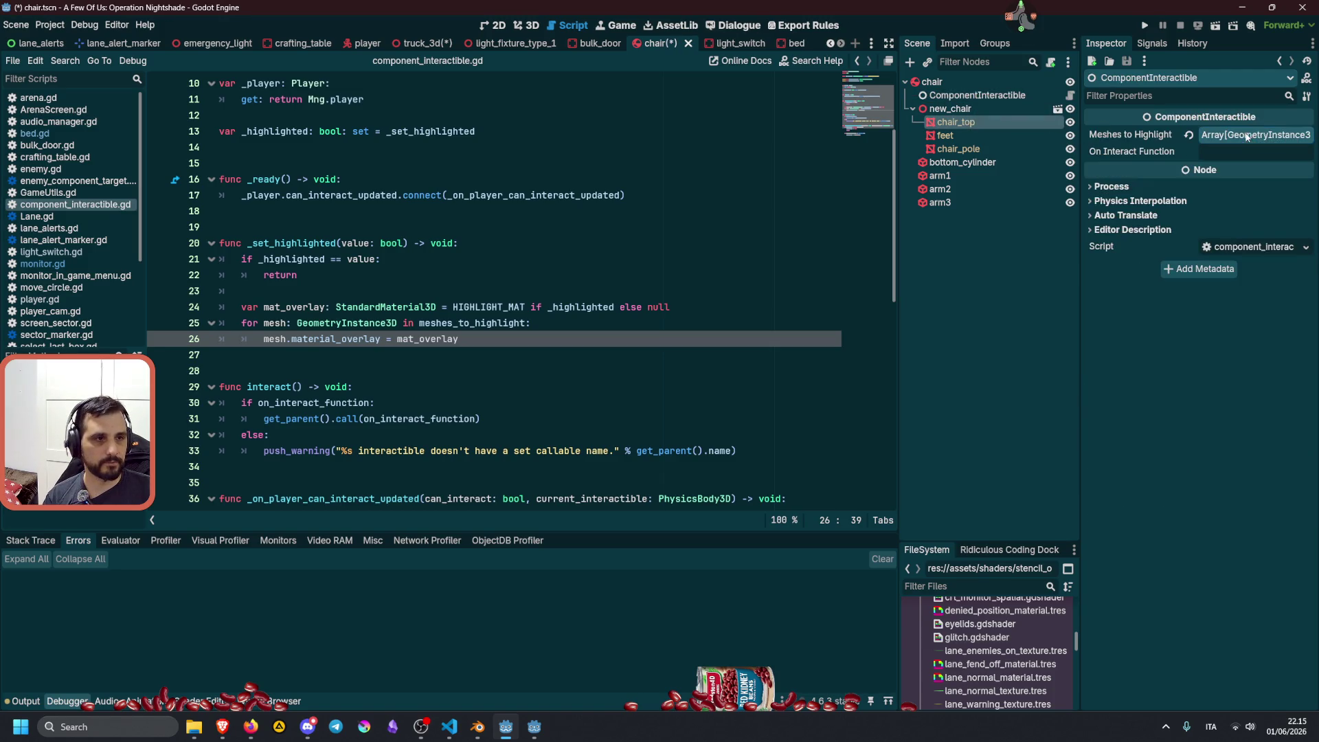
# Save the chair scene.
pyautogui.click(678, 231)
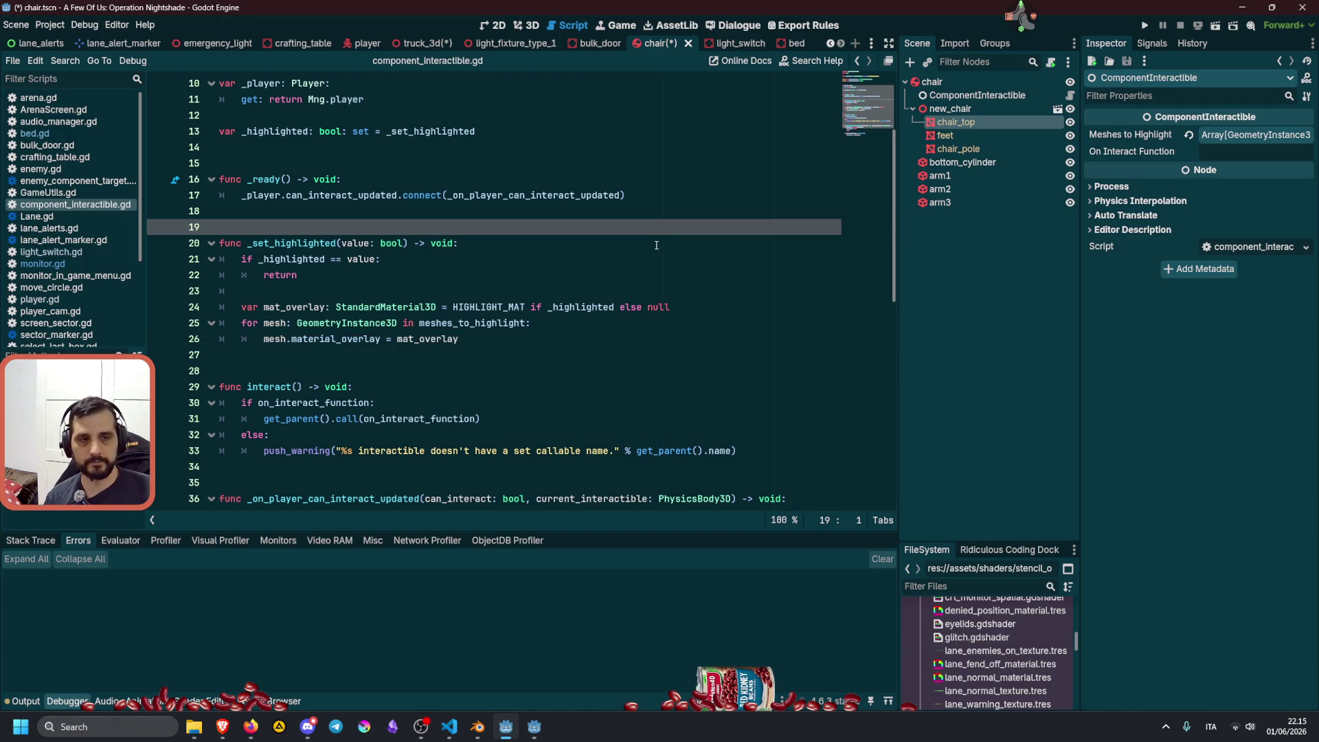
pyautogui.click(647, 182)
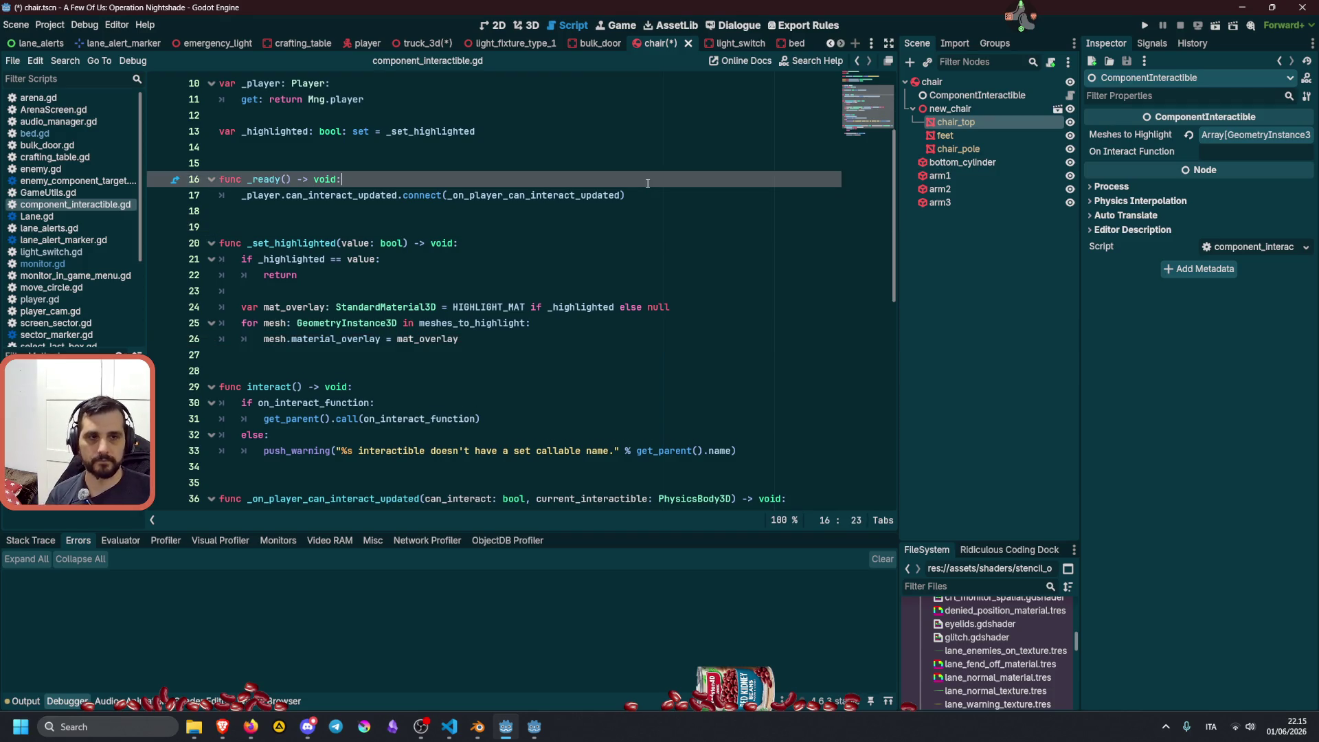
pyautogui.hotkey('ctrl', 's')
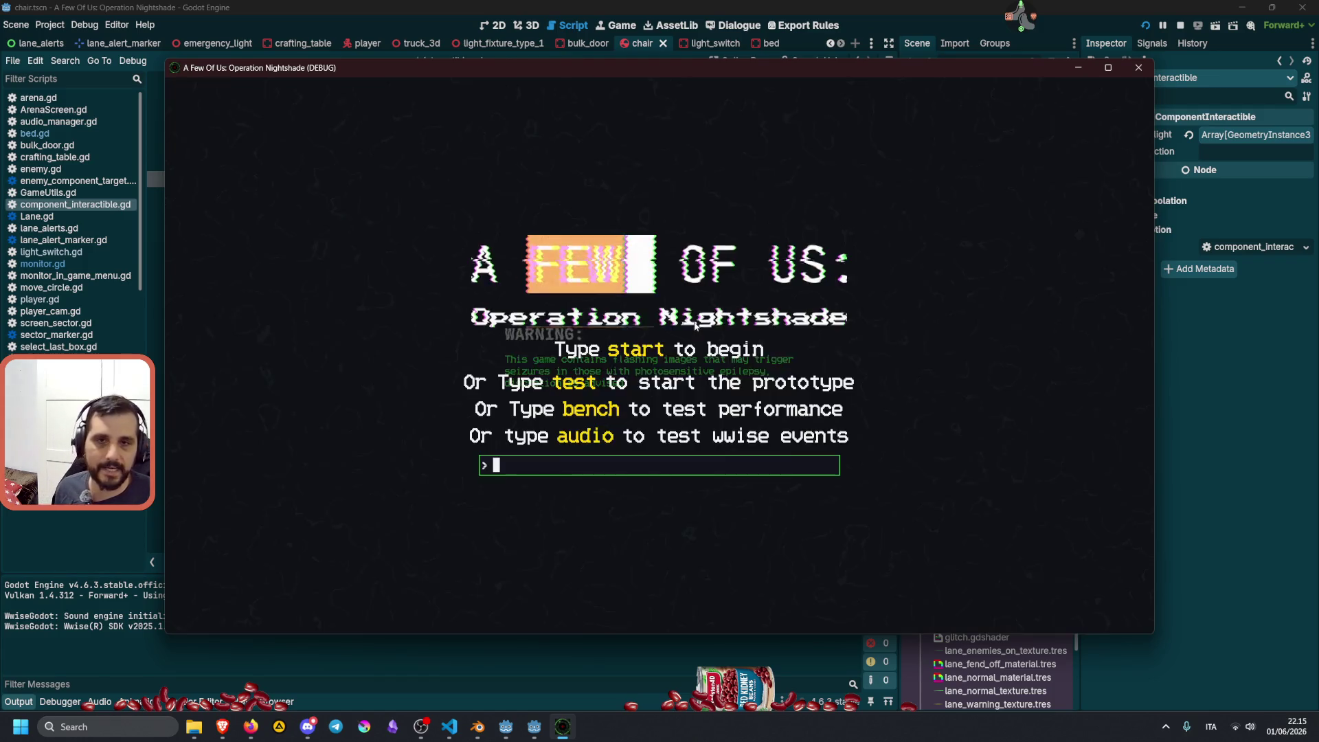
# Enter test at the game prompt to start the prototype, then inspect the SoftBody3D error in the editor.
pyautogui.write('test')
pyautogui.press('Return')
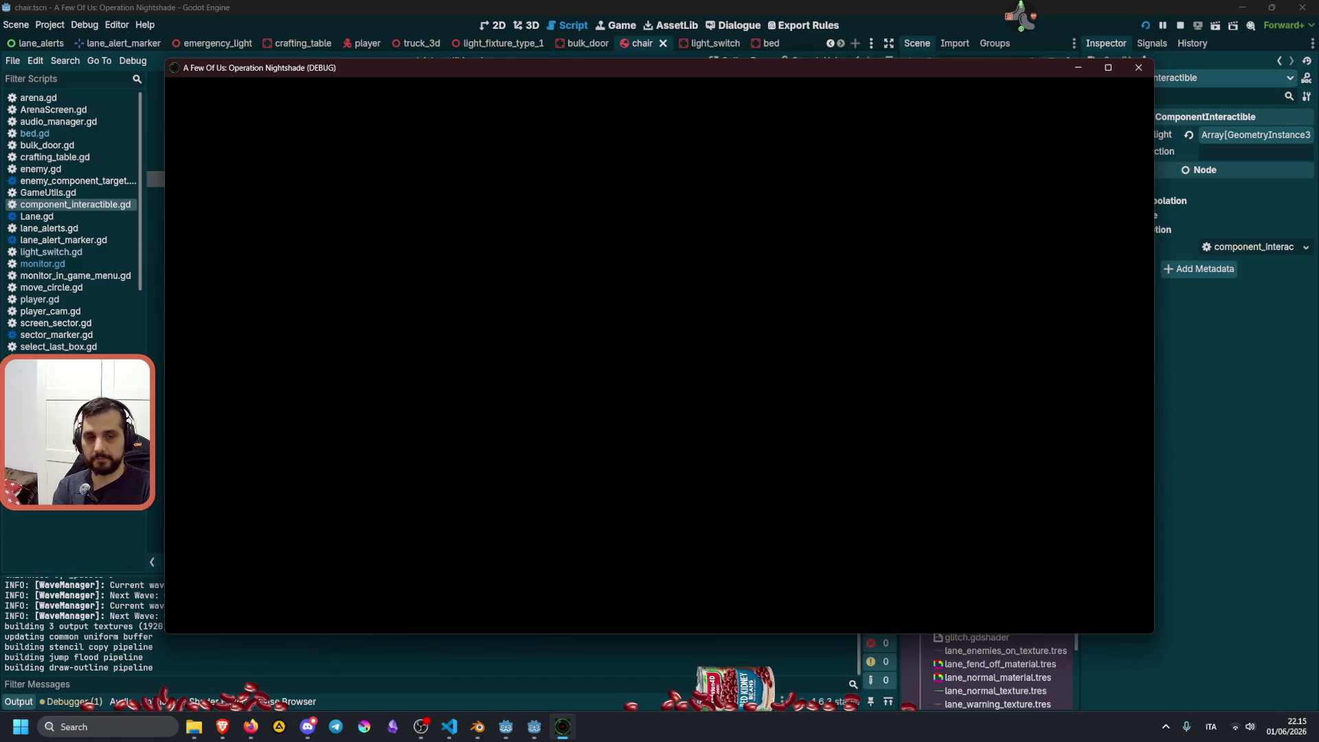
pyautogui.moveTo(660, 355)
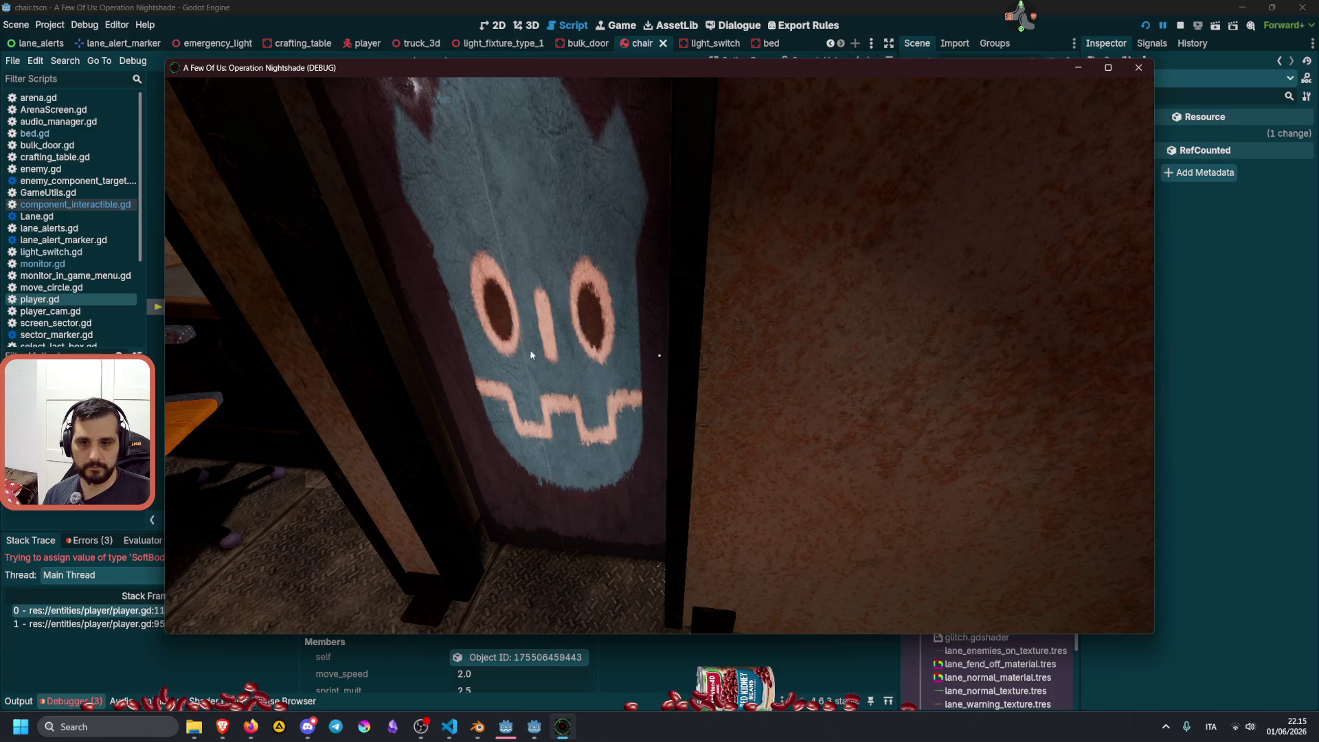
pyautogui.click(89, 620)
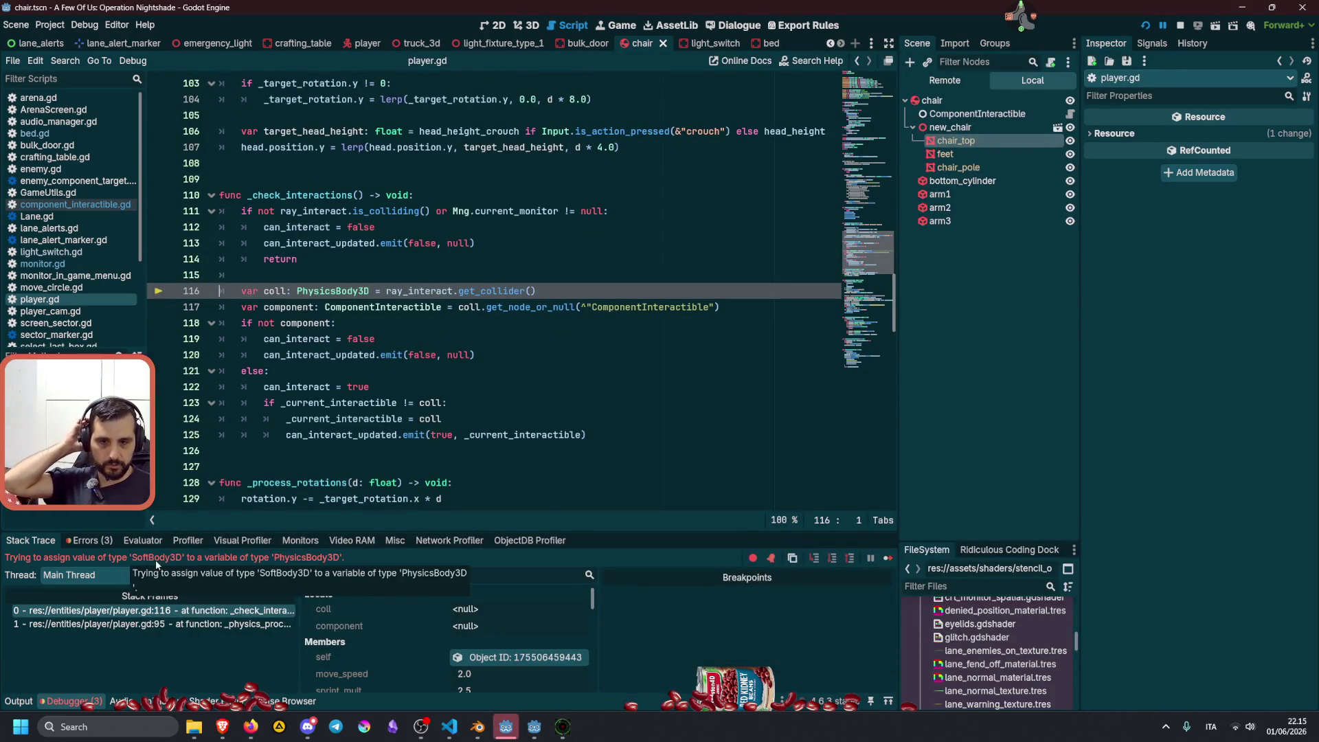
# Remove the PhysicsBody3D type from coll on player.gd line 116, save, and resume the game.
pyautogui.moveTo(344, 419)
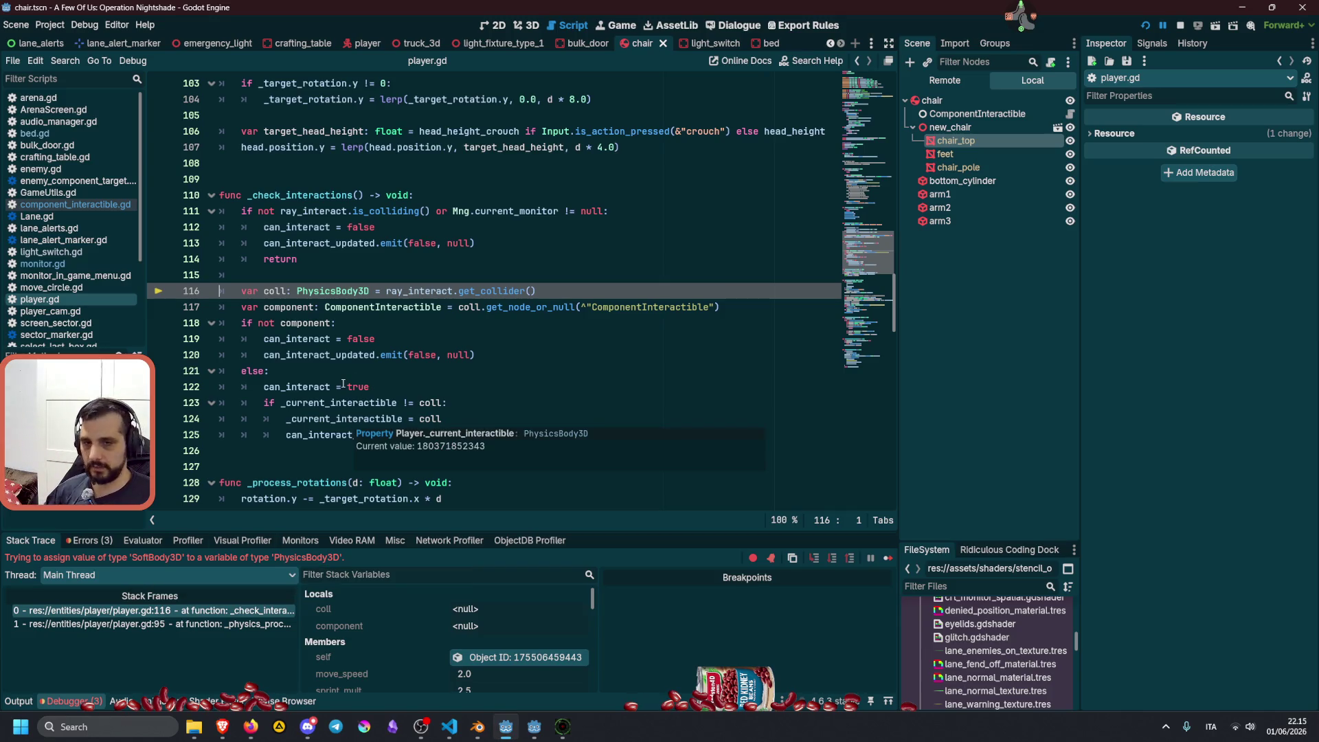
pyautogui.doubleClick(344, 294)
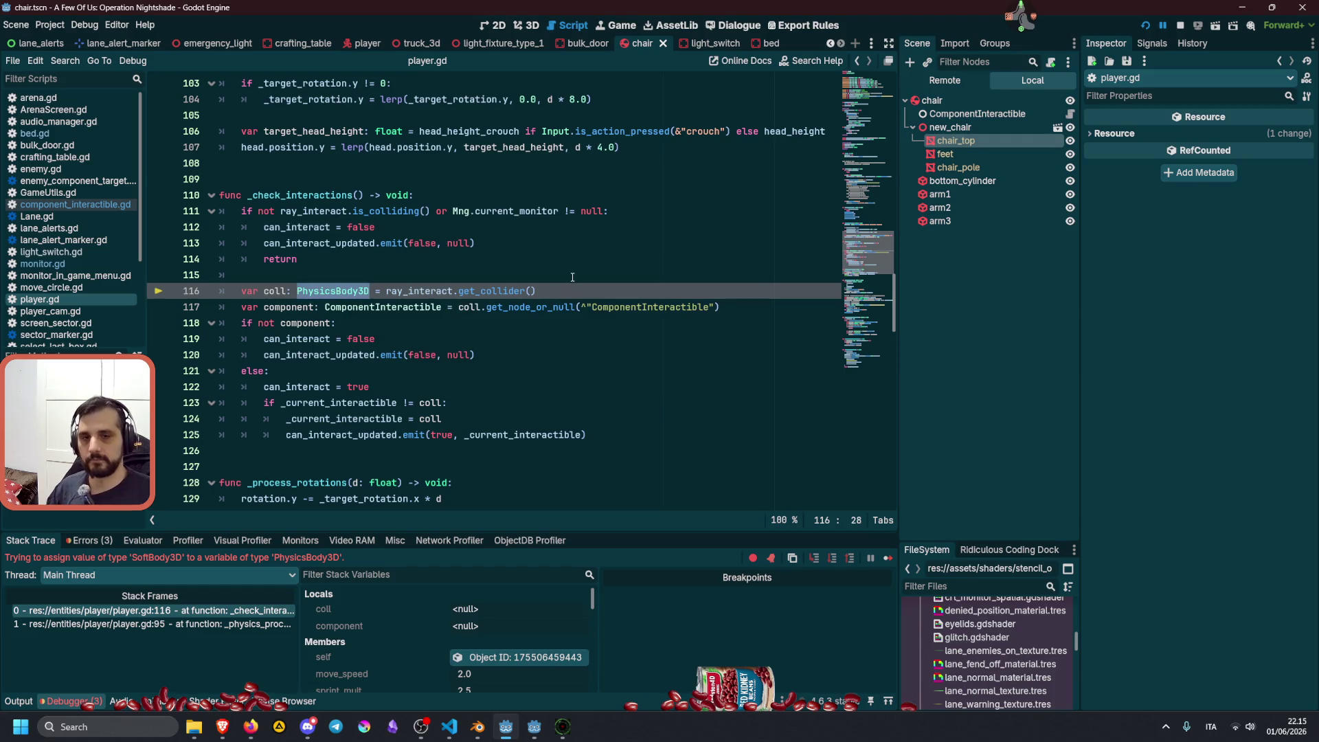
pyautogui.press('BackSpace')
pyautogui.press('BackSpace')
pyautogui.press('BackSpace')
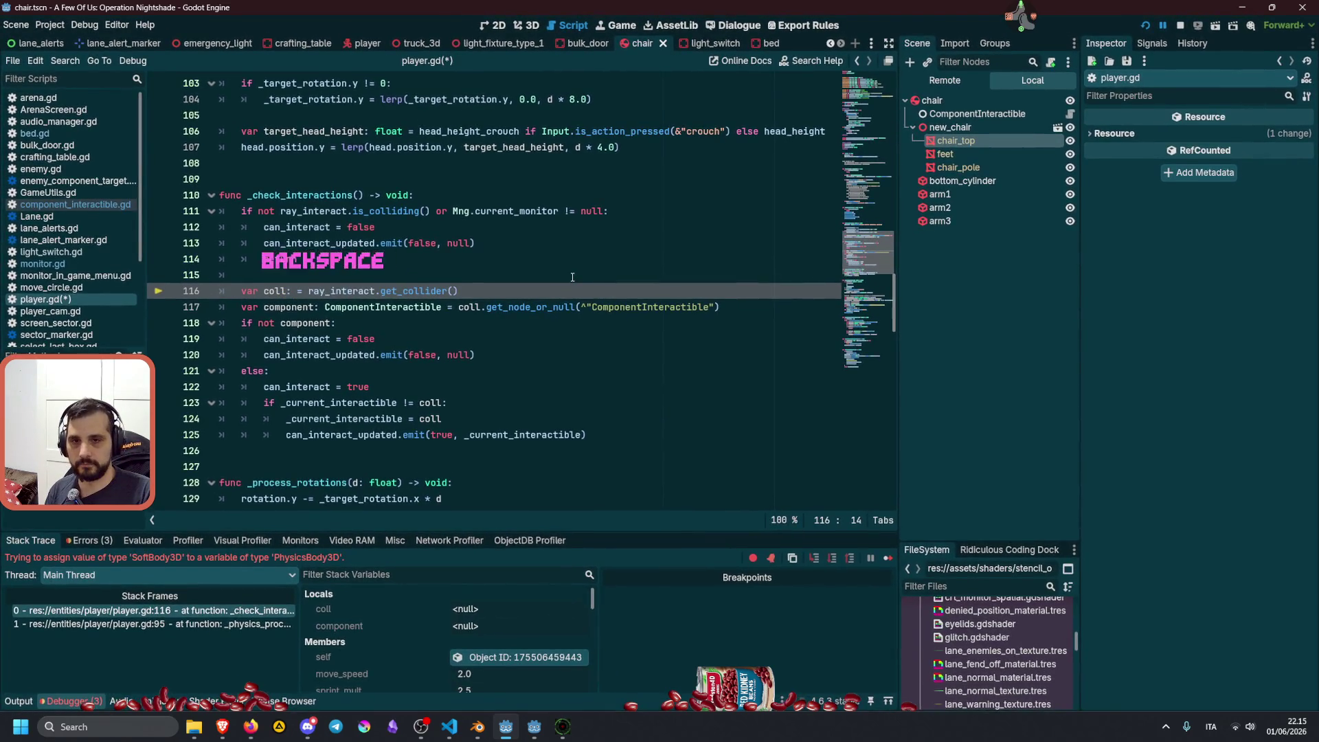
pyautogui.click(572, 277)
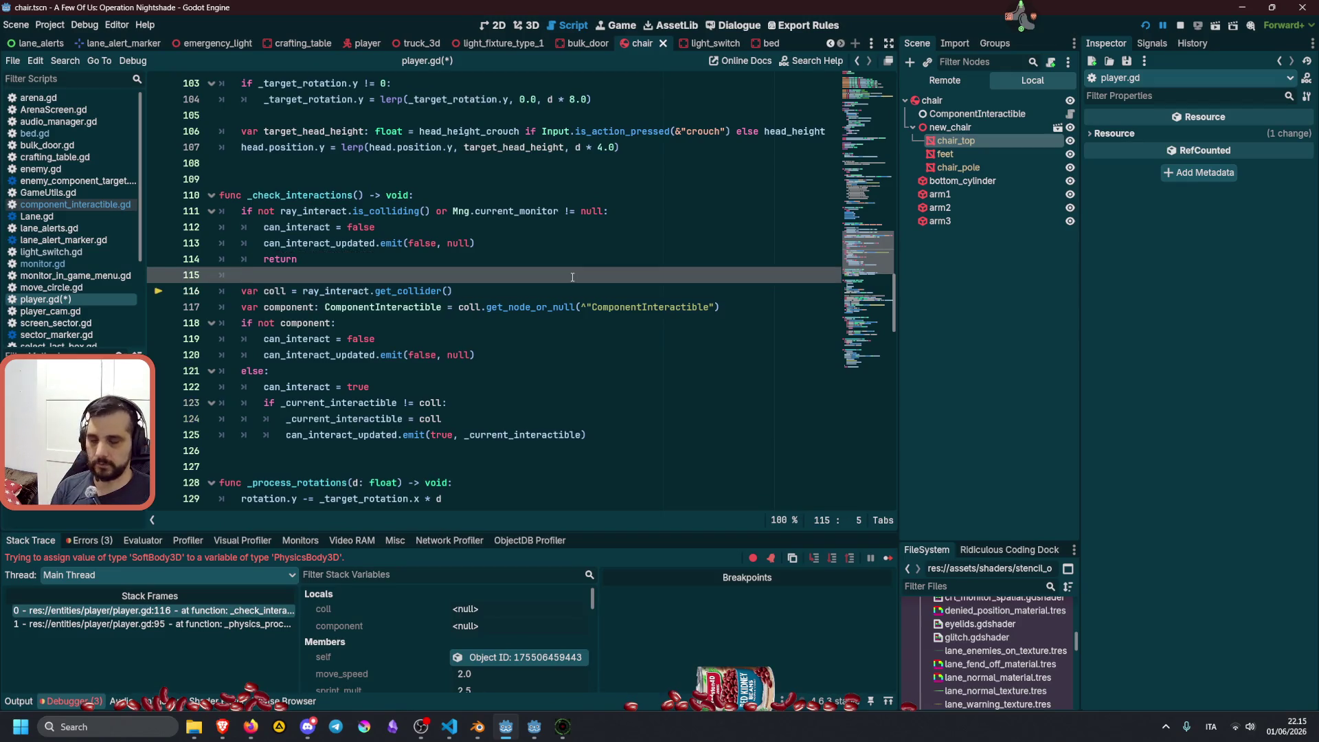
pyautogui.hotkey('ctrl', 's')
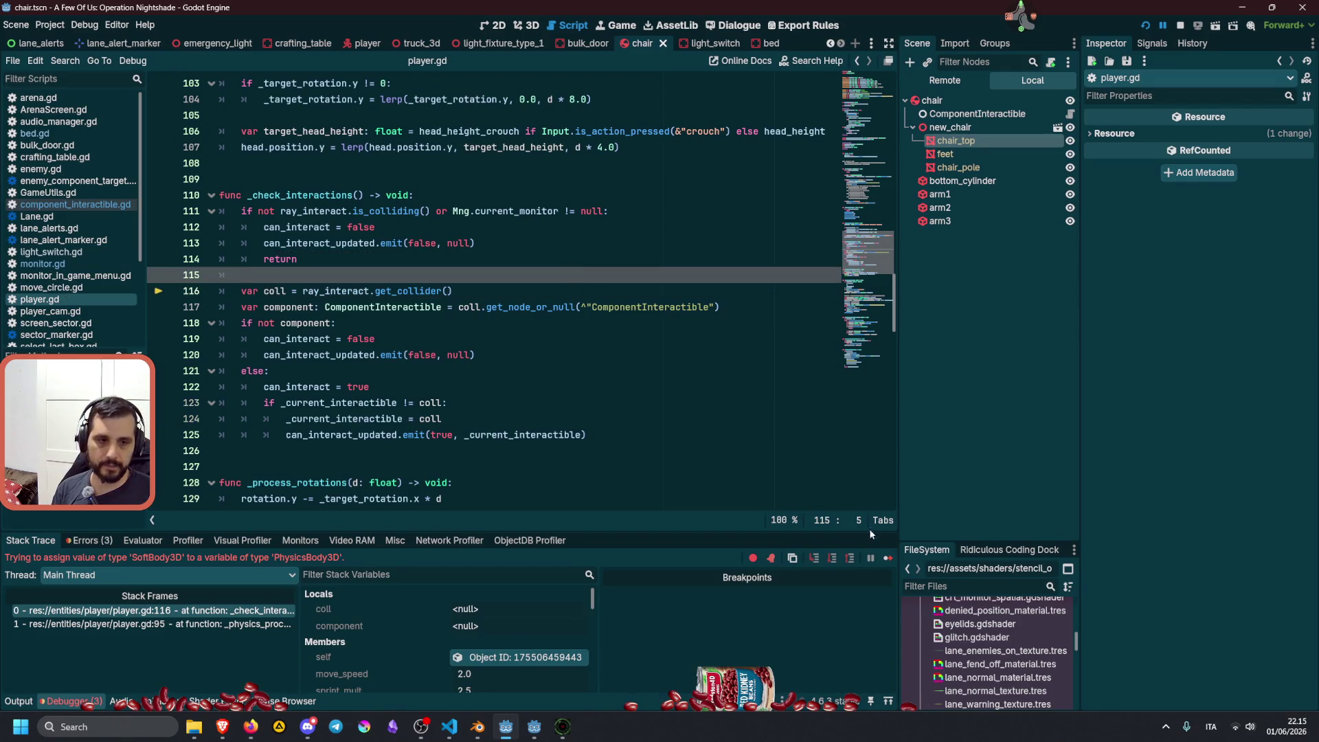
pyautogui.click(888, 557)
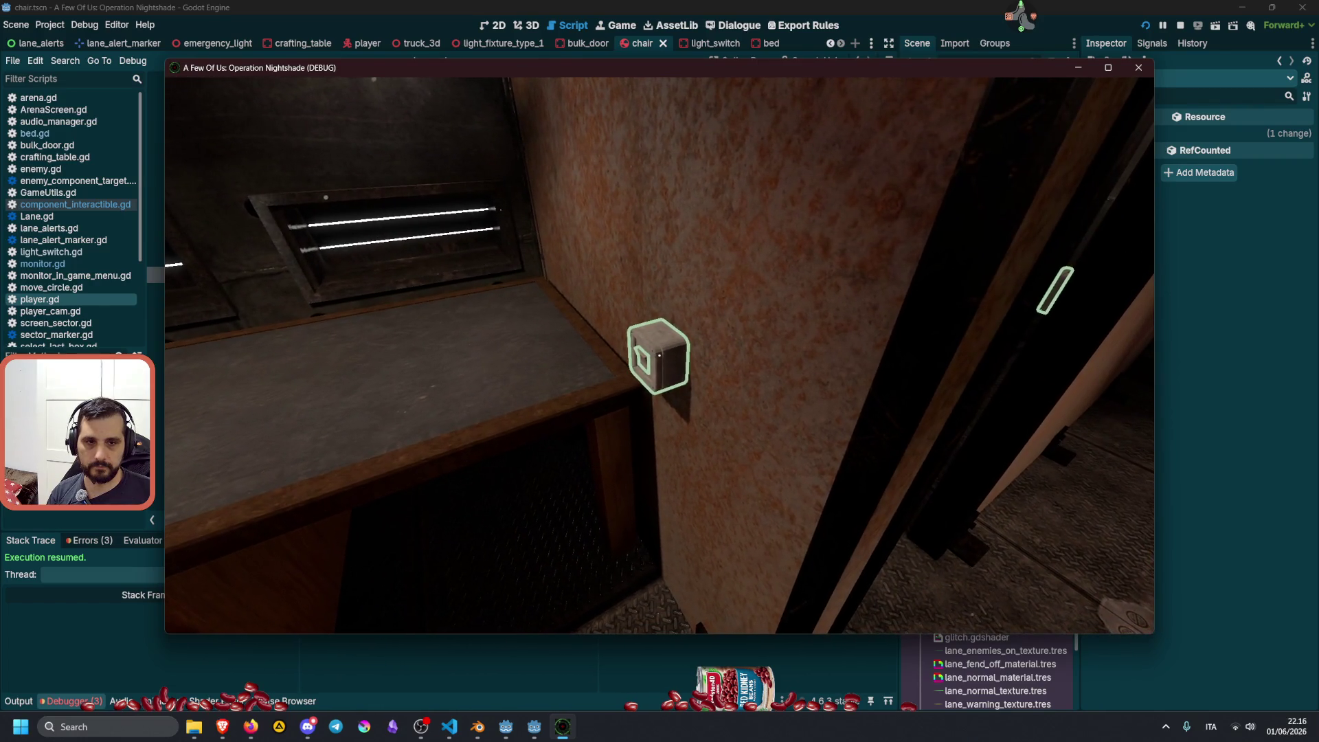
# Walk to the monitor desk and back toward the chair to check their highlights.
pyautogui.press('w')
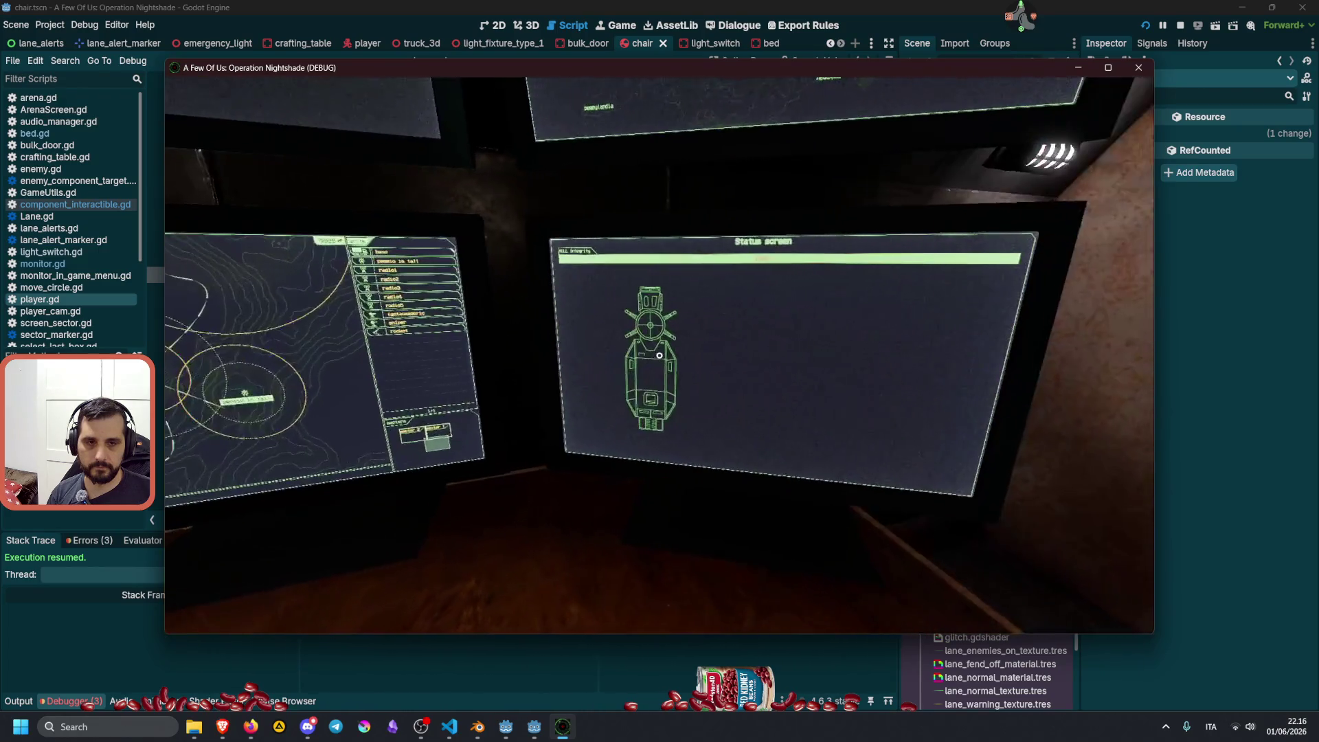
pyautogui.press('s')
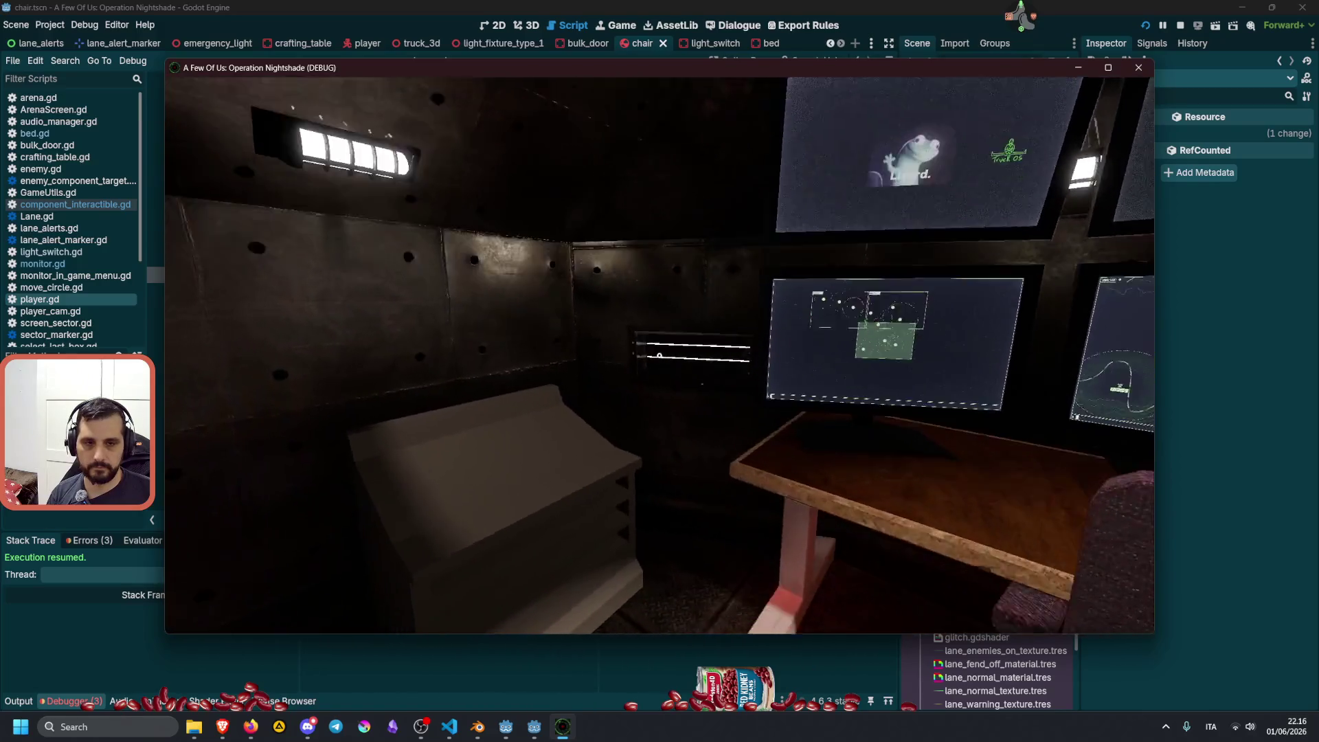
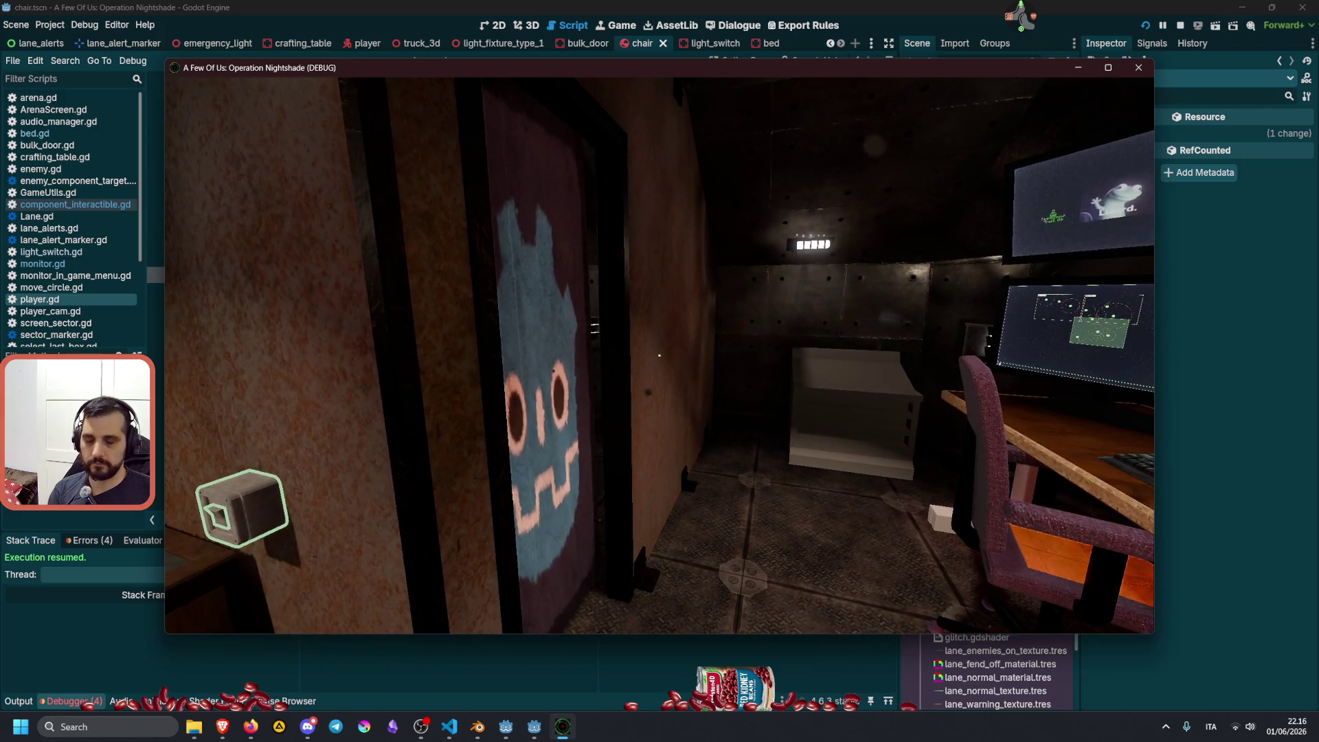
# Stop the game, jump to the logged interaction and missing-callable errors, then clear the error list.
pyautogui.press('F8')
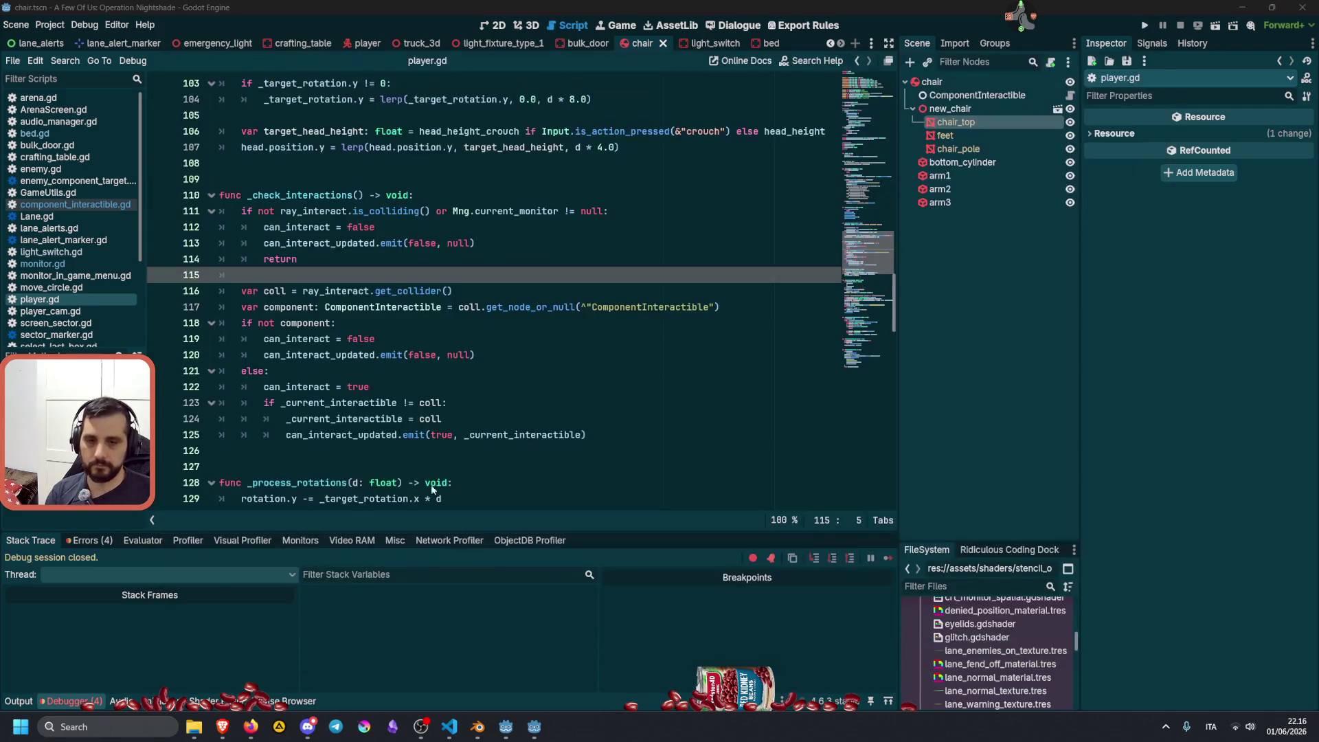
pyautogui.click(90, 540)
pyautogui.click(205, 613)
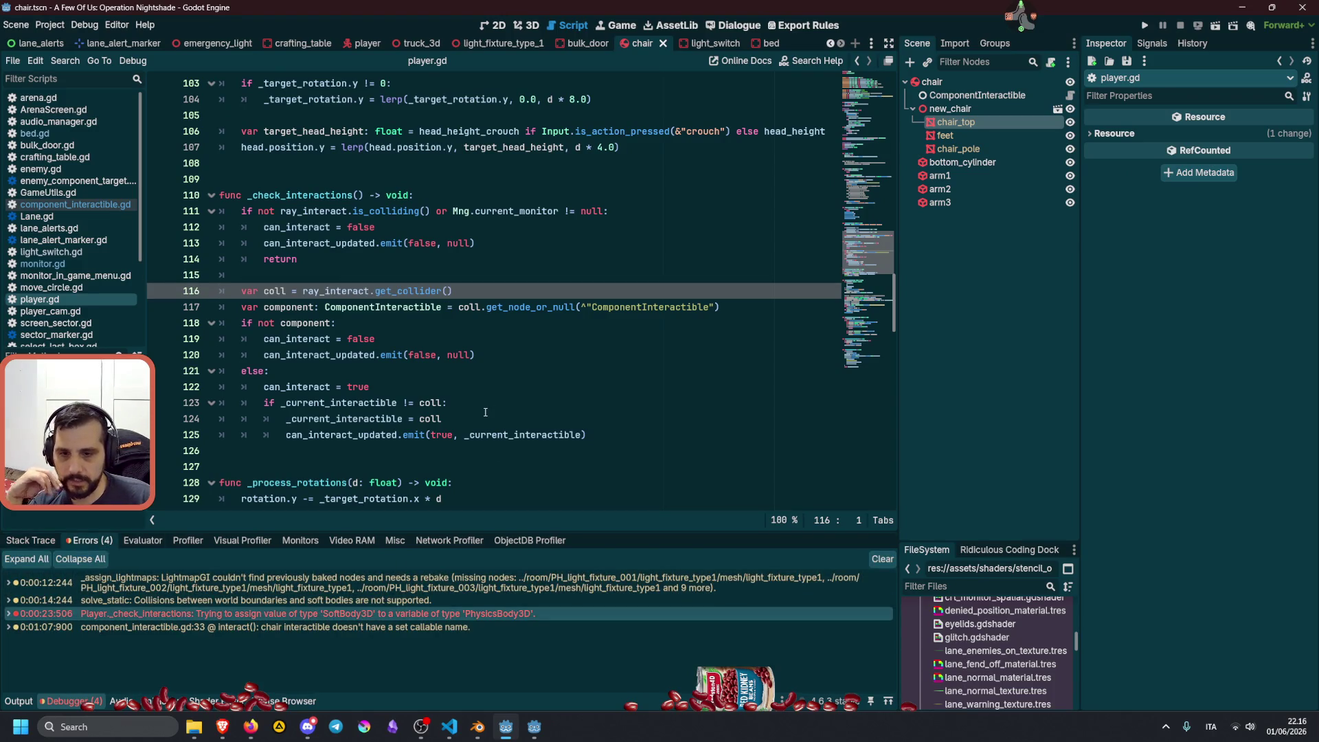
pyautogui.click(255, 627)
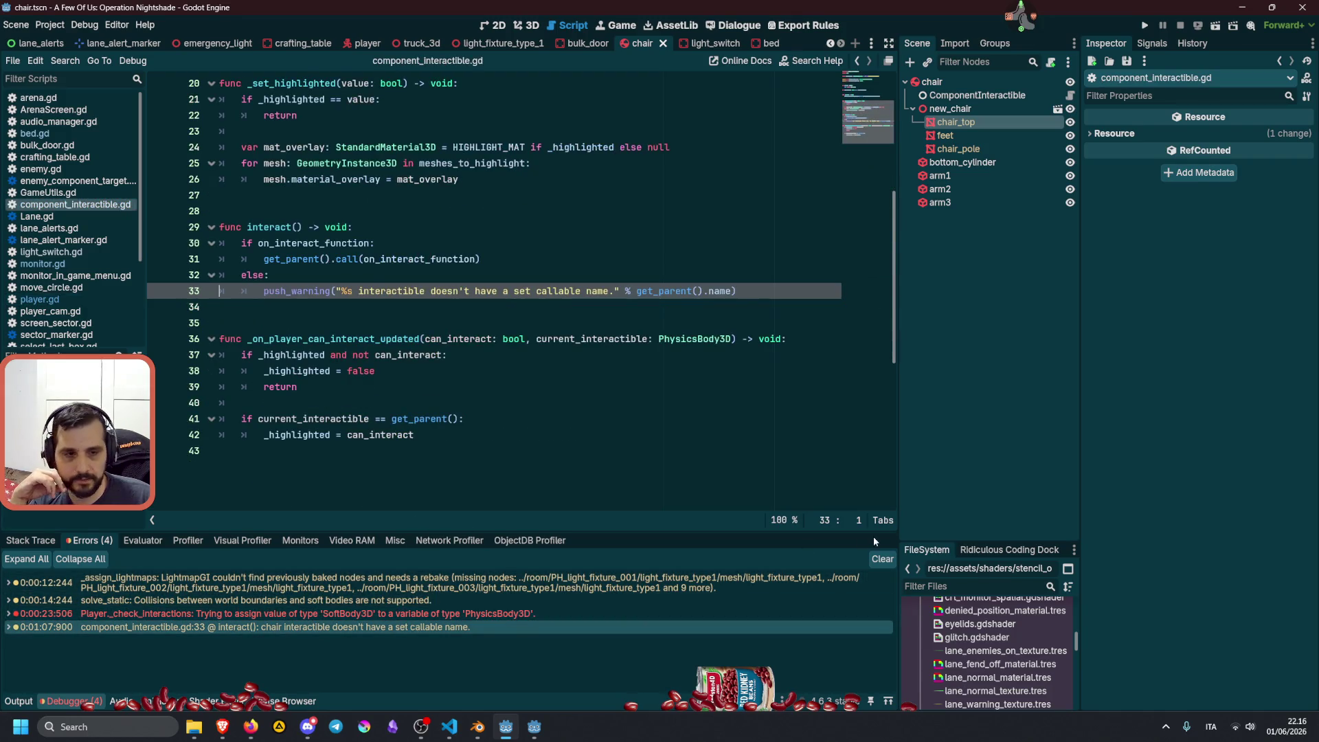
pyautogui.click(882, 558)
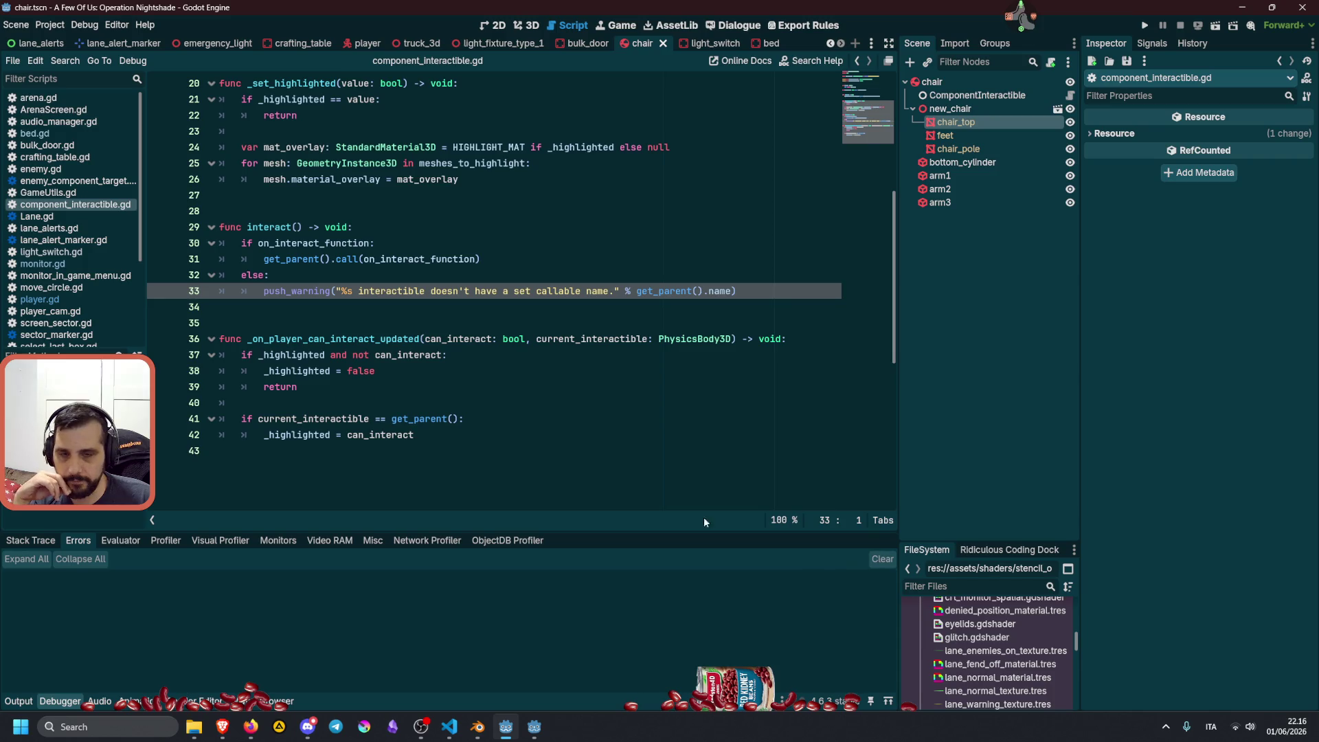
# Review the interact function's uses of mat_overlay, HIGHLIGHT_MAT and mesh, then return to player.gd.
pyautogui.doubleClick(275, 226)
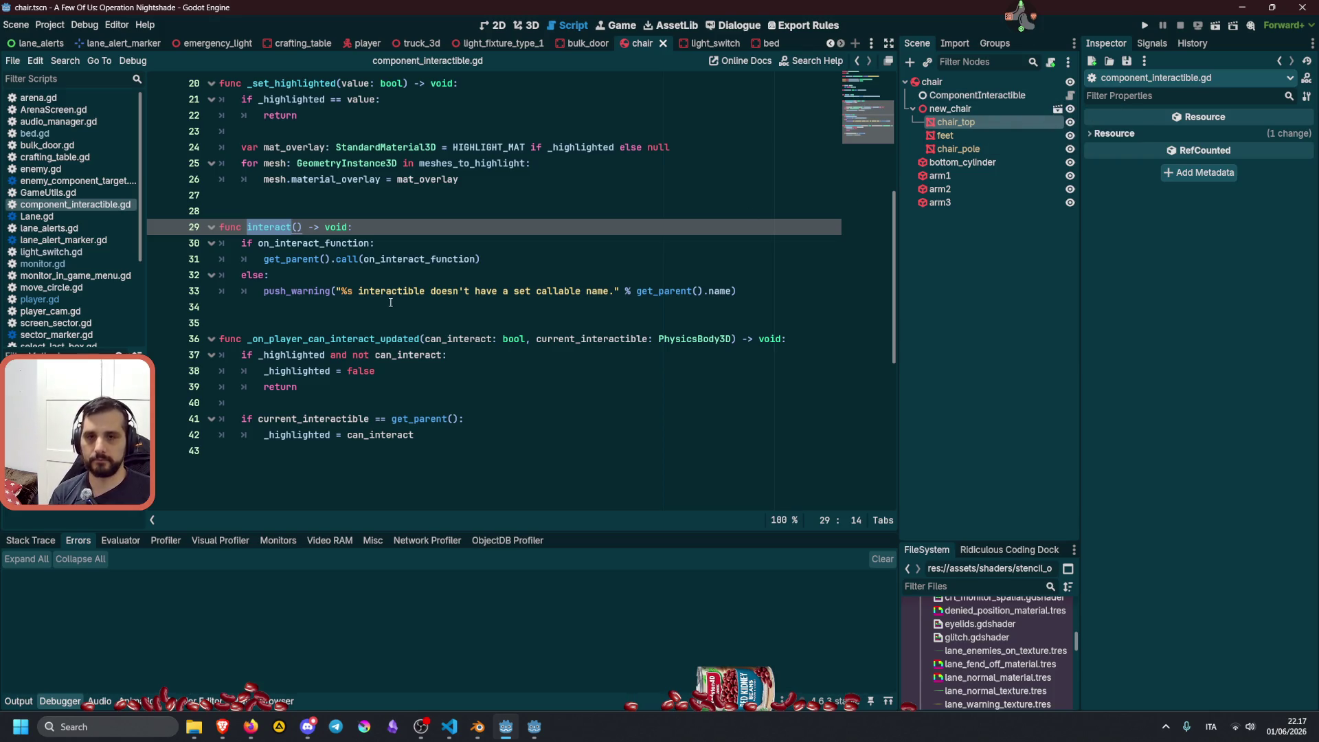
pyautogui.scroll(3, 390, 302)
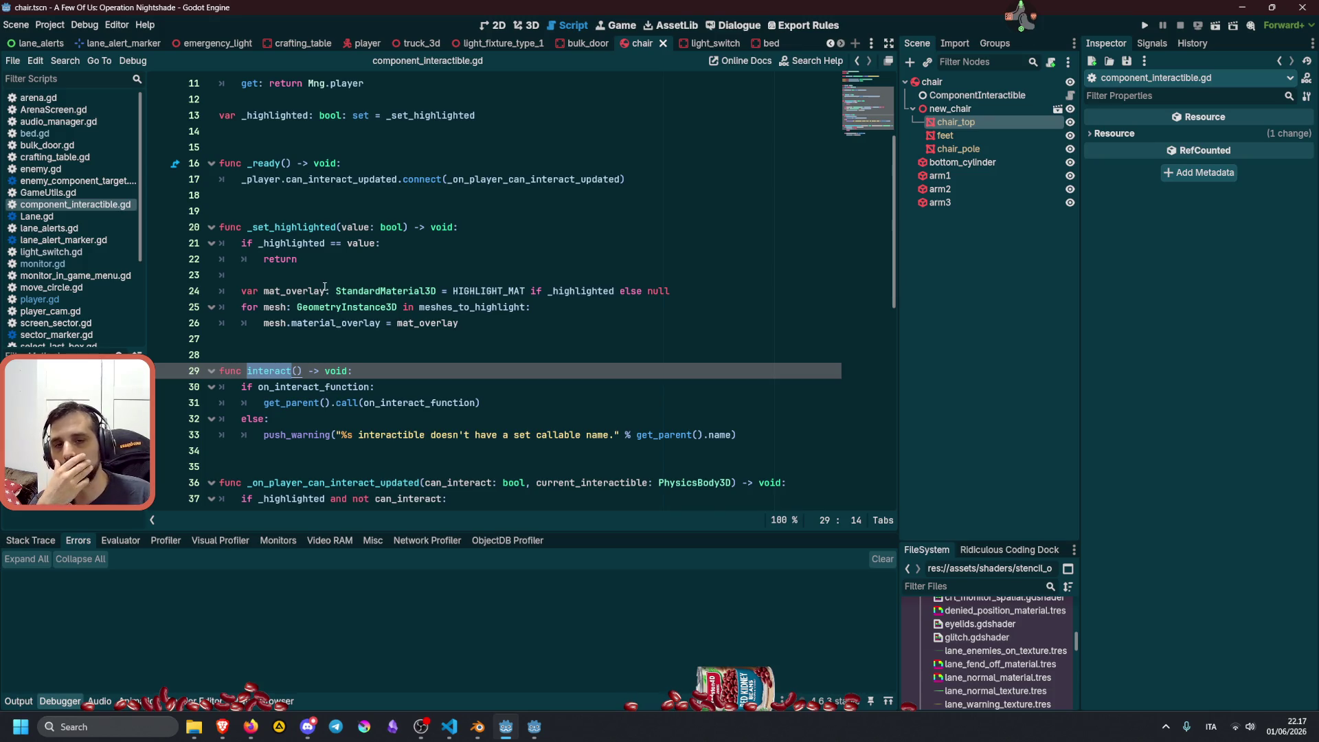
pyautogui.doubleClick(276, 291)
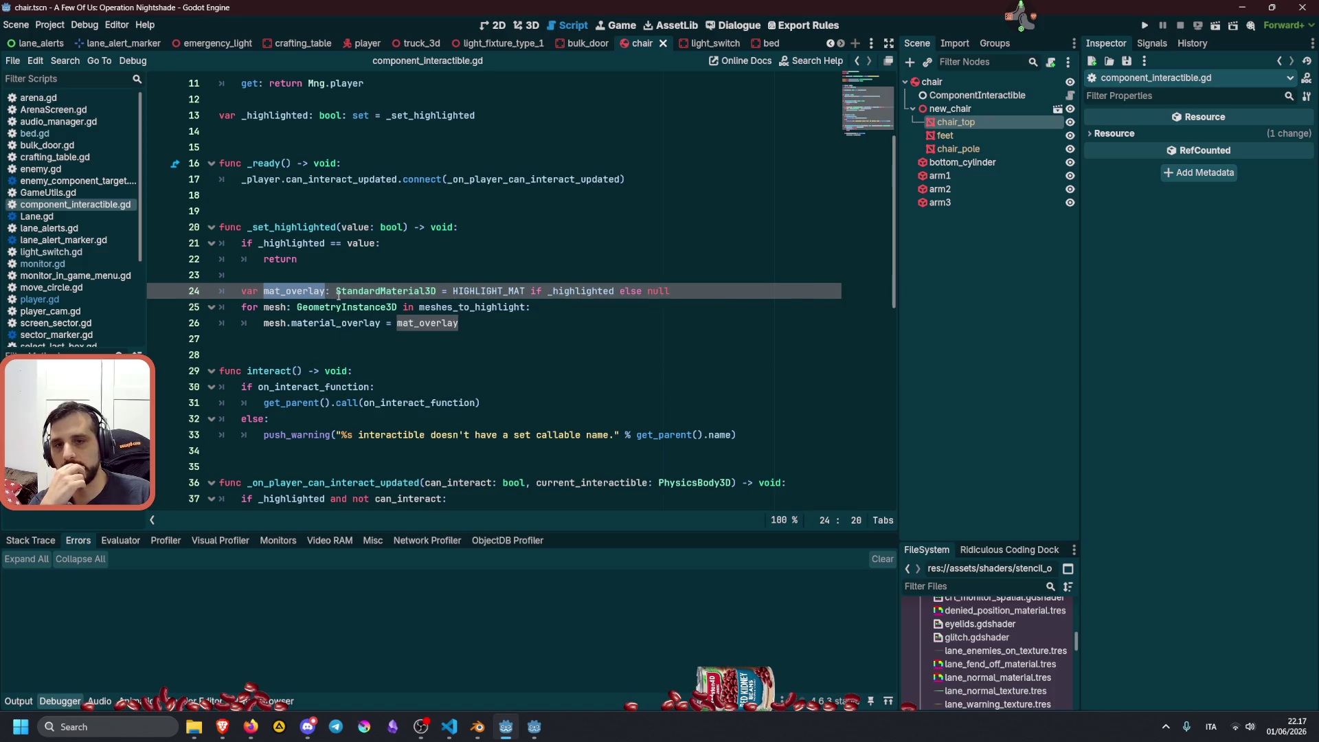
pyautogui.doubleClick(572, 290)
pyautogui.doubleClick(481, 291)
pyautogui.scroll(3, 480, 289)
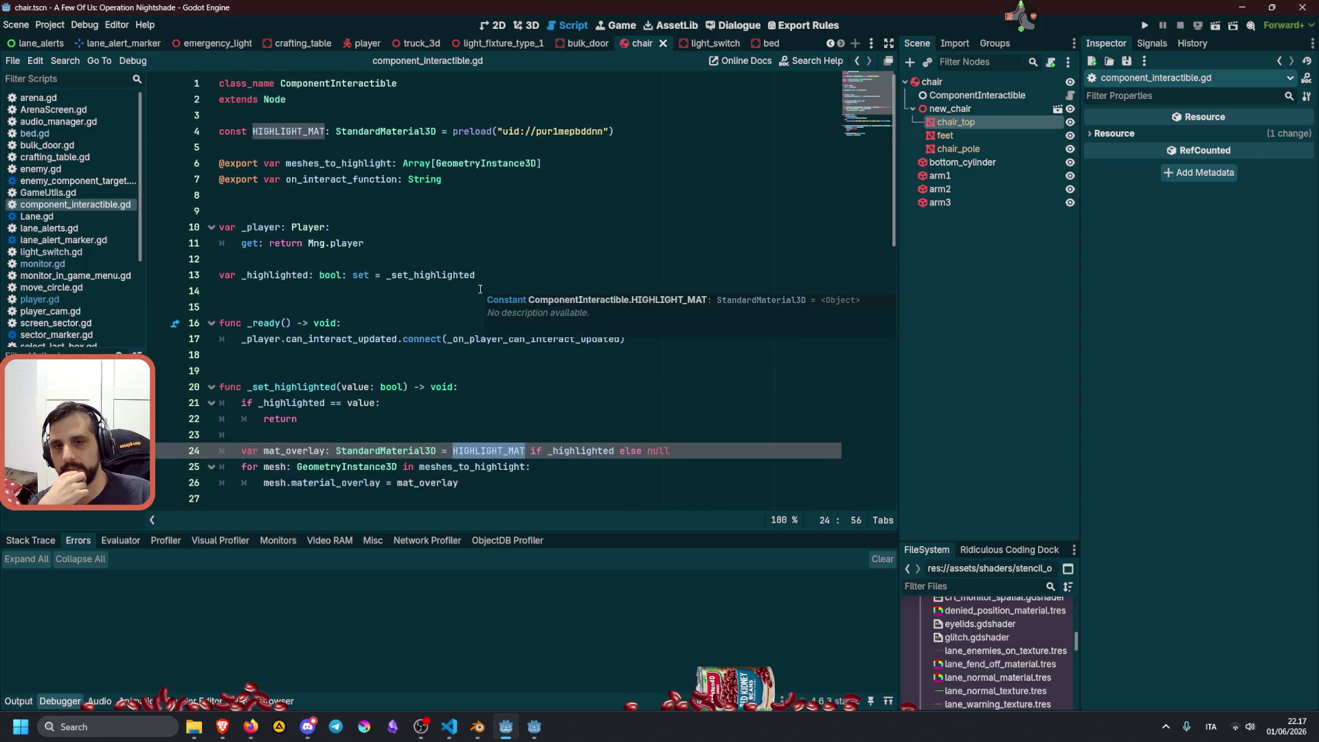
pyautogui.scroll(-3, 558, 261)
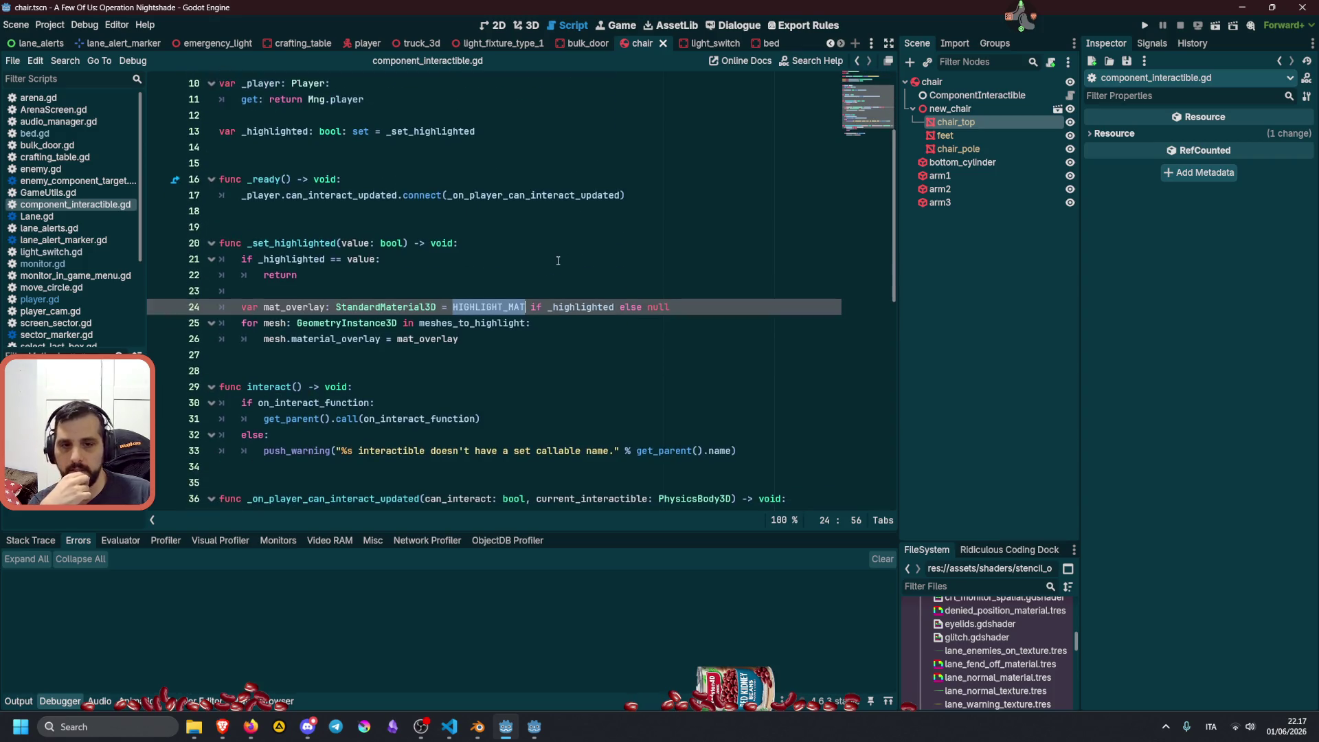
pyautogui.doubleClick(295, 306)
pyautogui.doubleClick(332, 338)
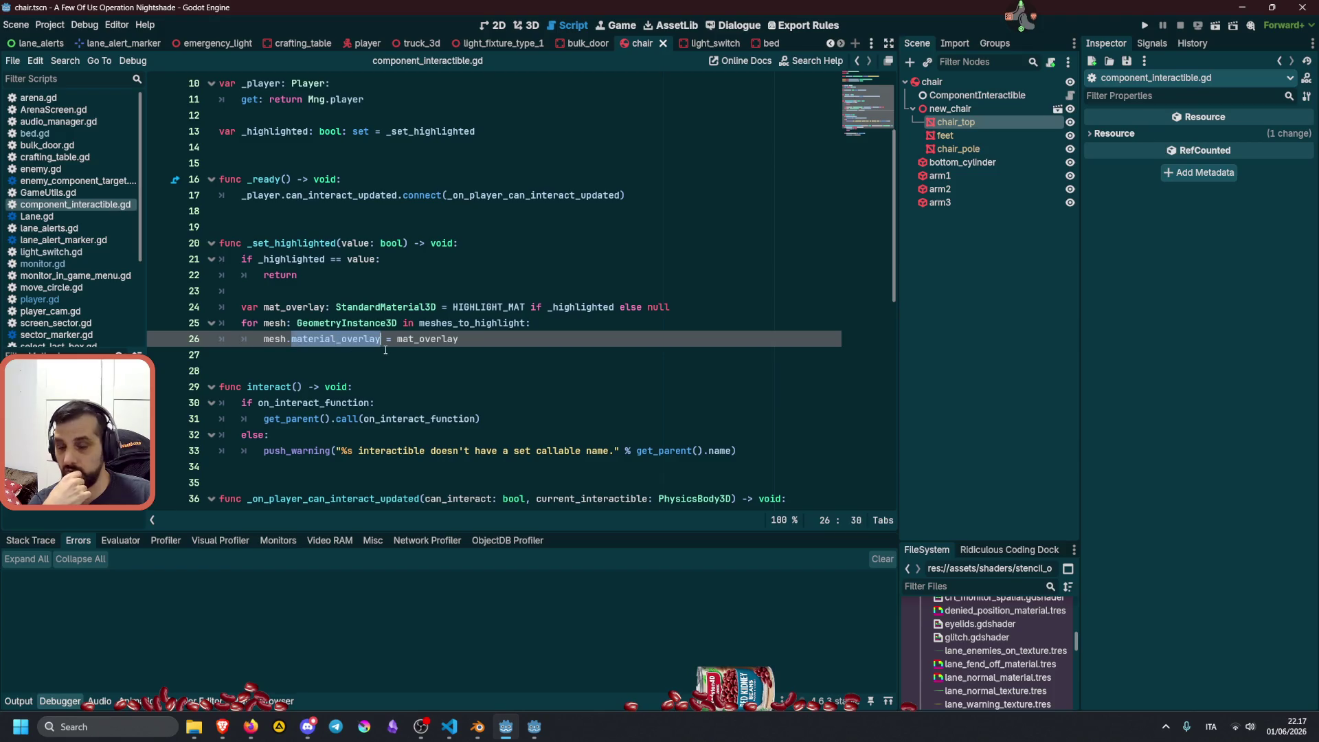
pyautogui.doubleClick(278, 336)
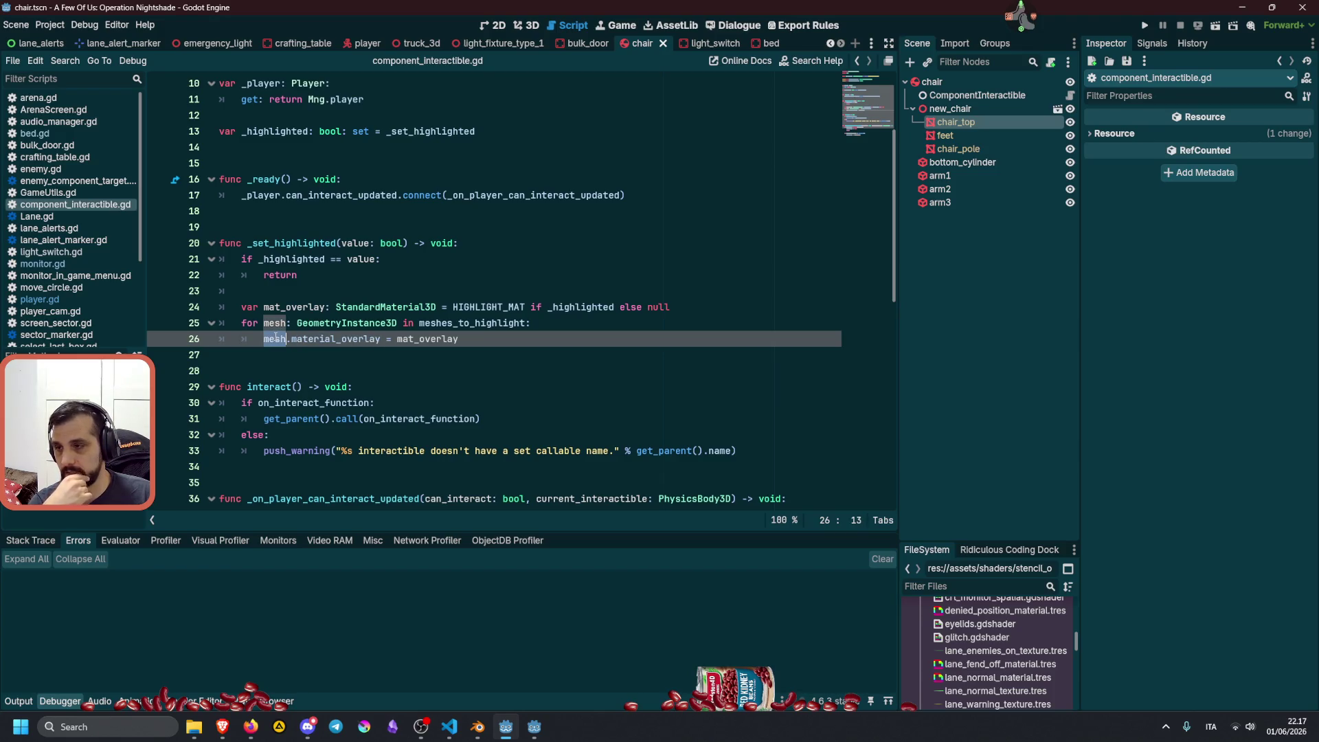
pyautogui.click(423, 337)
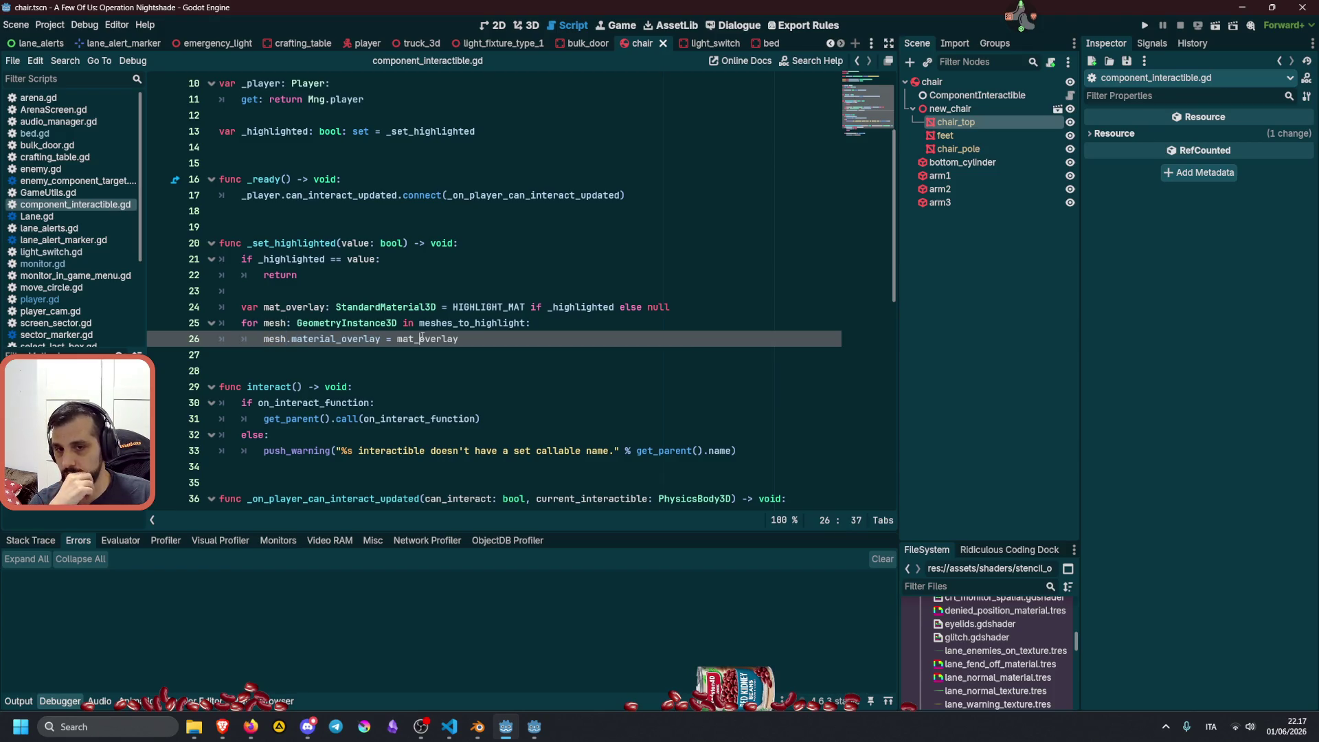
pyautogui.click(471, 306)
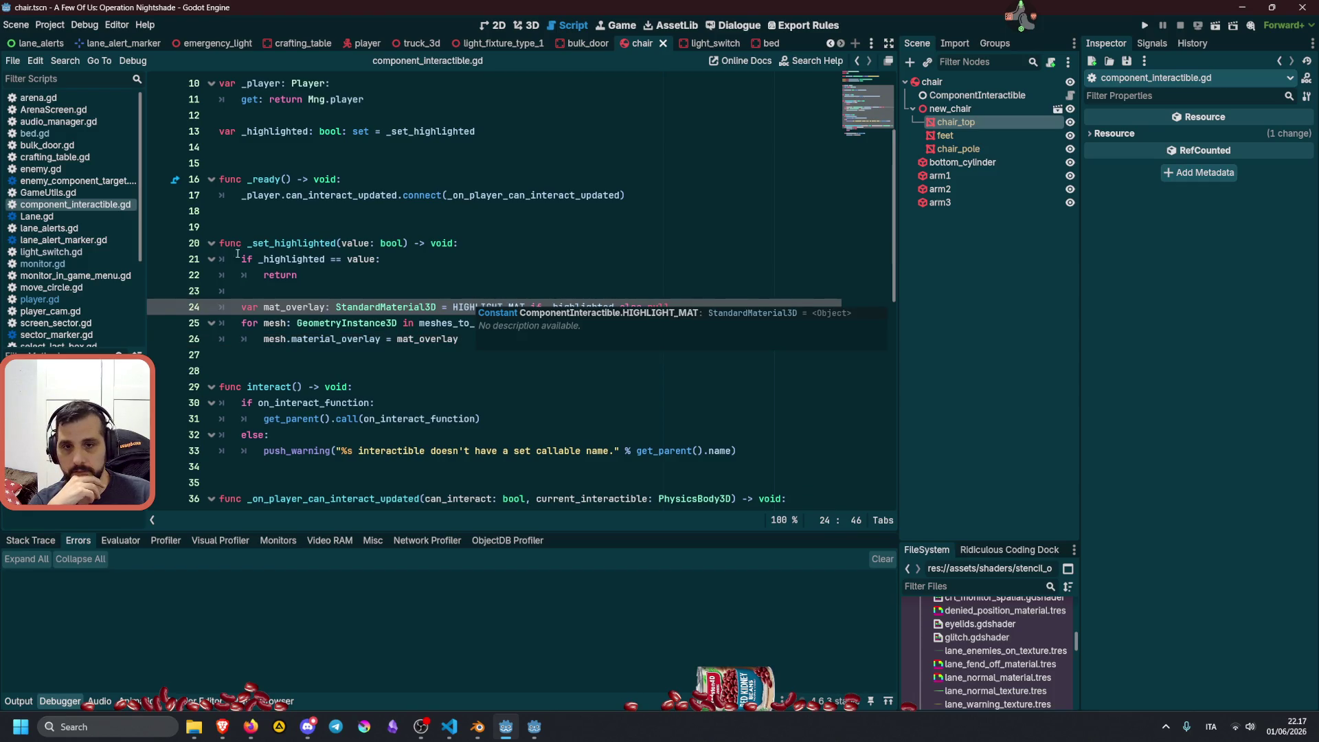
pyautogui.click(68, 295)
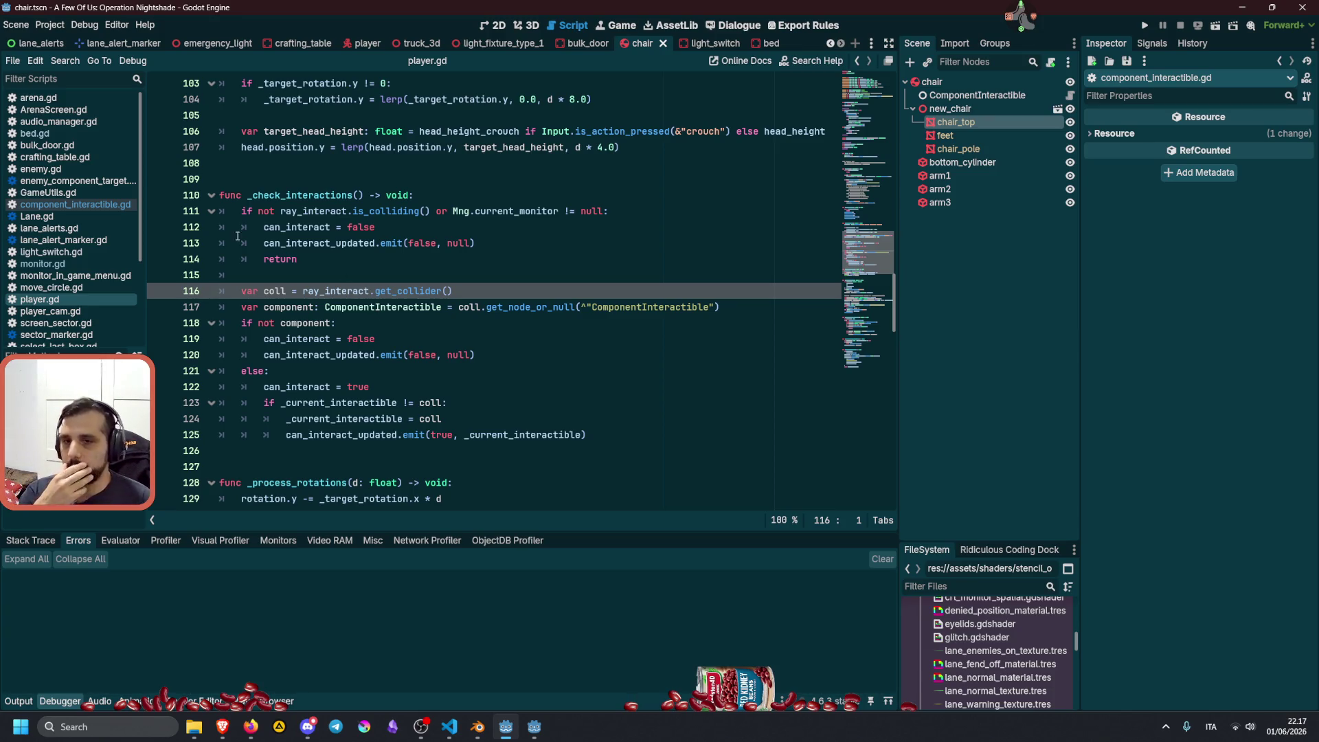
# Review how _check_interactions uses component, can_interact and the can_interact_updated emissions.
pyautogui.doubleClick(294, 196)
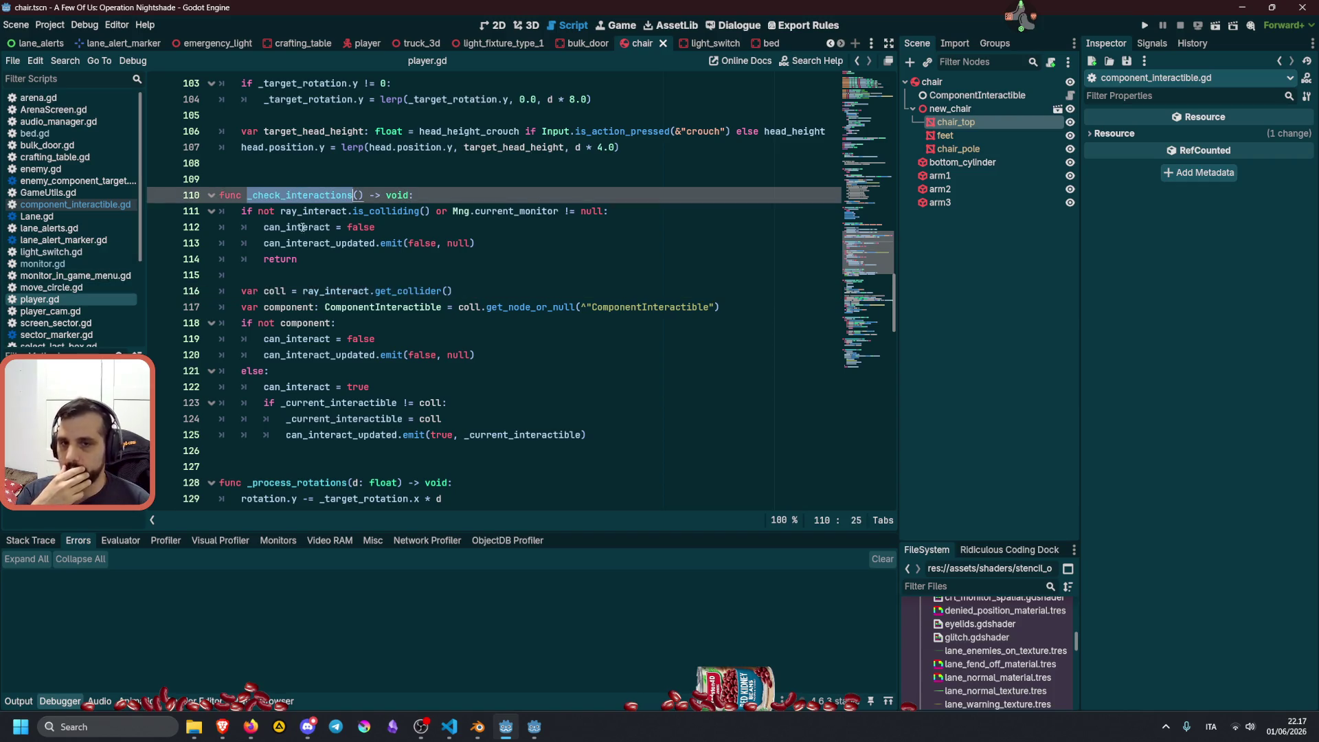
pyautogui.doubleClick(297, 309)
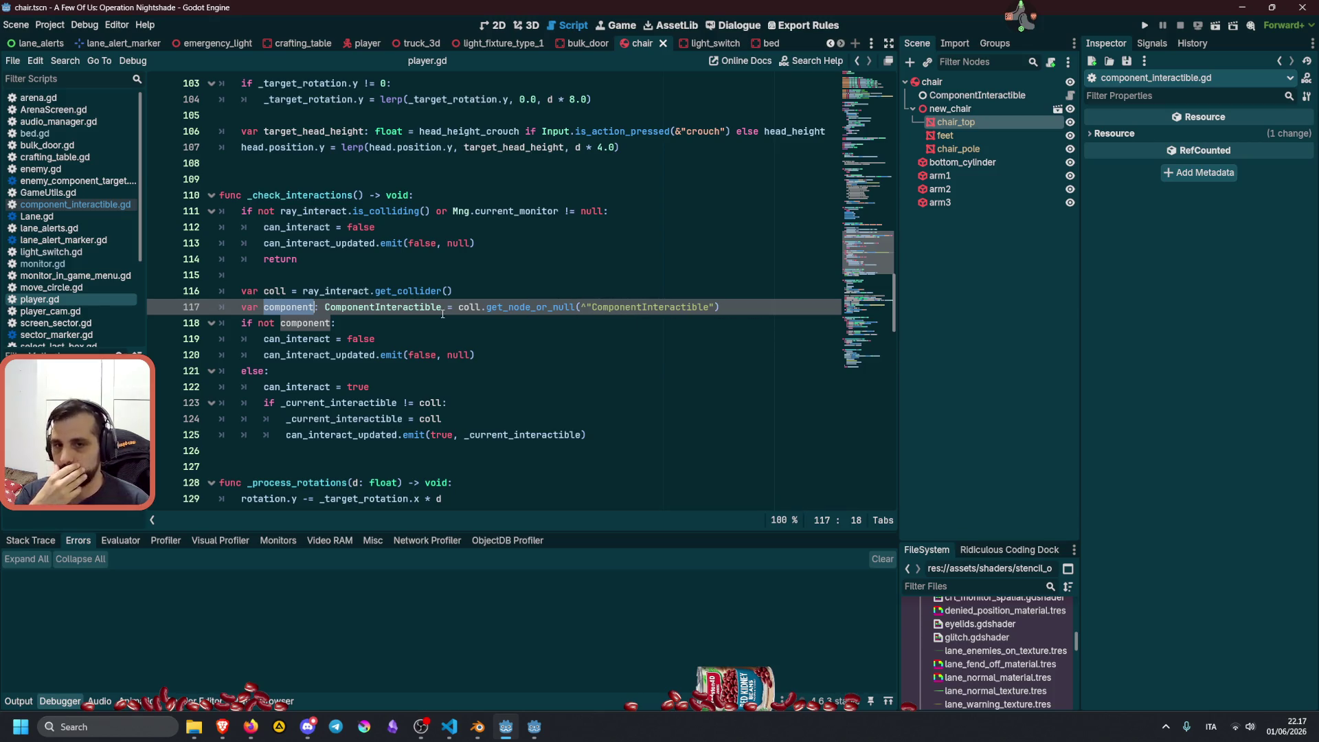
pyautogui.doubleClick(297, 324)
pyautogui.doubleClick(292, 339)
pyautogui.hotkey('ctrl', 'c')
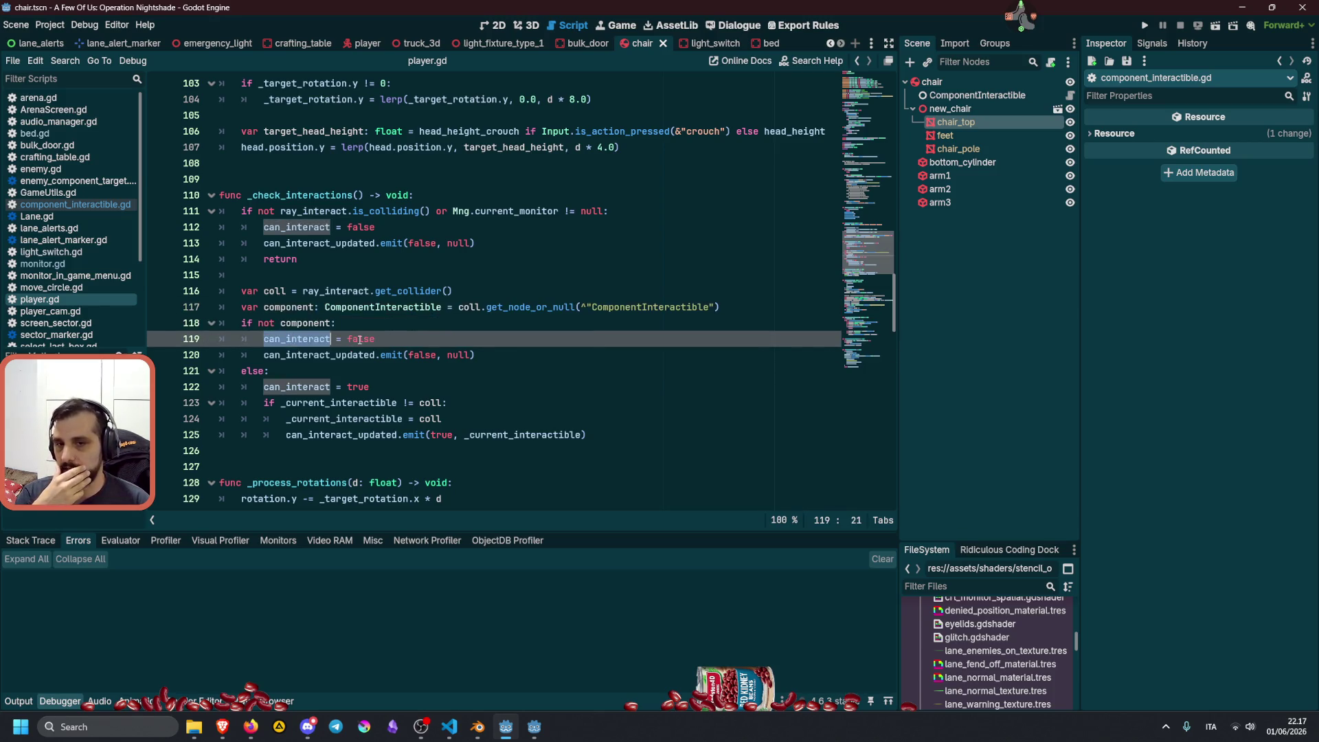
pyautogui.doubleClick(360, 340)
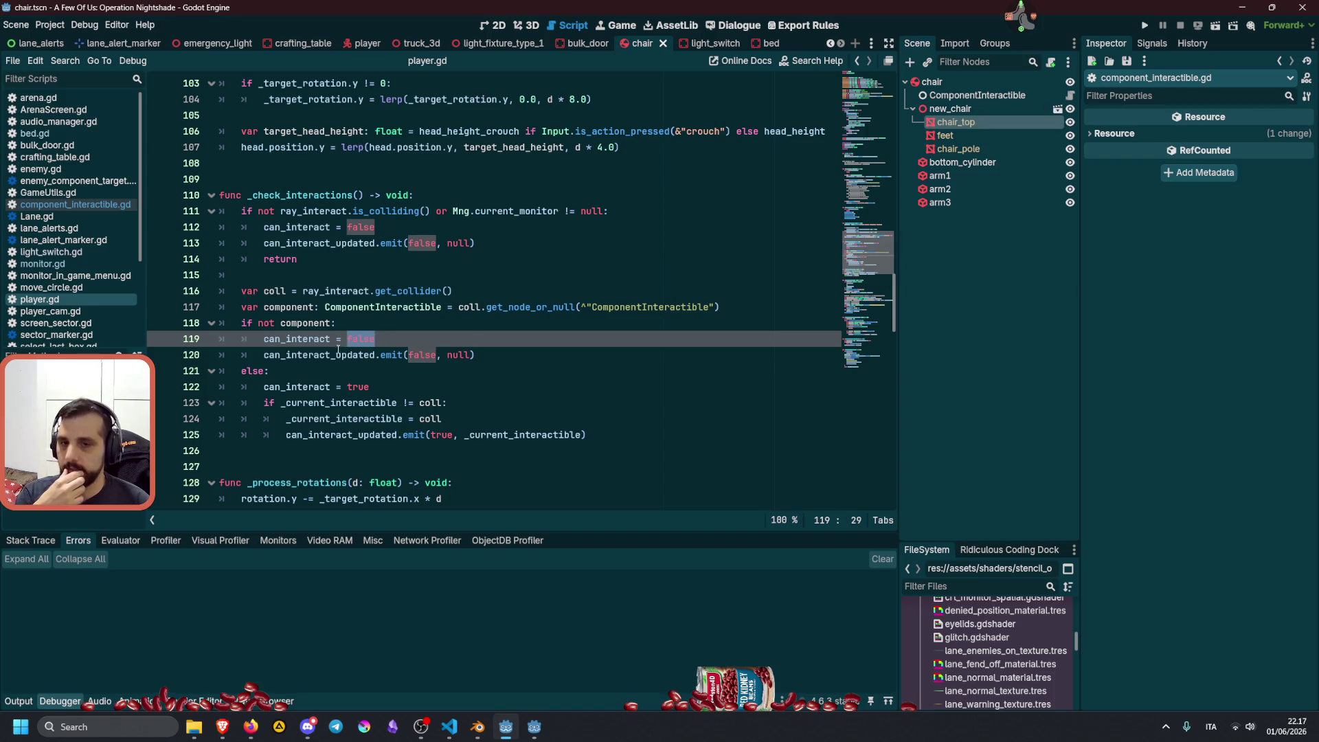
pyautogui.doubleClick(338, 354)
pyautogui.doubleClick(421, 355)
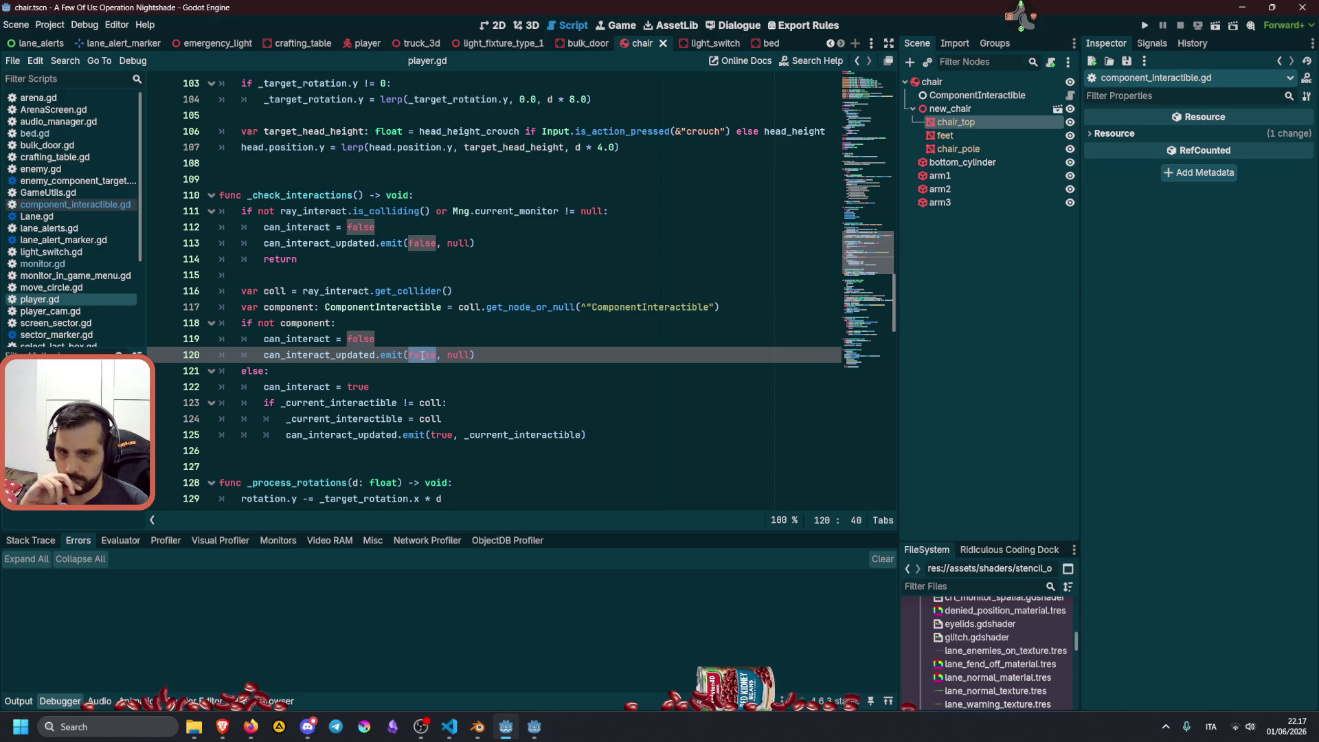
pyautogui.click(348, 337)
# Add an 'if can_interact:' check under 'if not component' and indent lines 120–121 beneath it.
pyautogui.click(398, 329)
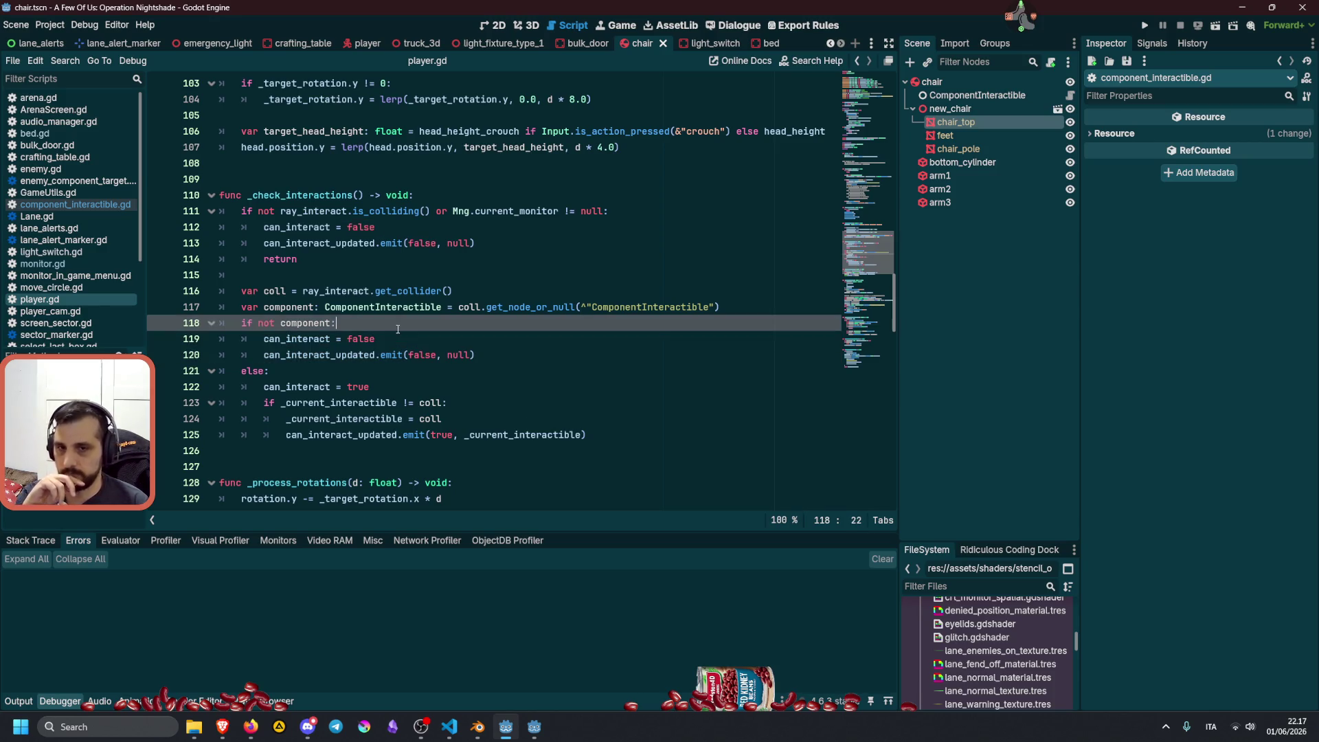
pyautogui.press('Return')
pyautogui.write('if not')
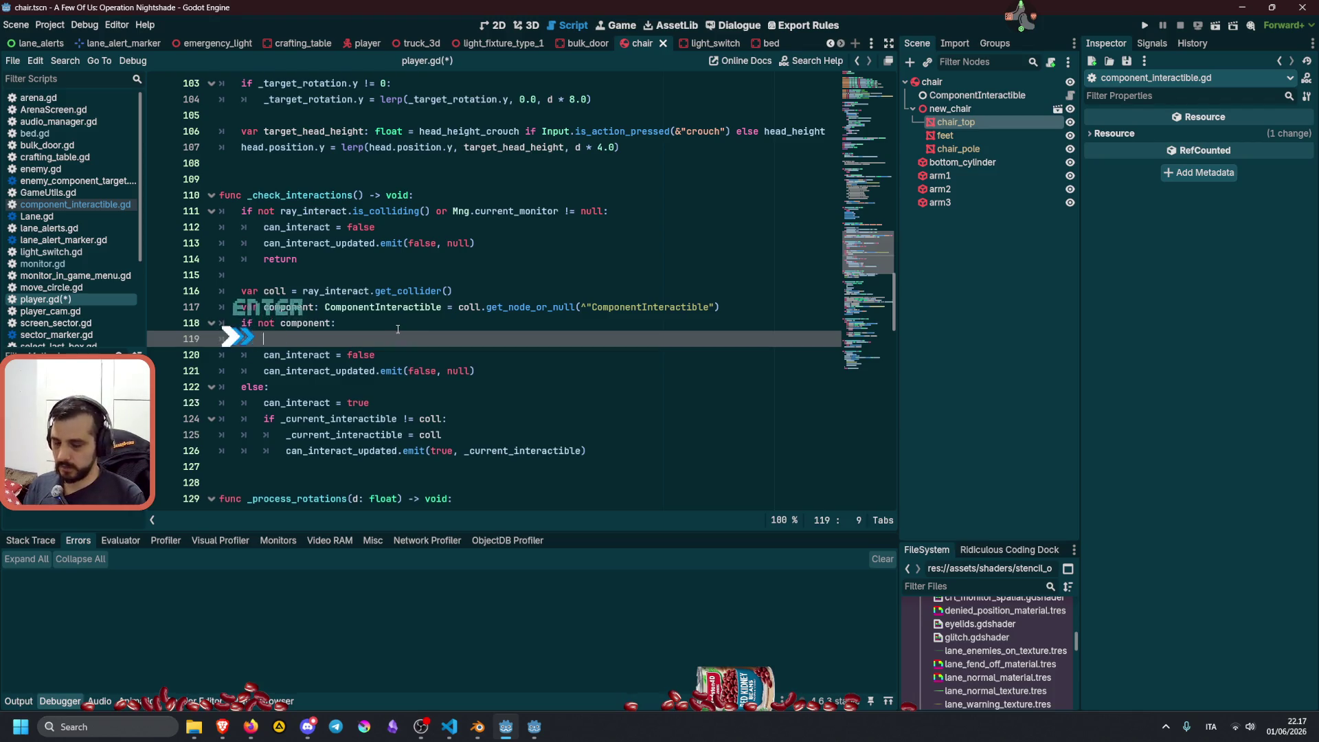
pyautogui.press('Down')
pyautogui.press('Home')
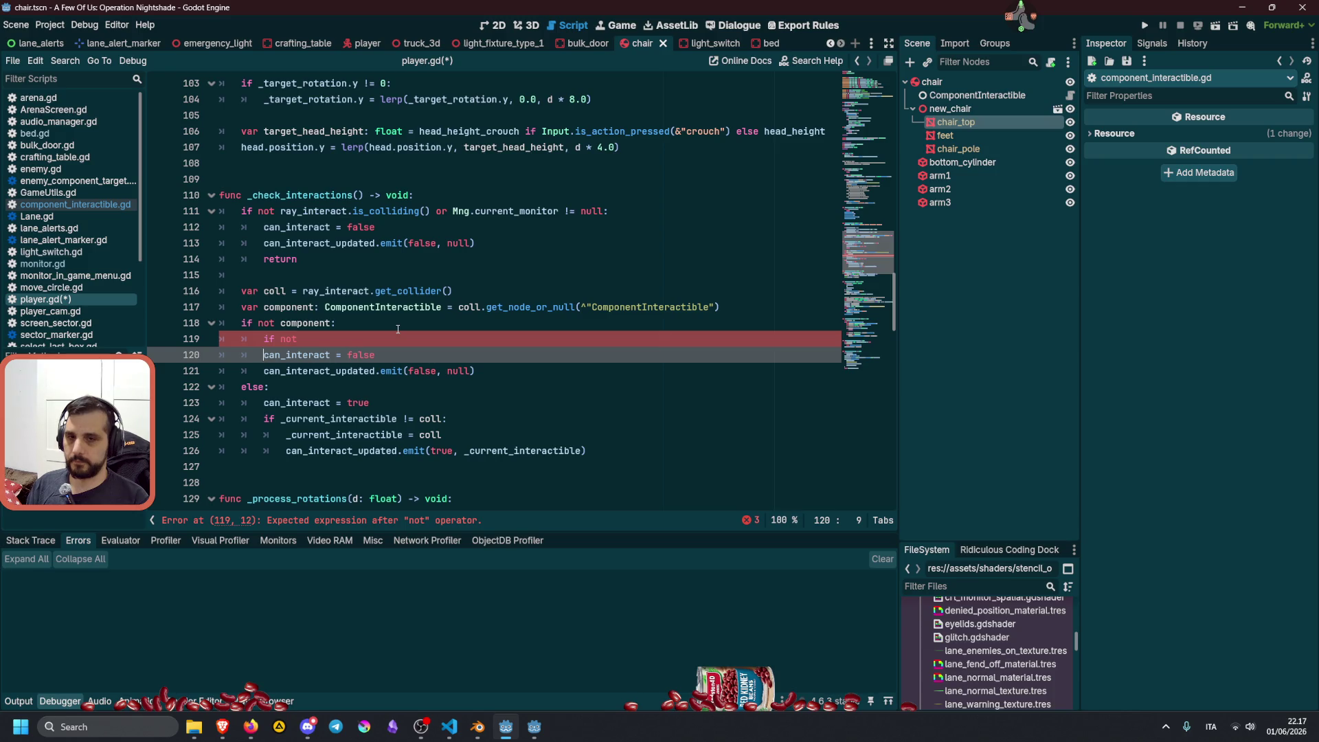
pyautogui.press('Up')
pyautogui.press('Right')
pyautogui.press('Right')
pyautogui.press('Right')
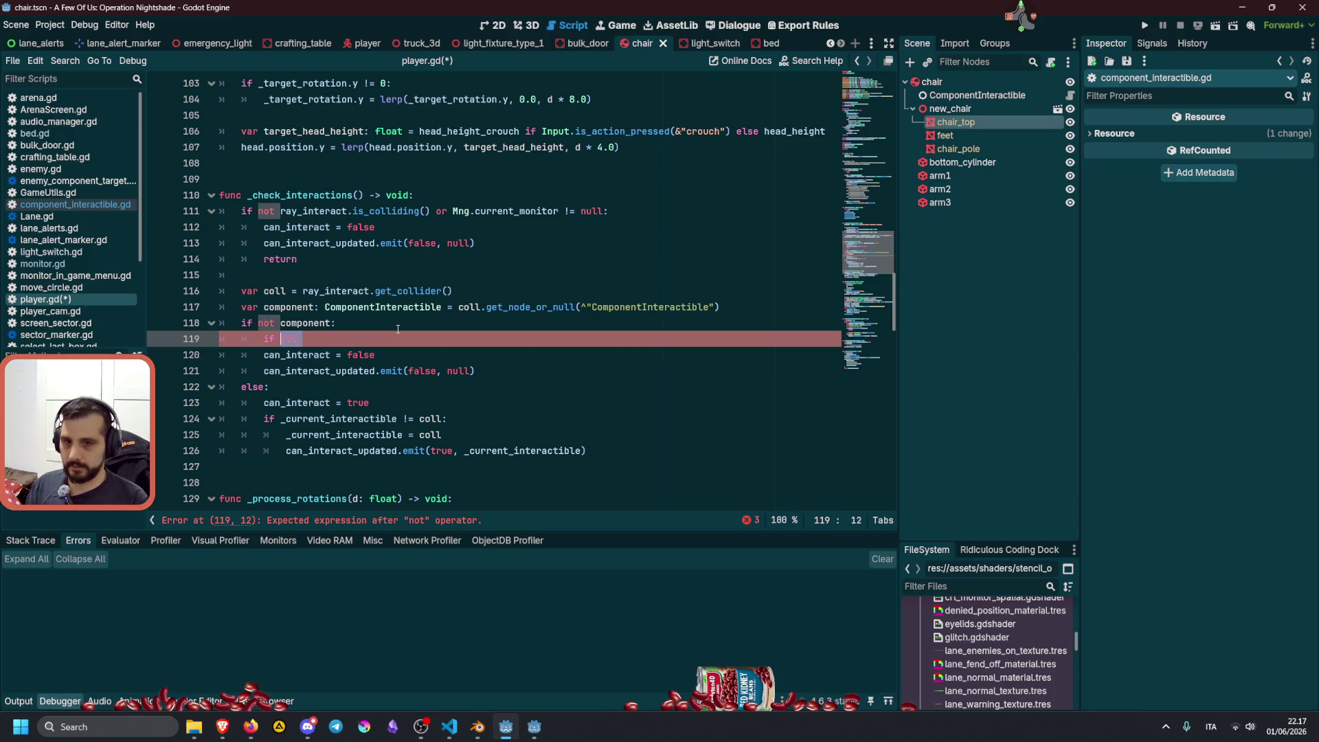
pyautogui.hotkey('ctrl', 'v')
pyautogui.write(':')
pyautogui.press('Down')
pyautogui.hotkey('shift', 'Down')
pyautogui.press('Tab')
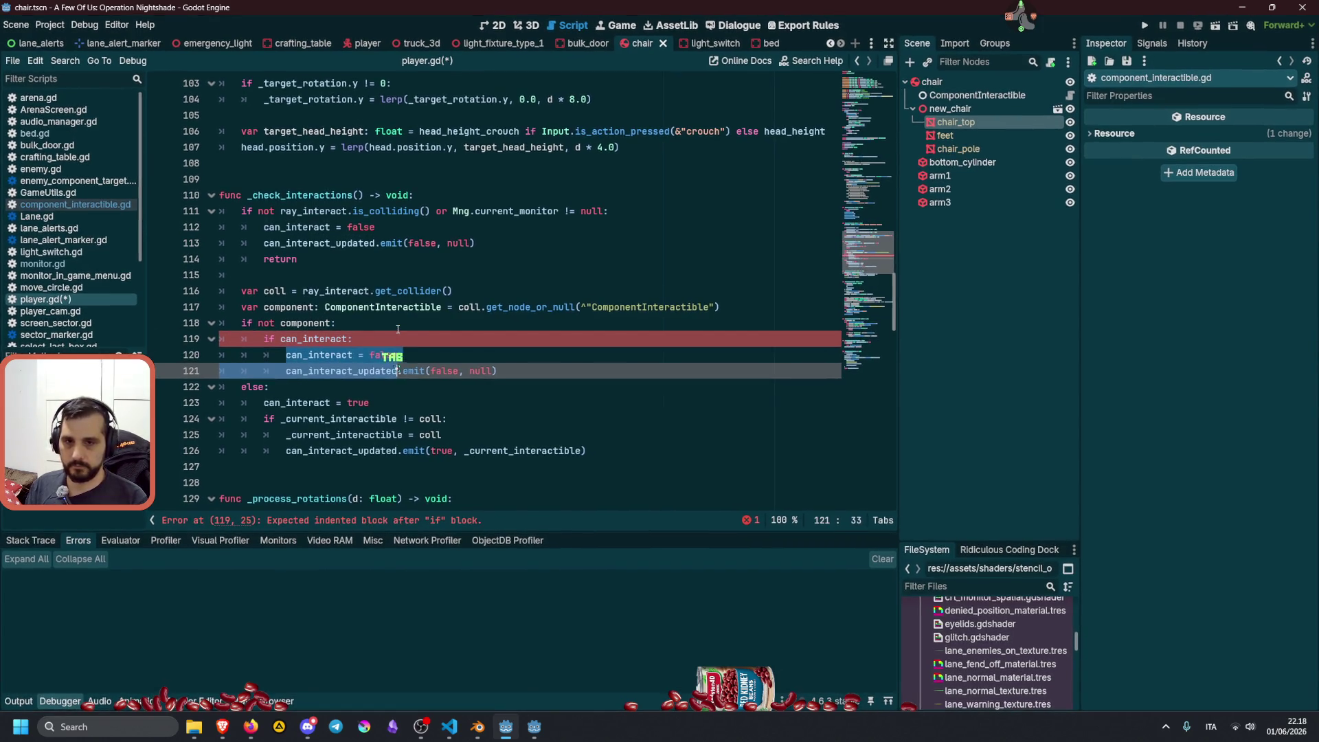
pyautogui.press('Down')
pyautogui.press('Down')
# Under else, add 'if !can_interact:' with lines 124–127 indented under it, then save and run.
pyautogui.press('Up')
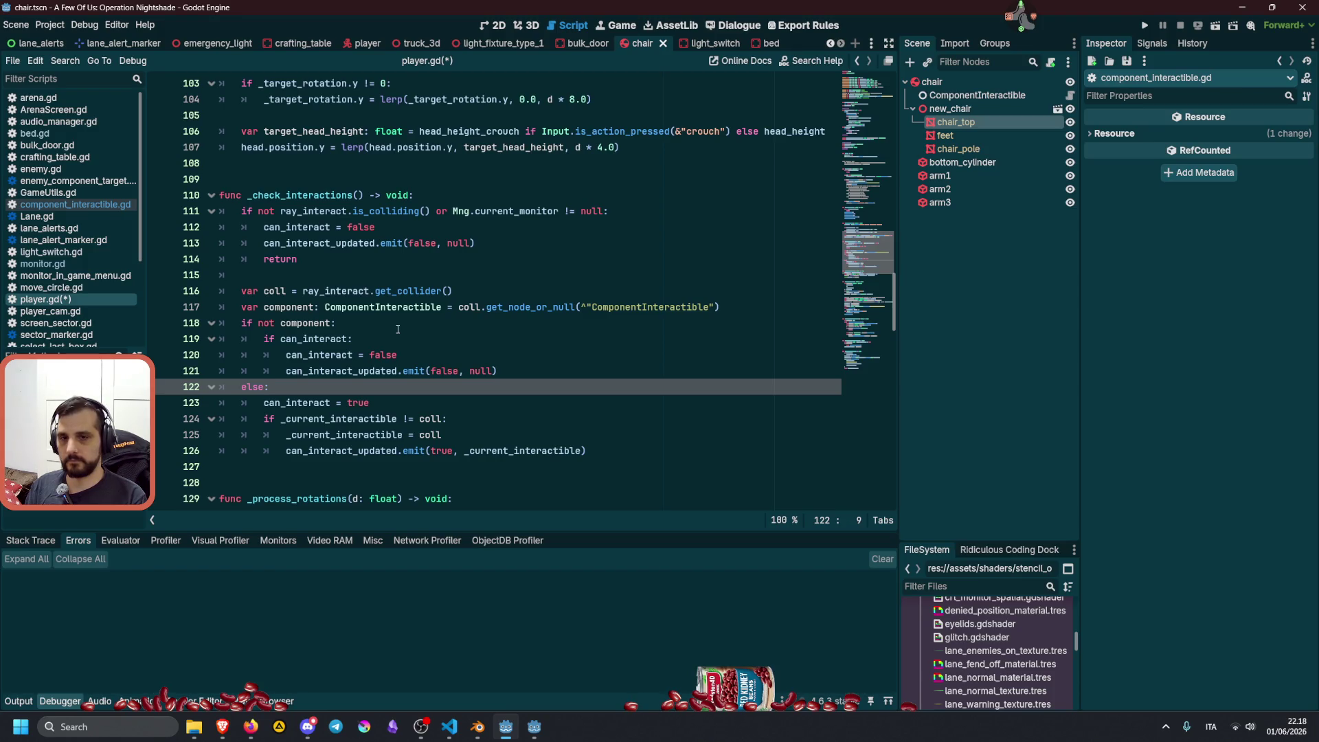
pyautogui.press('Return')
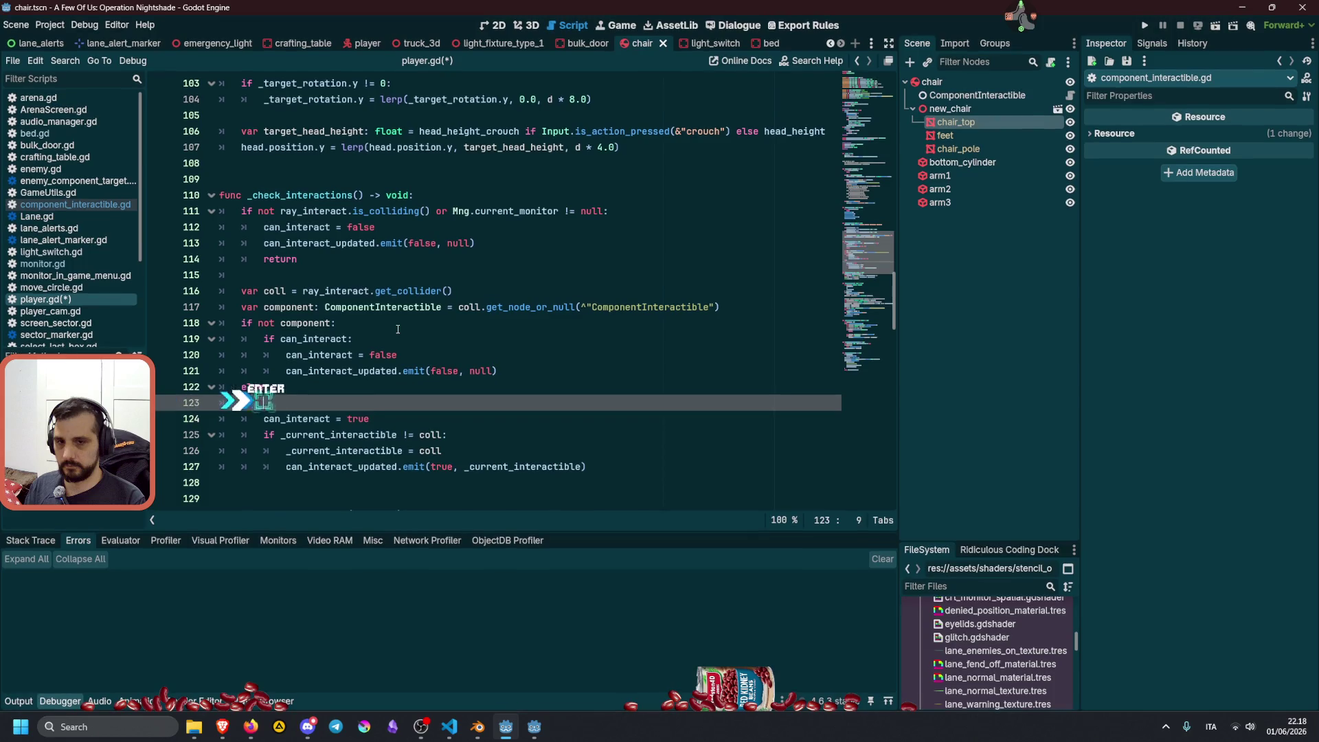
pyautogui.press('Up')
pyautogui.press('Up')
pyautogui.press('Up')
pyautogui.press('Home')
pyautogui.hotkey('shift', 'End')
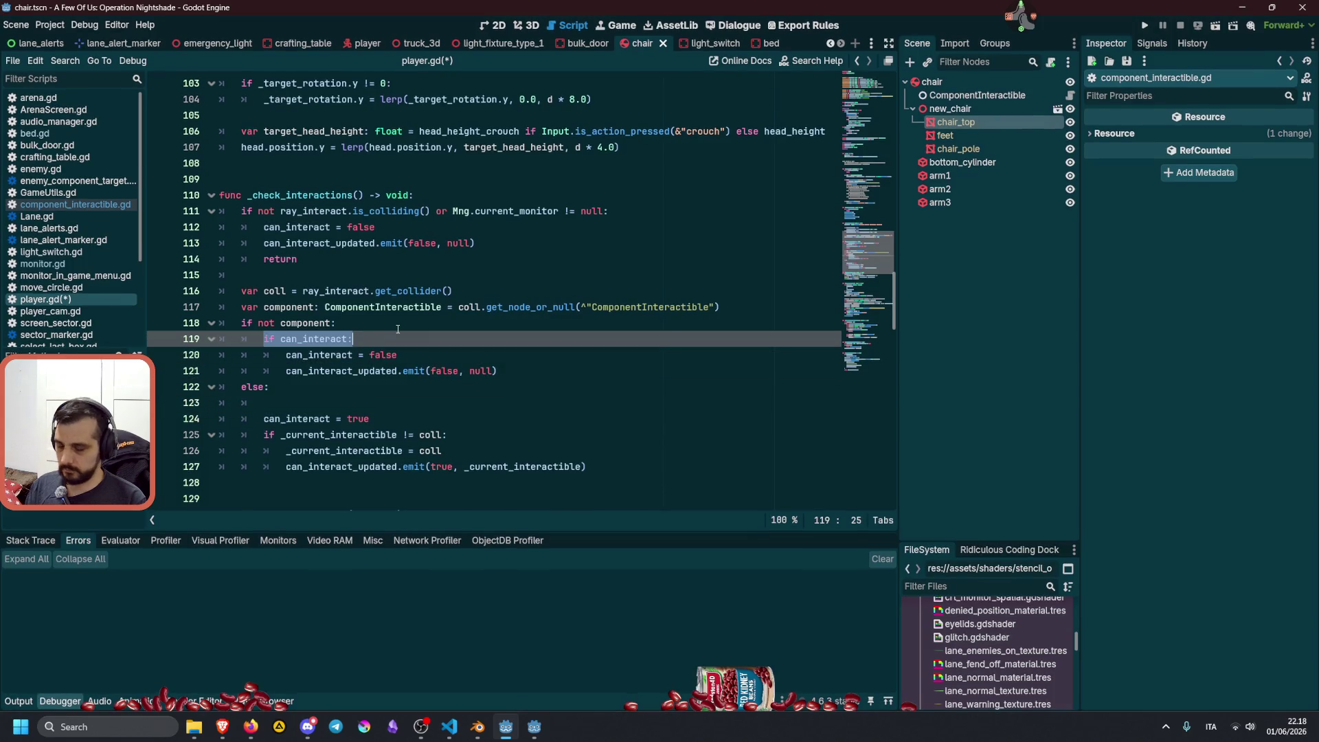
pyautogui.hotkey('ctrl', 'c')
pyautogui.press('Down')
pyautogui.press('Down')
pyautogui.press('Down')
pyautogui.hotkey('ctrl', 'v')
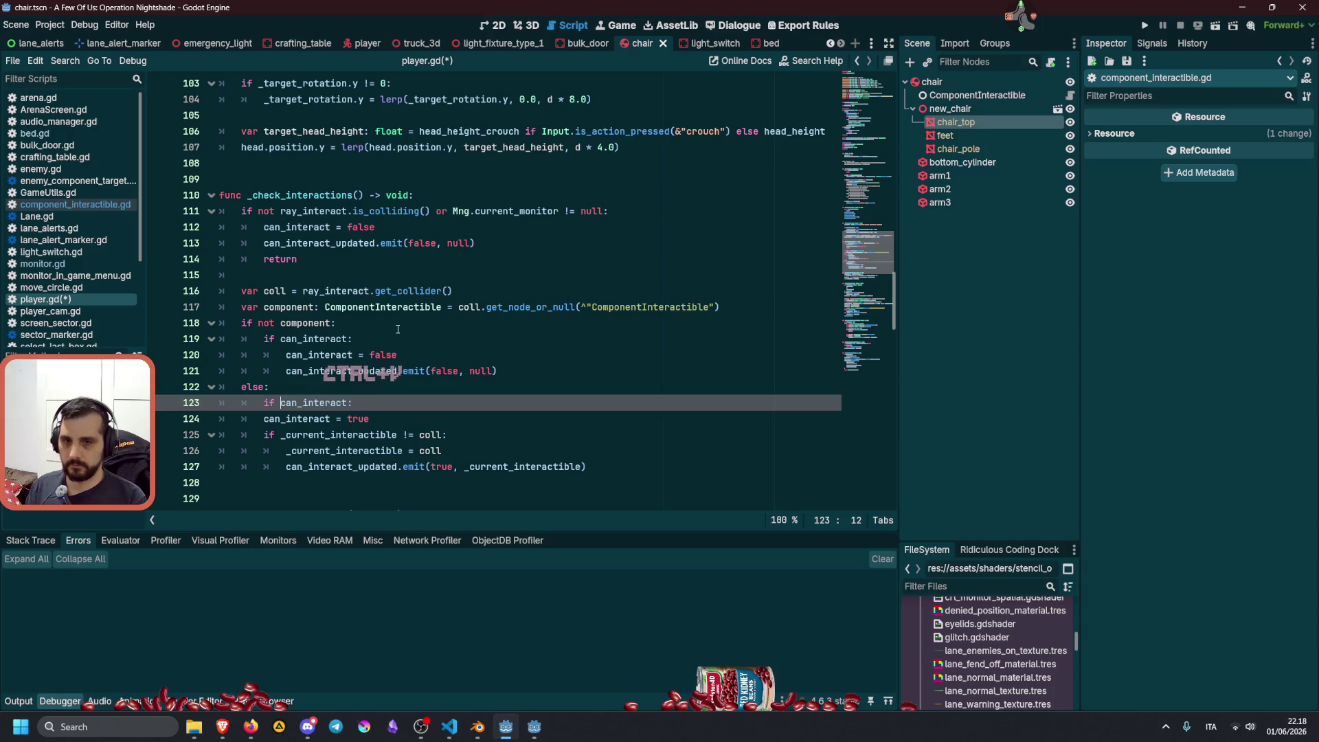
pyautogui.write('!')
pyautogui.hotkey('shift', 'Down')
pyautogui.hotkey('shift', 'Down')
pyautogui.hotkey('shift', 'Down')
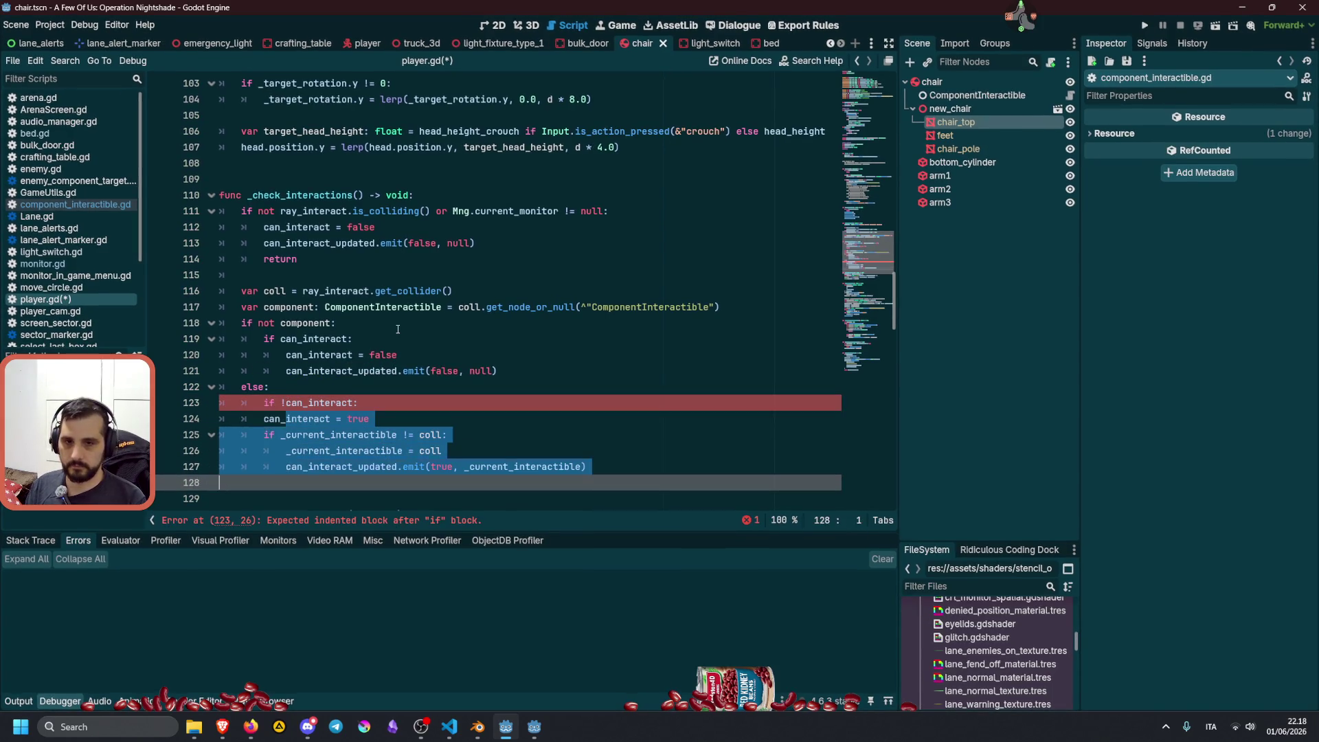
pyautogui.hotkey('shift', 'Up')
pyautogui.press('Tab')
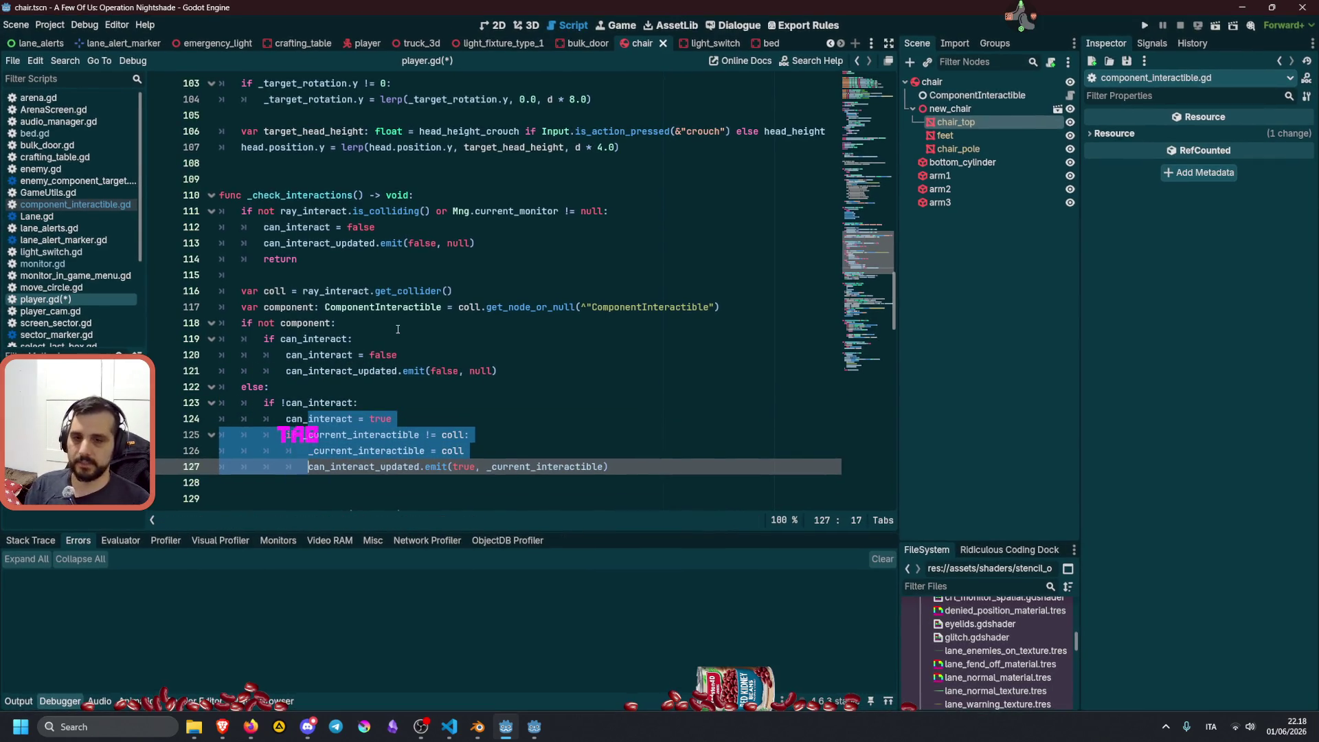
pyautogui.press('F5')
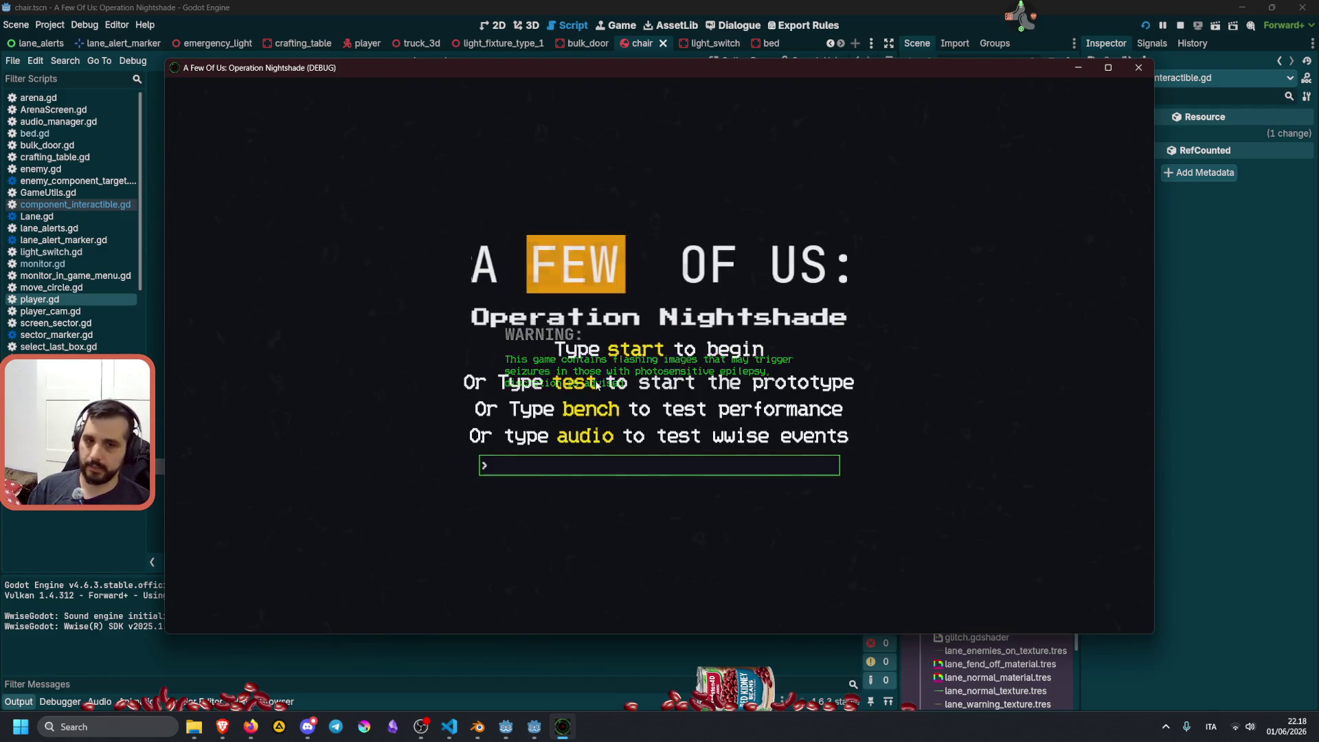
# Load the 'test' prototype, walk to the wall switch to see its green outline, then stop the game.
pyautogui.write('test')
pyautogui.press('Return')
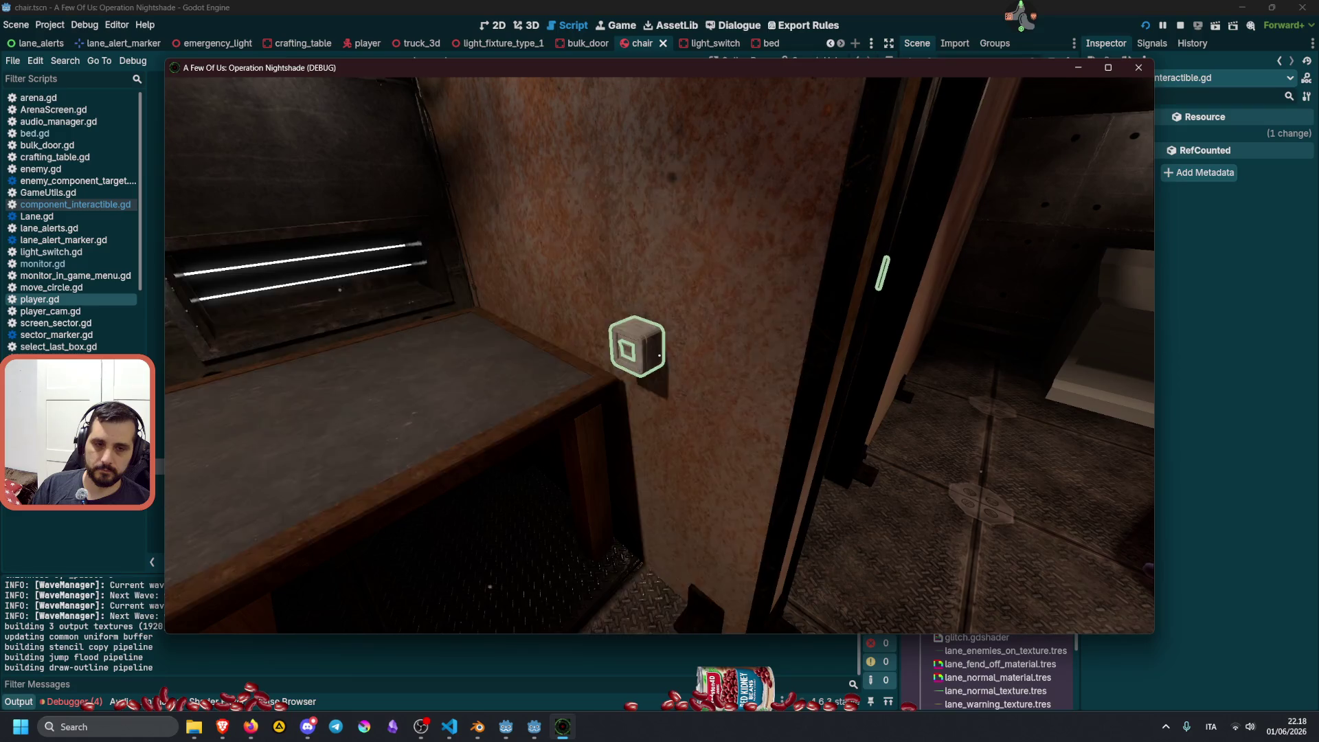
pyautogui.press('w')
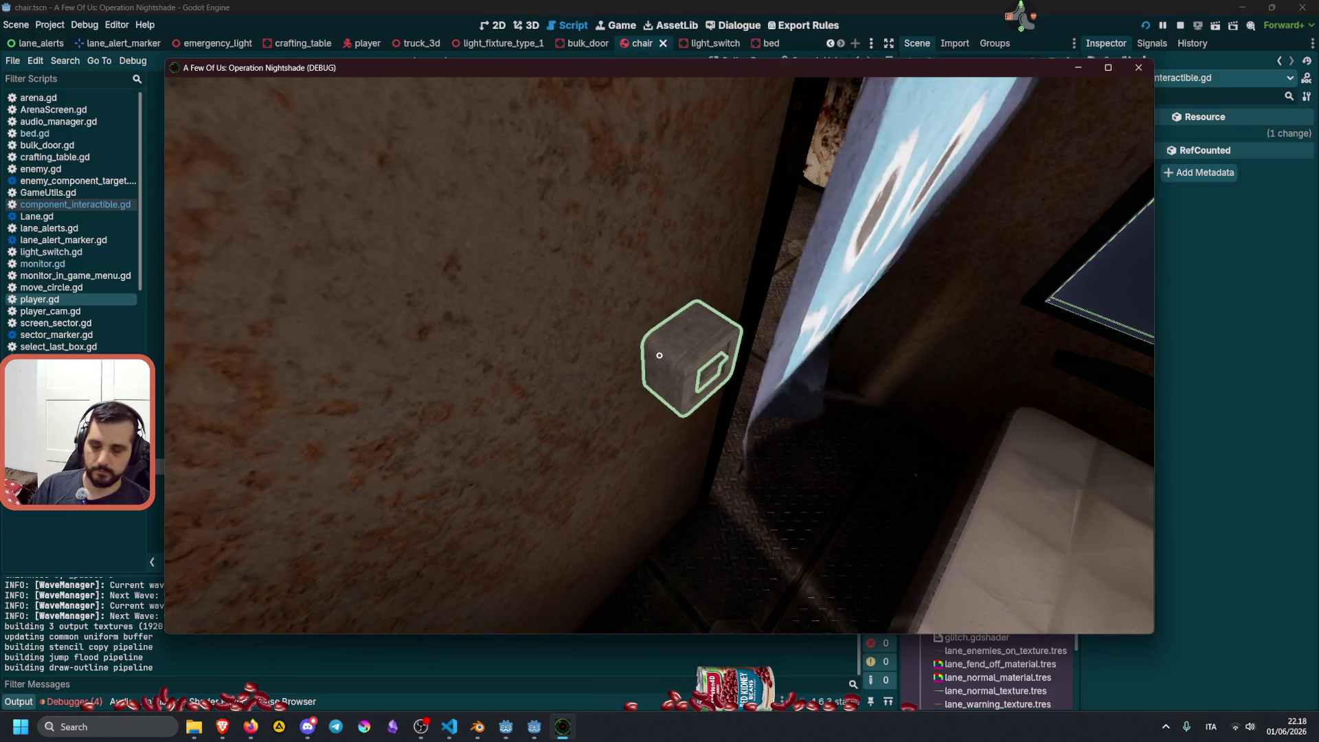
pyautogui.press('F8')
pyautogui.click(700, 43)
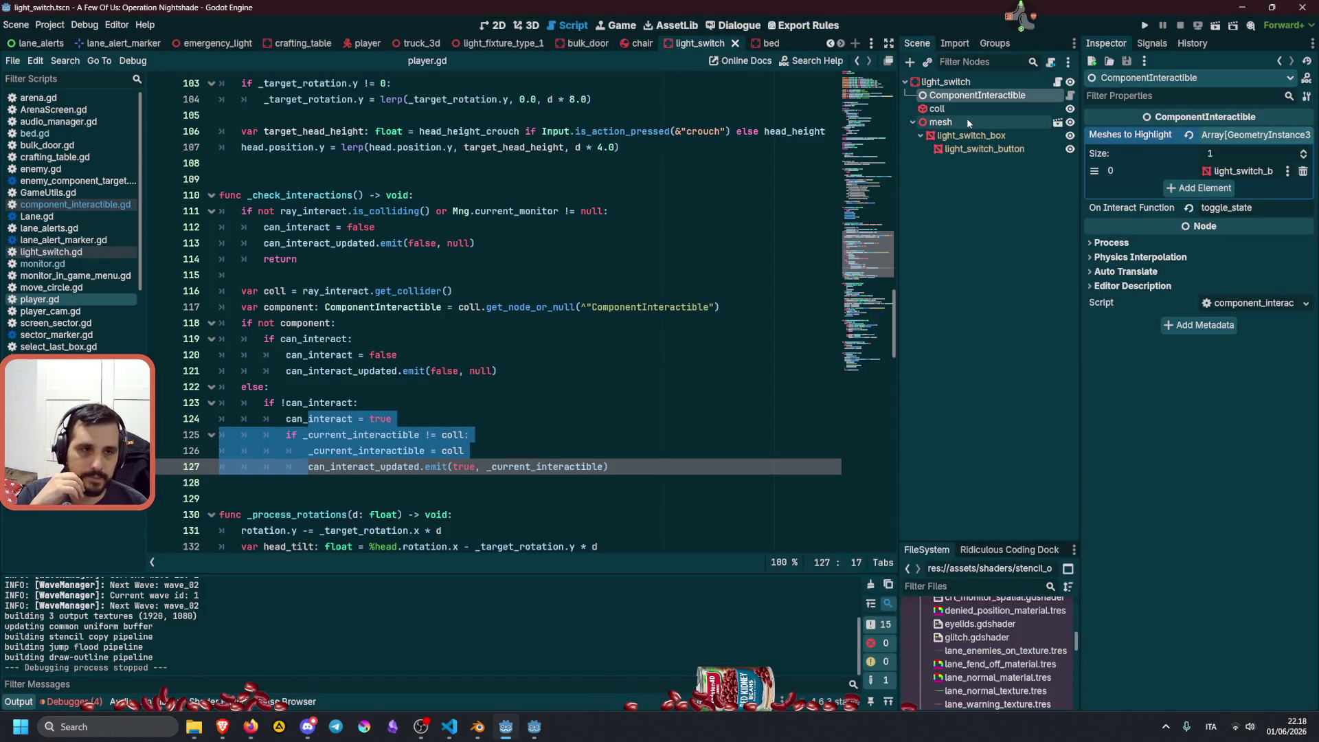
# Clear light_switch_box's Material Overlay, then check light_switch_button and the ComponentInteractible properties.
pyautogui.click(970, 136)
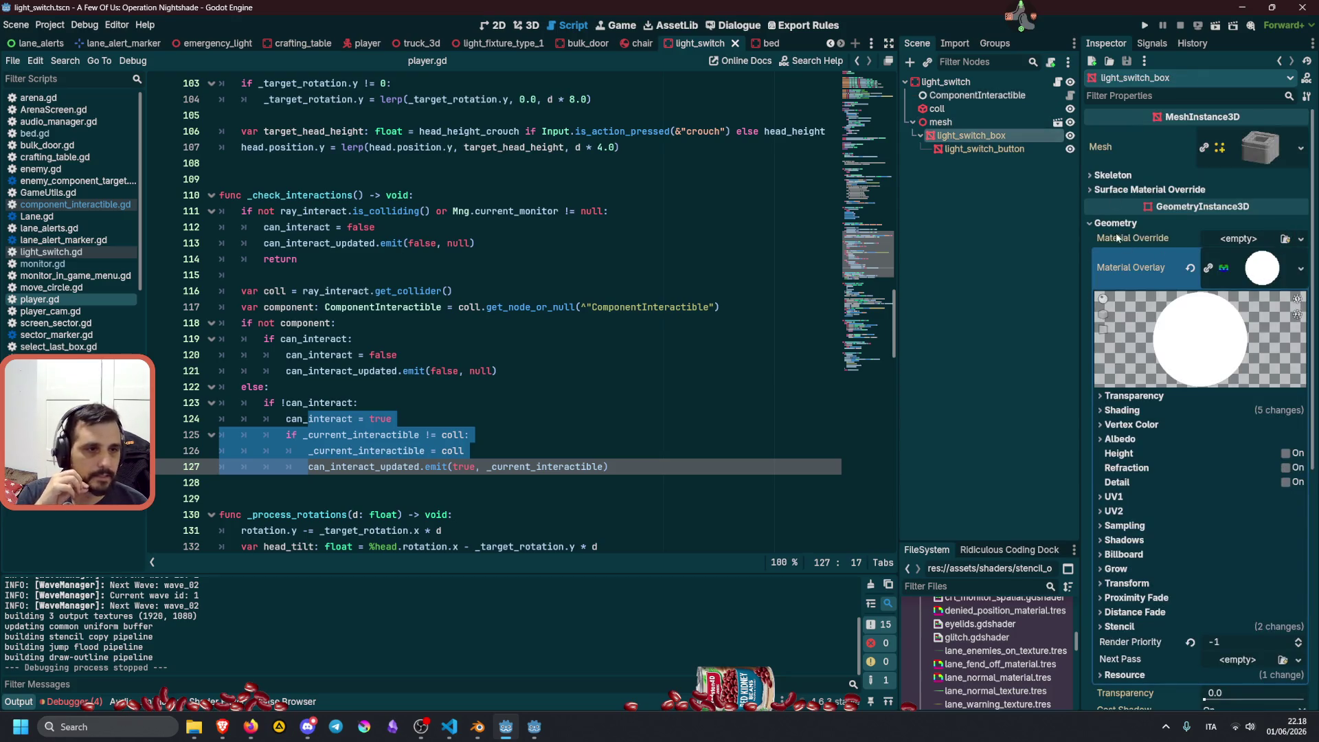
pyautogui.moveTo(1147, 241)
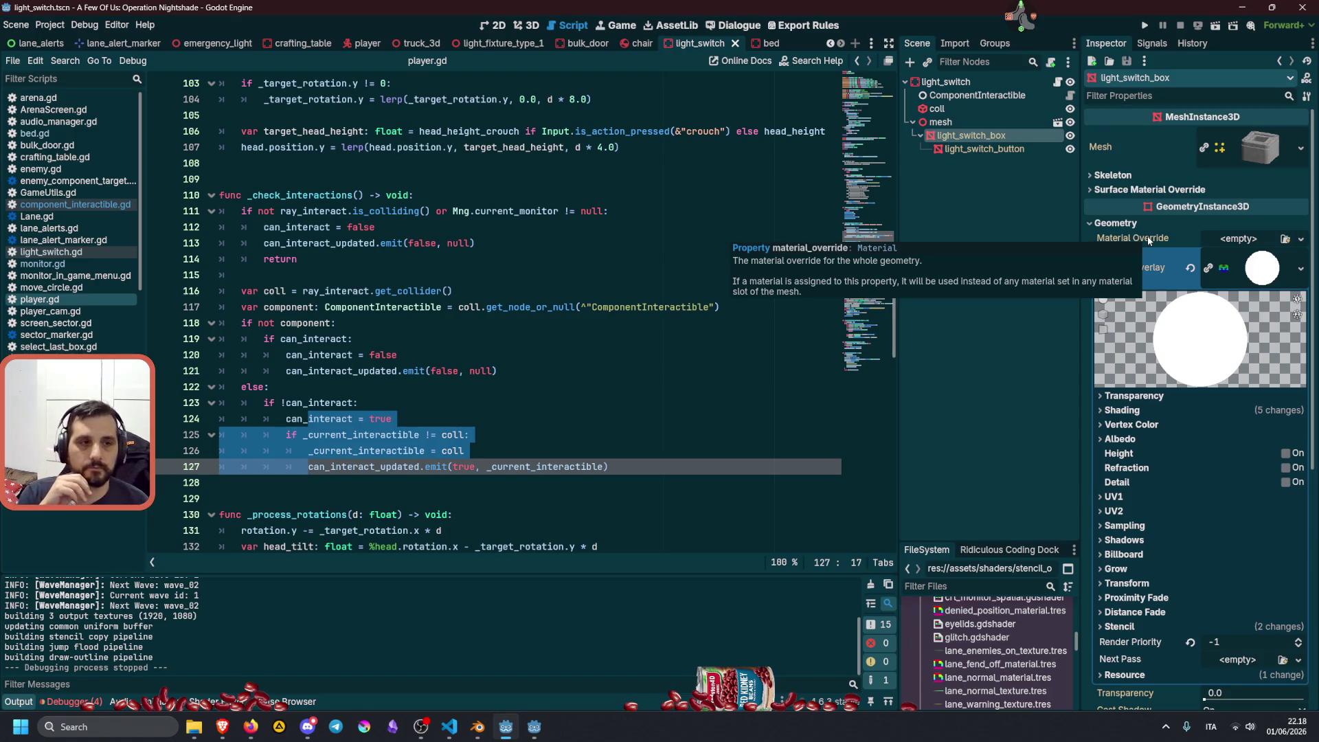
pyautogui.click(1191, 267)
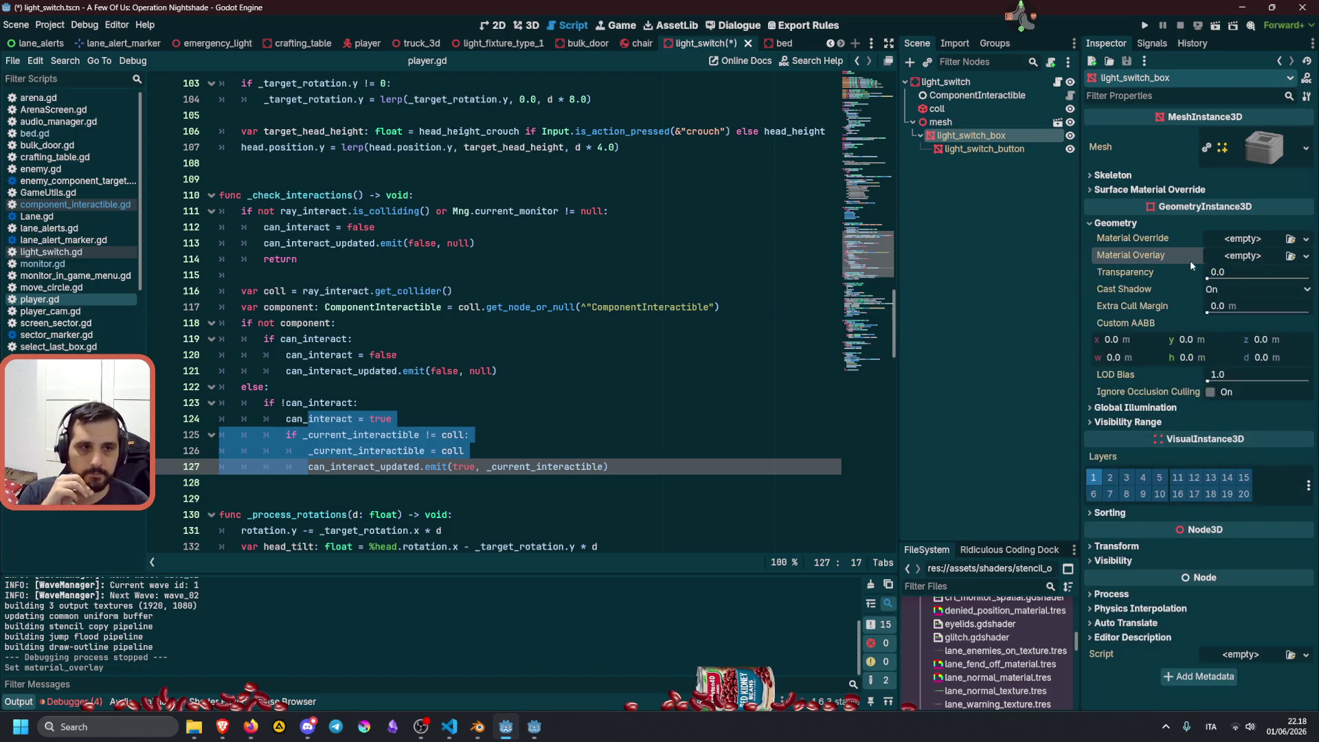
pyautogui.click(989, 149)
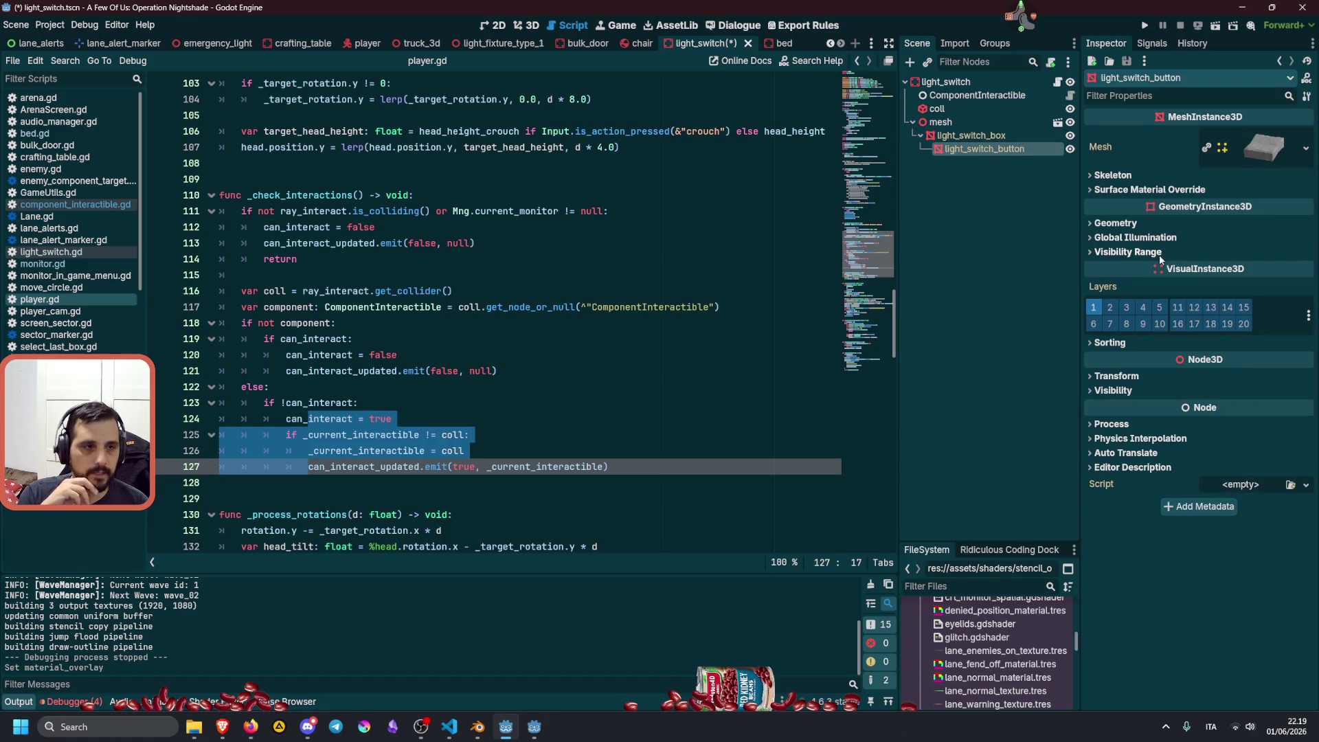
pyautogui.click(1130, 237)
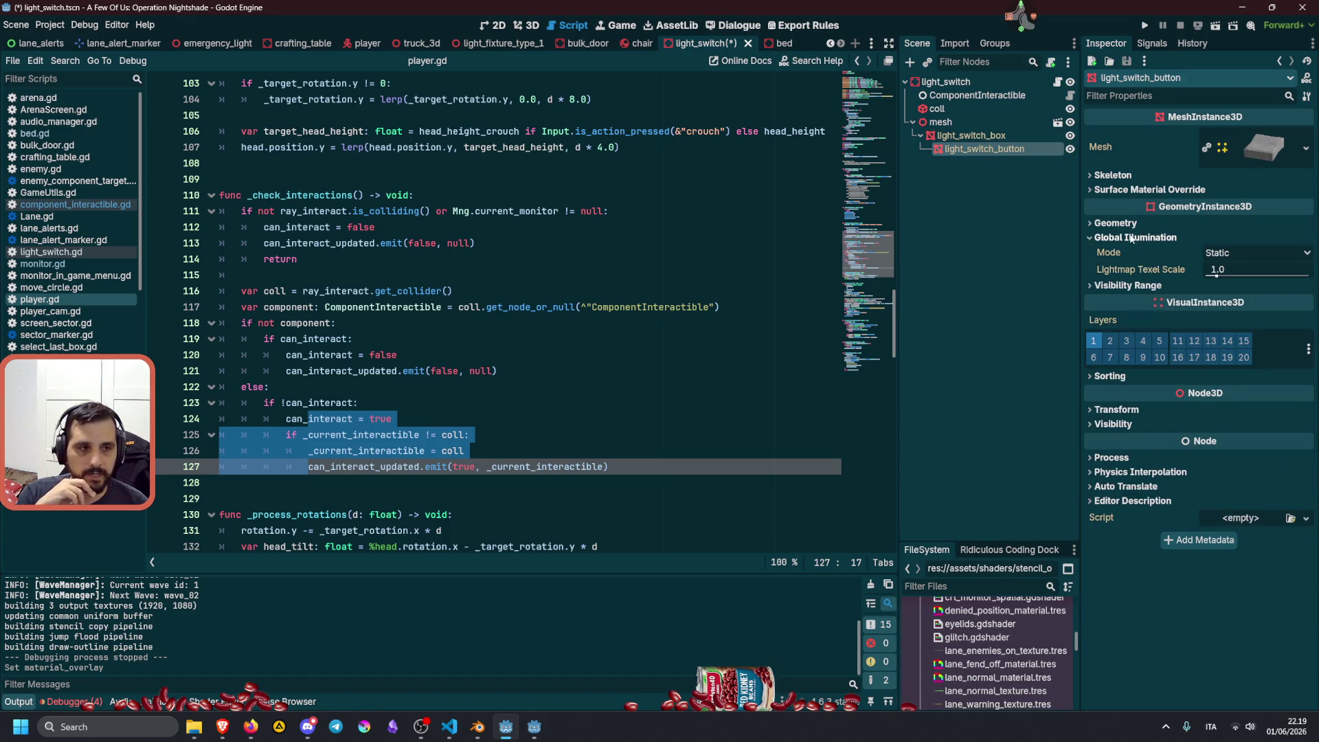
pyautogui.click(1131, 236)
pyautogui.click(970, 135)
pyautogui.click(969, 223)
pyautogui.click(962, 136)
pyautogui.click(1009, 95)
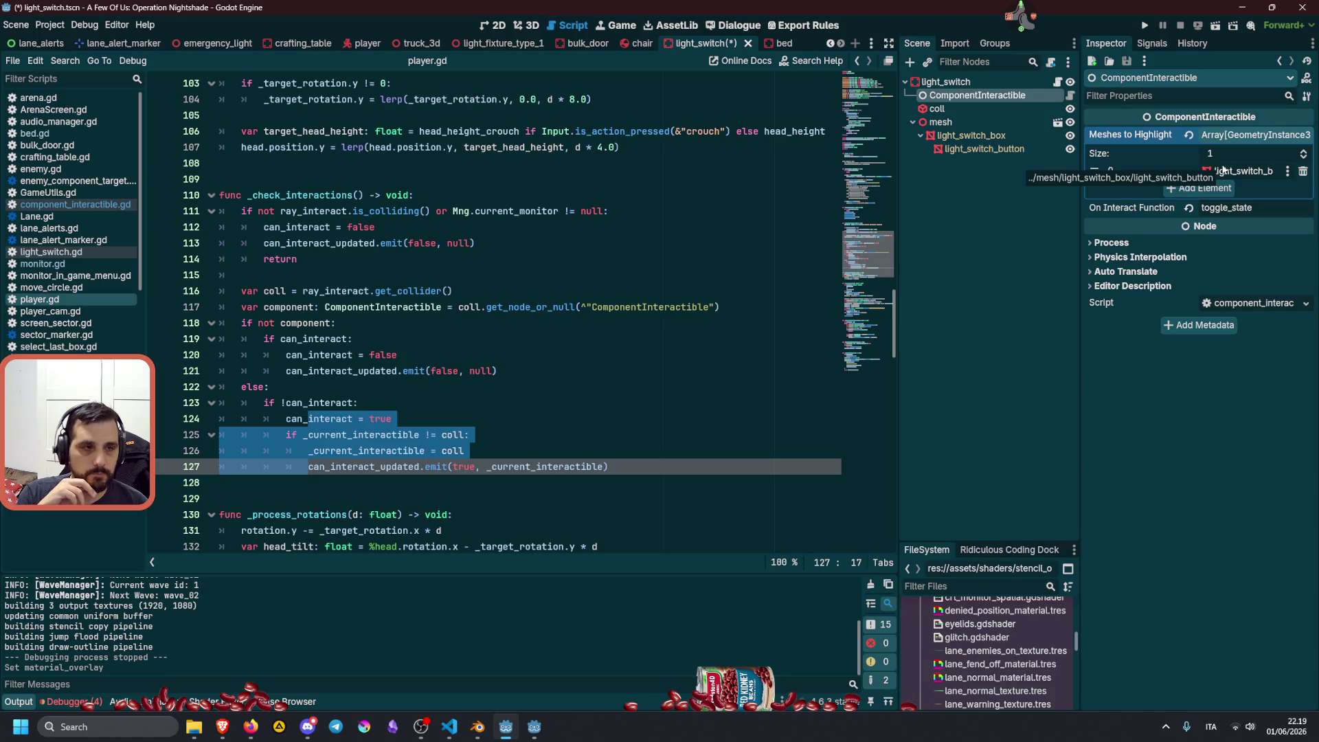
# Open light_switch.gd from the light_switch scene and read through it.
pyautogui.click(1003, 150)
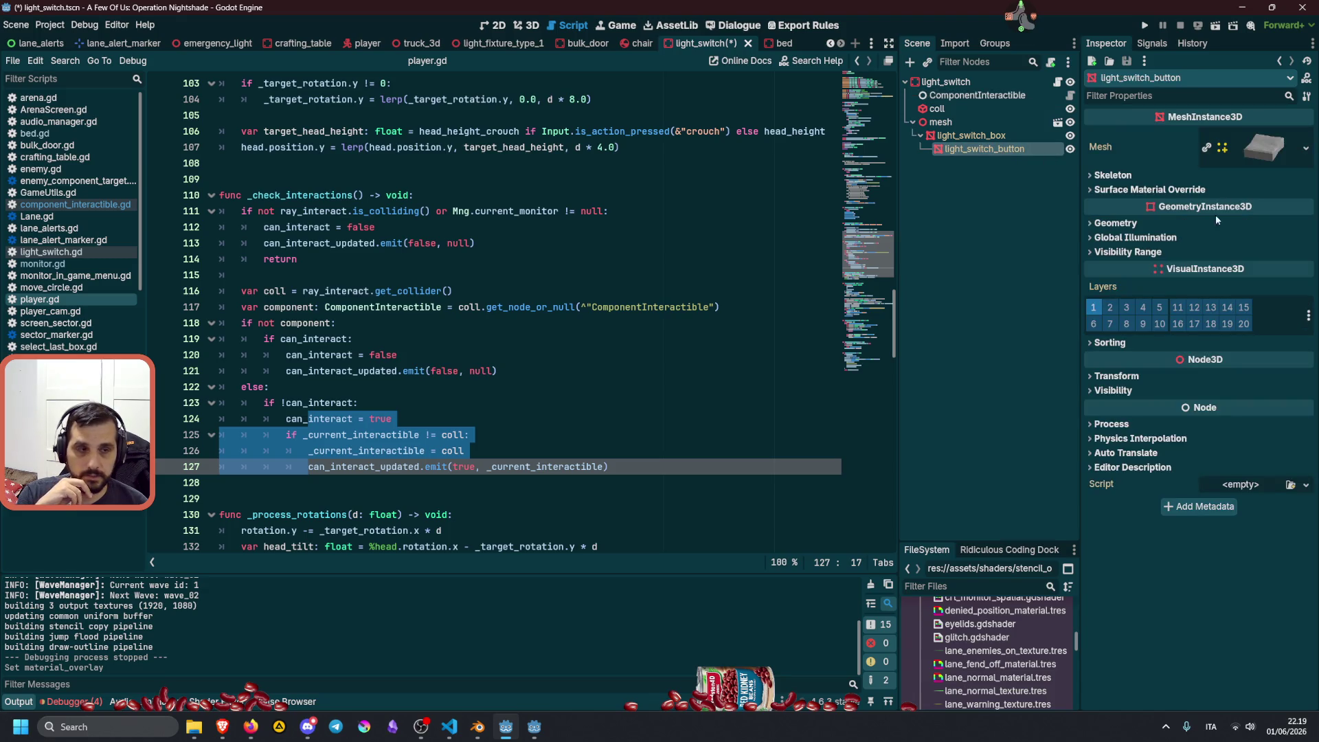
pyautogui.click(1057, 82)
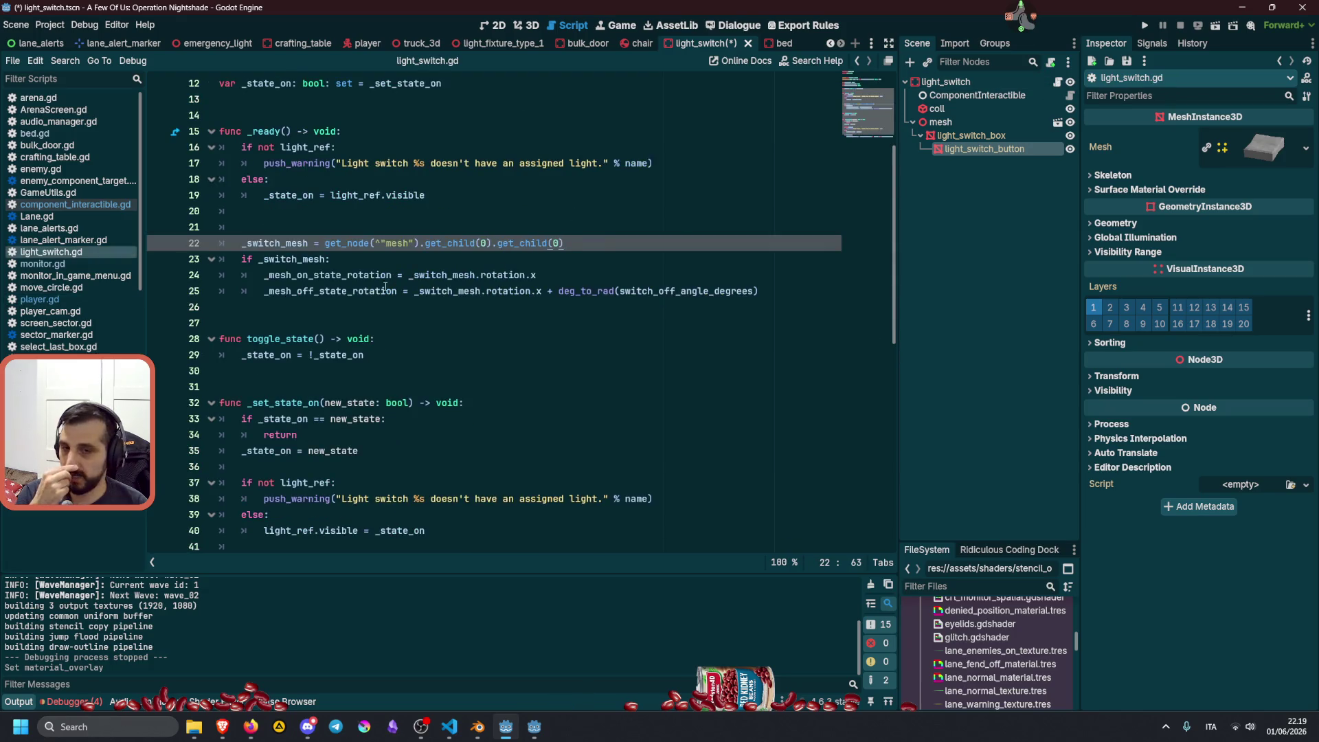
pyautogui.scroll(-2, 371, 336)
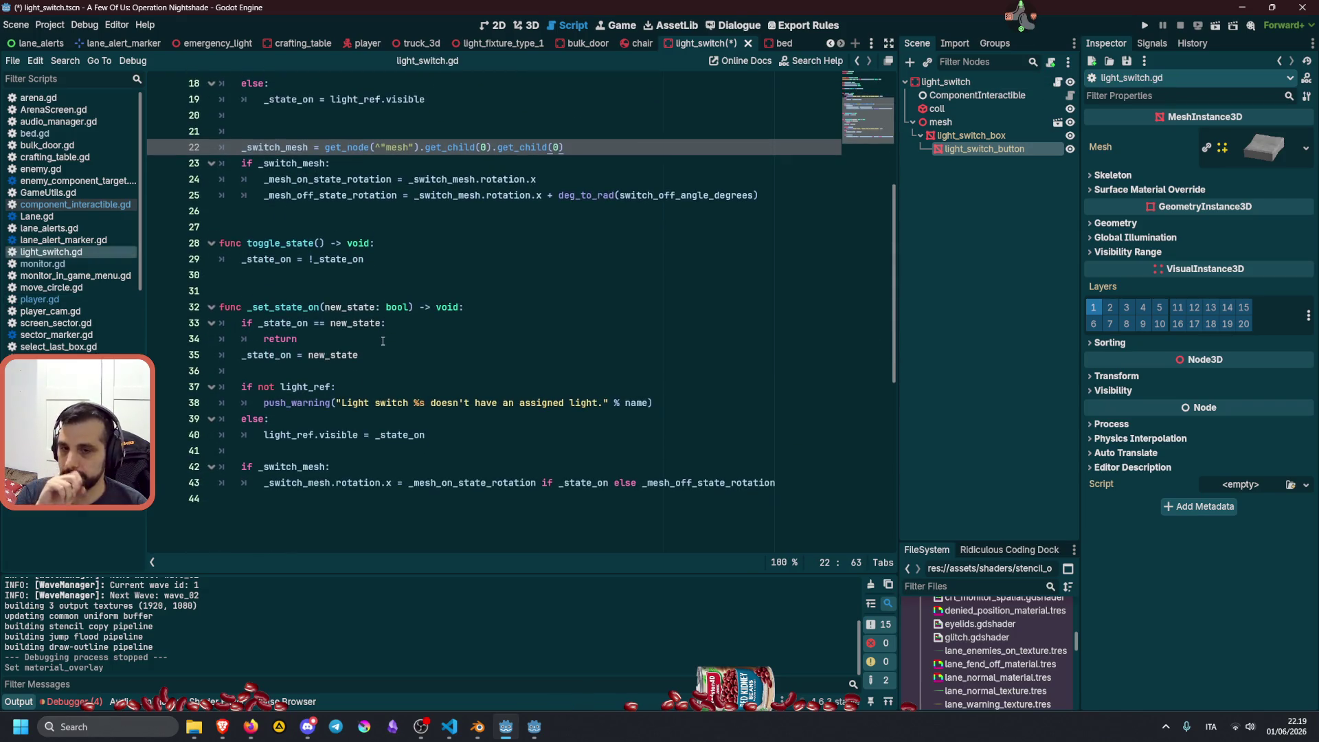
pyautogui.scroll(3, 383, 340)
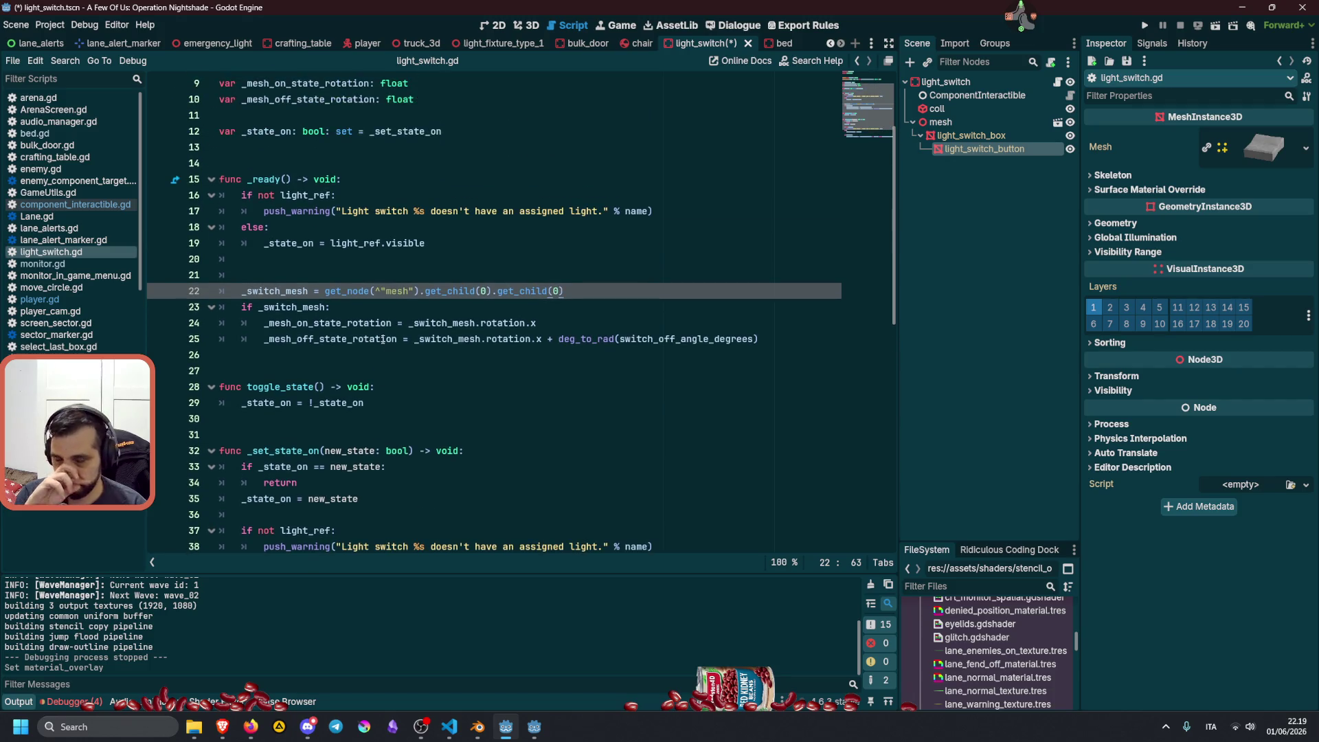
pyautogui.scroll(-5, 382, 340)
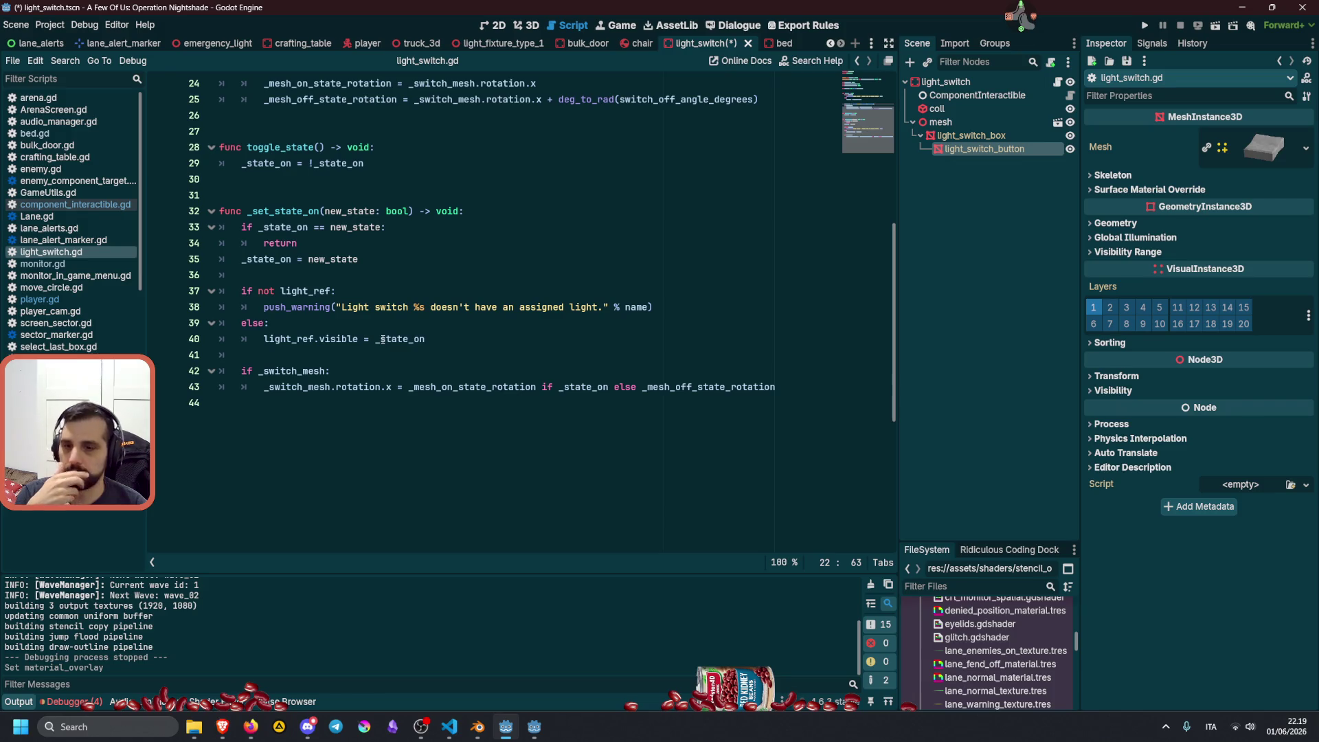
# Clear the debugger's Errors list and open component_interactible.gd from the ComponentInteractible node.
pyautogui.click(90, 702)
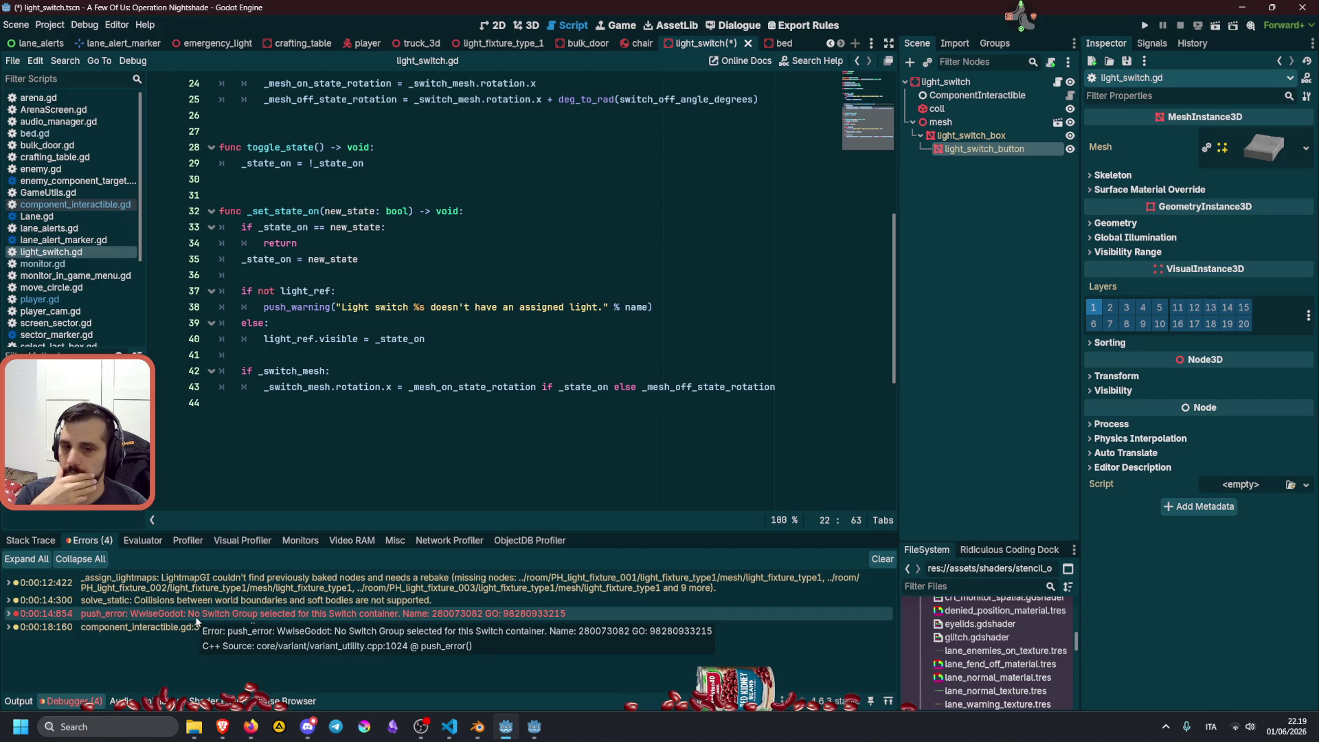
pyautogui.click(882, 558)
pyautogui.click(453, 386)
pyautogui.scroll(3, 454, 383)
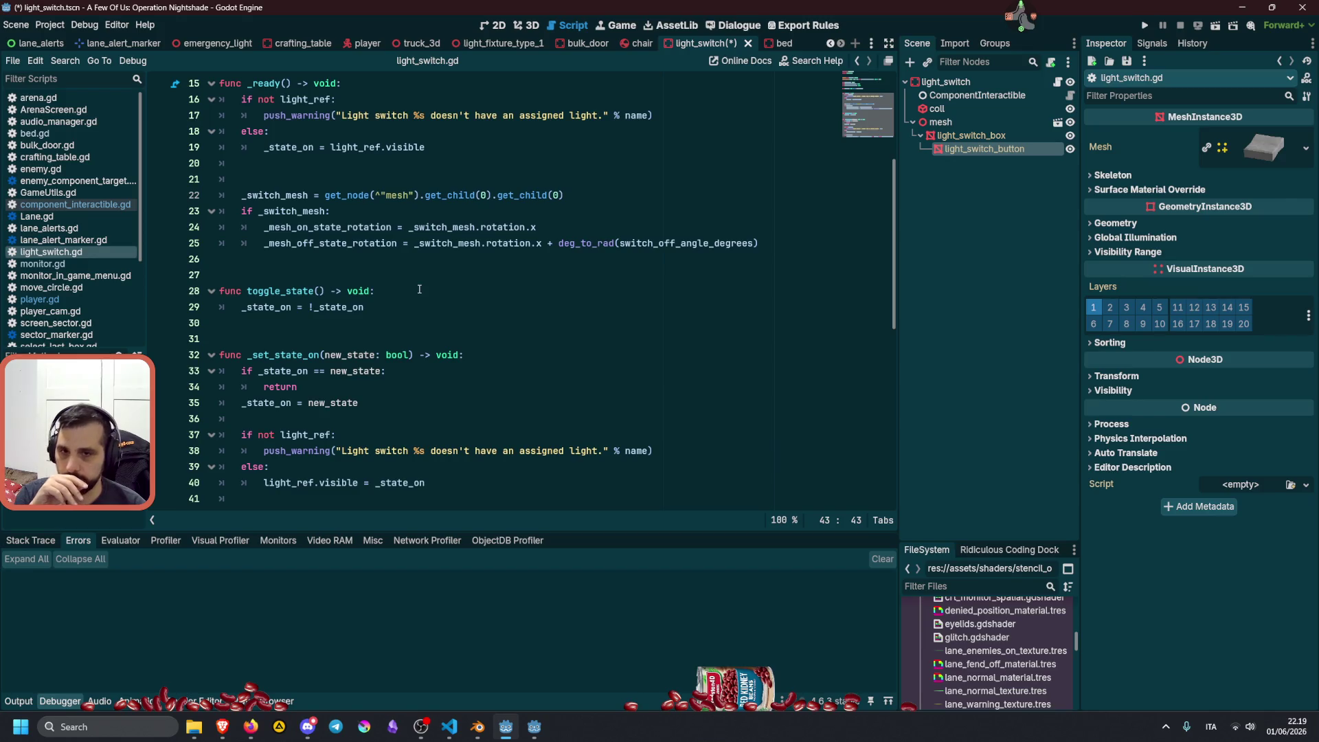
pyautogui.scroll(2, 416, 295)
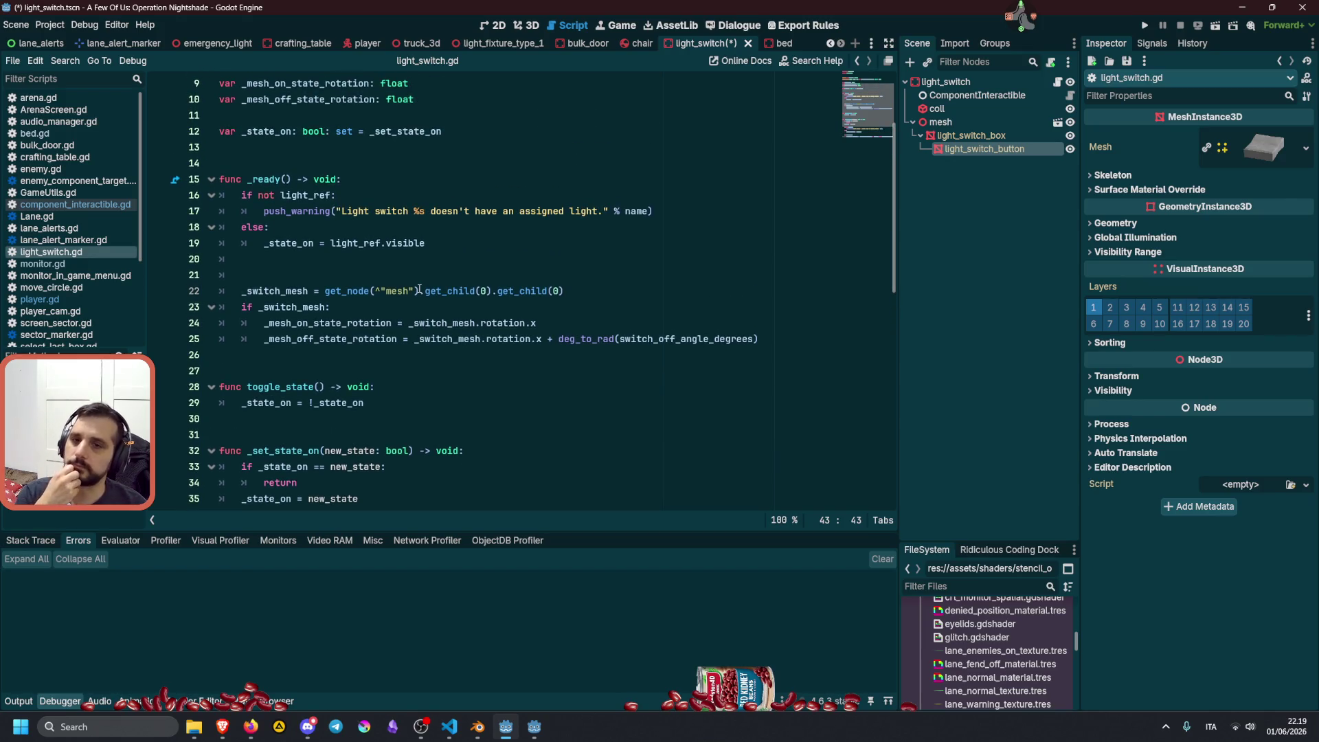
pyautogui.scroll(3, 419, 289)
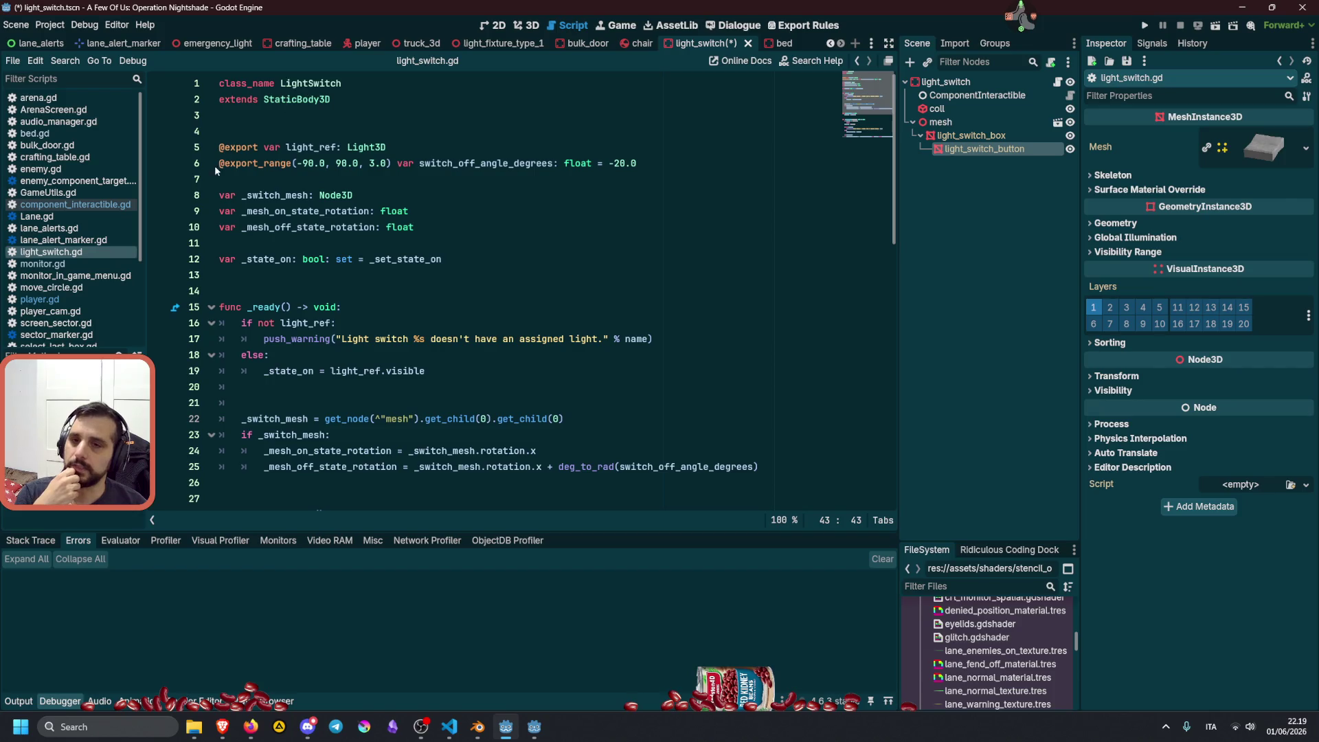
pyautogui.click(1069, 97)
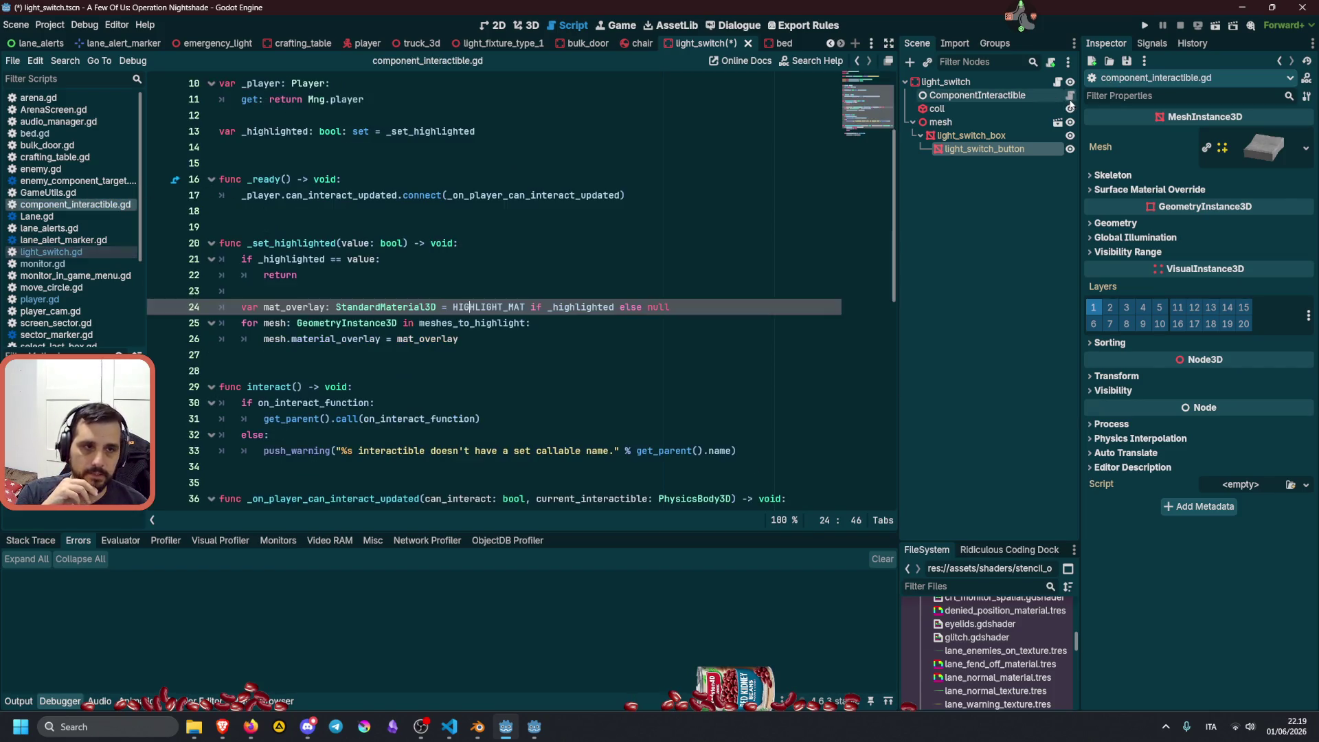
pyautogui.click(472, 278)
pyautogui.doubleClick(284, 306)
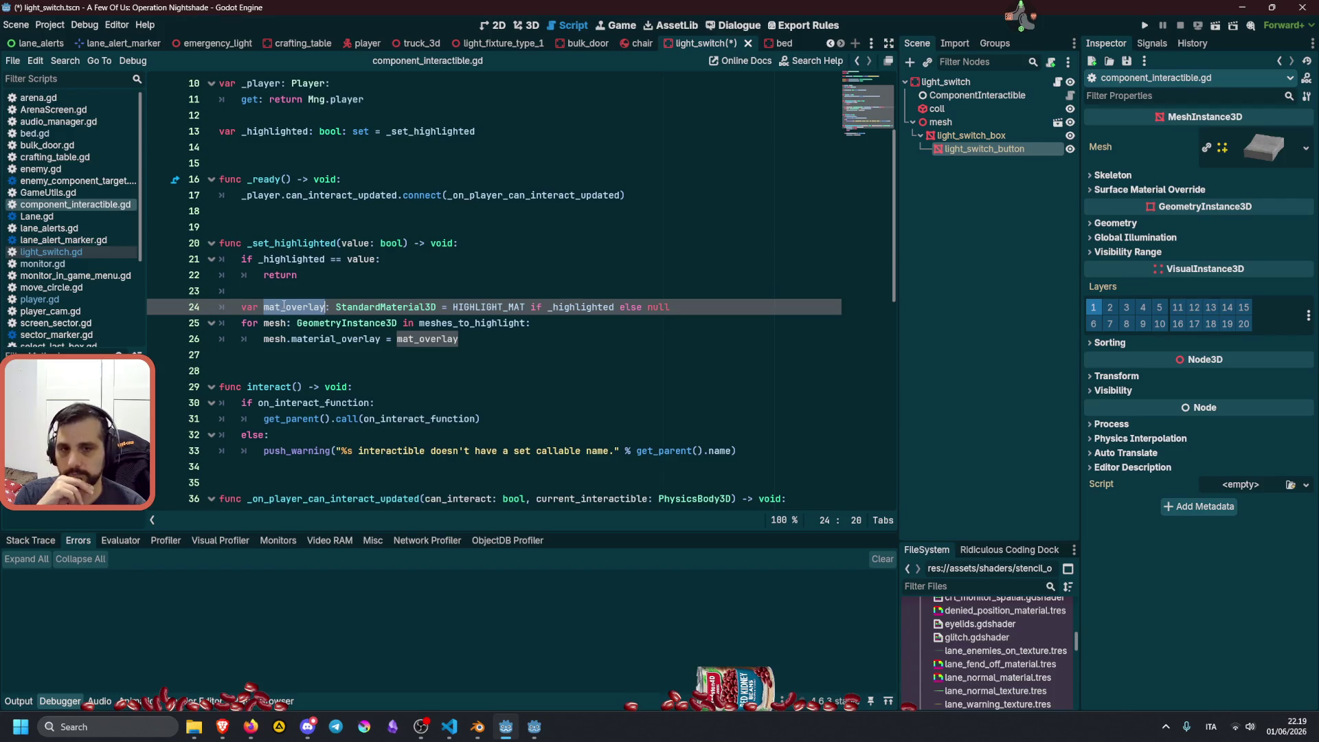
pyautogui.moveTo(456, 307)
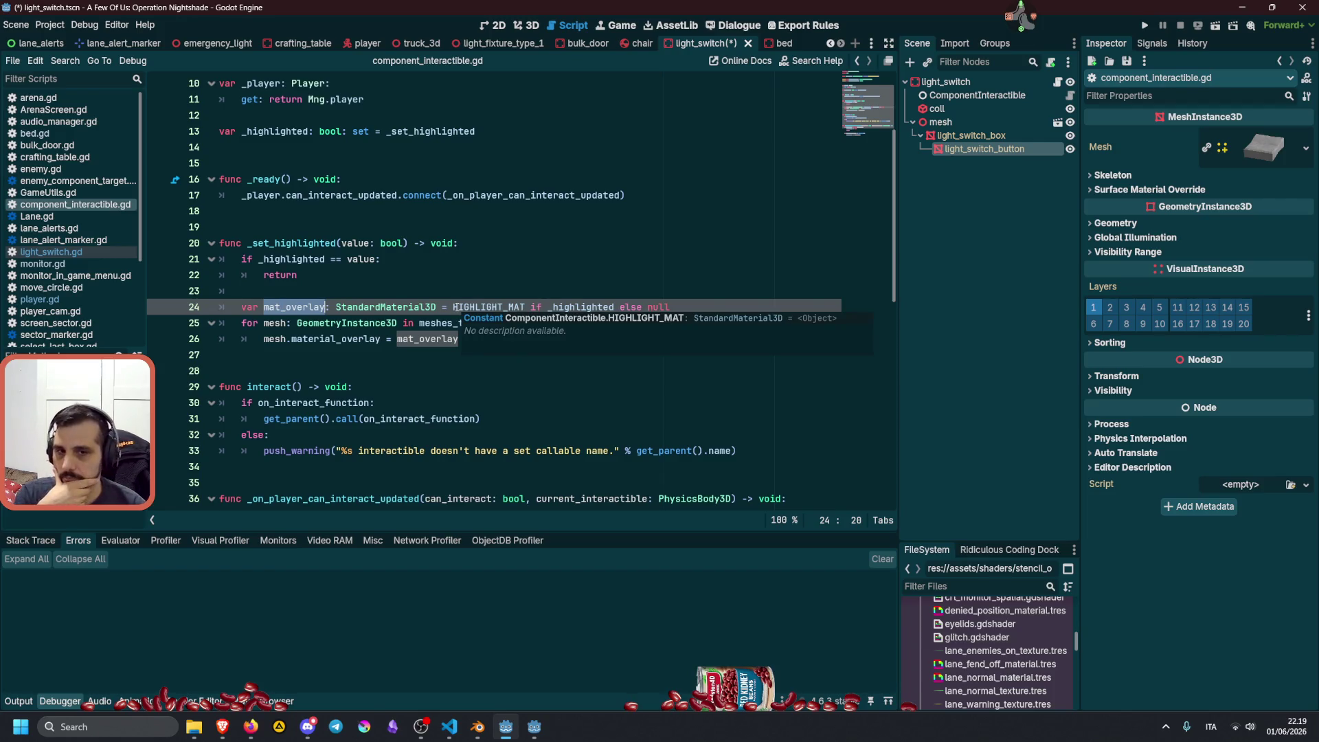
pyautogui.doubleClick(569, 303)
pyautogui.scroll(-4, 569, 303)
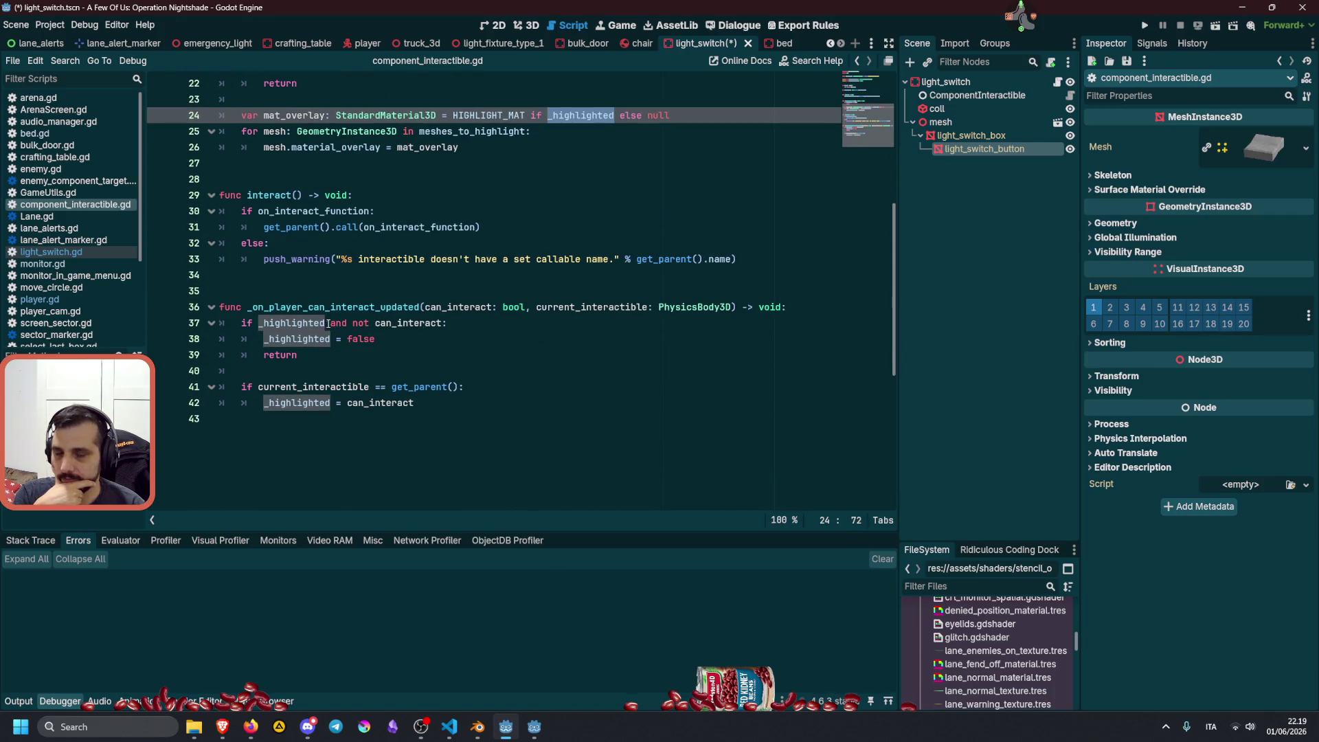
pyautogui.click(327, 323)
pyautogui.doubleClick(395, 324)
pyautogui.moveTo(394, 330)
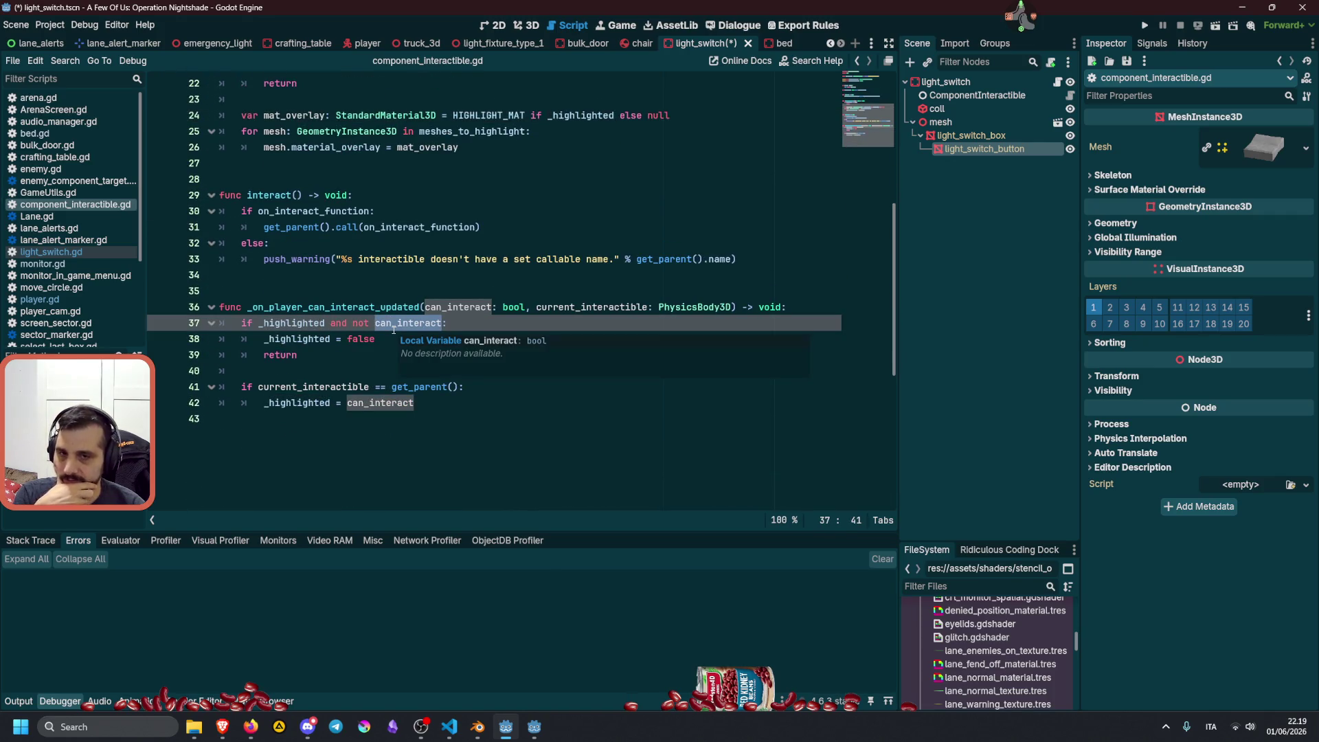
pyautogui.doubleClick(305, 338)
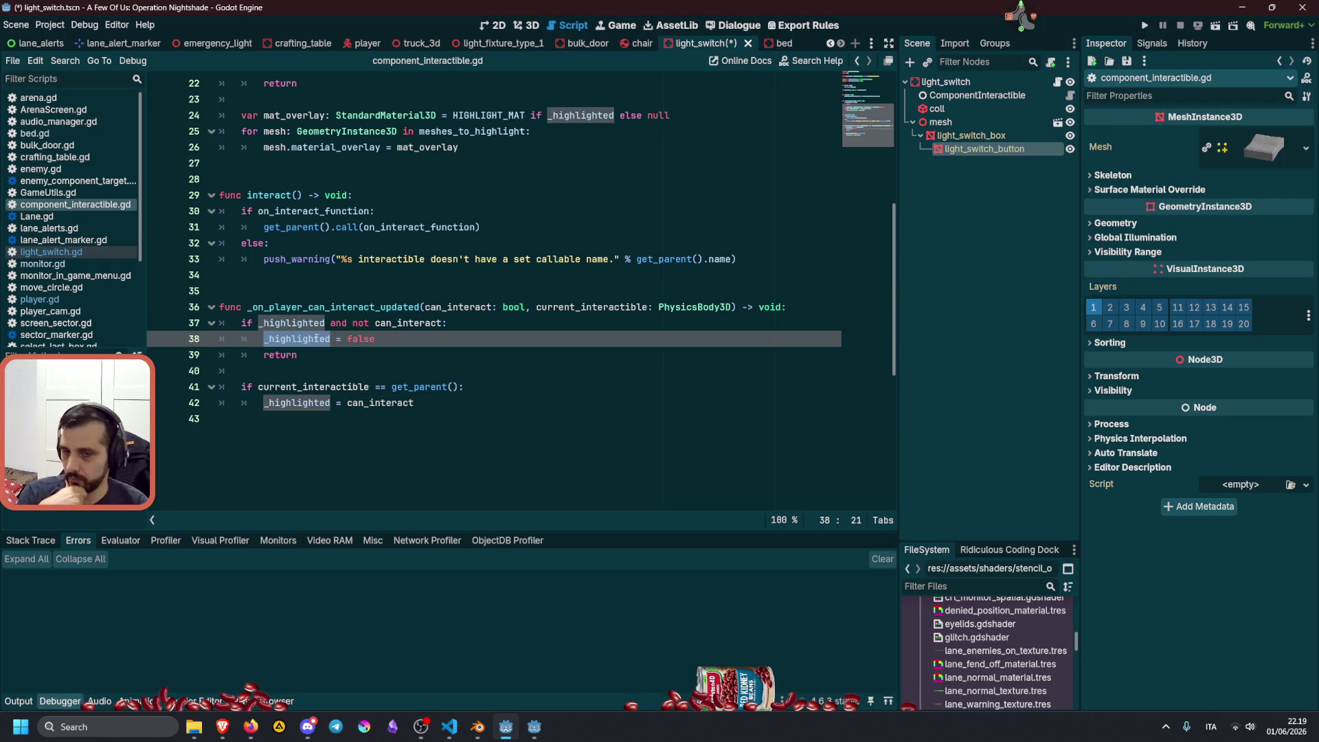
pyautogui.click(332, 335)
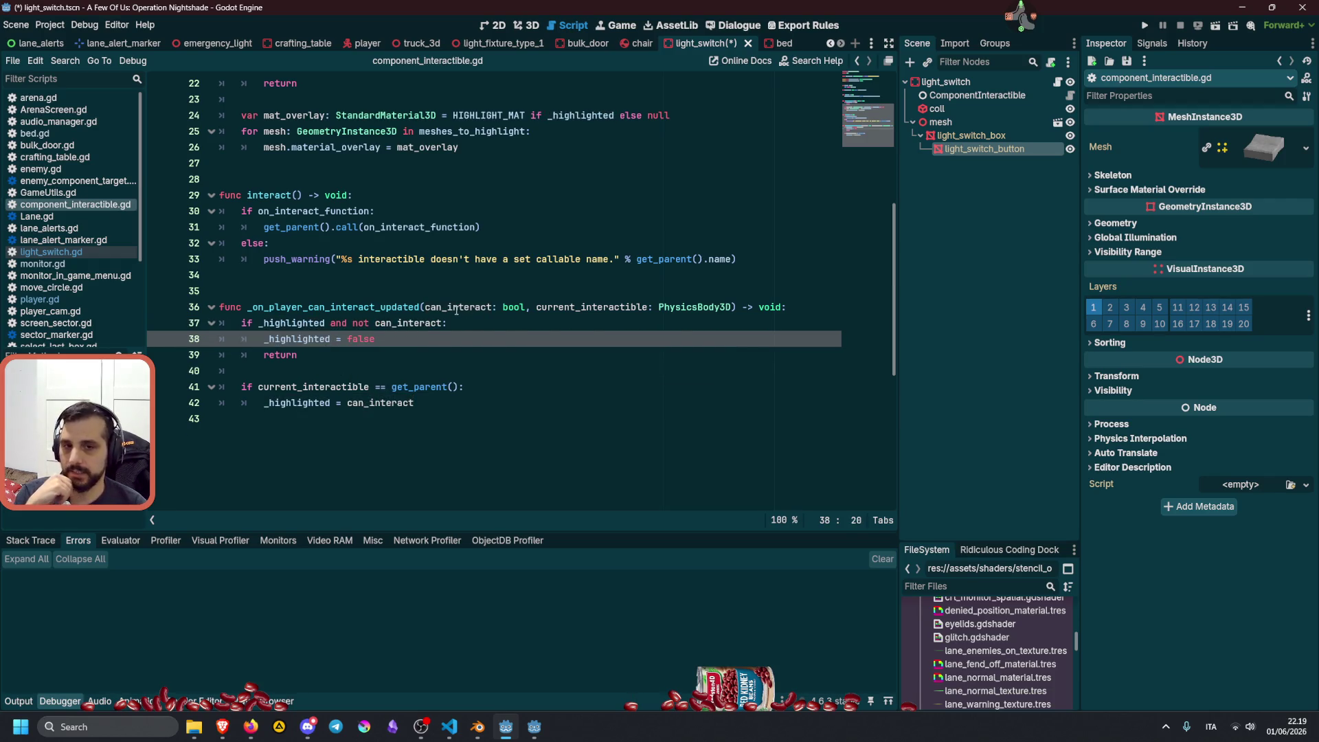
pyautogui.doubleClick(457, 309)
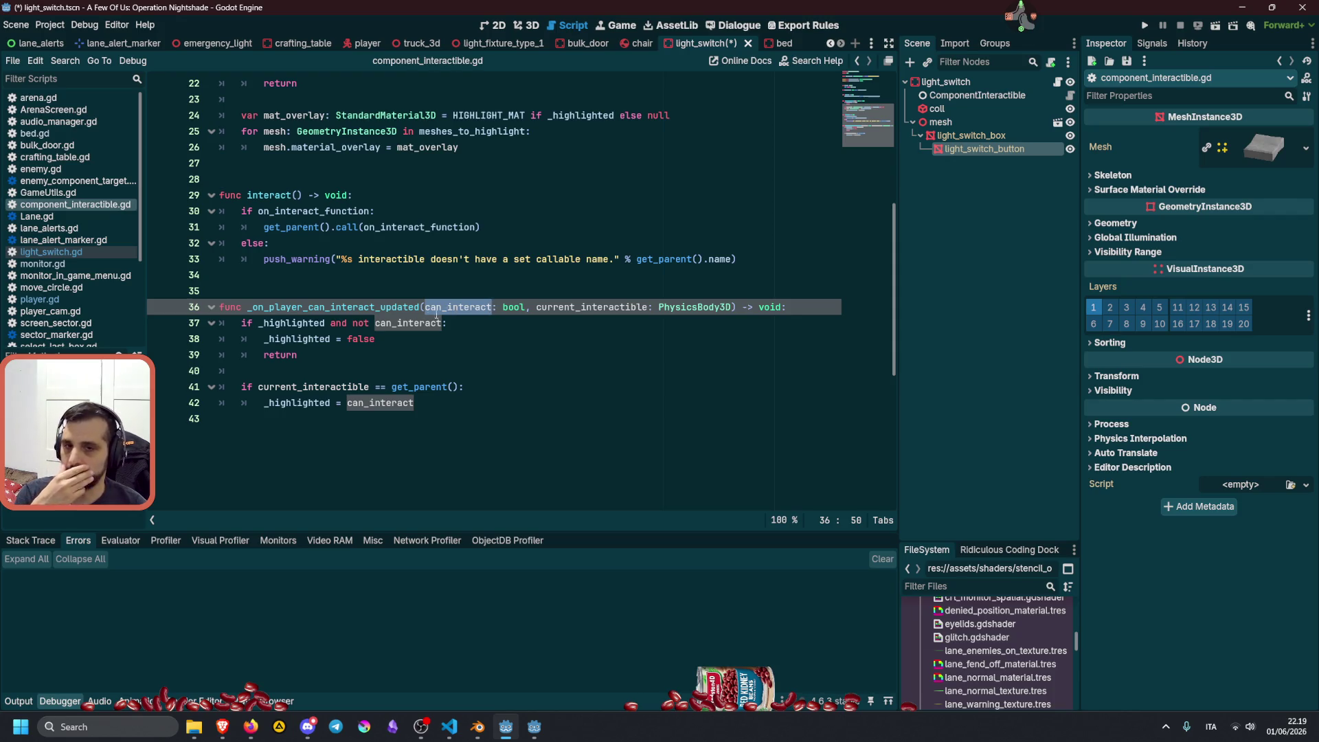
pyautogui.moveTo(397, 326)
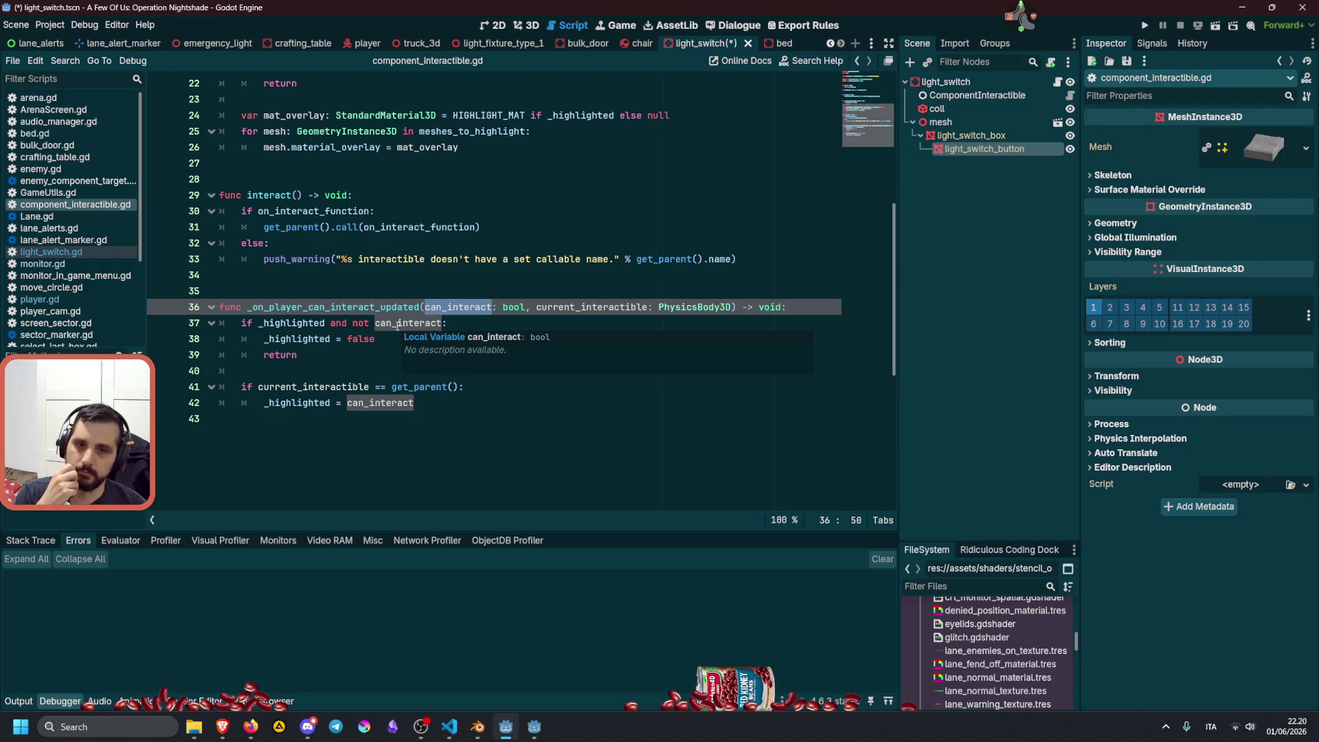
pyautogui.click(292, 340)
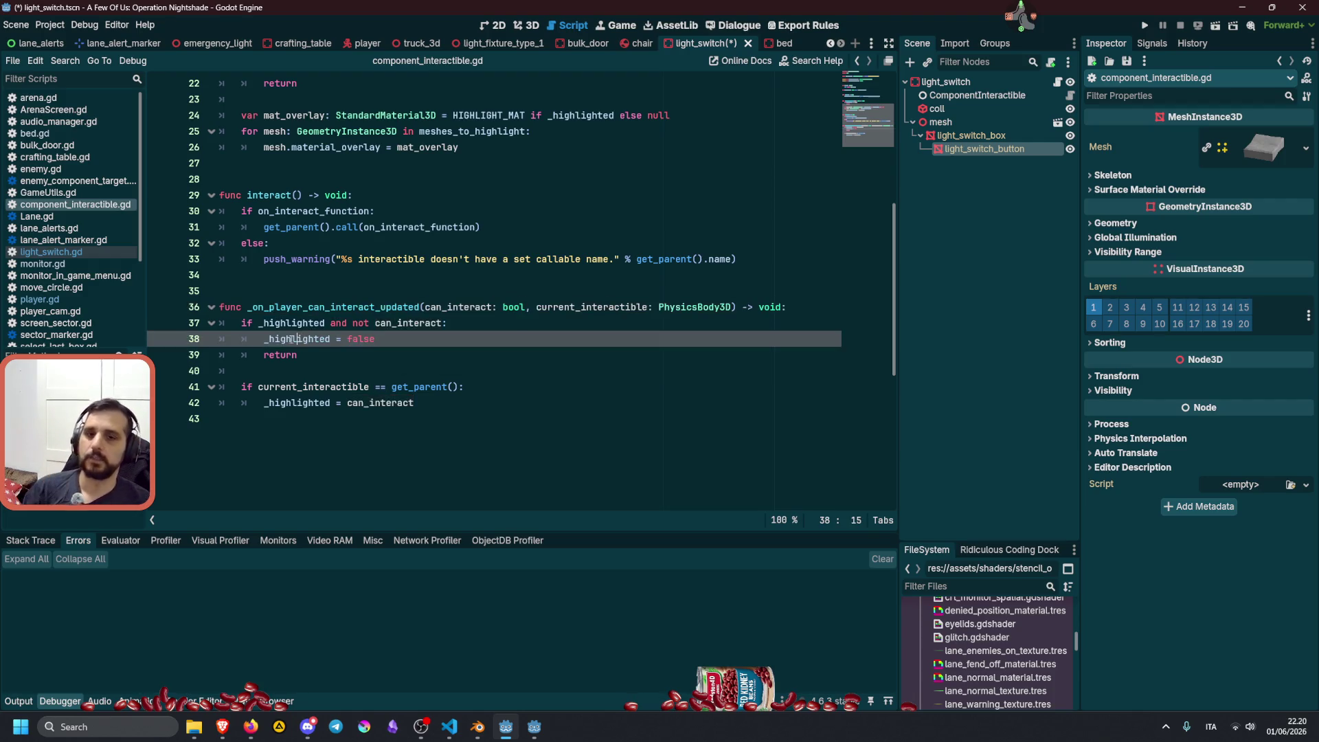
pyautogui.keyDown('ctrl'); pyautogui.click(289, 342); pyautogui.keyUp('ctrl')
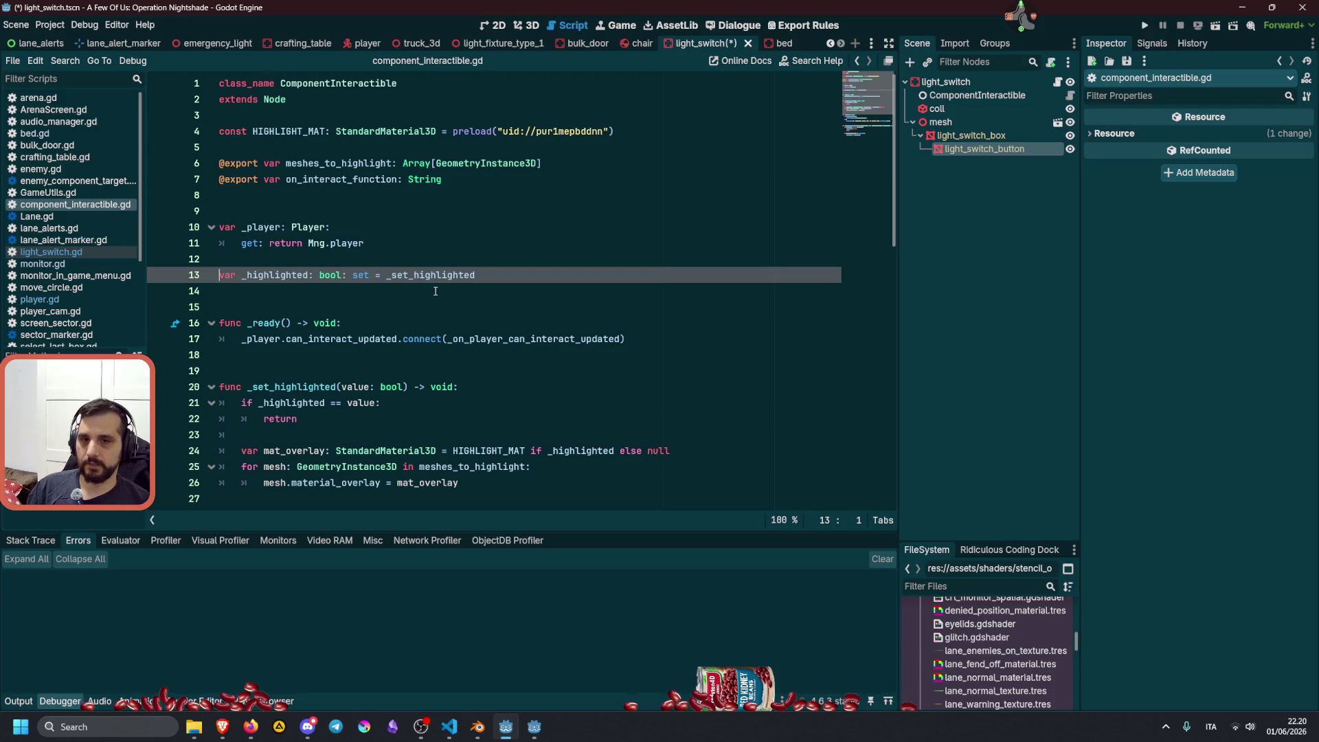
pyautogui.scroll(-4, 385, 263)
pyautogui.click(293, 211)
pyautogui.scroll(-4, 294, 212)
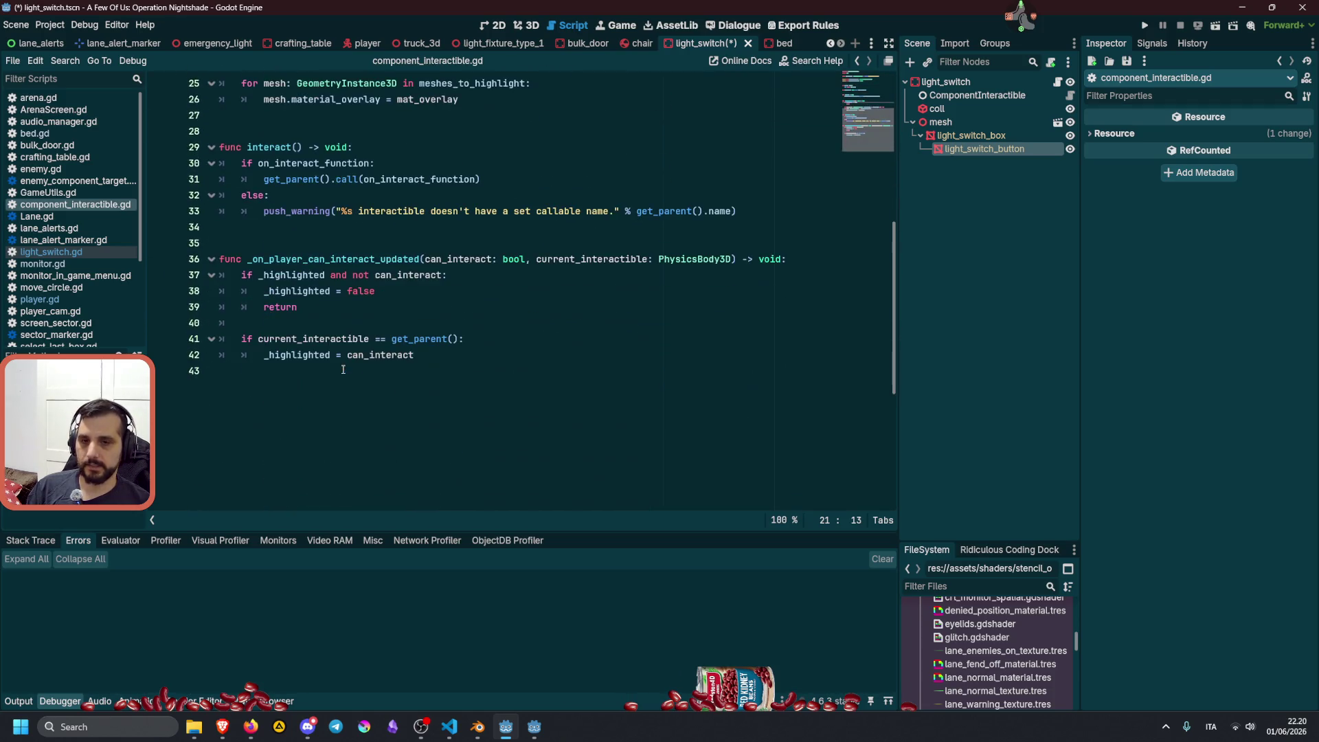
pyautogui.click(303, 276)
# Remove '_highlighted and ' from line 37, leaving 'if not can_interact:', then save and run.
pyautogui.moveTo(355, 275); pyautogui.dragTo(257, 275)
pyautogui.hotkey('ctrl', 'Delete')
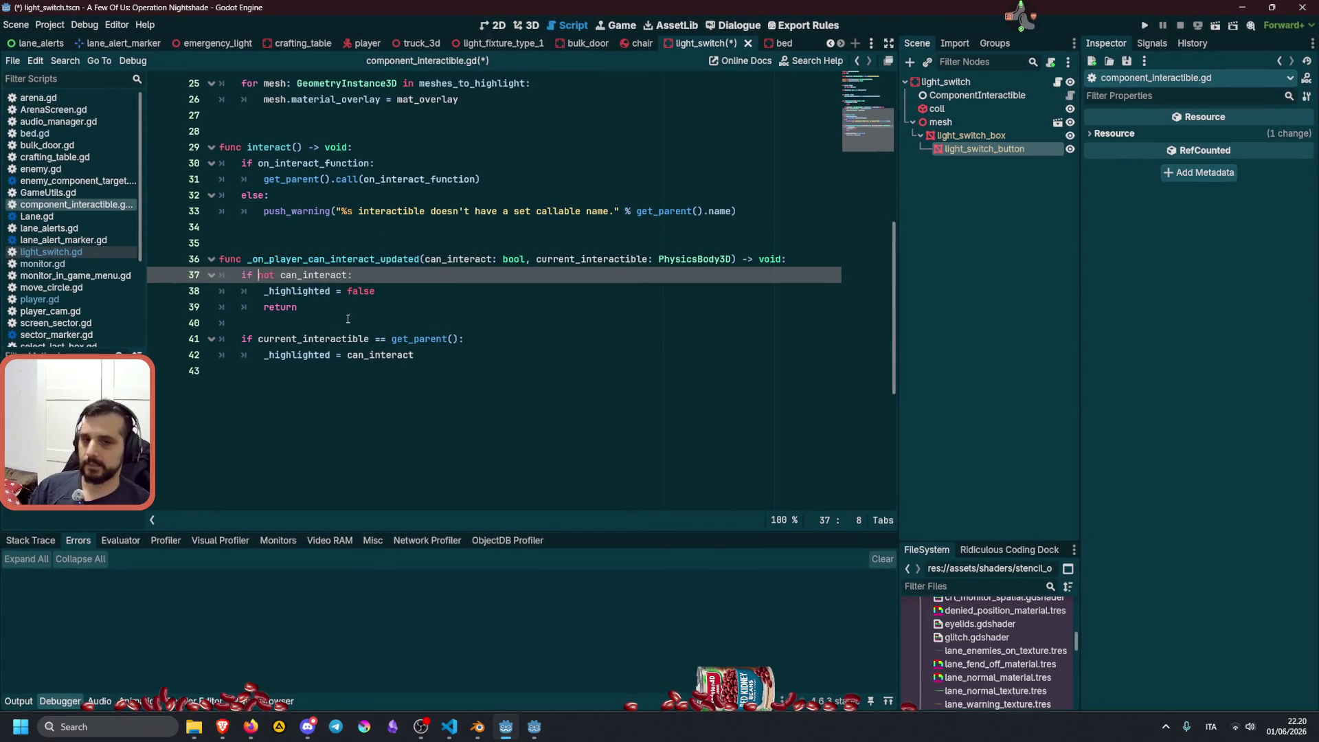
pyautogui.click(349, 323)
pyautogui.hotkey('ctrl', 's')
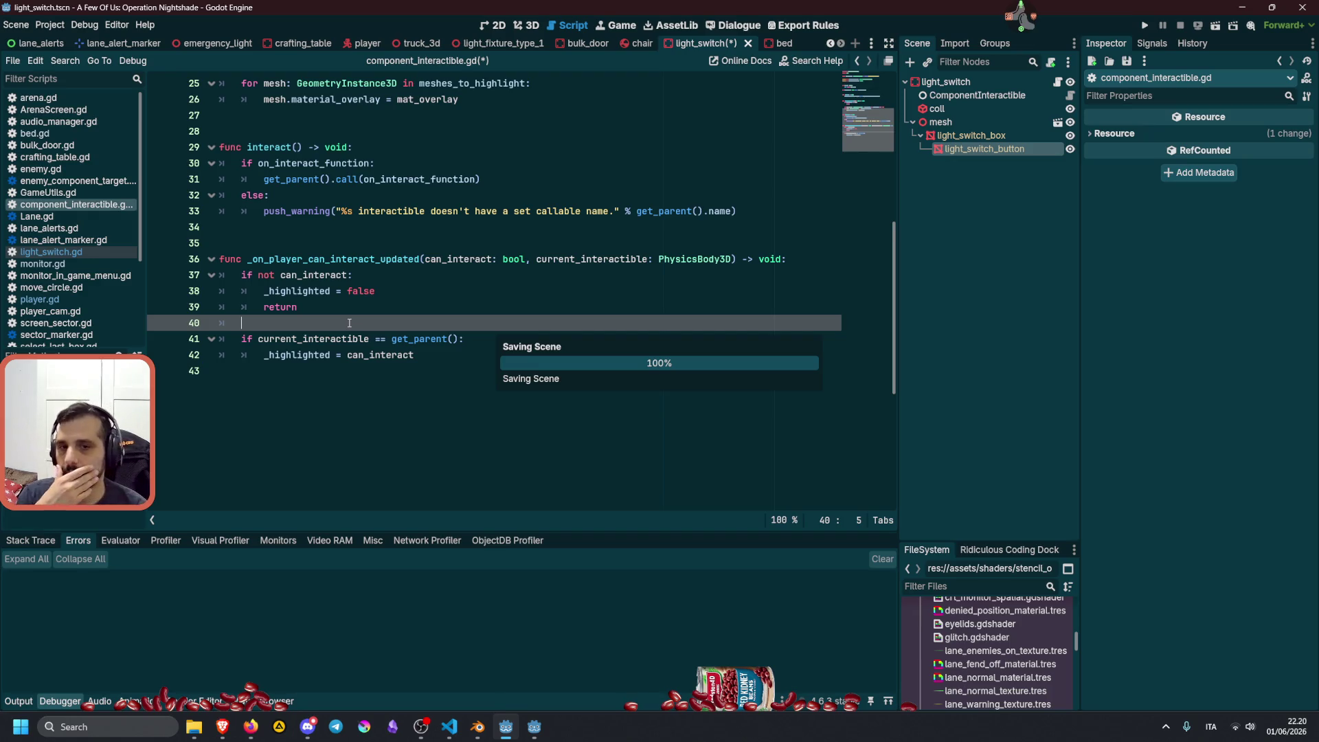
pyautogui.press('F5')
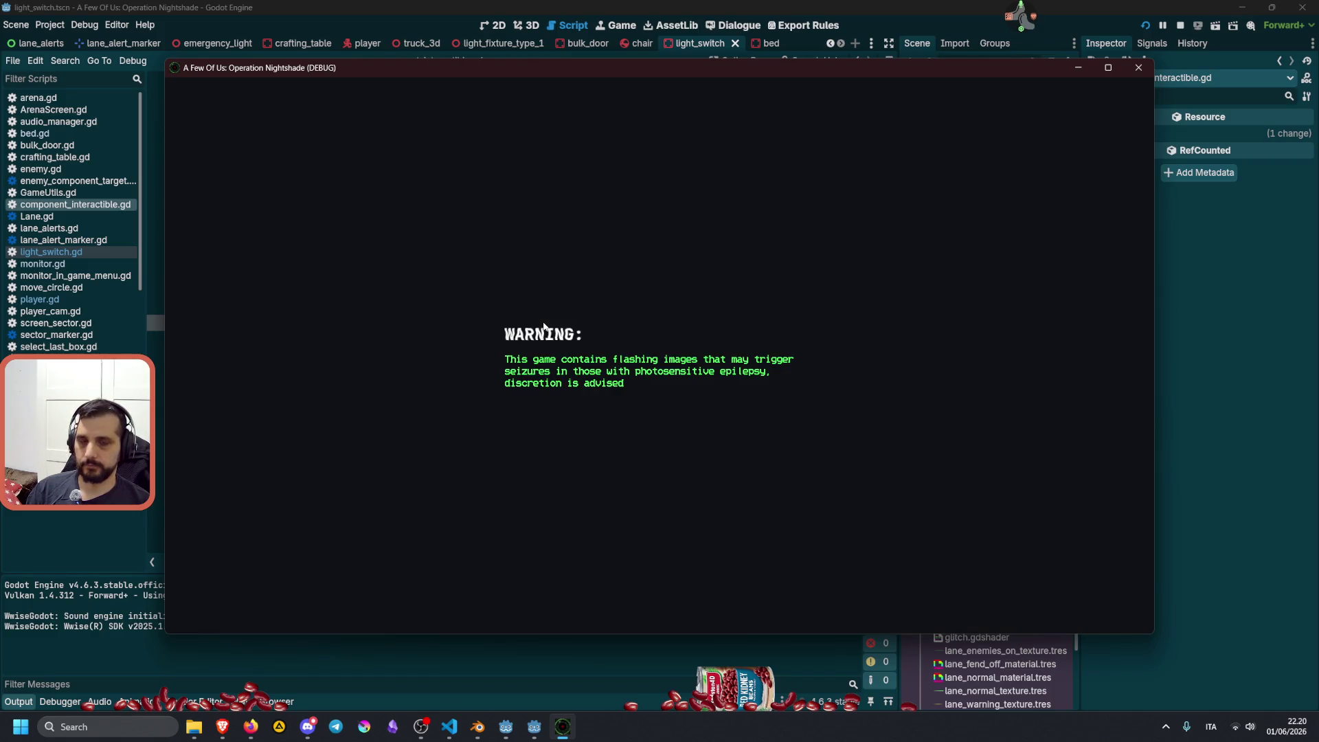
# Load the 'test' prototype, walk to the wall switch, and interact with the bed.
pyautogui.write('test')
pyautogui.press('Return')
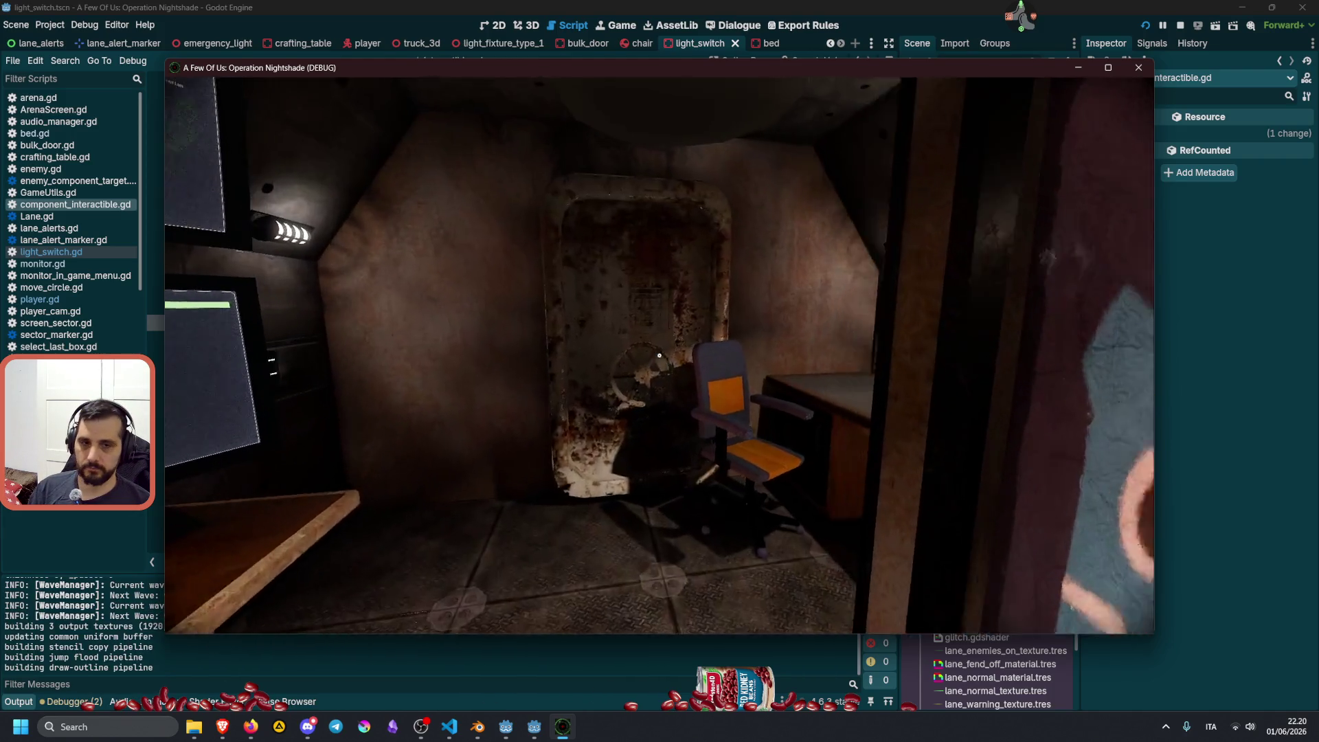
pyautogui.moveTo(659, 355)
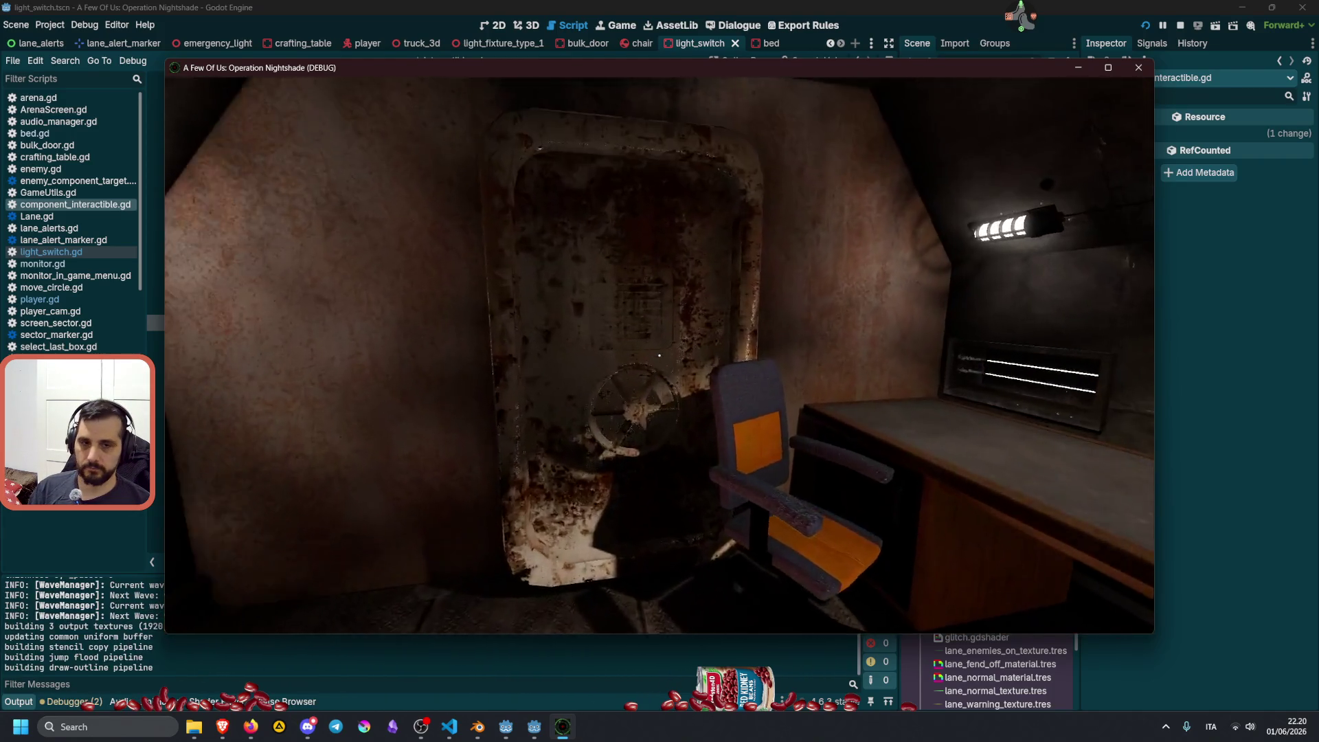
pyautogui.press('w')
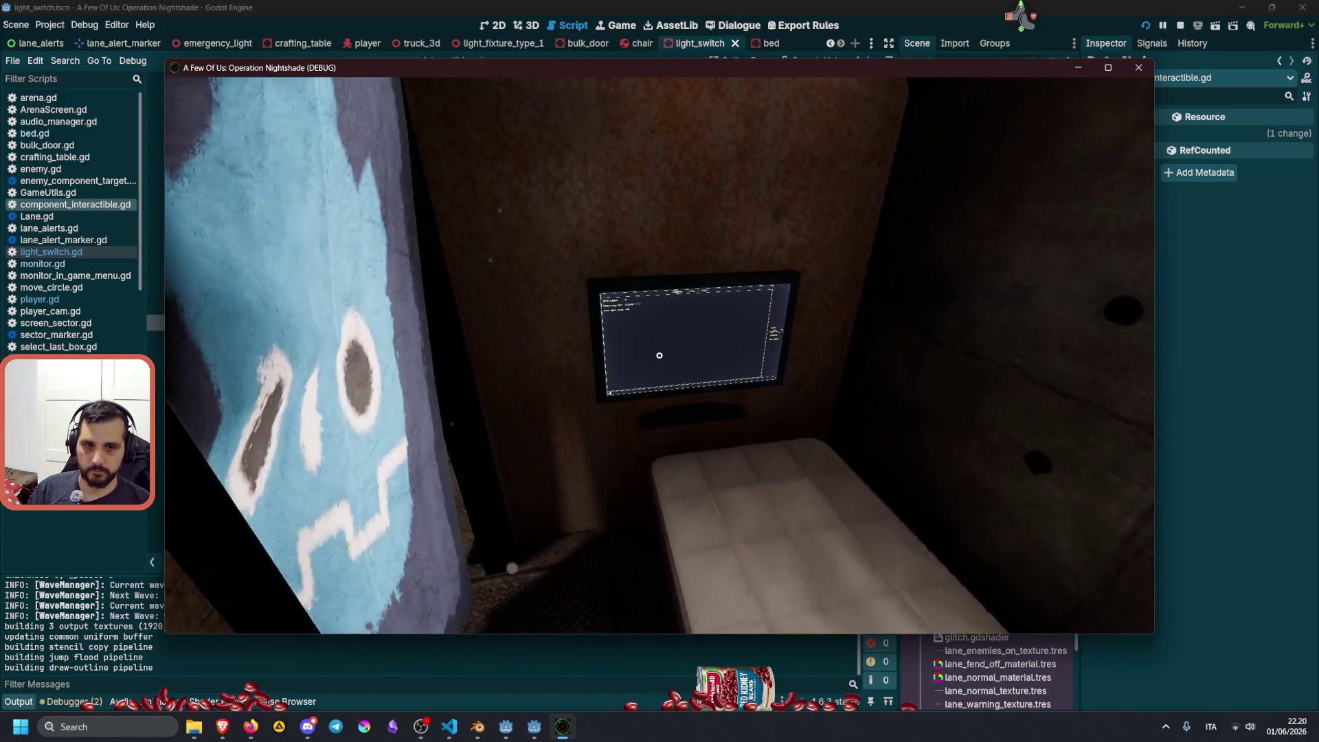
pyautogui.press('Escape')
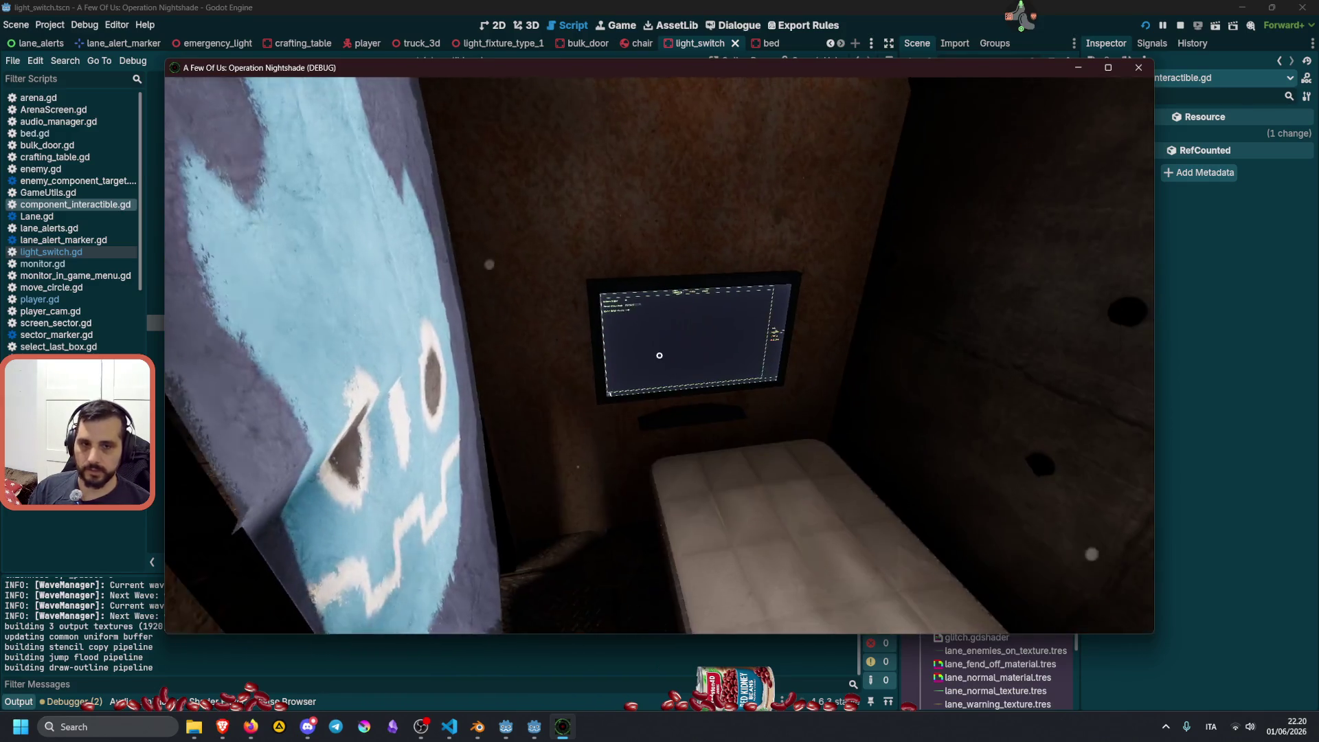
pyautogui.click(659, 355)
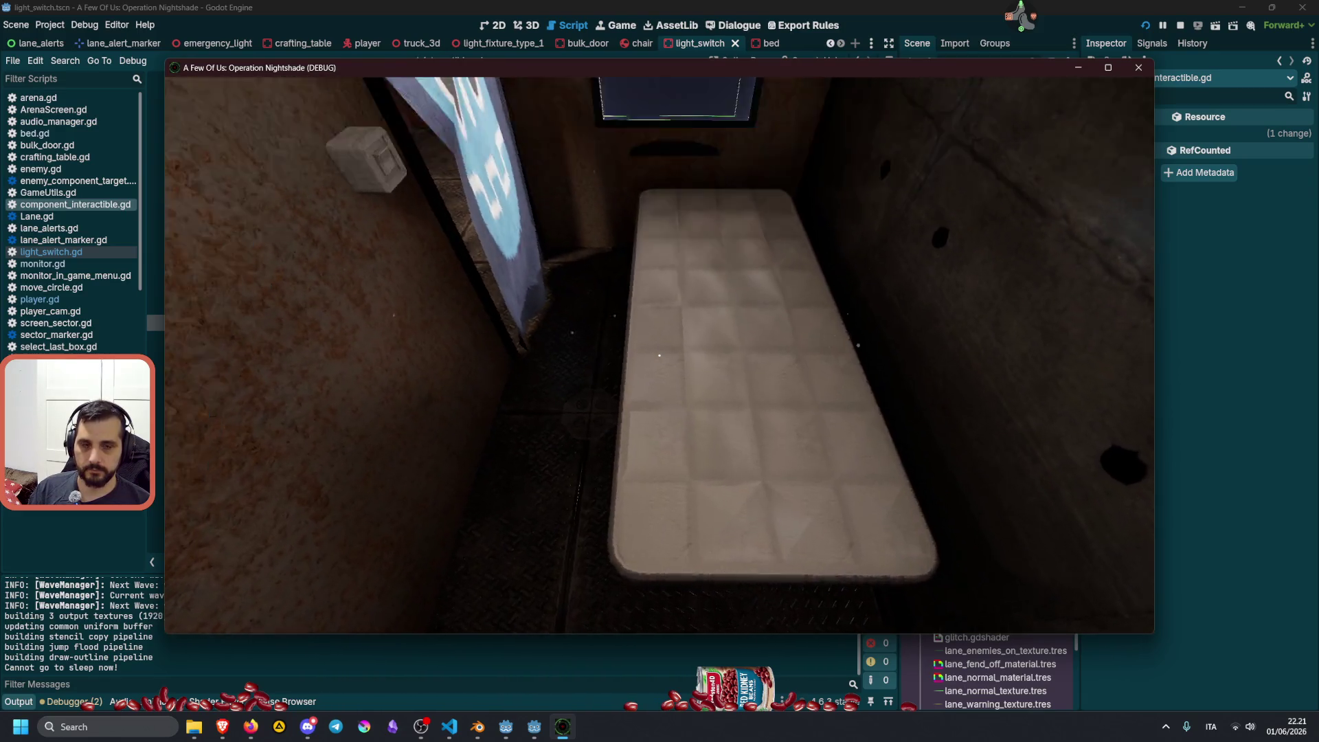
pyautogui.press('w')
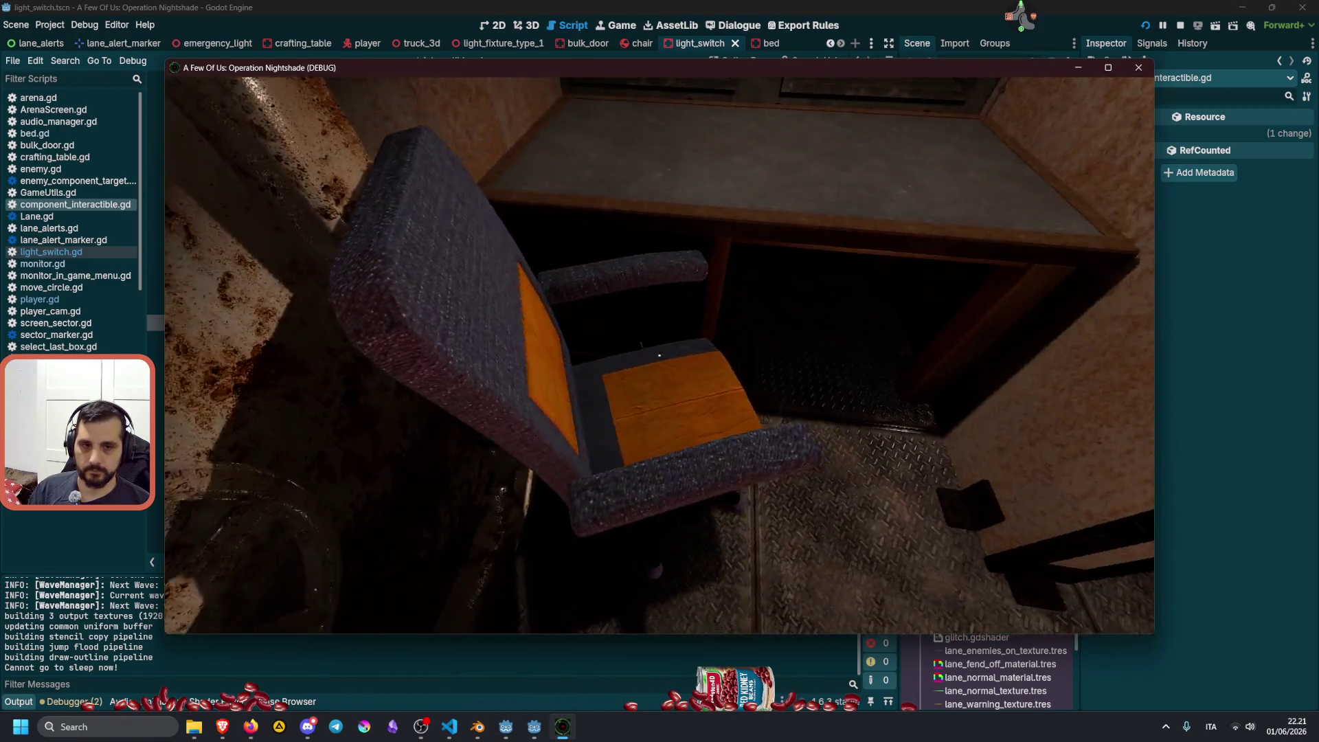
# Cycle focus across the desk monitors, release the sectors monitor, then stop the game.
pyautogui.moveTo(658, 355)
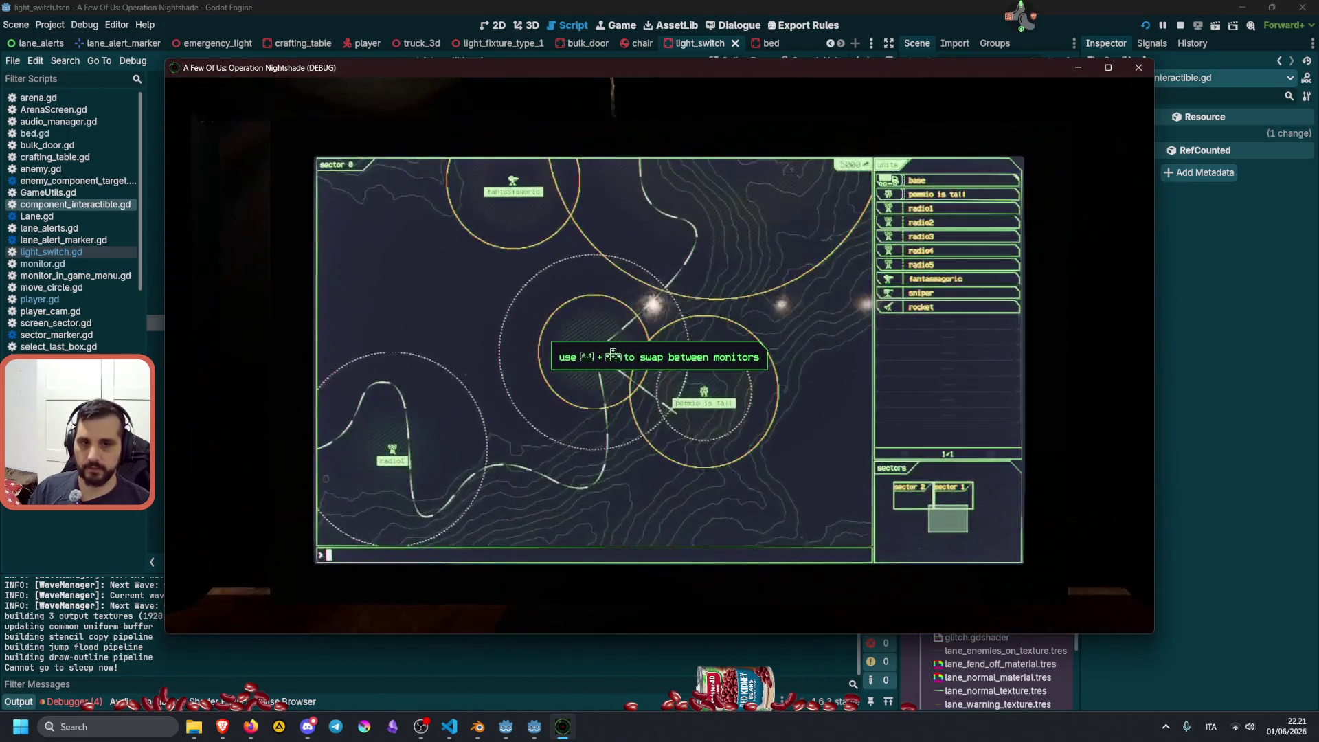
pyautogui.hotkey('alt', 'Down')
pyautogui.hotkey('alt', 'Up')
pyautogui.hotkey('alt', 'Down')
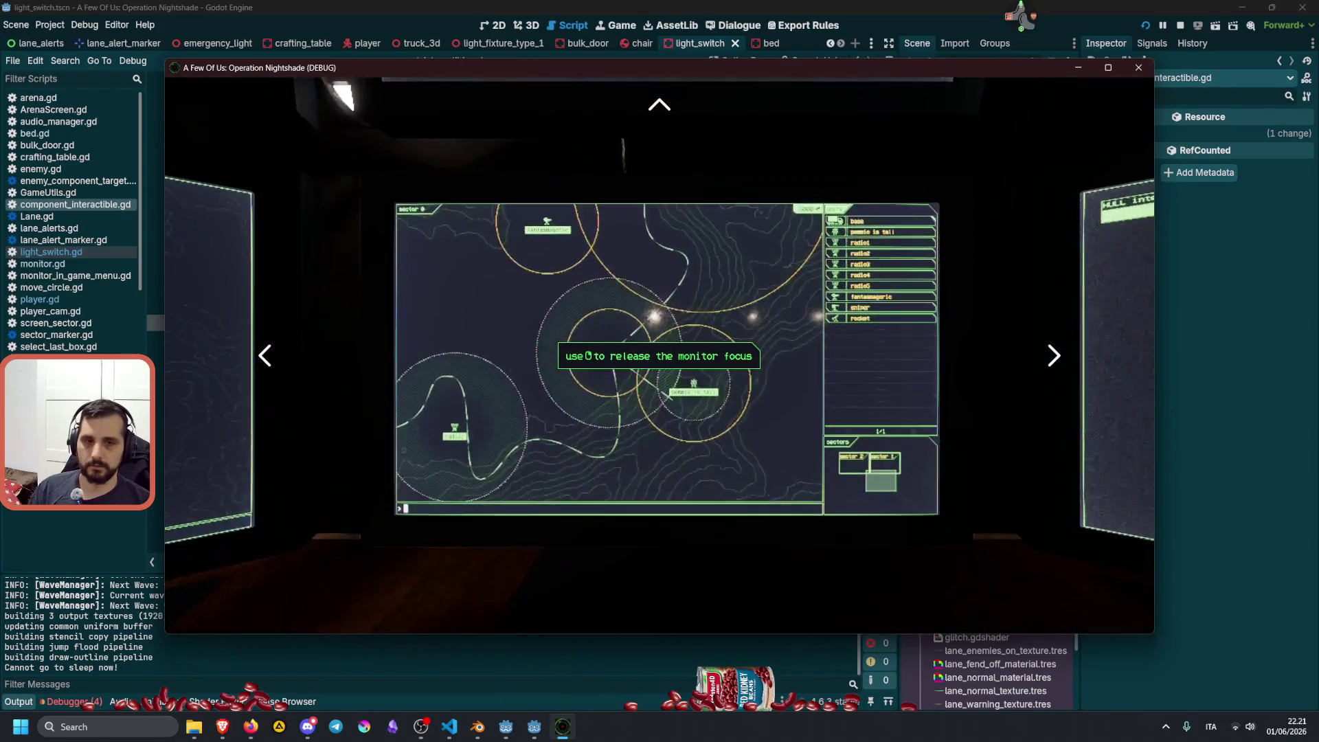
pyautogui.hotkey('alt', 'Right')
pyautogui.rightClick(659, 355)
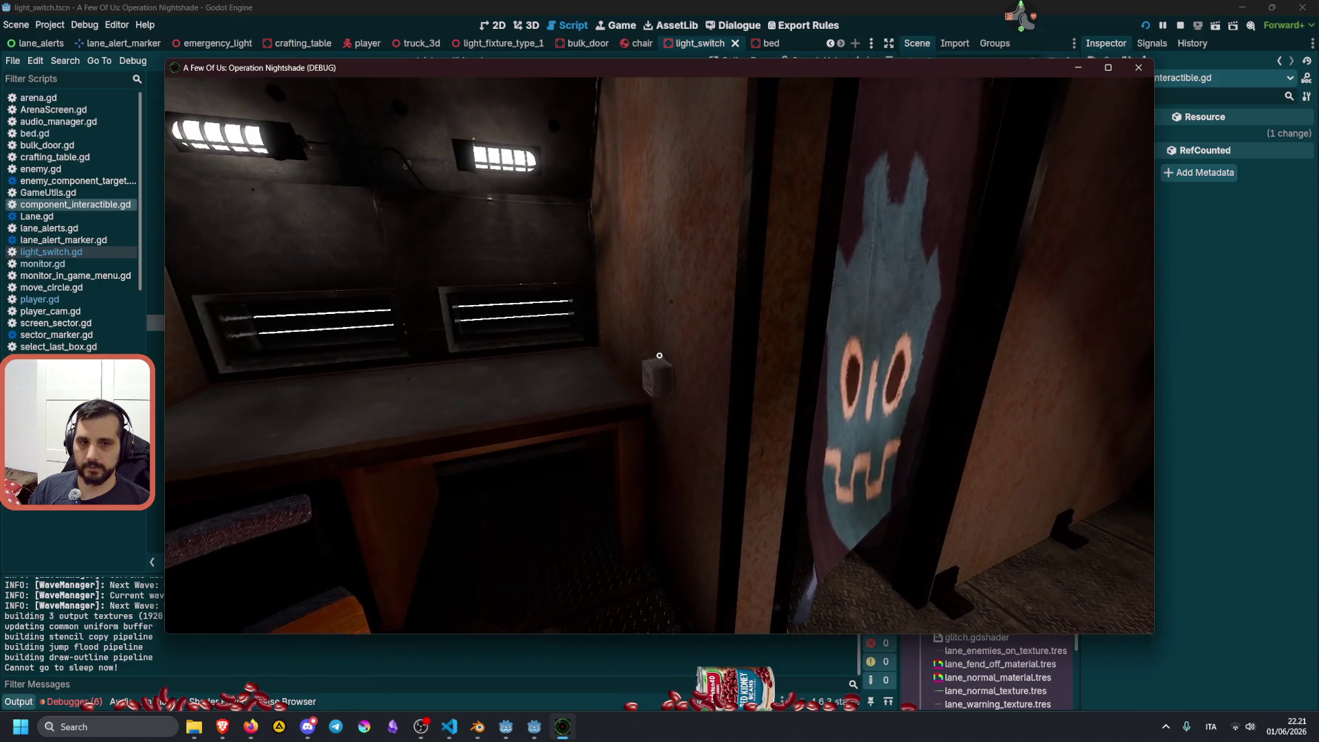
pyautogui.press('F8')
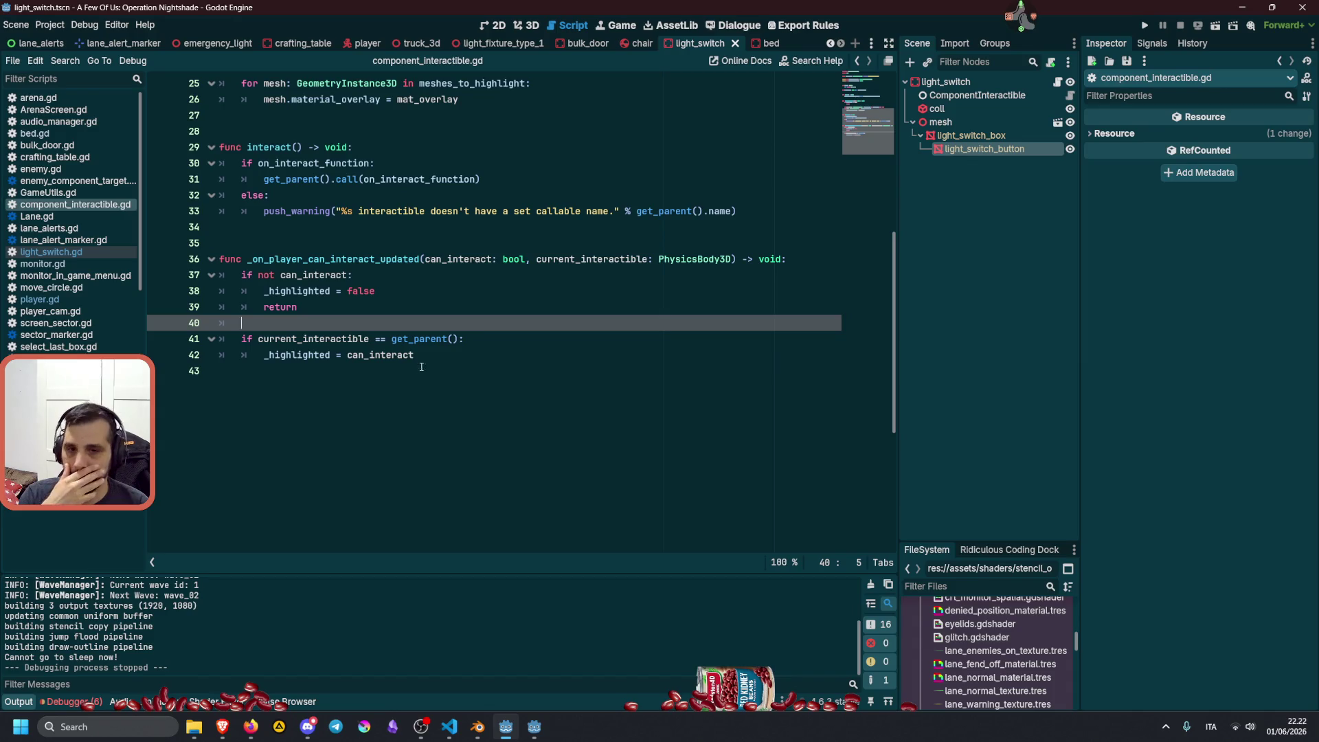
# In player.gd, add '_current_interactible = null' after line 112, then relaunch the game.
pyautogui.click(123, 303)
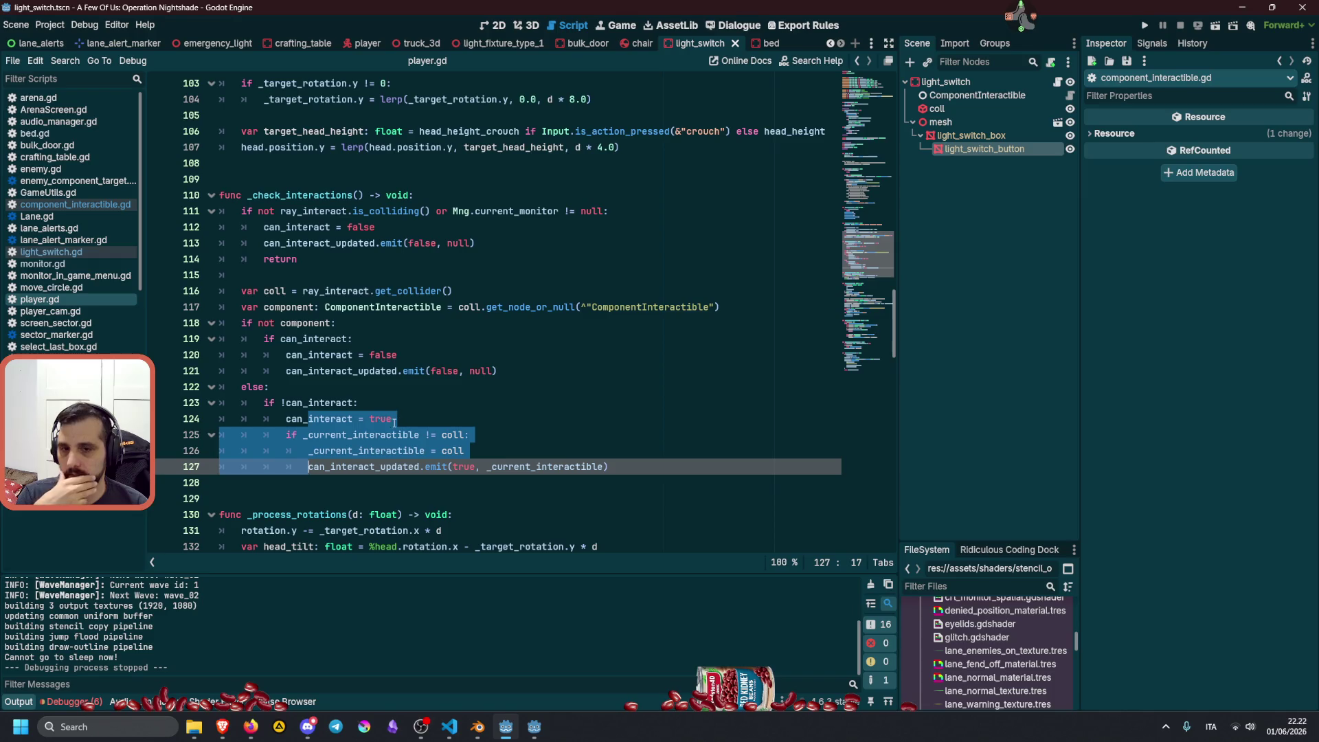
pyautogui.doubleClick(372, 447)
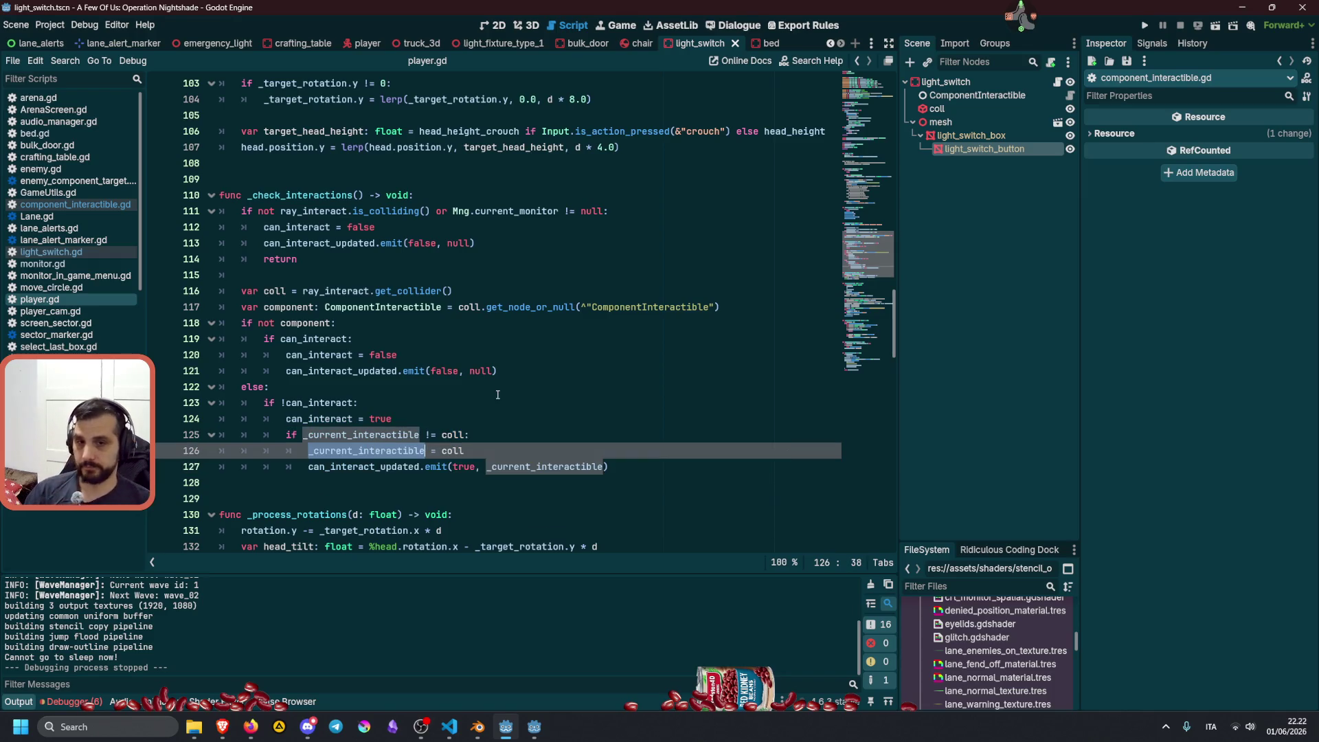
pyautogui.press('Up')
pyautogui.press('Up')
pyautogui.press('Up')
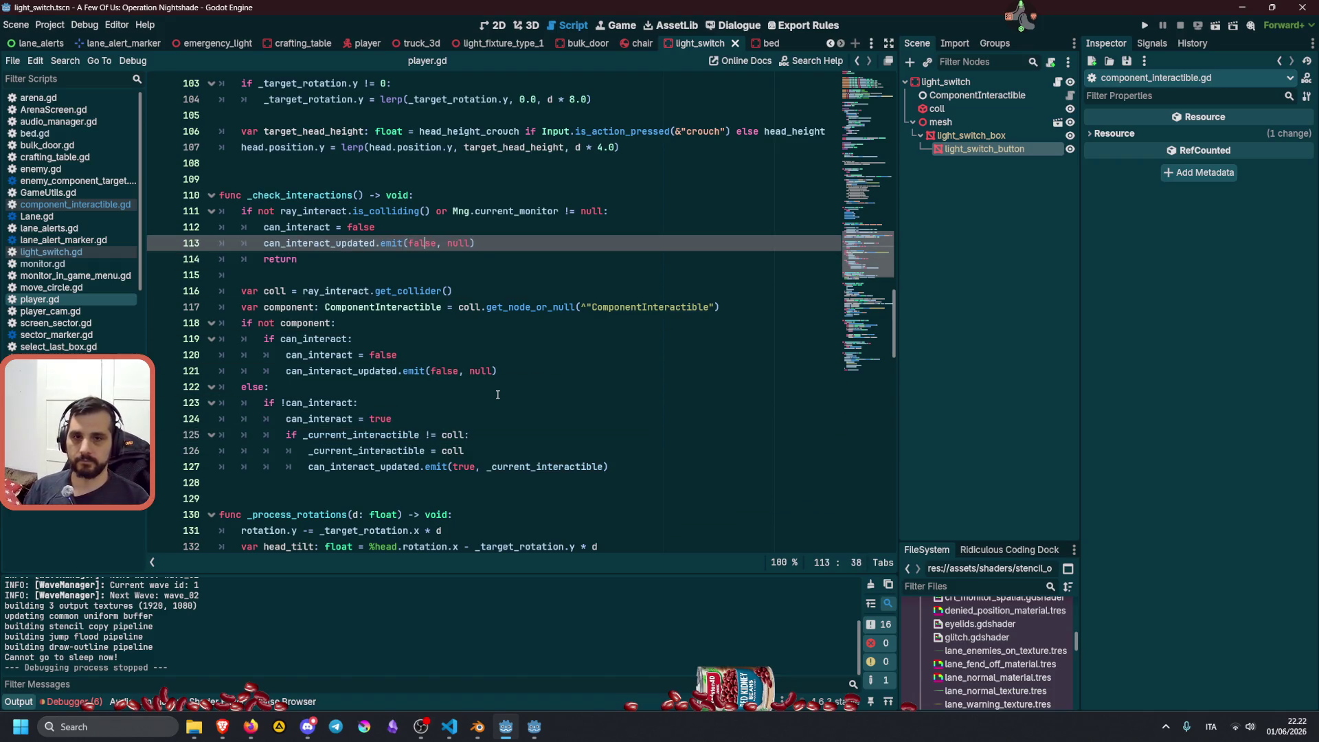
pyautogui.press('Up')
pyautogui.press('Return')
pyautogui.write('_current_interactible = nu')
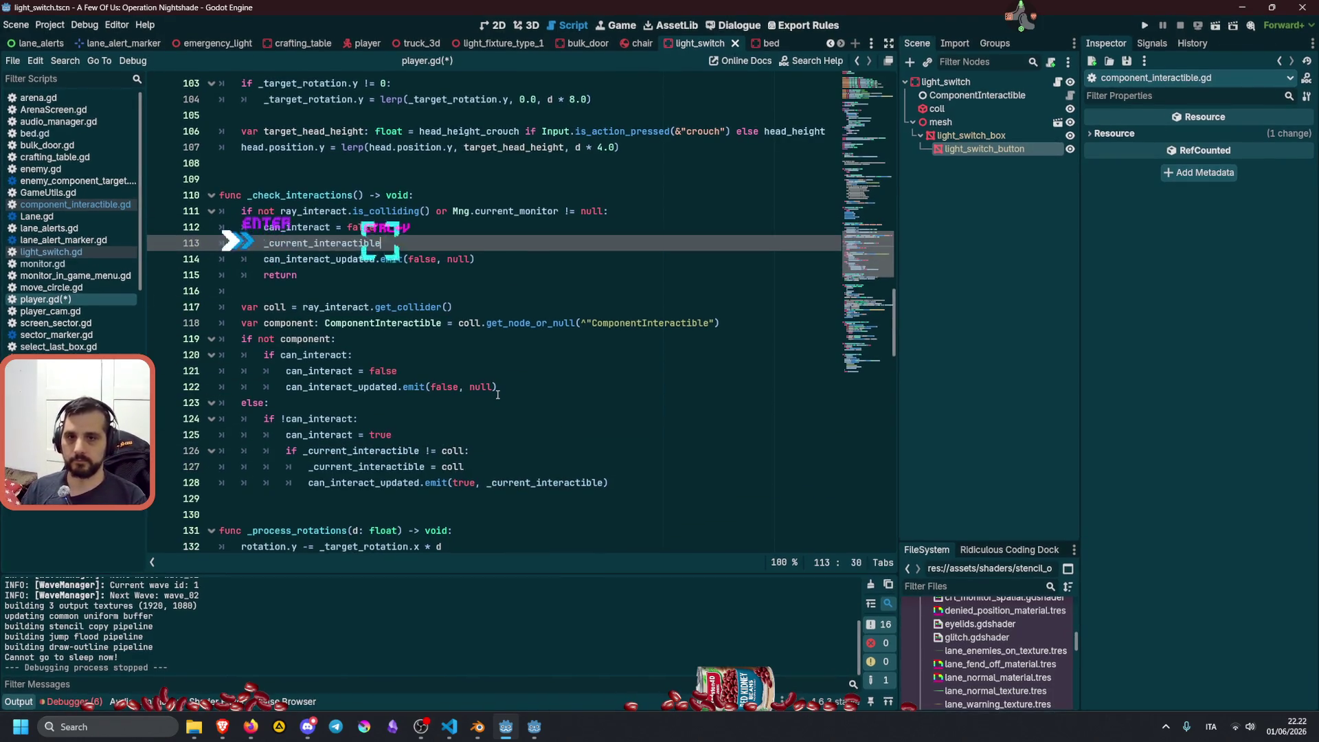
pyautogui.write('ll')
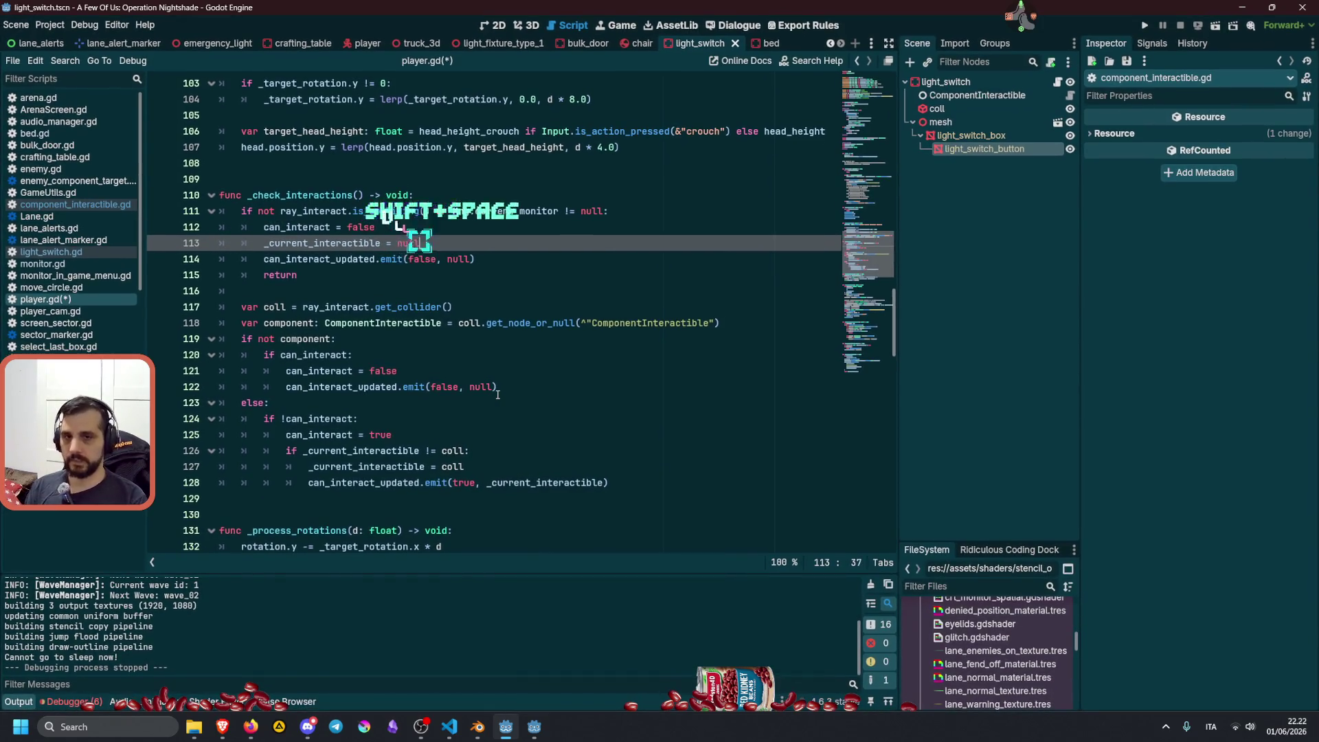
pyautogui.press('F5')
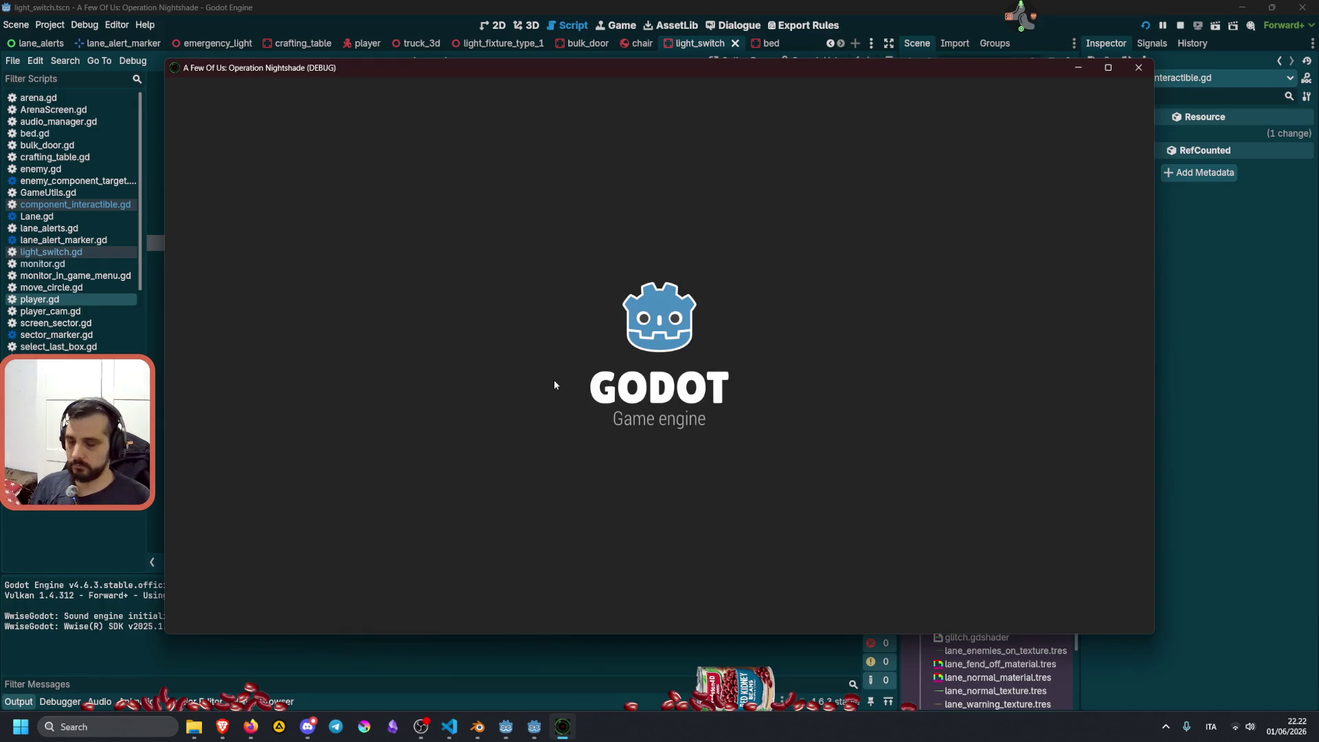
# Enter 'test' in the title console, walk past the chair to the wall switch, then stop the game.
pyautogui.write('ttest')
pyautogui.press('BackSpace')
pyautogui.press('BackSpace')
pyautogui.press('BackSpace')
pyautogui.write('test')
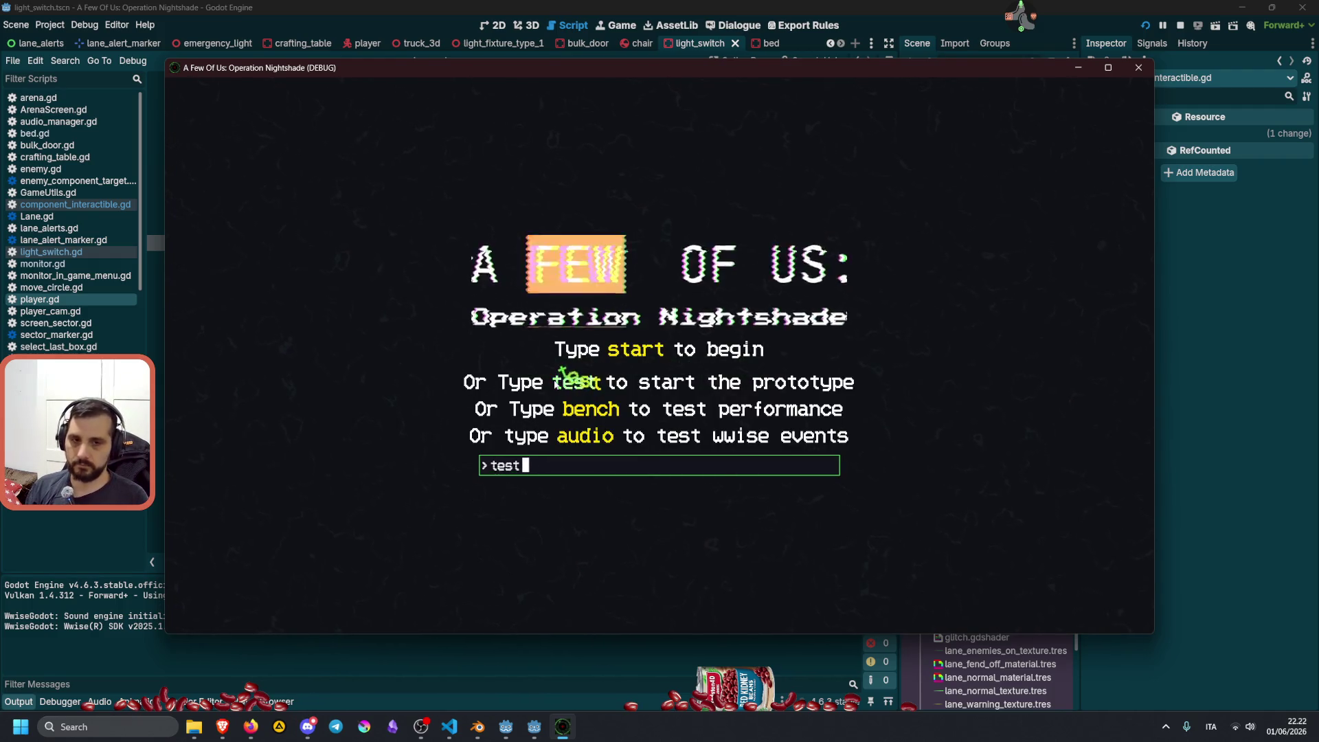
pyautogui.press('Return')
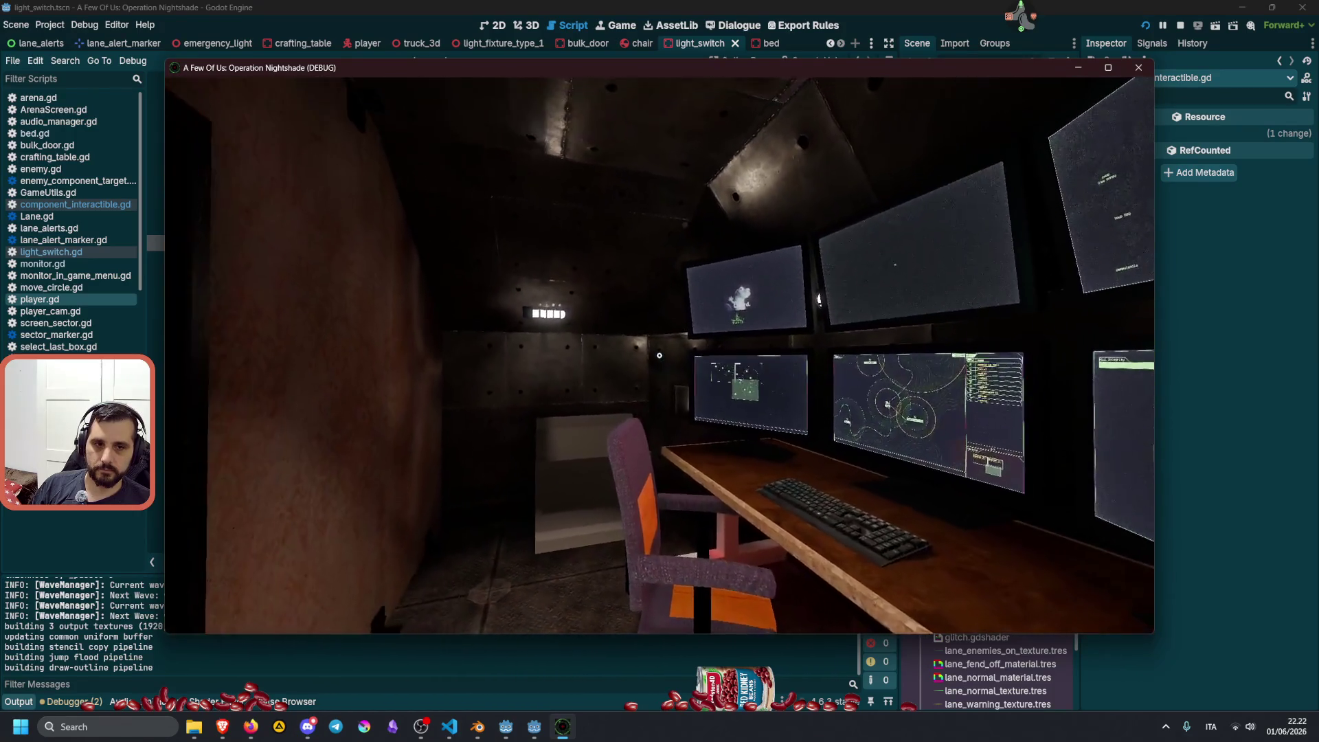
pyautogui.press('w')
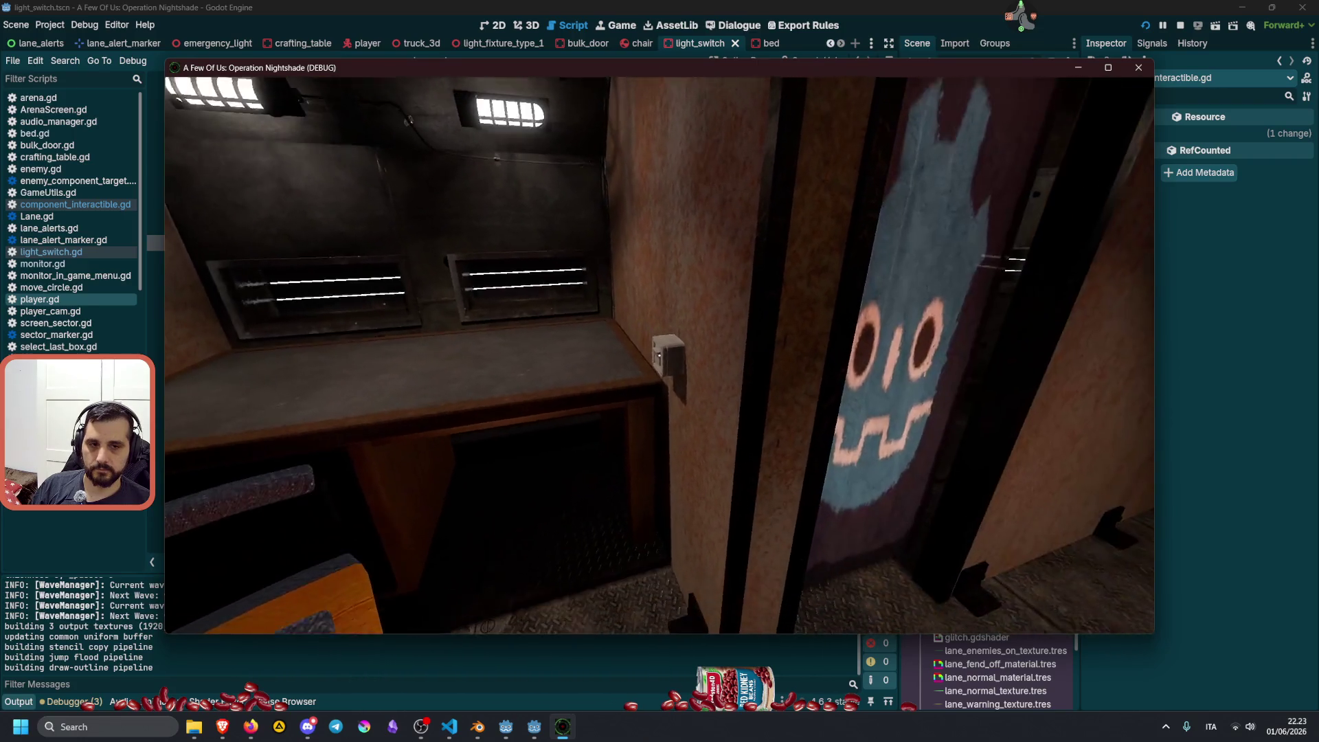
pyautogui.press('F8')
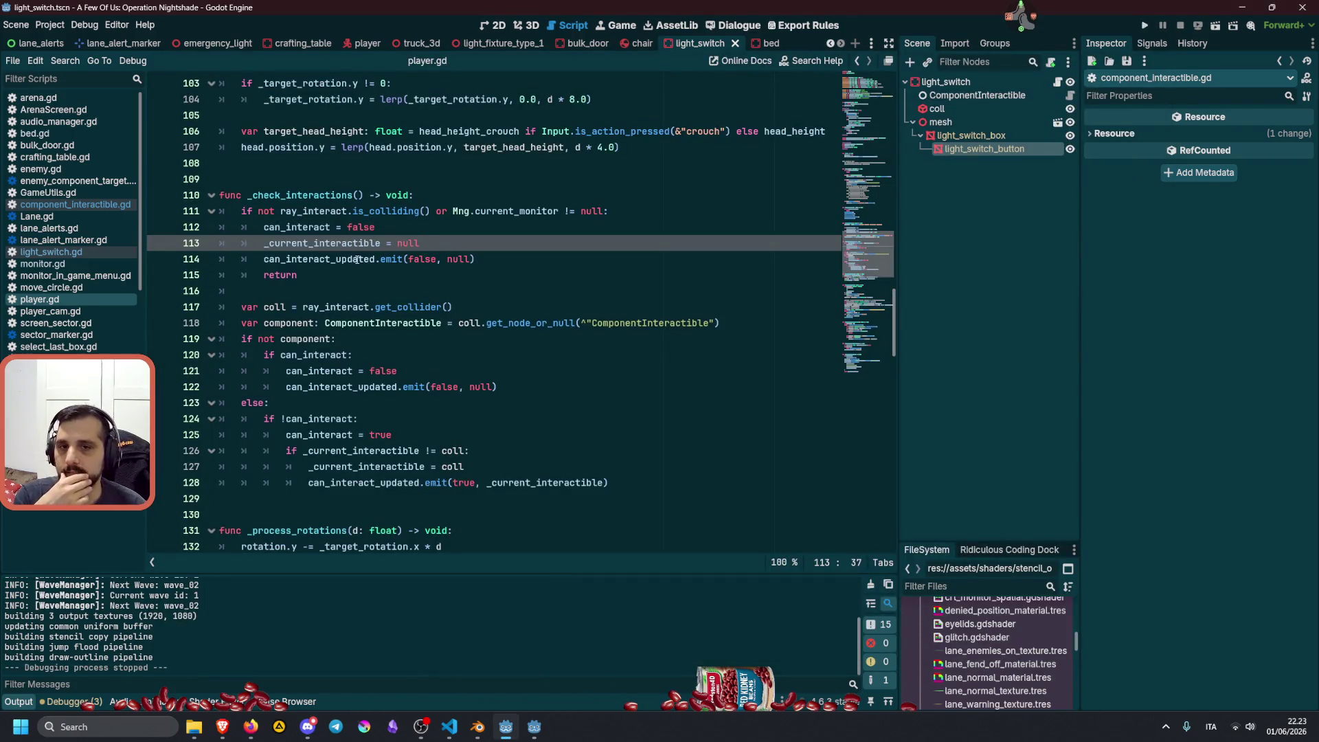
# Copy the '_current_interactible = null' line and paste it after line 121's 'can_interact = false', then run.
pyautogui.click(358, 213)
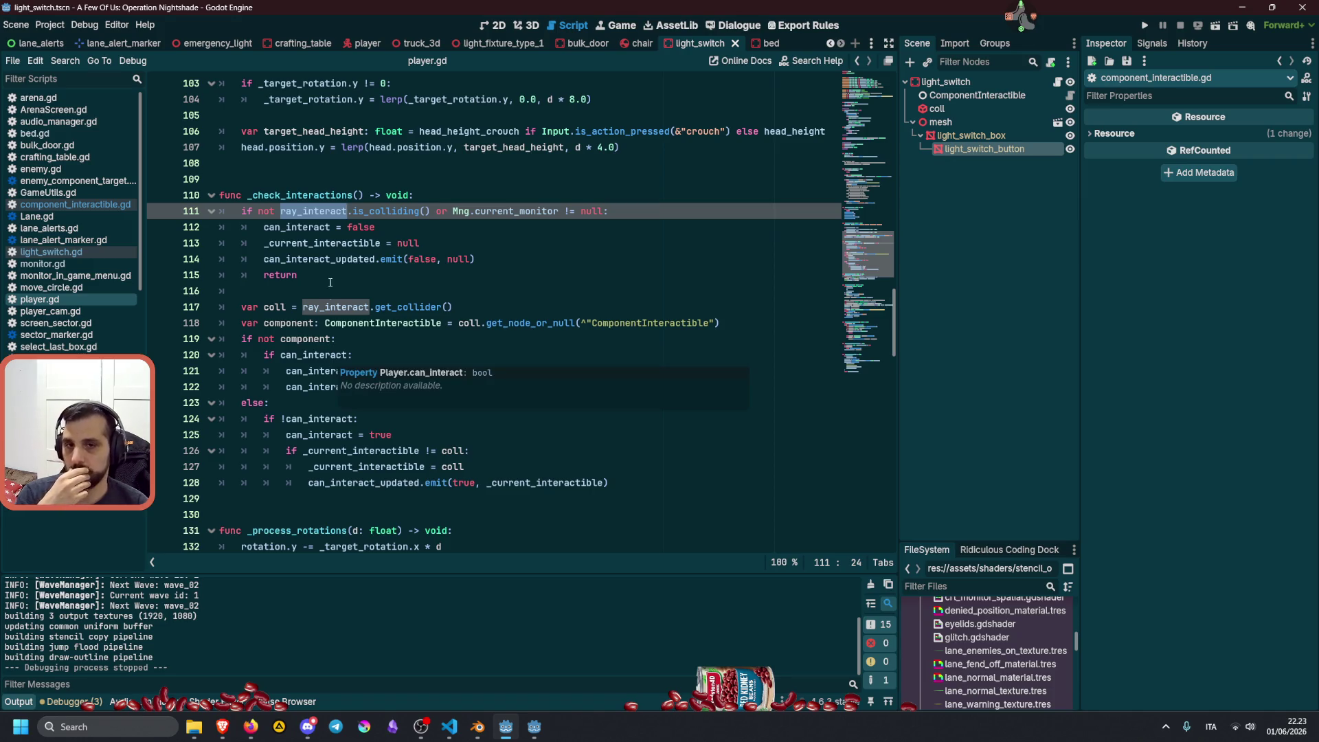
pyautogui.click(320, 243)
pyautogui.tripleClick(320, 243)
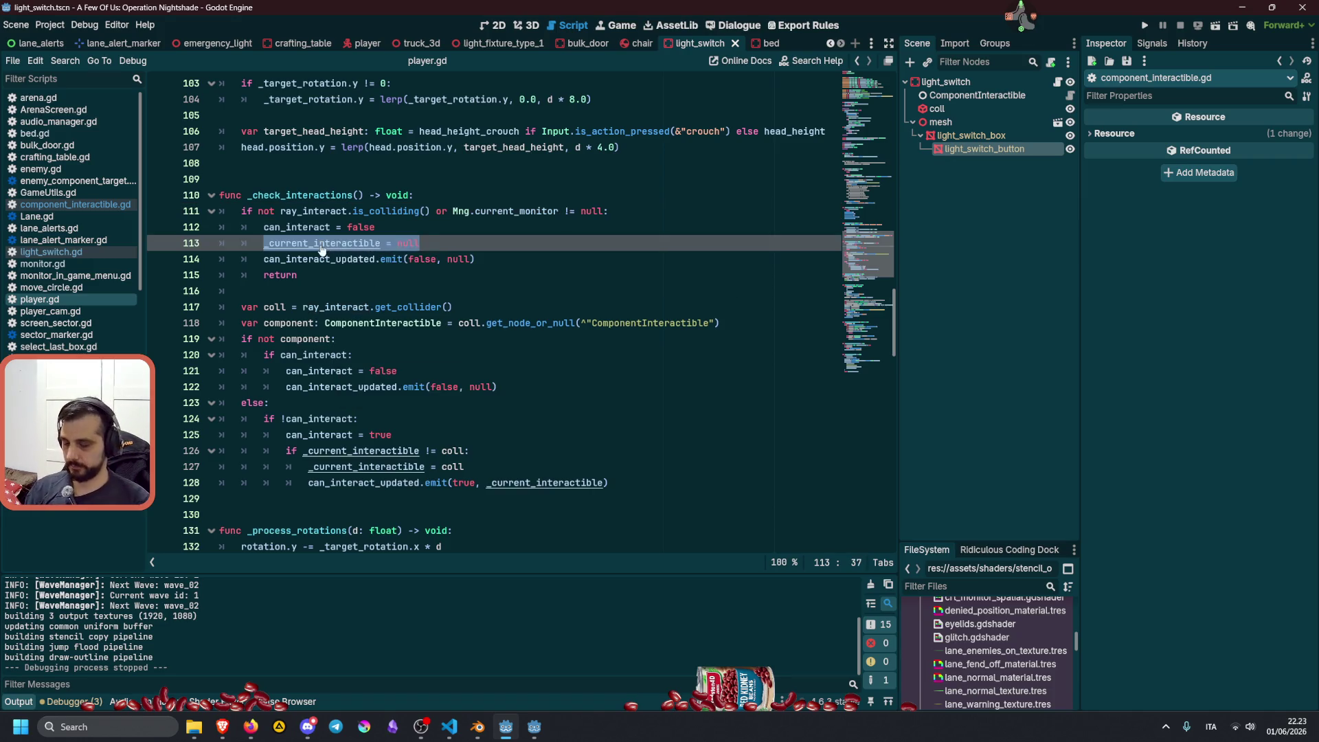
pyautogui.click(366, 370)
pyautogui.press('End')
pyautogui.press('Return')
pyautogui.hotkey('ctrl', 'v')
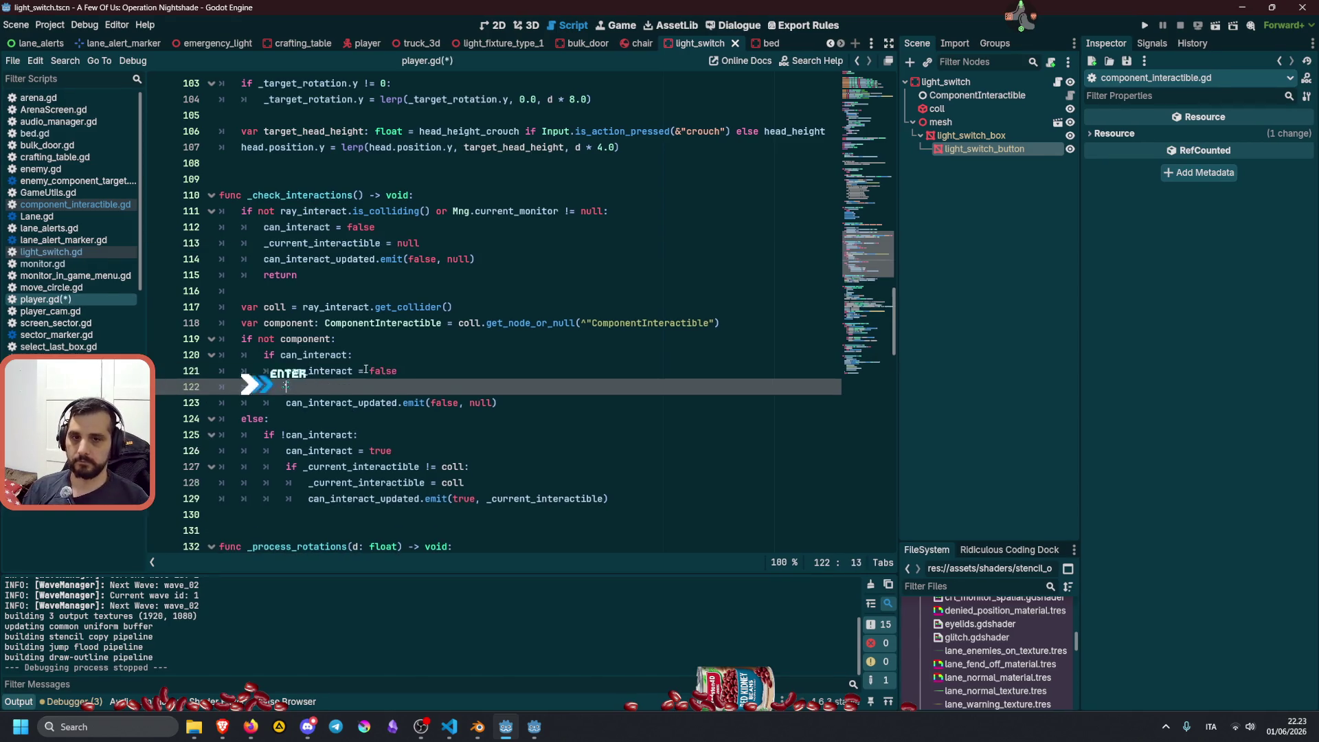
pyautogui.click(378, 370)
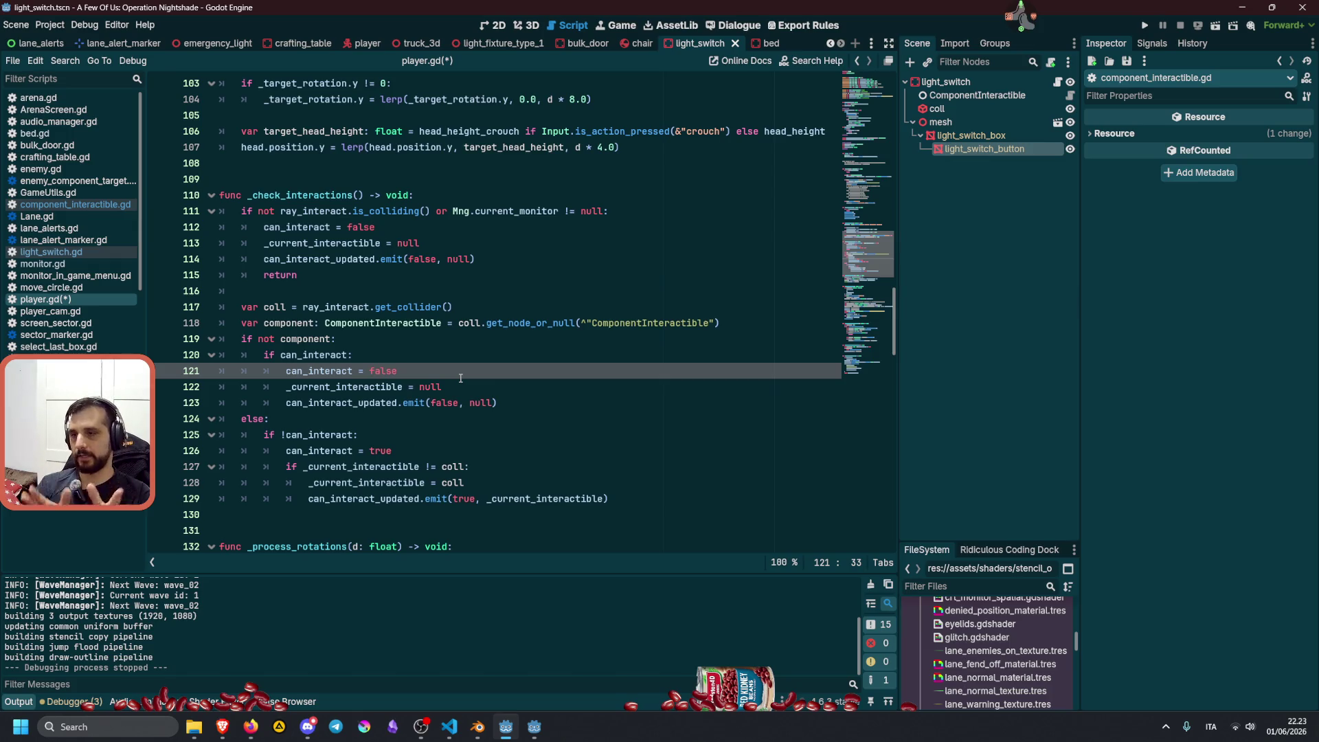
pyautogui.press('F5')
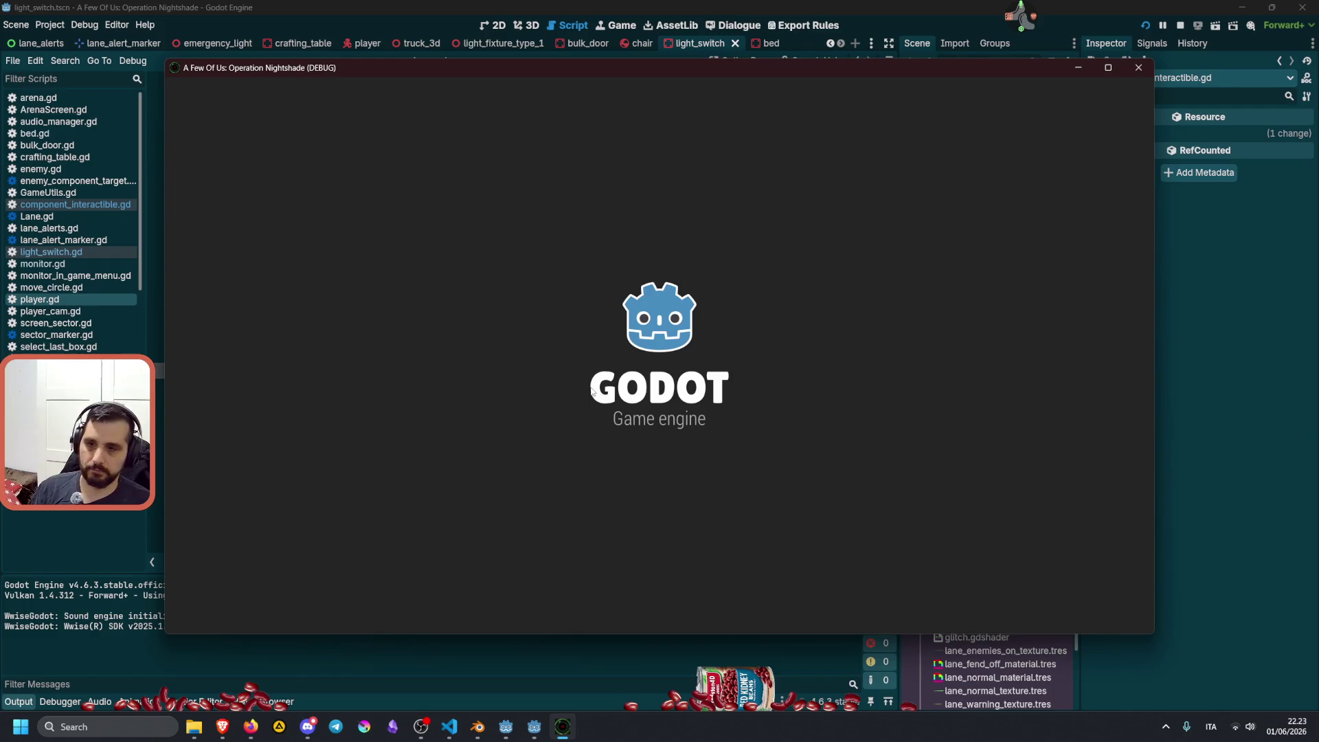
# Start the game as 'test', switch off the wall light, sit at the monitors, then stop it.
pyautogui.write('test')
pyautogui.press('Return')
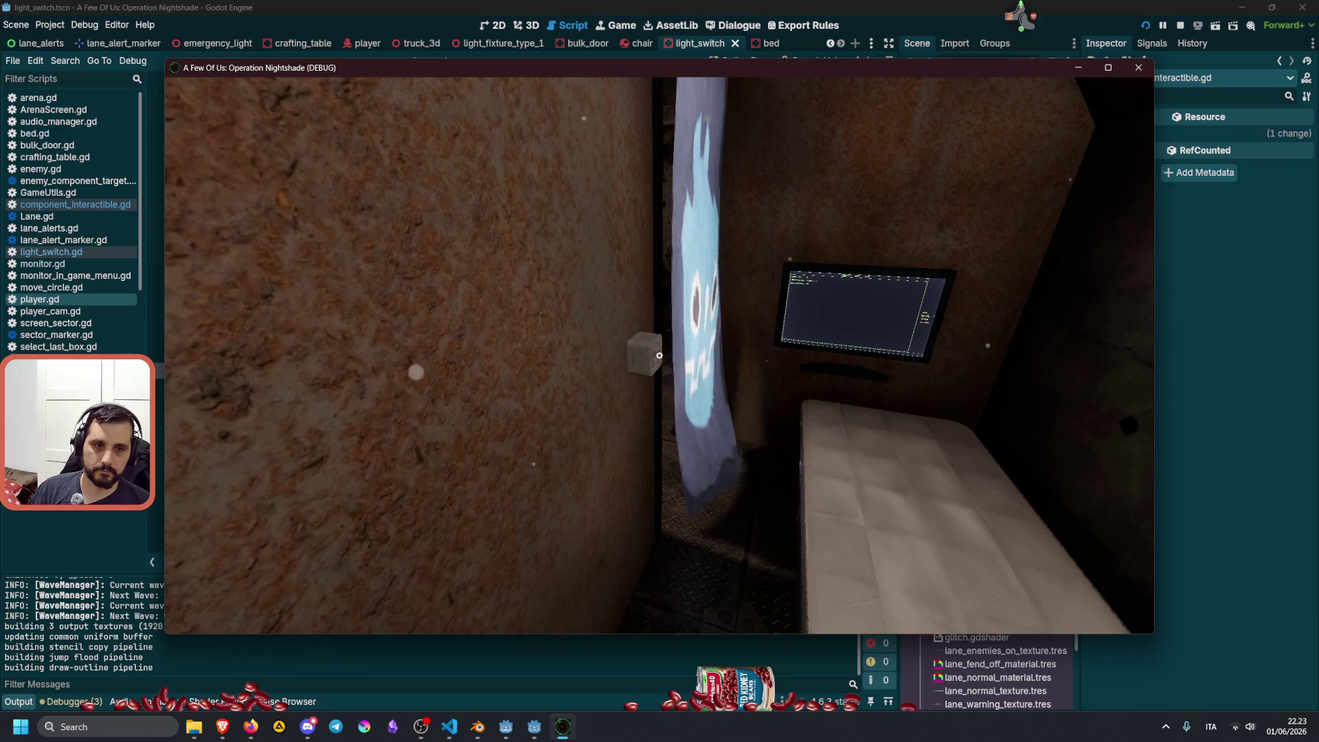
pyautogui.click(658, 355)
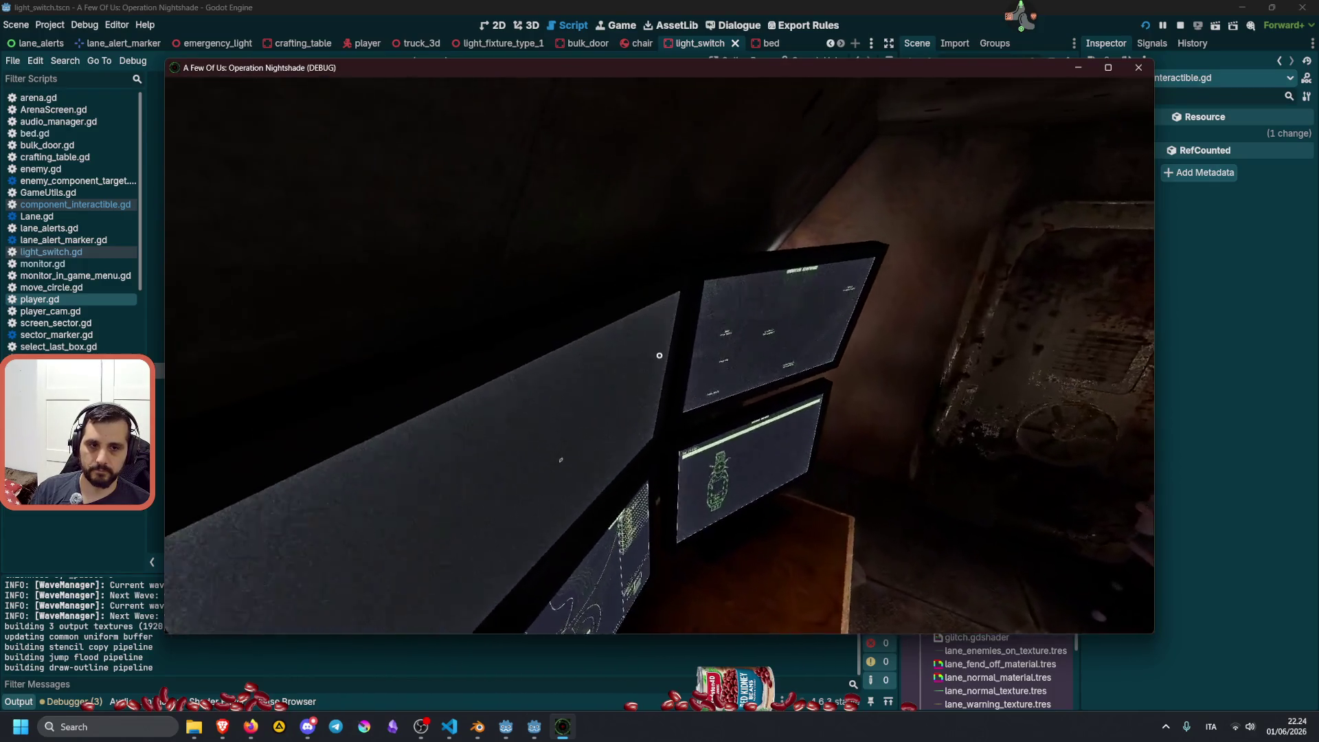
pyautogui.click(658, 355)
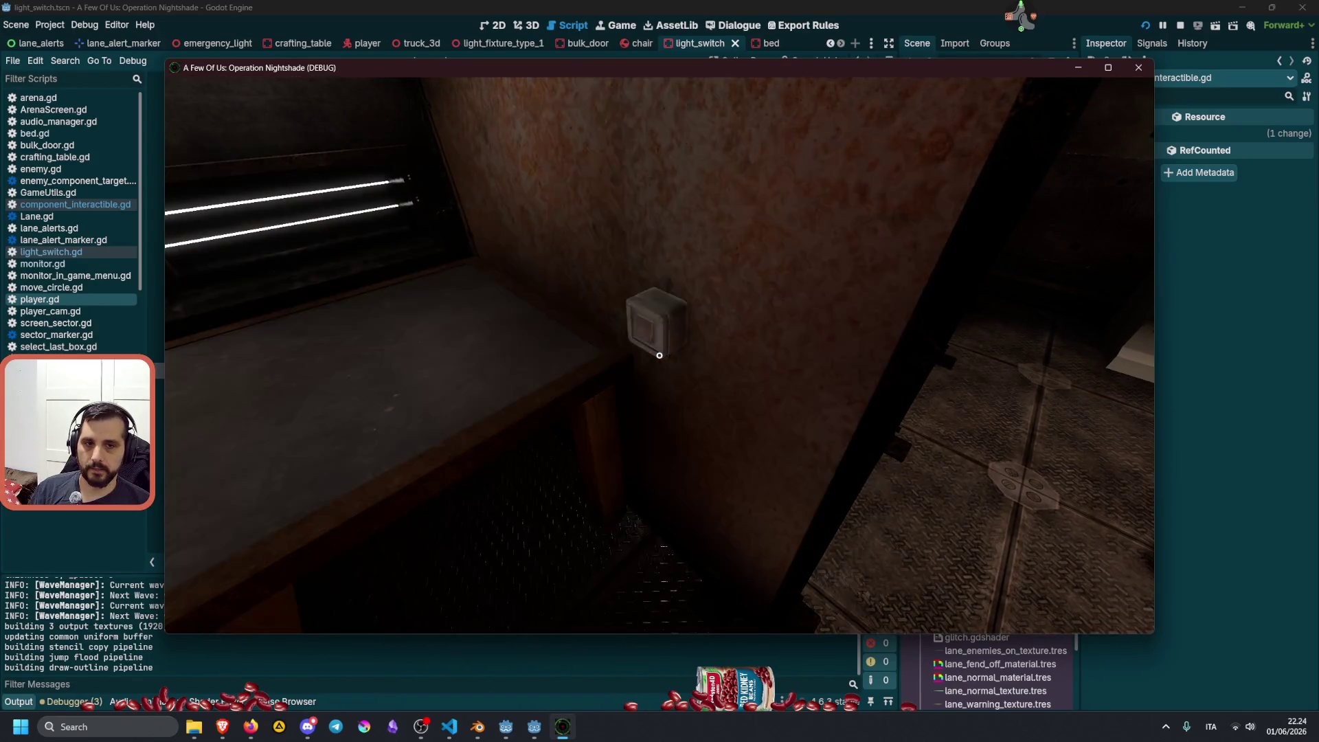
pyautogui.press('F8')
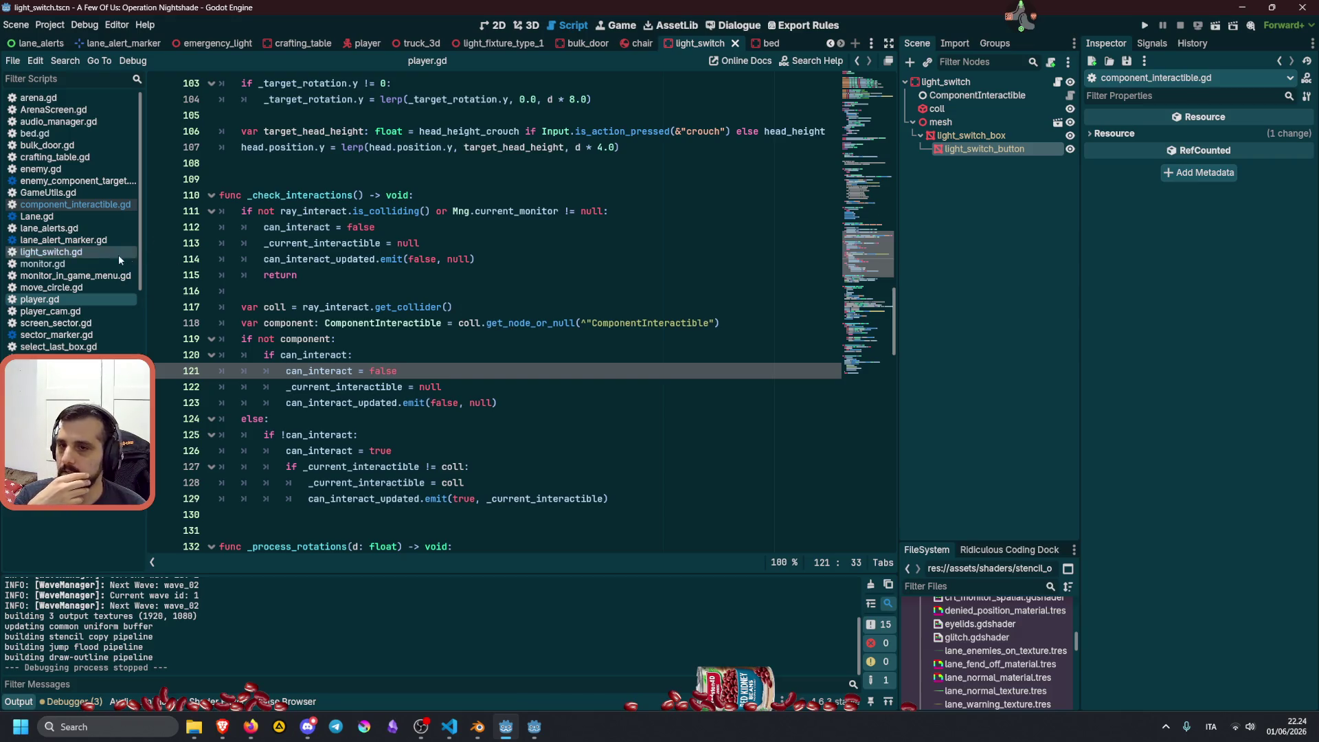
# In component_interactible.gd, review how interact, _set_highlighted and _highlighted are used.
pyautogui.click(65, 205)
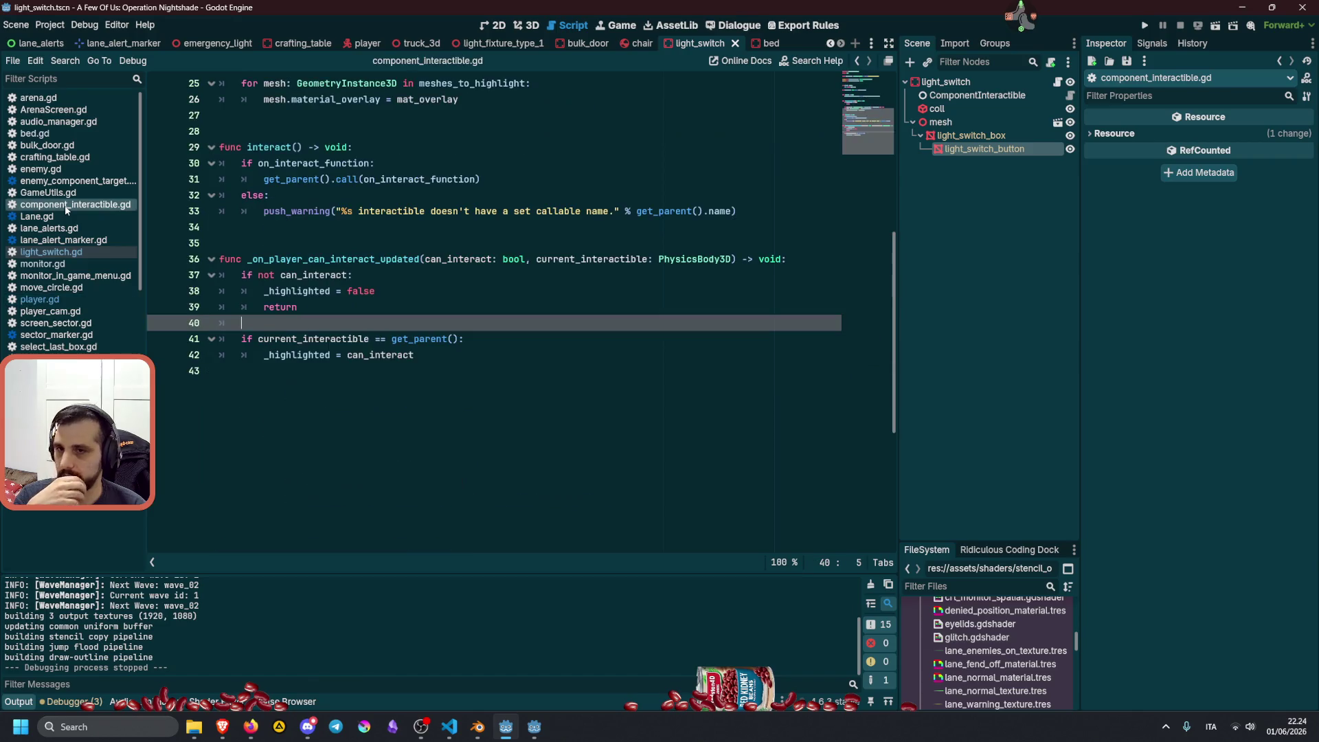
pyautogui.scroll(4, 350, 262)
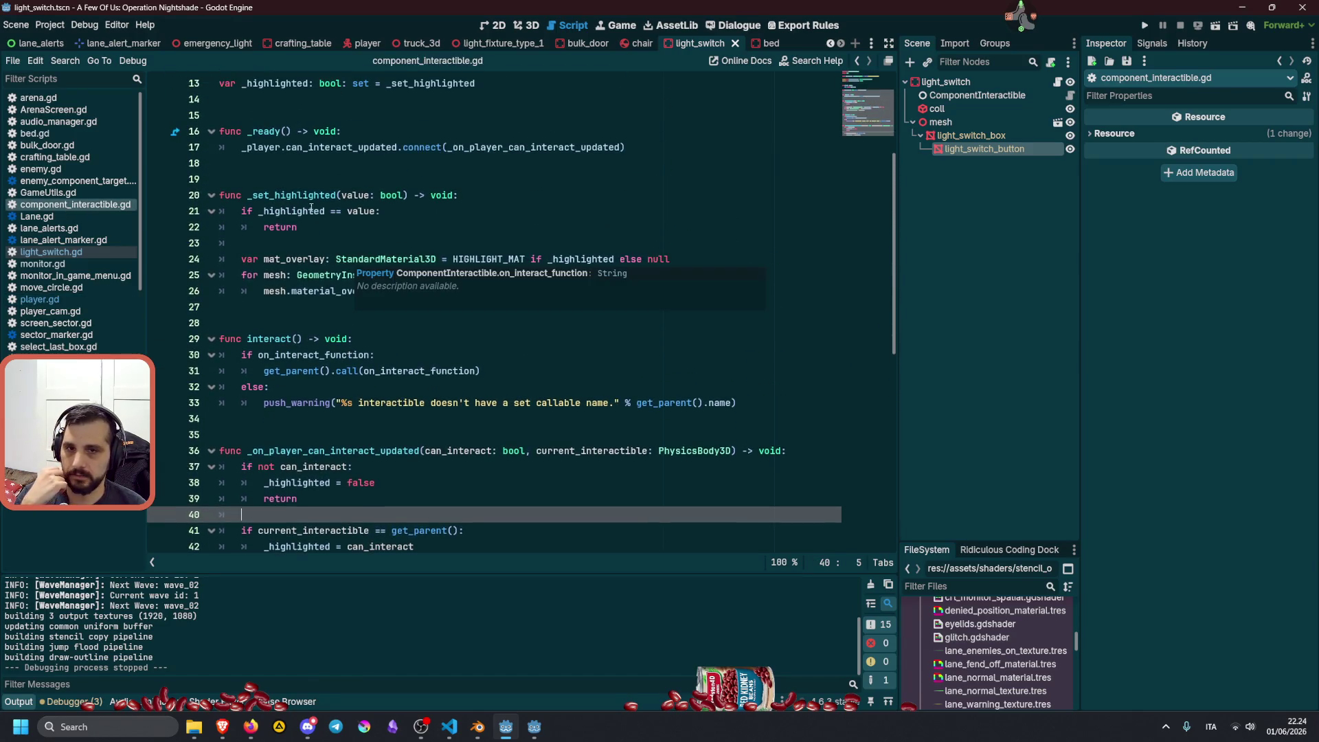
pyautogui.doubleClick(282, 338)
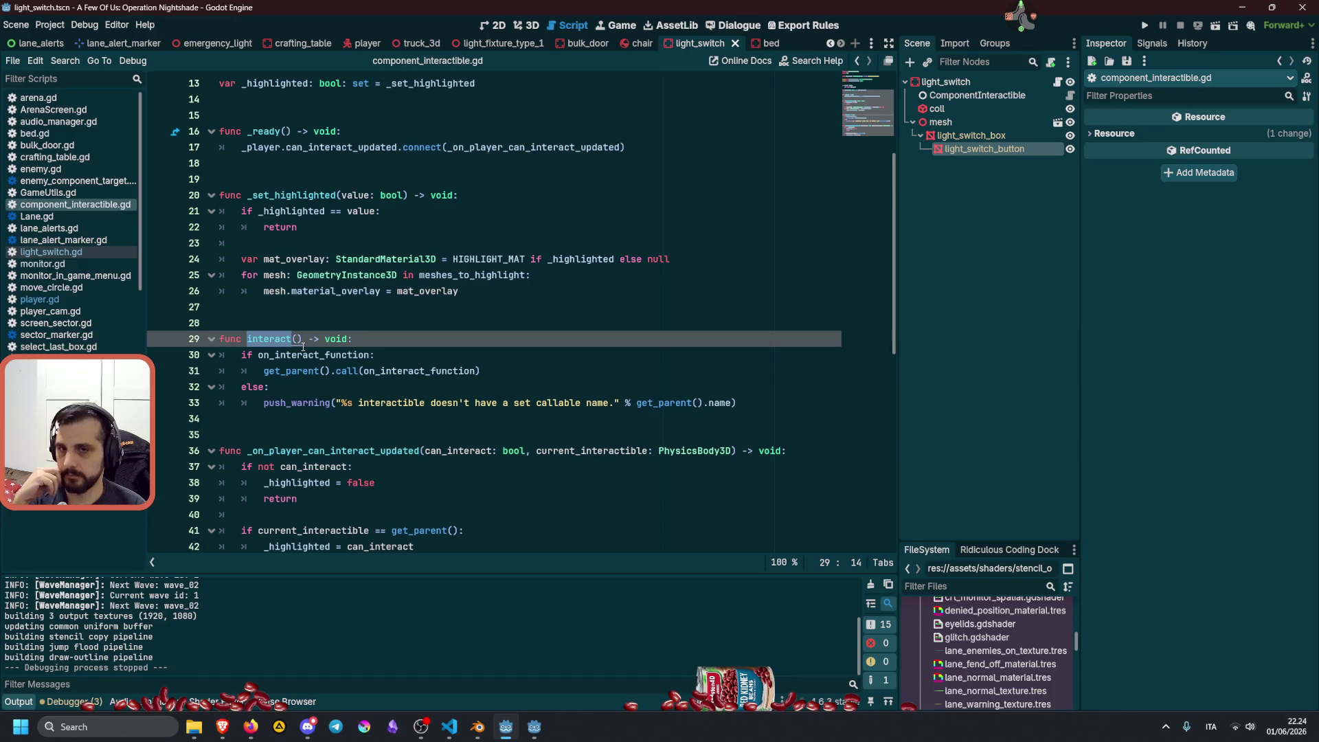
pyautogui.doubleClick(281, 194)
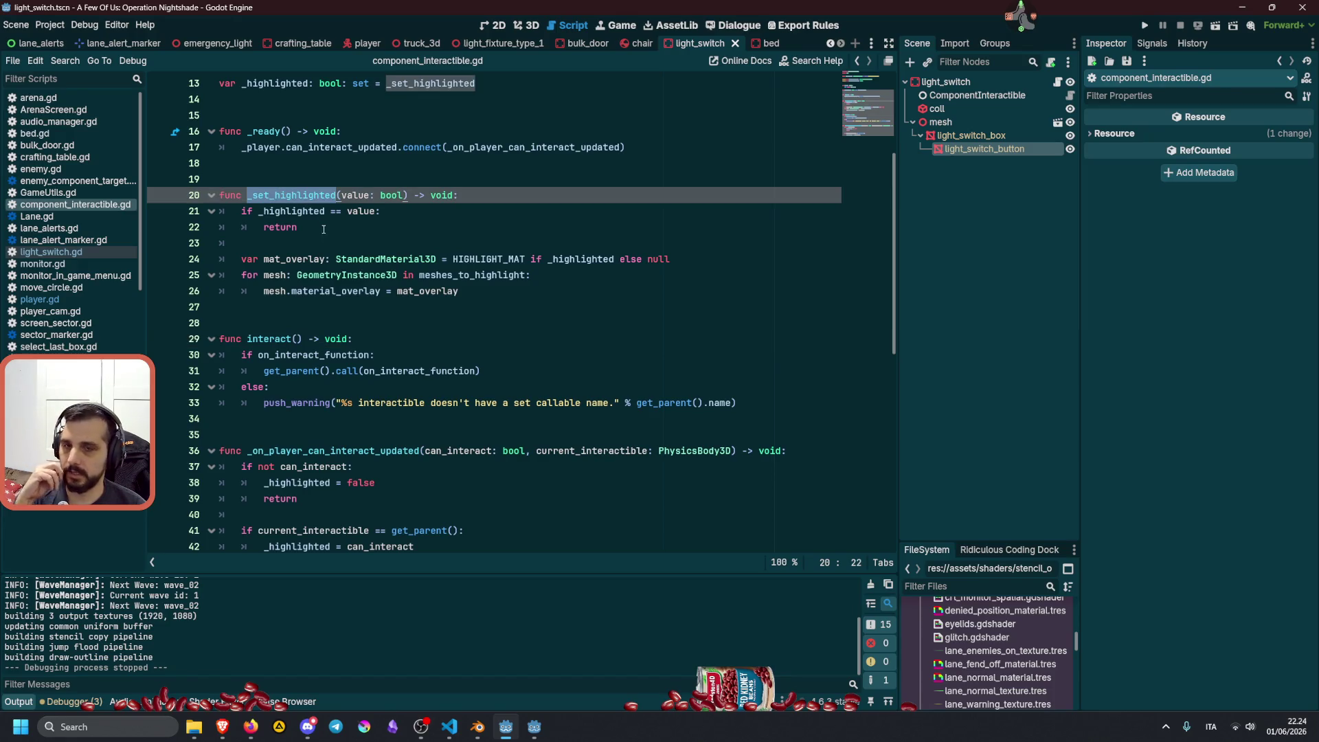
pyautogui.scroll(-2, 323, 229)
pyautogui.doubleClick(298, 354)
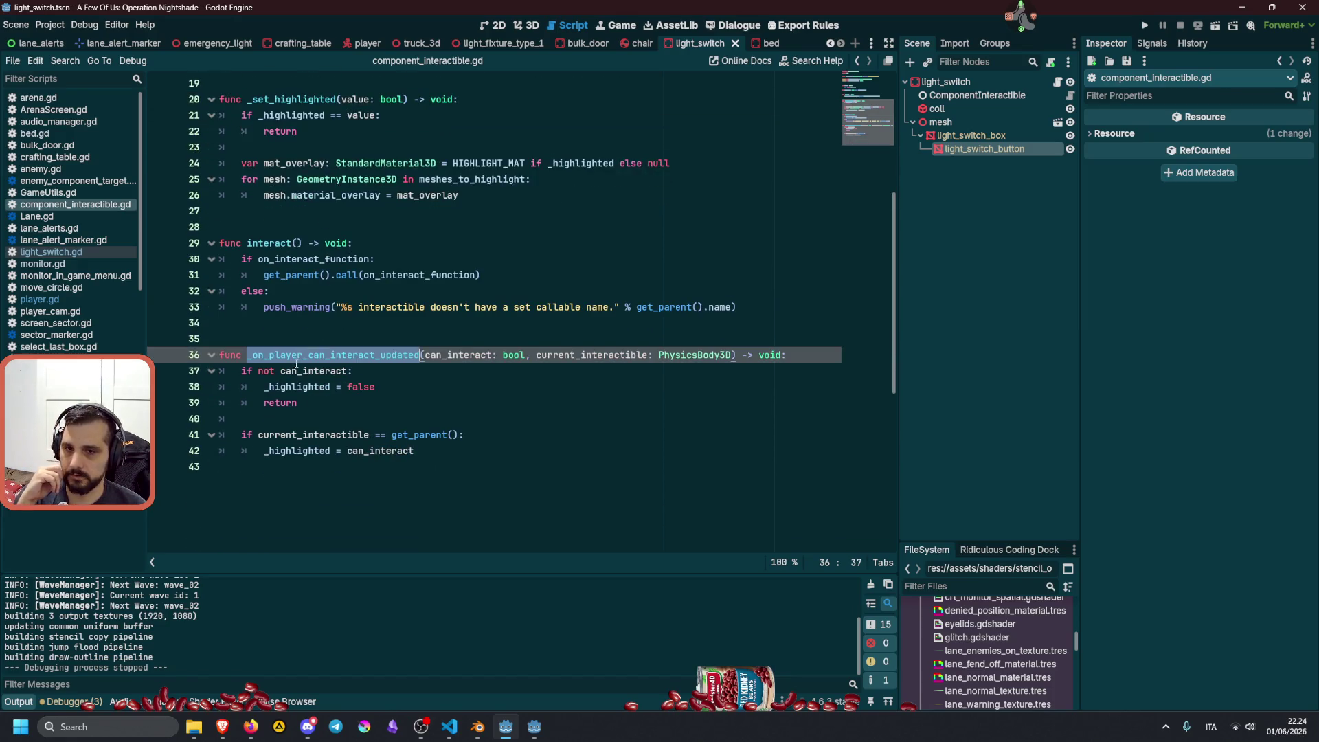
pyautogui.doubleClick(292, 387)
pyautogui.click(265, 374)
pyautogui.click(364, 387)
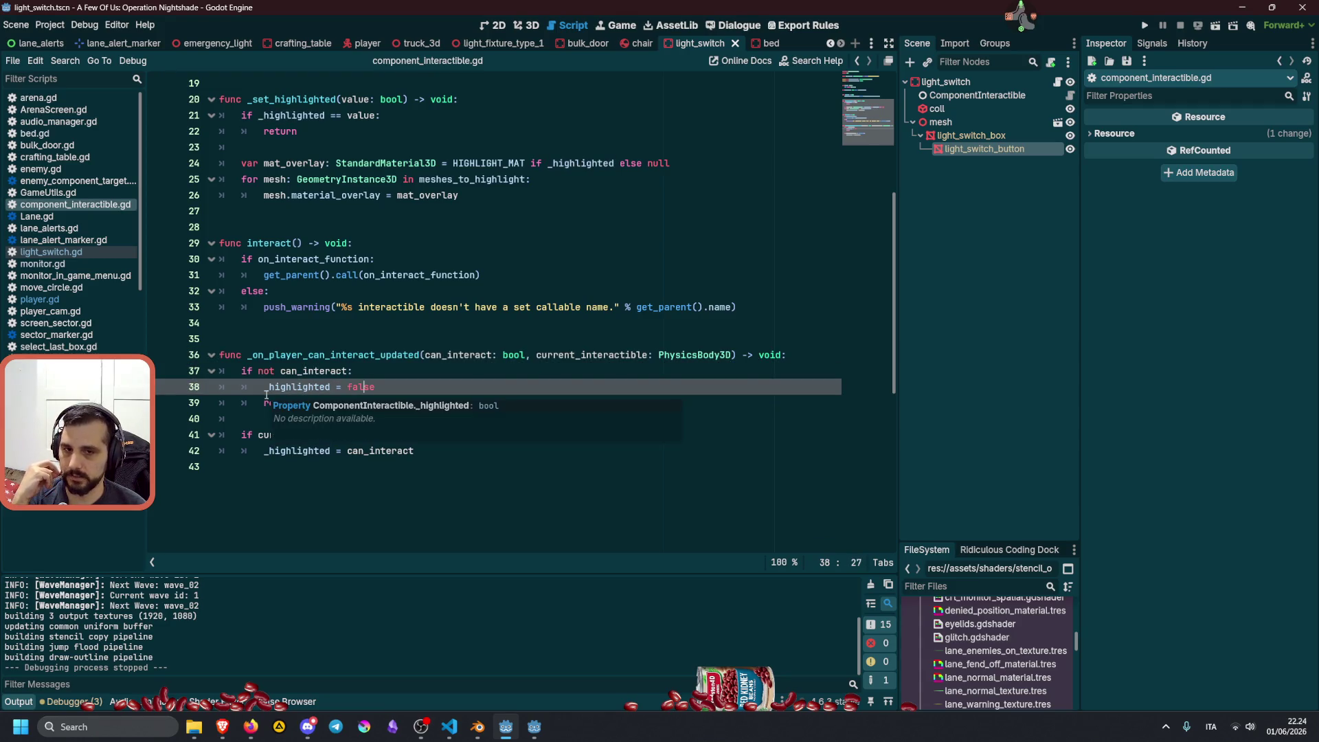
# Replace can_interact with true on line 42 so the matching interactable is highlighted.
pyautogui.click(257, 434)
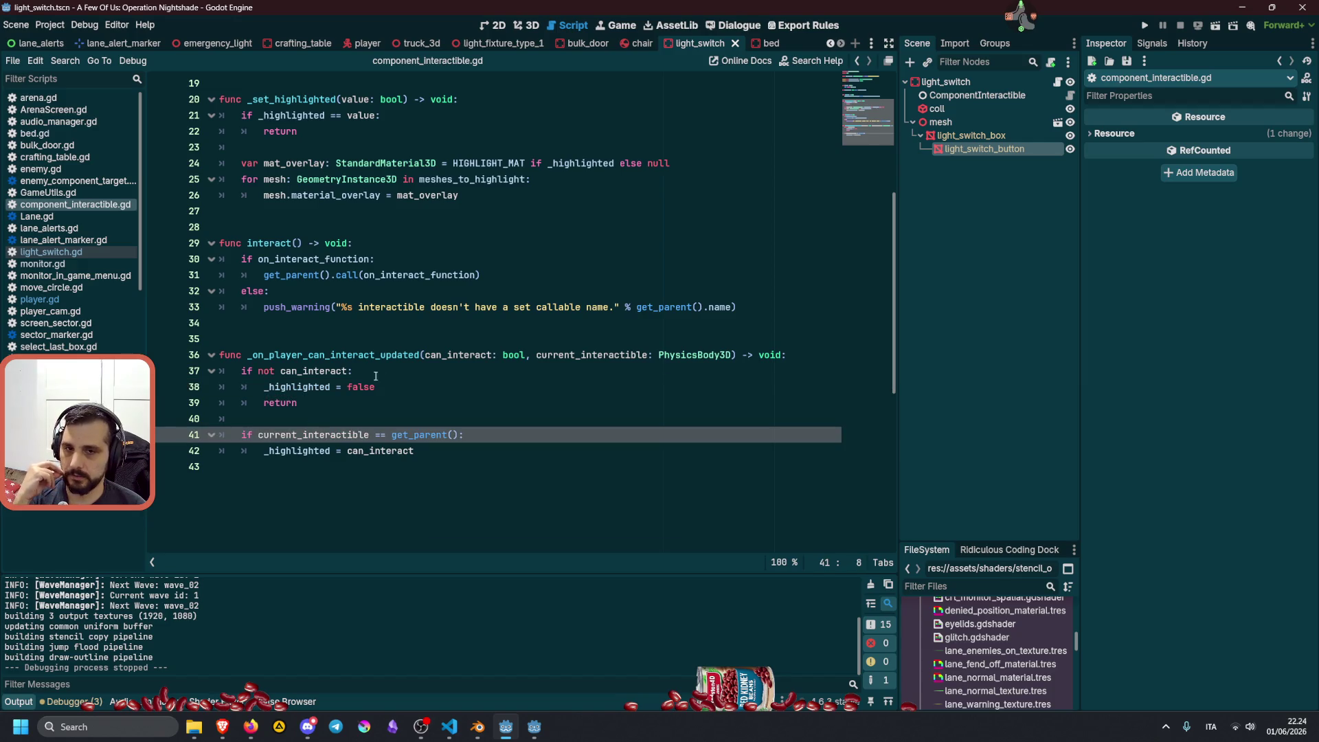
pyautogui.doubleClick(457, 356)
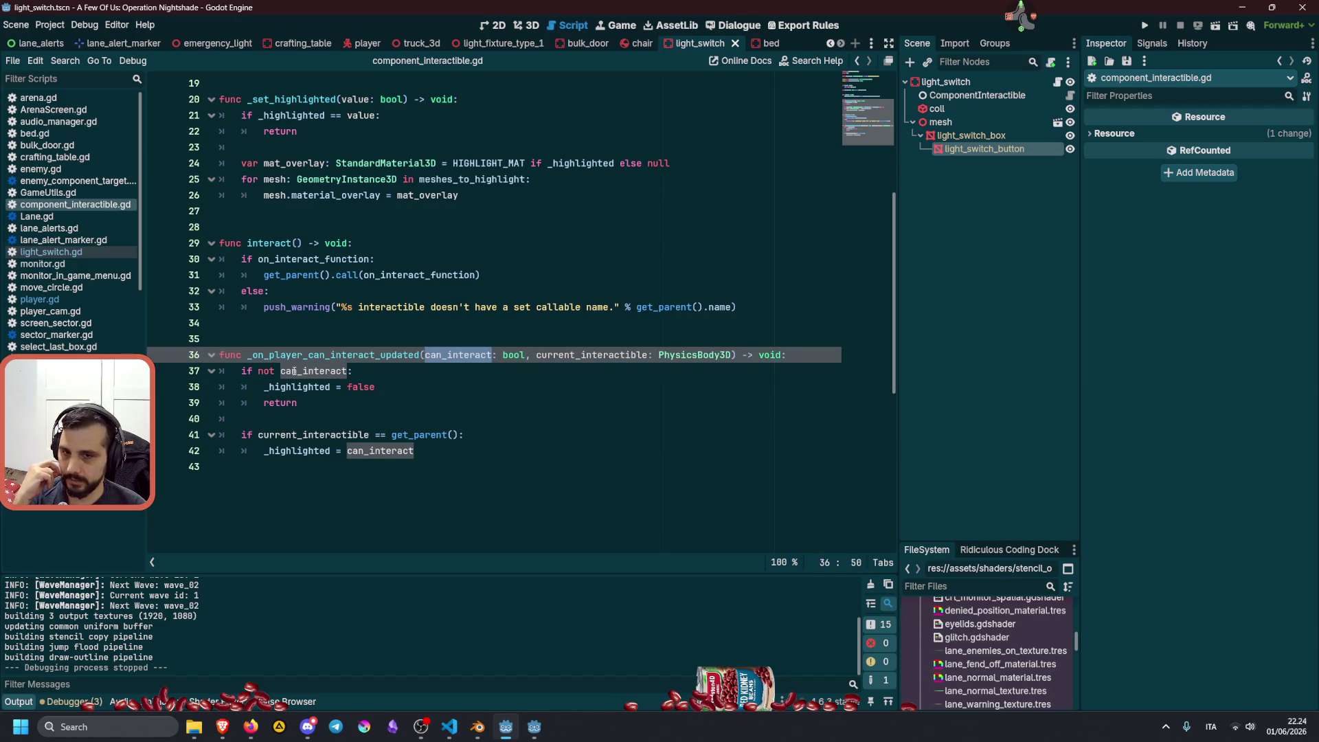
pyautogui.doubleClick(295, 433)
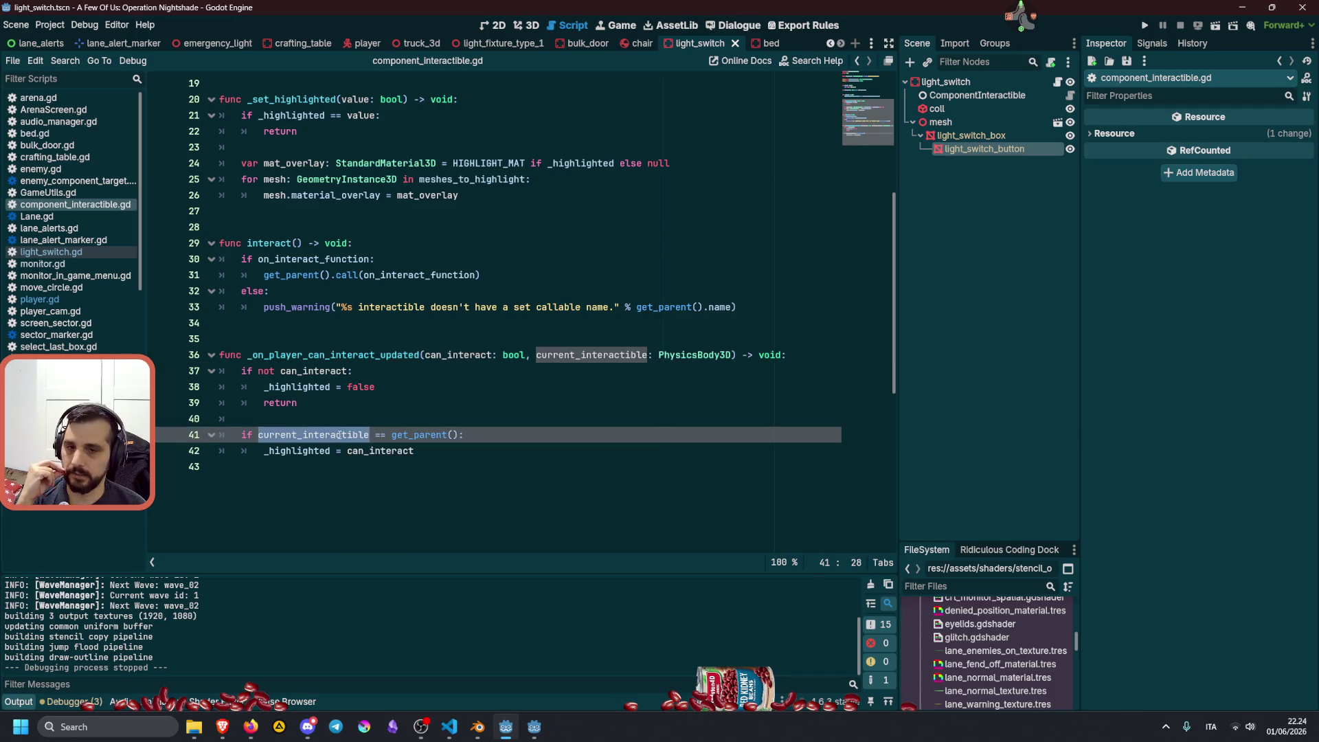
pyautogui.doubleClick(433, 445)
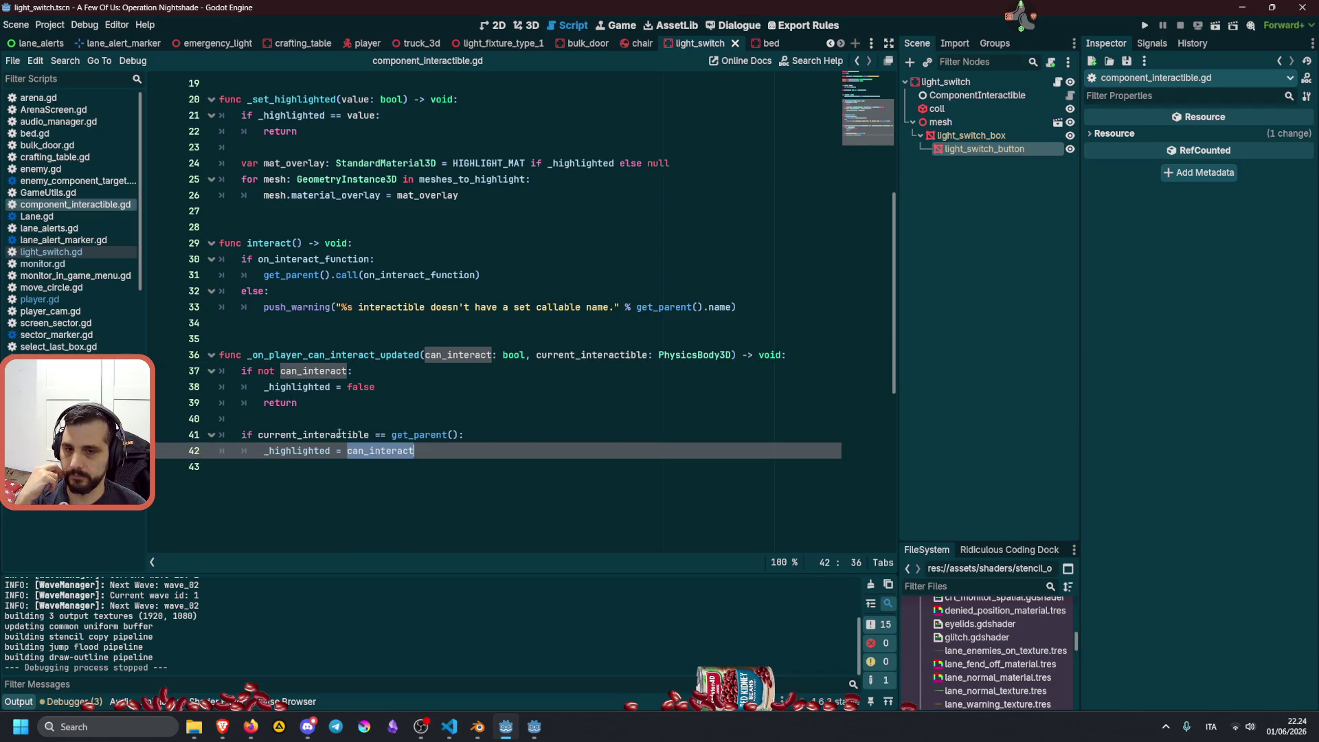
pyautogui.click(296, 450)
pyautogui.doubleClick(364, 452)
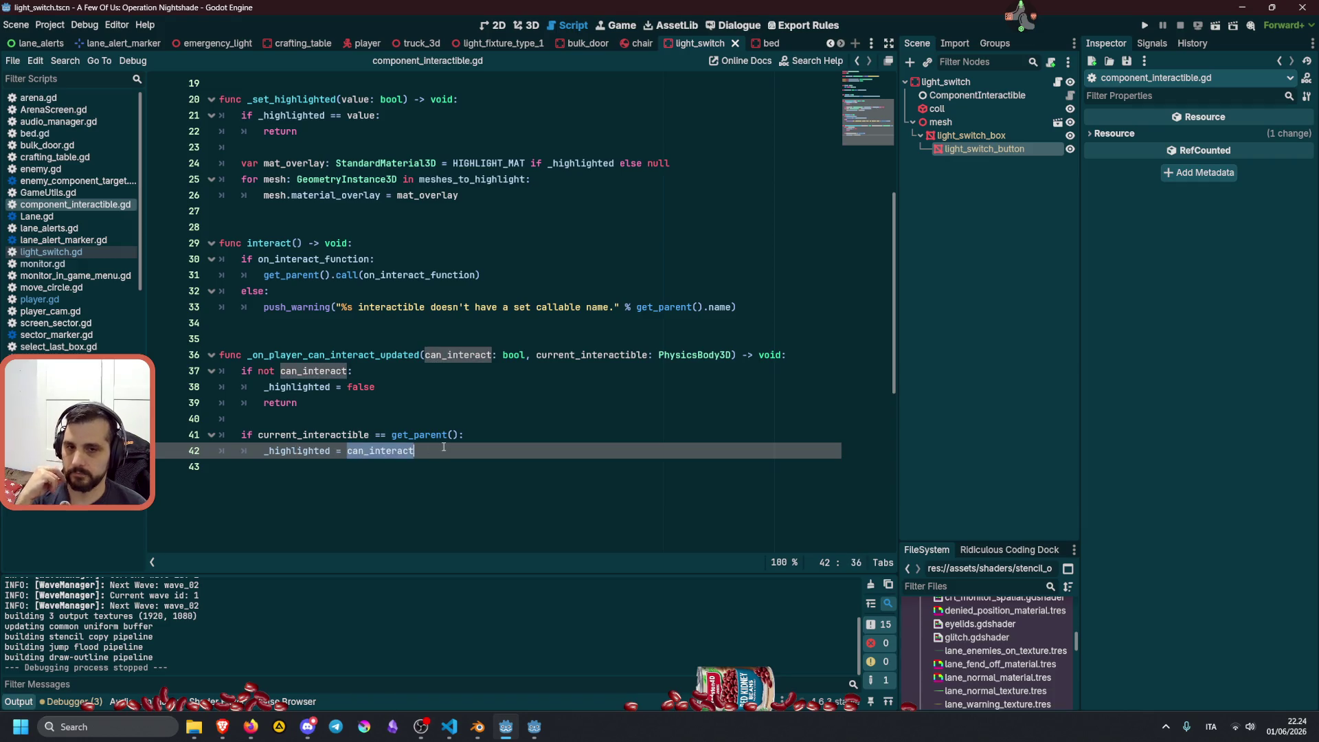
pyautogui.write('true')
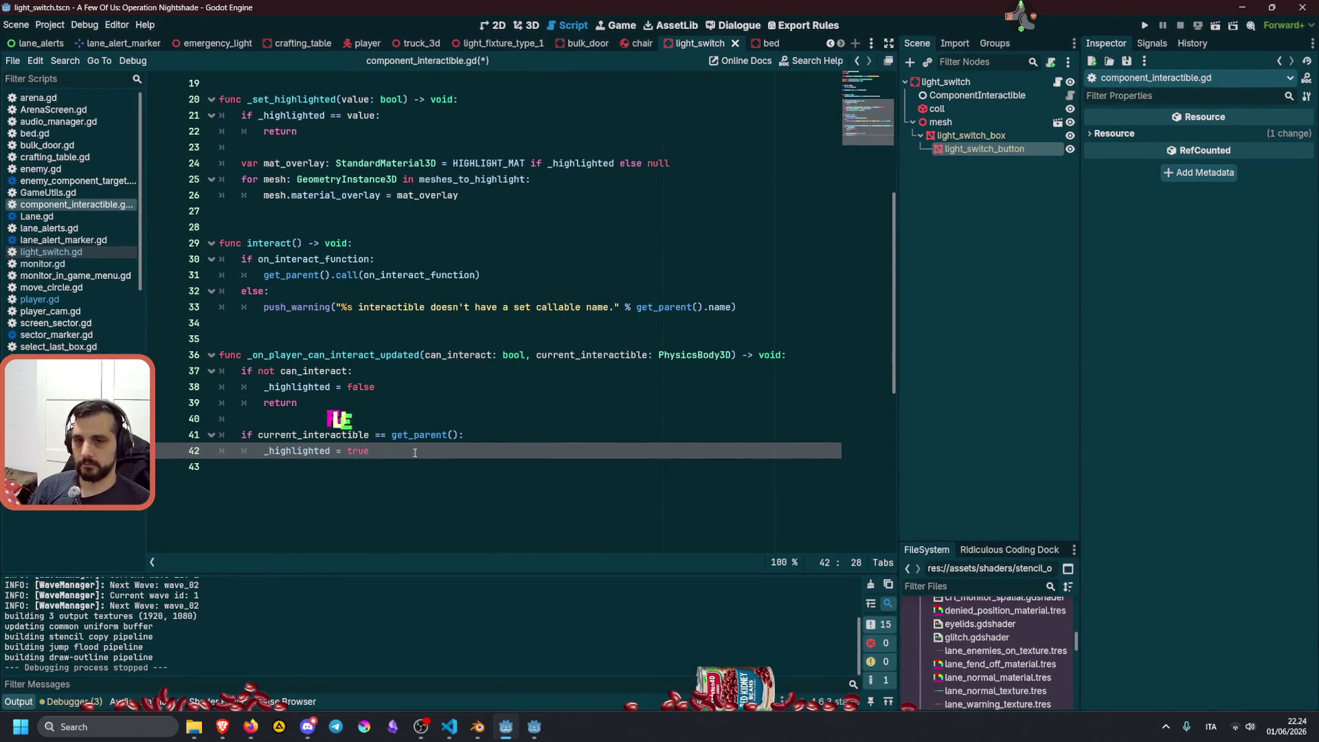
# Inspect the HIGHLIGHT_MAT resource, stencil_outline_material.tres, in the Inspector.
pyautogui.keyDown('ctrl'); pyautogui.click(304, 453); pyautogui.keyUp('ctrl')
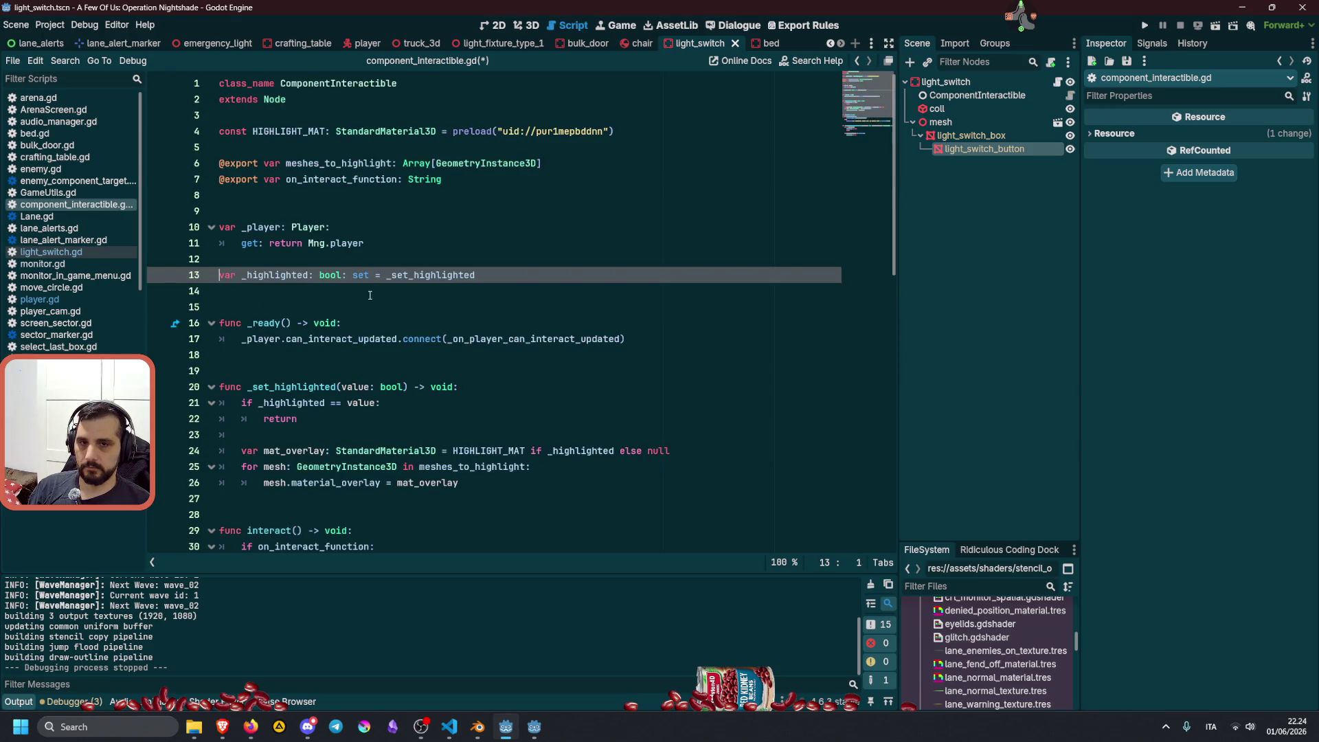
pyautogui.doubleClick(431, 275)
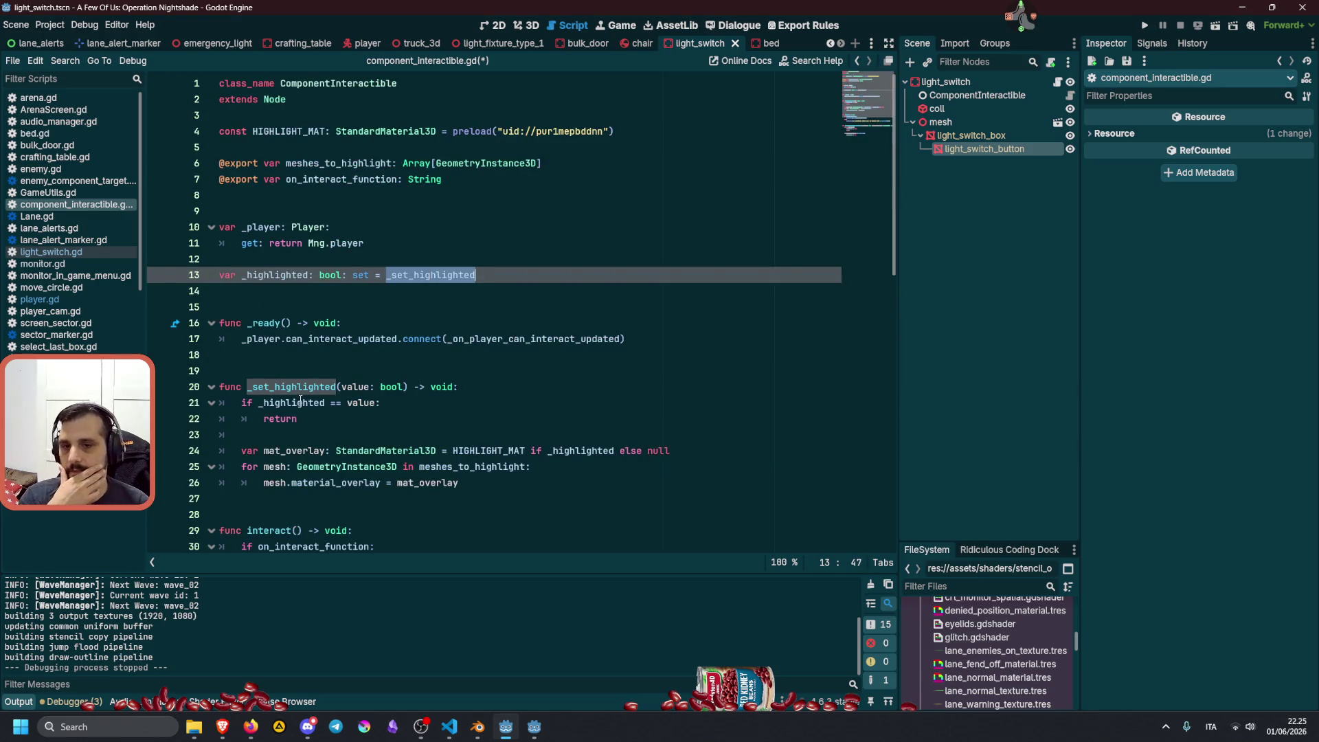
pyautogui.scroll(-1, 299, 398)
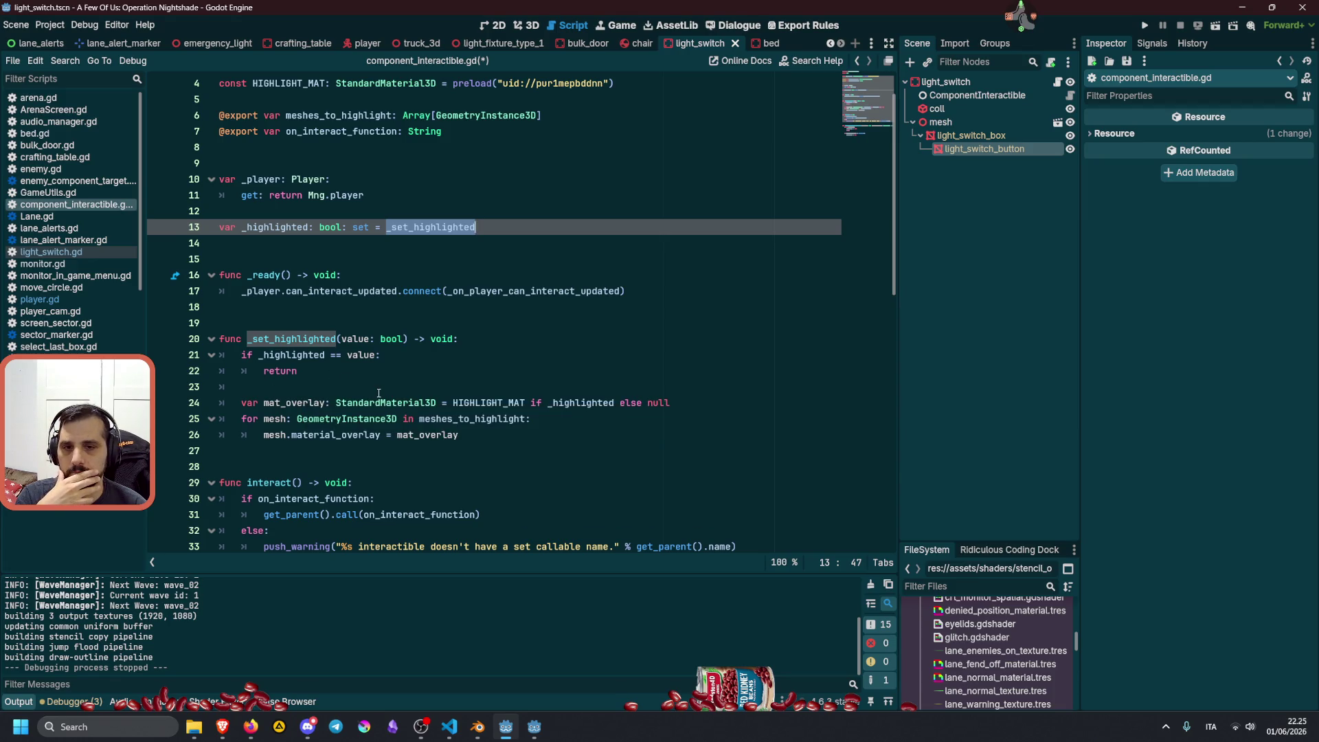
pyautogui.doubleClick(487, 402)
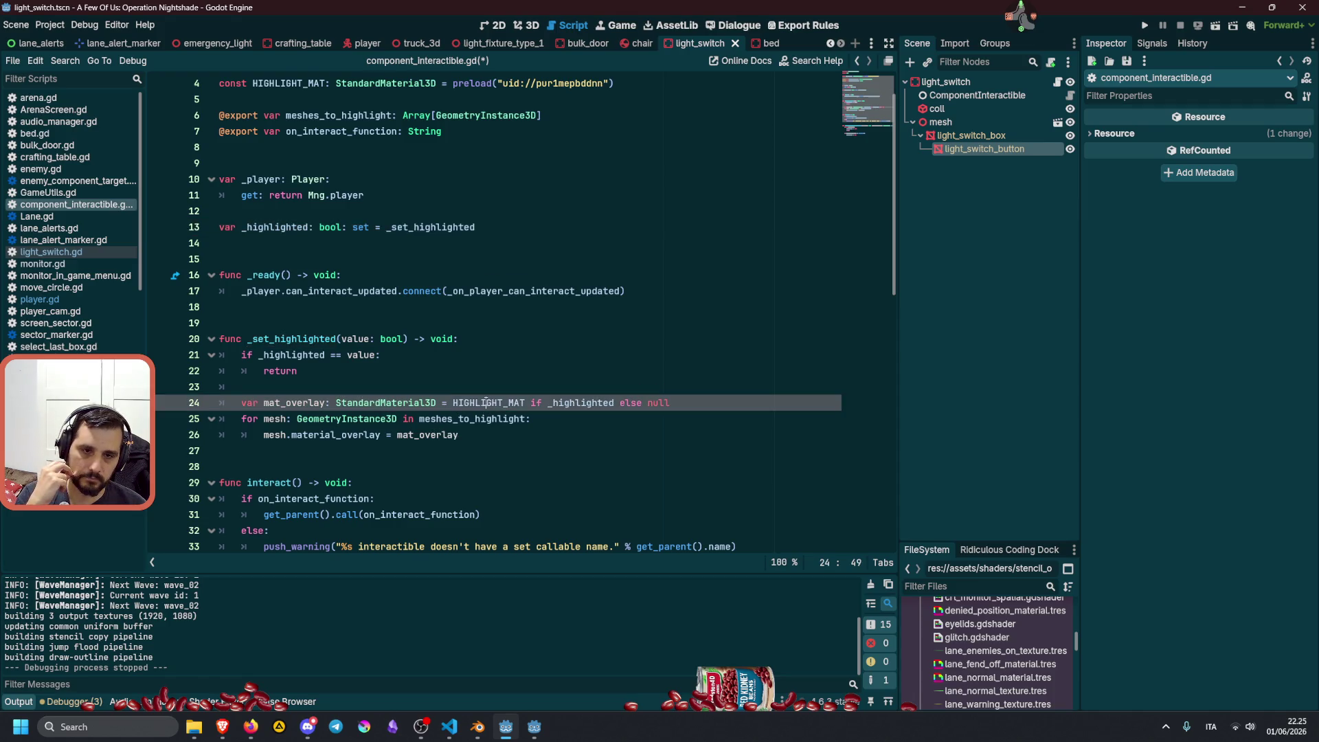
pyautogui.scroll(1, 433, 160)
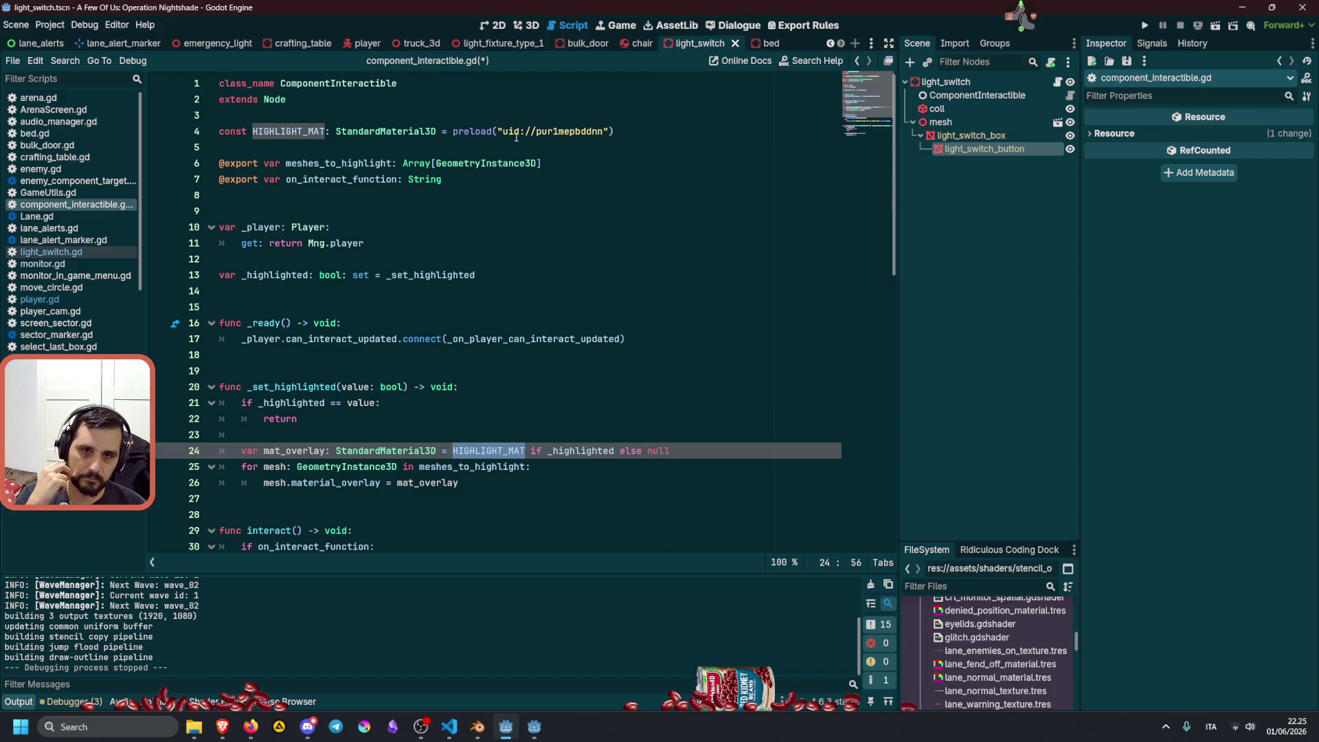
pyautogui.moveTo(517, 137)
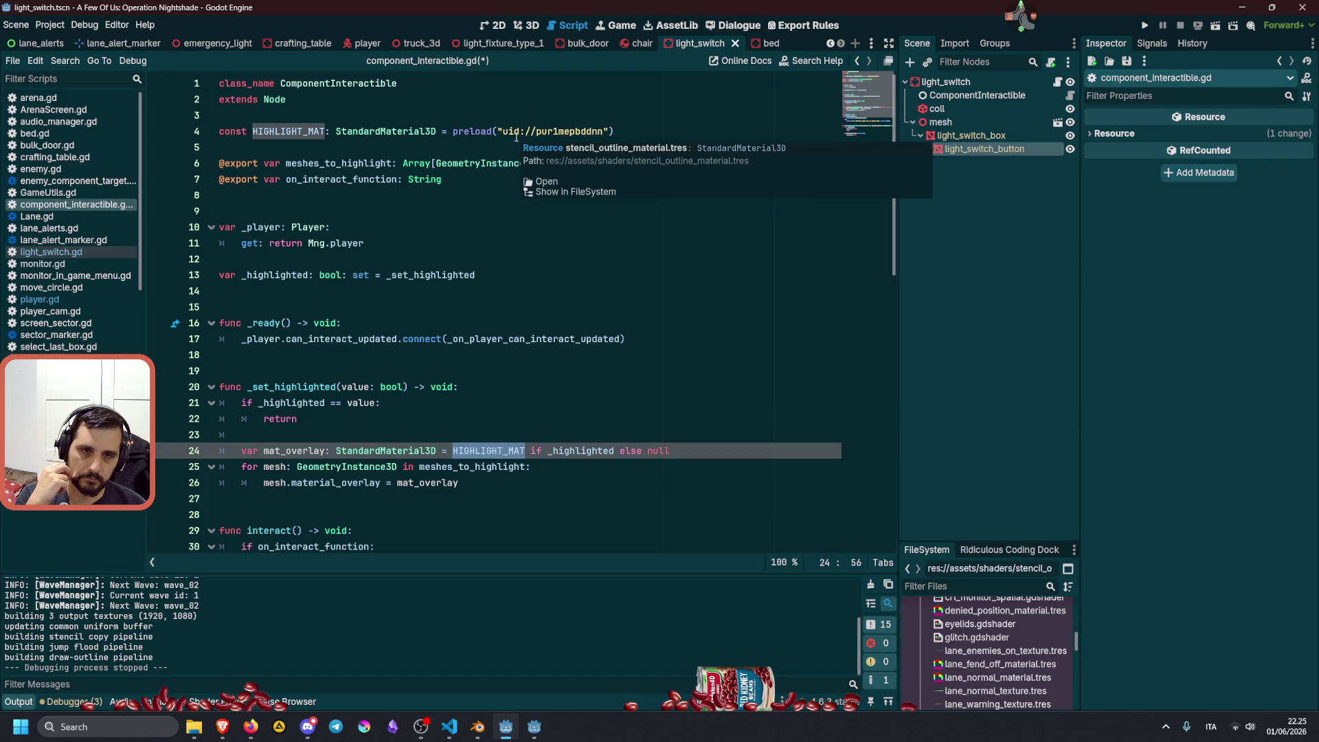
pyautogui.keyDown('ctrl'); pyautogui.click(540, 132); pyautogui.keyUp('ctrl')
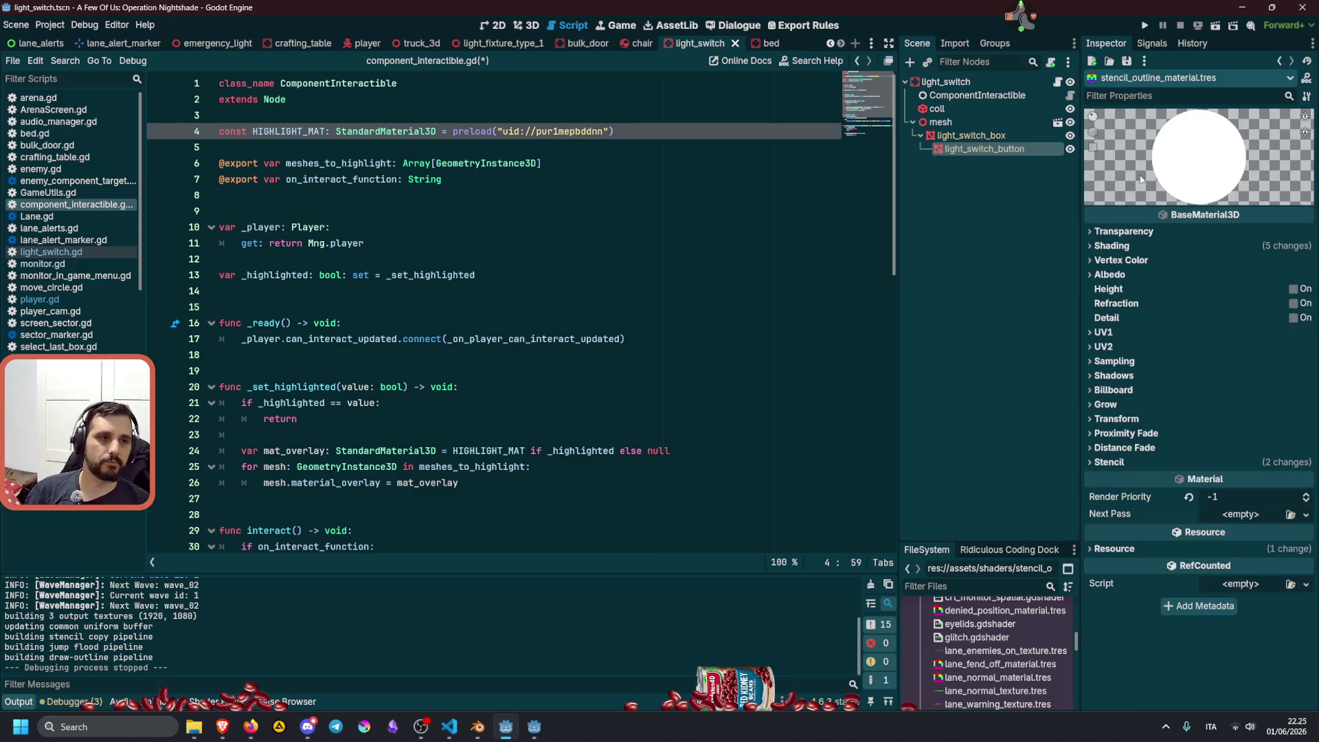
# Check the _player declaration and the line 22 return, then relaunch the game.
pyautogui.click(614, 227)
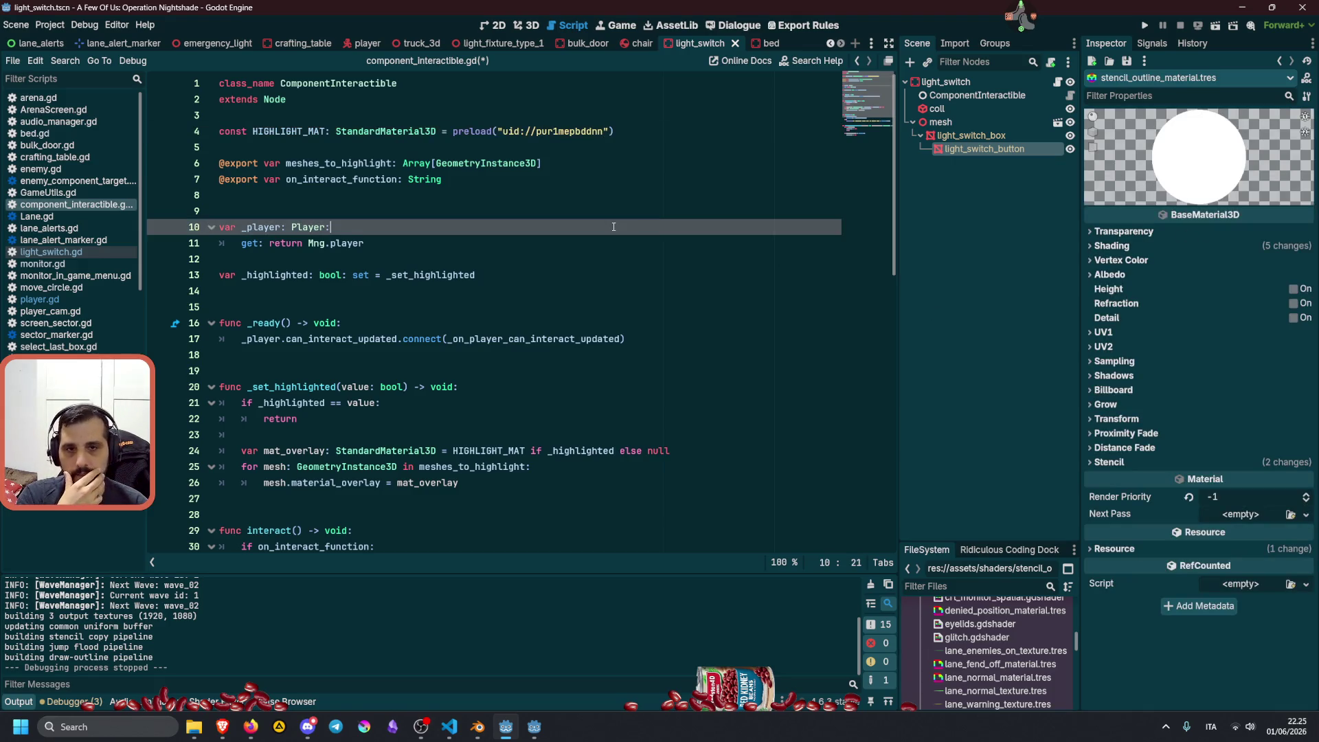
pyautogui.scroll(-2, 535, 241)
pyautogui.click(455, 322)
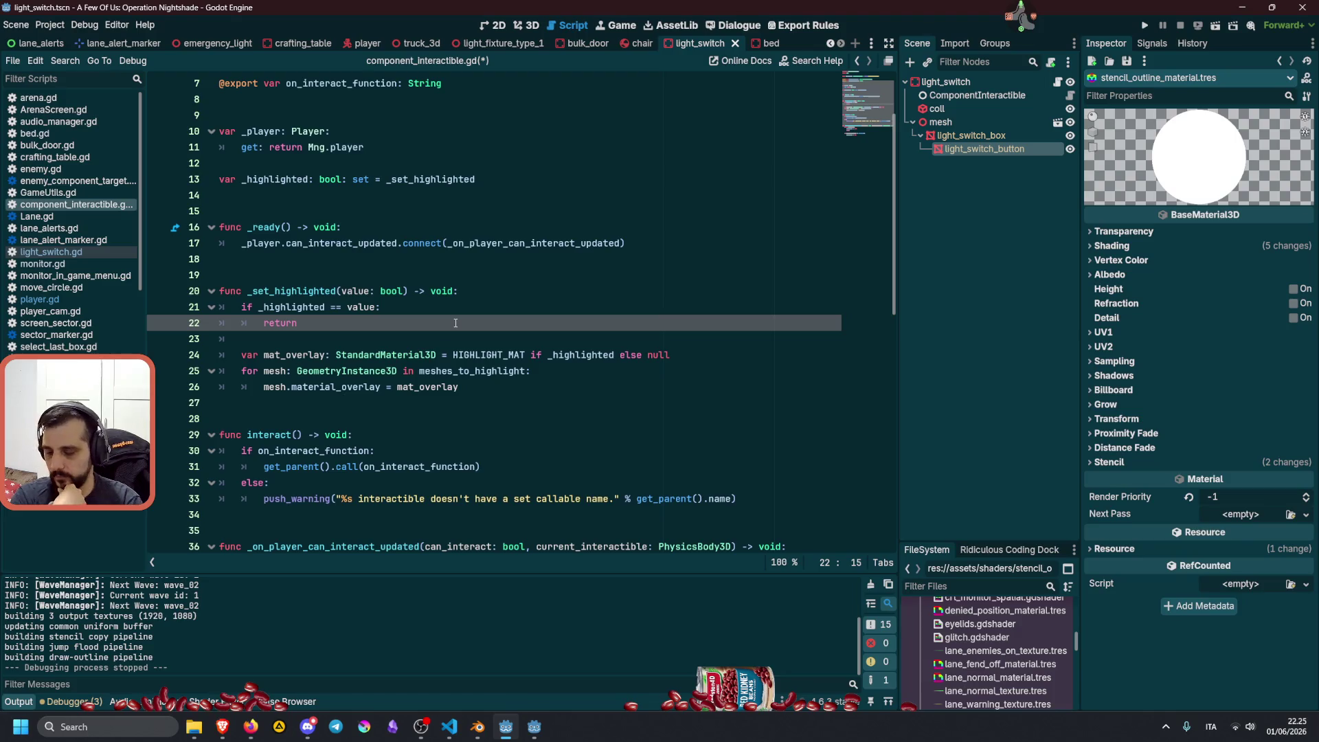
pyautogui.press('F5')
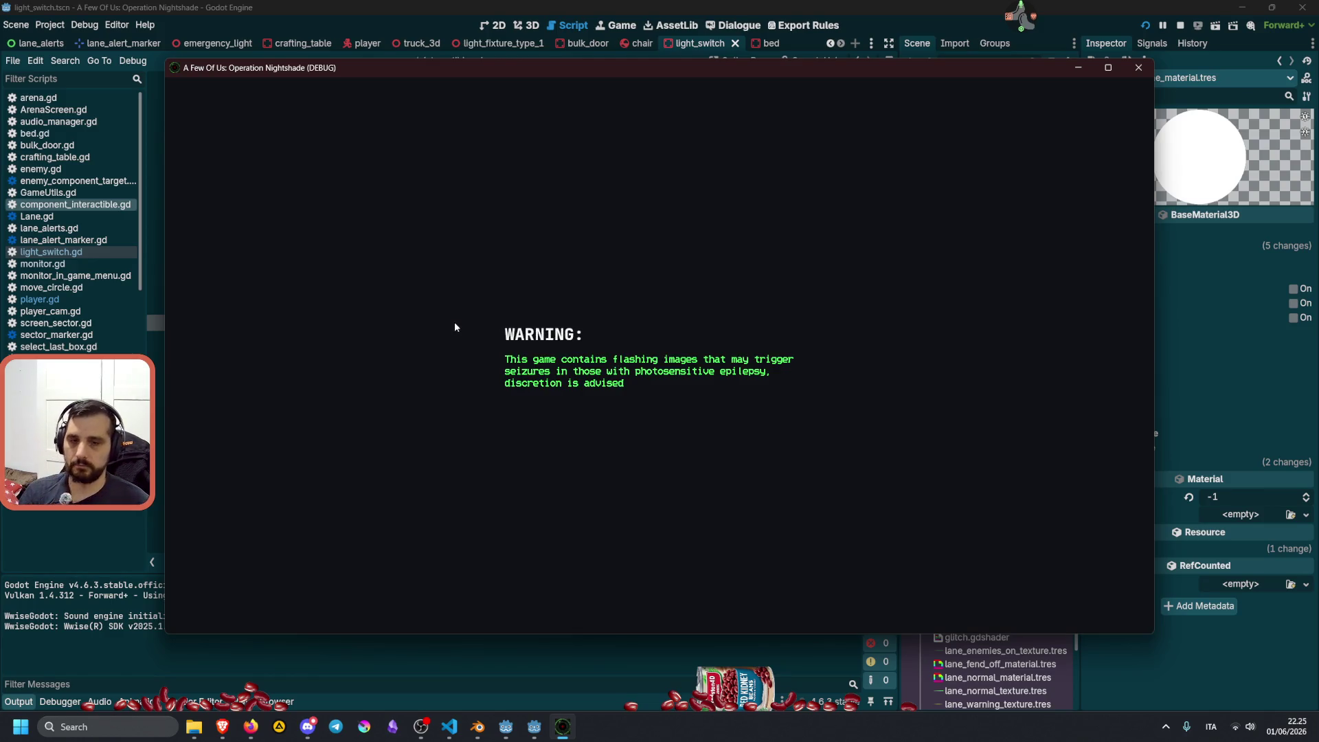
# Start the game as 'test', walk between the light switch and desk monitors, then stop it.
pyautogui.write('test')
pyautogui.press('Return')
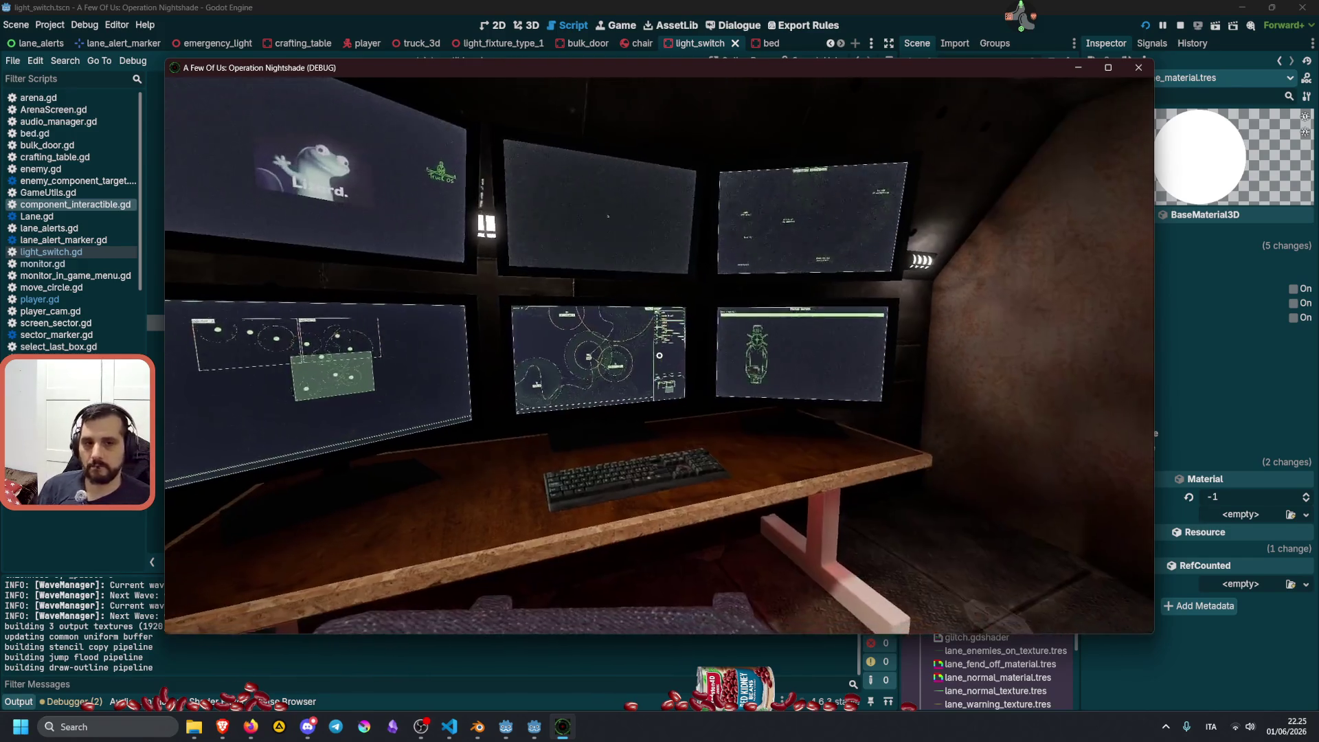
pyautogui.moveTo(659, 355)
pyautogui.press('w')
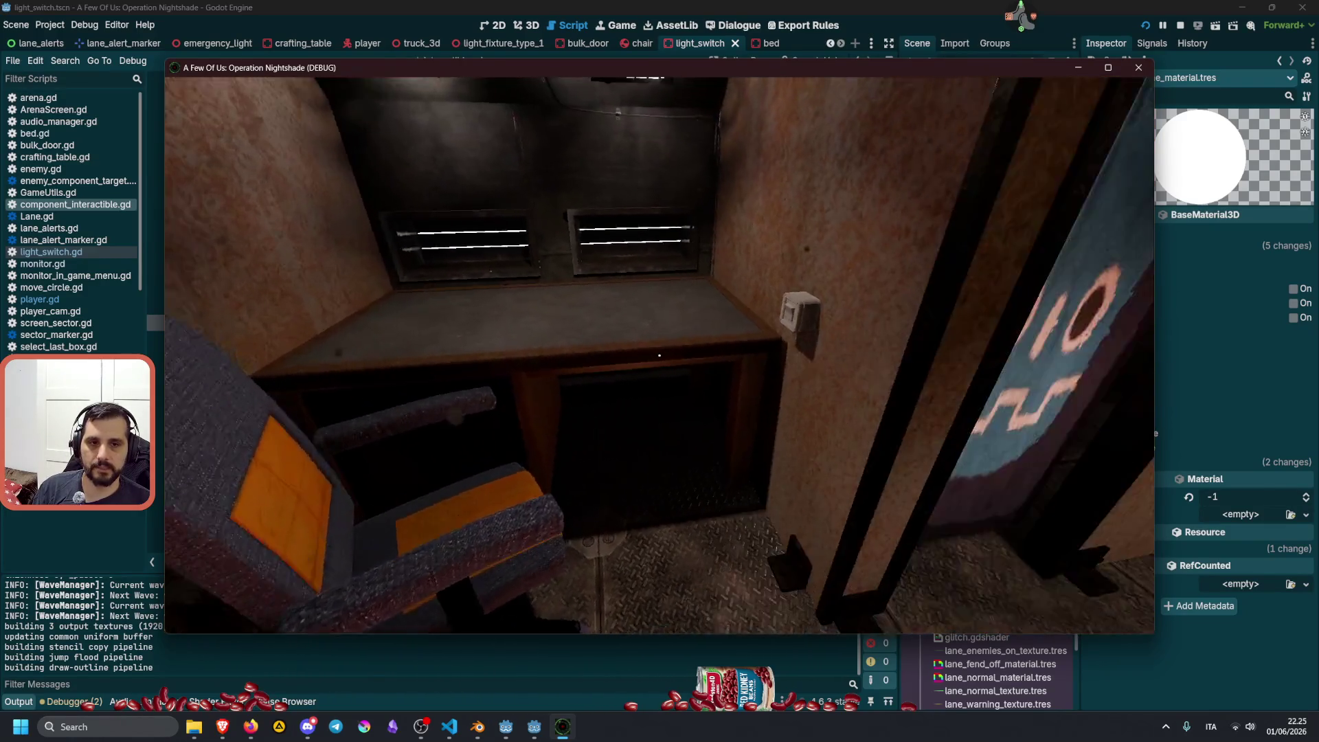
pyautogui.press('w')
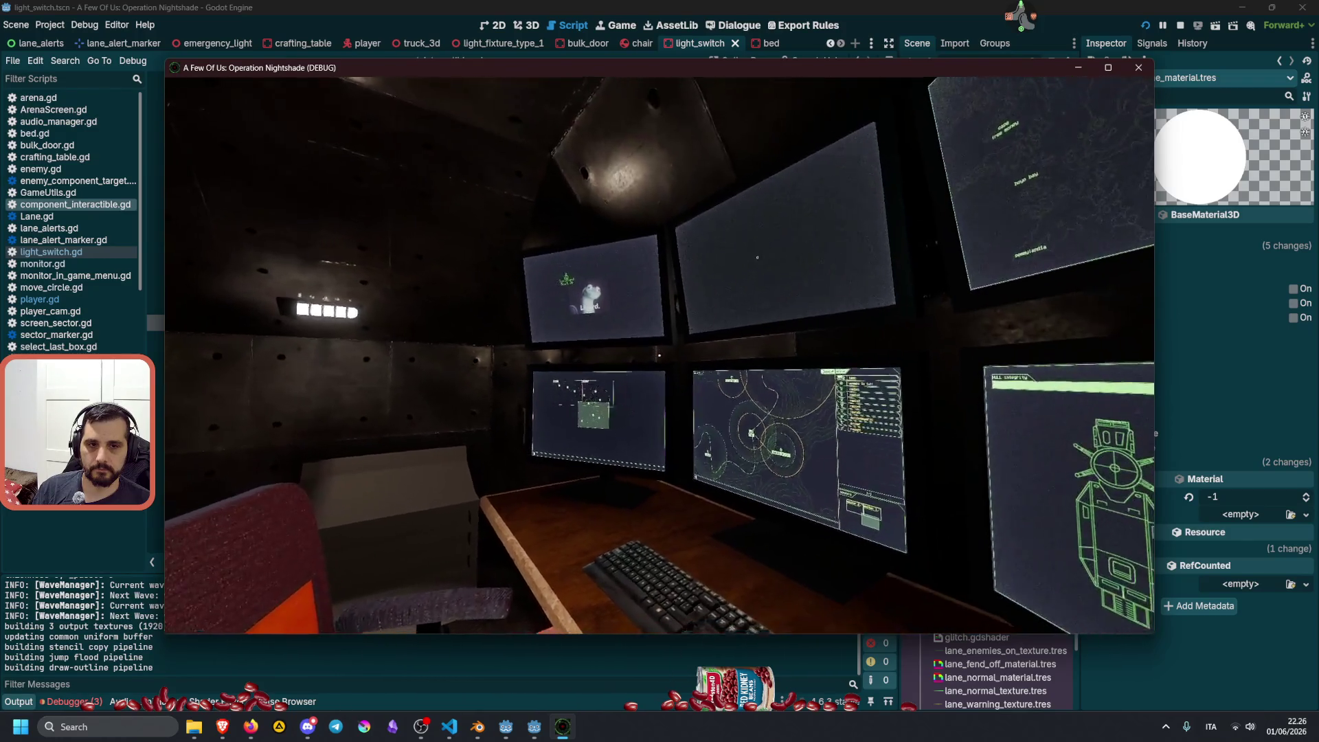
pyautogui.click(658, 356)
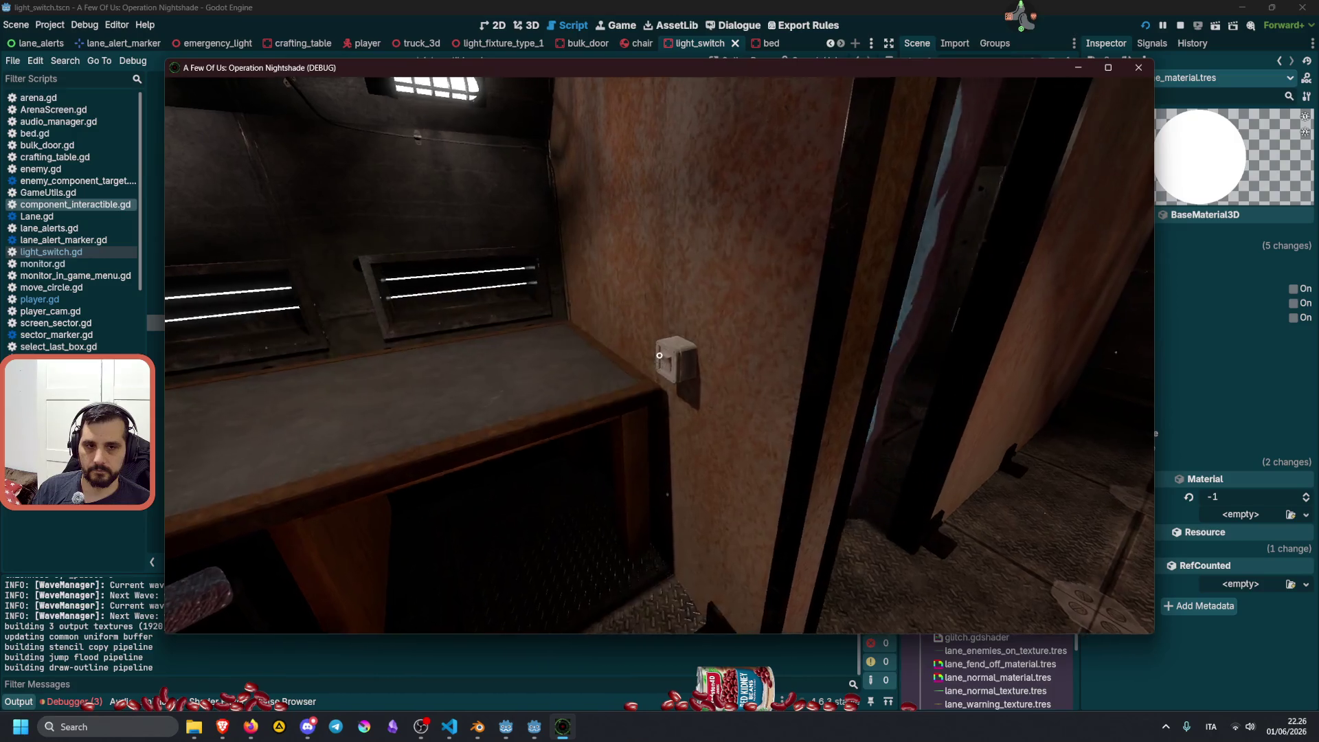
pyautogui.press('w')
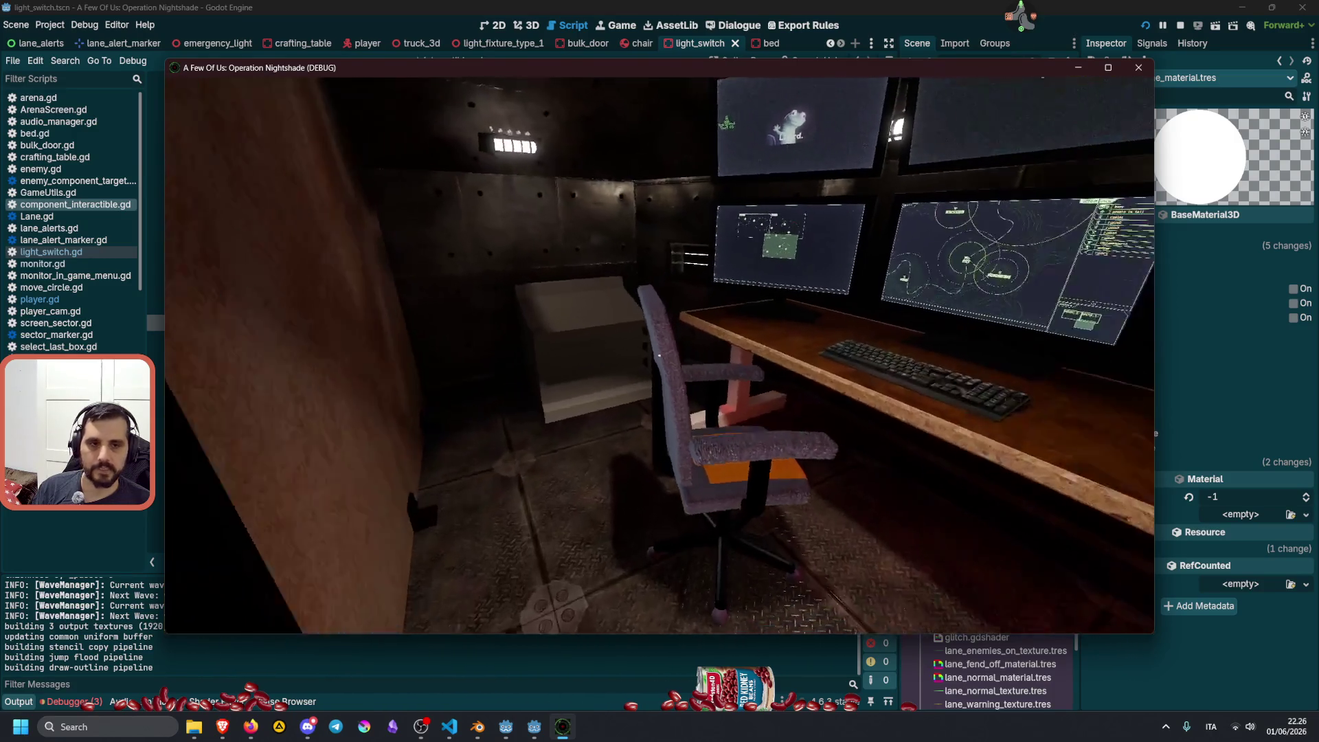
pyautogui.press('w')
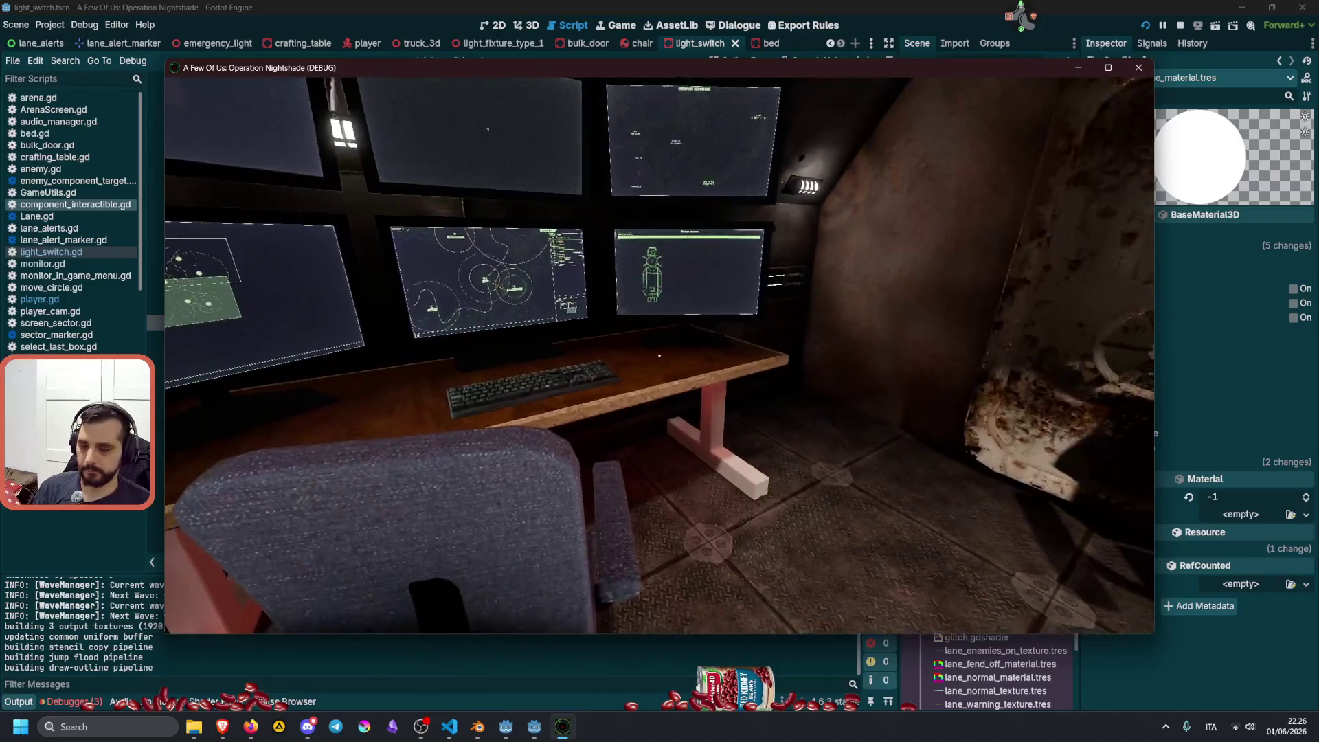
pyautogui.press('F8')
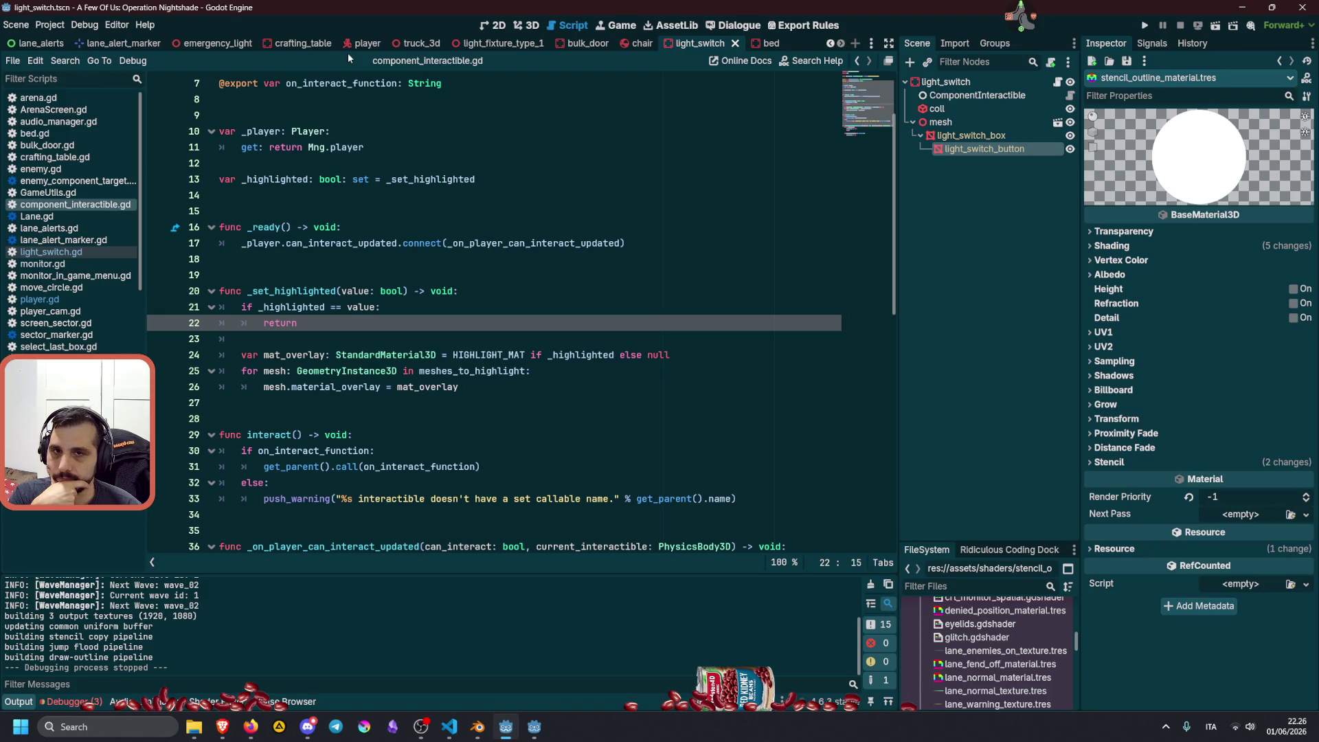
# In the player scene, expand player_cam's StencilBased compositor effect and edit its outline colour.
pyautogui.click(363, 43)
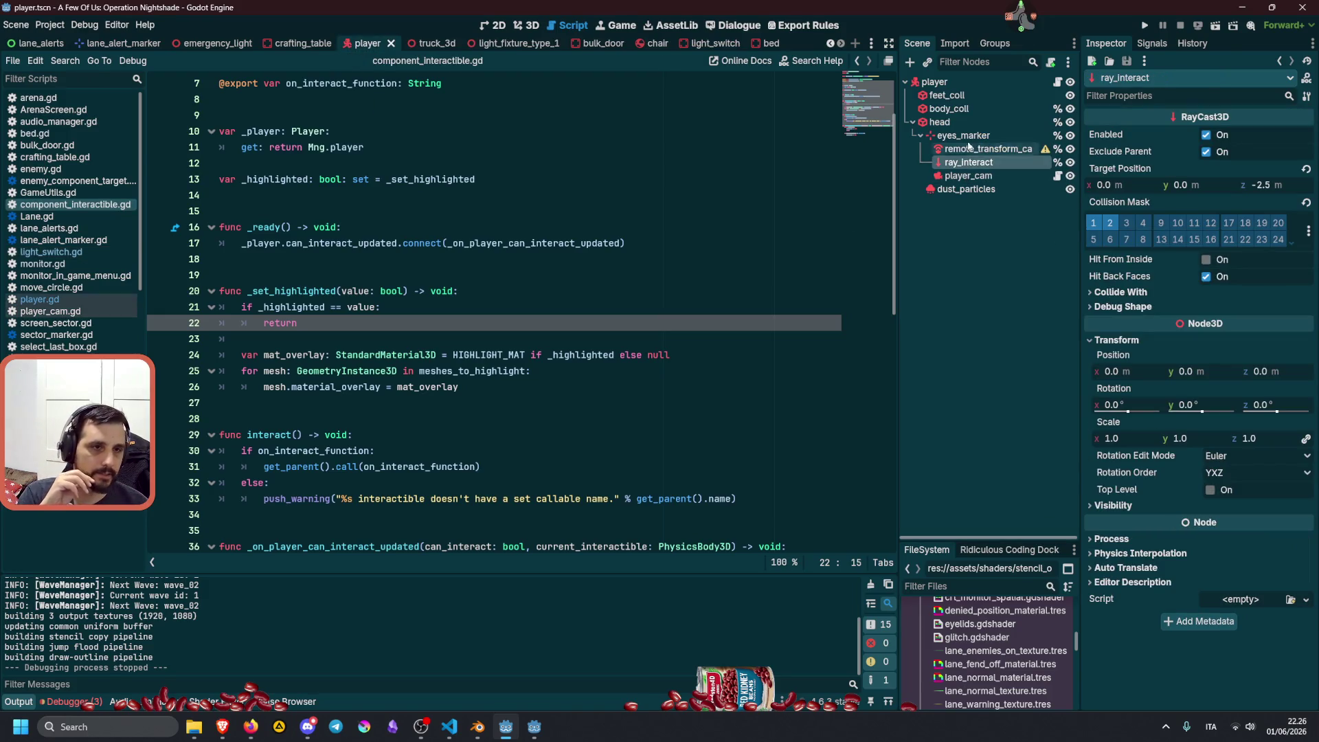
pyautogui.click(967, 176)
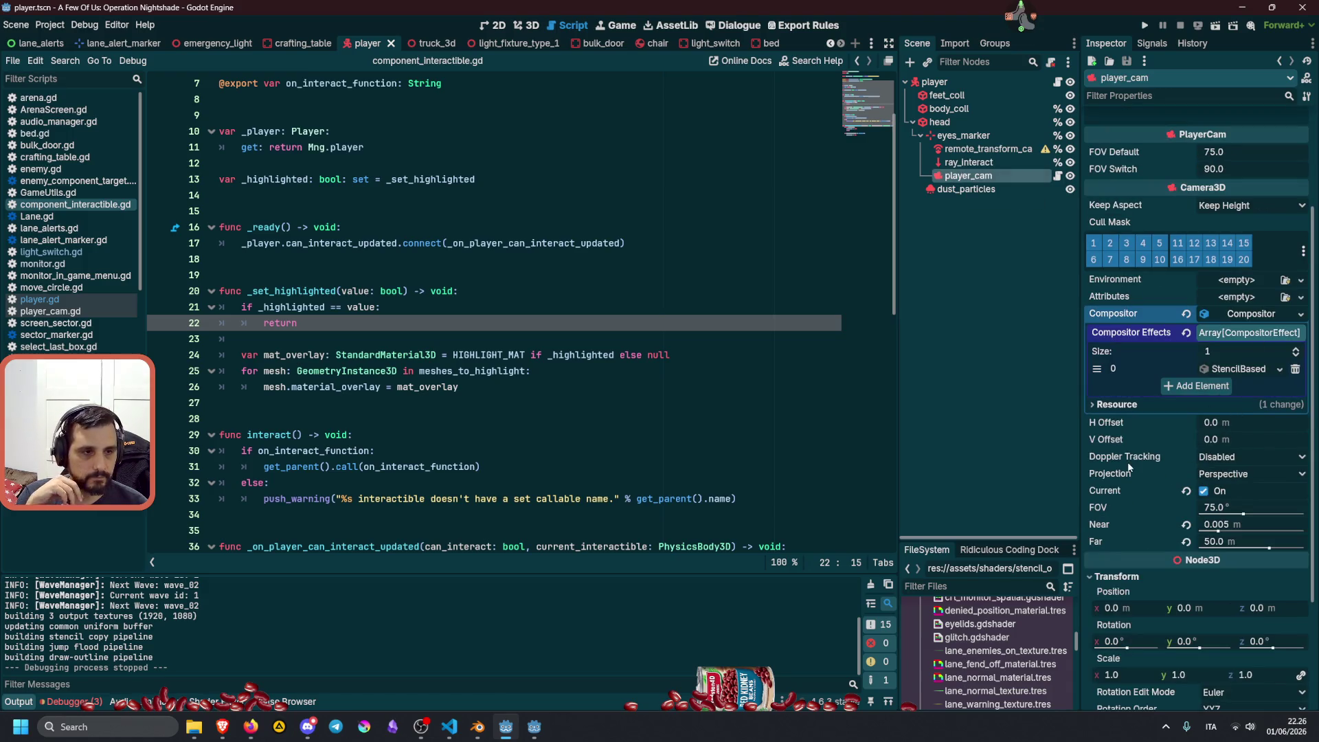
pyautogui.click(1225, 371)
pyautogui.moveTo(1129, 460)
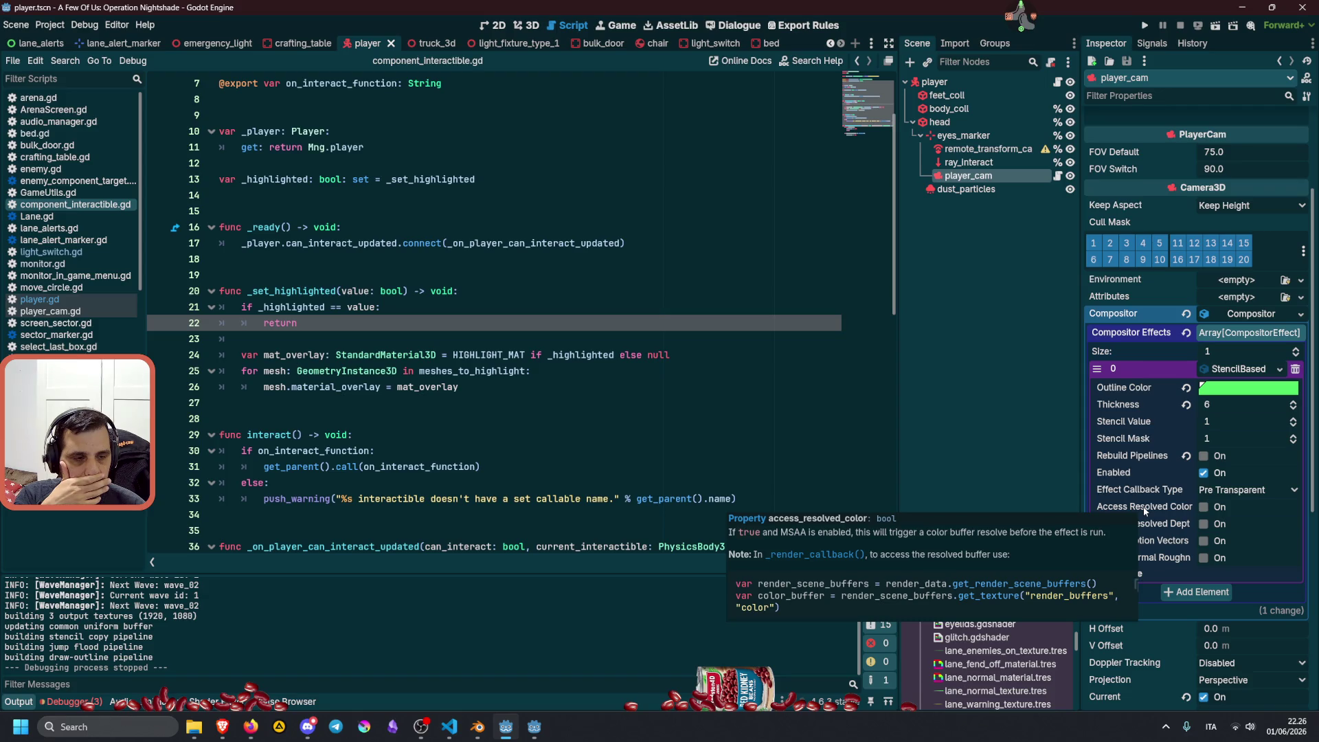
pyautogui.click(1222, 387)
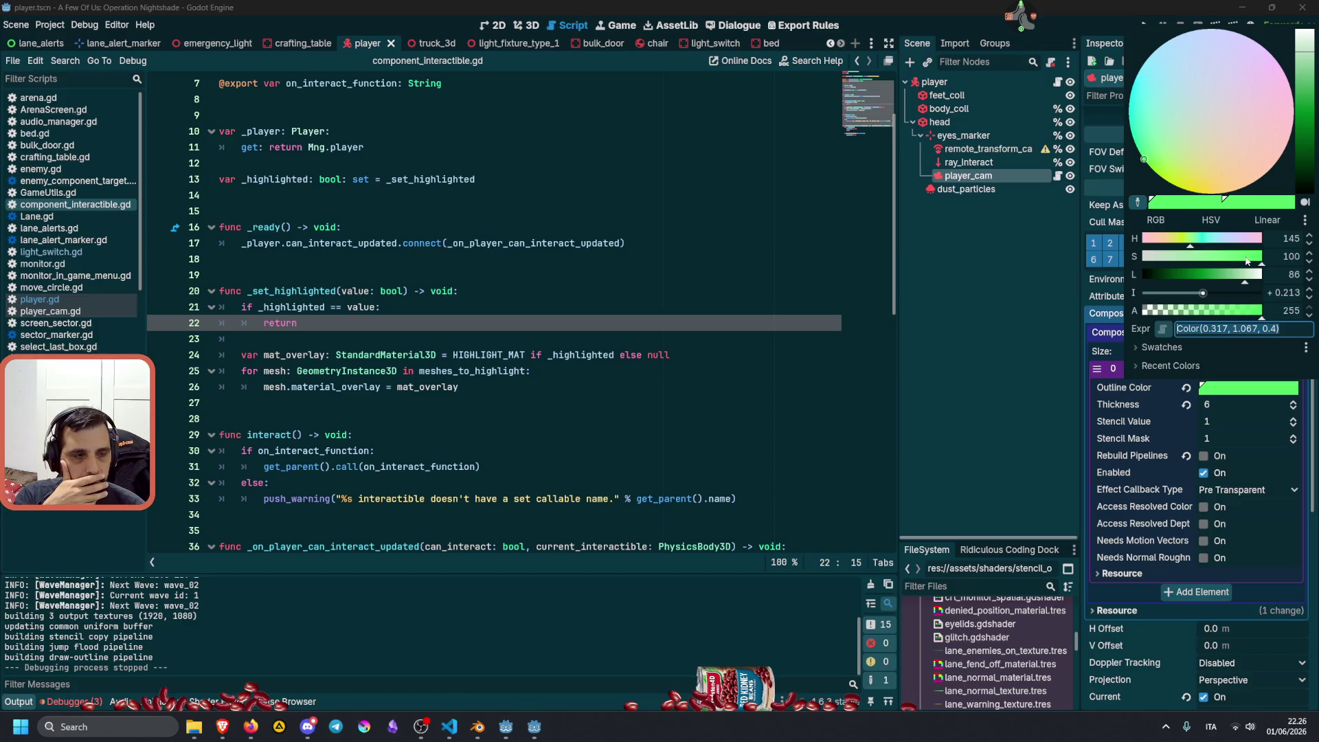
# Set the outline colour's intensity to 0 and its lightness to 80.
pyautogui.click(1237, 277)
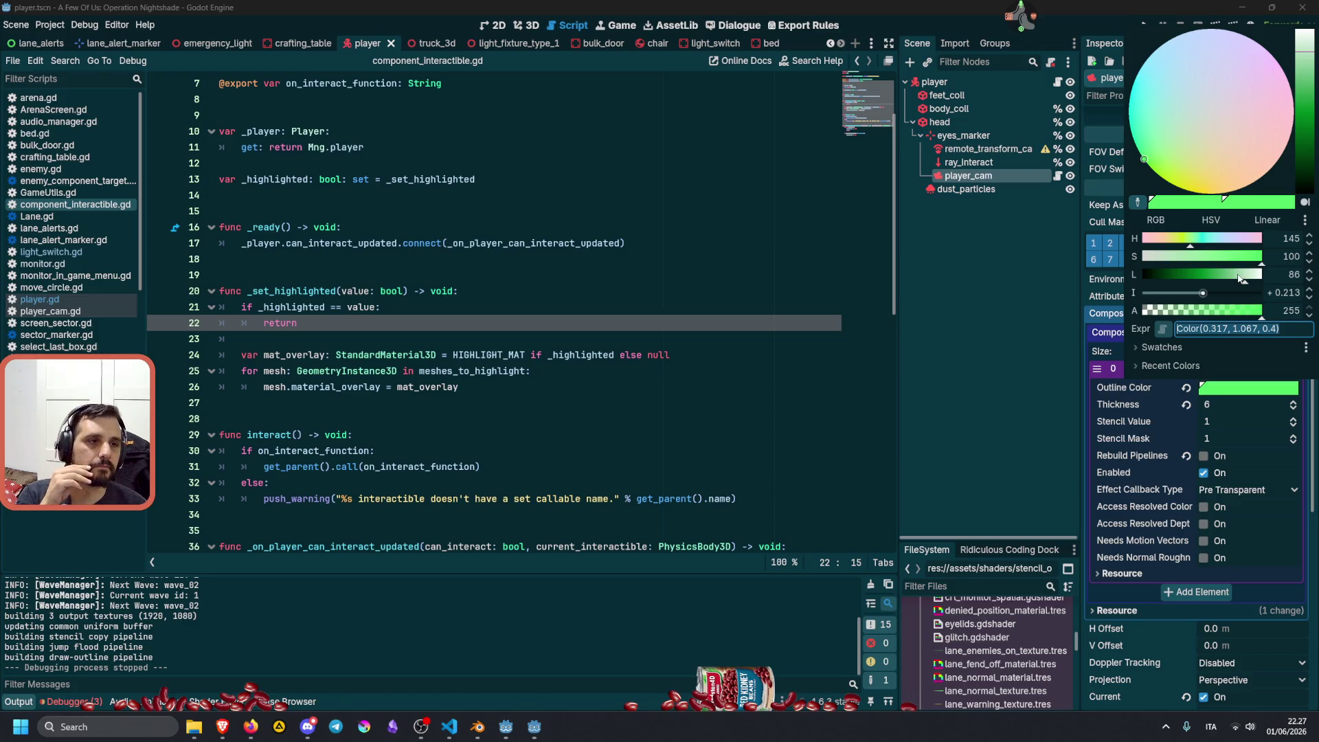
pyautogui.moveTo(1237, 278); pyautogui.dragTo(1233, 279)
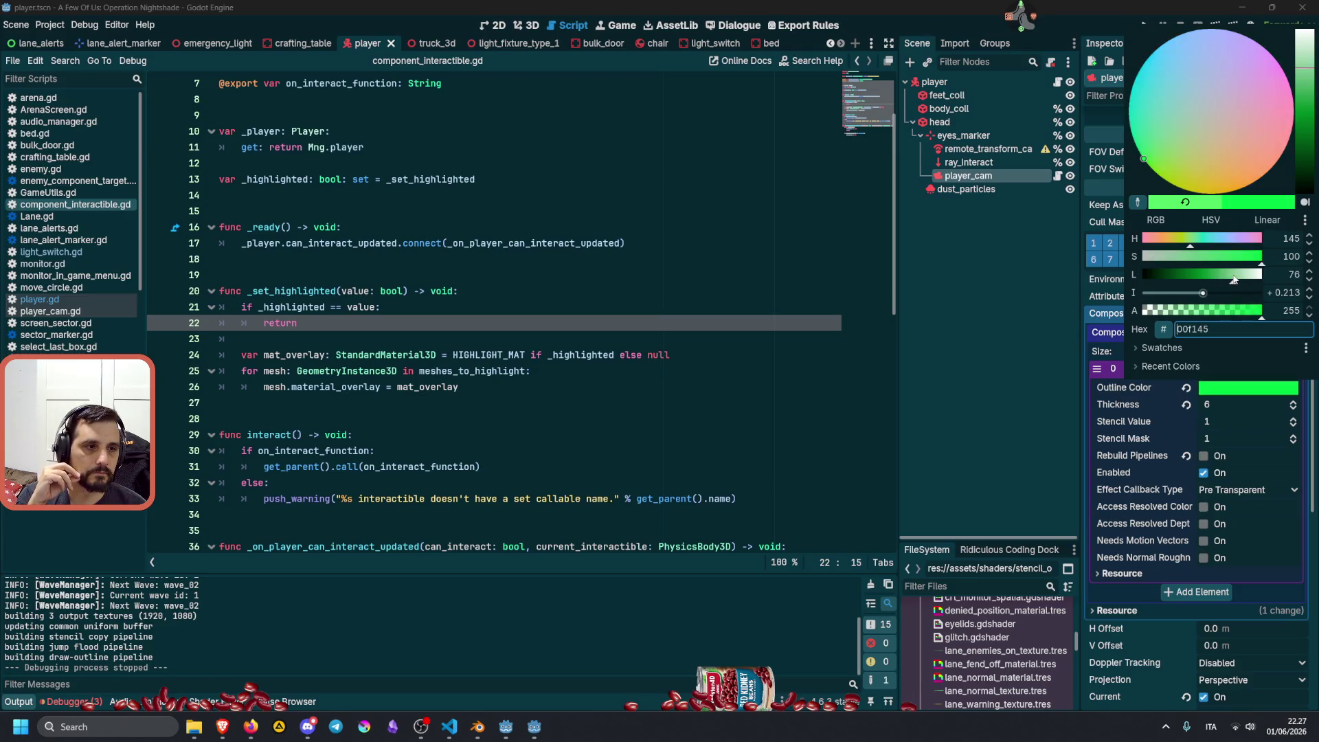
pyautogui.click(1231, 274)
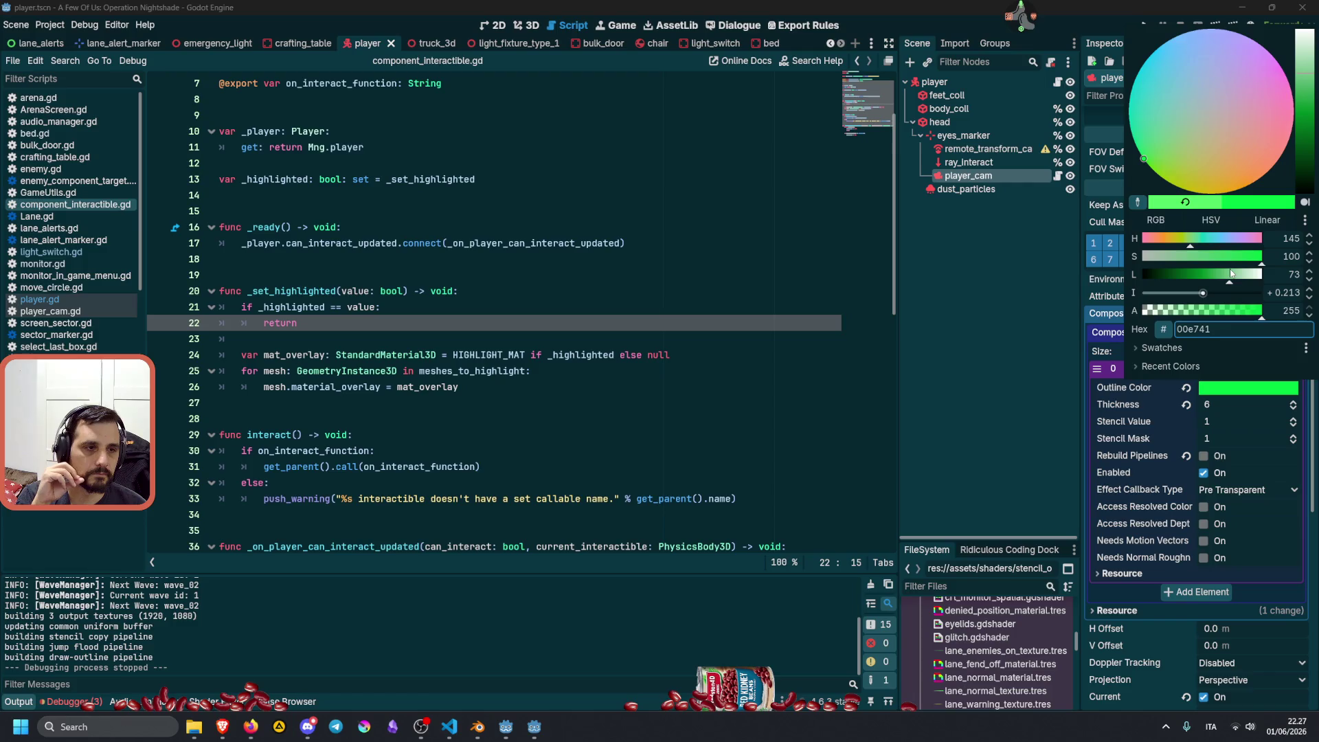
pyautogui.click(1275, 292)
pyautogui.write('0.0')
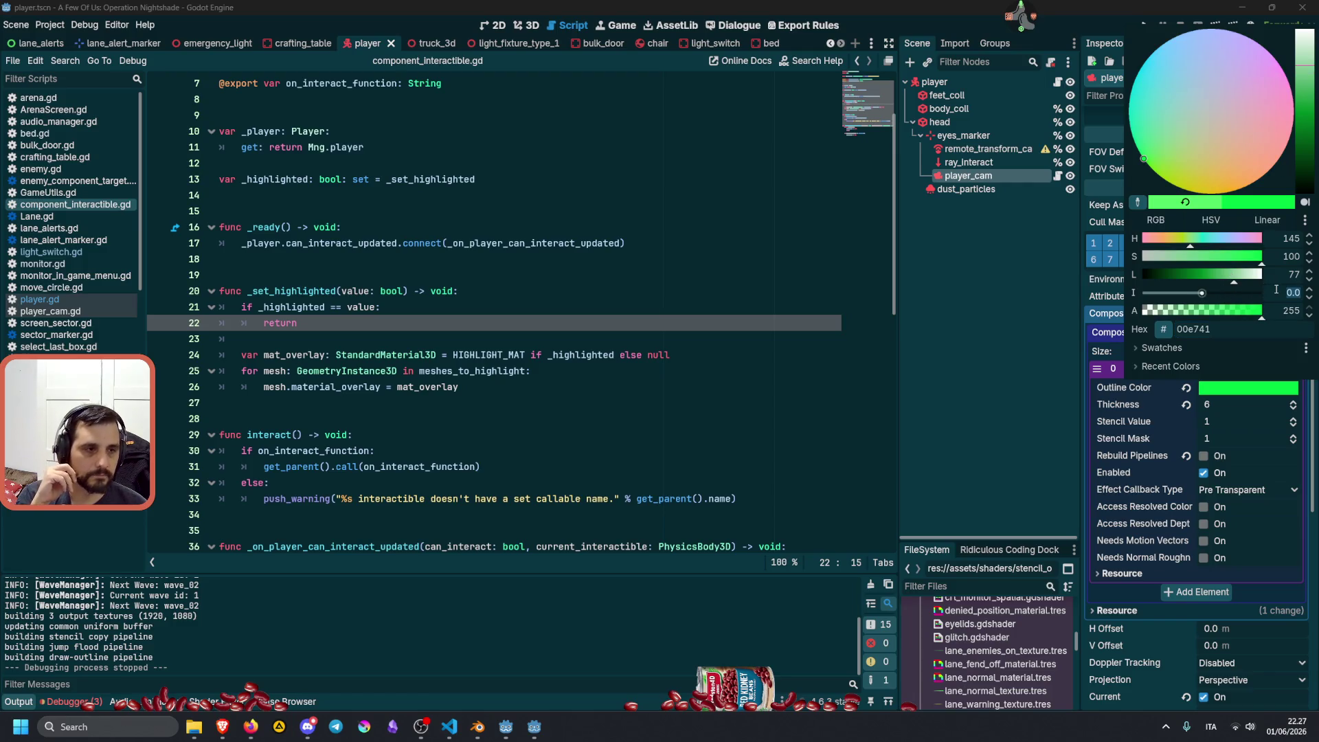
pyautogui.hotkey('shift', 'Tab')
pyautogui.click(1228, 276)
pyautogui.moveTo(1234, 276)
pyautogui.mouseDown()
pyautogui.moveTo(1261, 276)
pyautogui.moveTo(1244, 279)
pyautogui.mouseUp()
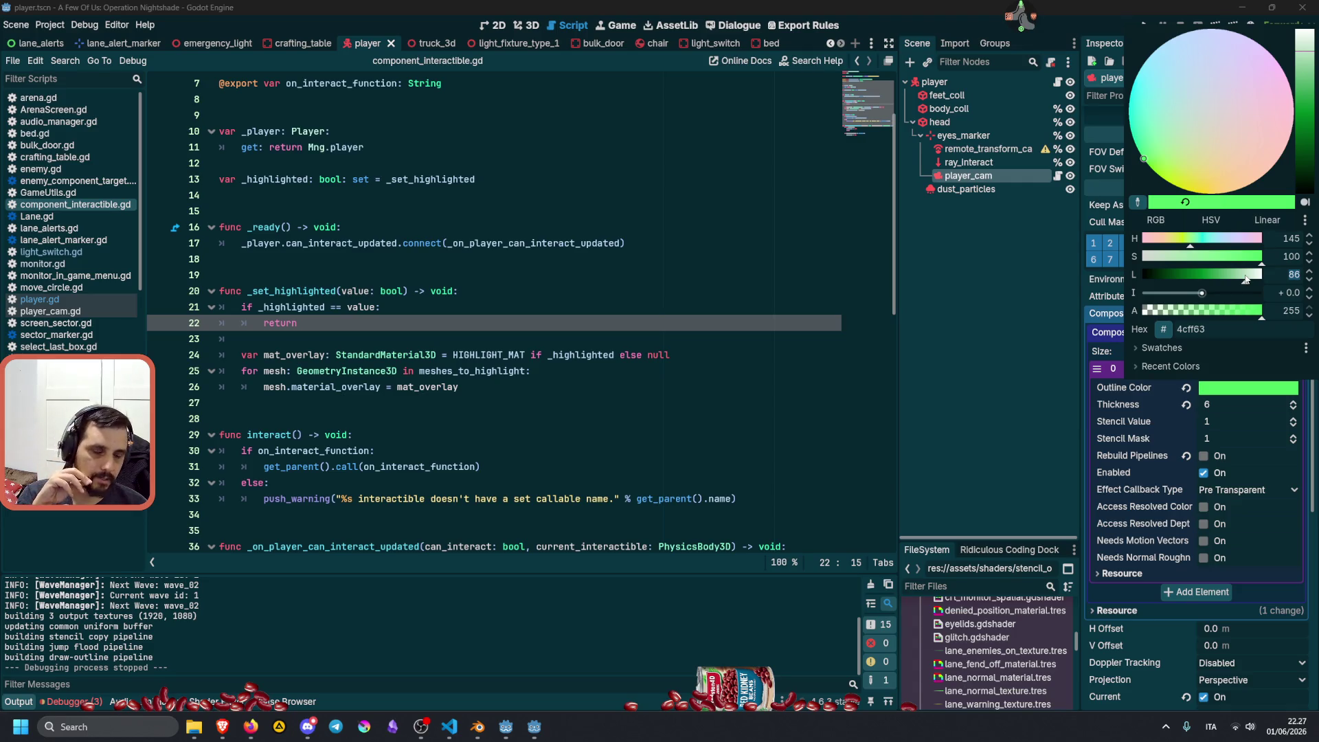
pyautogui.moveTo(1244, 279); pyautogui.dragTo(1237, 281)
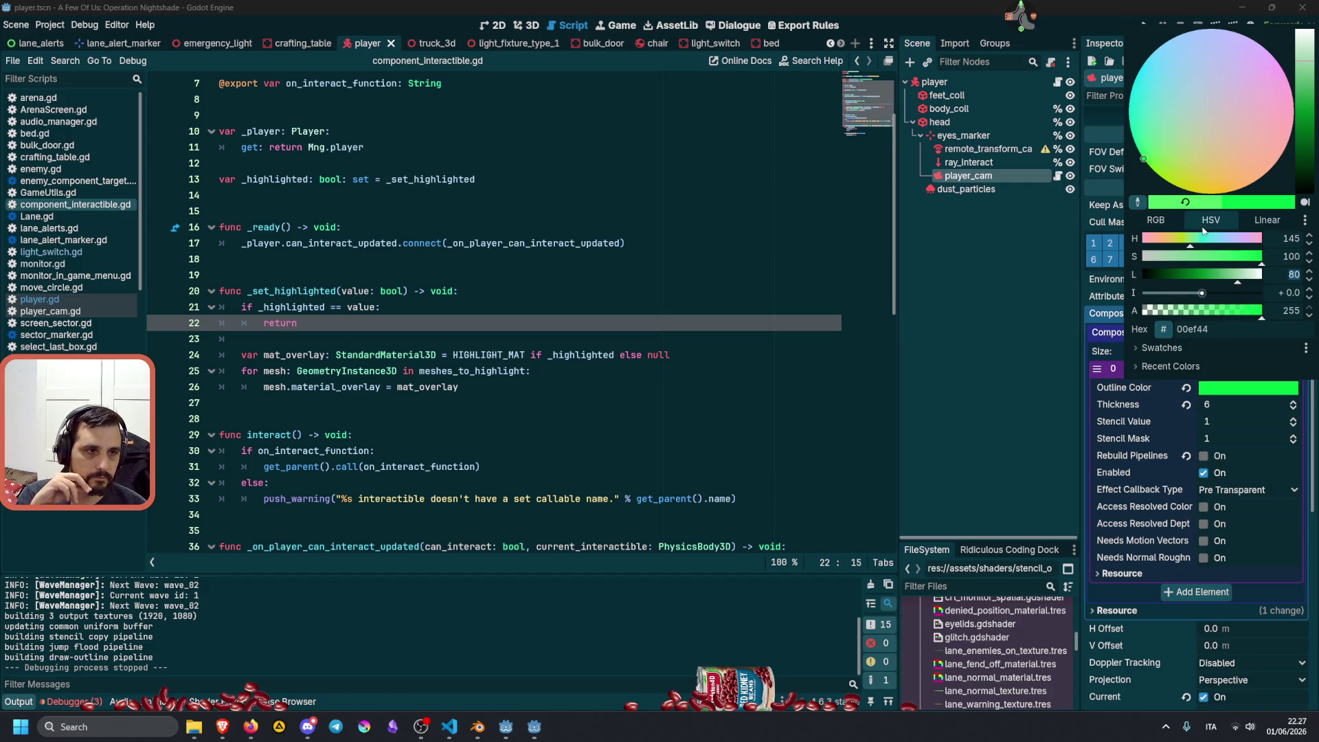
# Shift the hue until the outline is bright red ff0e2e, and close the picker.
pyautogui.moveTo(1195, 241)
pyautogui.mouseDown()
pyautogui.moveTo(1149, 235)
pyautogui.moveTo(1233, 242)
pyautogui.moveTo(1167, 245)
pyautogui.mouseUp()
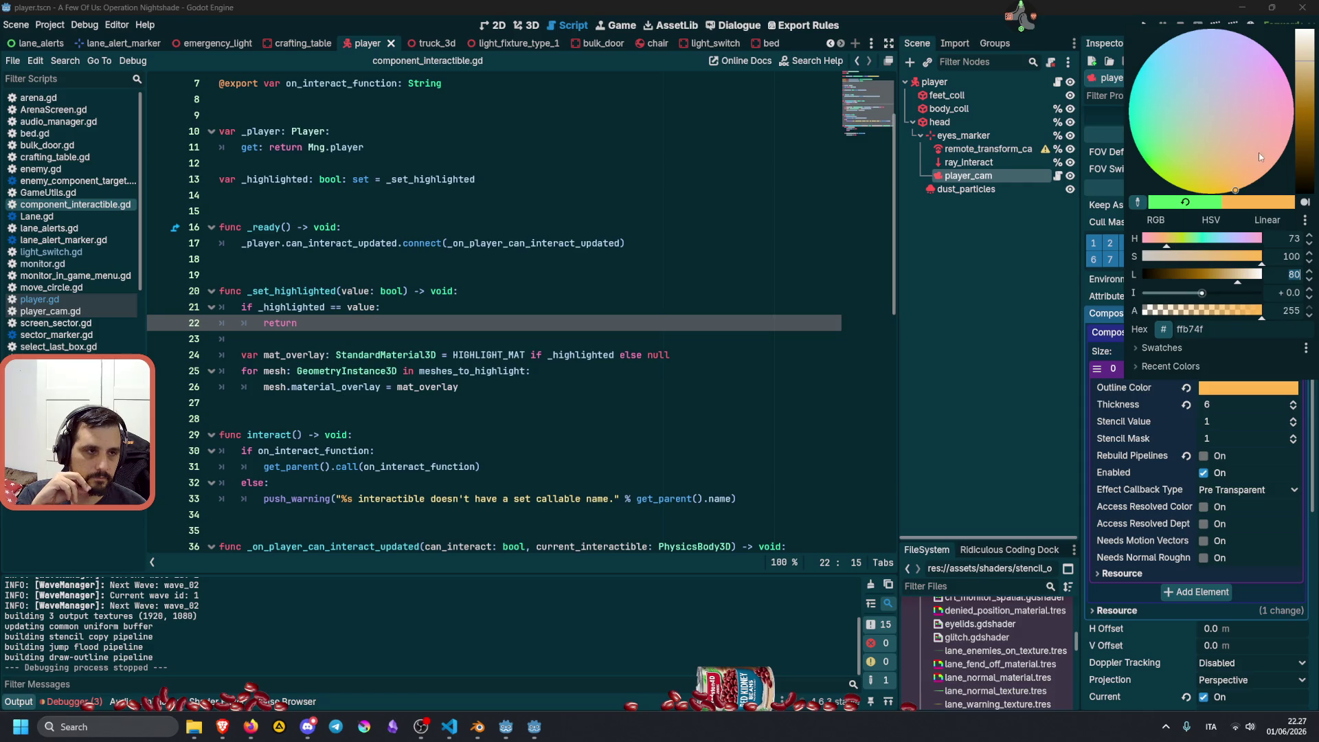
pyautogui.click(1158, 241)
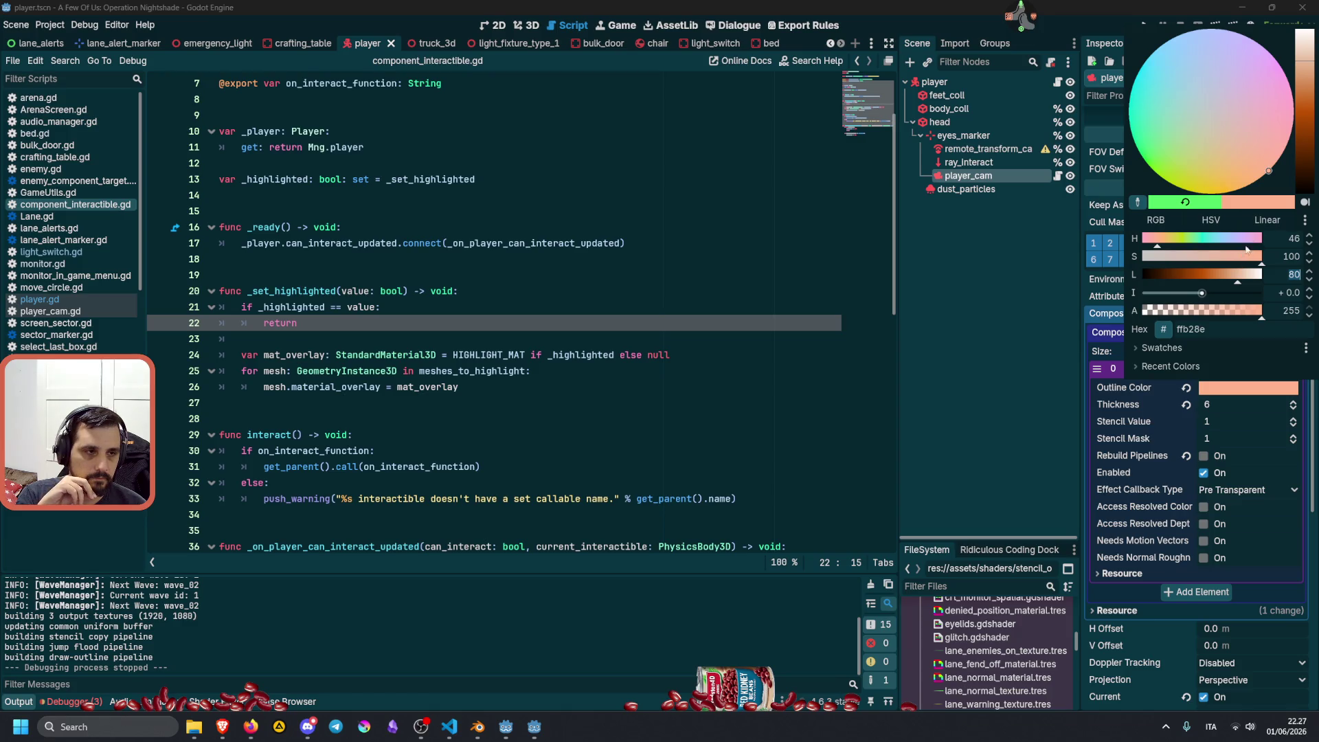
pyautogui.click(1146, 241)
pyautogui.moveTo(1146, 242); pyautogui.dragTo(1151, 241)
pyautogui.moveTo(1298, 116)
pyautogui.mouseDown()
pyautogui.moveTo(1309, 77)
pyautogui.moveTo(1310, 103)
pyautogui.mouseUp()
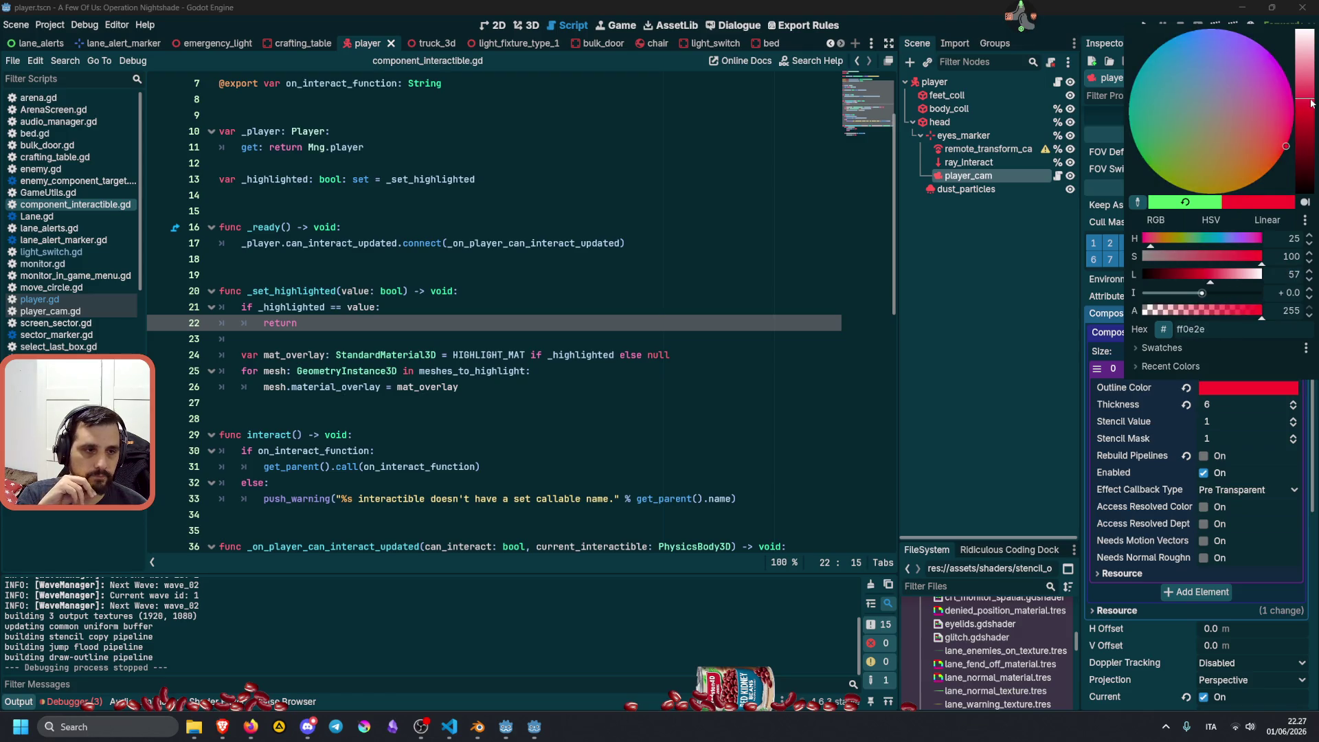
pyautogui.click(988, 231)
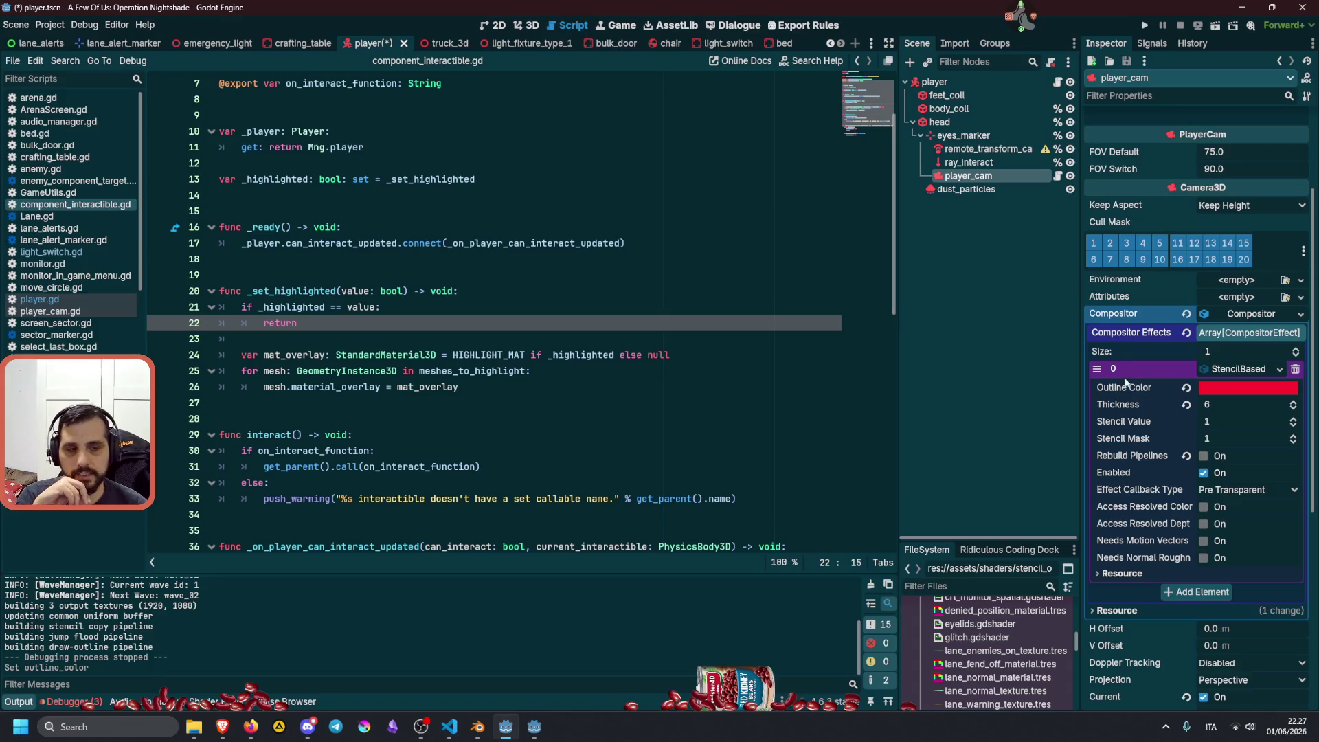
# Turn Rebuild Pipelines back on in player_cam's StencilBased effect.
pyautogui.click(1037, 285)
pyautogui.click(1007, 182)
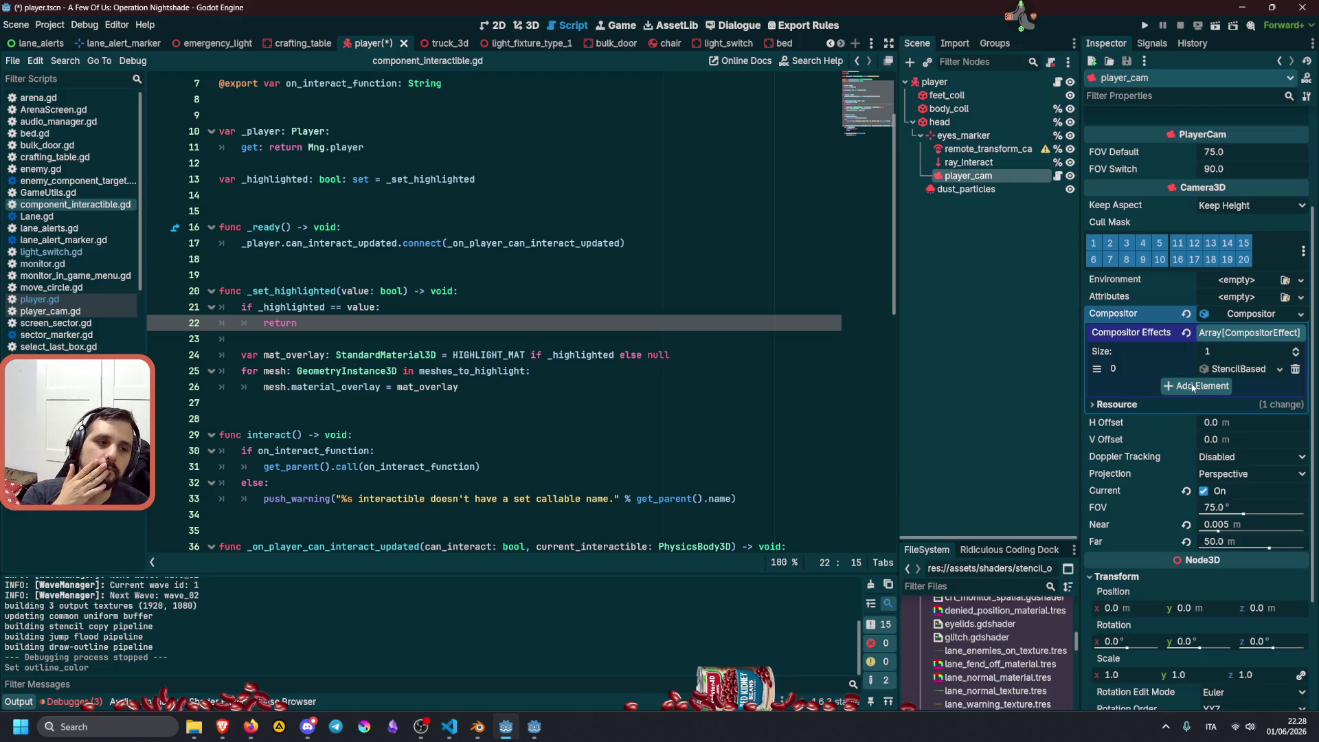
pyautogui.click(1210, 373)
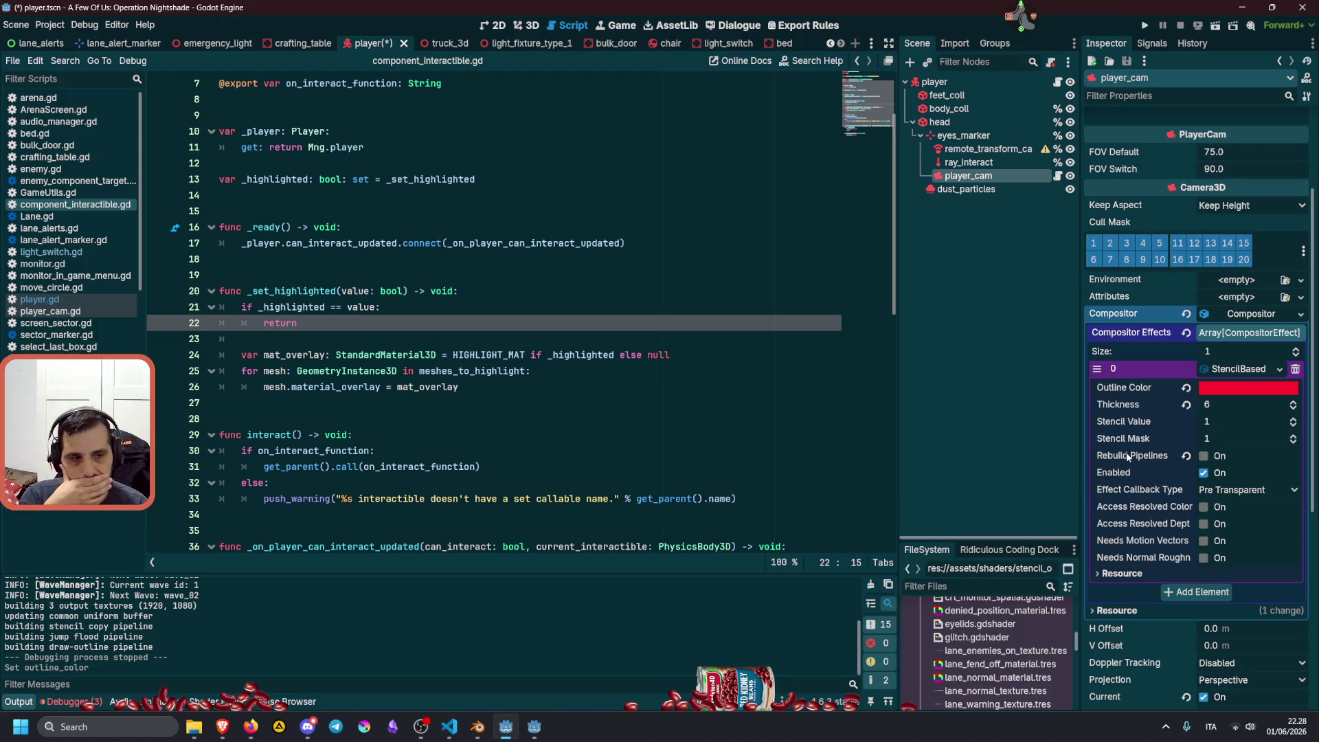
pyautogui.click(1186, 457)
# Save the player scene and run the project.
pyautogui.click(507, 253)
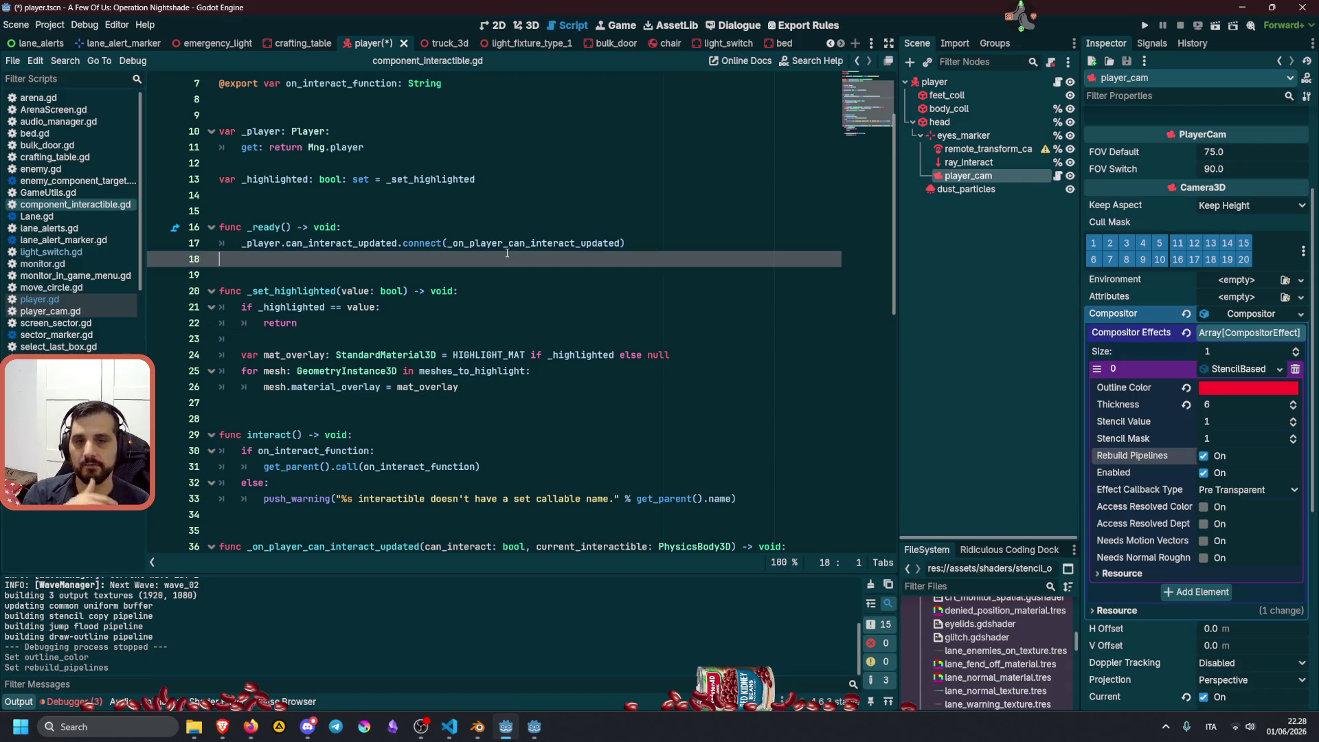
pyautogui.hotkey('ctrl', 's')
pyautogui.press('F5')
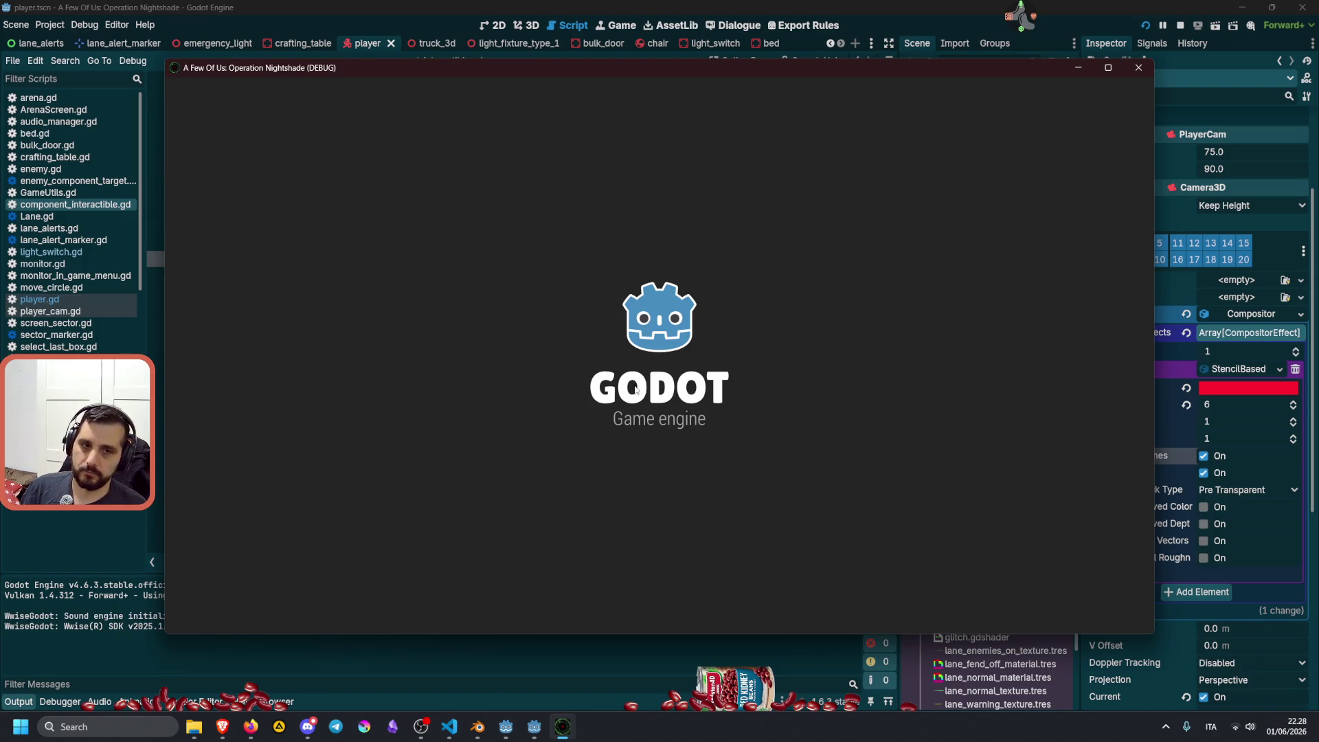
# Play as 'test', zoom into the central monitor's sector map, select the base, then quit.
pyautogui.write('test')
pyautogui.press('Return')
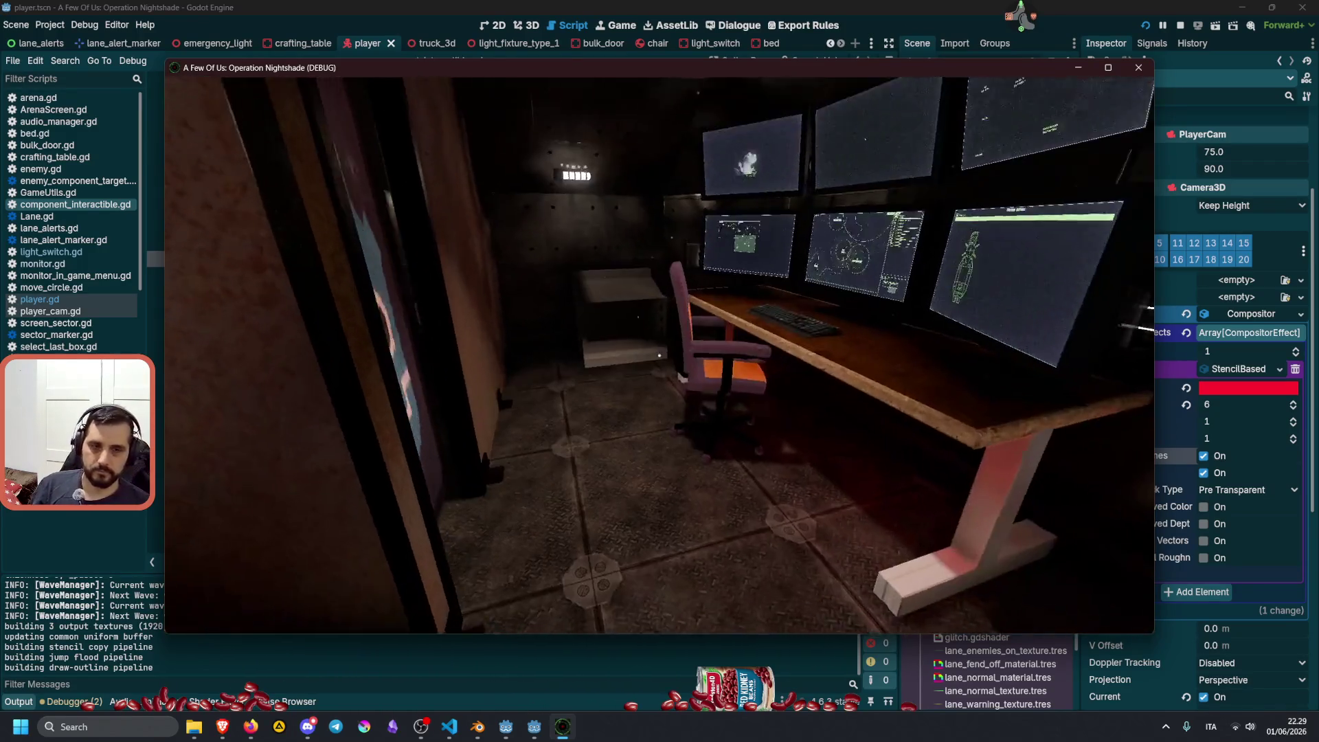
pyautogui.press('e')
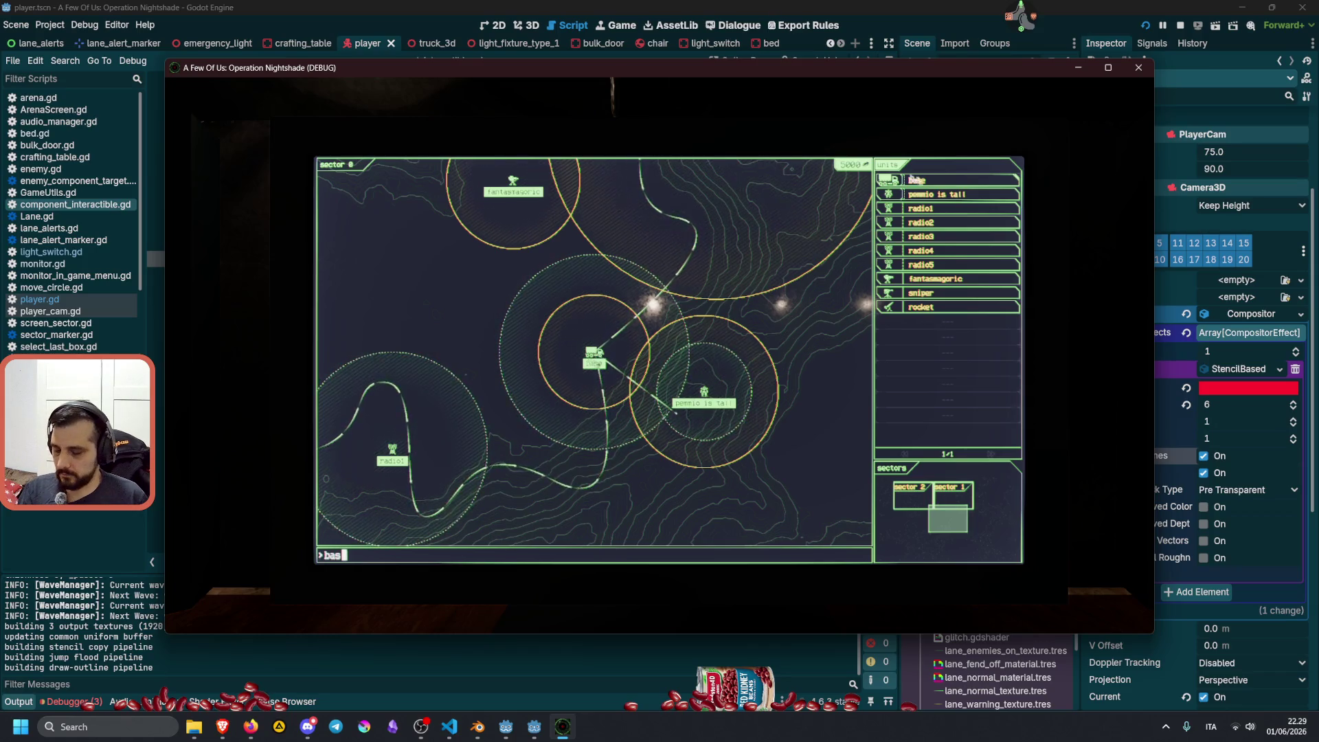
pyautogui.click(920, 180)
pyautogui.press('Escape')
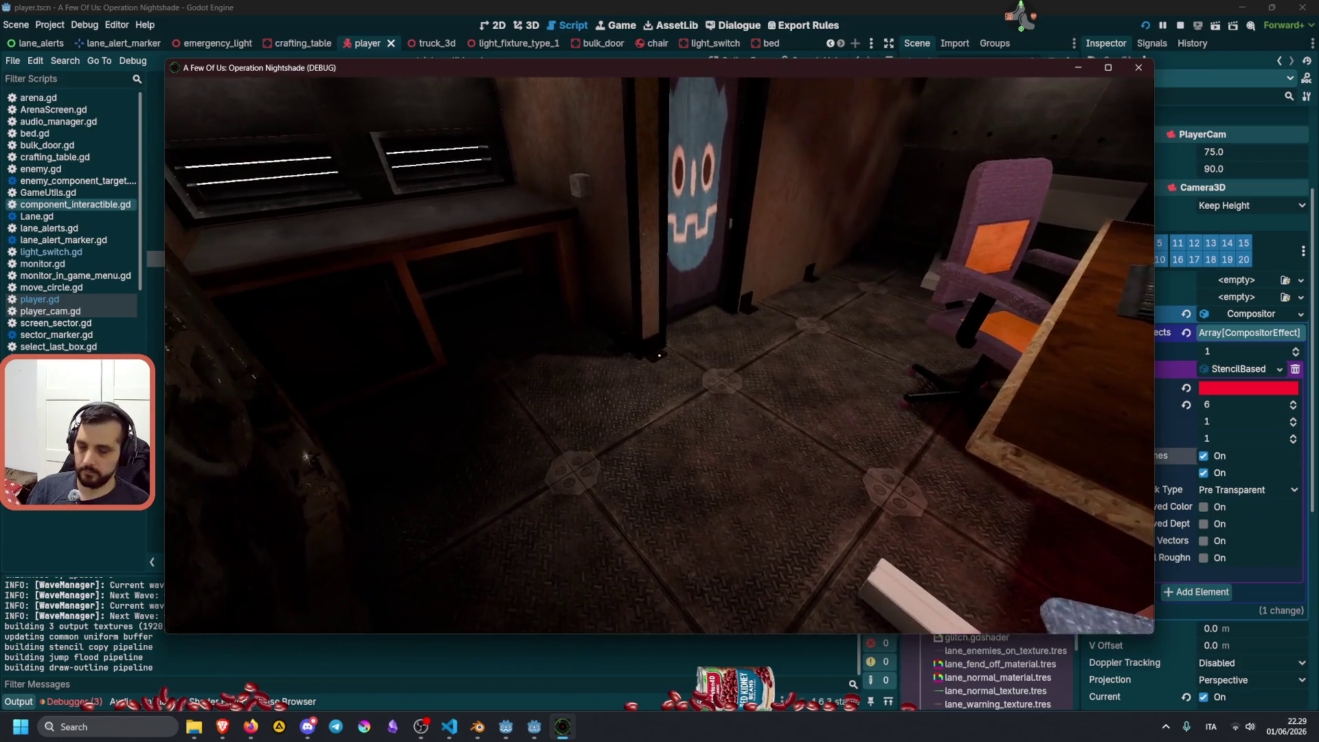
pyautogui.press('Escape')
pyautogui.click(546, 218)
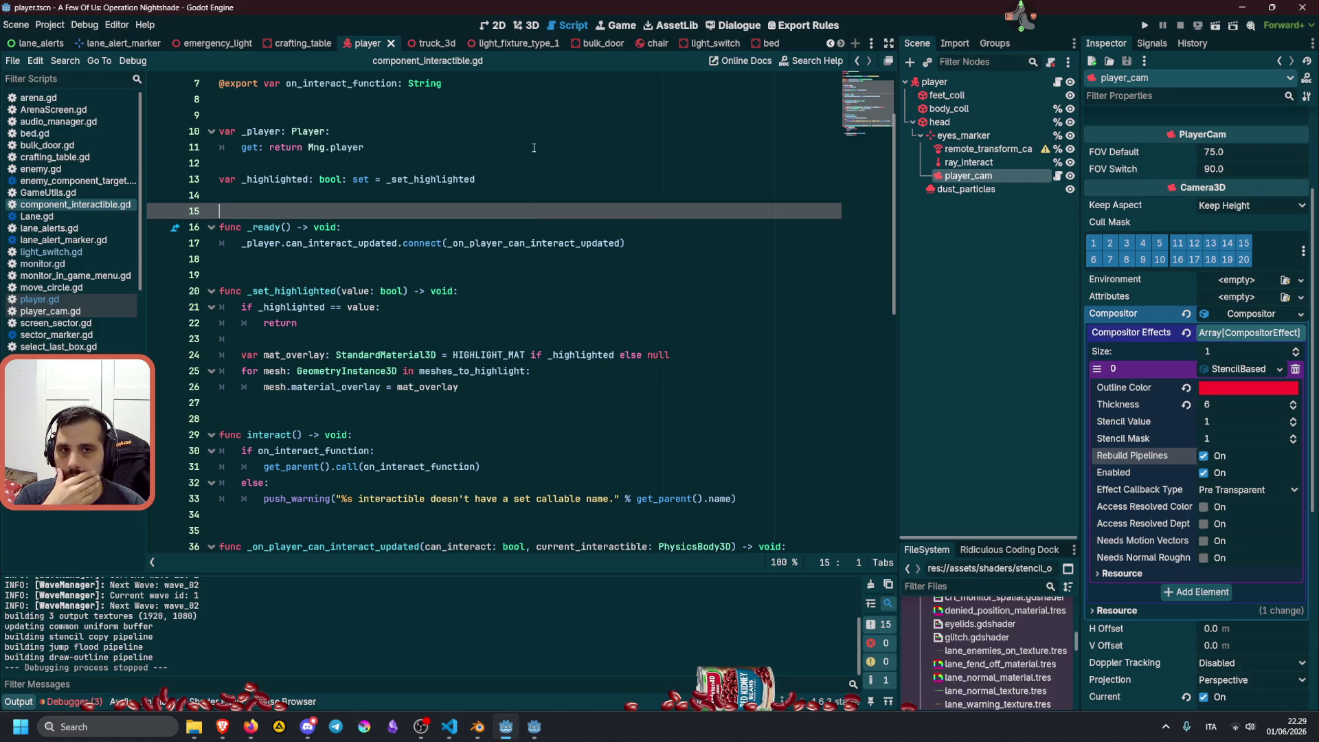
# Select the chair scene's root body and toggle its Constant Forces, Axis Lock, Input and Deactivation sections.
pyautogui.click(642, 44)
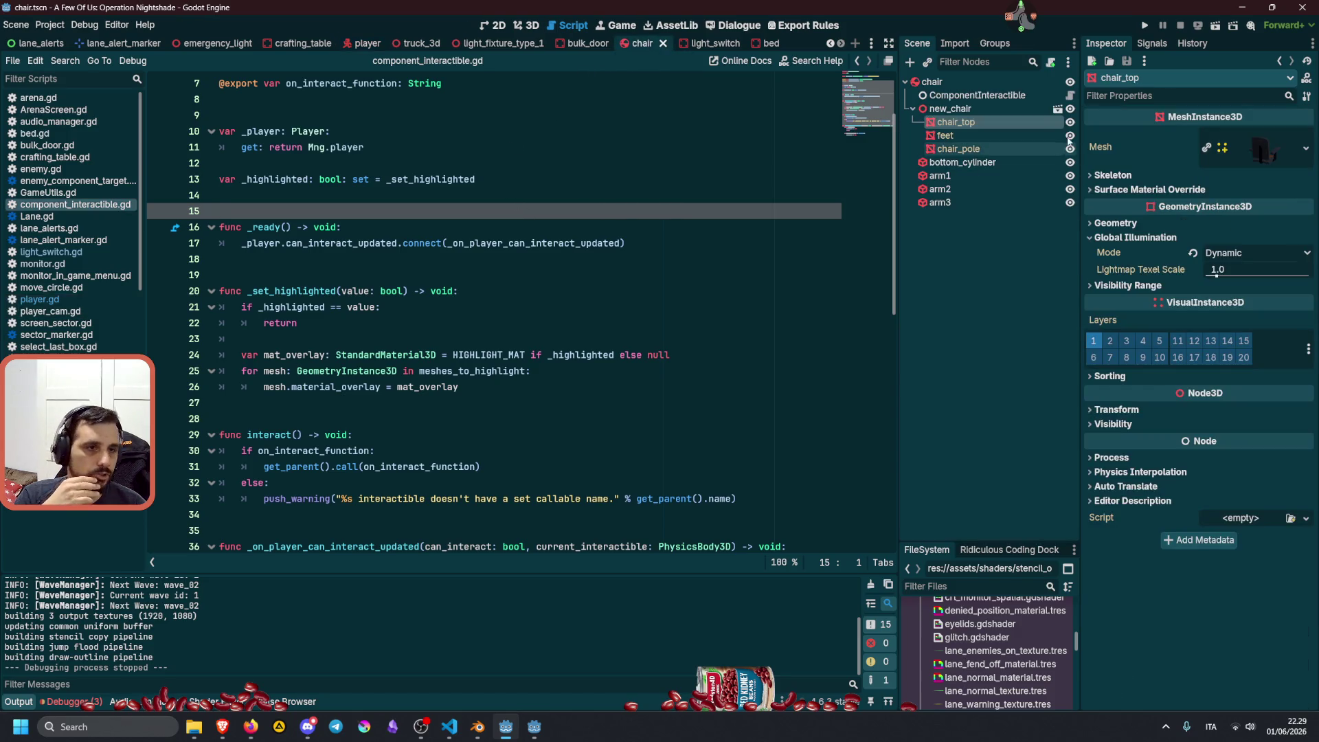
pyautogui.click(981, 82)
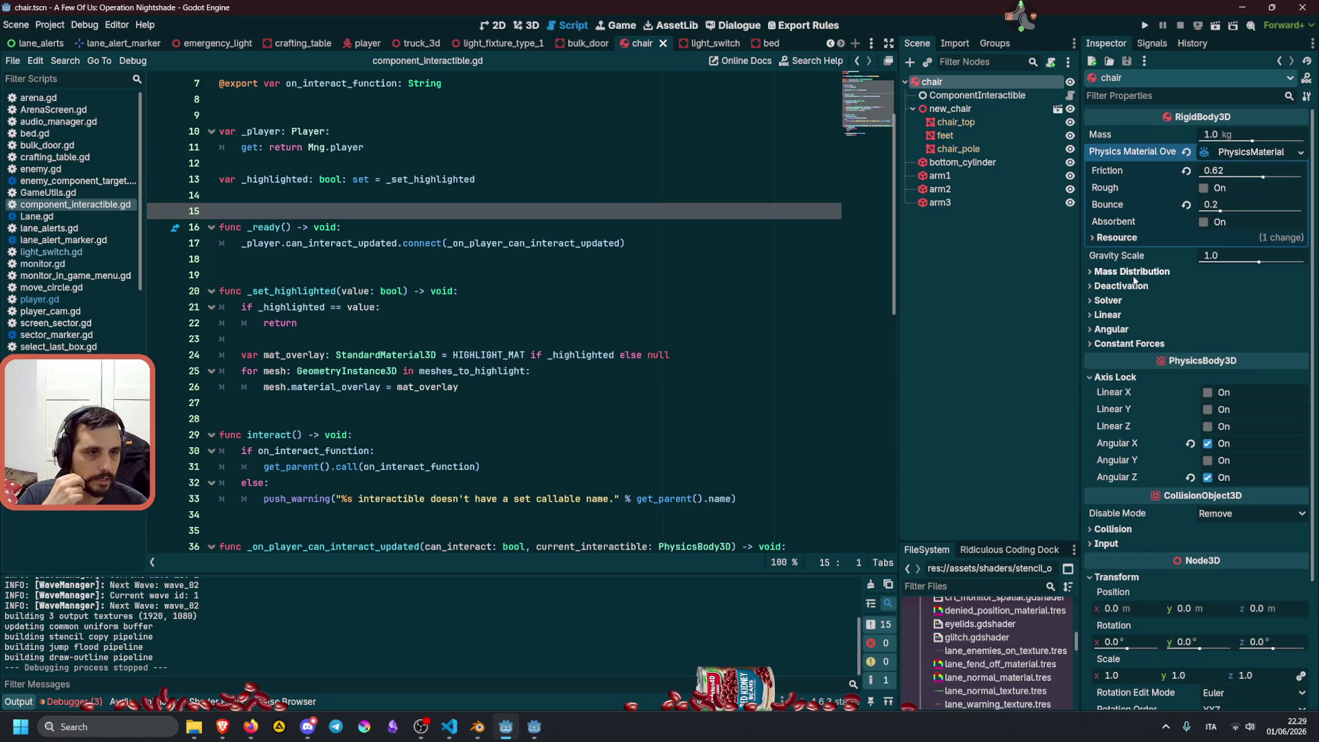
pyautogui.click(1131, 341)
pyautogui.click(1130, 343)
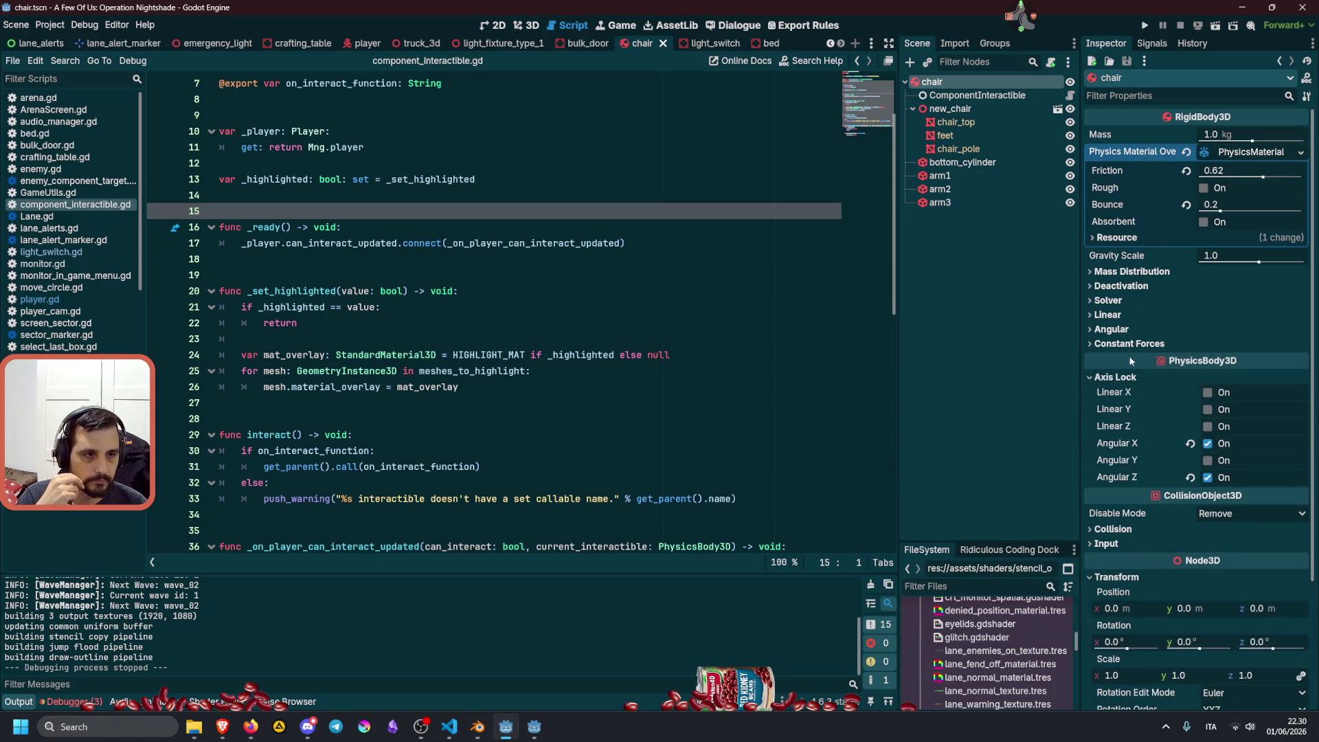
pyautogui.click(1116, 377)
pyautogui.click(1127, 440)
pyautogui.click(1127, 440)
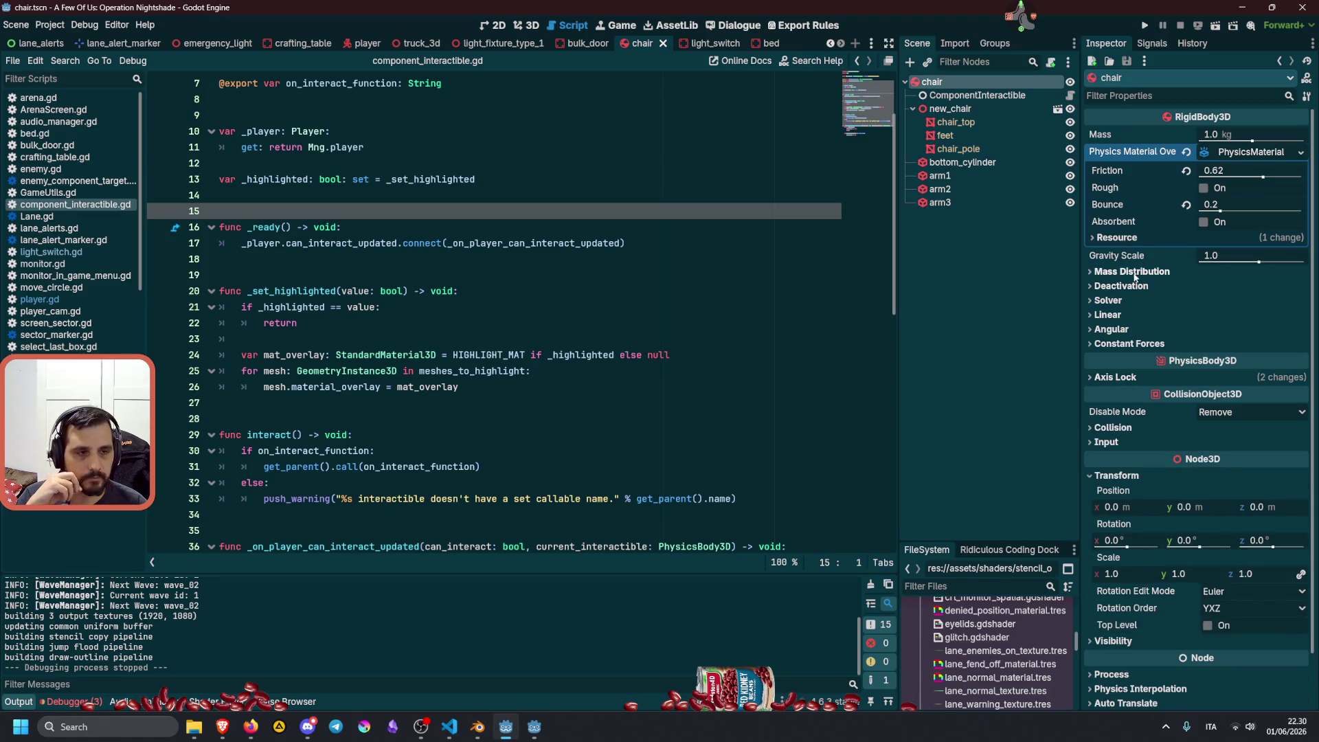
pyautogui.click(1134, 272)
pyautogui.click(1134, 273)
pyautogui.click(1130, 286)
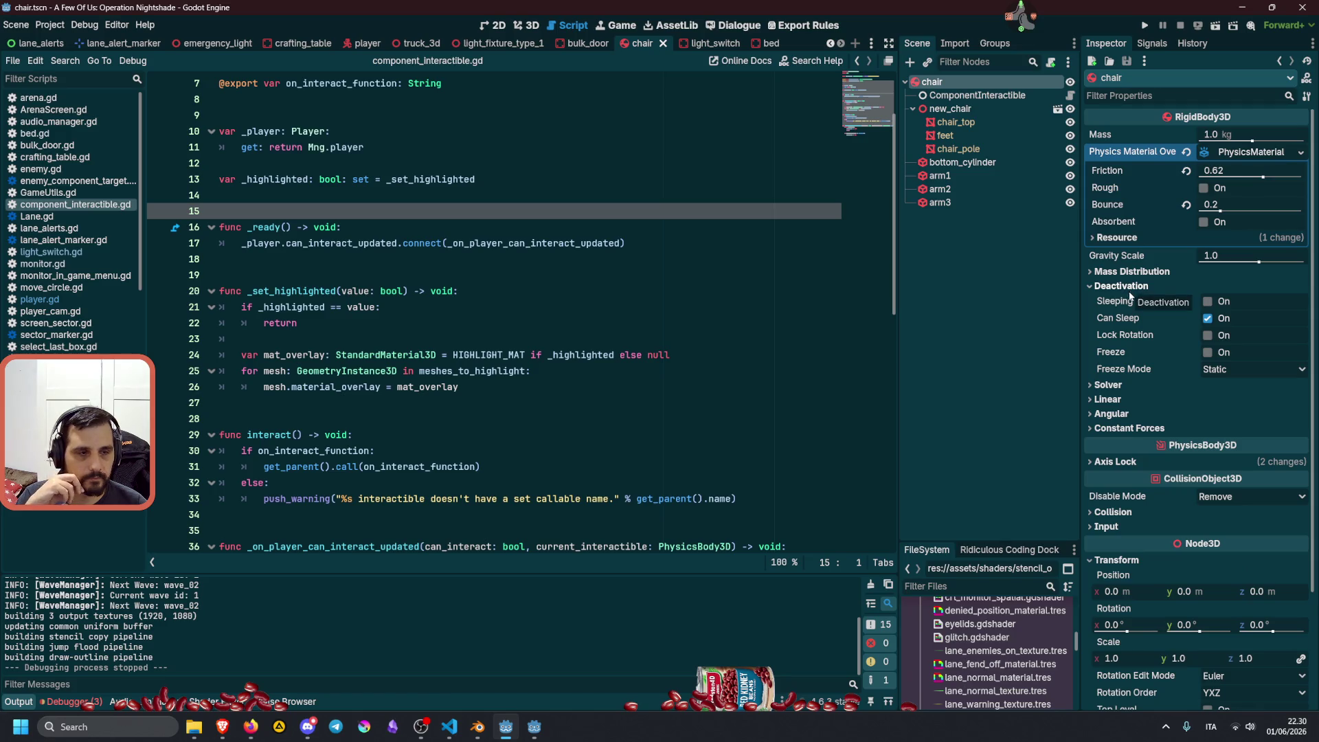
# Browse the chair body's Solver, Linear and Constant Forces sections, then return to the script.
pyautogui.moveTo(1133, 369)
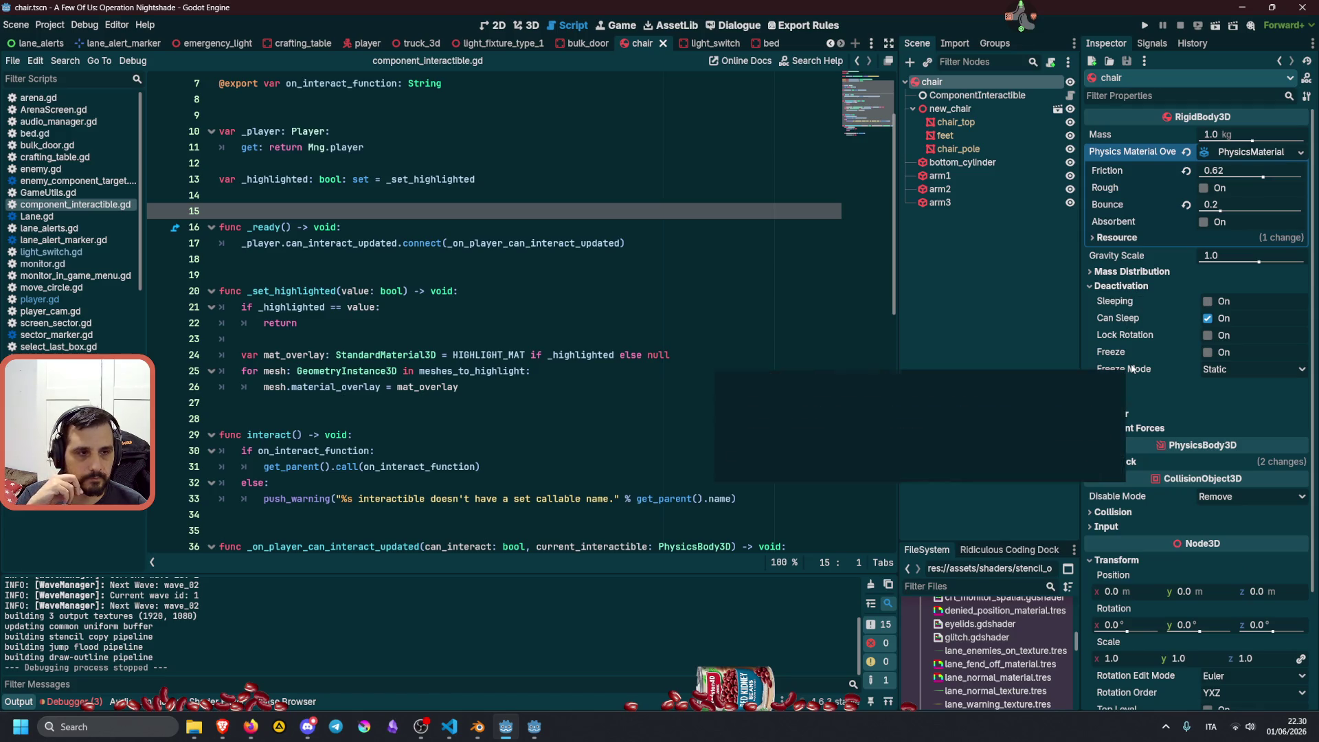
pyautogui.click(1124, 288)
pyautogui.click(1123, 287)
pyautogui.click(1124, 288)
pyautogui.click(1124, 287)
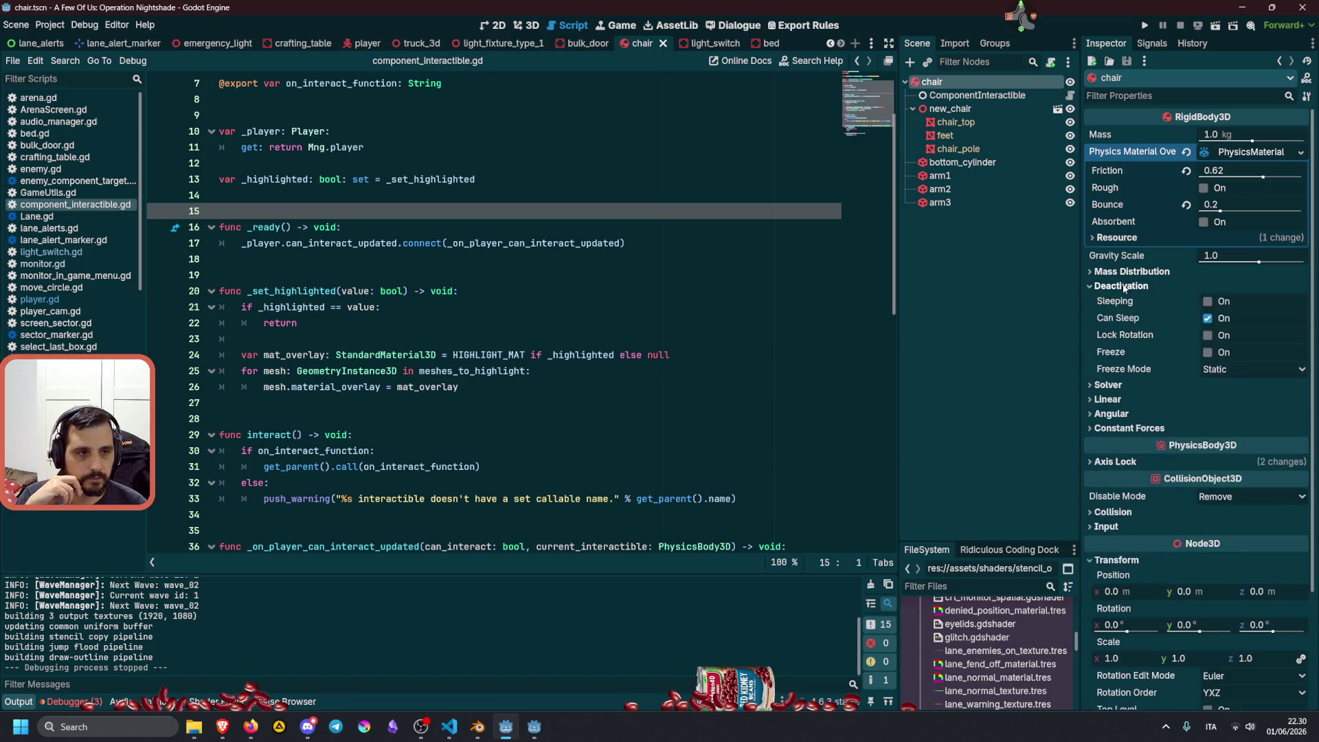
pyautogui.click(1124, 287)
pyautogui.click(1120, 301)
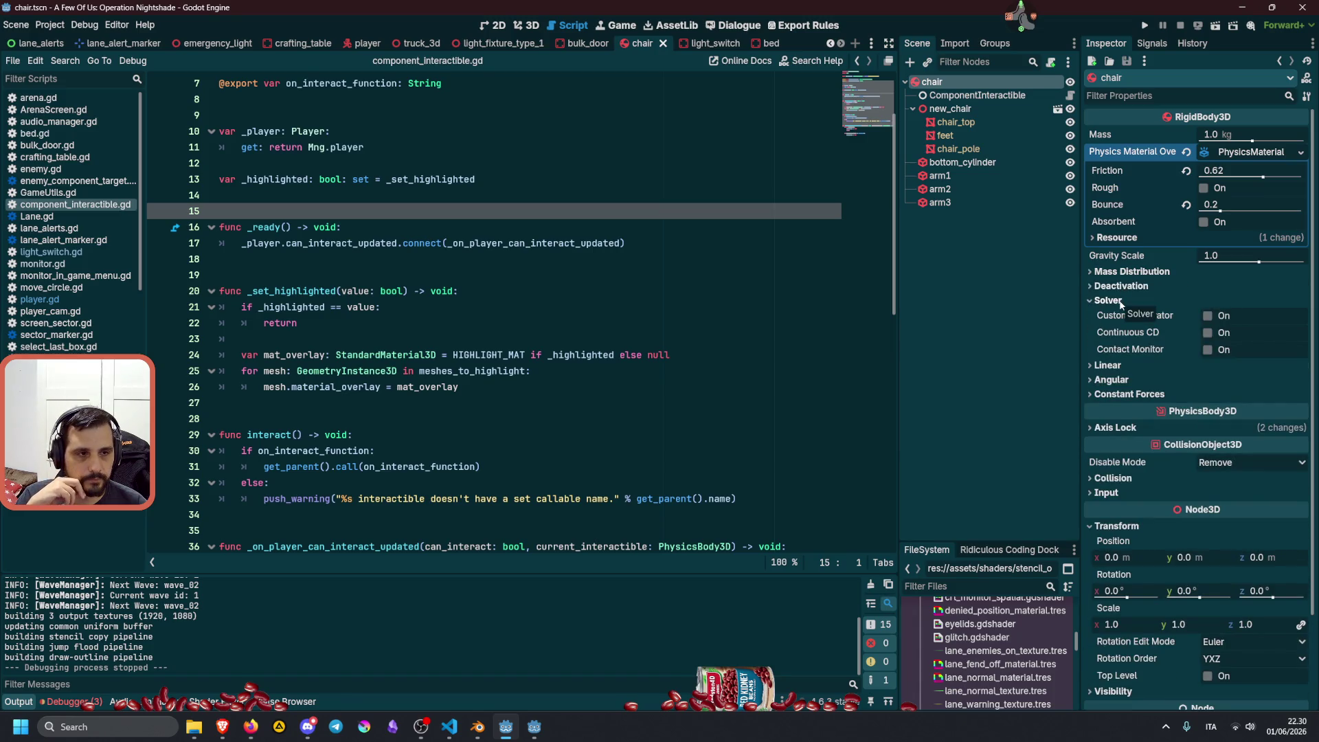
pyautogui.click(1121, 301)
pyautogui.click(1117, 315)
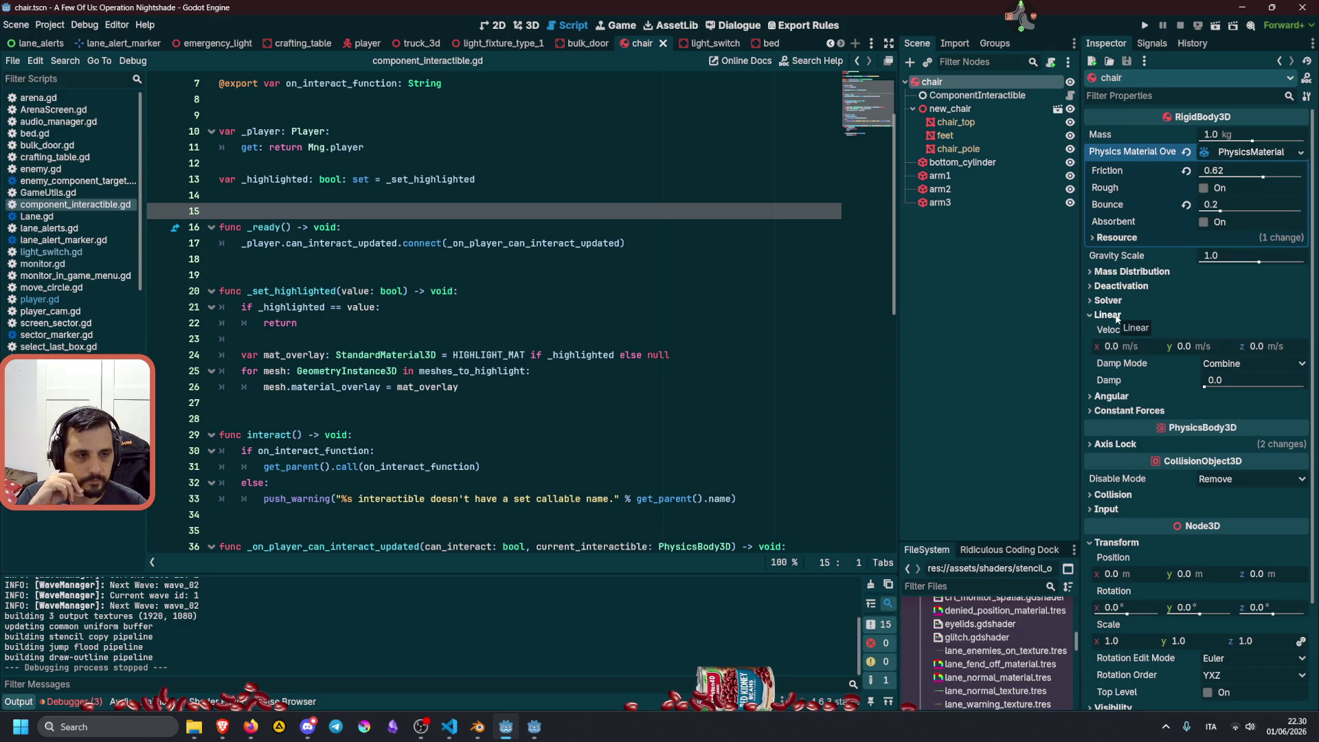
pyautogui.click(1118, 315)
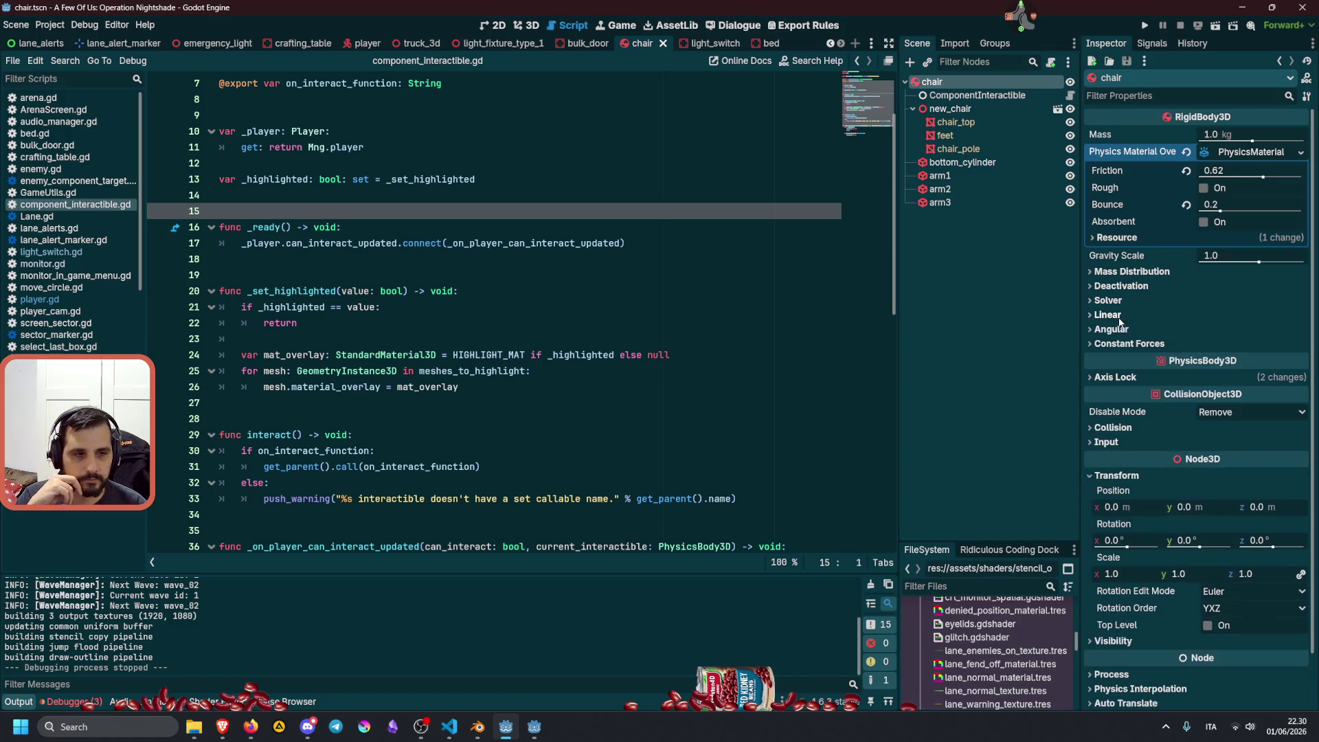
pyautogui.click(1125, 344)
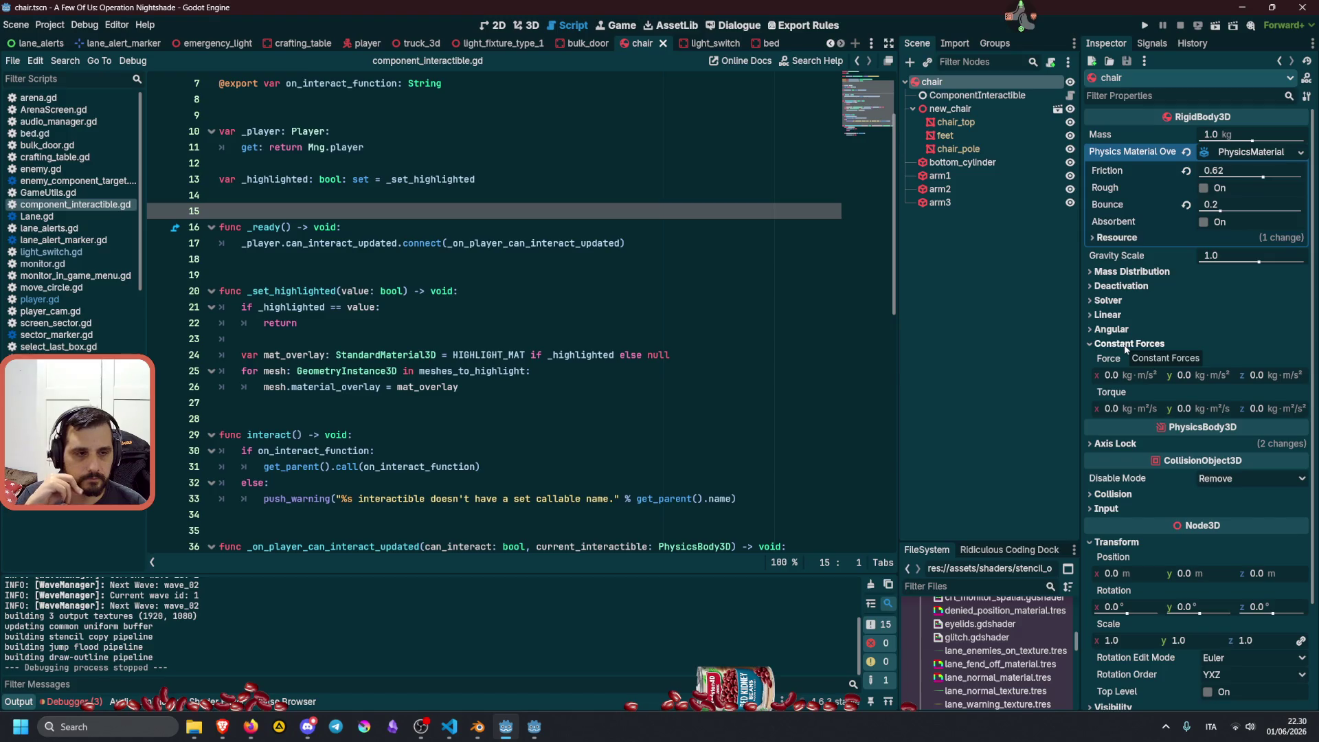
pyautogui.click(1125, 345)
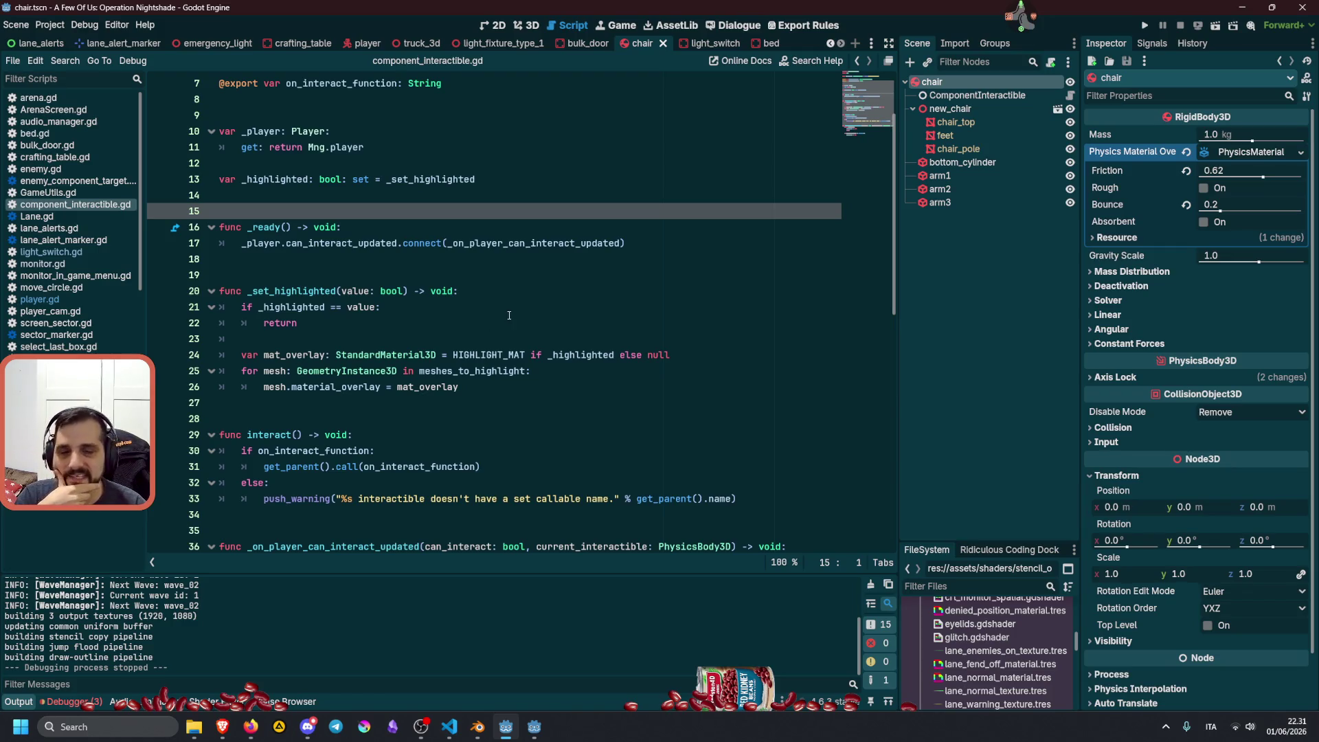
pyautogui.click(434, 311)
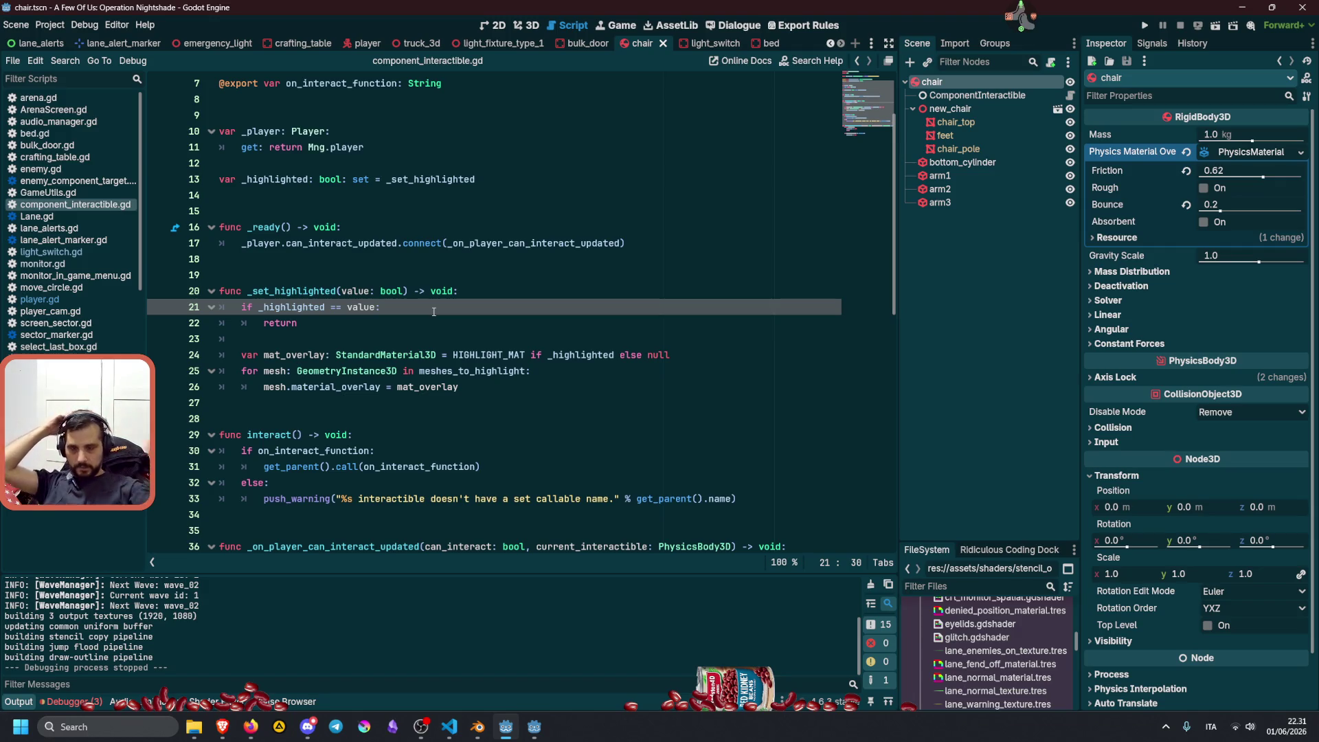
pyautogui.click(20, 727)
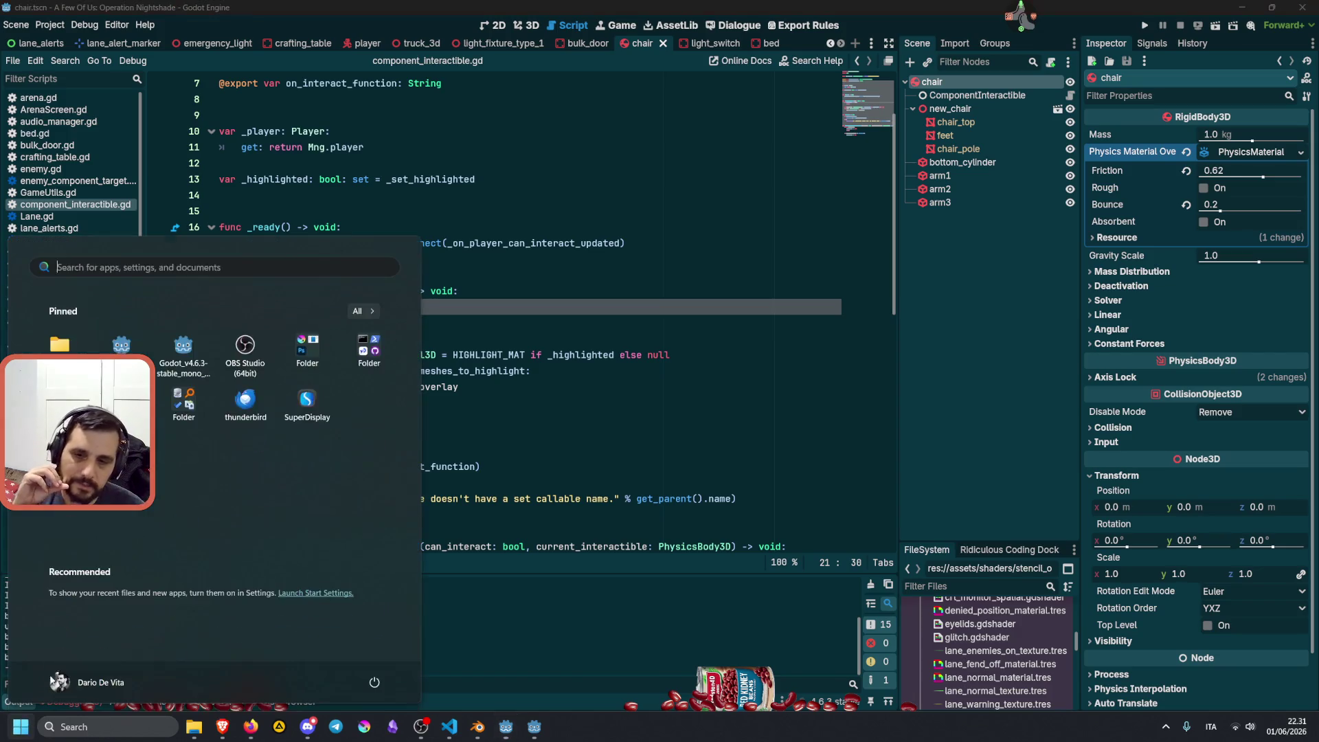
# Launch another Godot Project Manager, minimize it, and switch to VS Code's pending git changes.
pyautogui.click(121, 344)
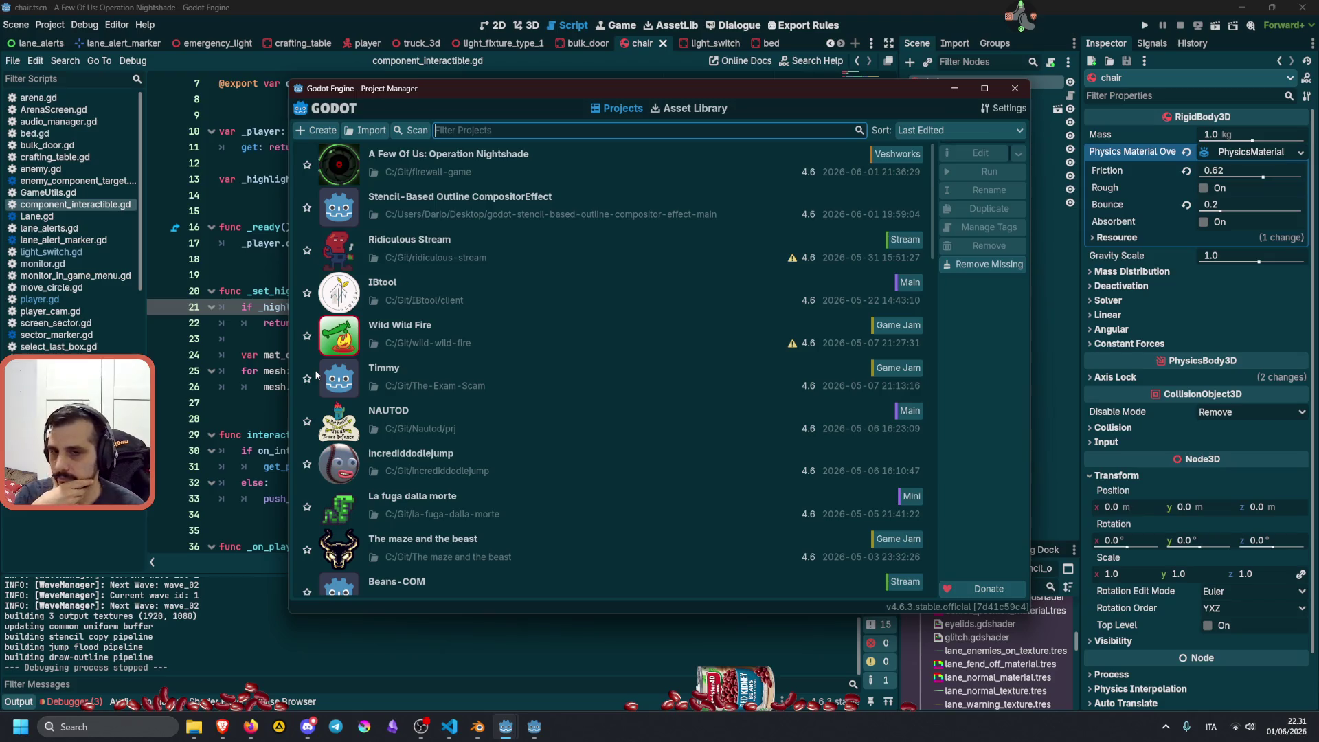
pyautogui.click(961, 92)
pyautogui.click(532, 291)
pyautogui.click(449, 726)
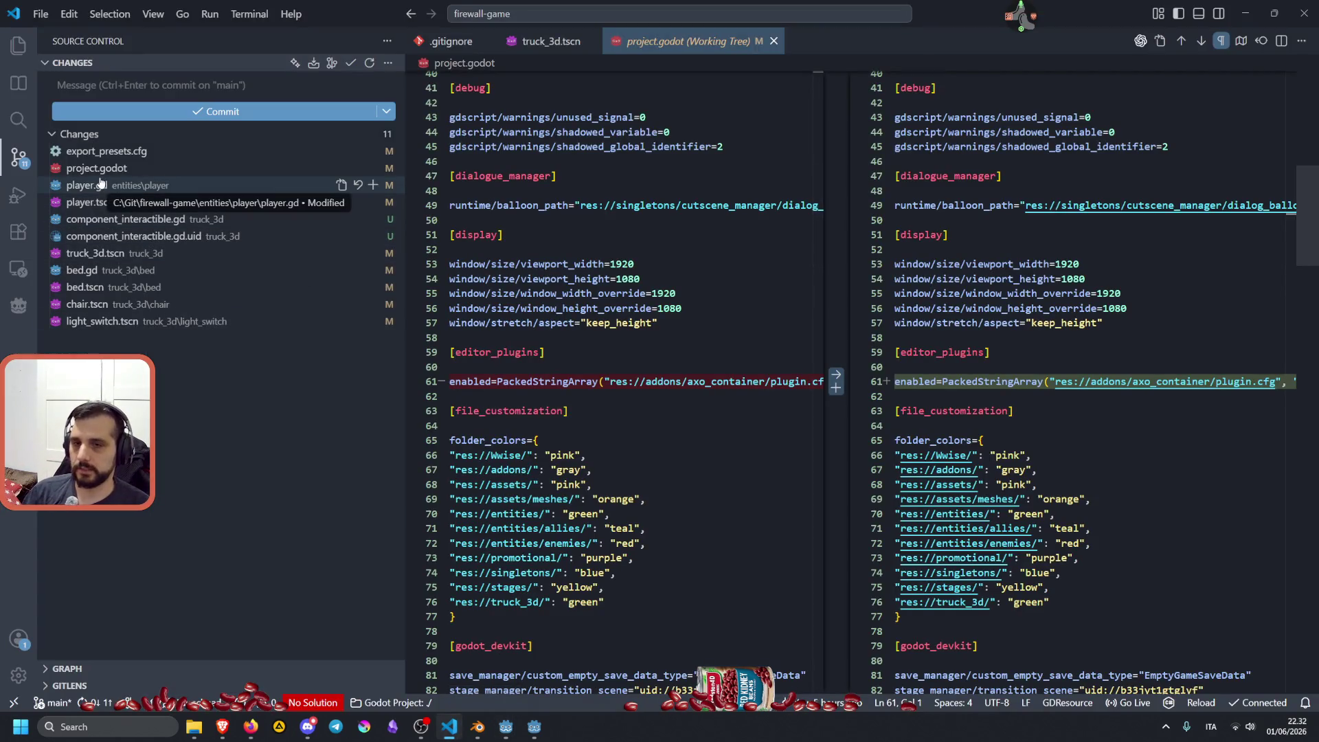
# Stage nine changed files and commit 'feat: interactible 3d object use component that should activate the outline material'.
pyautogui.click(101, 185)
pyautogui.keyDown('shift'); pyautogui.click(359, 321); pyautogui.keyUp('shift')
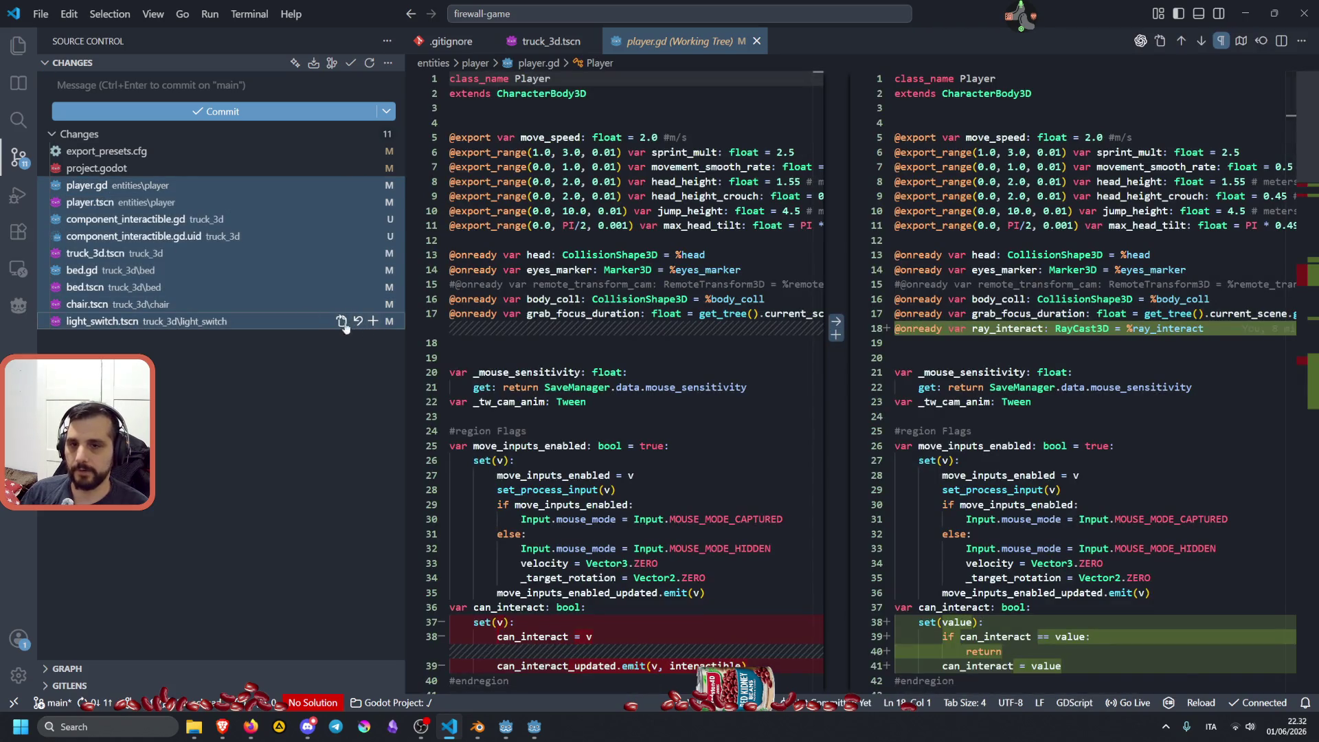
pyautogui.click(373, 321)
pyautogui.click(106, 338)
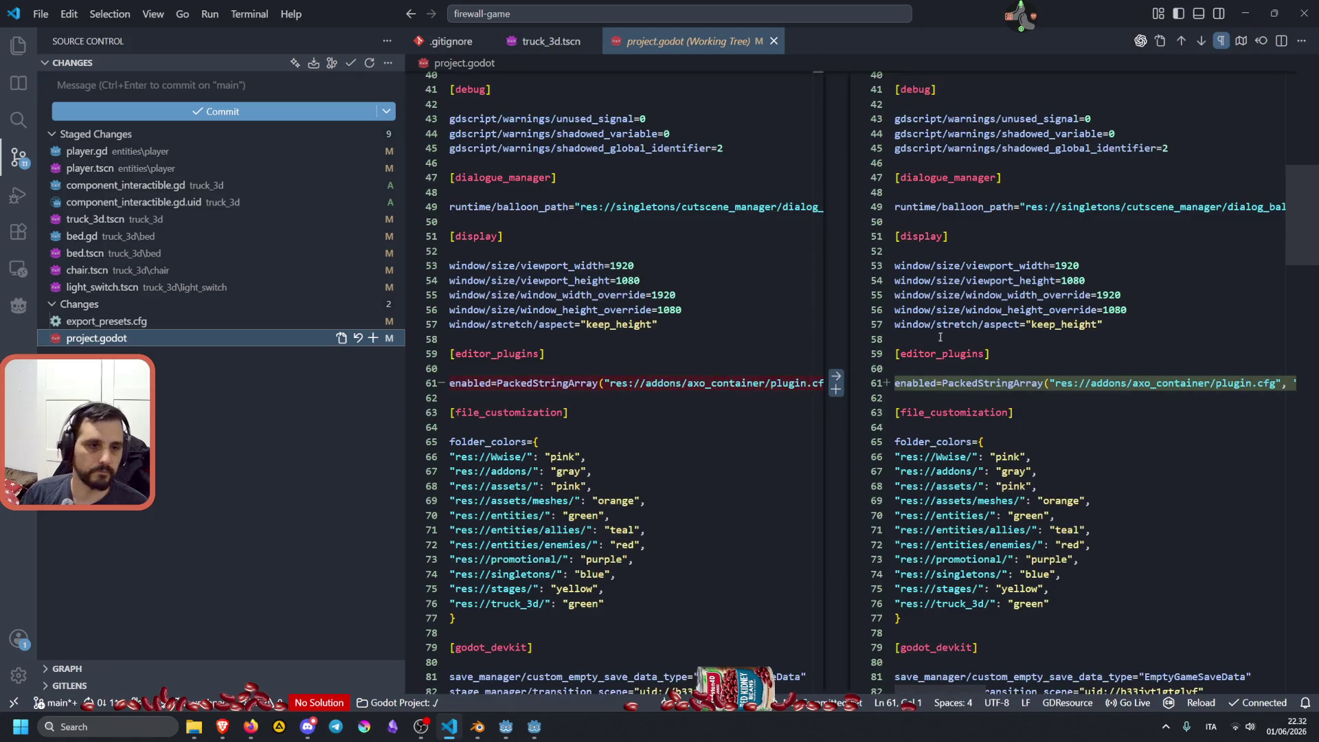
pyautogui.click(99, 85)
pyautogui.write('feat: ')
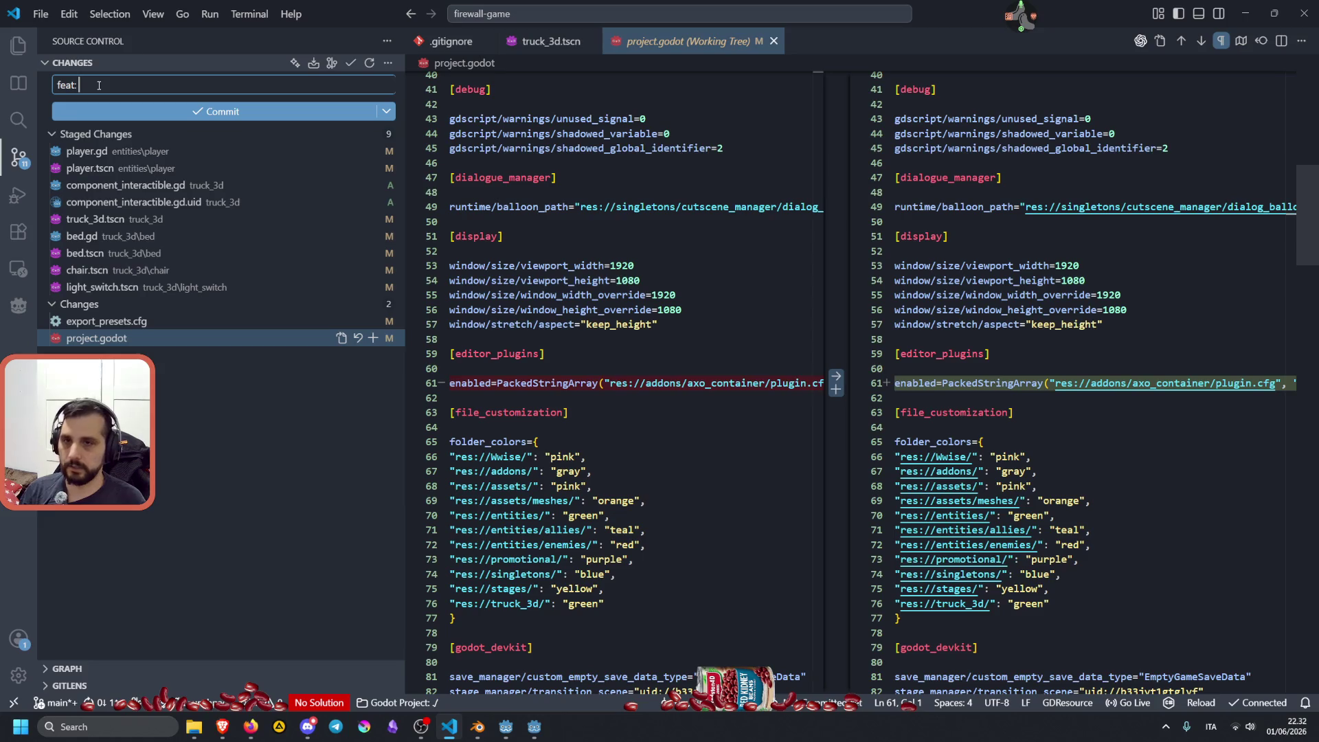
pyautogui.write('intera')
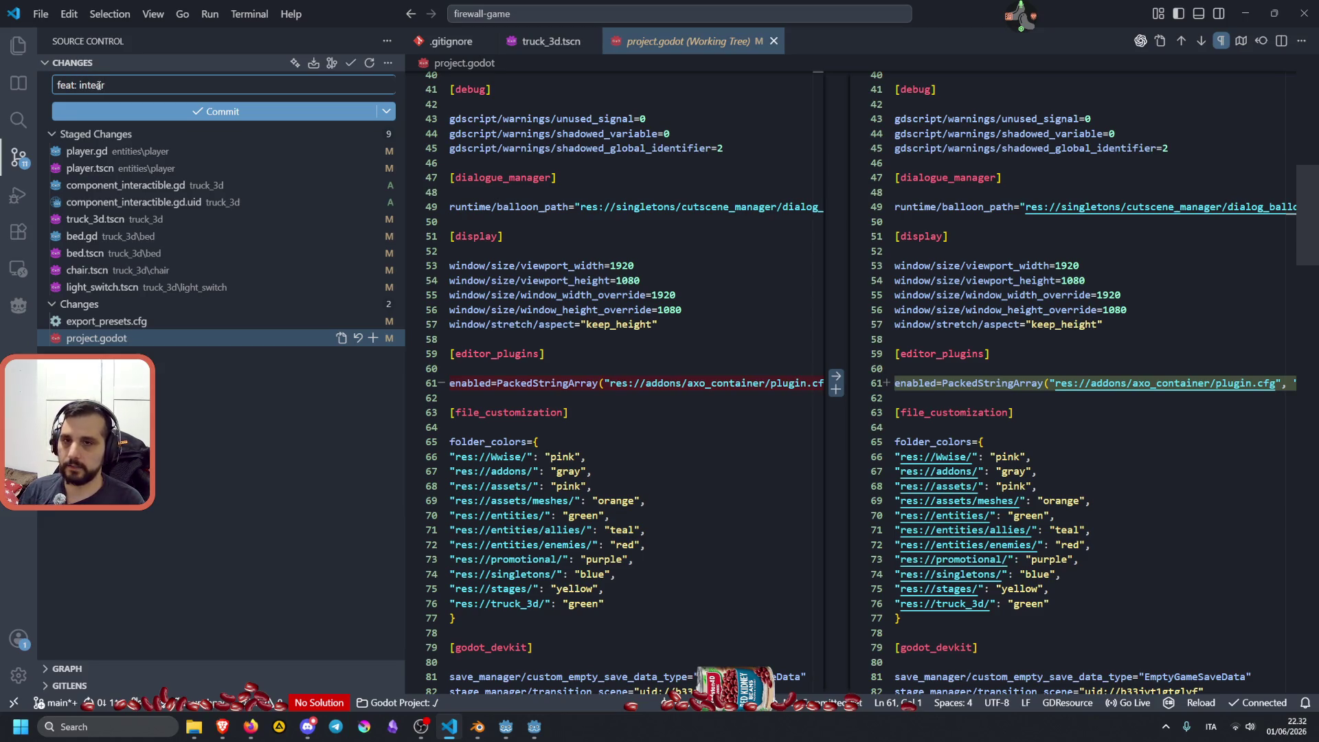
pyautogui.write('ctible 3d object use')
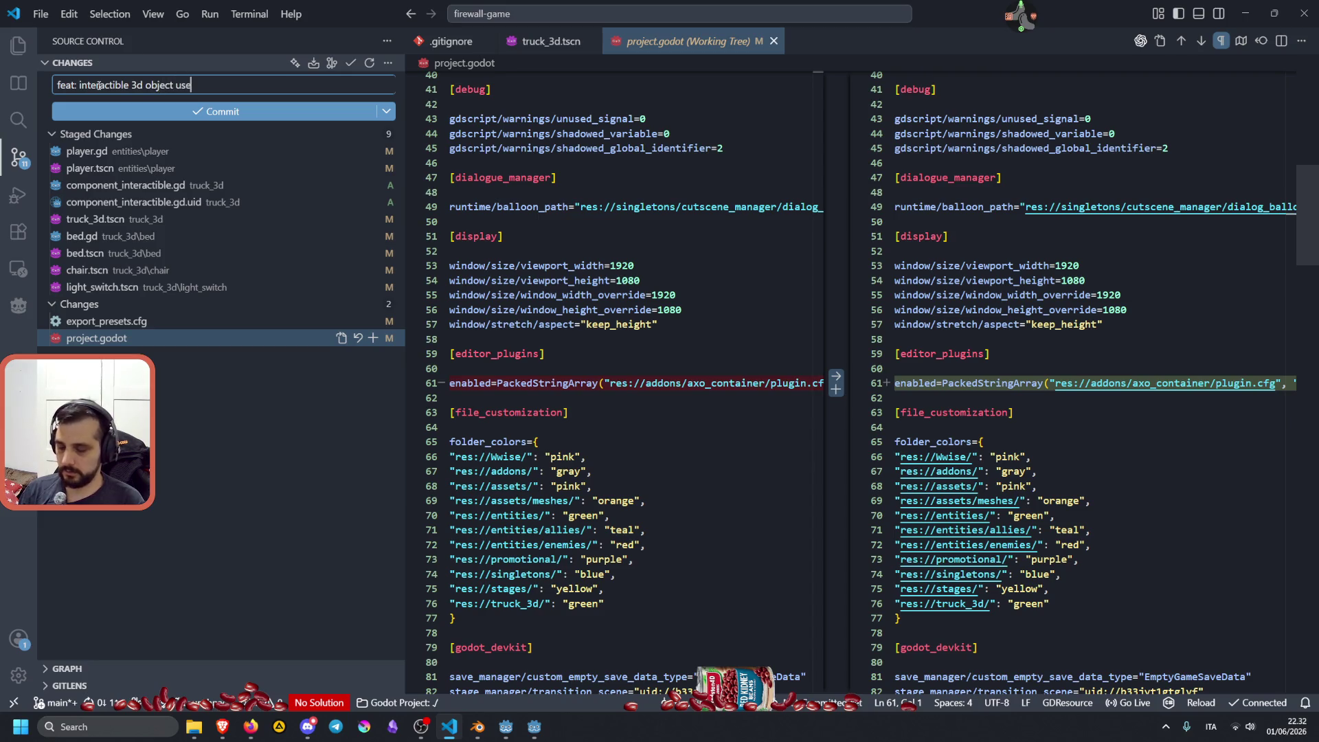
pyautogui.write(' component')
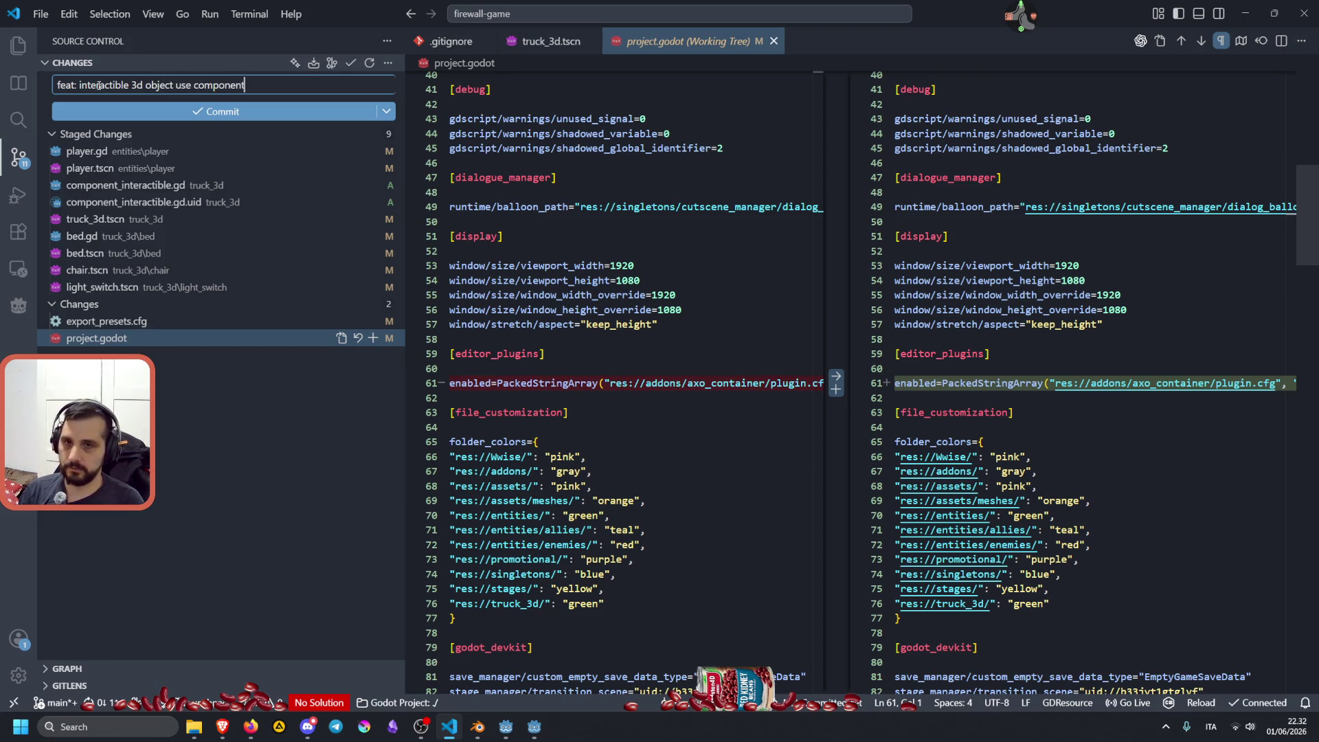
pyautogui.write(' that should ac')
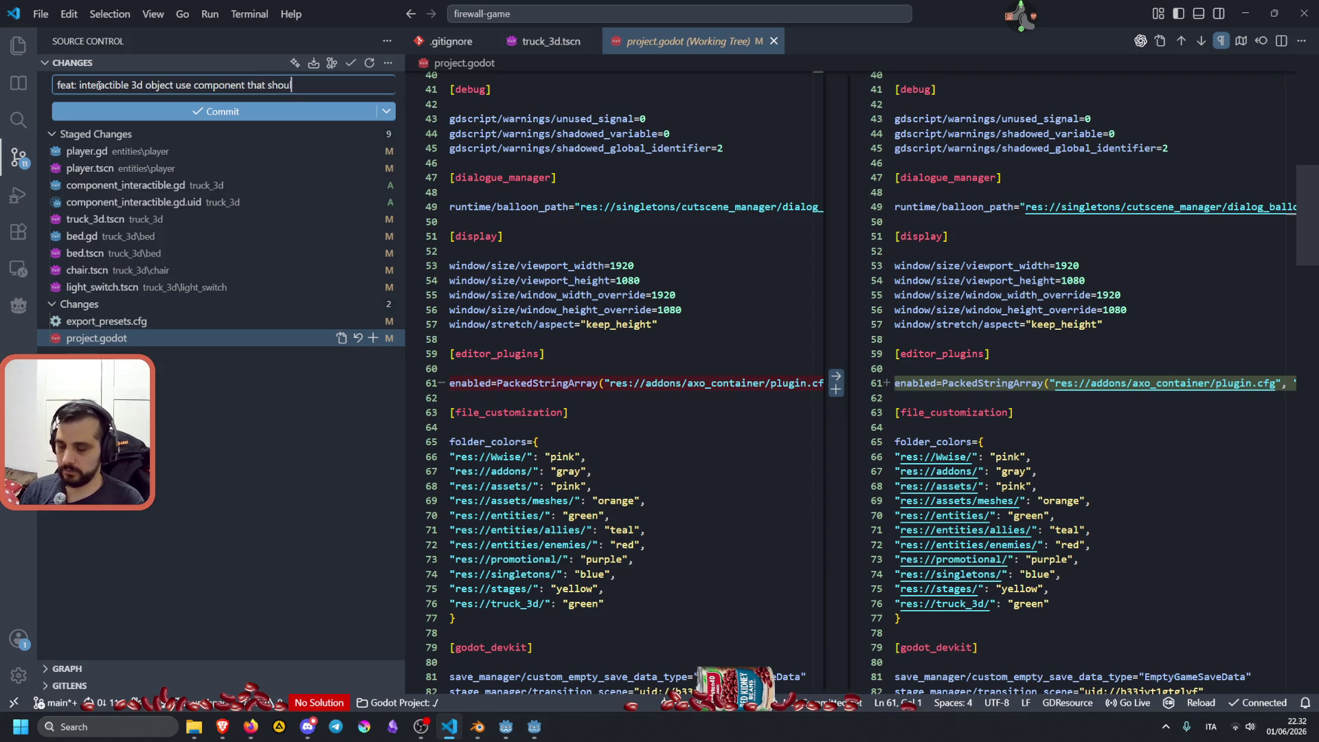
pyautogui.write('tivate the ')
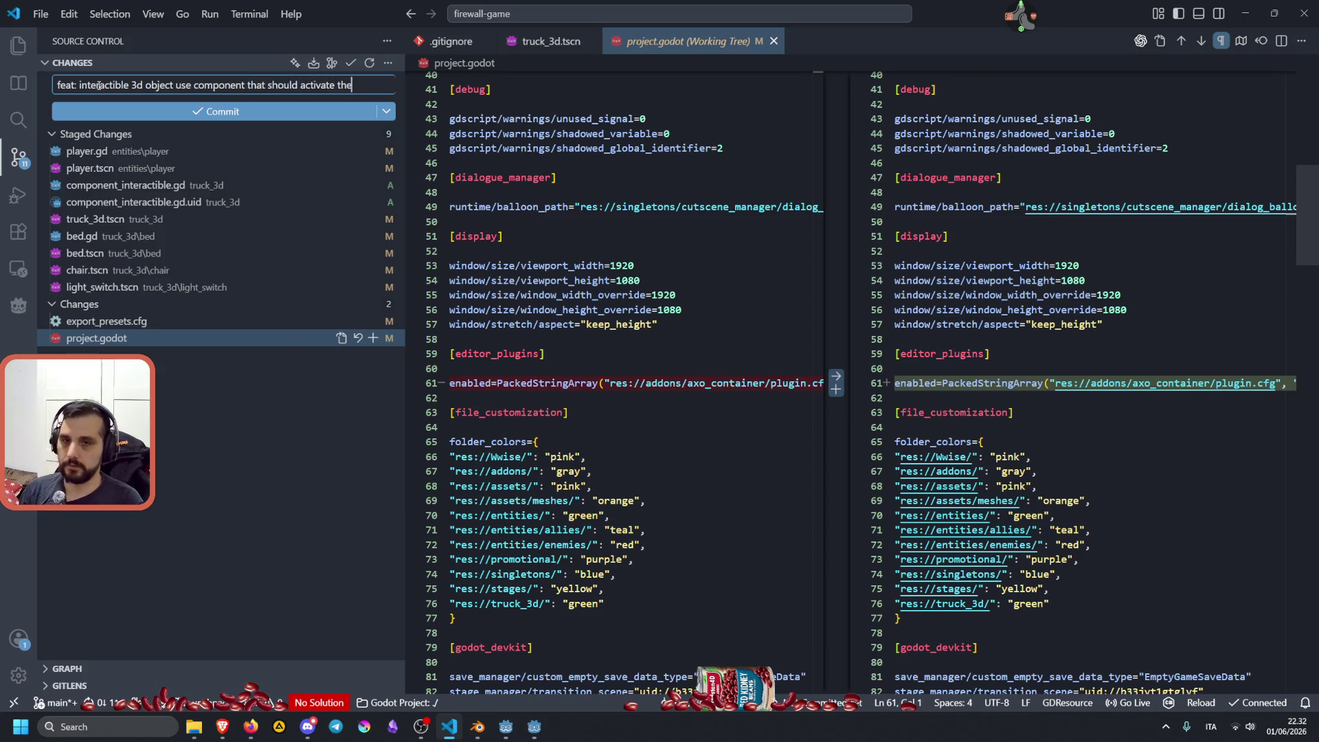
pyautogui.write('outline mate')
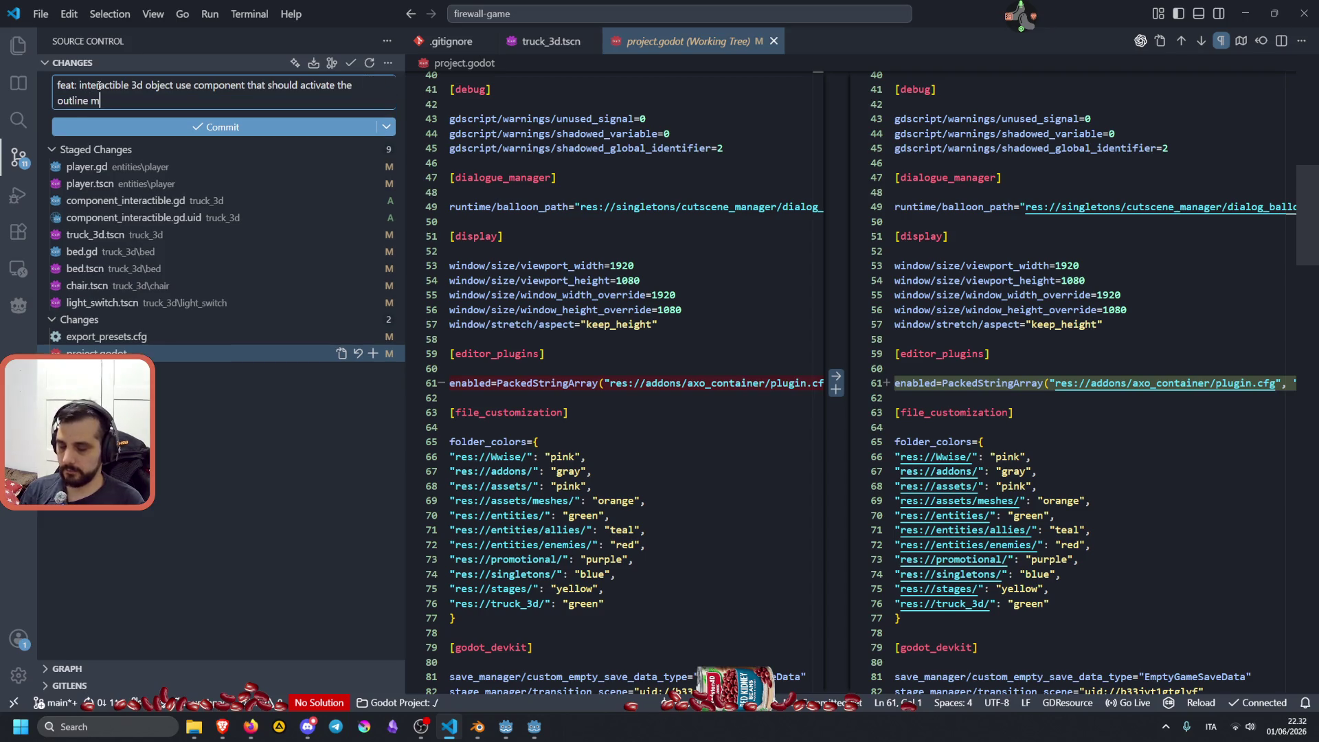
pyautogui.write('rial')
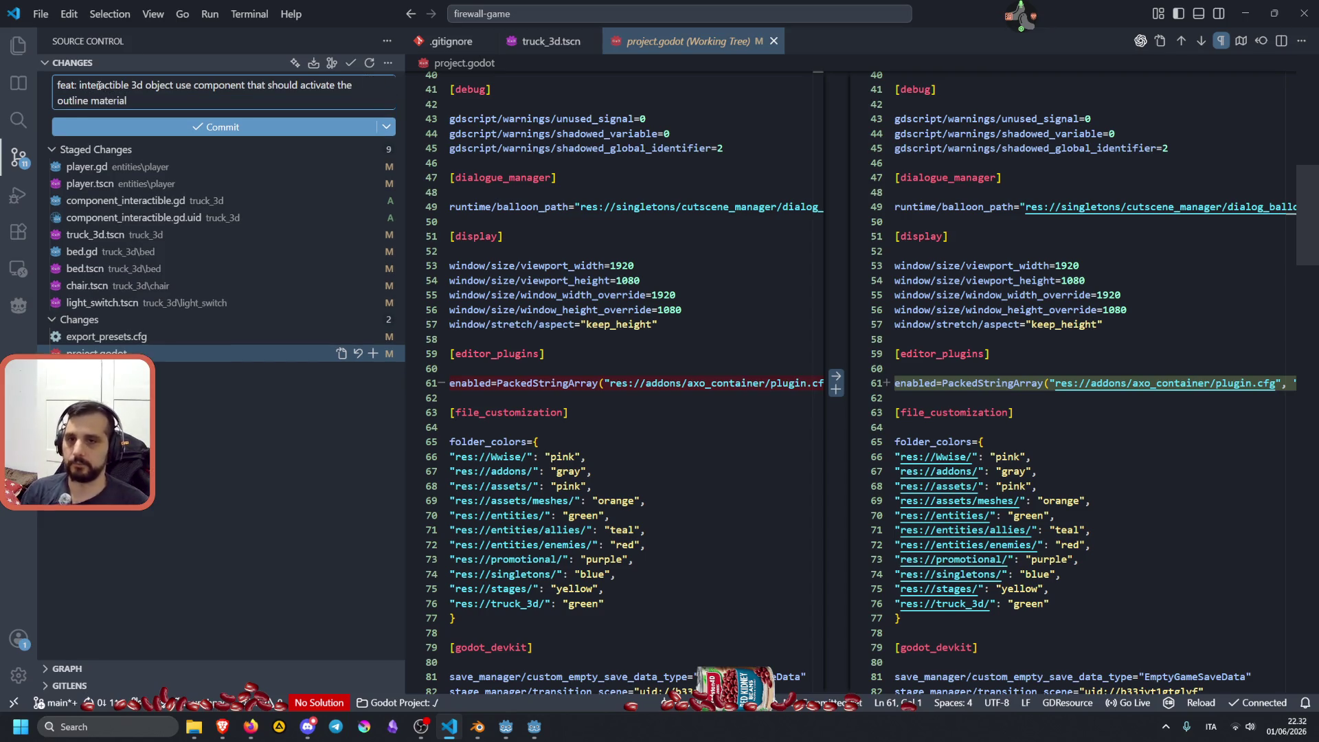
pyautogui.click(209, 126)
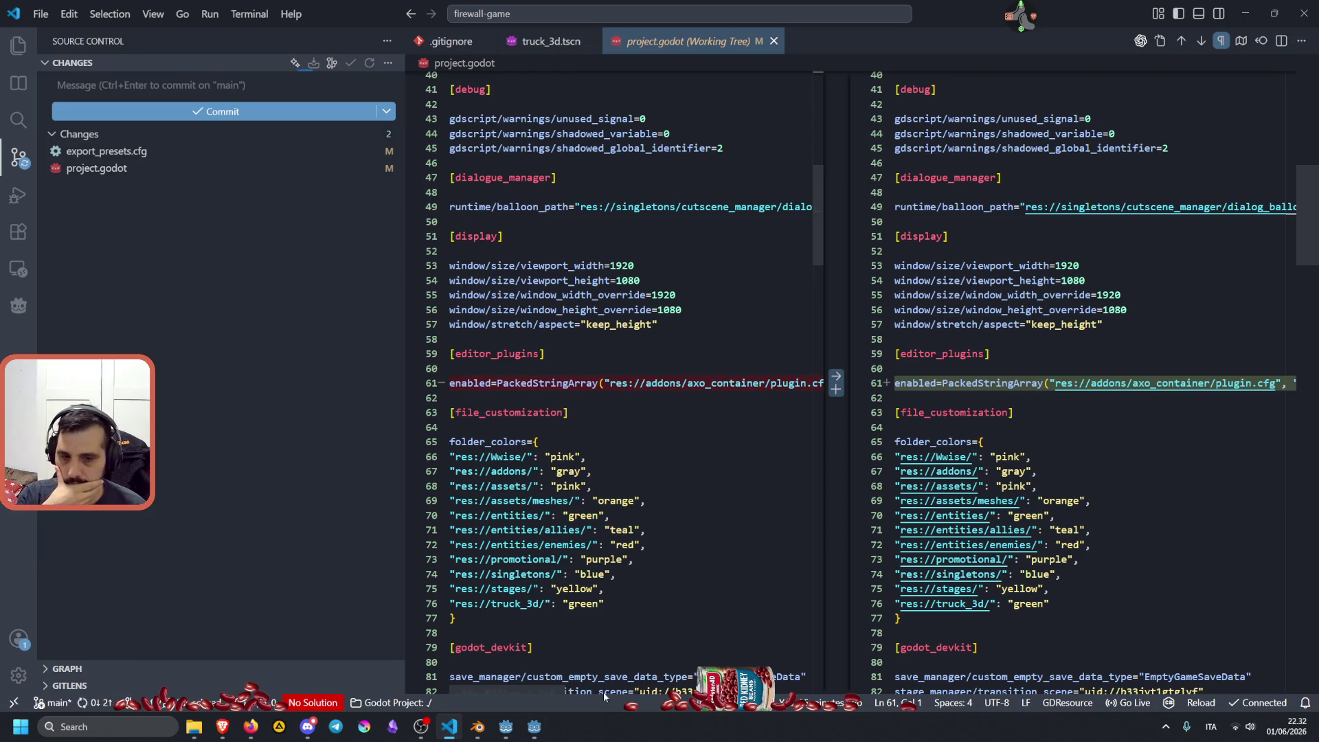
# Review the export_presets.cfg diff and bring the Godot Project Manager to the front.
pyautogui.click(110, 152)
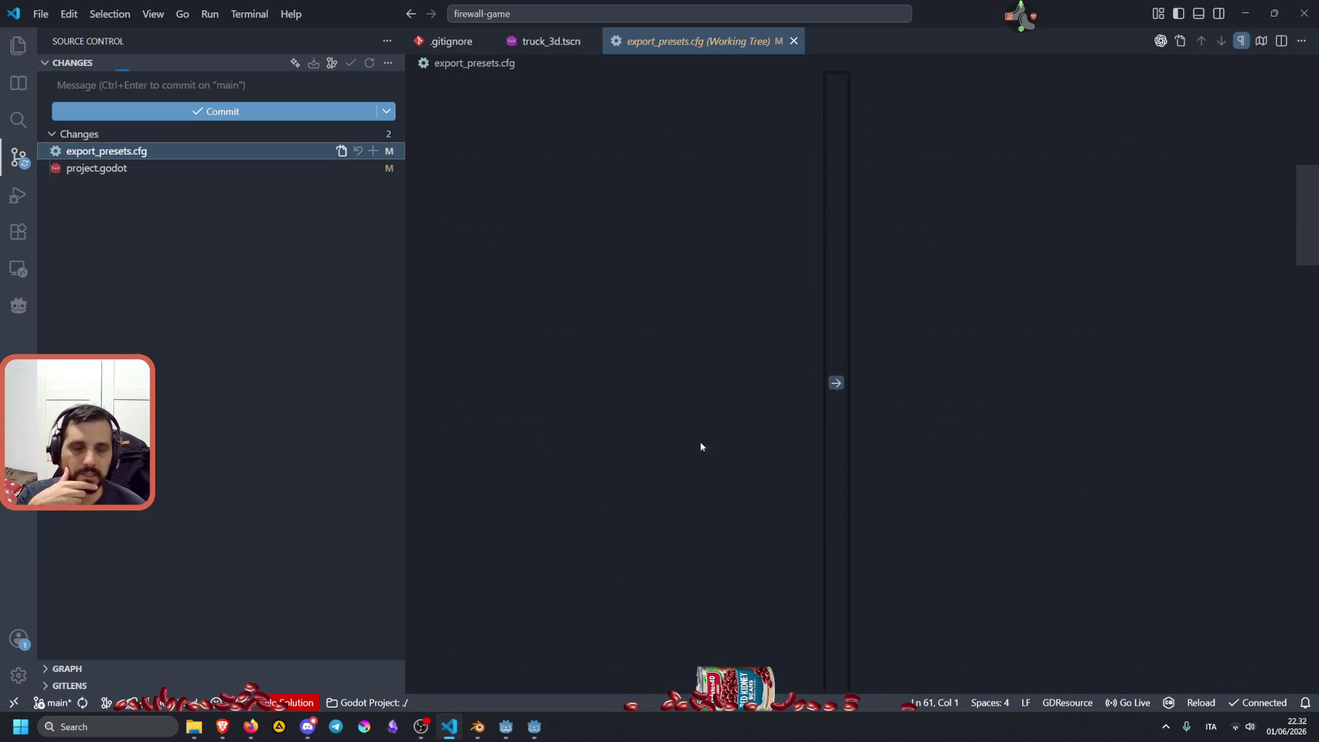
pyautogui.scroll(-9, 1069, 363)
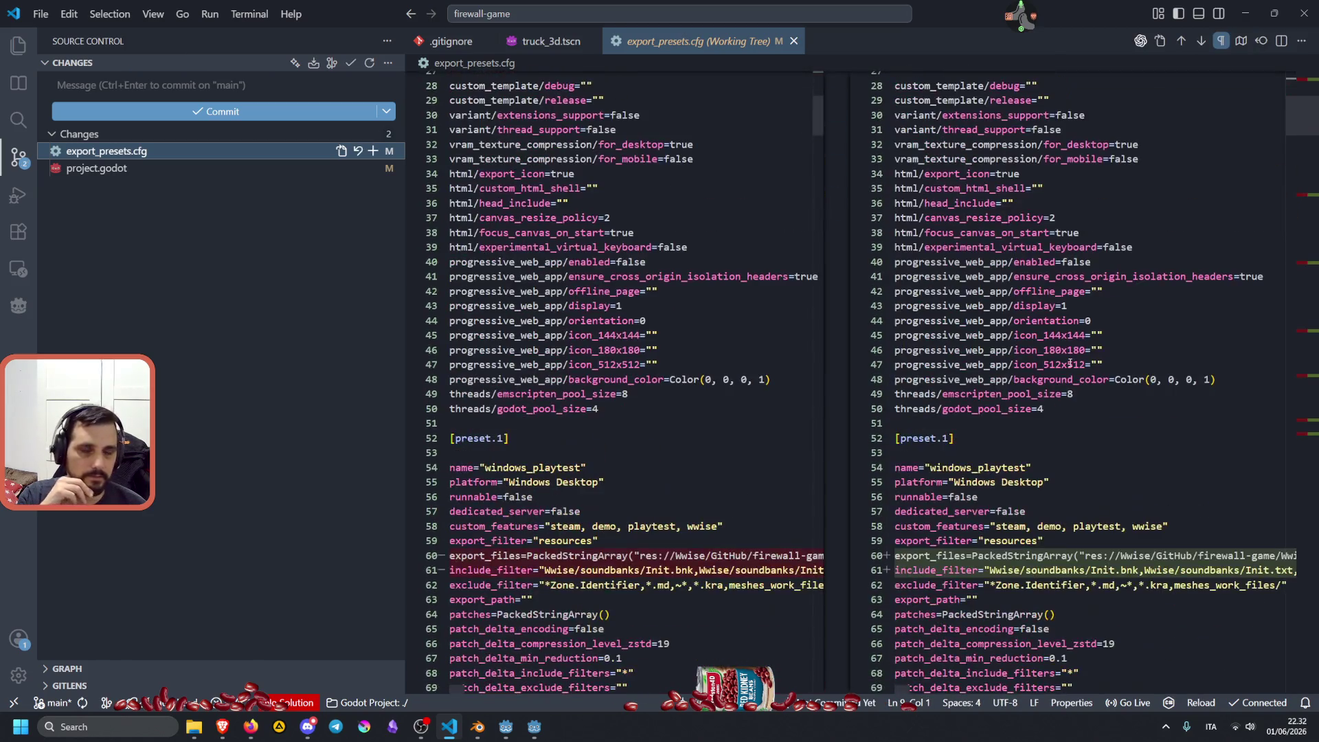
pyautogui.moveTo(535, 732)
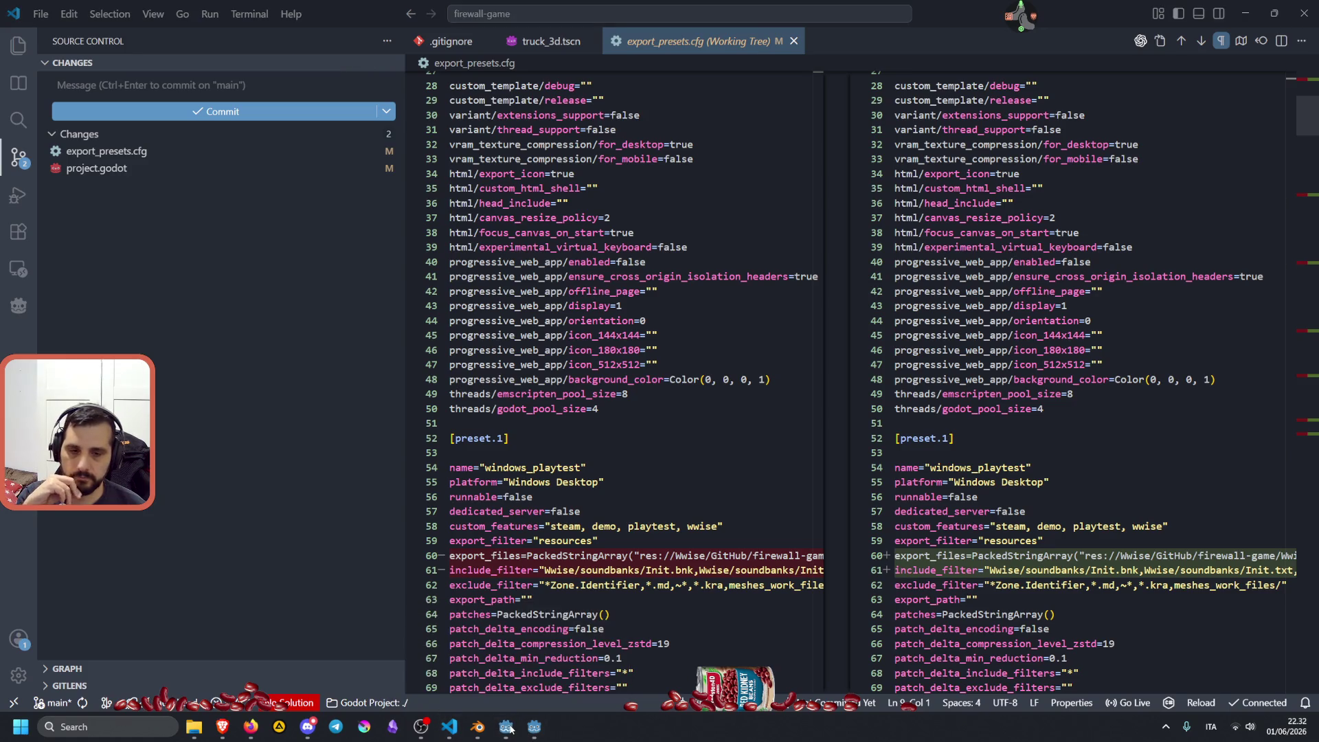
pyautogui.click(576, 660)
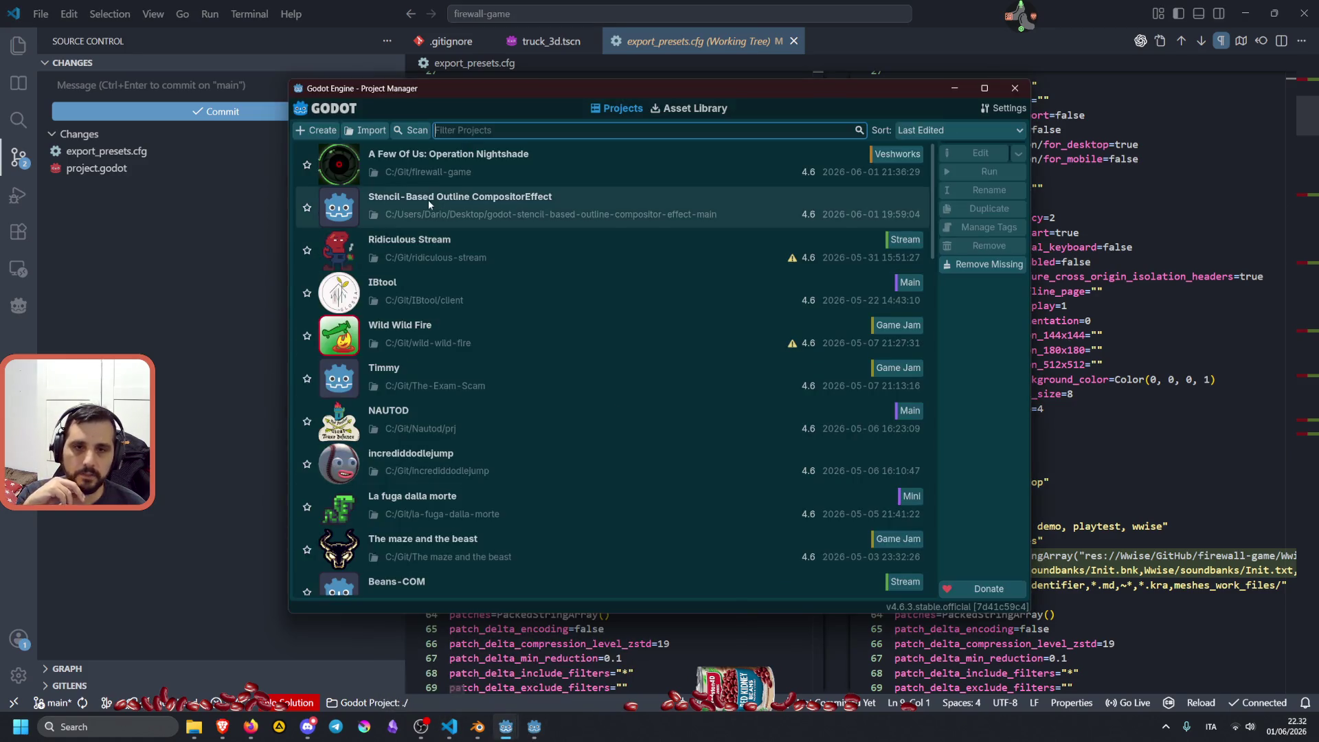
# Open the Stencil-Based Outline CompositorEffect project and inspect the box's Material Overlay setting.
pyautogui.doubleClick(448, 198)
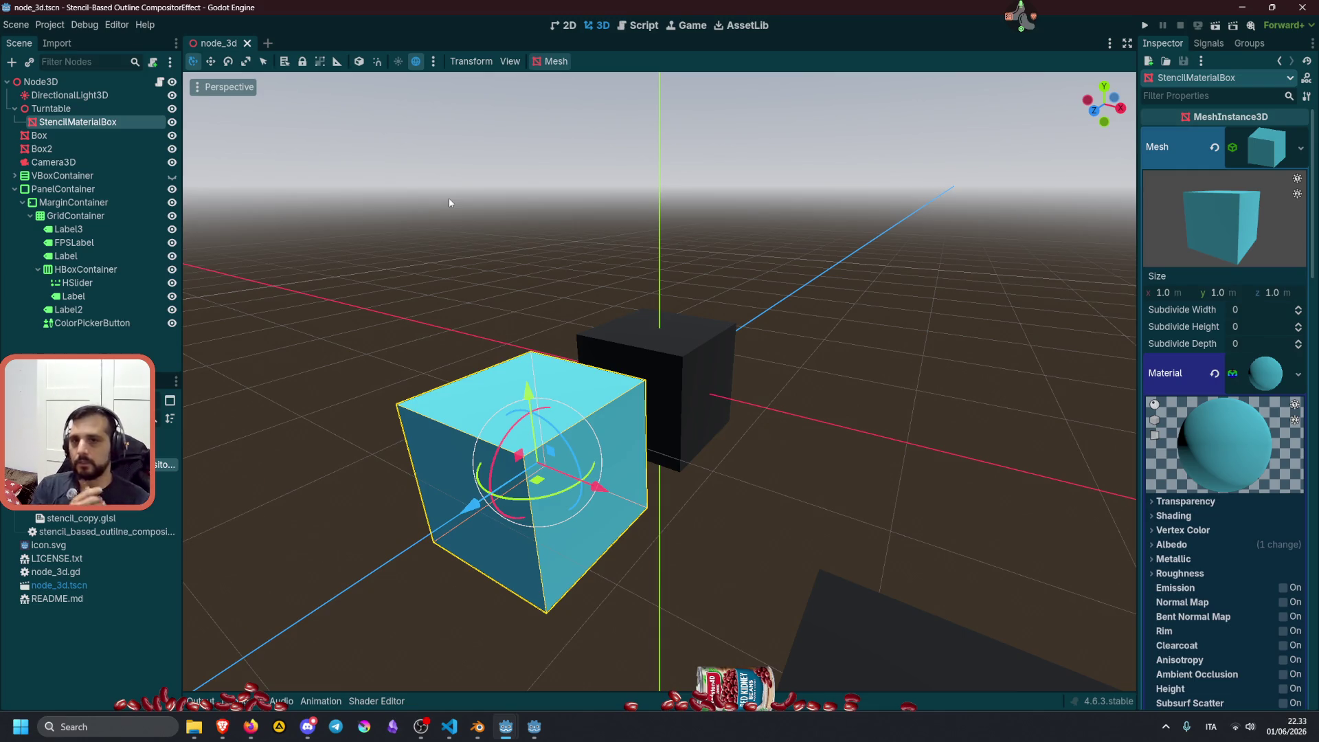
pyautogui.click(1232, 147)
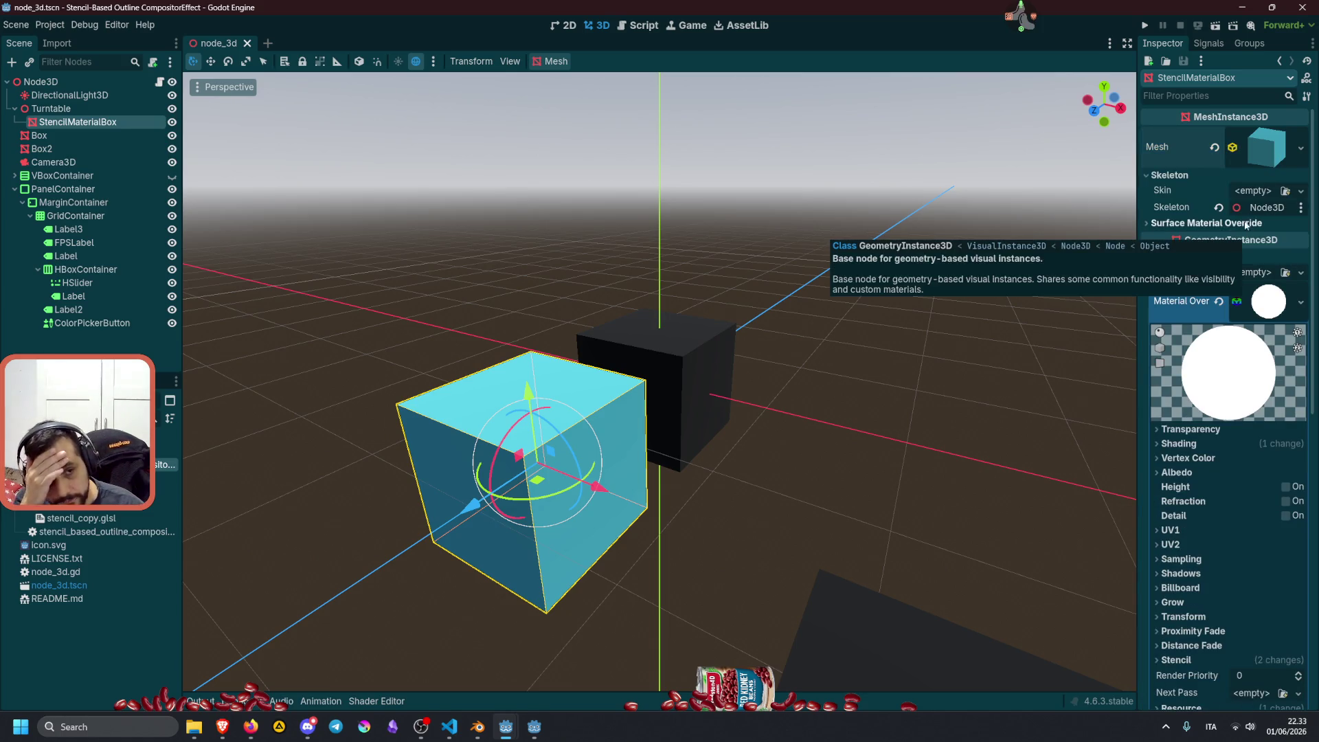
pyautogui.click(1266, 155)
pyautogui.click(1266, 155)
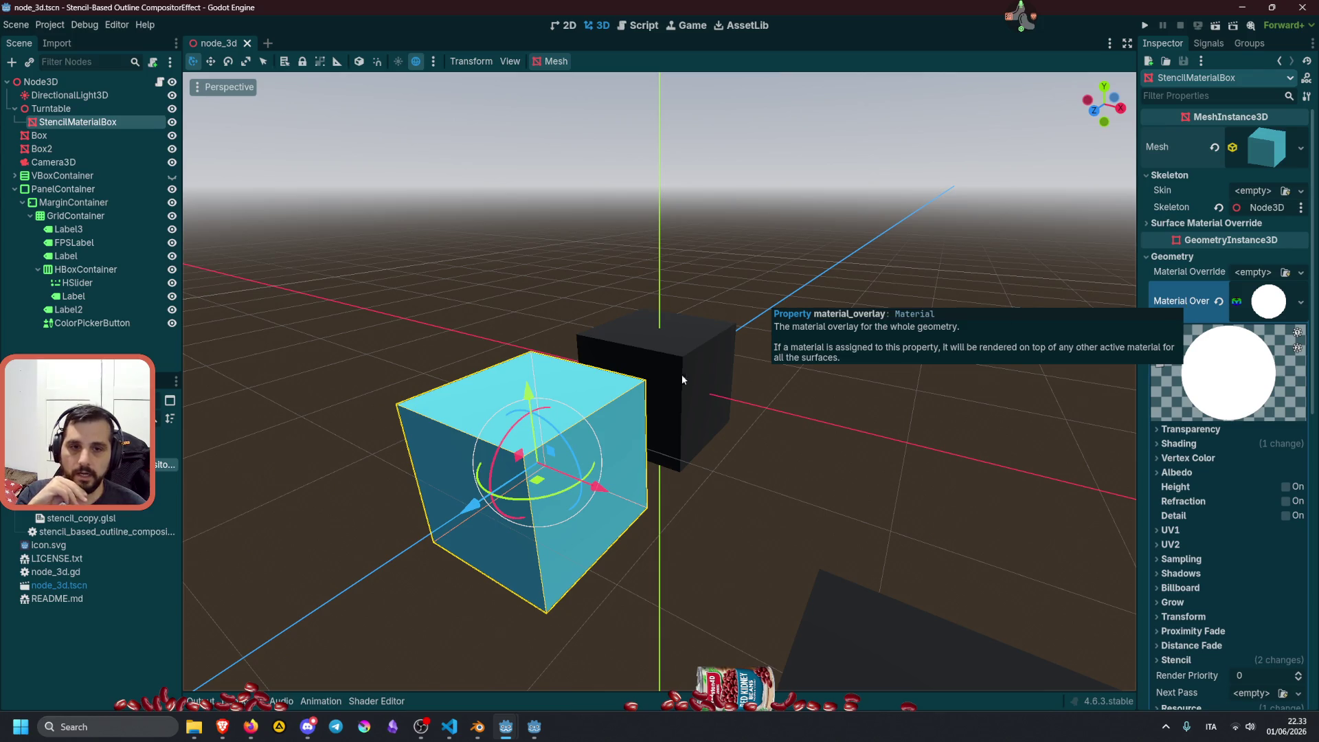
# Run the demo to check the yellow outline, stop it, and return to the 2D view.
pyautogui.press('F5')
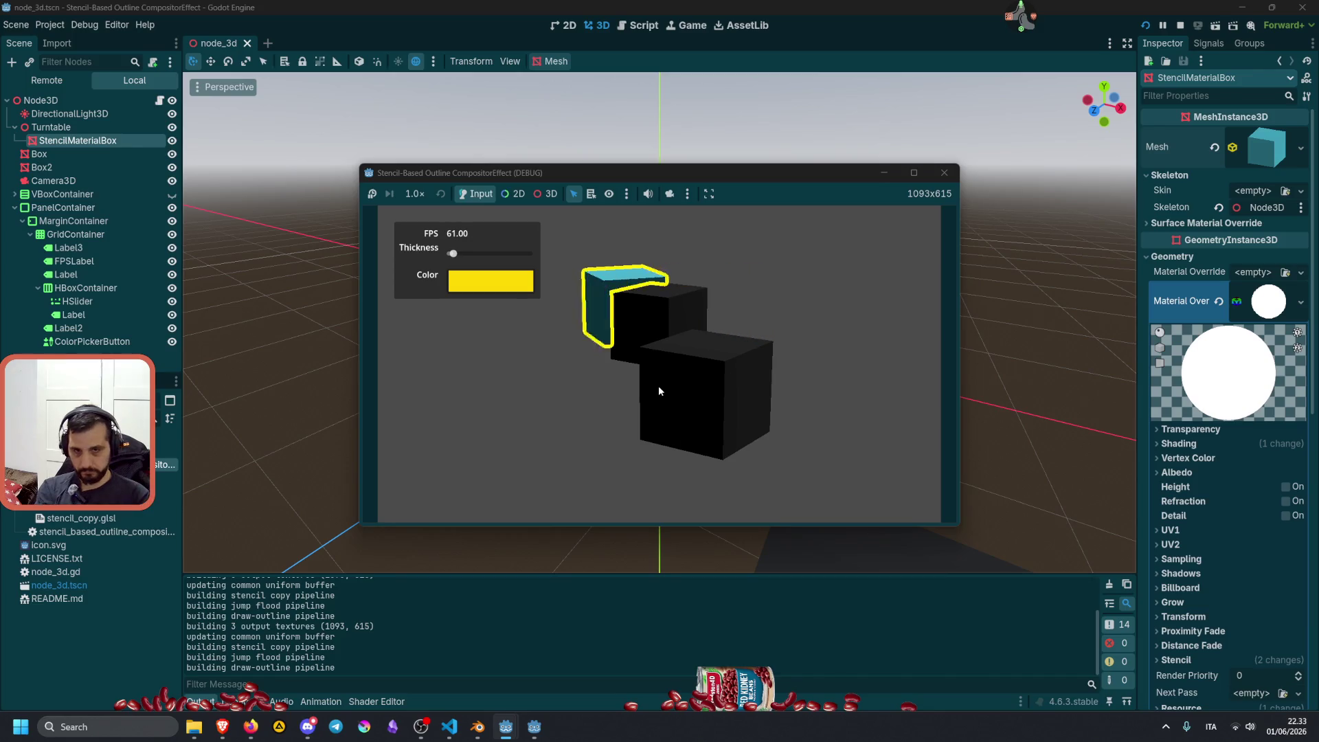
pyautogui.press('F8')
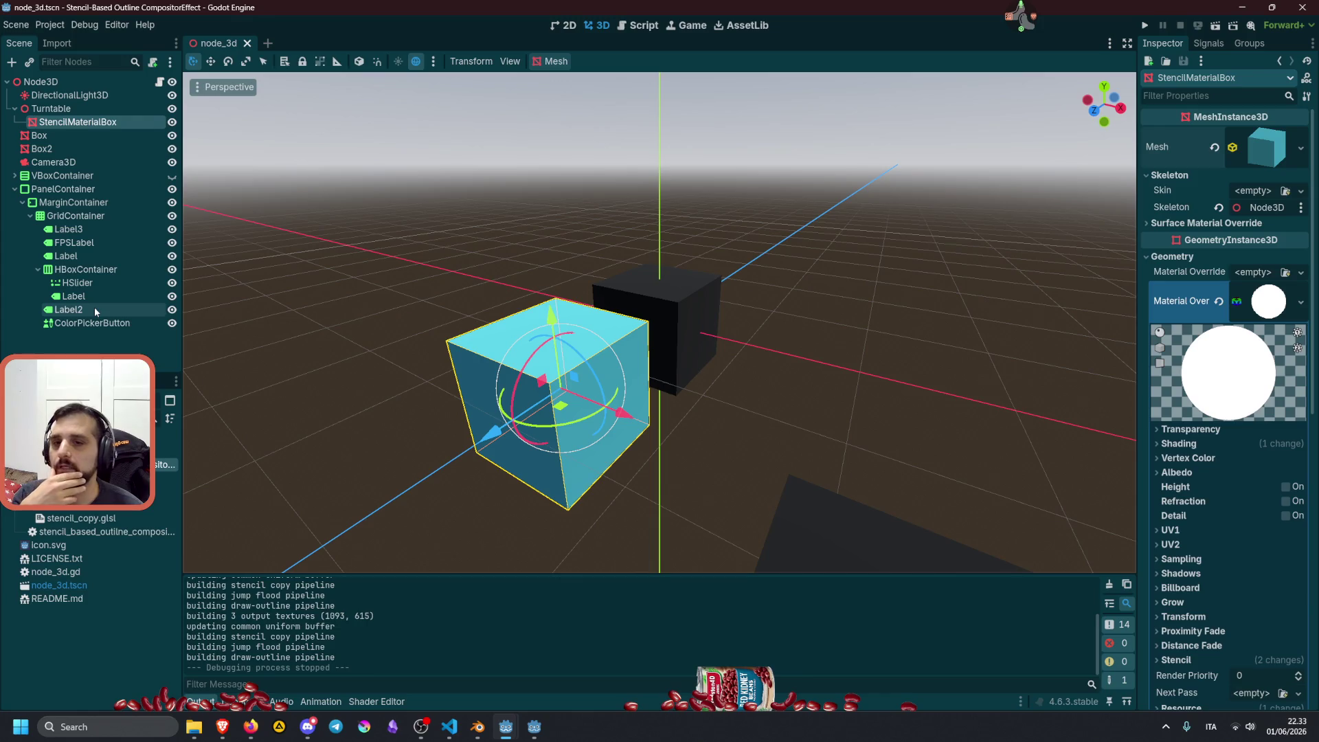
pyautogui.click(568, 26)
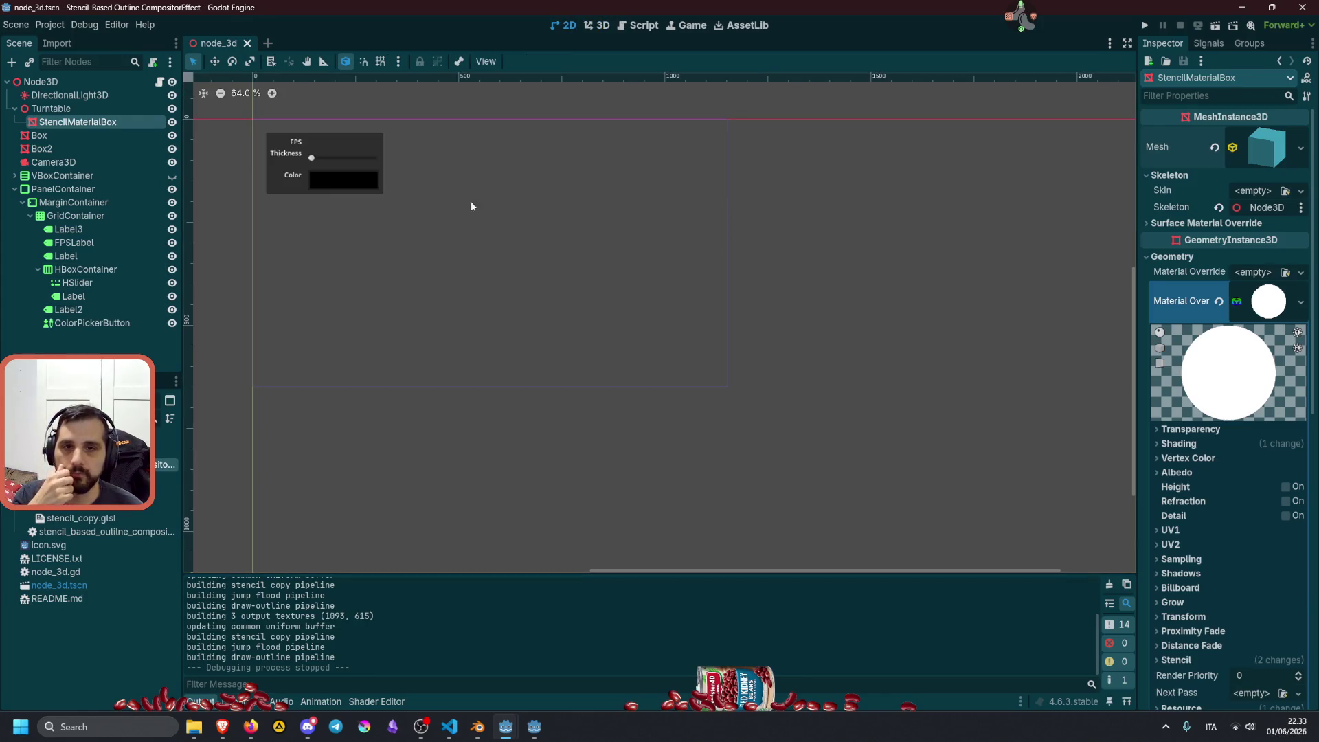
# Add a VBoxContainer under MarginContainer and move the GridContainer inside it.
pyautogui.click(348, 151)
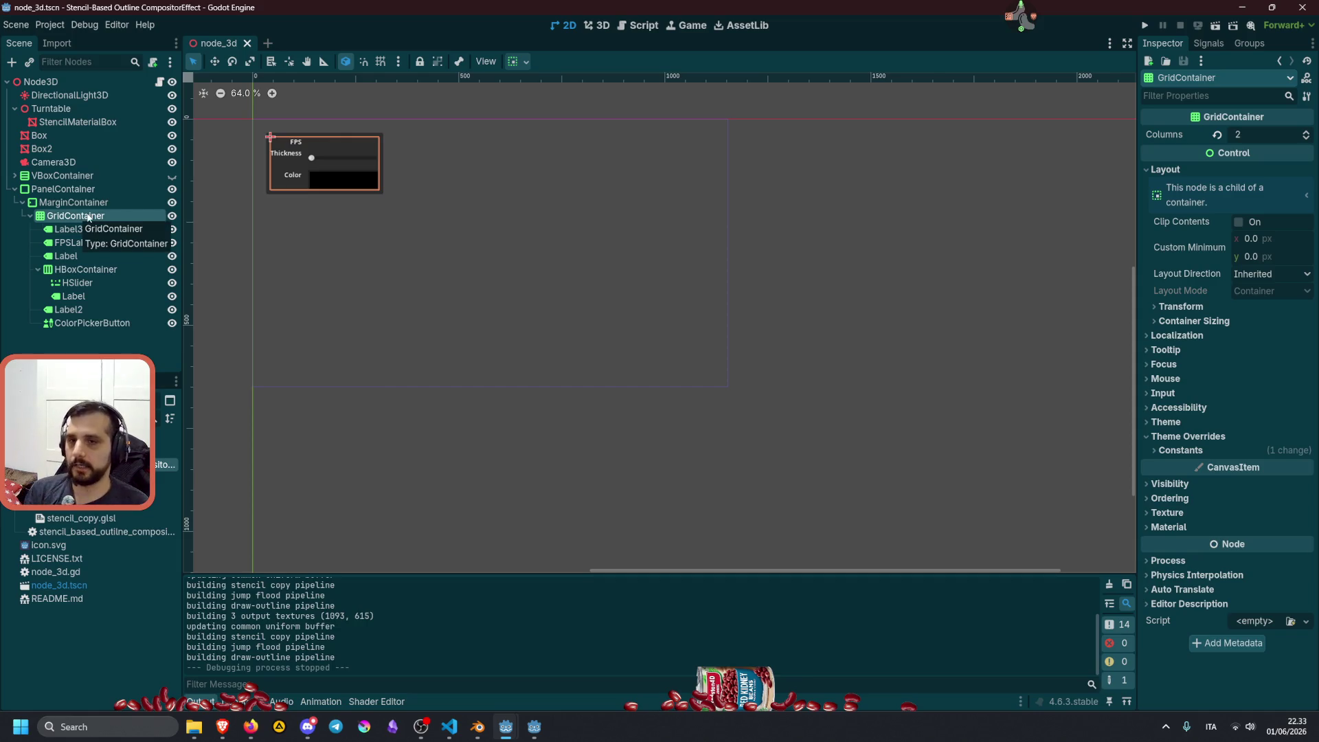
pyautogui.hotkey('ctrl', 'a')
pyautogui.write('label')
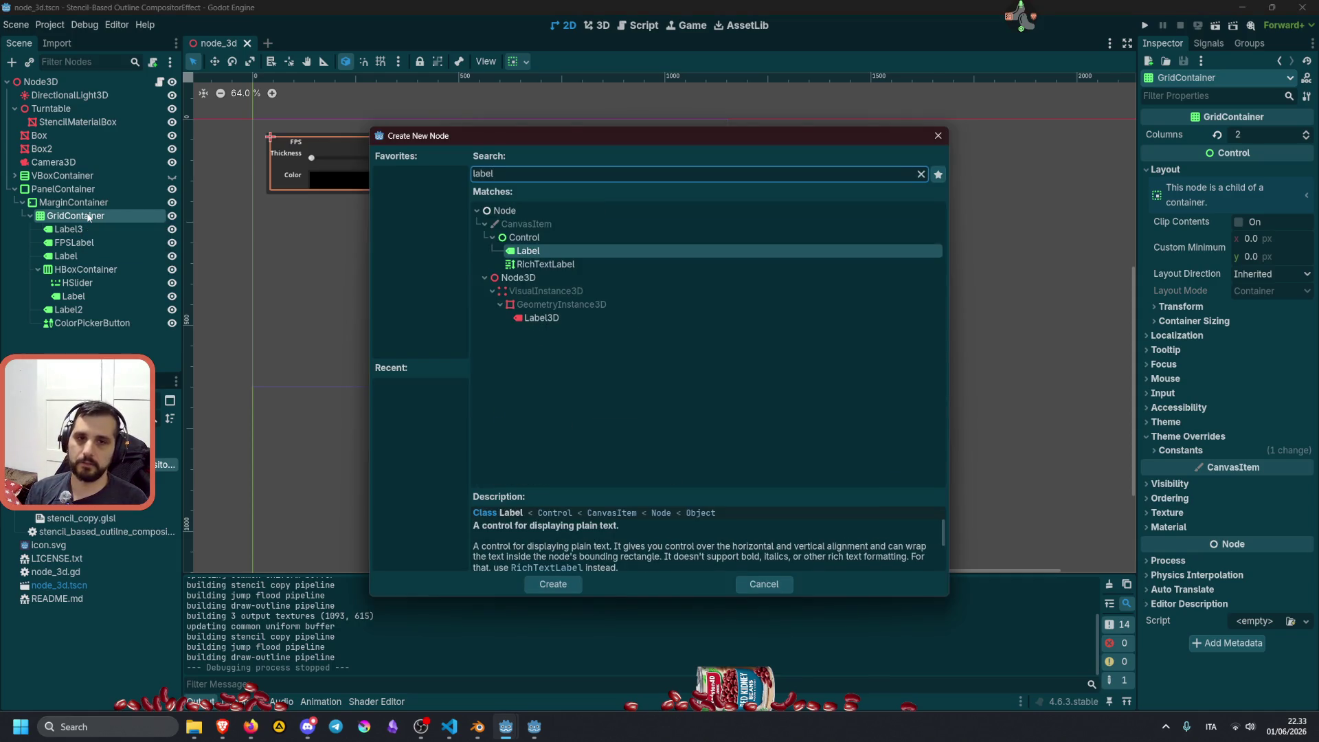
pyautogui.hotkey('ctrl', 'a')
pyautogui.press('BackSpace')
pyautogui.press('Escape')
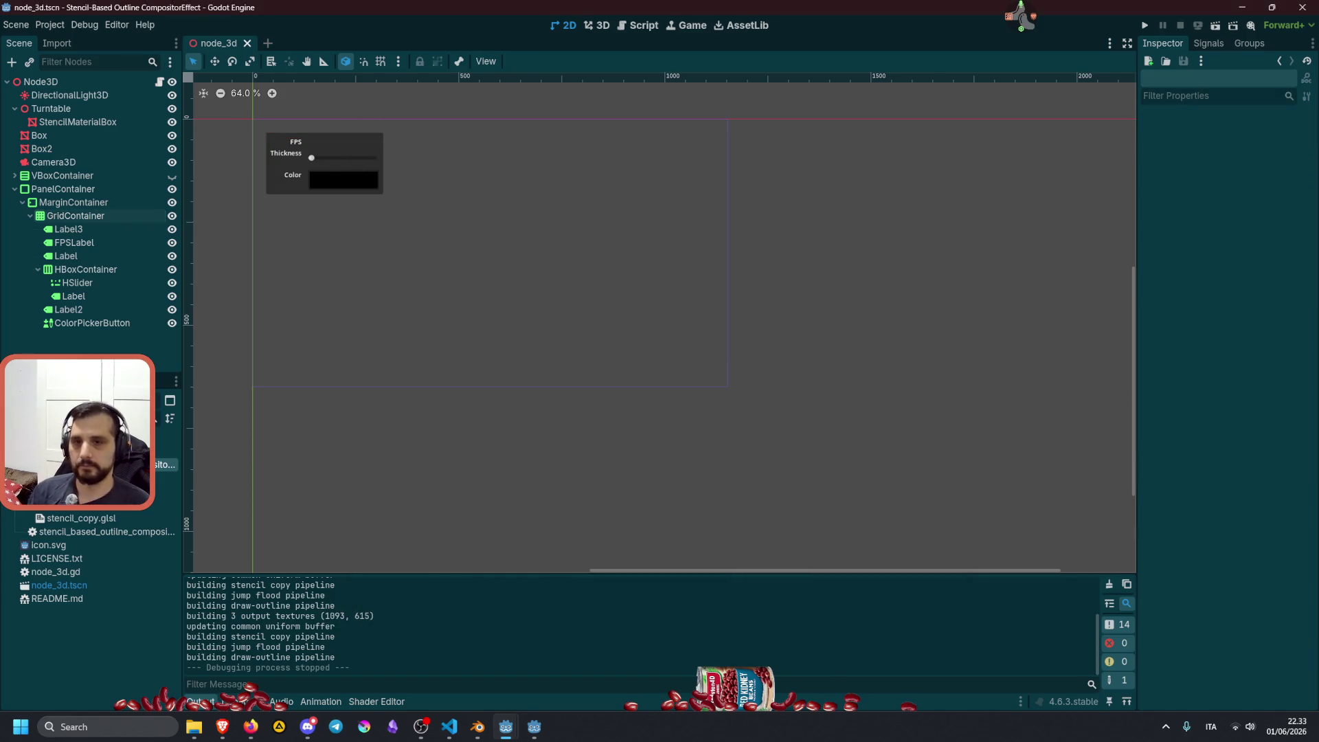
pyautogui.click(50, 204)
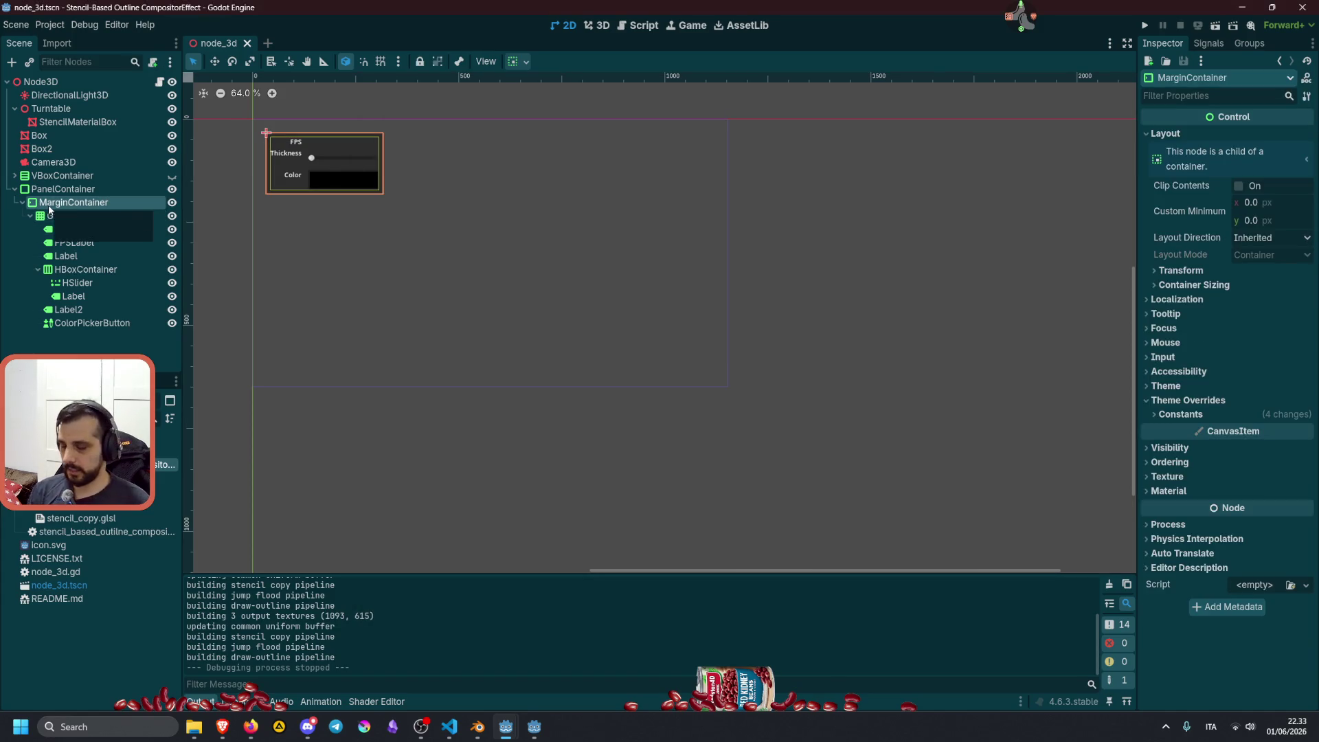
pyautogui.hotkey('ctrl', 'a')
pyautogui.write('vb')
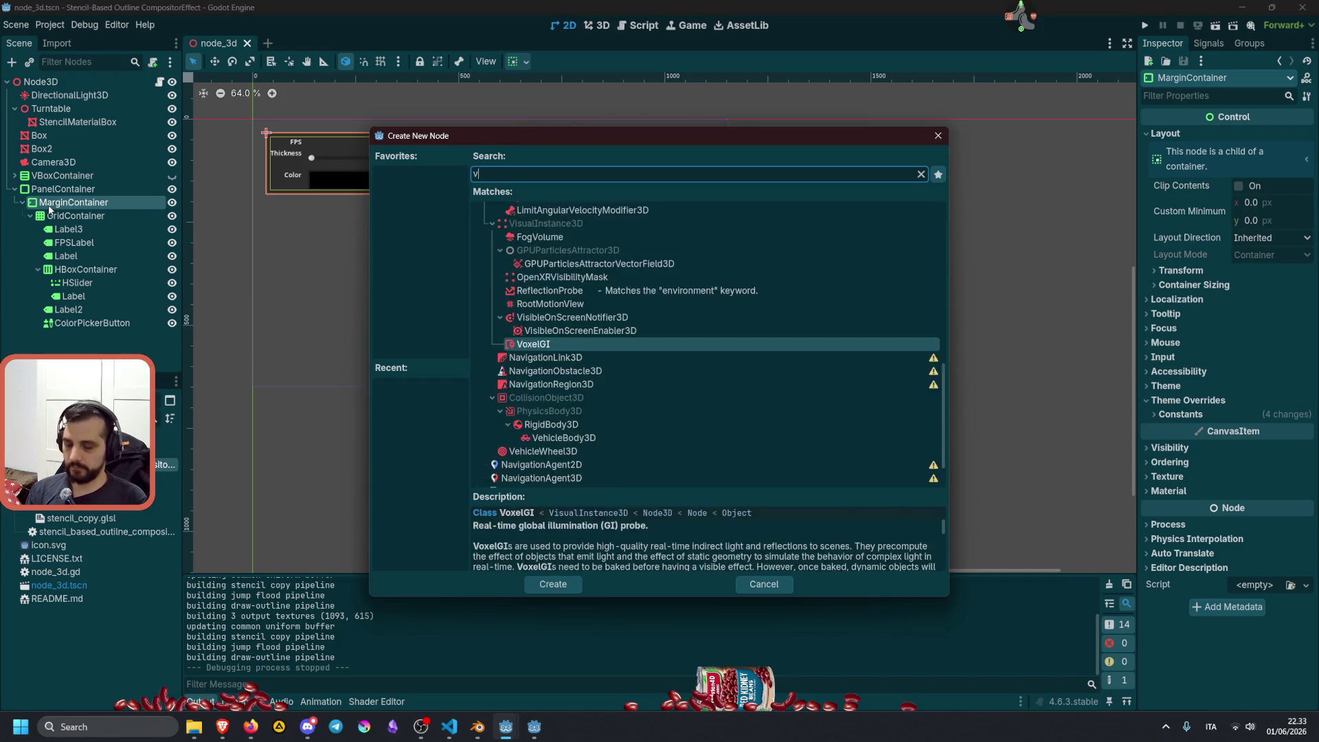
pyautogui.press('Return')
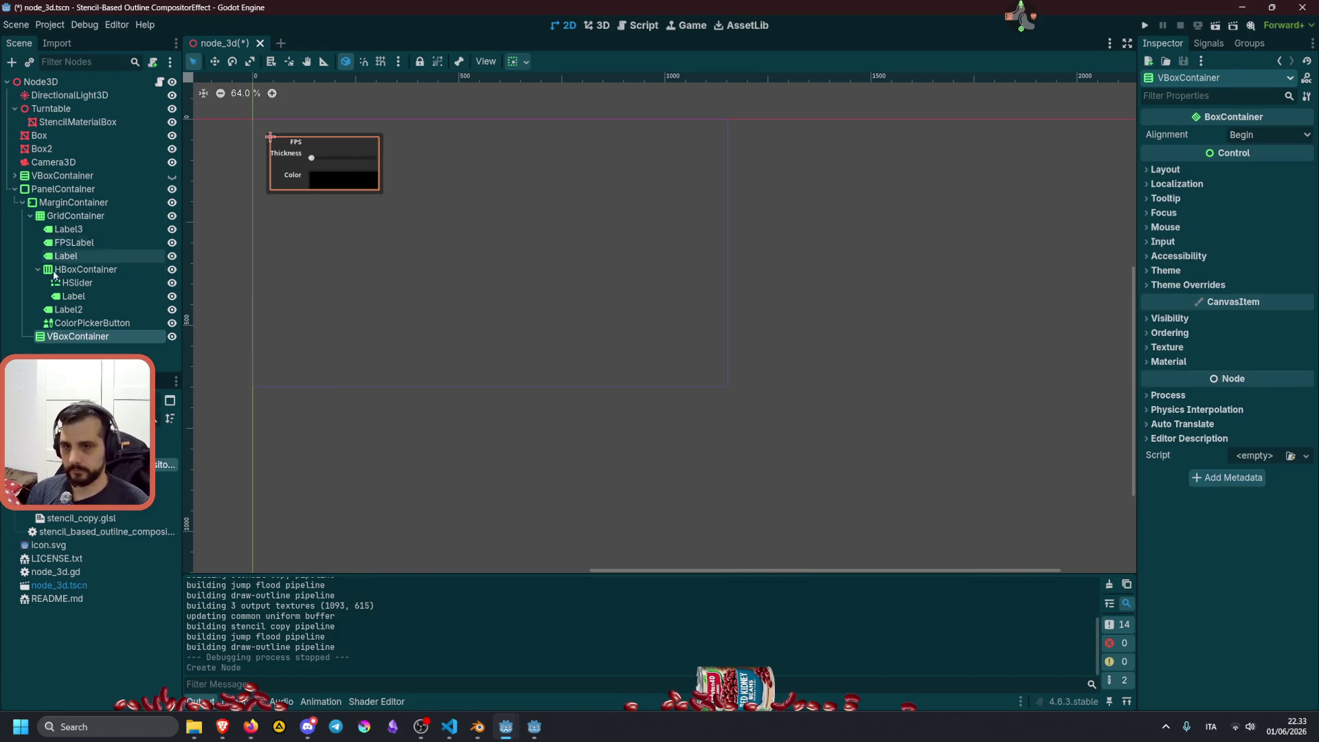
pyautogui.moveTo(60, 334); pyautogui.dragTo(73, 219)
pyautogui.click(81, 217)
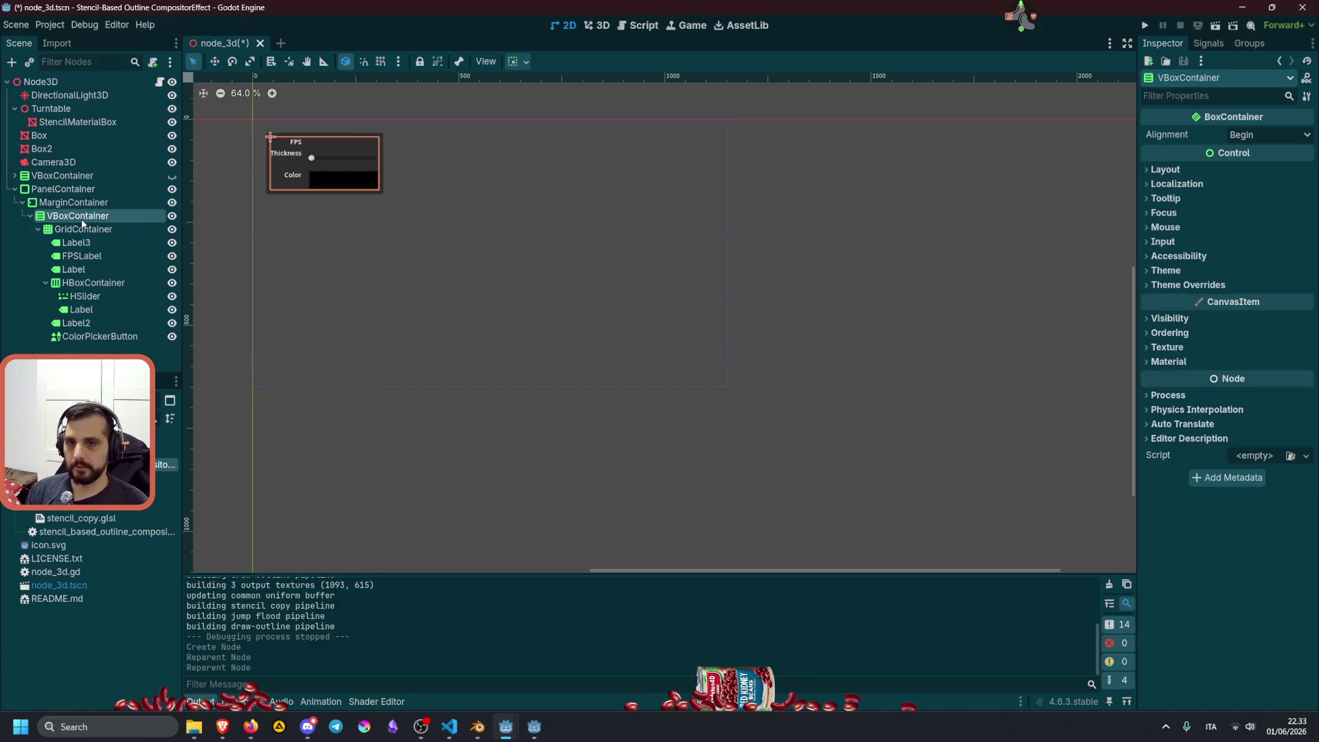
# Add a CheckButton to the VBoxContainer, switched on, labelled 'outline material assigned'.
pyautogui.hotkey('ctrl', 'a')
pyautogui.write('butto')
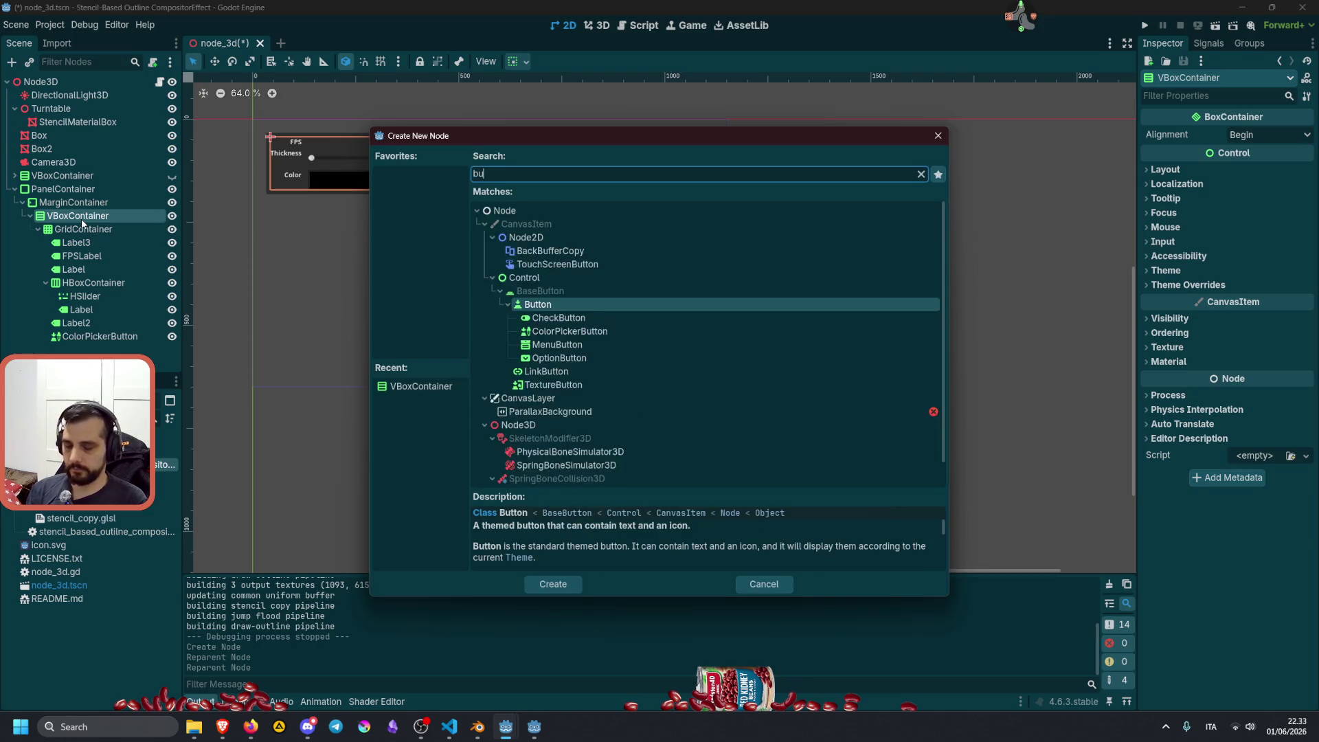
pyautogui.press('Down')
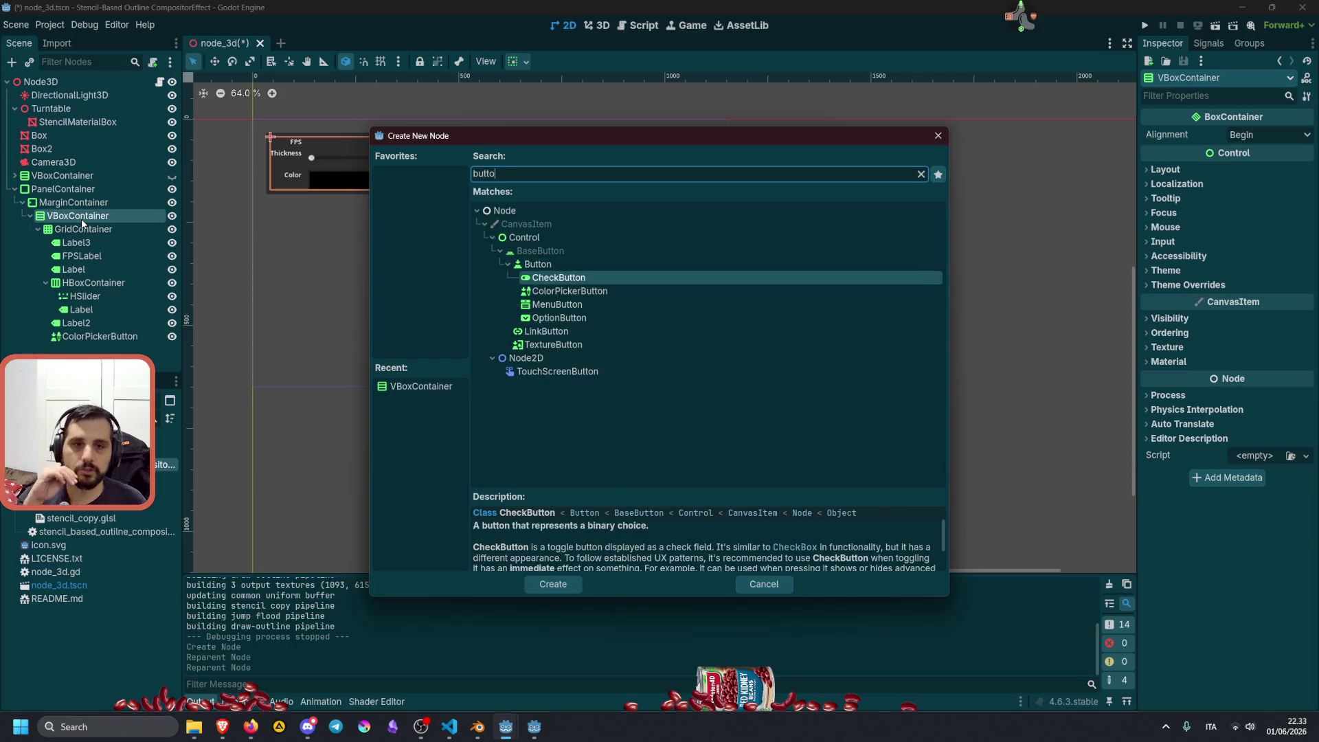
pyautogui.press('Return')
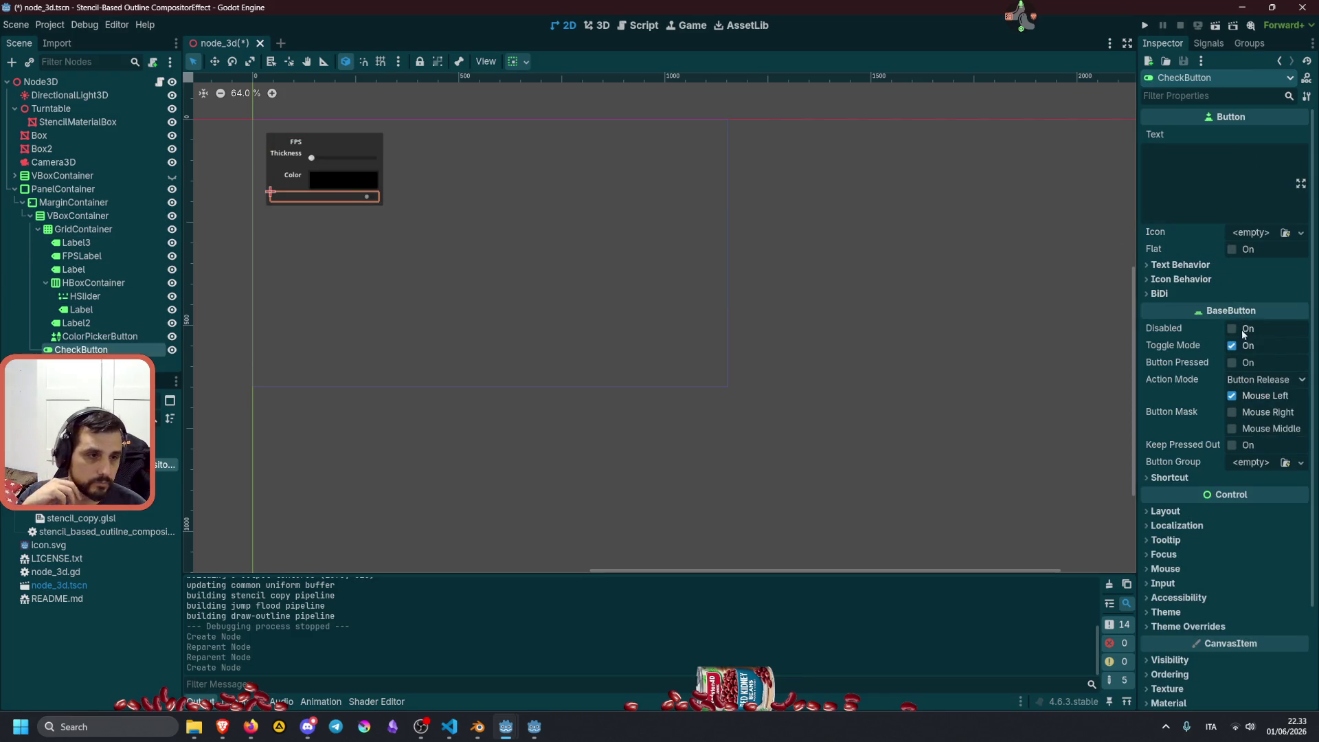
pyautogui.click(1244, 363)
pyautogui.click(1186, 199)
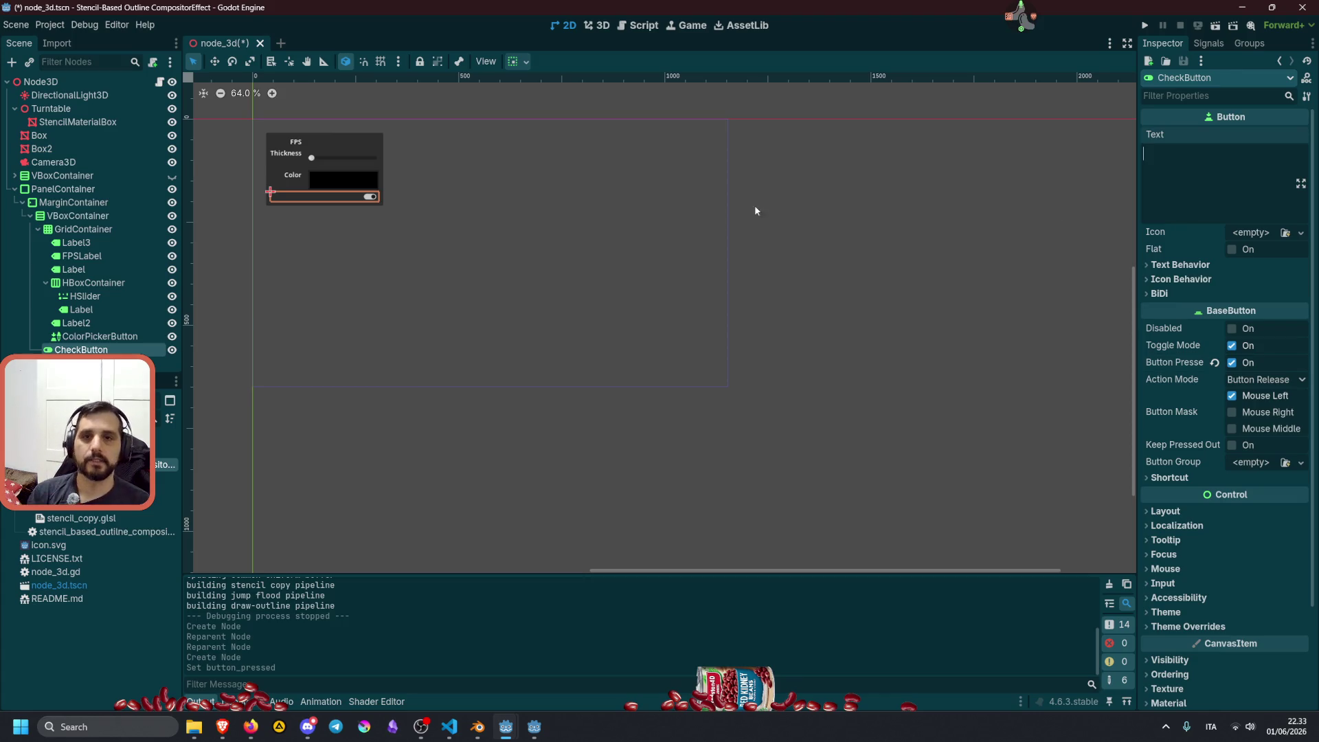
pyautogui.write('outline')
pyautogui.press('BackSpace')
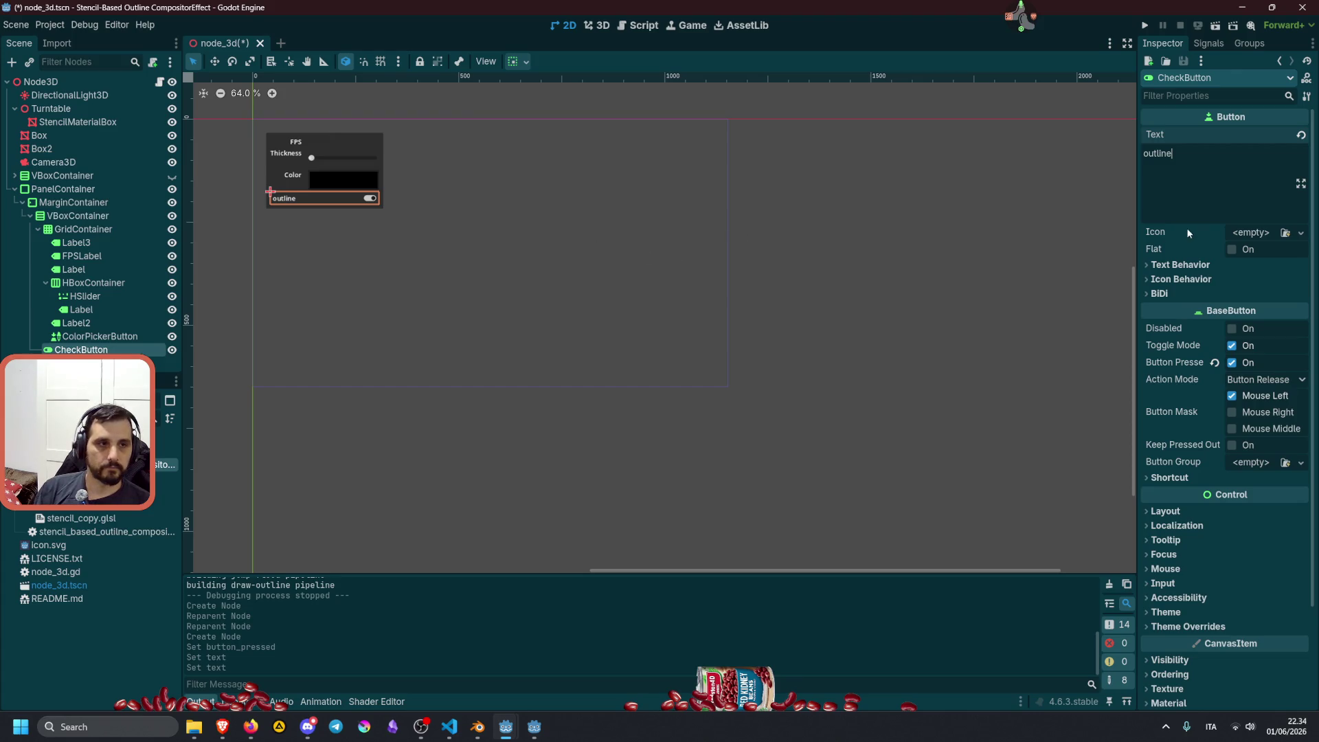
pyautogui.write('material')
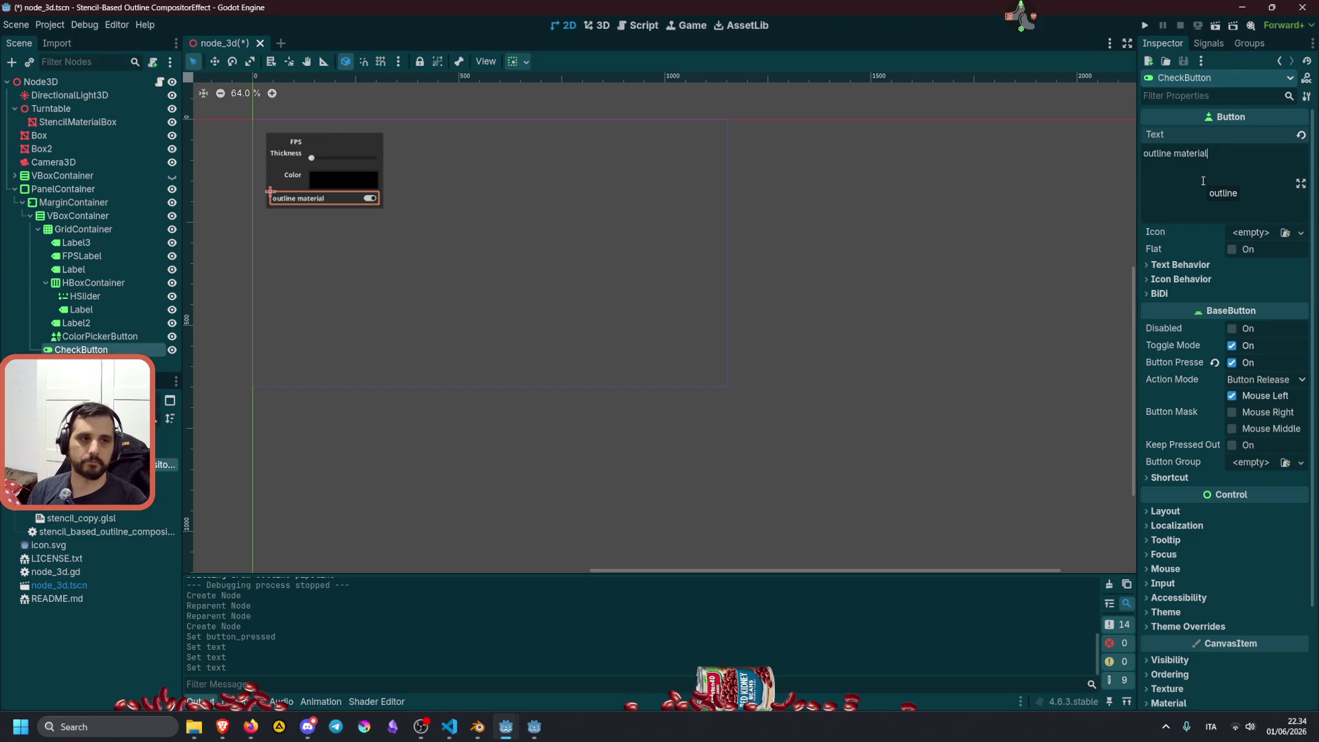
pyautogui.write(' assigned')
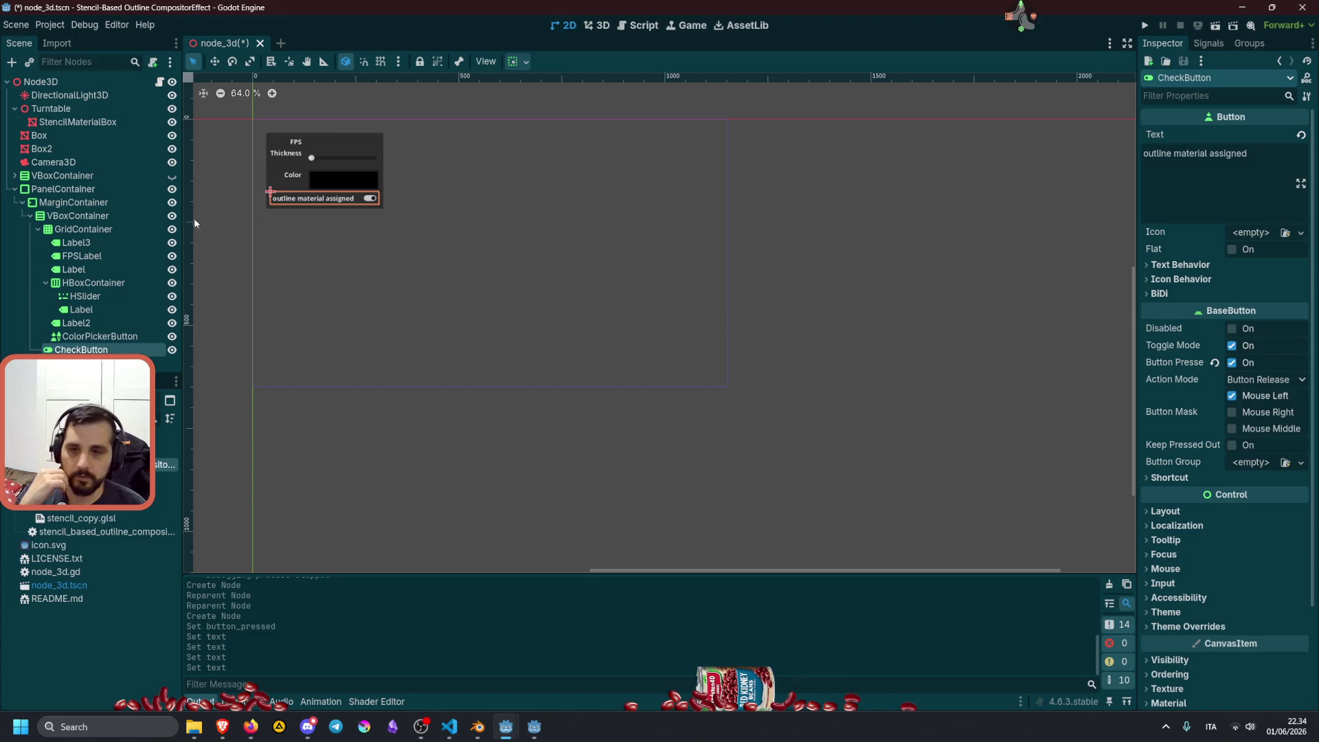
# Connect the CheckButton's toggled signal to a new _on_check_button_toggled handler in node_3d.gd.
pyautogui.click(1203, 44)
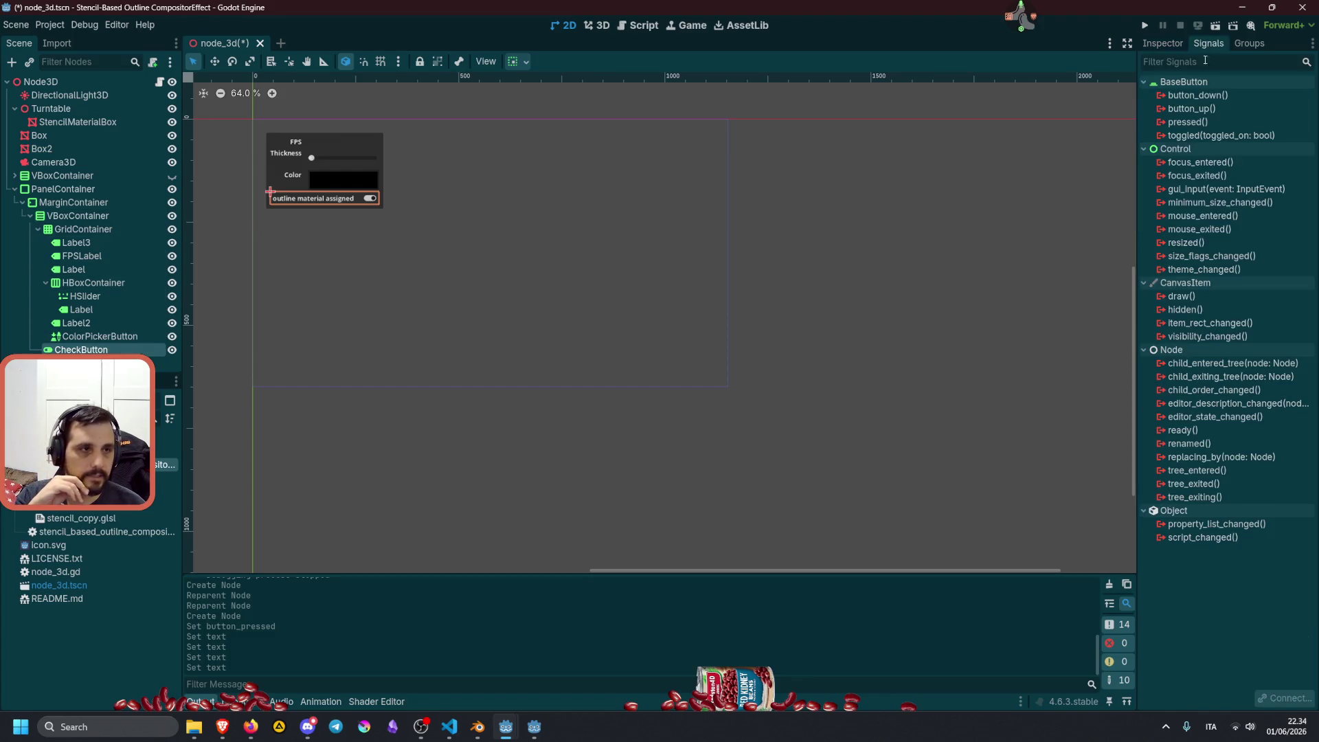
pyautogui.doubleClick(1228, 137)
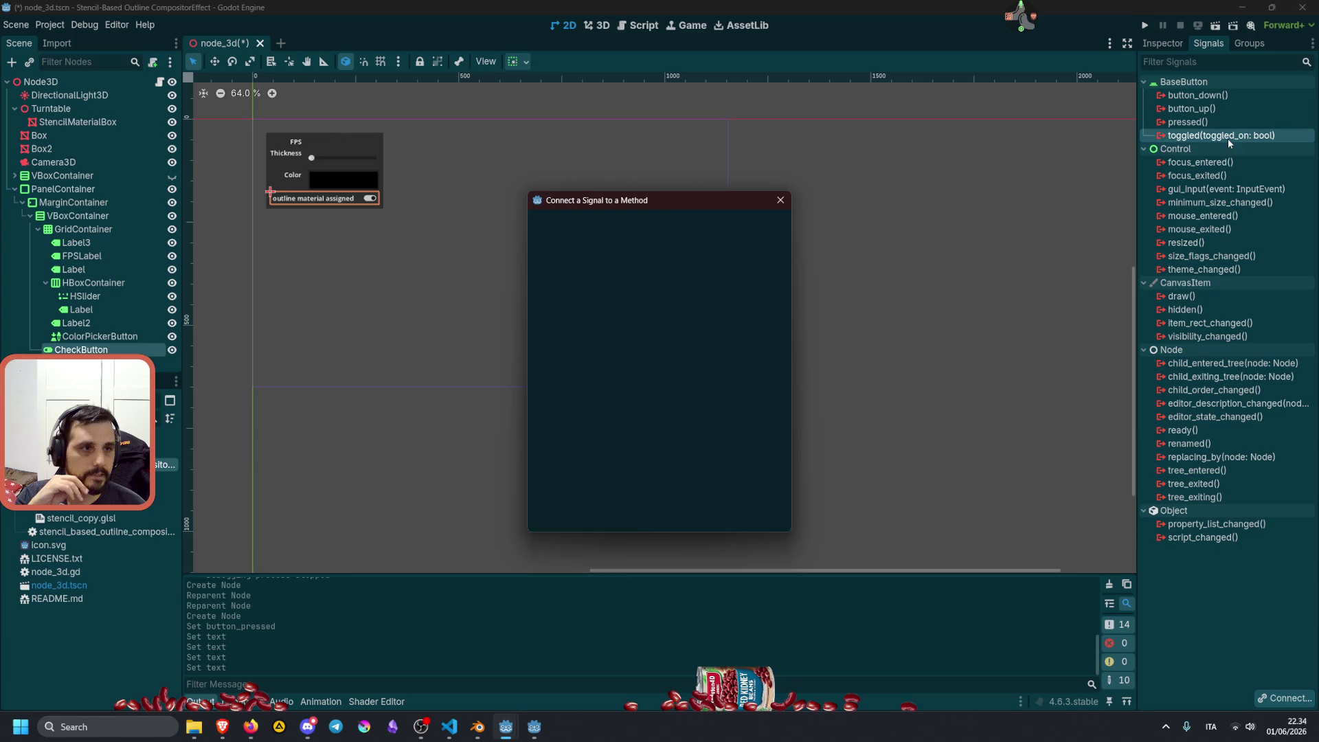
pyautogui.click(603, 519)
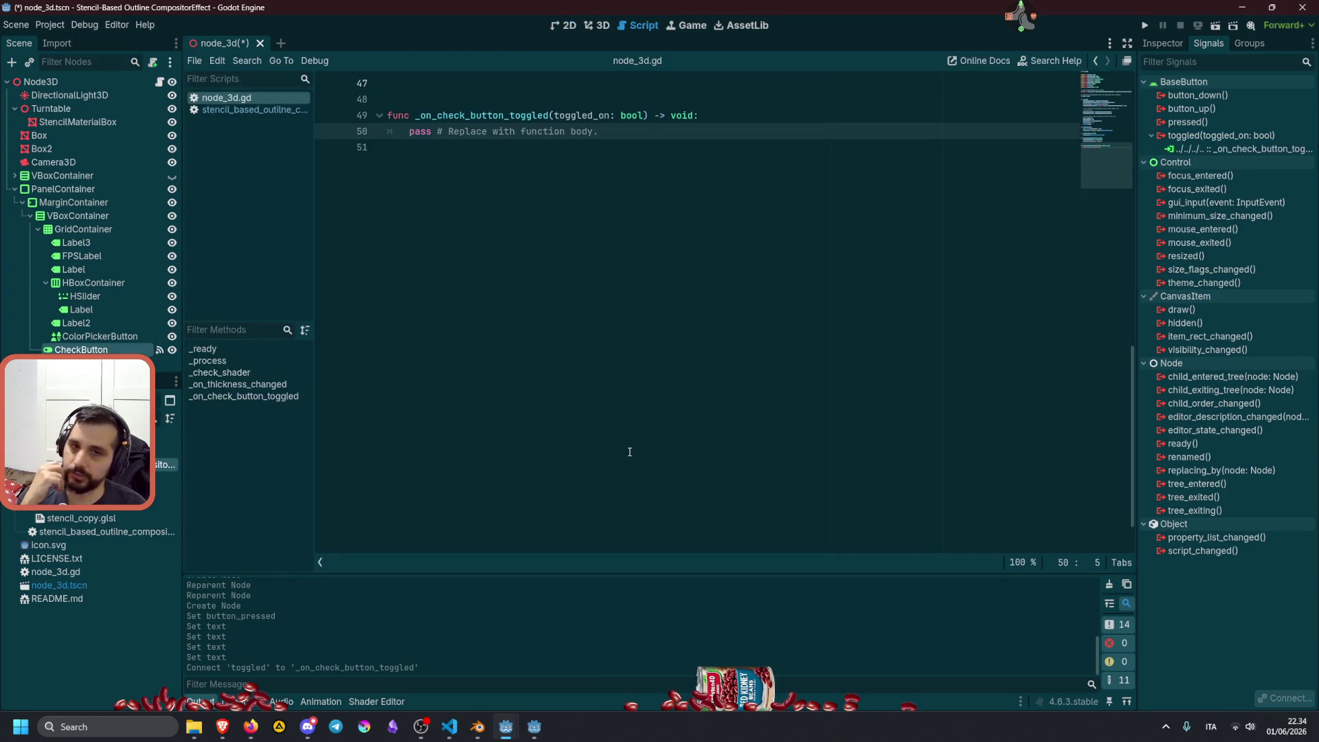